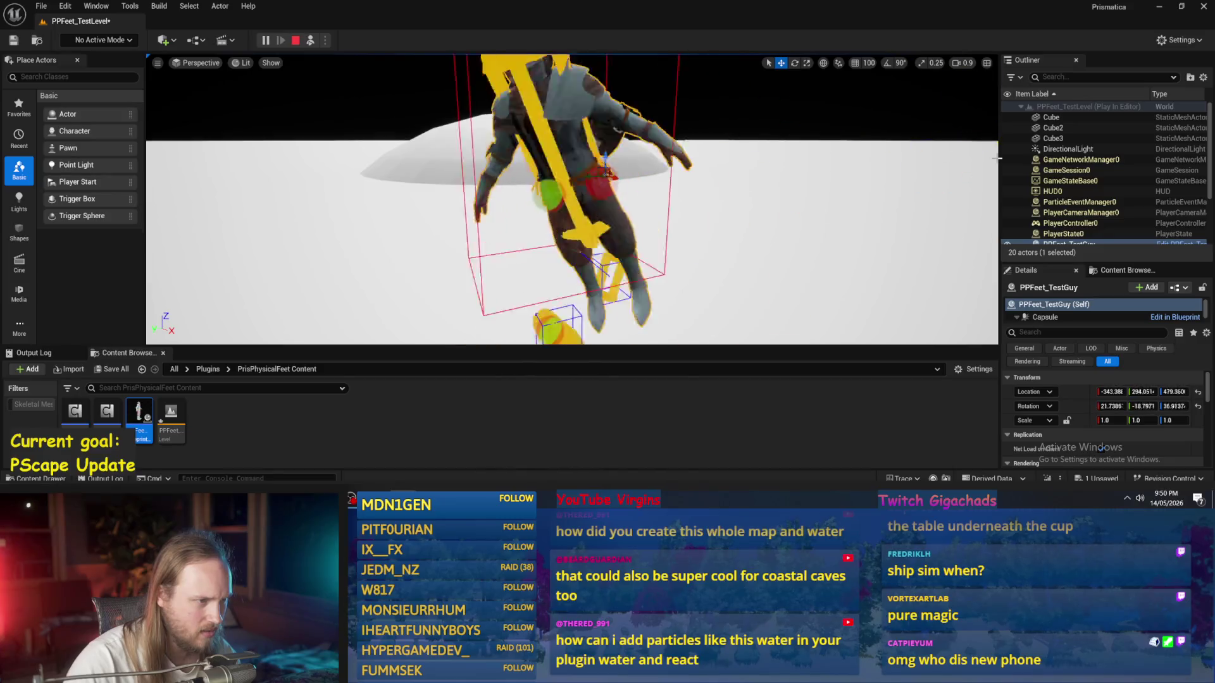
Step: End the play test and open the PPFeet_TestGuy blueprint
key(Escape)
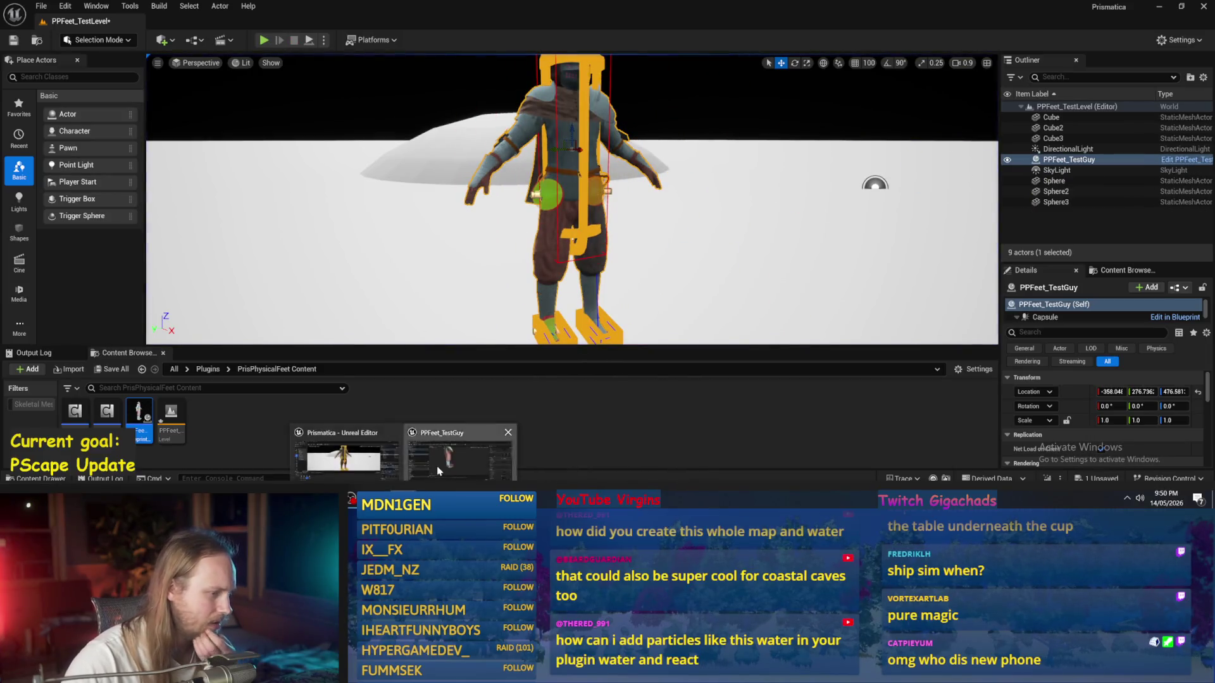
double_click(139, 414)
scroll(1103, 229, down, 5)
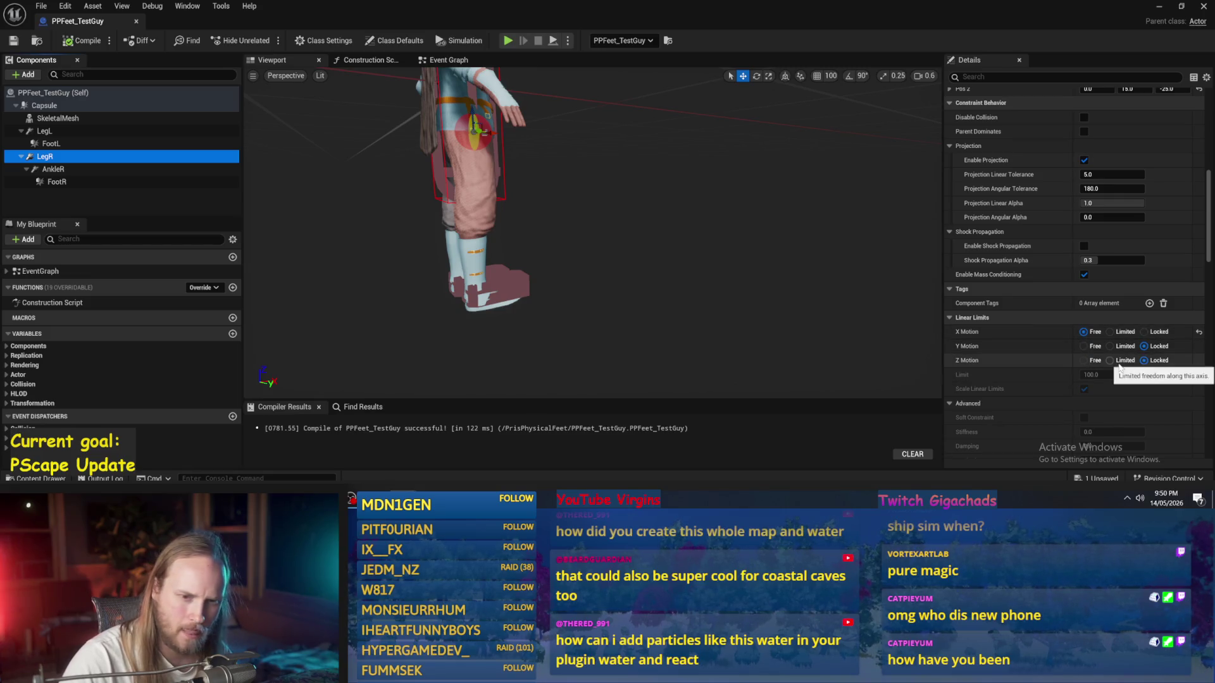
Step: Lock LegR's Linear X Motion, recompile, and change its second linked component to AnkleR
click(1144, 332)
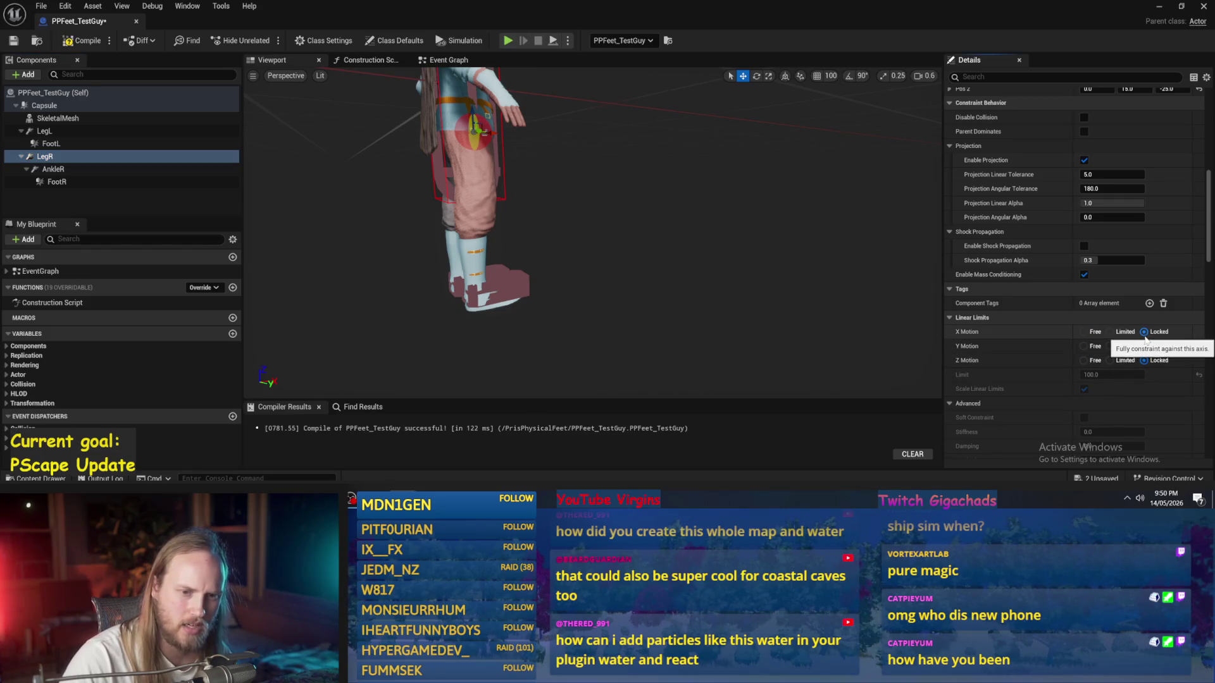
click(69, 41)
scroll(1012, 379, down, 5)
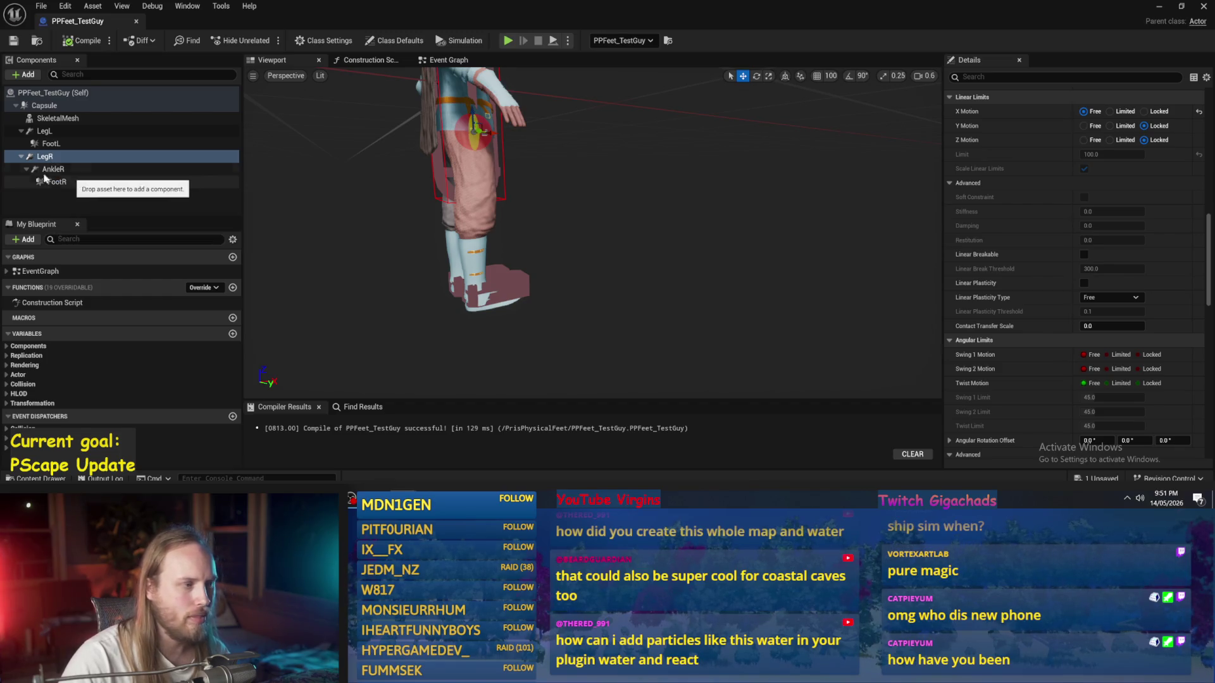
click(67, 170)
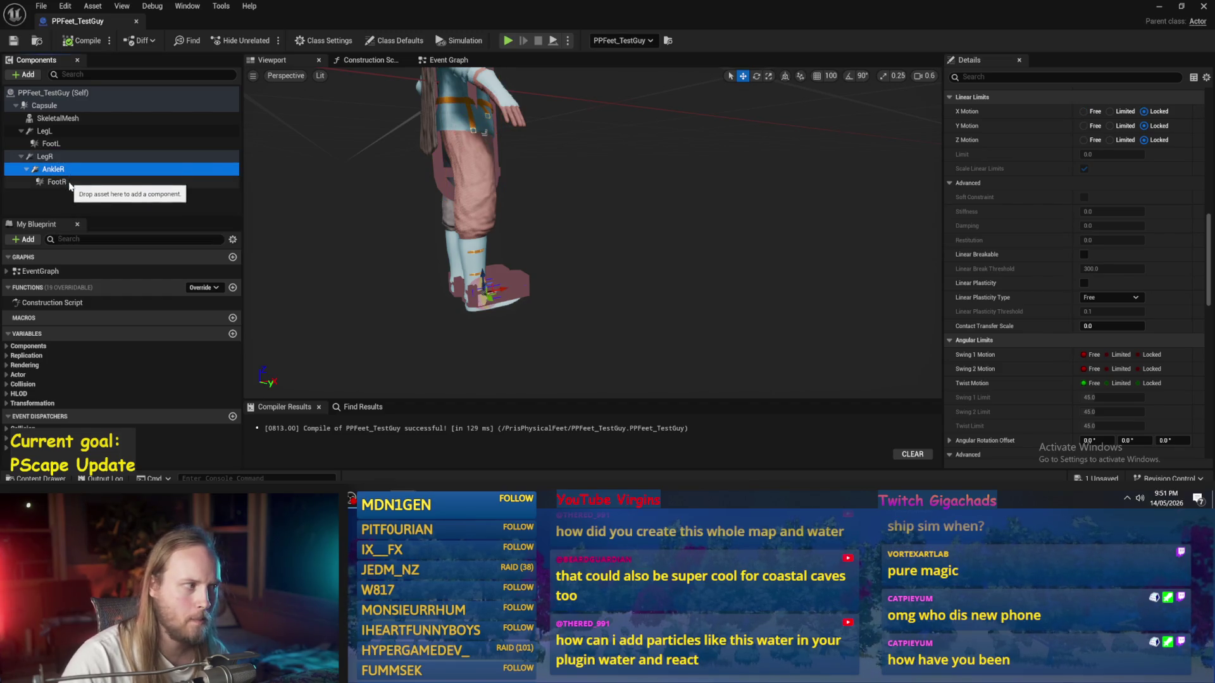
click(58, 182)
click(57, 159)
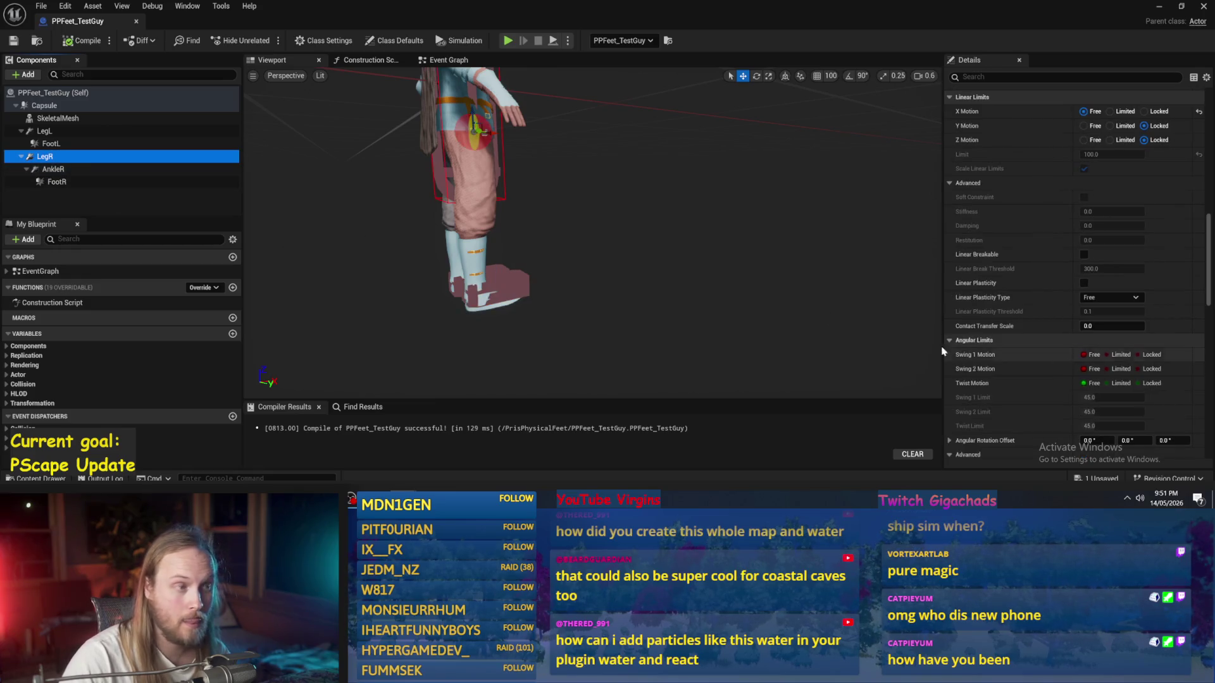
scroll(1085, 307, up, 3)
scroll(1081, 304, up, 10)
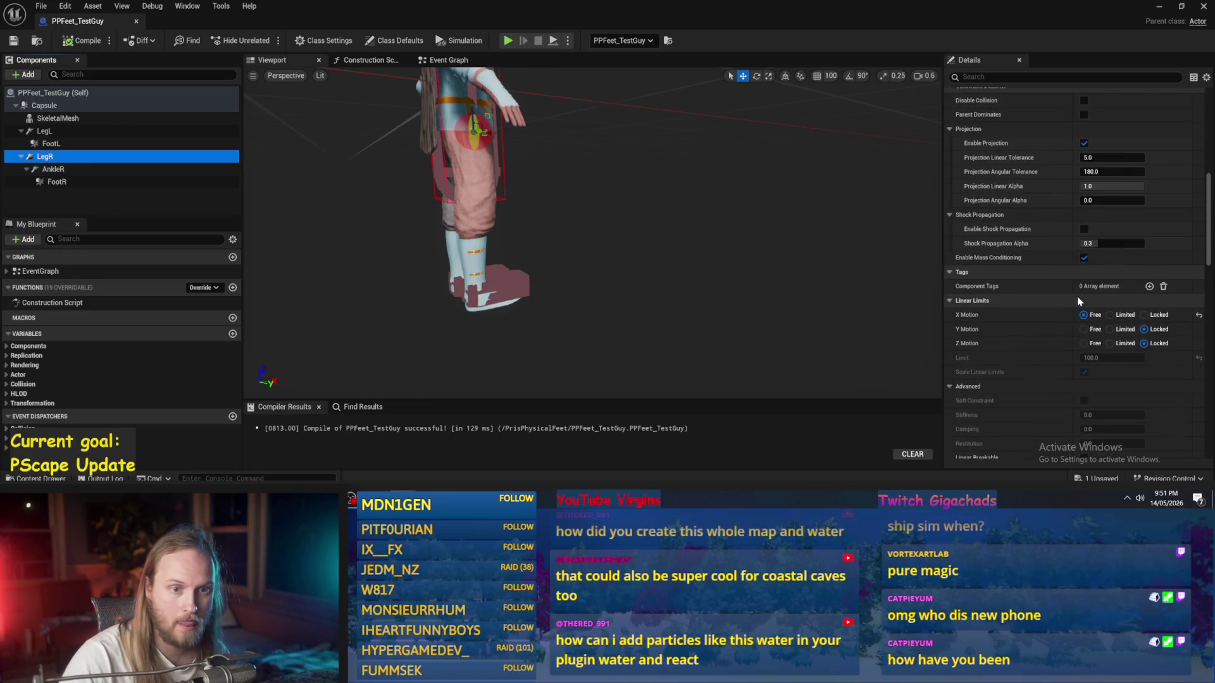
click(1113, 356)
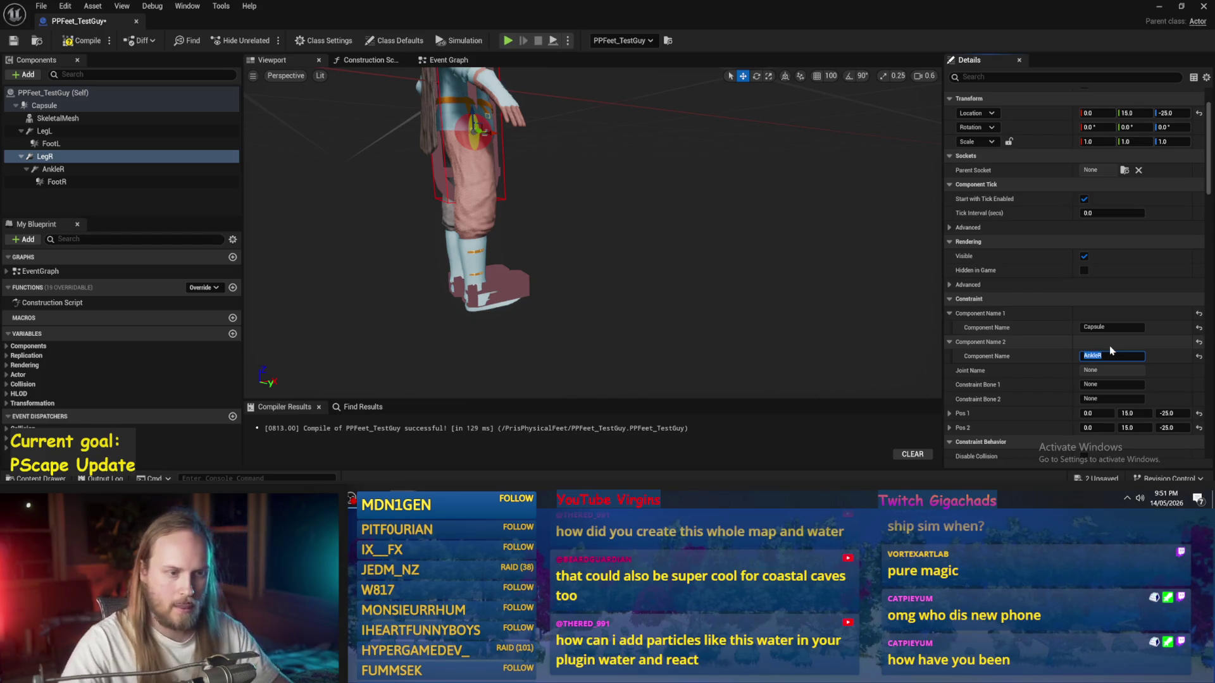
click(55, 169)
Step: Recompile and attach AnkleR directly under the Capsule
click(81, 41)
drag(53, 170, 41, 111)
click(64, 131)
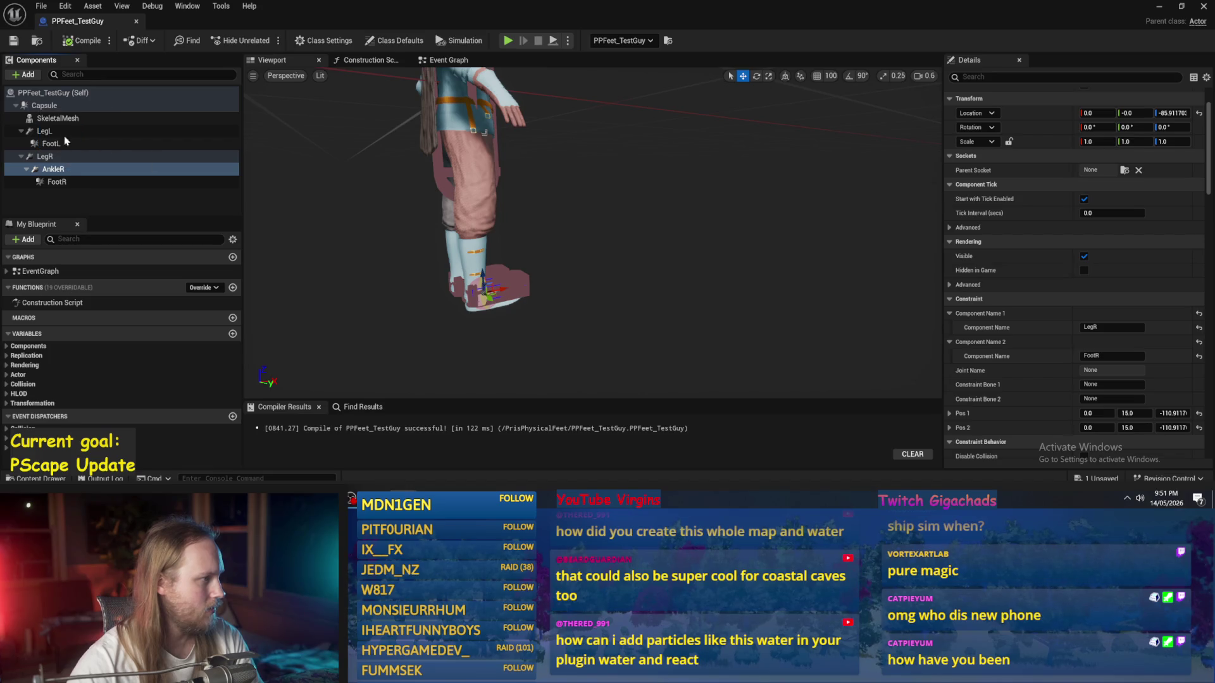
Step: Move FootR under the Capsule and go back to the PPFeet_TestLevel editor
click(56, 183)
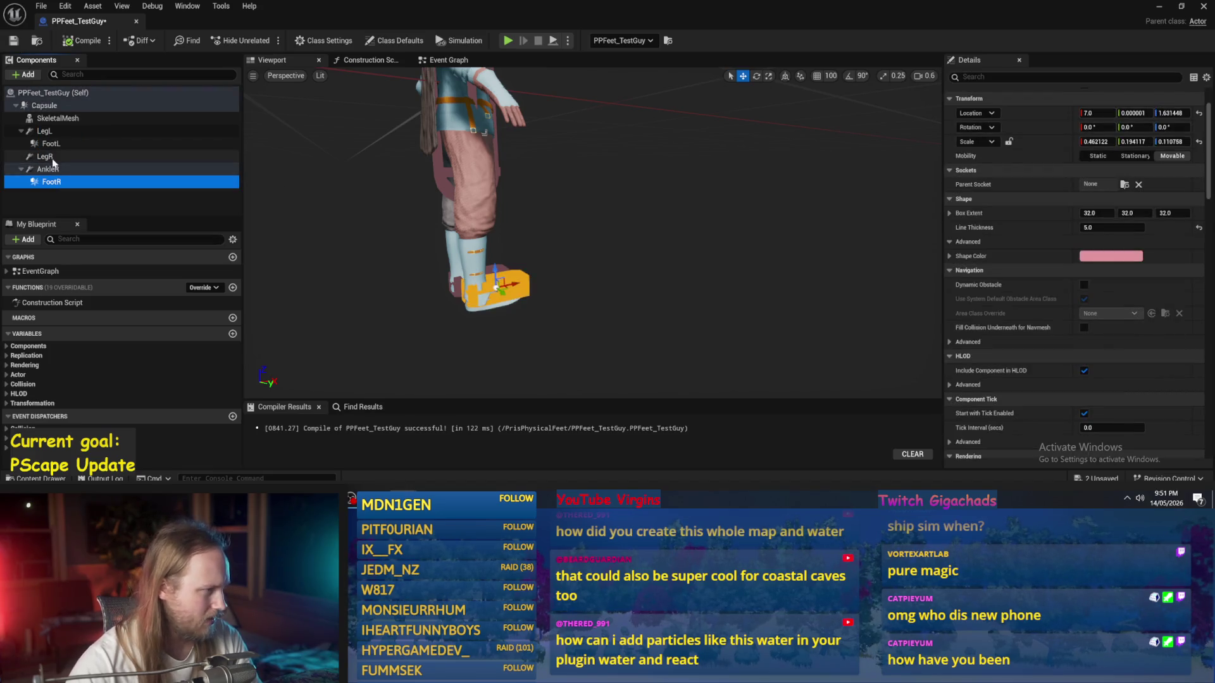
click(60, 156)
click(69, 169)
click(82, 182)
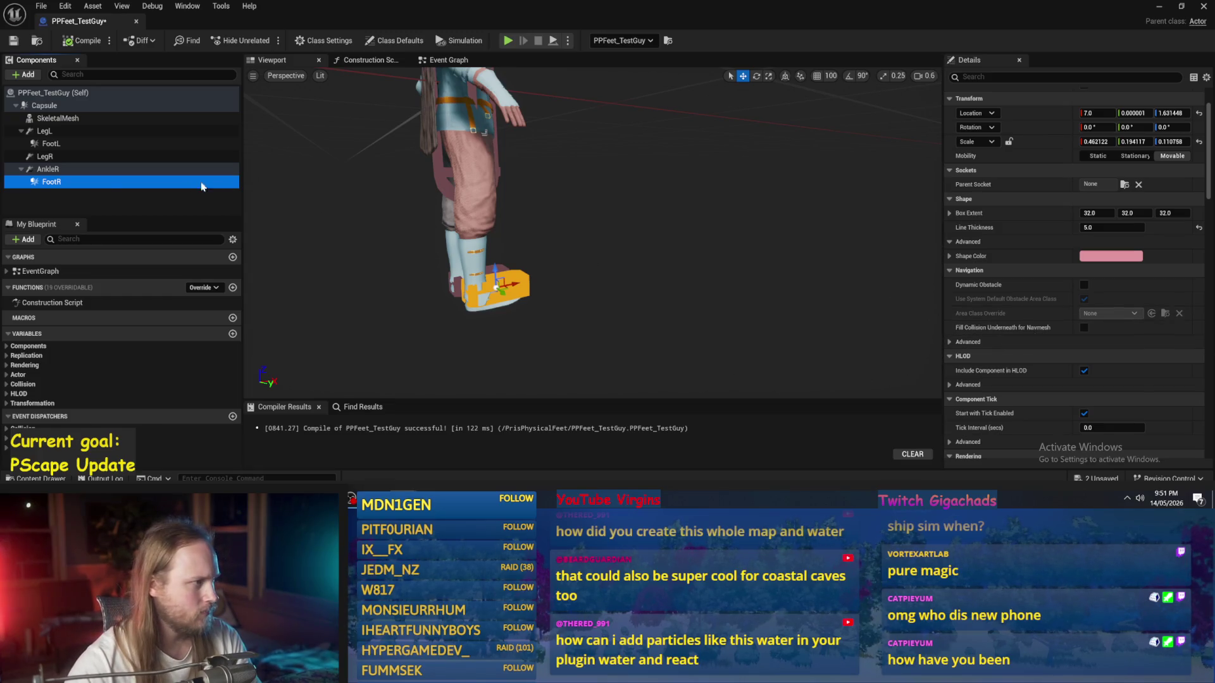
mouse_move(54, 184)
mouse_down()
mouse_move(43, 106)
mouse_move(54, 193)
mouse_up()
click(71, 213)
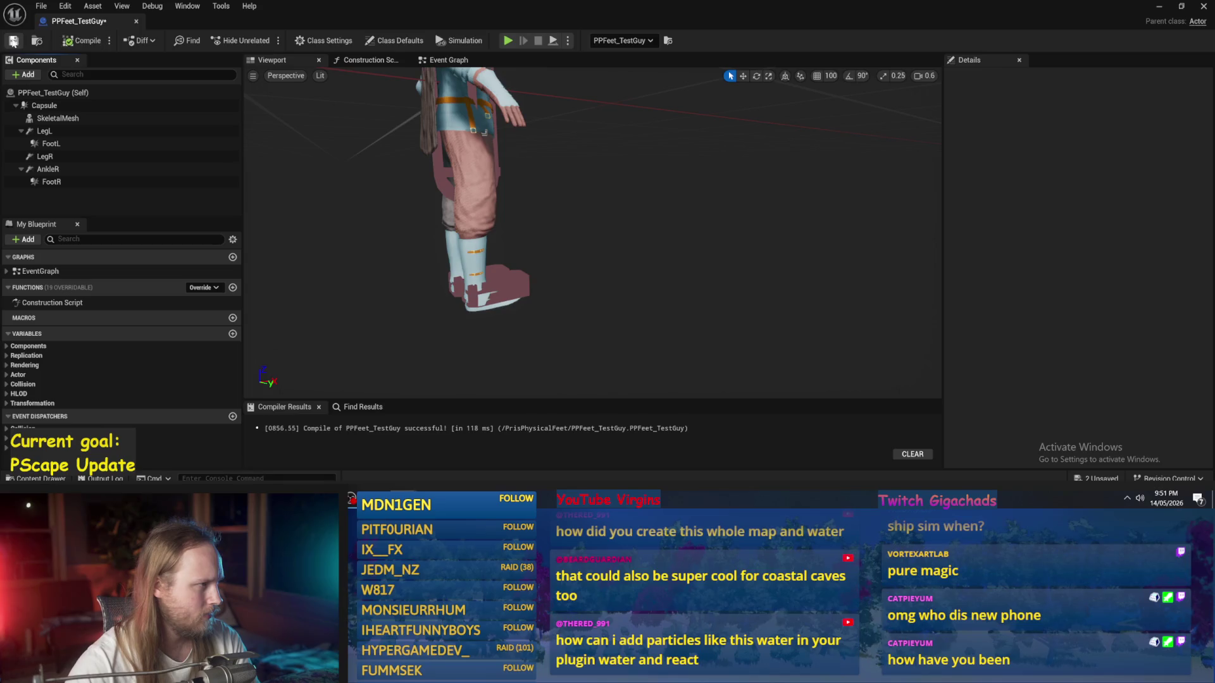
click(1158, 9)
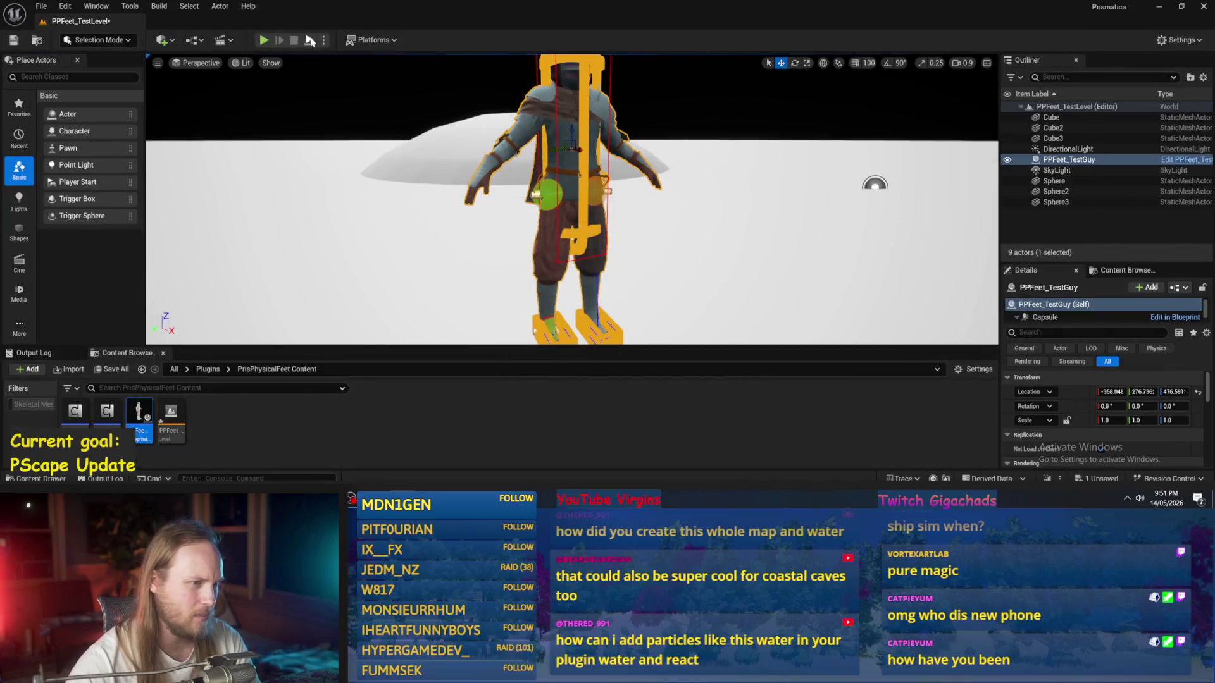
Step: Play the level to watch the character ragdoll, then reopen PPFeet_TestGuy
click(310, 41)
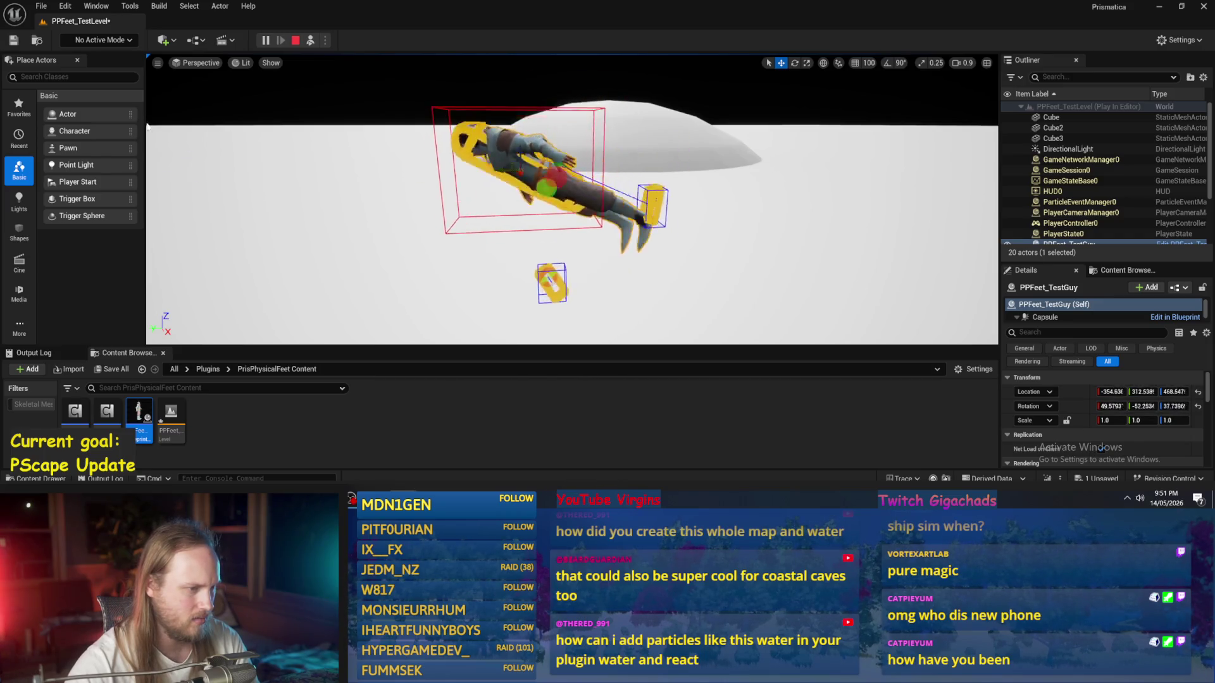
scroll(517, 258, up, 5)
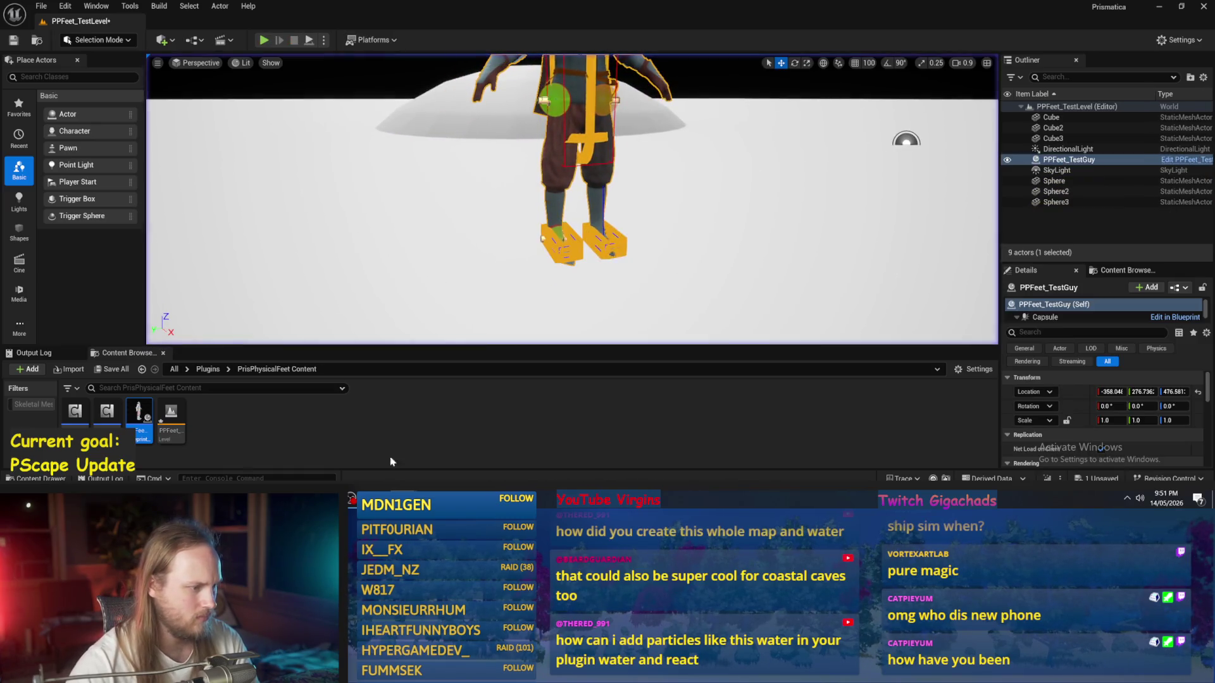
double_click(139, 415)
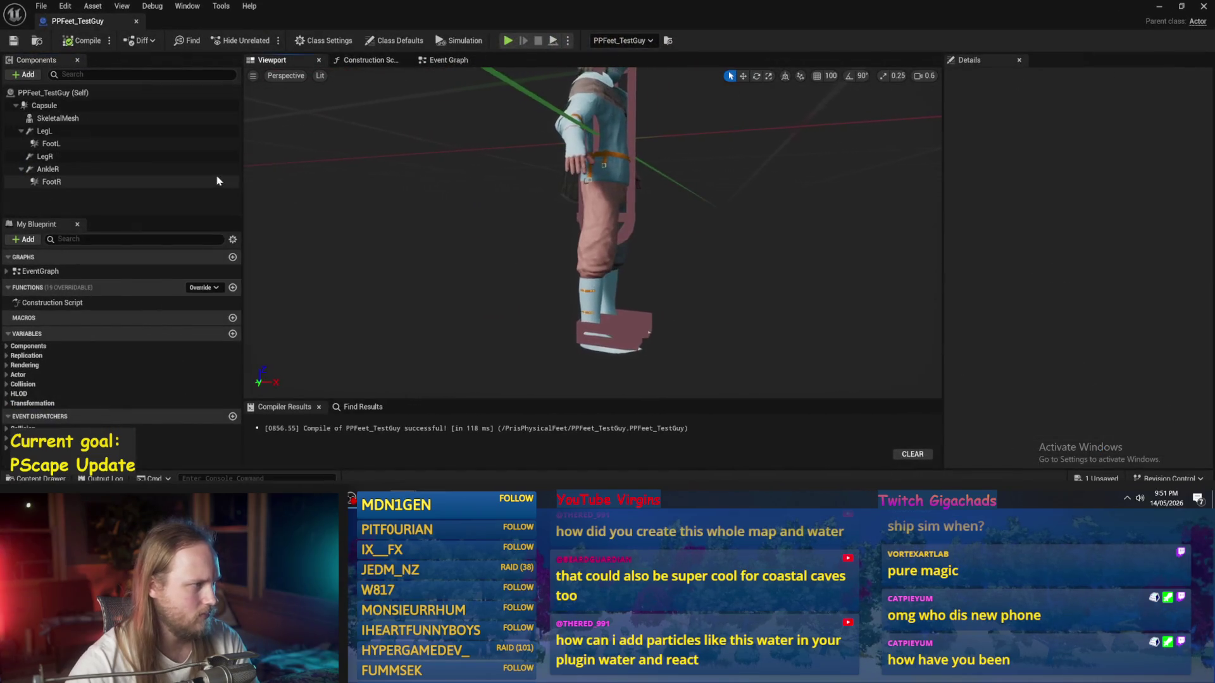
Step: Check the LegR and AnkleR constraints and recompile PPFeet_TestGuy
click(139, 156)
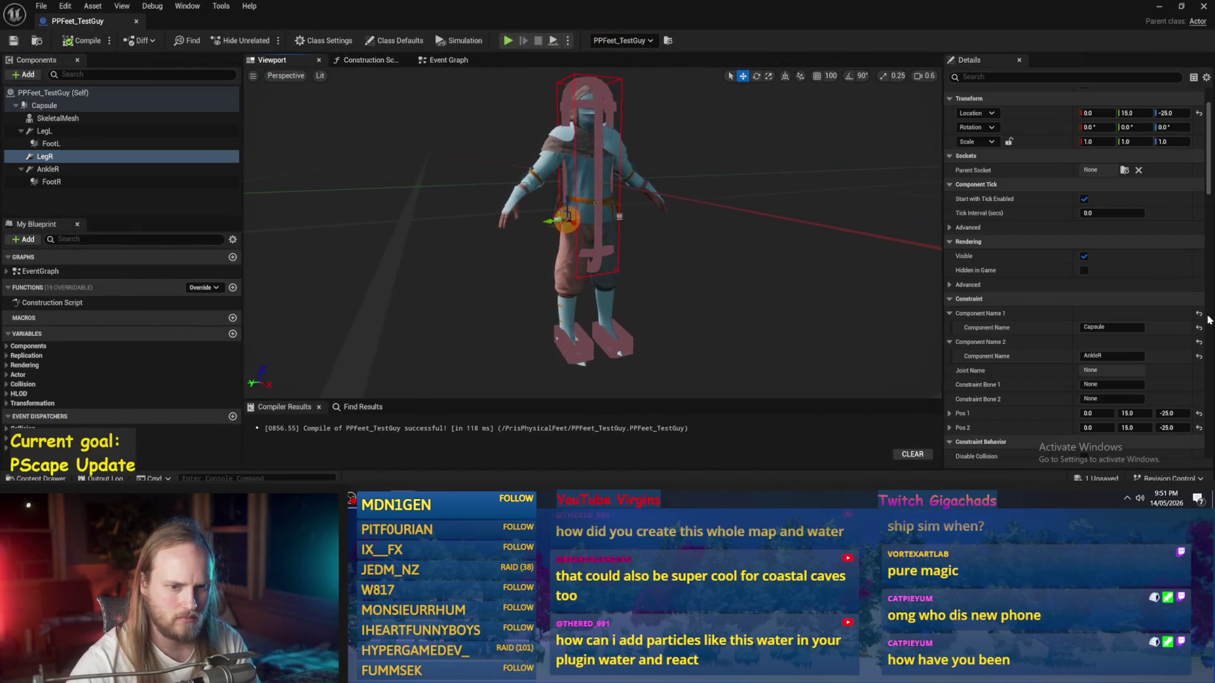
scroll(577, 240, up, 3)
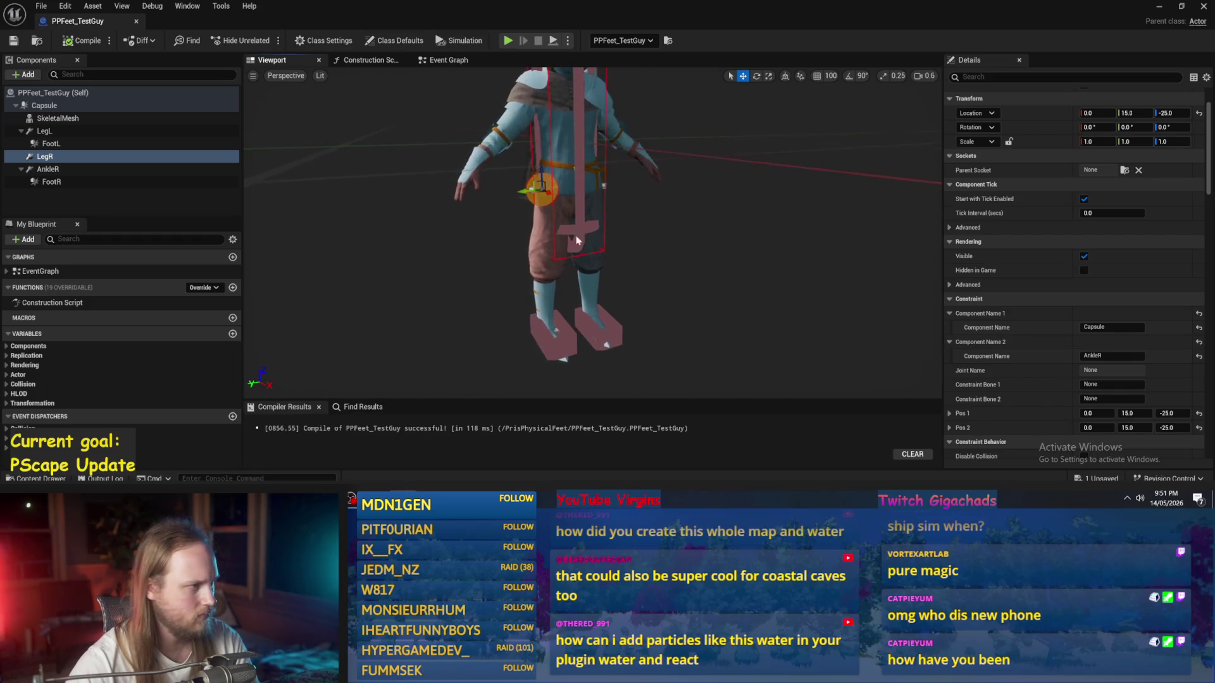
click(57, 169)
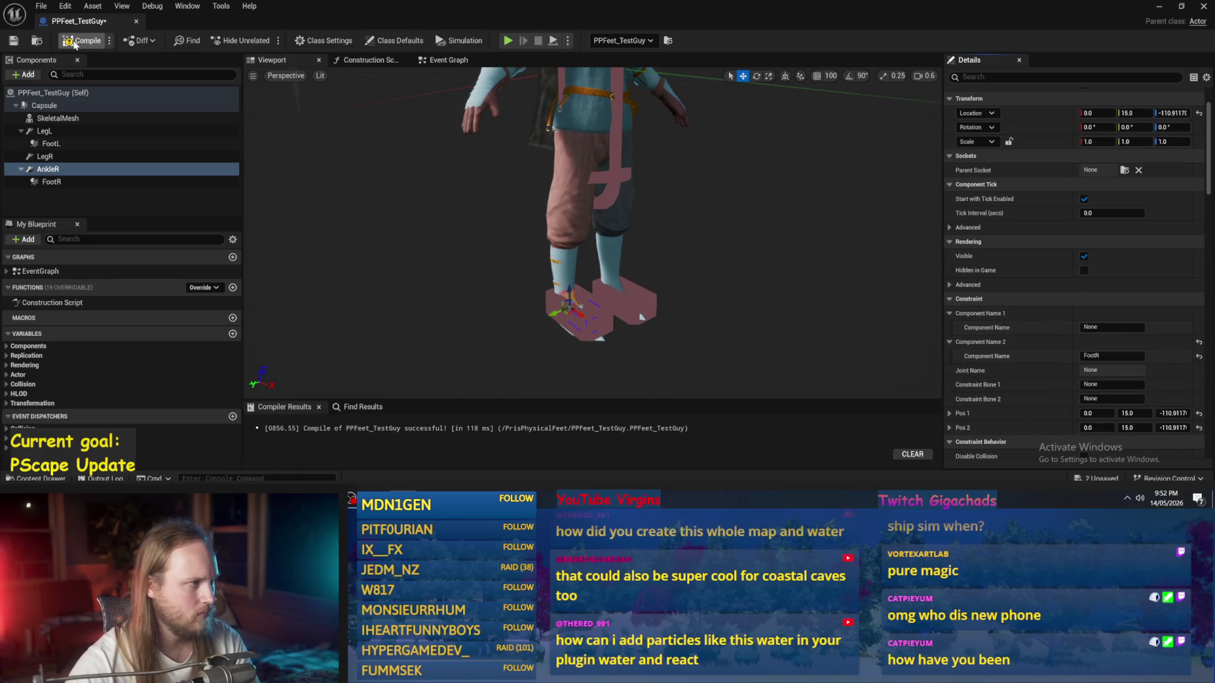
click(17, 42)
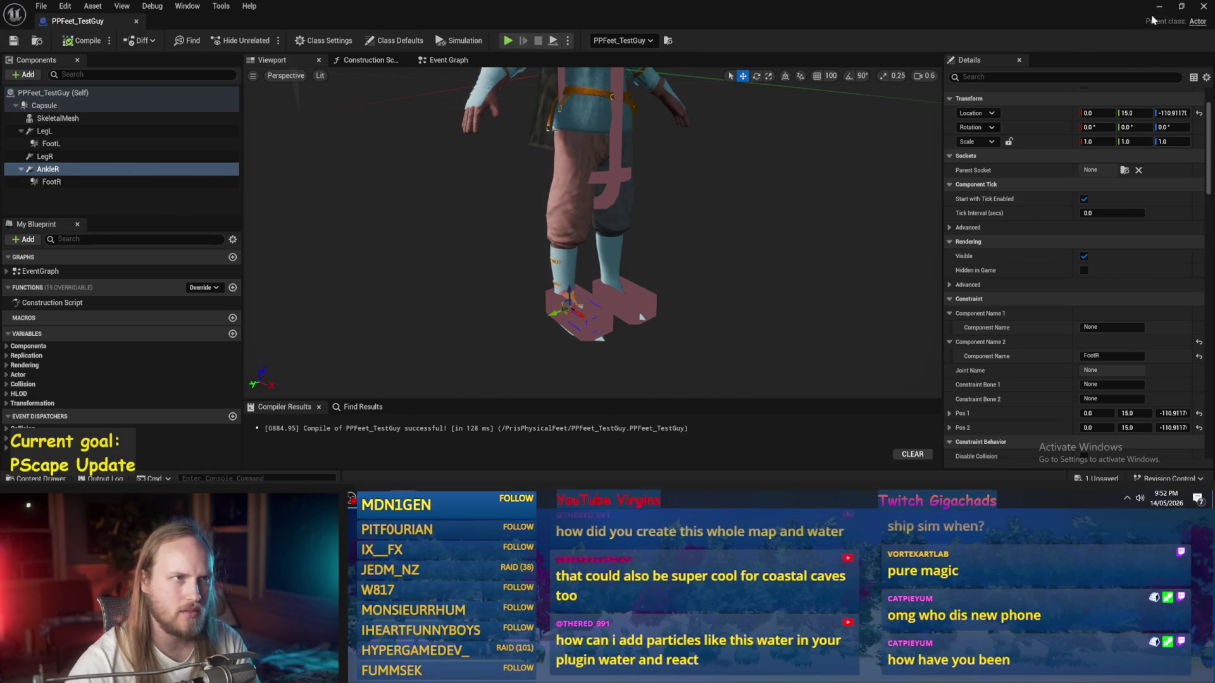
Step: Run a brief Simulate of the level, stop it, and start adding a blueprint component
click(1159, 6)
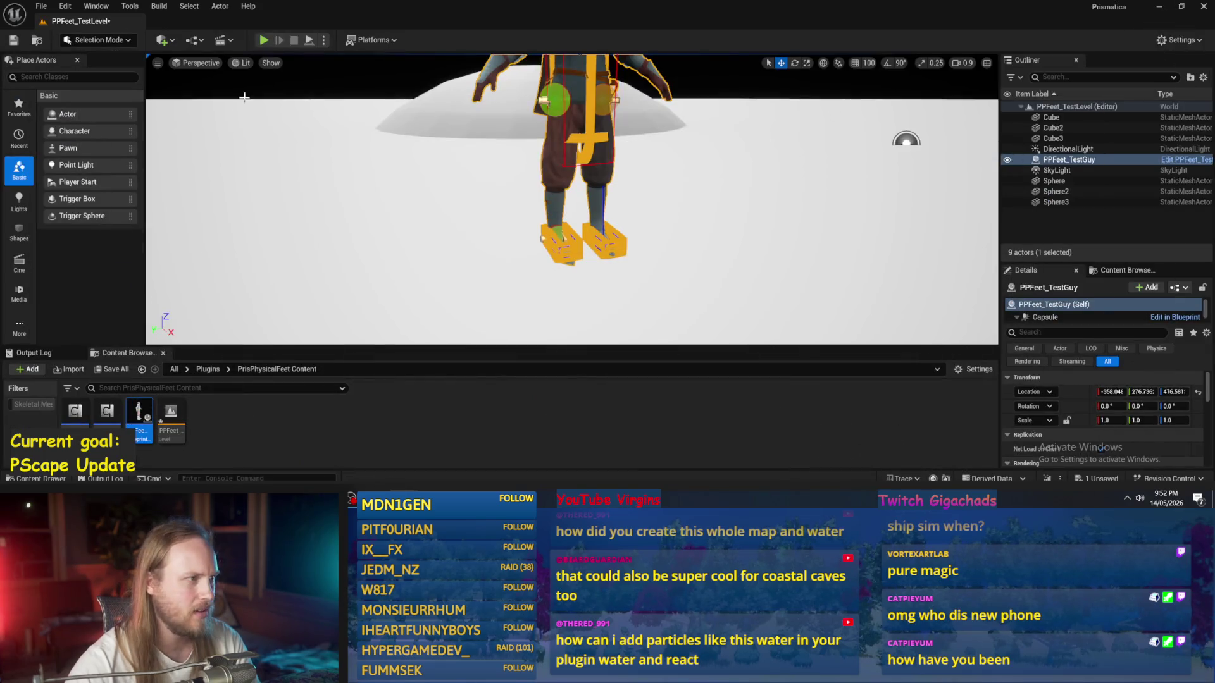
click(309, 40)
key(Escape)
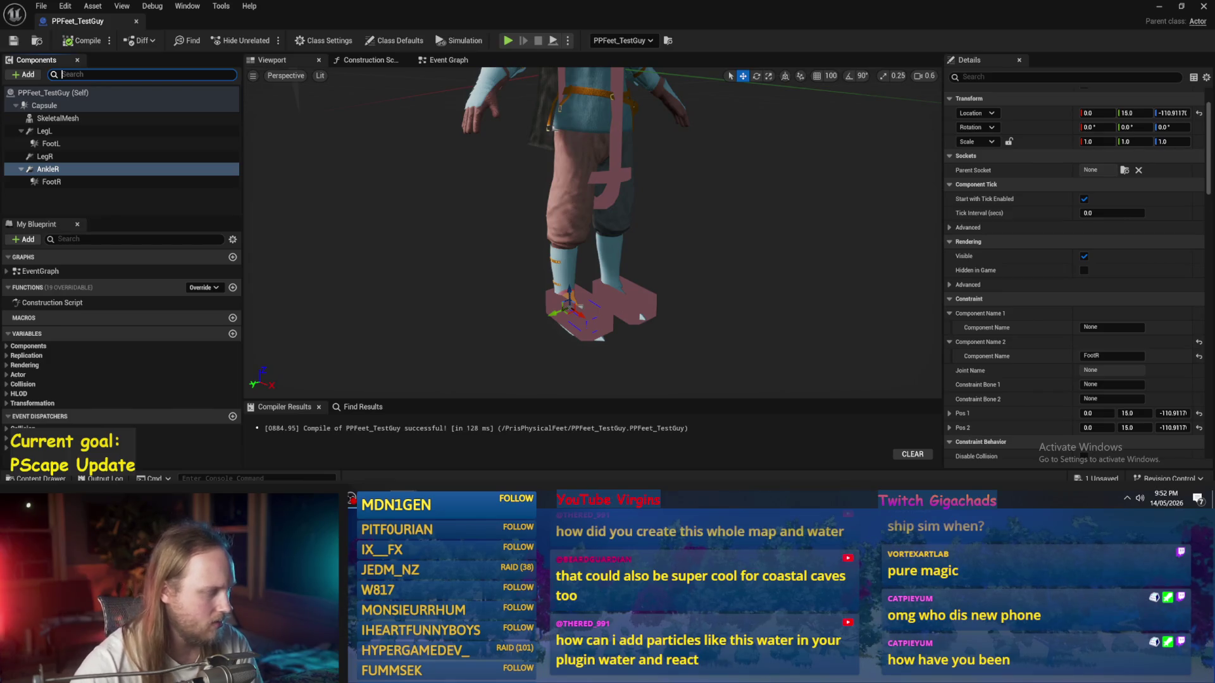
click(23, 75)
Step: Add a Scene component to PPFeet_TestGuy
text(sce)
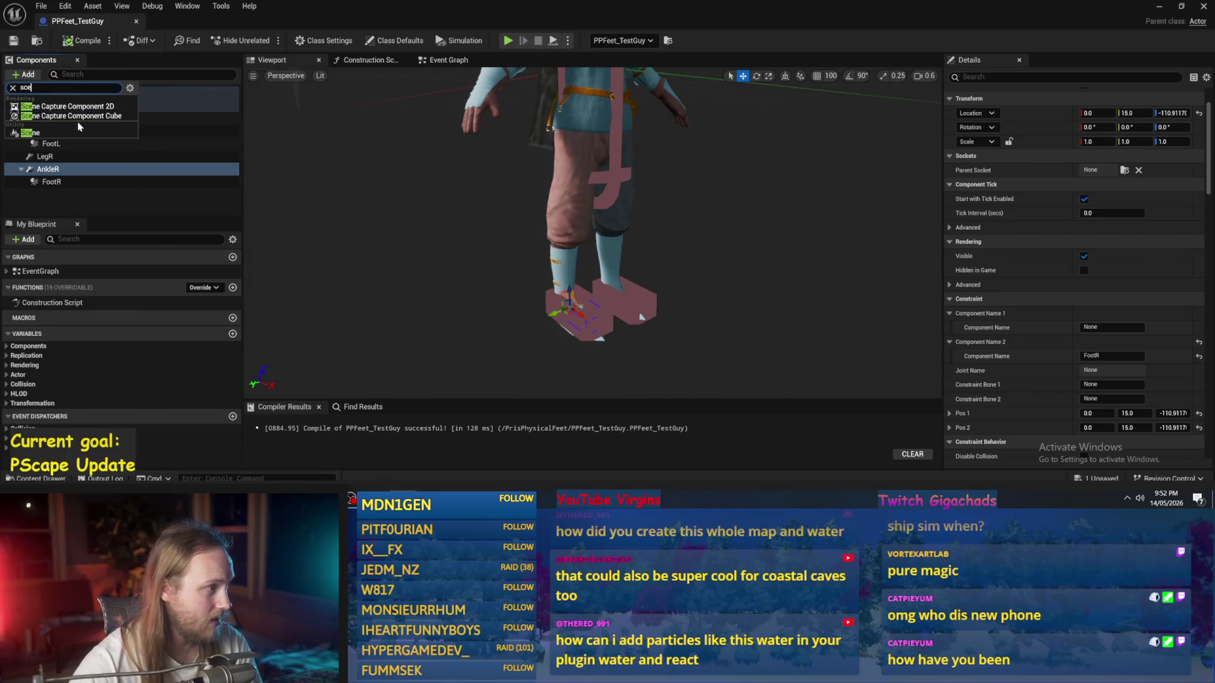
click(78, 134)
click(69, 201)
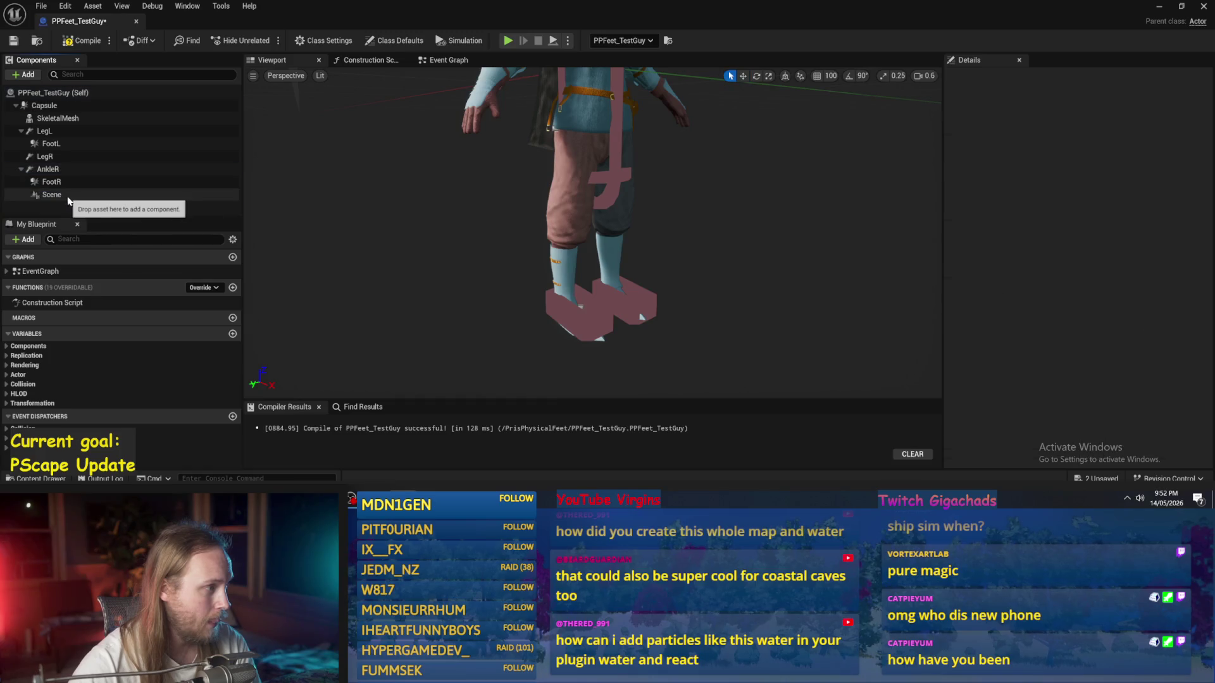
drag(66, 198, 63, 200)
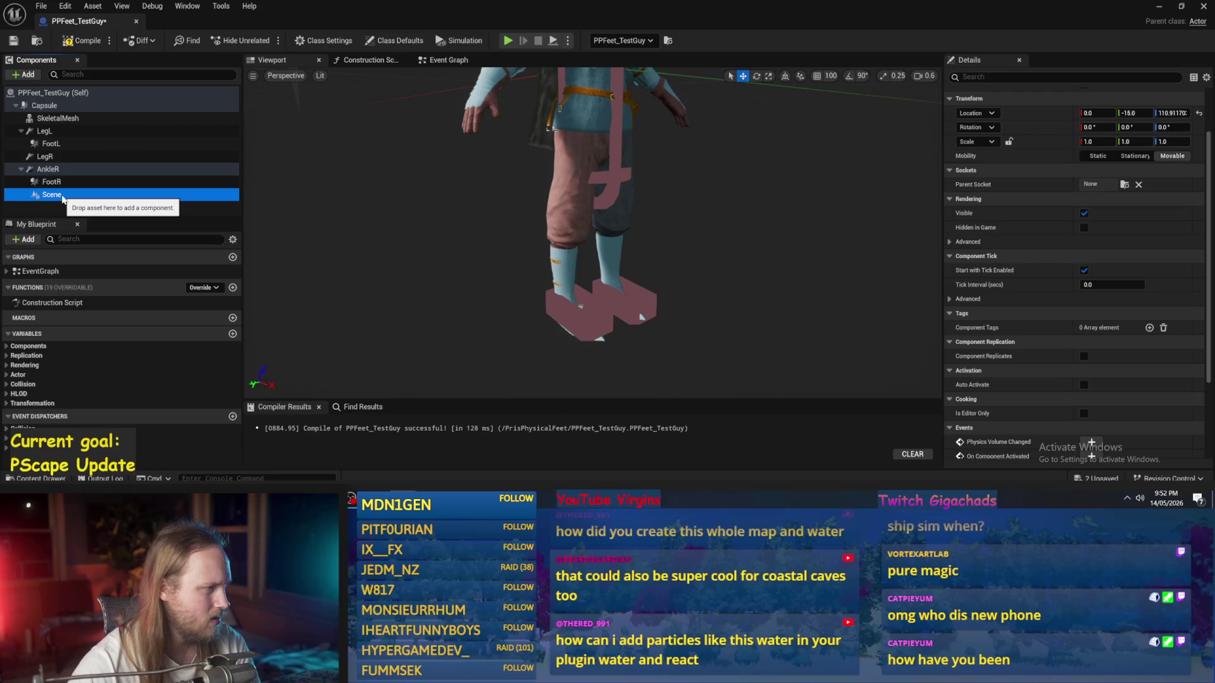
drag(63, 200, 63, 200)
Step: Move the Scene component under LegR and edit LegR's second linked component
click(50, 144)
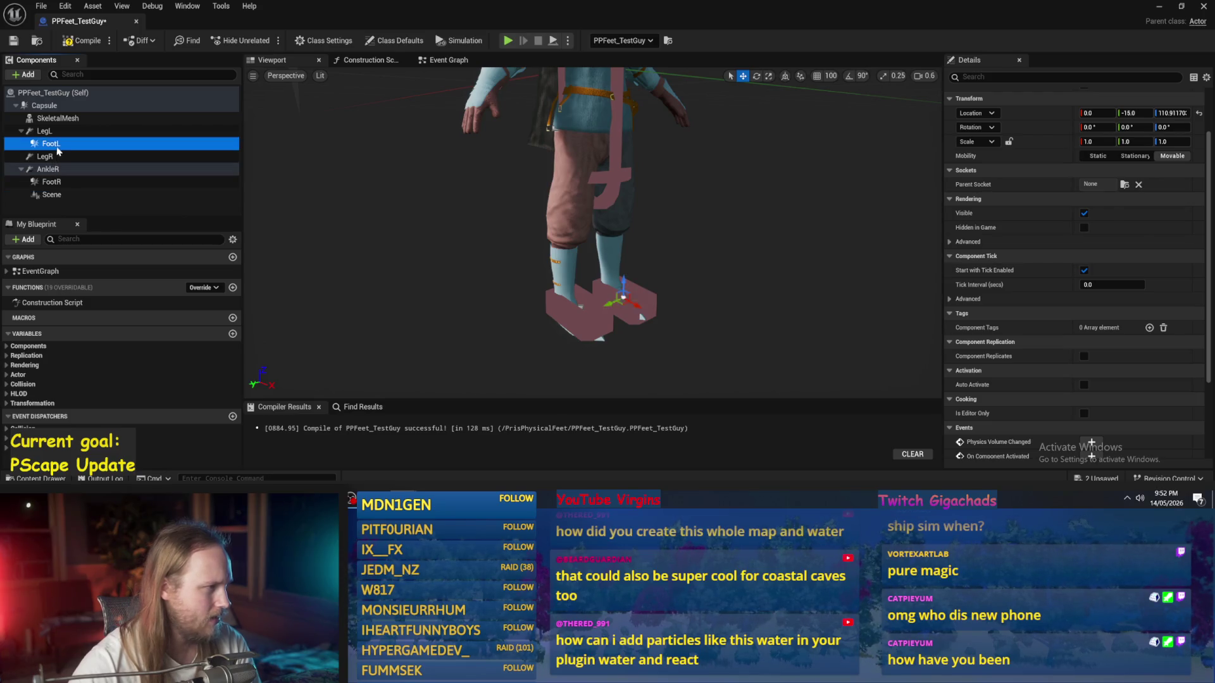
click(71, 159)
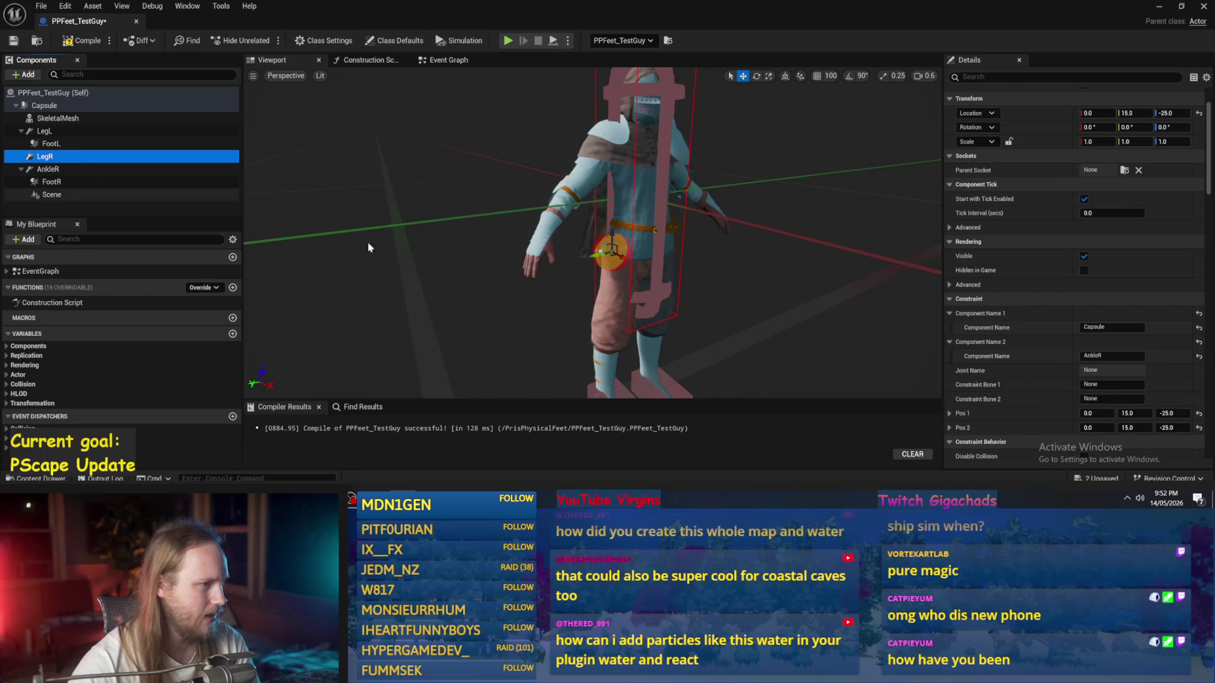
key(f)
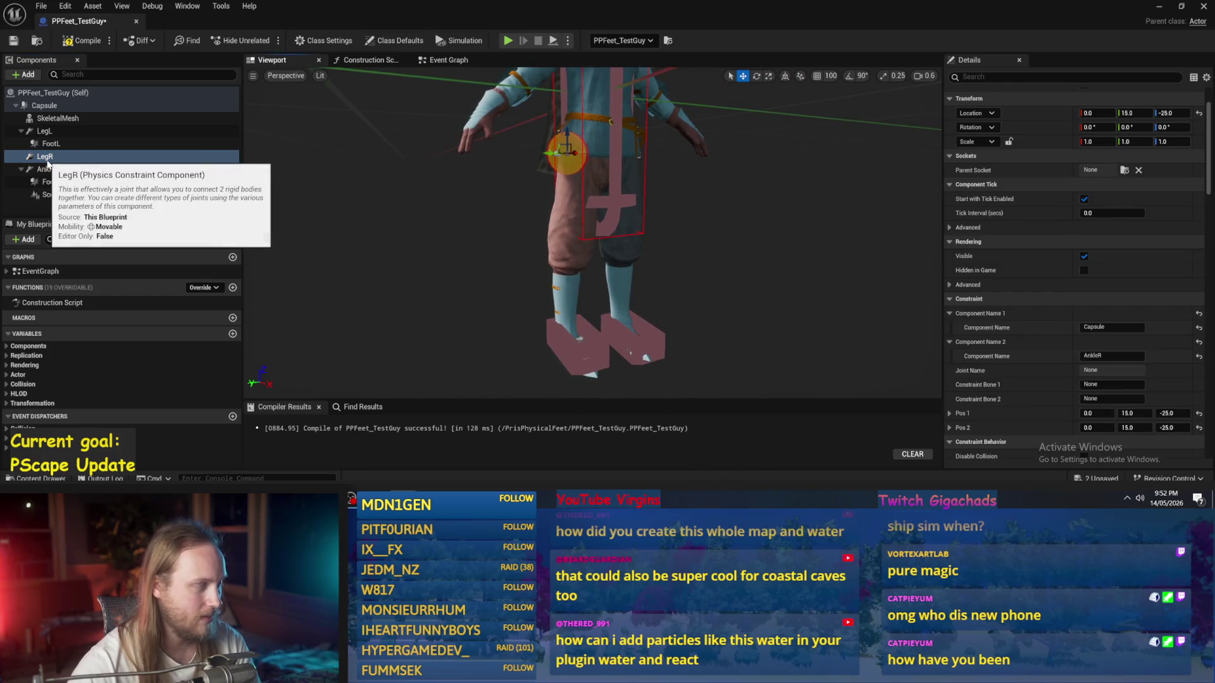
click(57, 198)
mouse_move(57, 198)
mouse_down()
mouse_move(44, 168)
mouse_move(47, 202)
mouse_move(54, 160)
mouse_up()
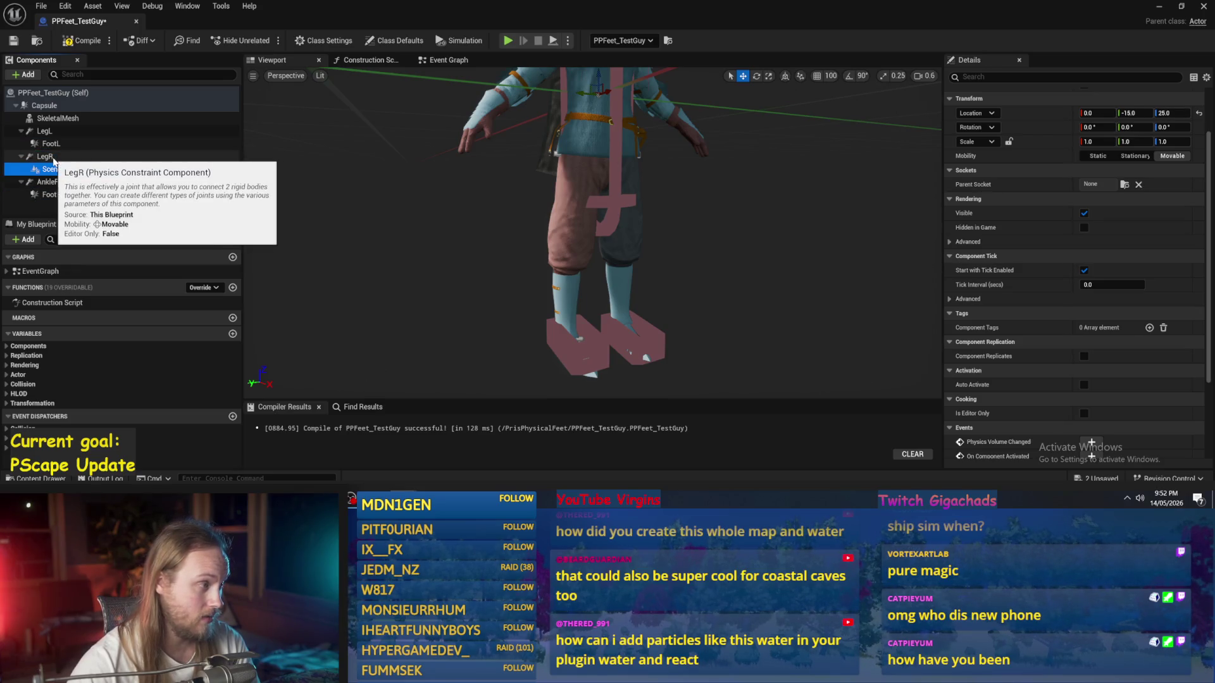
click(54, 158)
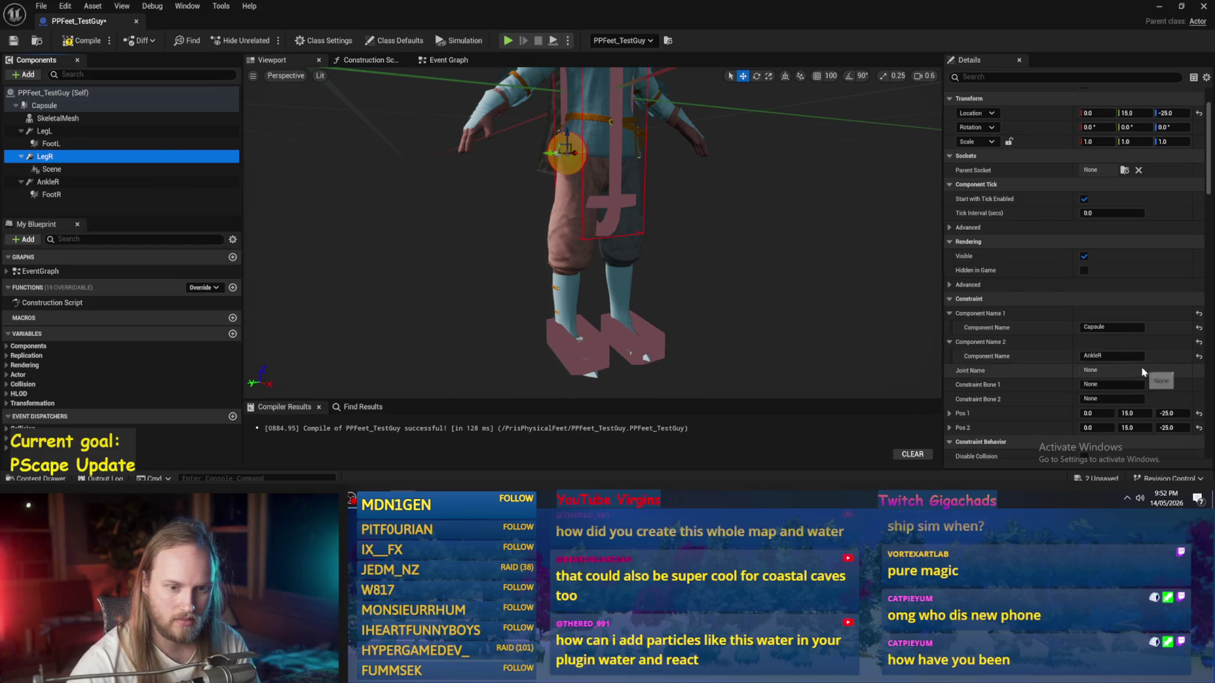
click(1112, 355)
text(Scene)
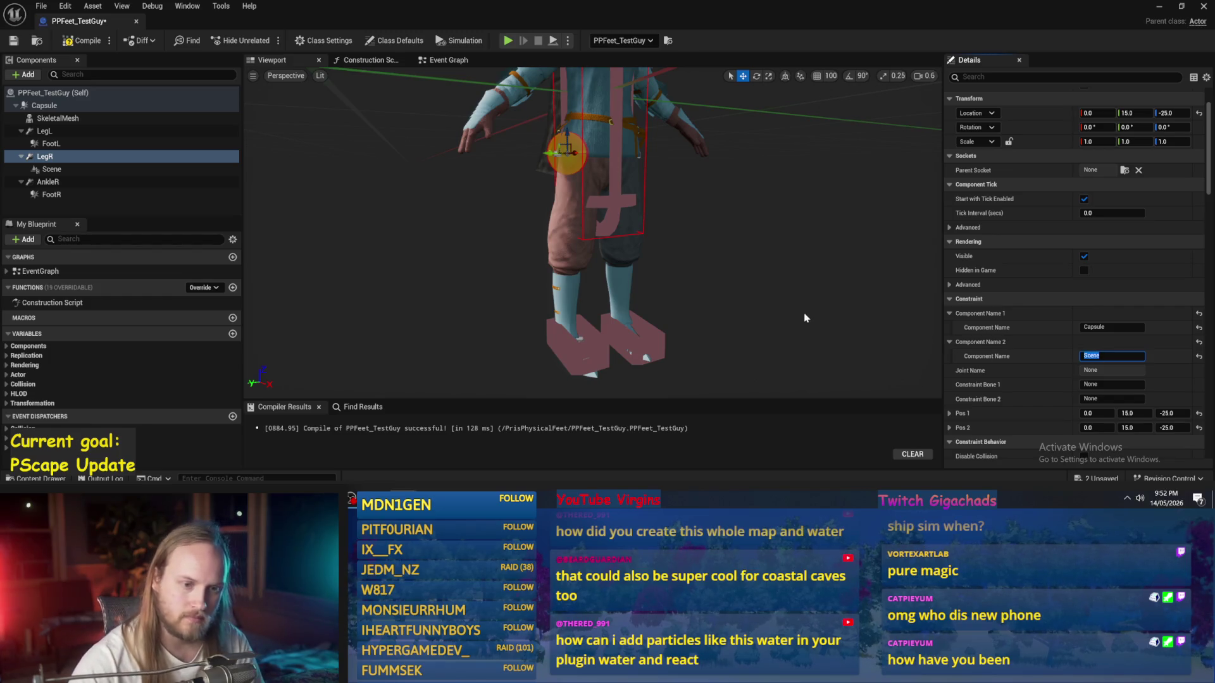
Step: Set the Scene component's Y location to 0
click(52, 169)
drag(530, 173, 591, 127)
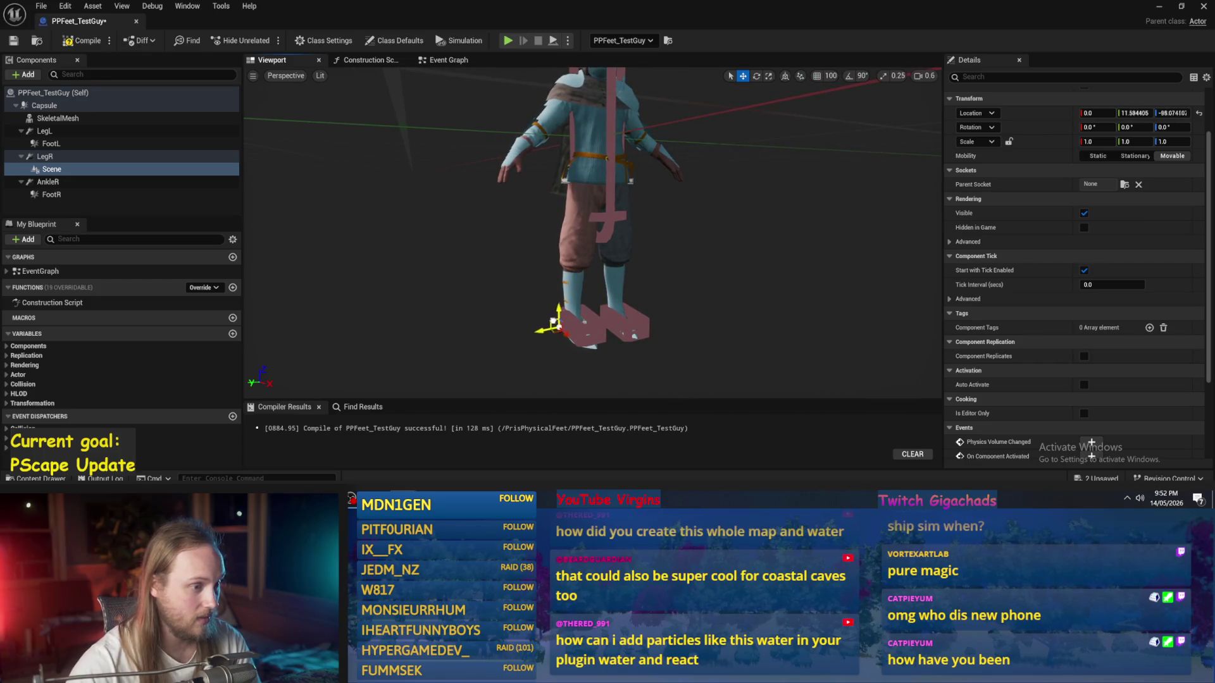
drag(560, 322, 557, 320)
key(f)
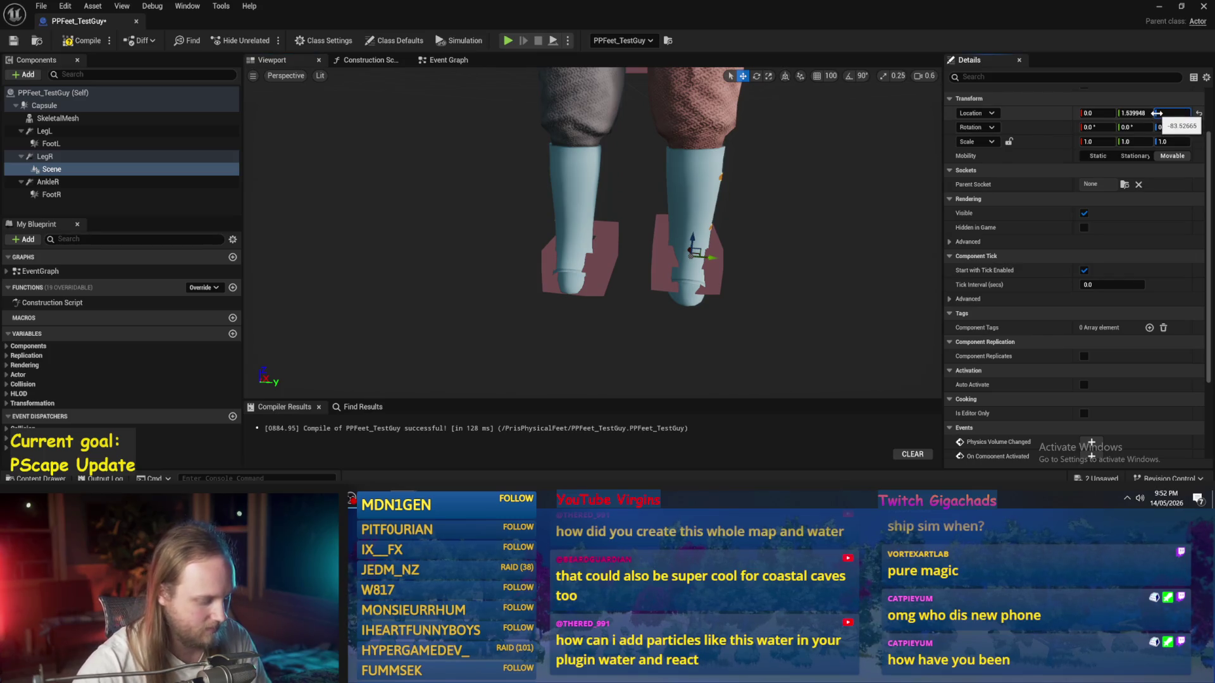
click(1133, 113)
text(0)
key(Return)
mouse_move(633, 253)
mouse_down()
mouse_move(436, 265)
mouse_move(424, 246)
mouse_up()
Step: Attach AnkleR under Scene and set AnkleR's first linked component to Scene
click(48, 182)
drag(48, 182, 55, 176)
click(61, 193)
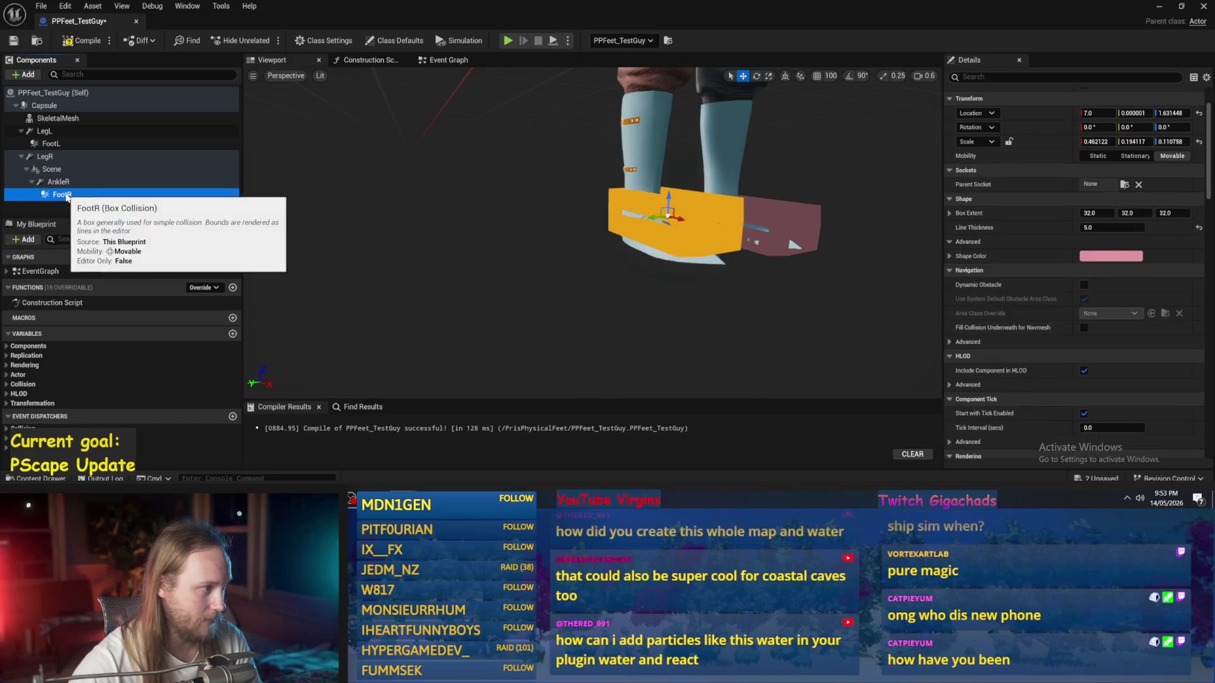
click(62, 183)
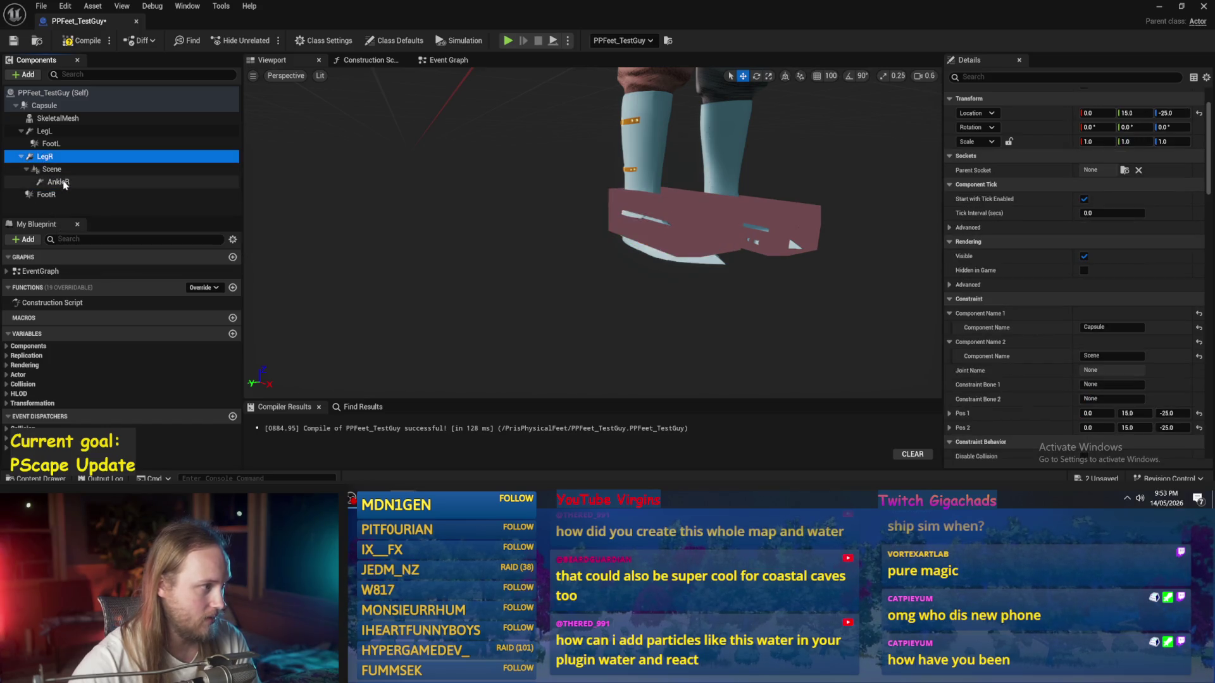
click(1112, 327)
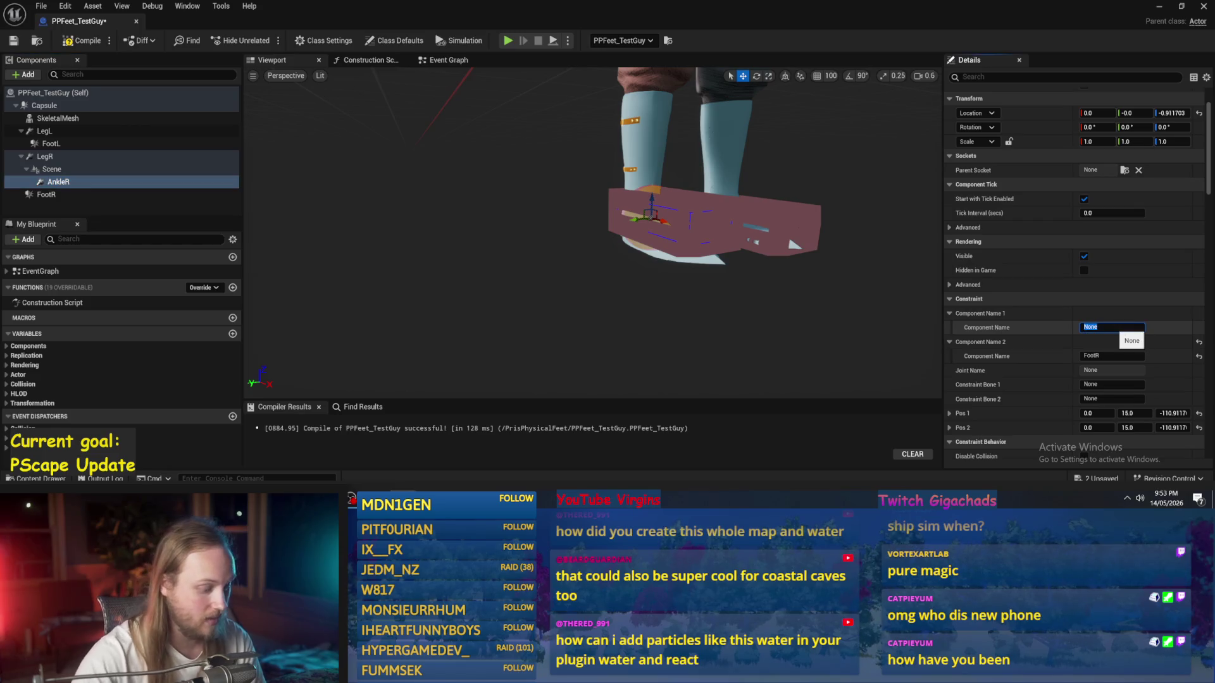
key(Return)
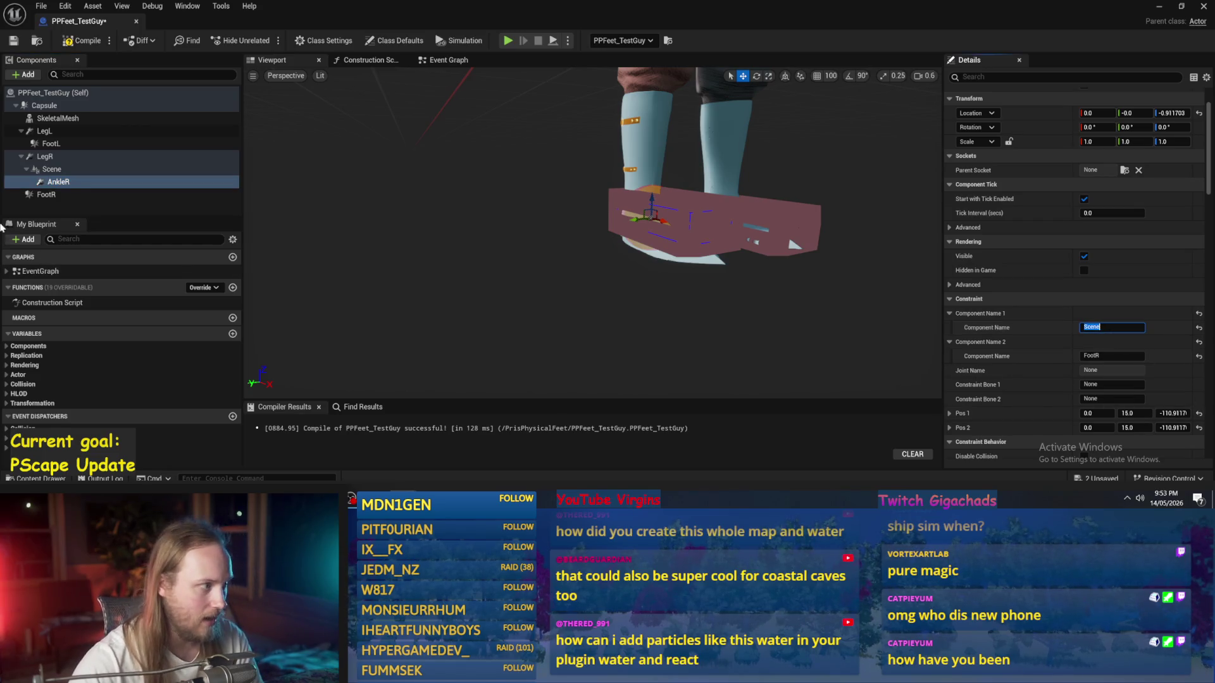
Step: Save and recompile the PPFeet_TestGuy blueprint
key(ctrl+s)
click(45, 157)
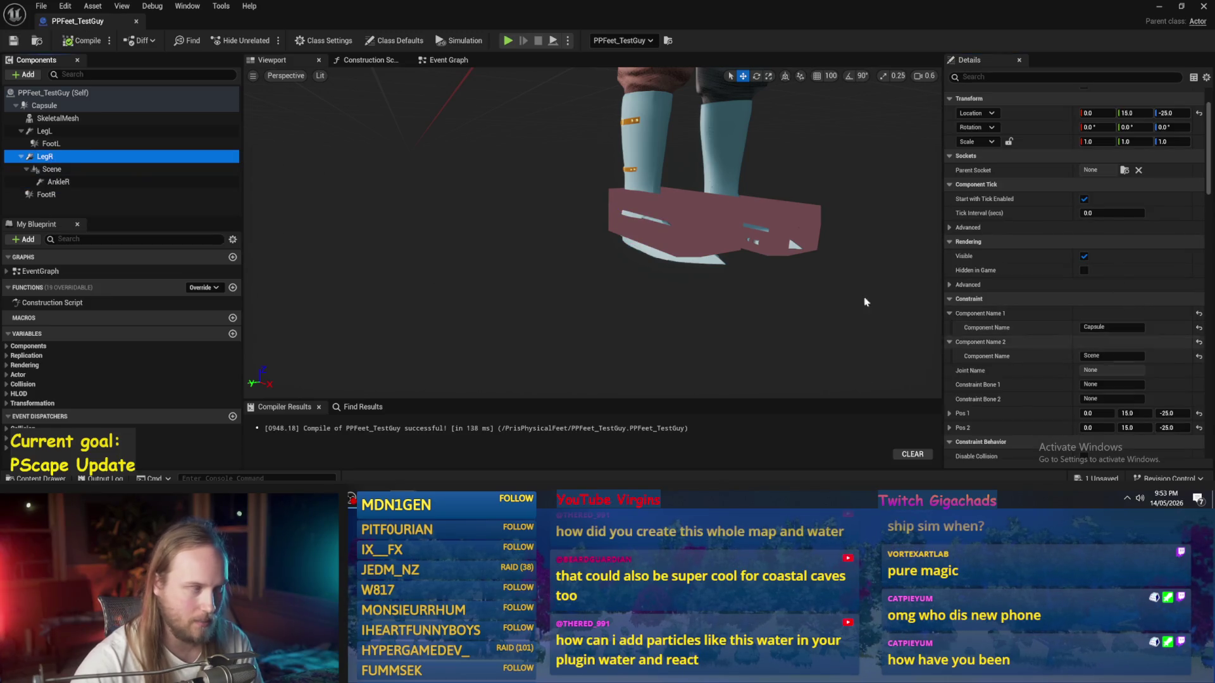
click(70, 41)
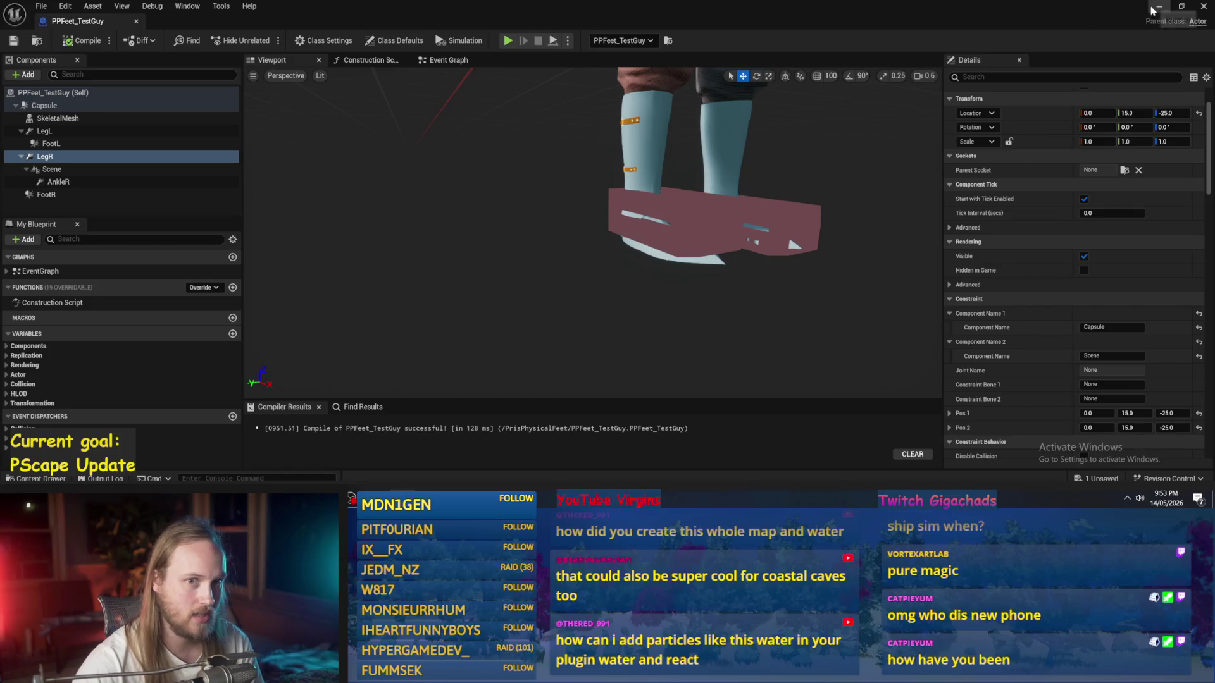
Step: Play-test the level to check the right foot box, then reopen PPFeet_TestGuy
click(1156, 8)
click(263, 40)
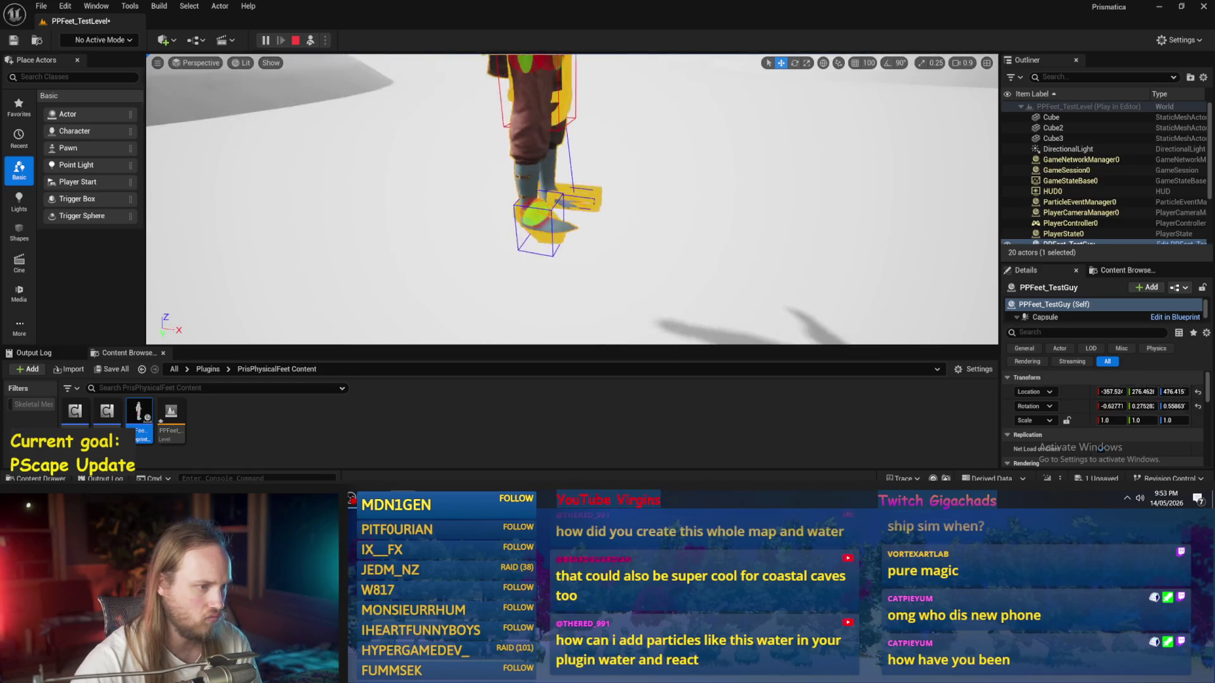
key(Escape)
double_click(139, 412)
click(63, 170)
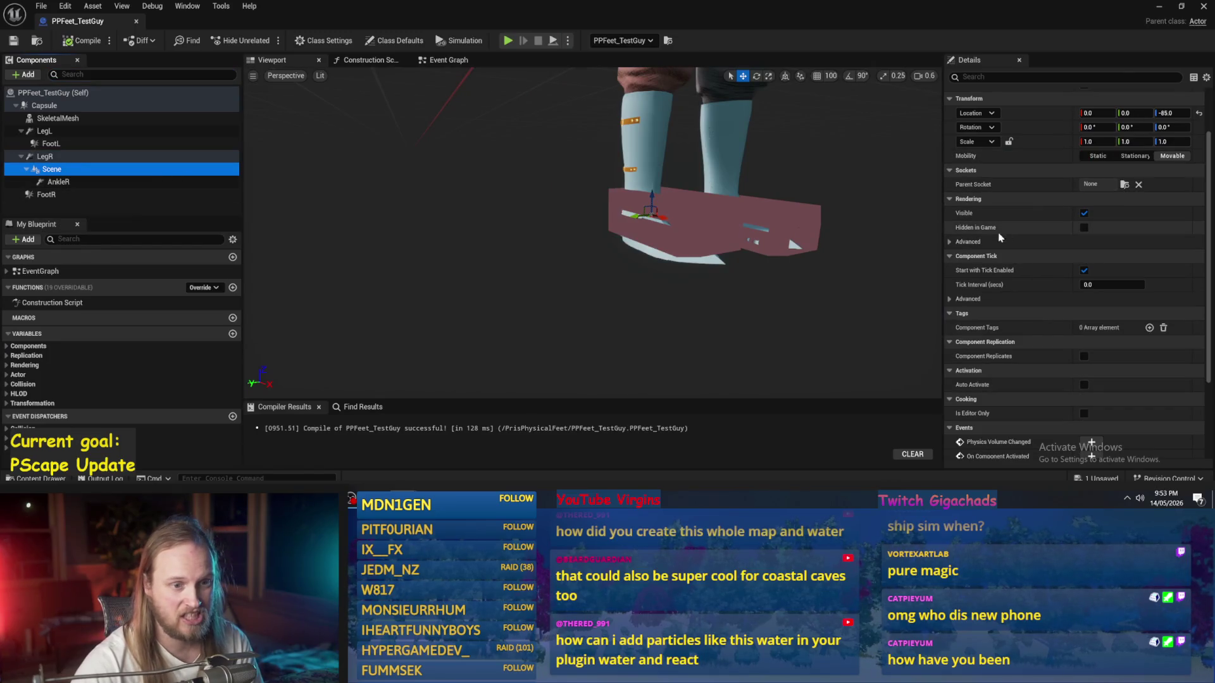
Step: Compare the physics Mass of FootR, Capsule and FootL, recompile with F7, and return
scroll(1000, 139, down, 2)
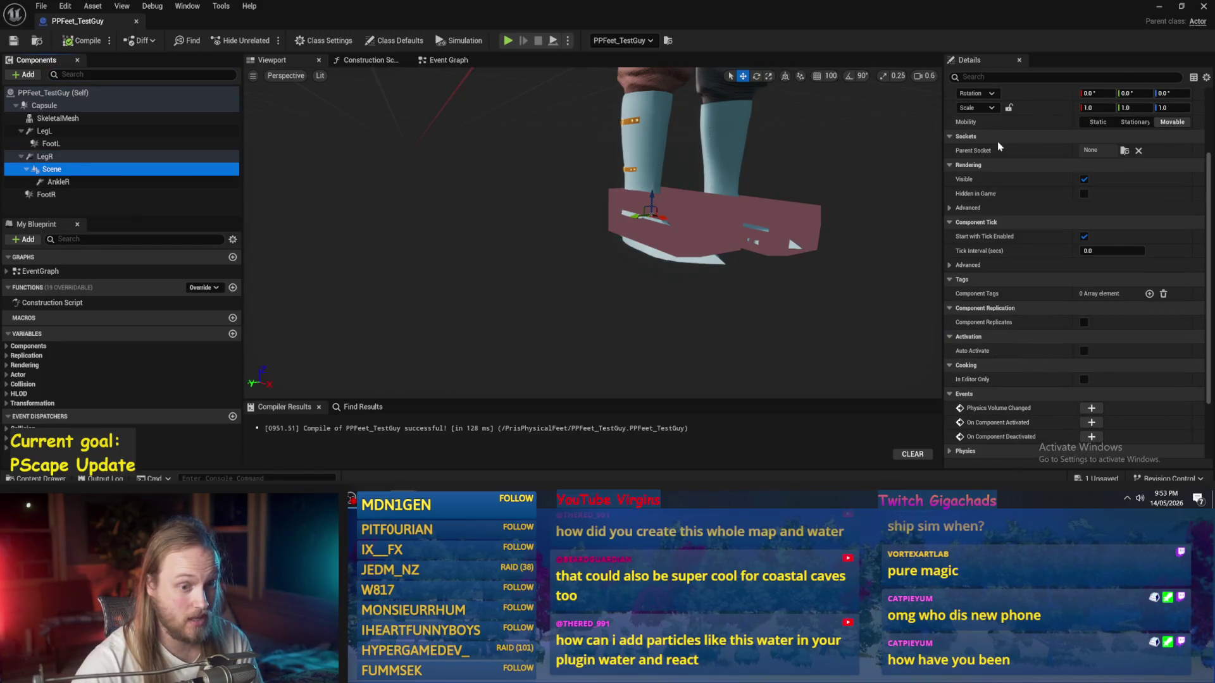
scroll(997, 142, up, 5)
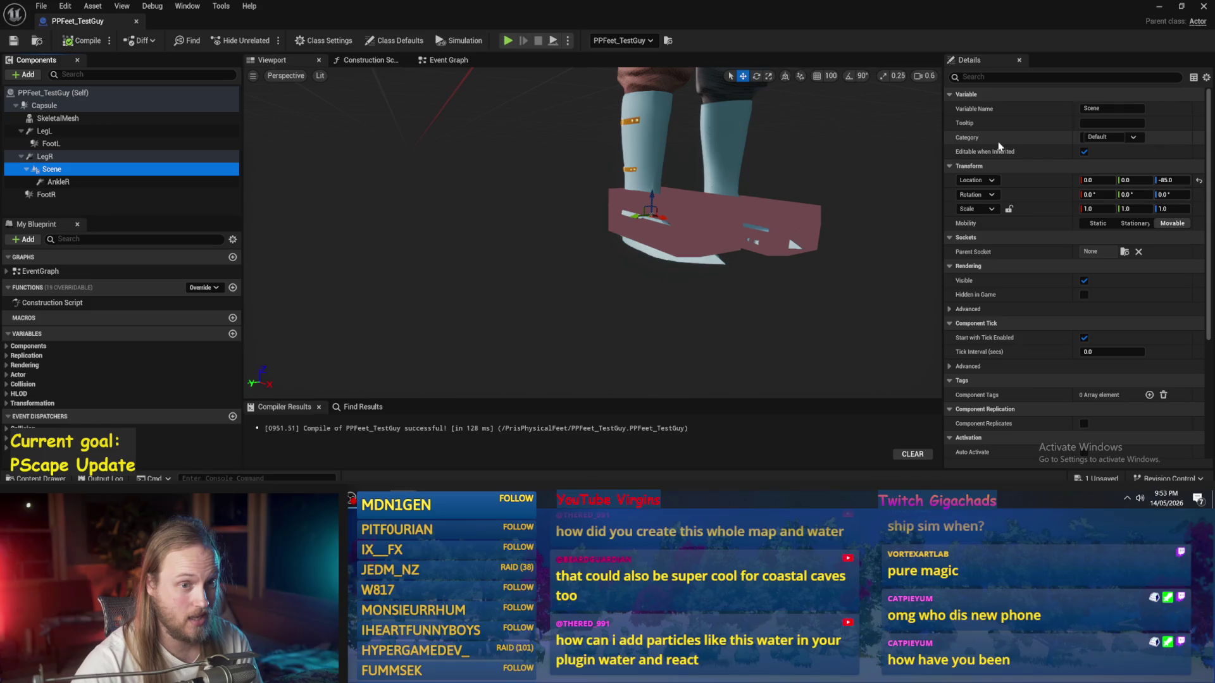
click(46, 195)
text(phys)
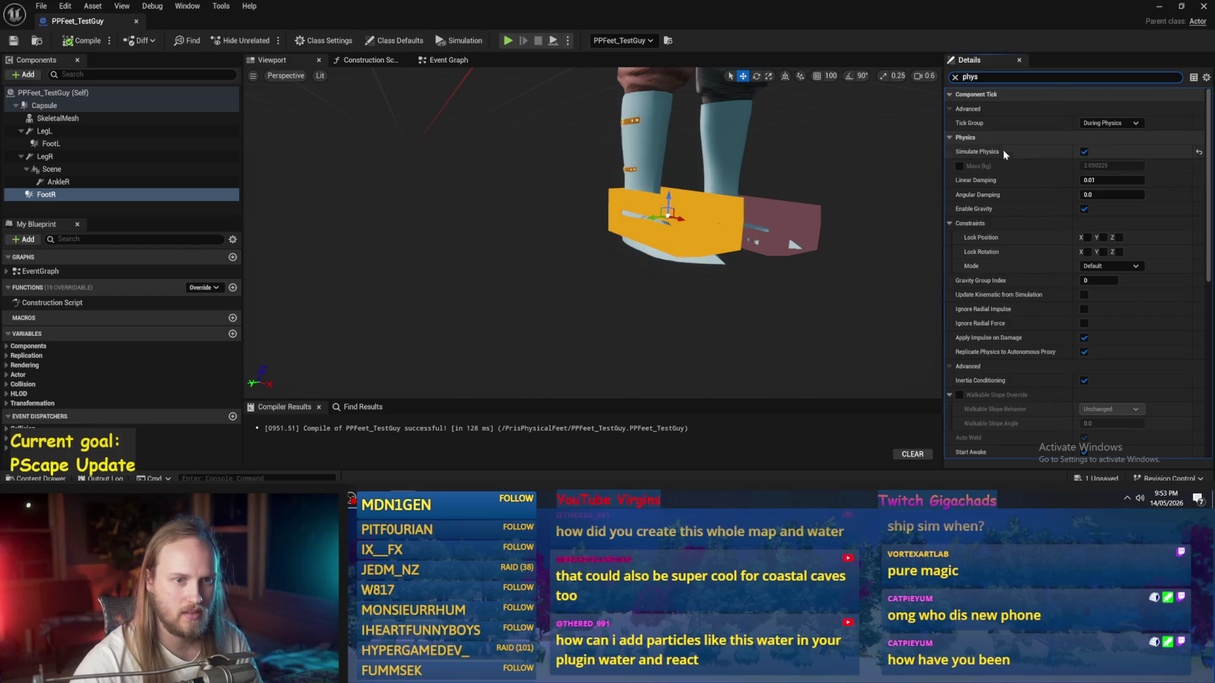
click(54, 107)
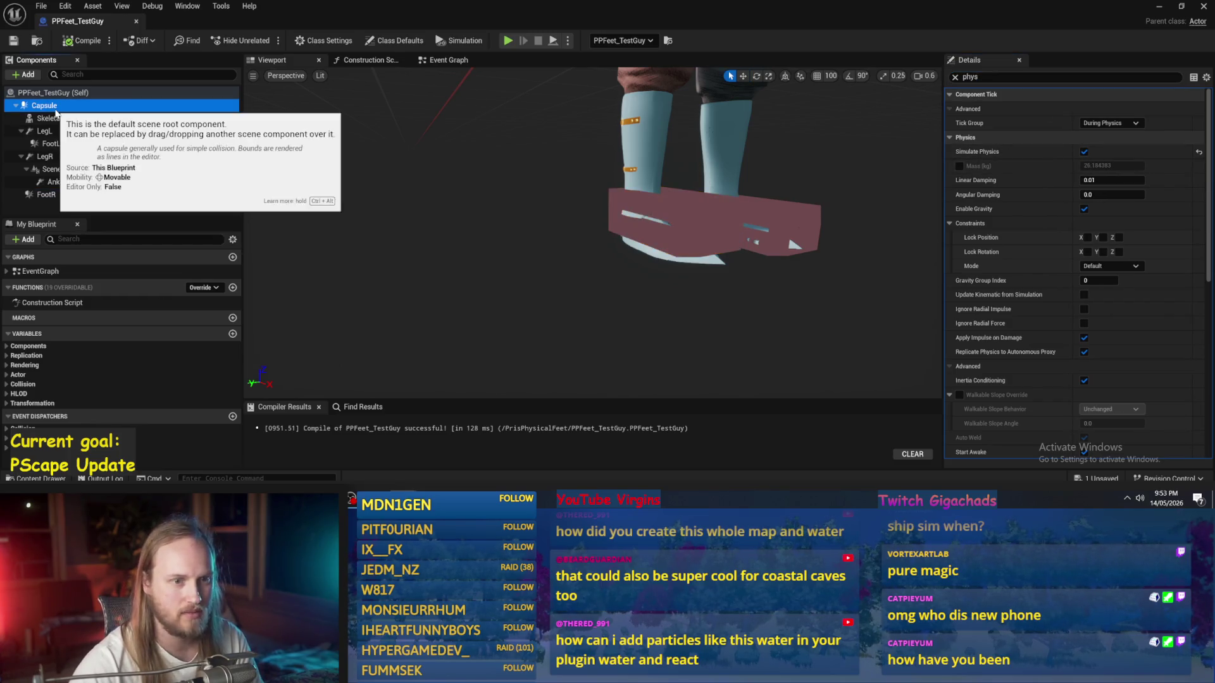
click(51, 144)
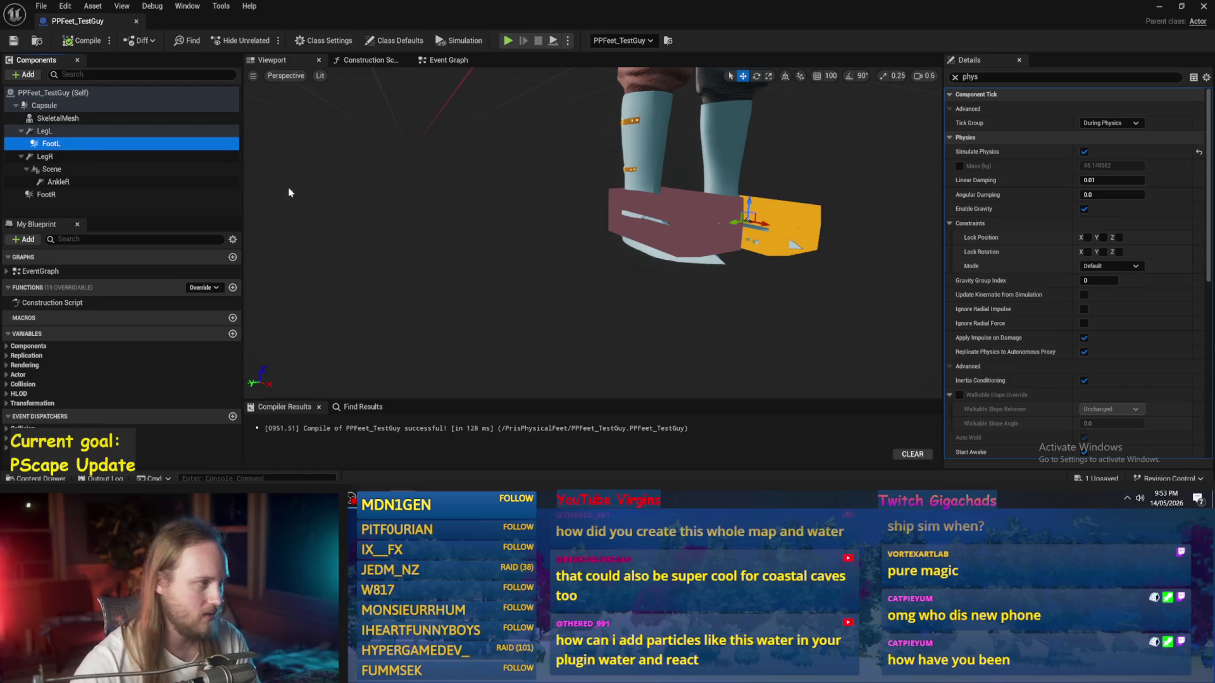
key(F7)
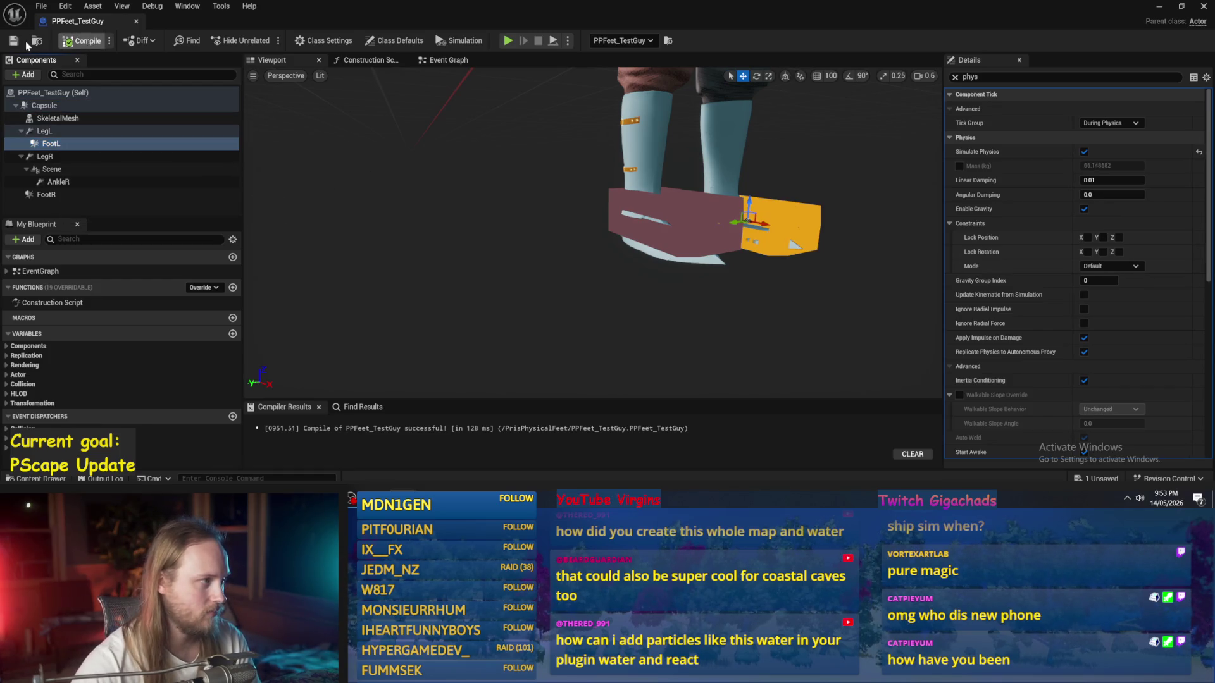
click(1168, 9)
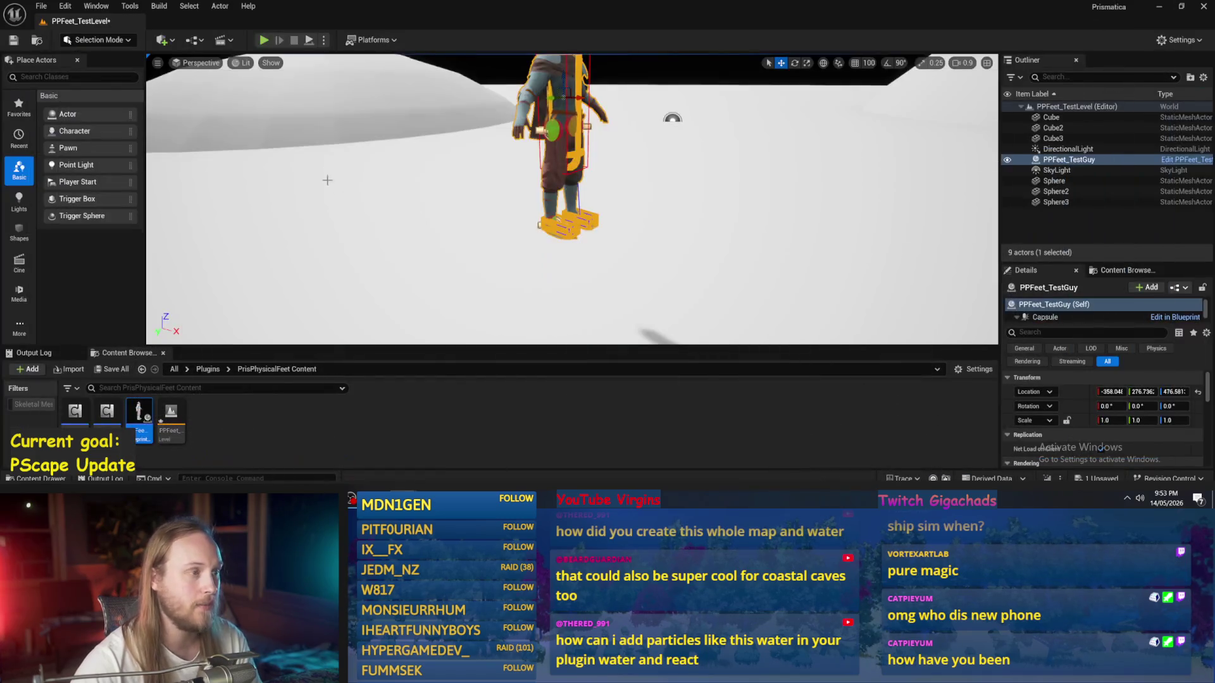
Step: During Play-in-Editor, push the character sideways and tilt it about 60 degrees, then stop
key(alt+p)
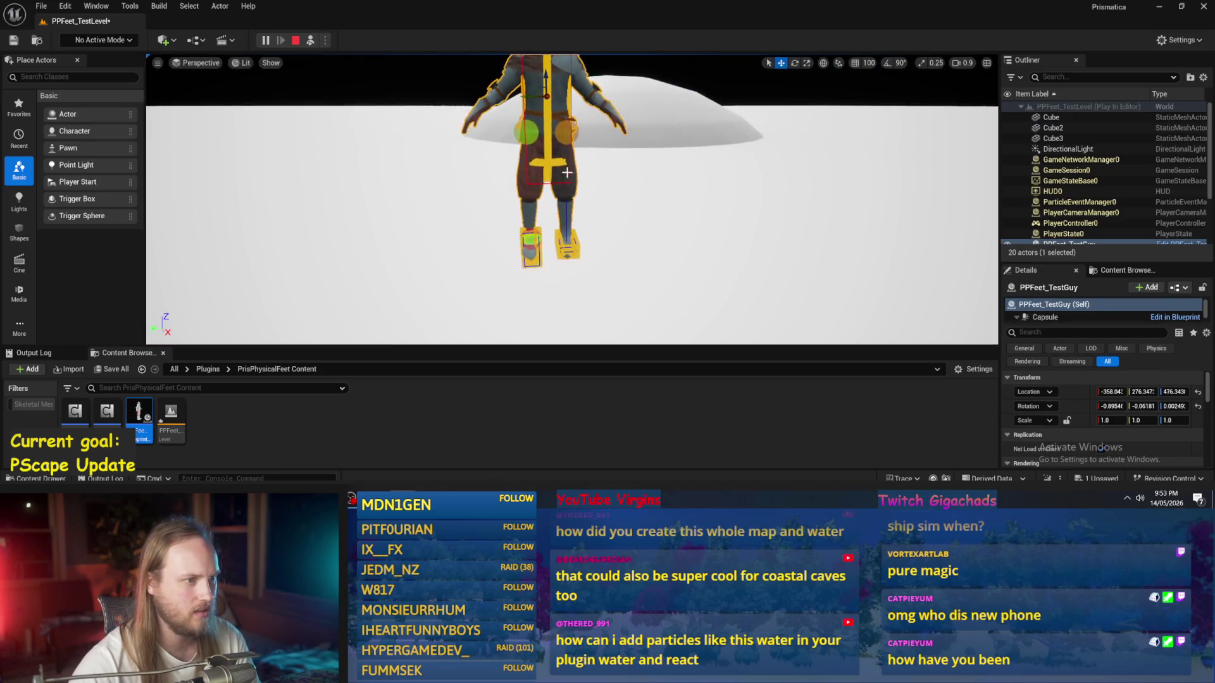
mouse_move(526, 95)
mouse_down()
mouse_move(449, 95)
mouse_move(772, 96)
mouse_up()
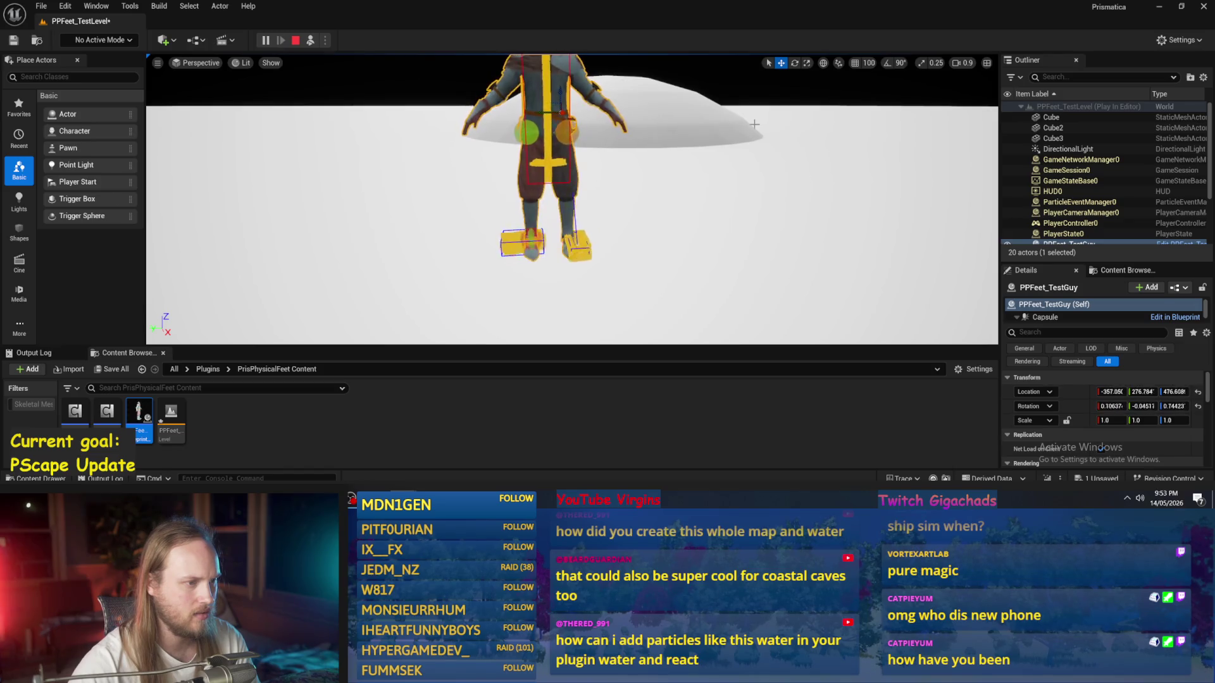
key(e)
drag(455, 126, 437, 90)
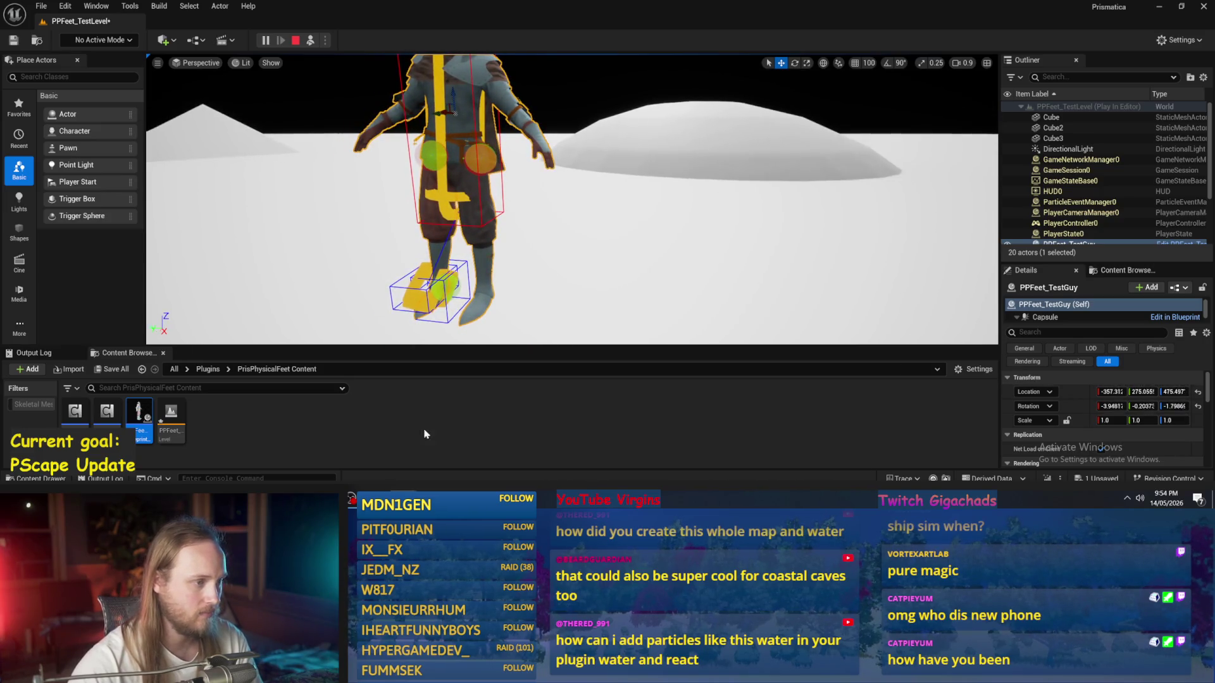
key(Escape)
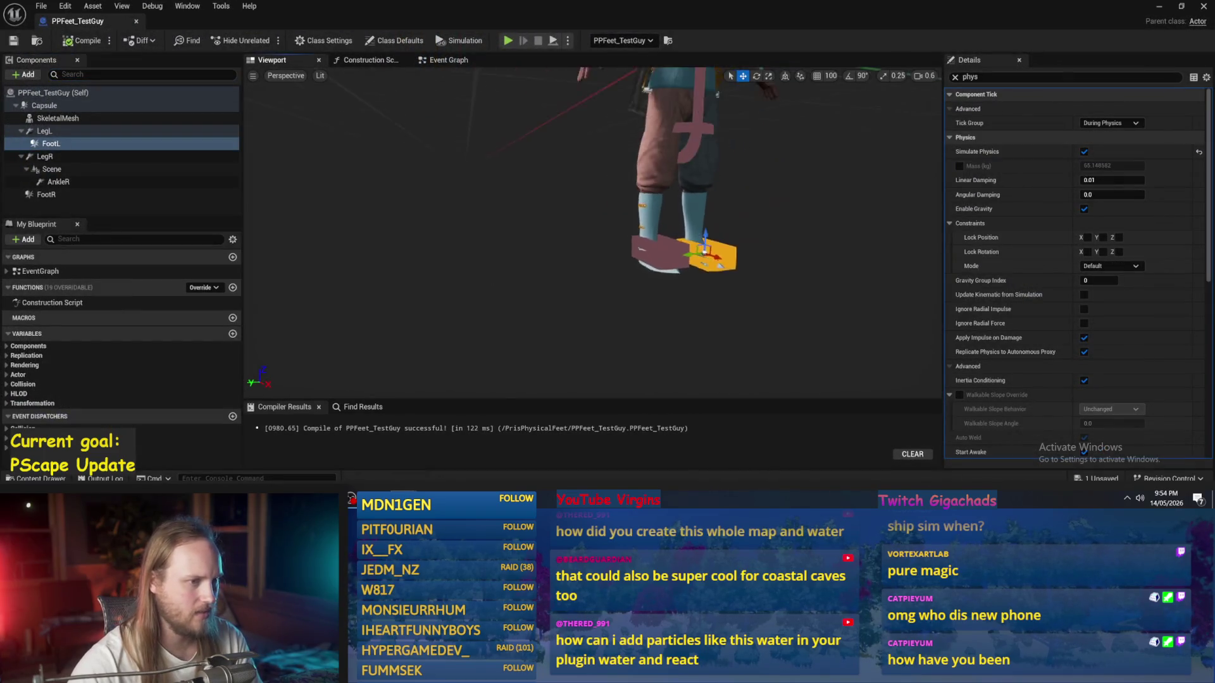
Step: Inspect the LegL constraint's two linked components with the physics filter cleared
click(59, 129)
click(57, 119)
click(45, 131)
click(956, 77)
scroll(980, 201, down, 5)
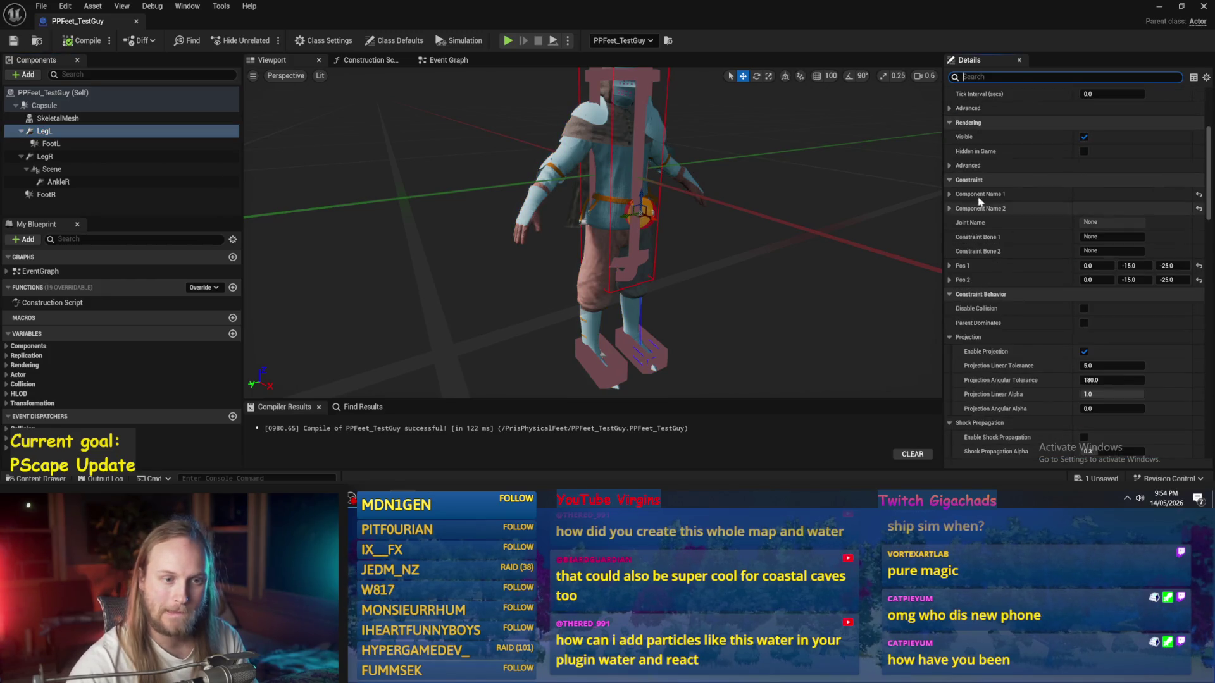
click(949, 195)
click(949, 222)
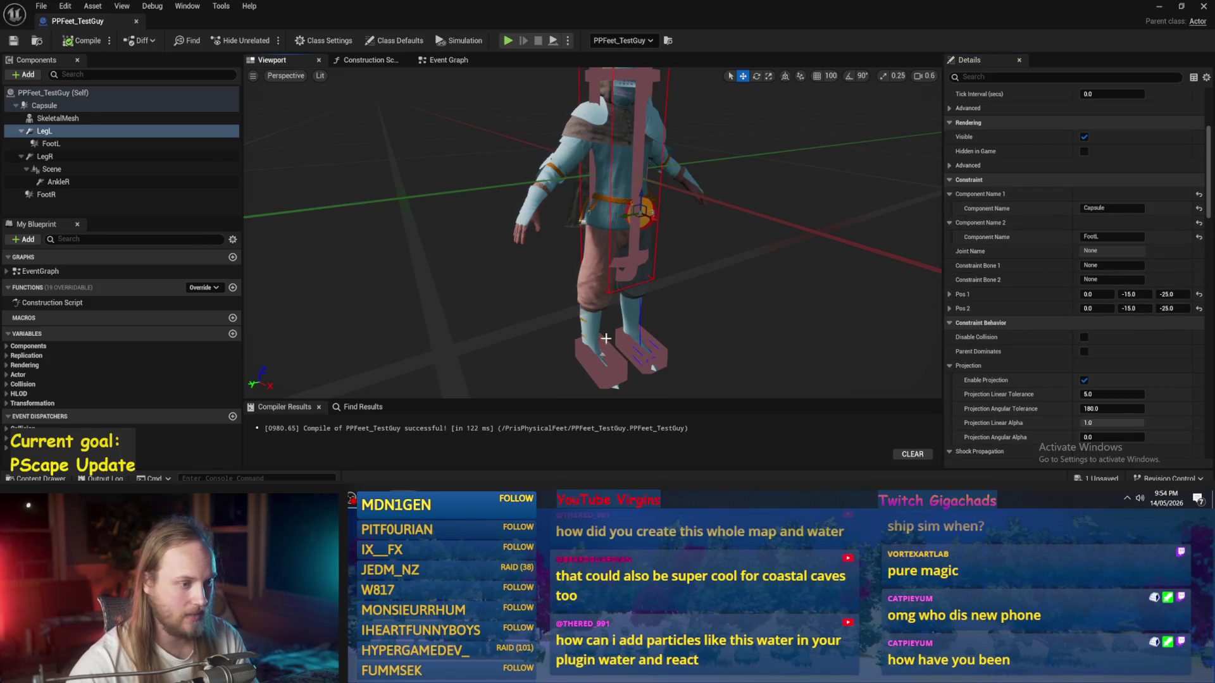
click(627, 342)
drag(727, 342, 633, 344)
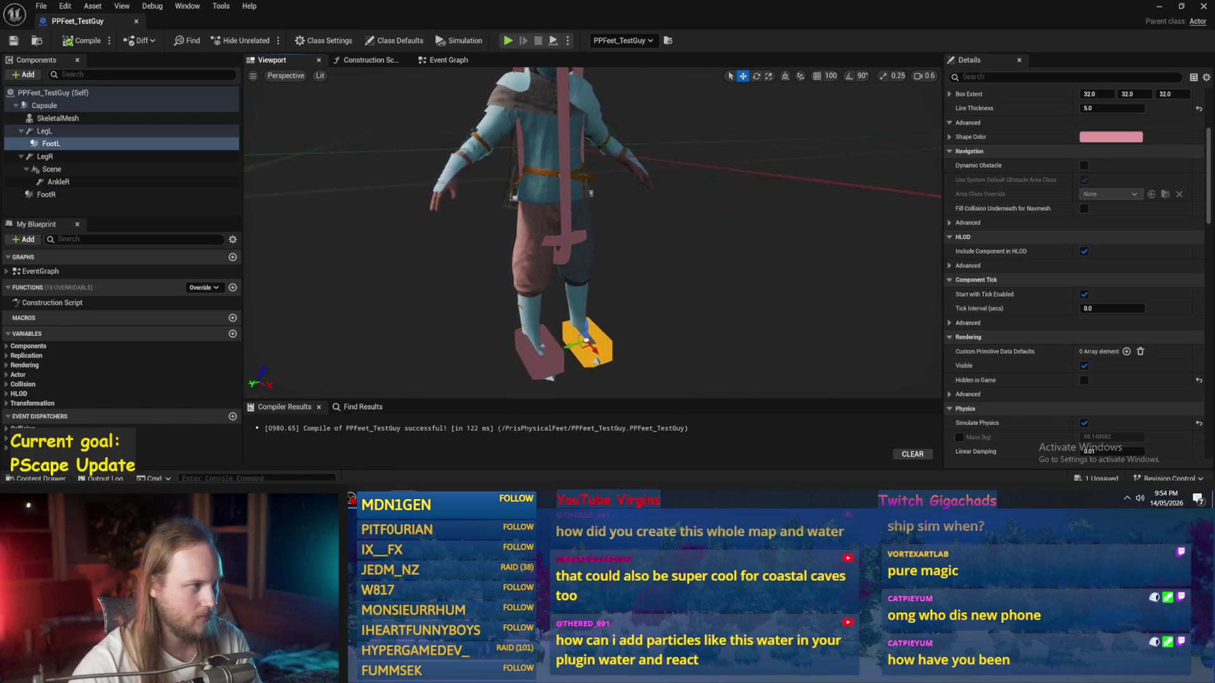
Step: Attach Scene and AnkleR directly under Capsule, then start another play test
click(95, 157)
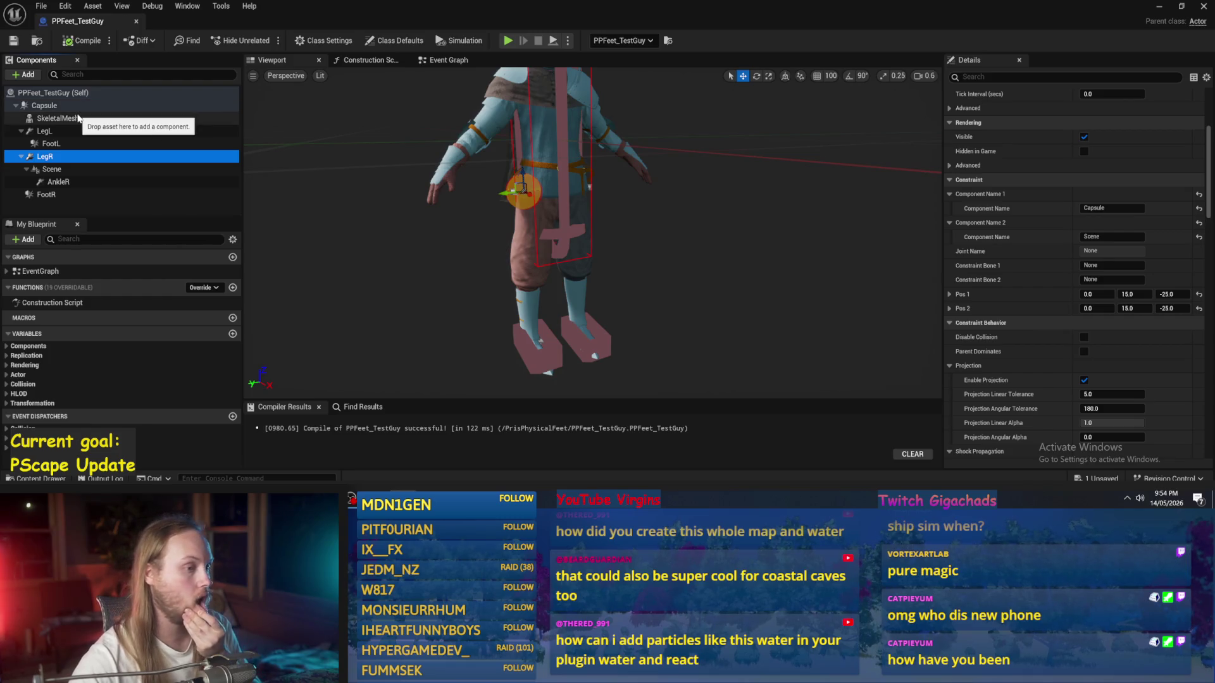
mouse_move(380, 263)
mouse_down()
mouse_move(462, 259)
mouse_move(427, 254)
mouse_up()
scroll(982, 287, up, 5)
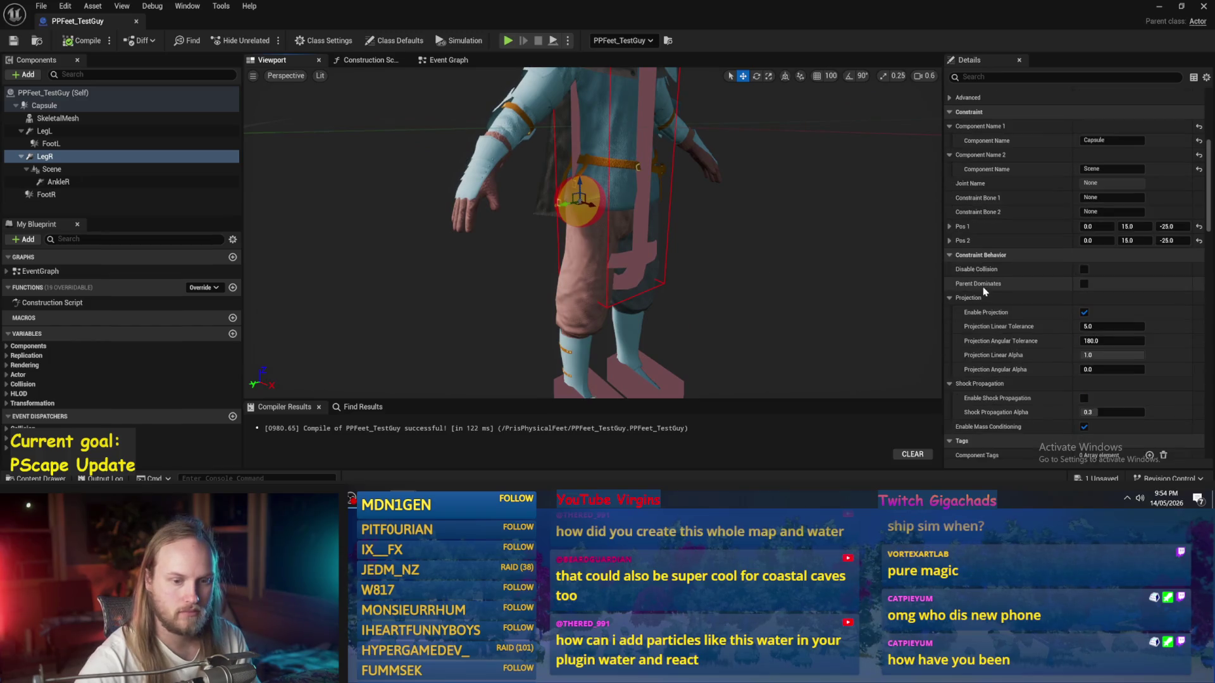
drag(633, 253, 620, 251)
click(74, 170)
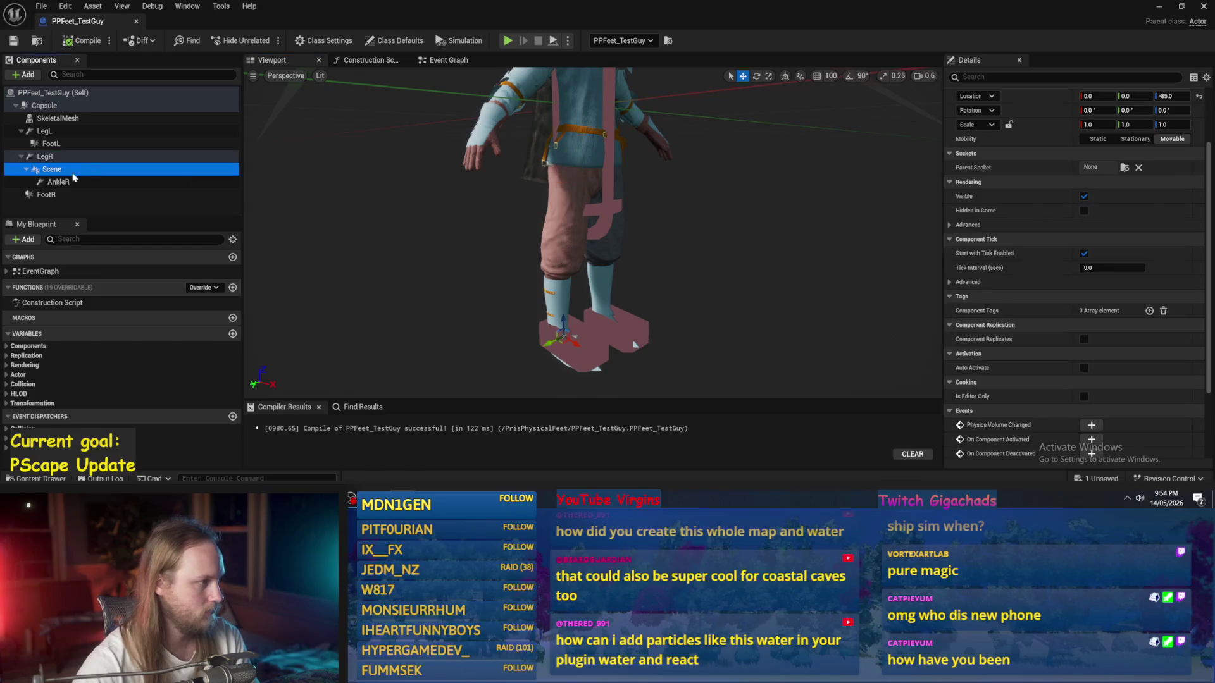
drag(54, 176, 41, 106)
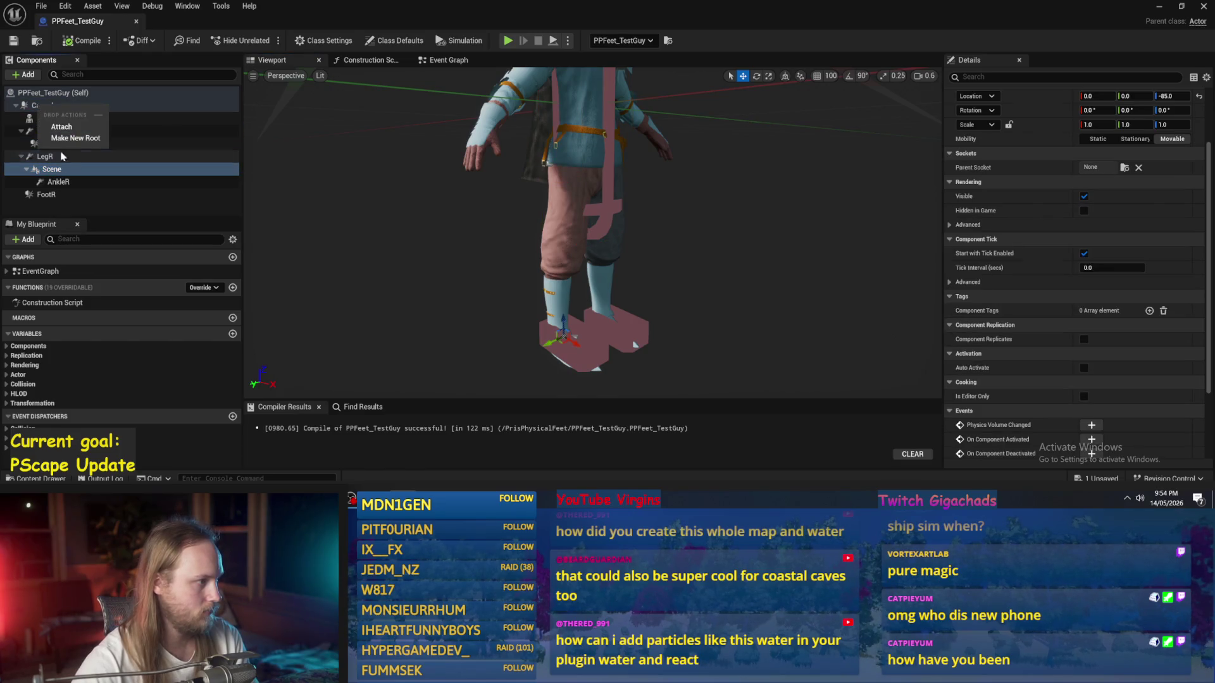
click(61, 127)
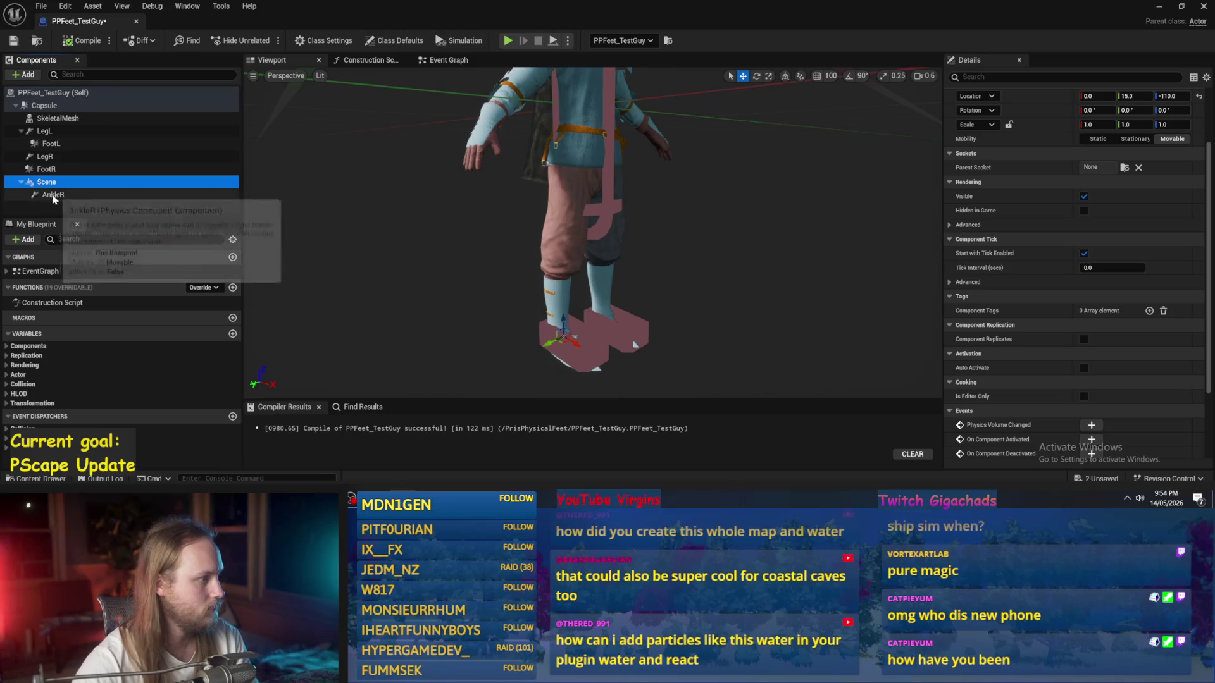
drag(53, 194, 46, 108)
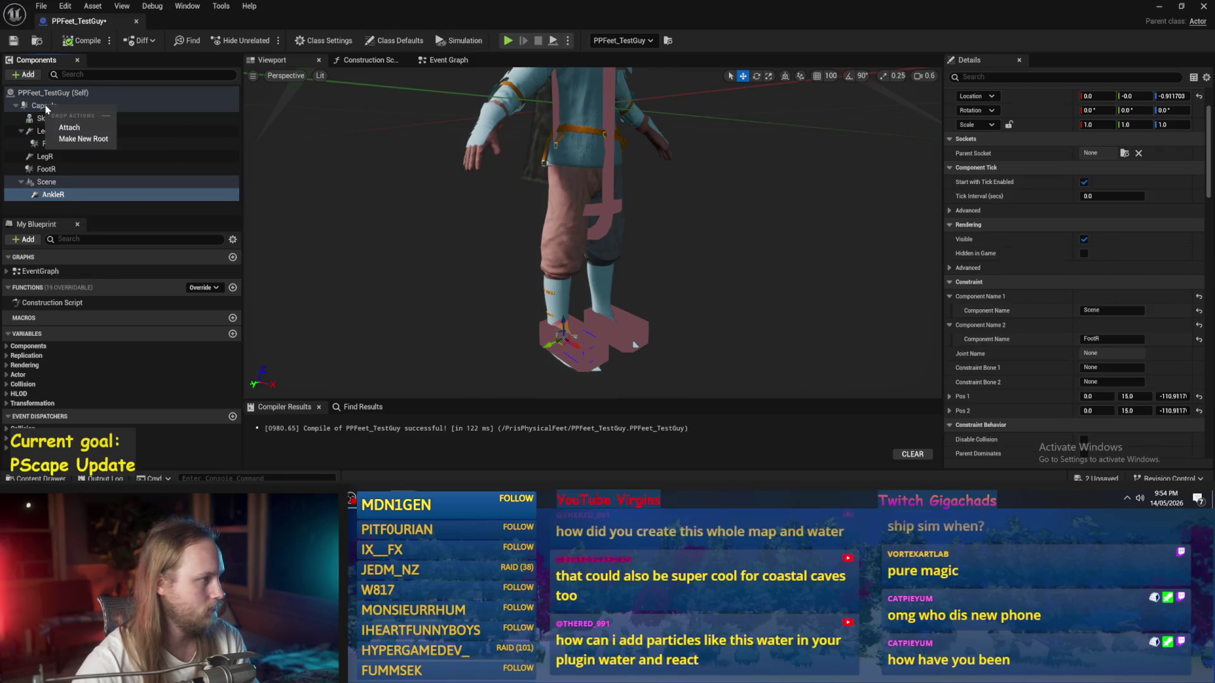
click(70, 129)
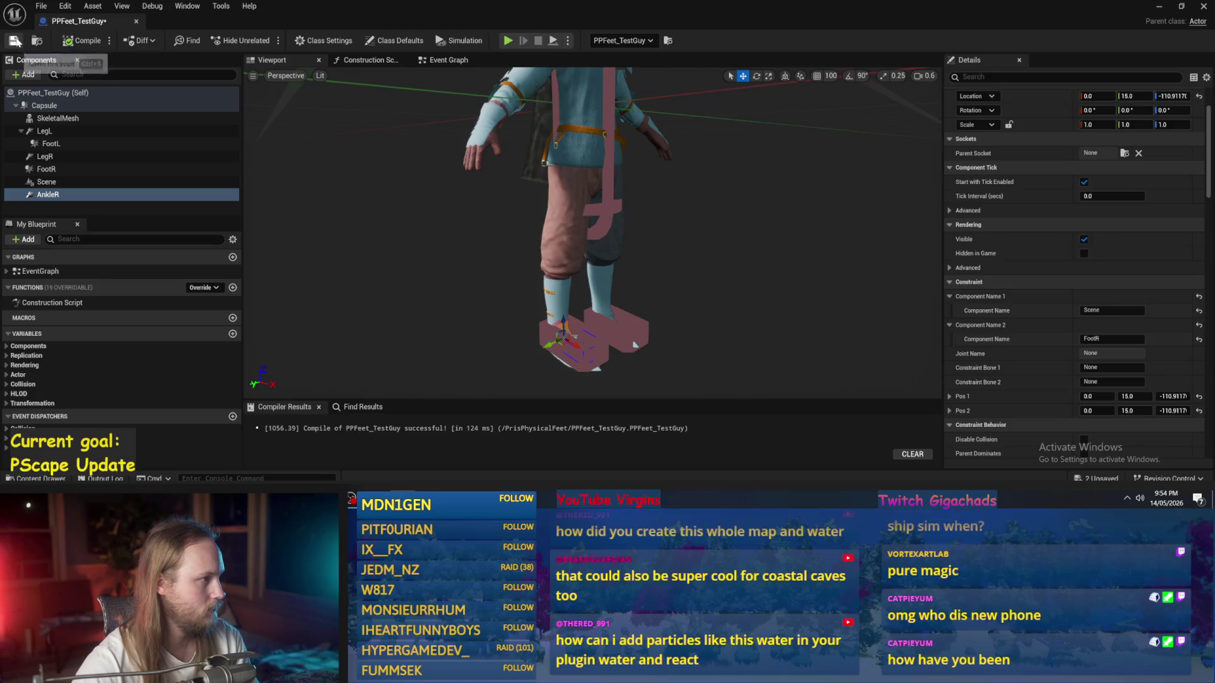
click(1161, 8)
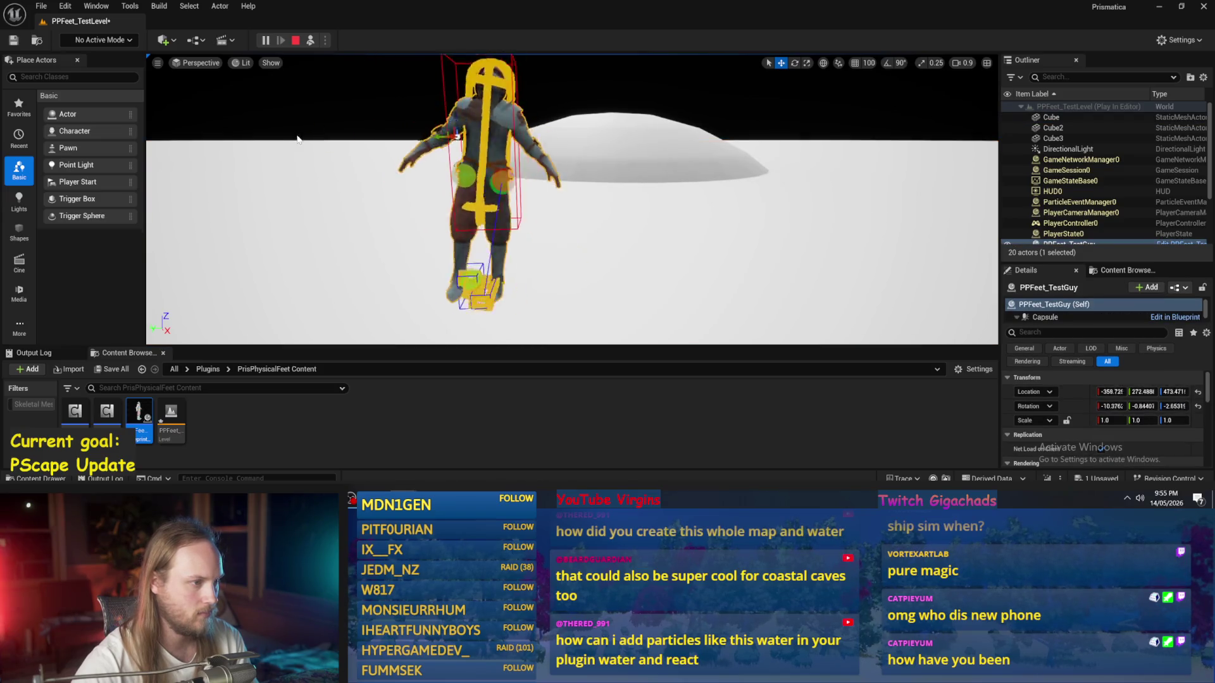
Step: Stop the play session, reopen PPFeet_TestGuy, and review its leg and foot components
key(Escape)
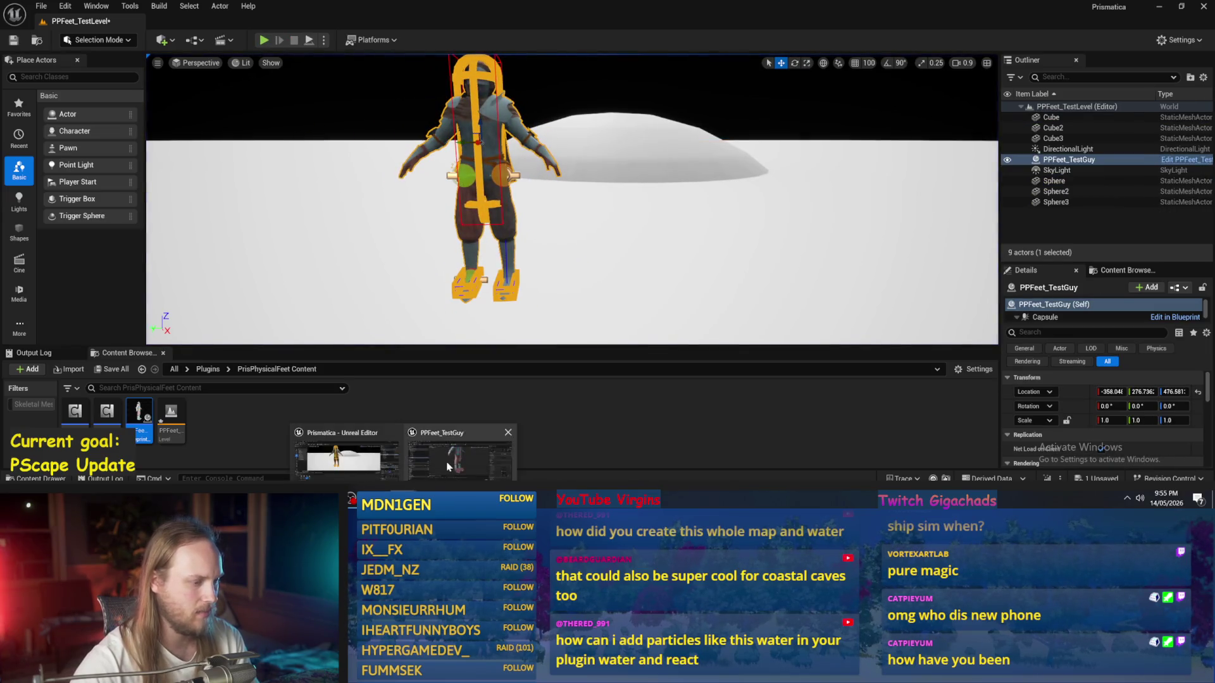
double_click(139, 413)
click(73, 195)
click(57, 182)
click(56, 169)
click(55, 157)
click(55, 144)
key(Up)
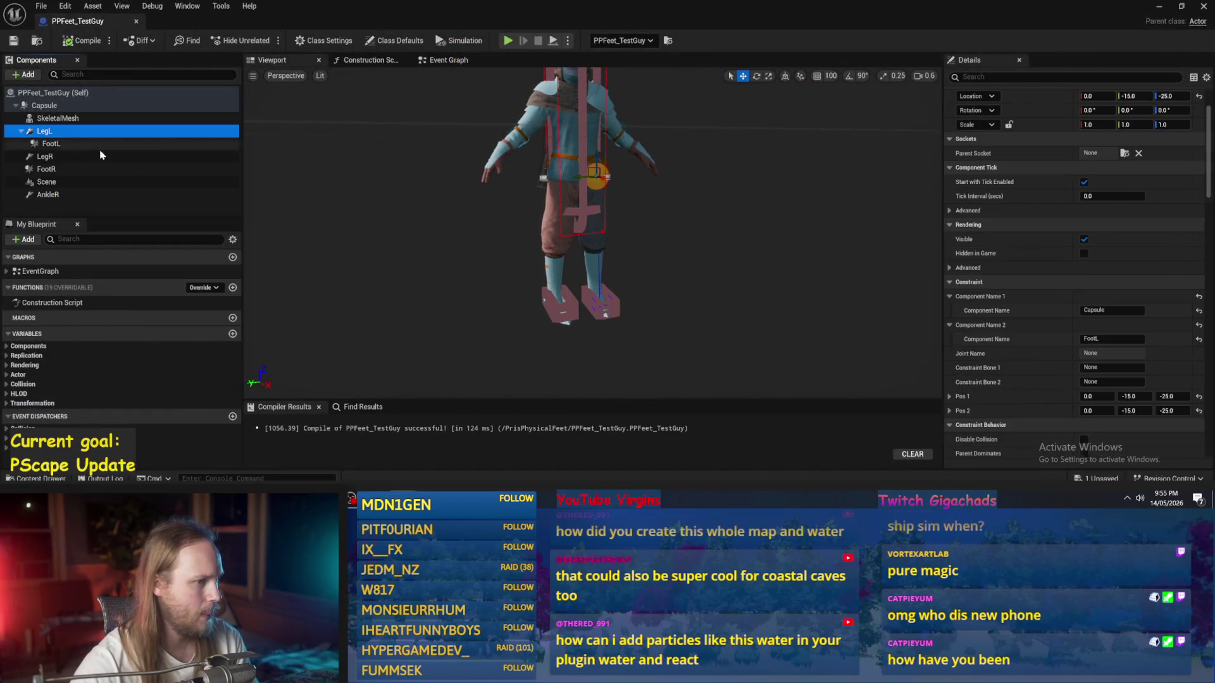
click(57, 156)
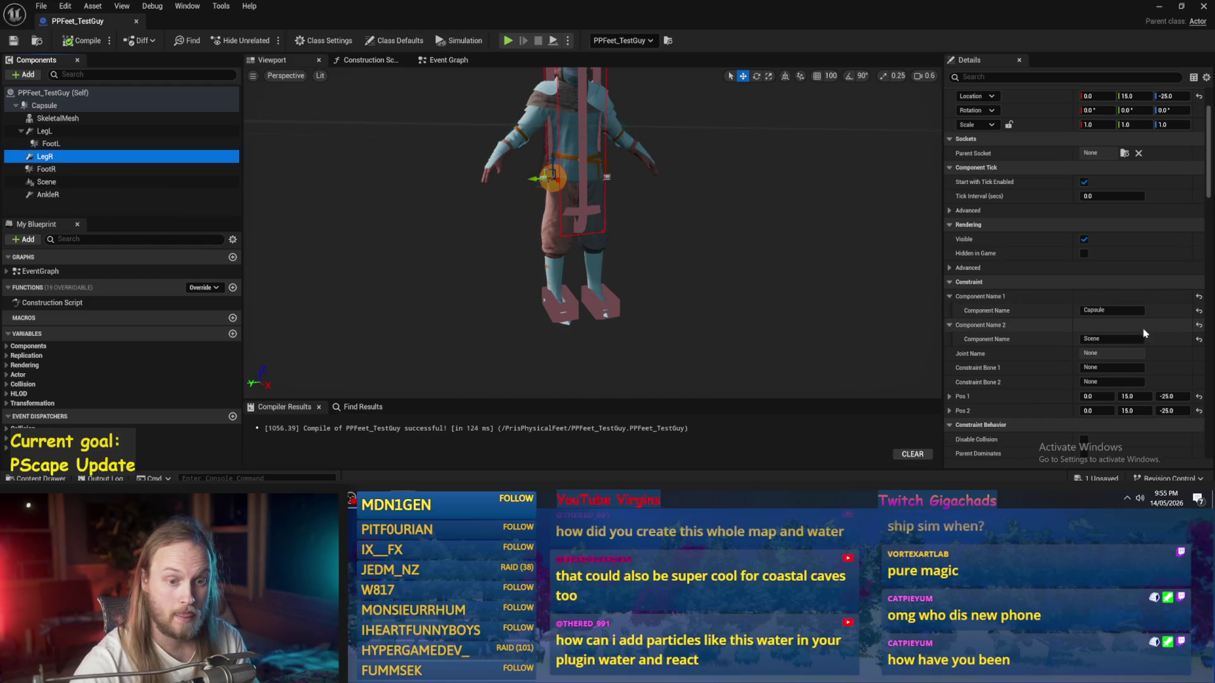
Step: Select the Scene component and delete it from the blueprint
click(95, 183)
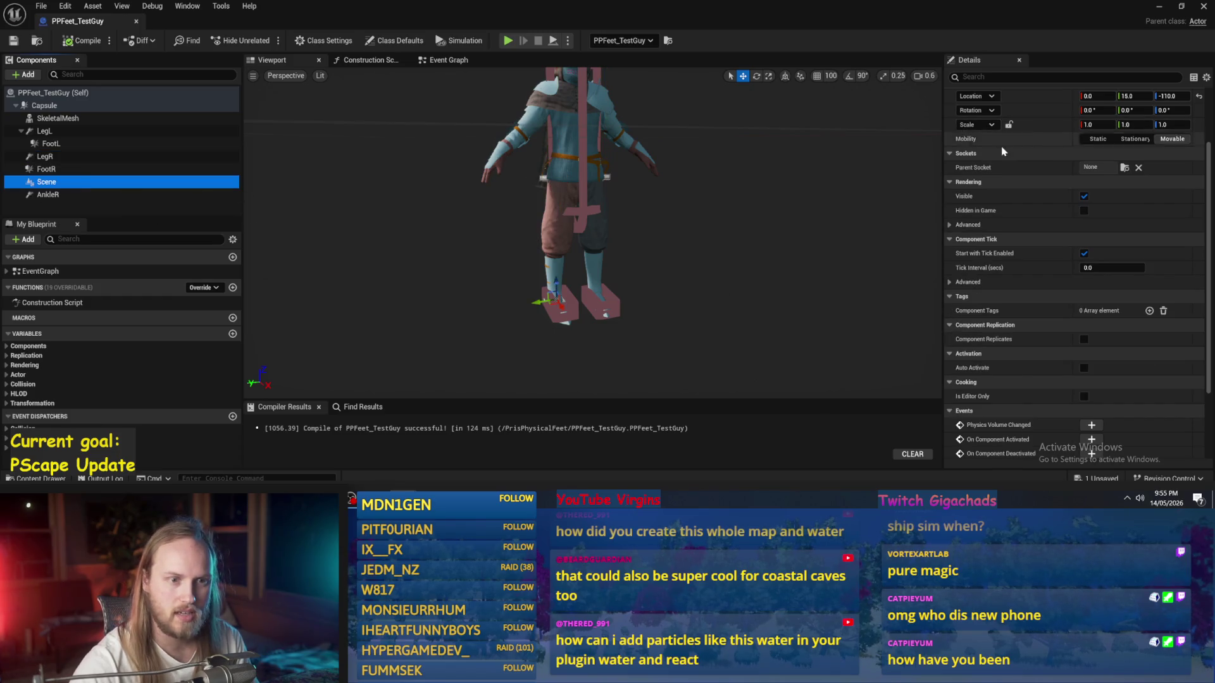
click(974, 76)
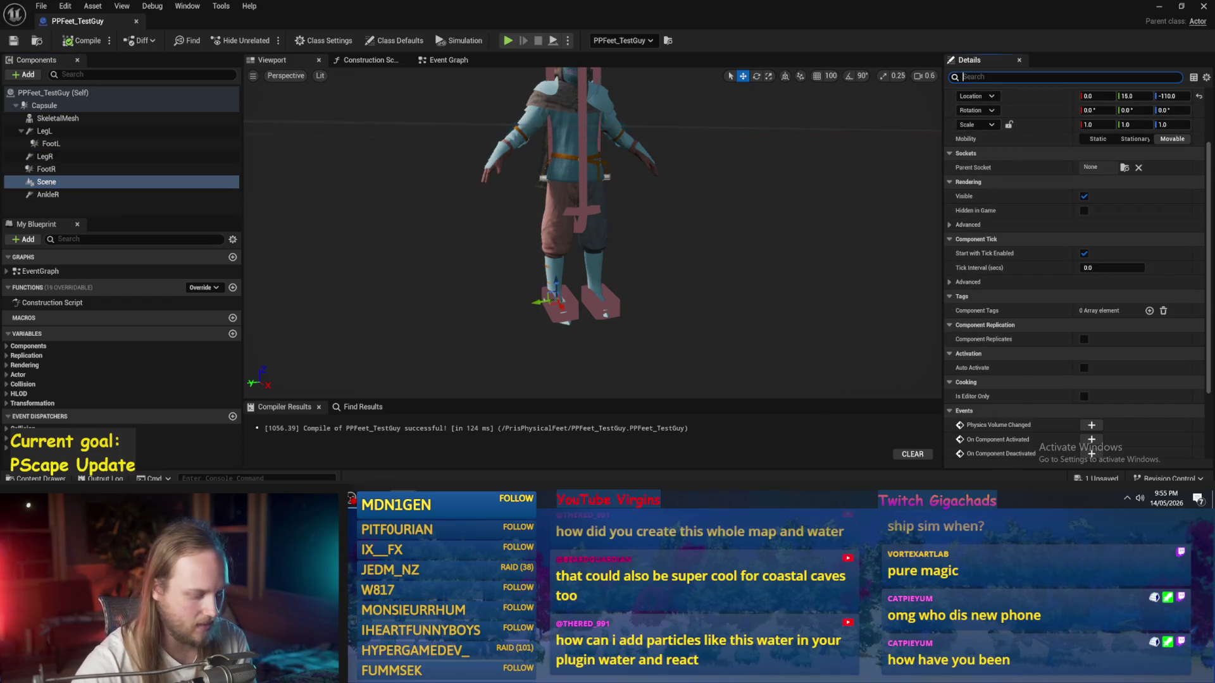
text(phys)
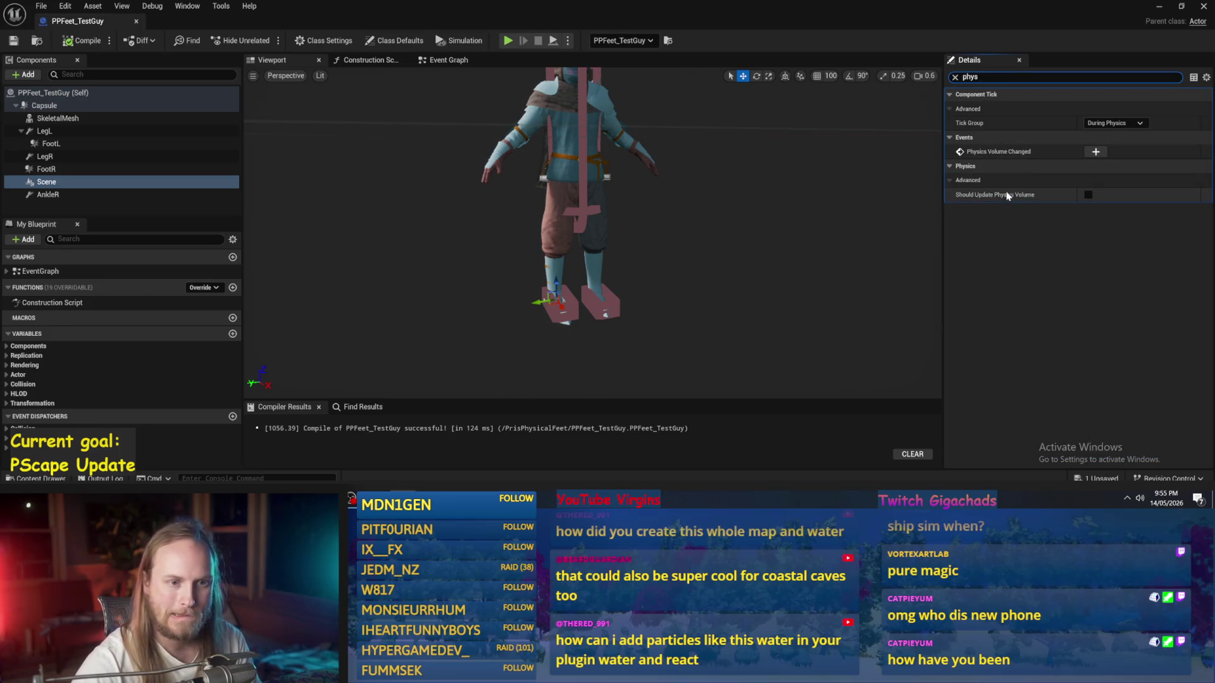
click(954, 77)
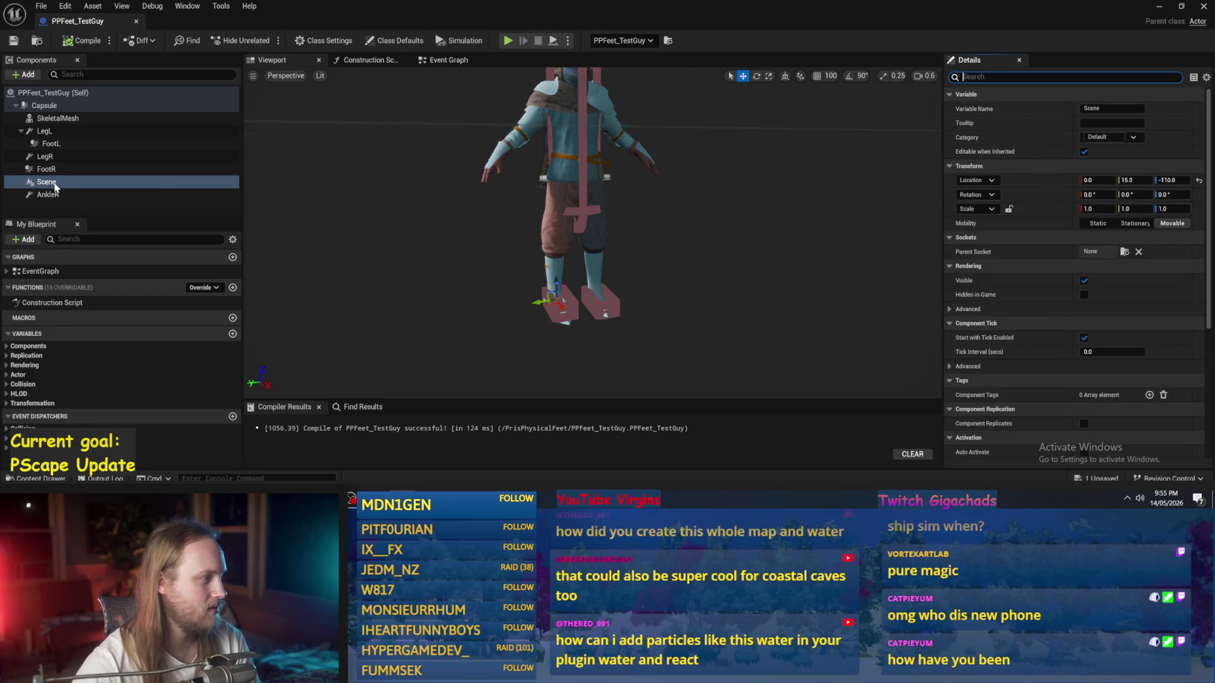
key(Delete)
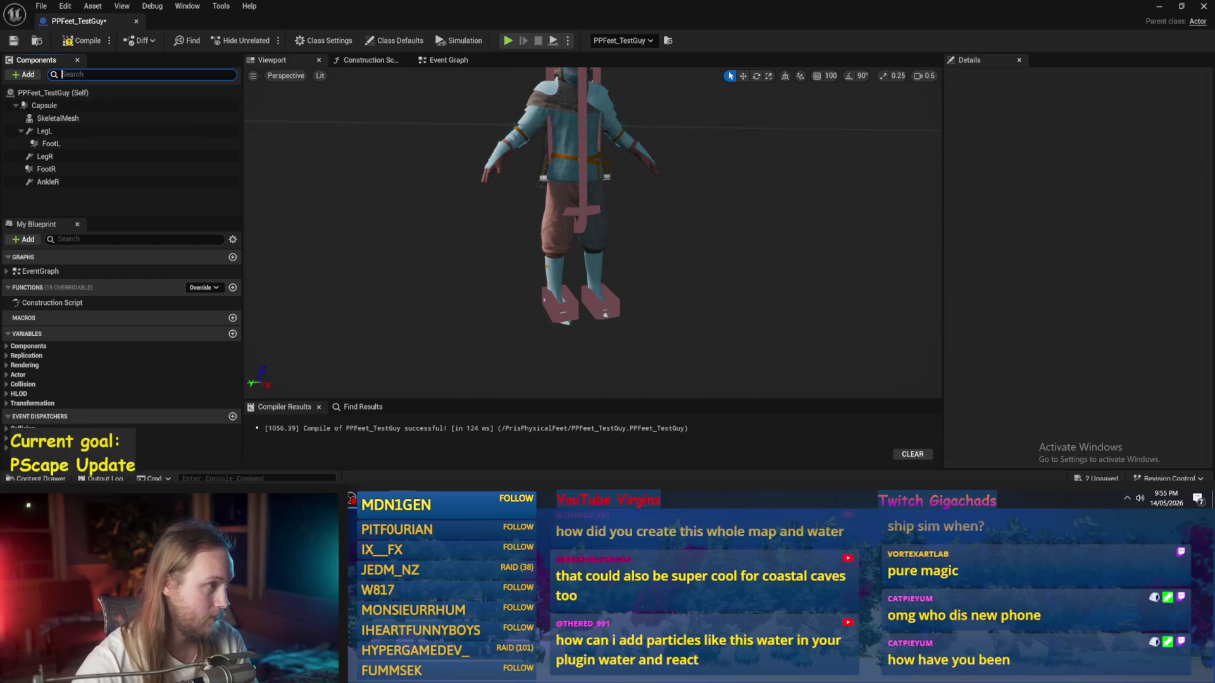
Step: Add a Sphere Collision component and attach it under AnkleR
click(76, 92)
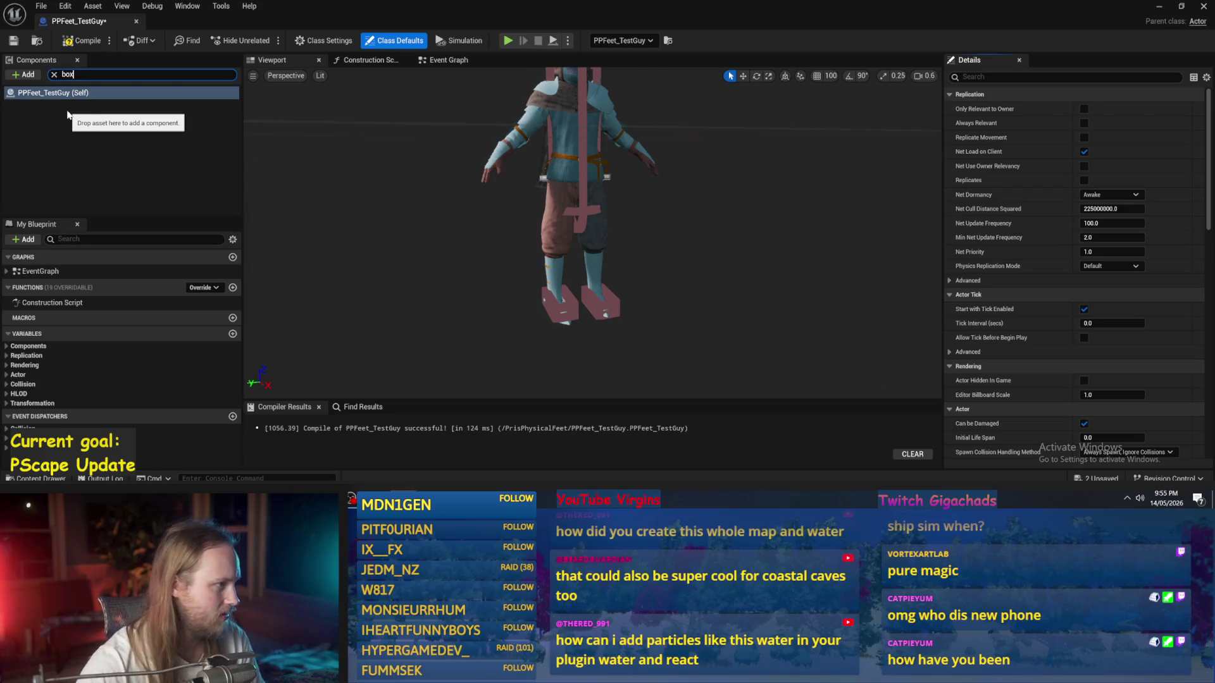
click(21, 106)
click(54, 75)
click(24, 75)
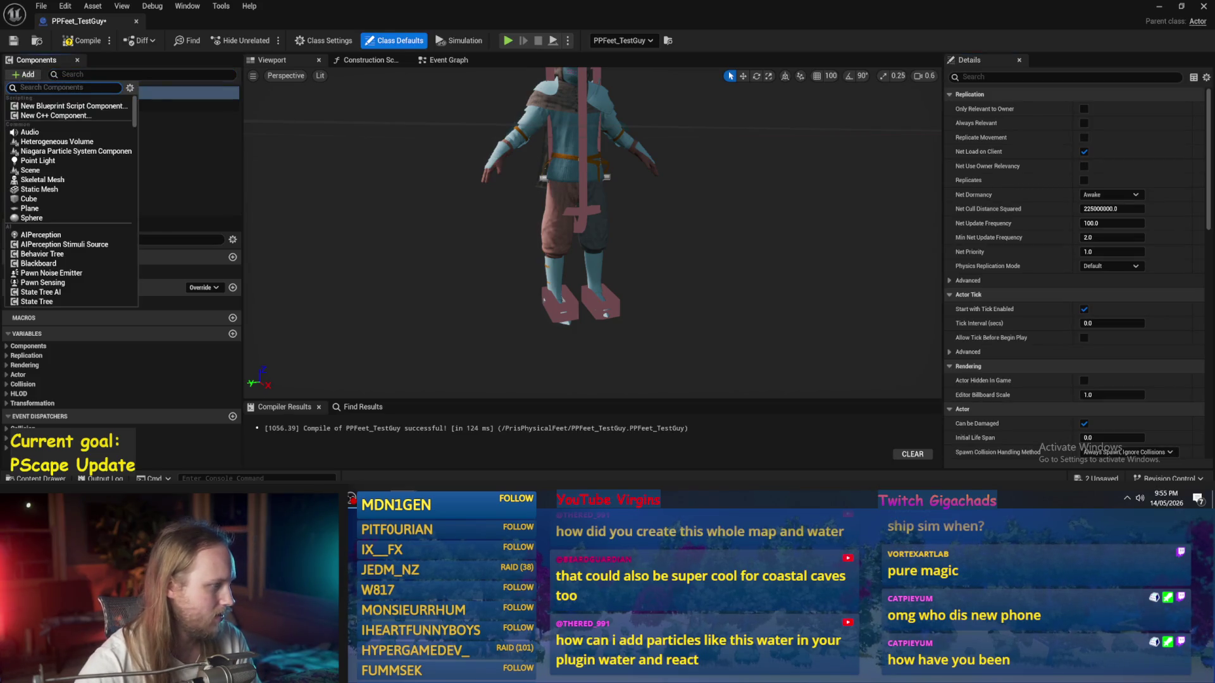
text(box)
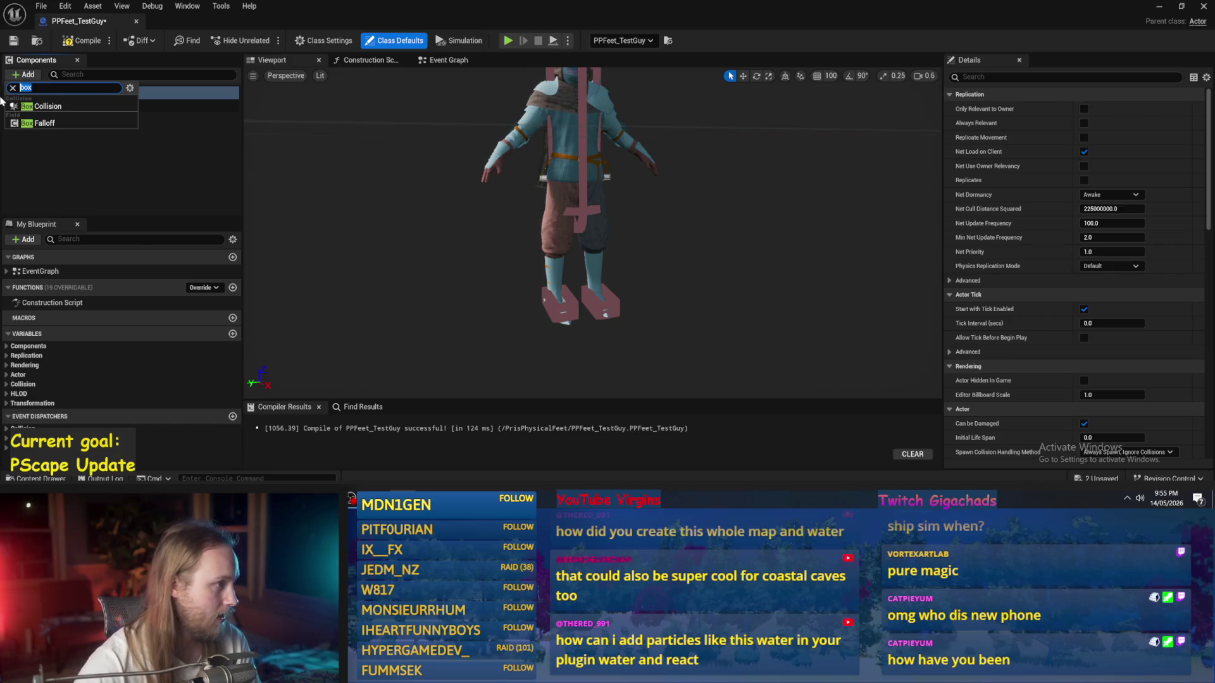
click(55, 109)
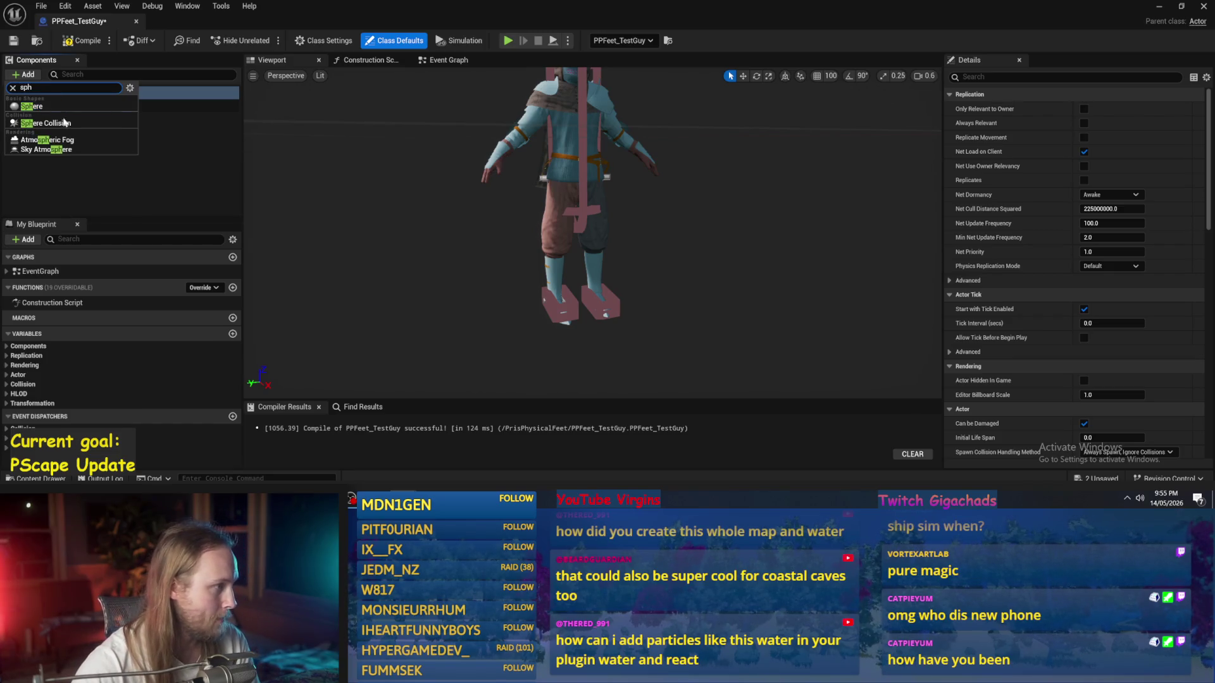
drag(59, 197, 54, 185)
Step: Rename the new sphere to AnkleJoint and drag LegR above Capsule as the root
click(54, 196)
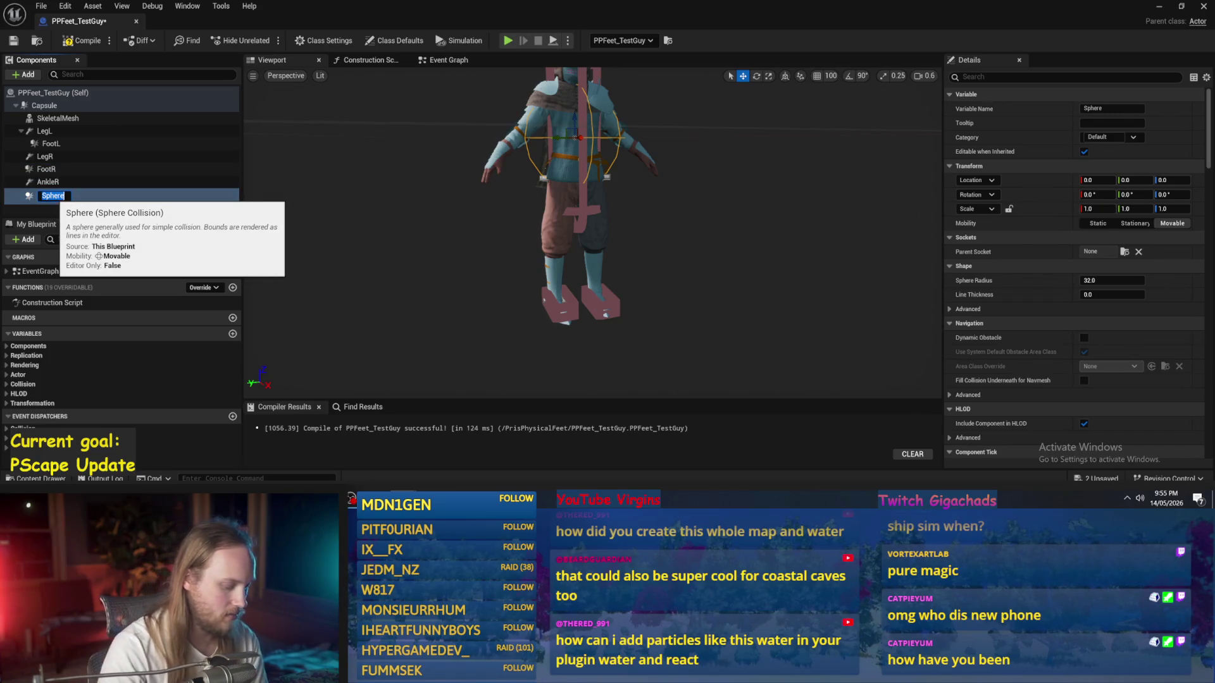
text(AnkleJoint)
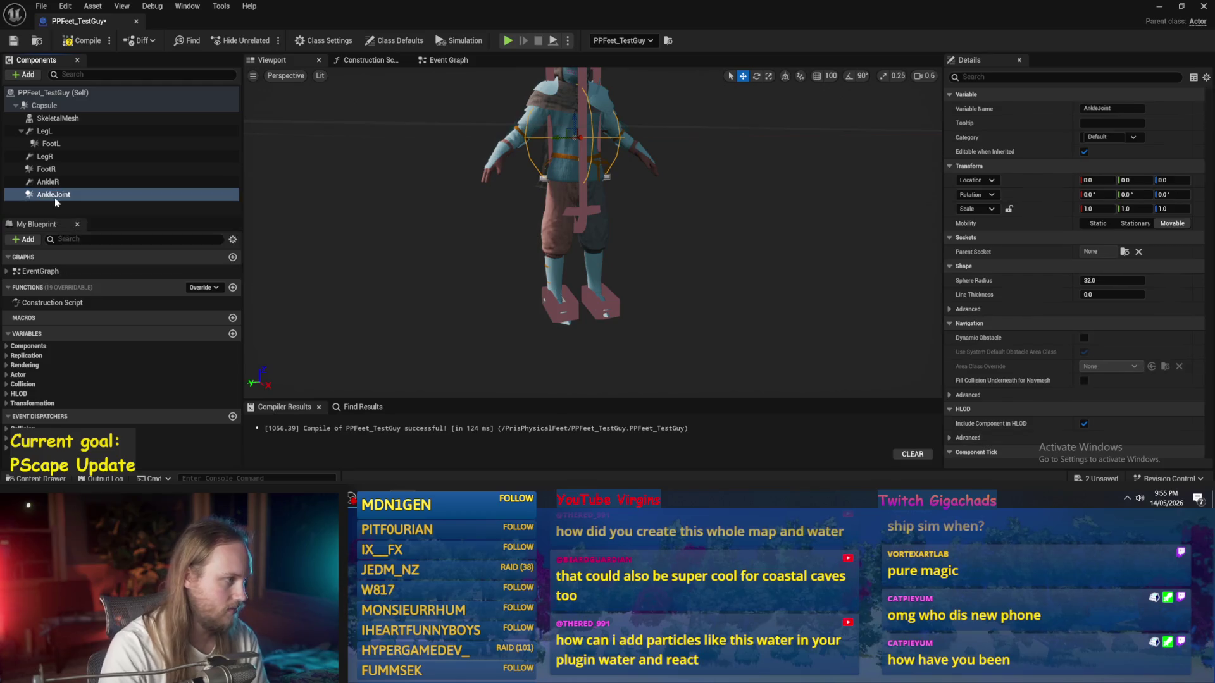
click(70, 207)
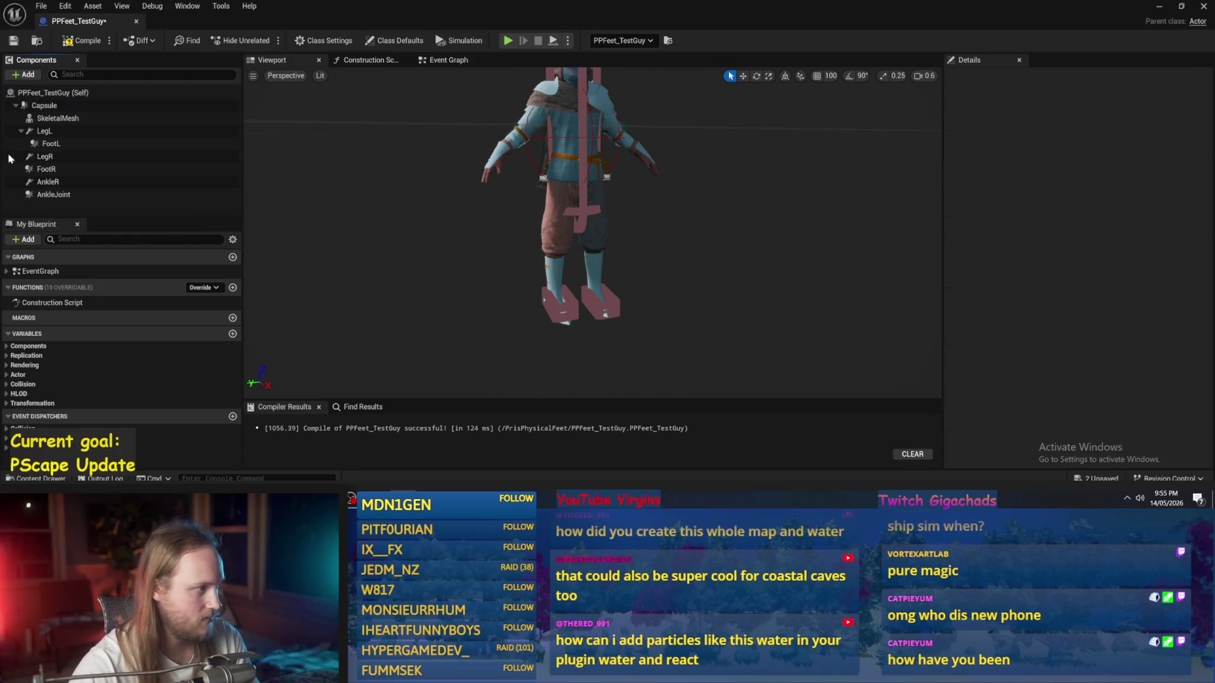
click(45, 156)
drag(49, 157, 44, 106)
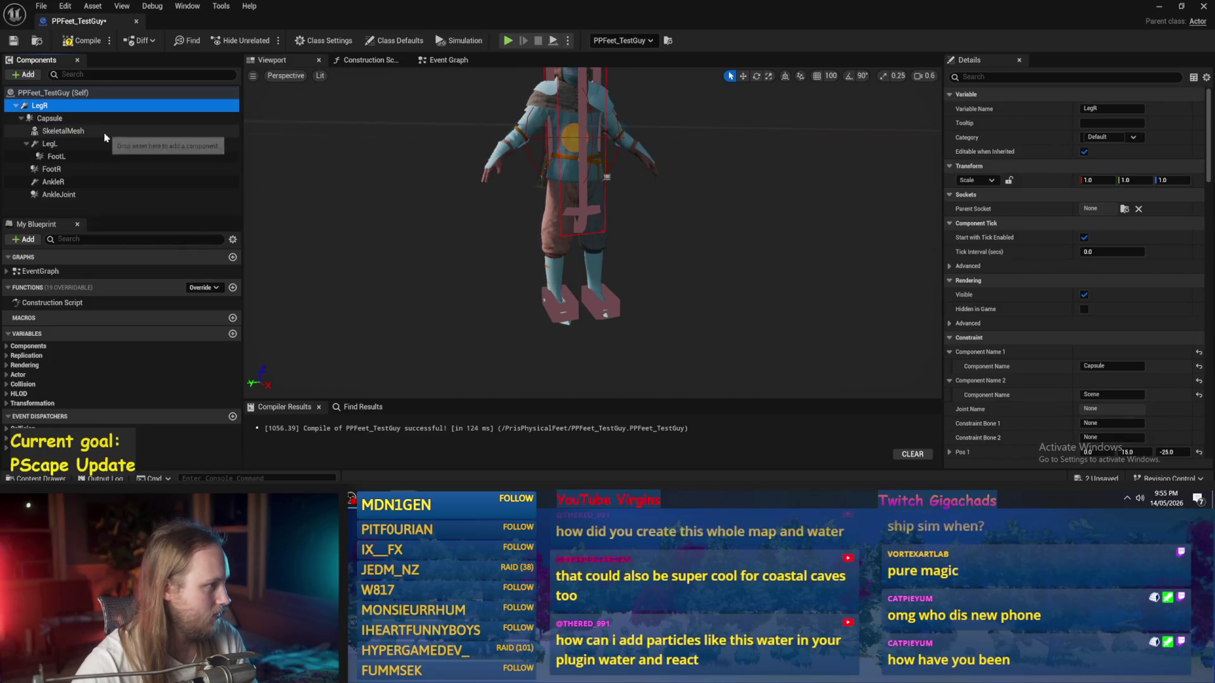
Step: Undo the LegR root change, then nest AnkleJoint under LegR and AnkleR under AnkleJoint
key(ctrl+z)
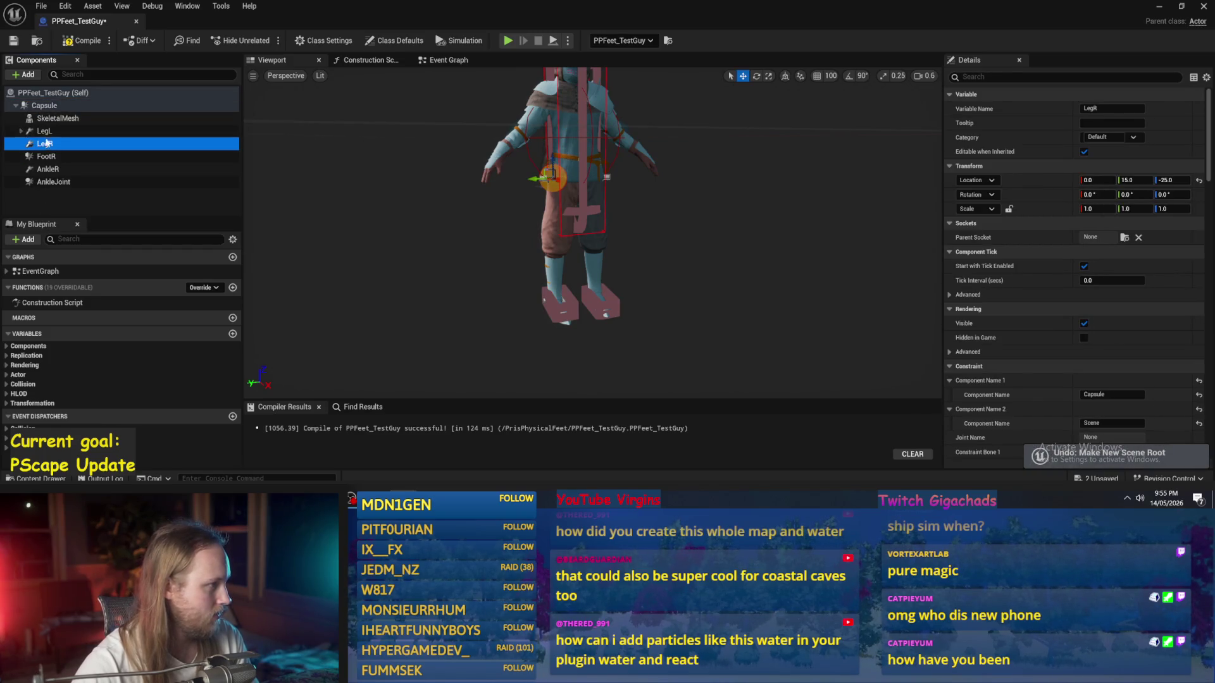
click(46, 156)
click(48, 169)
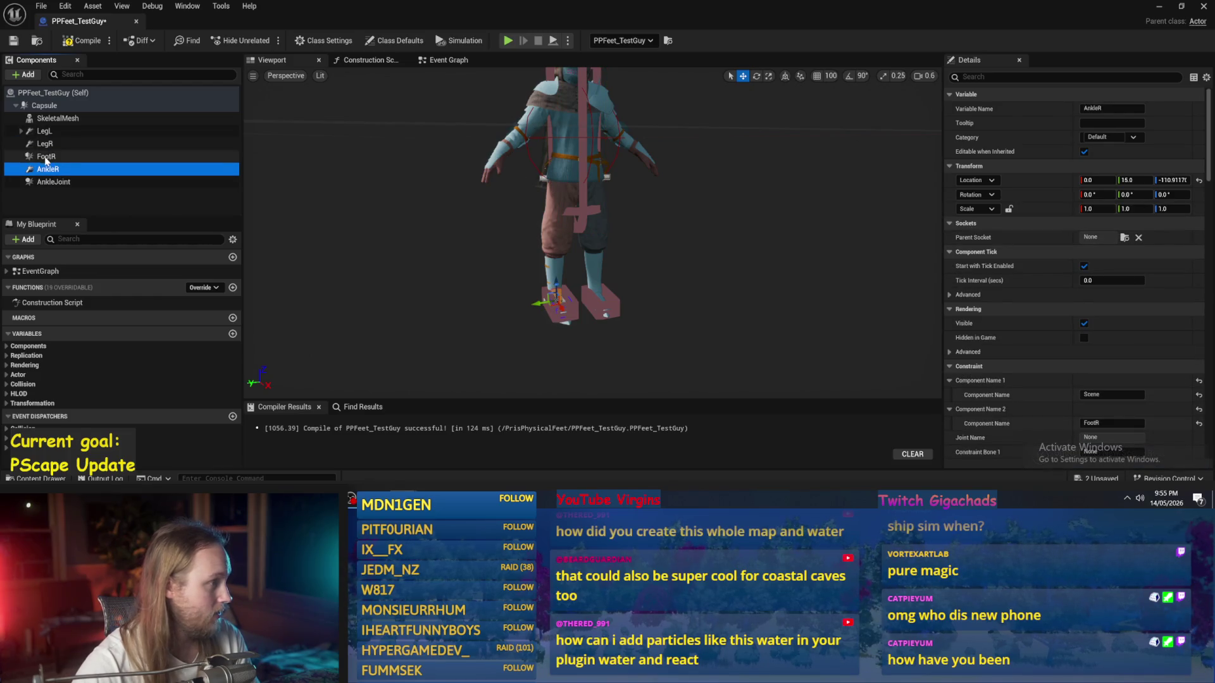
click(46, 158)
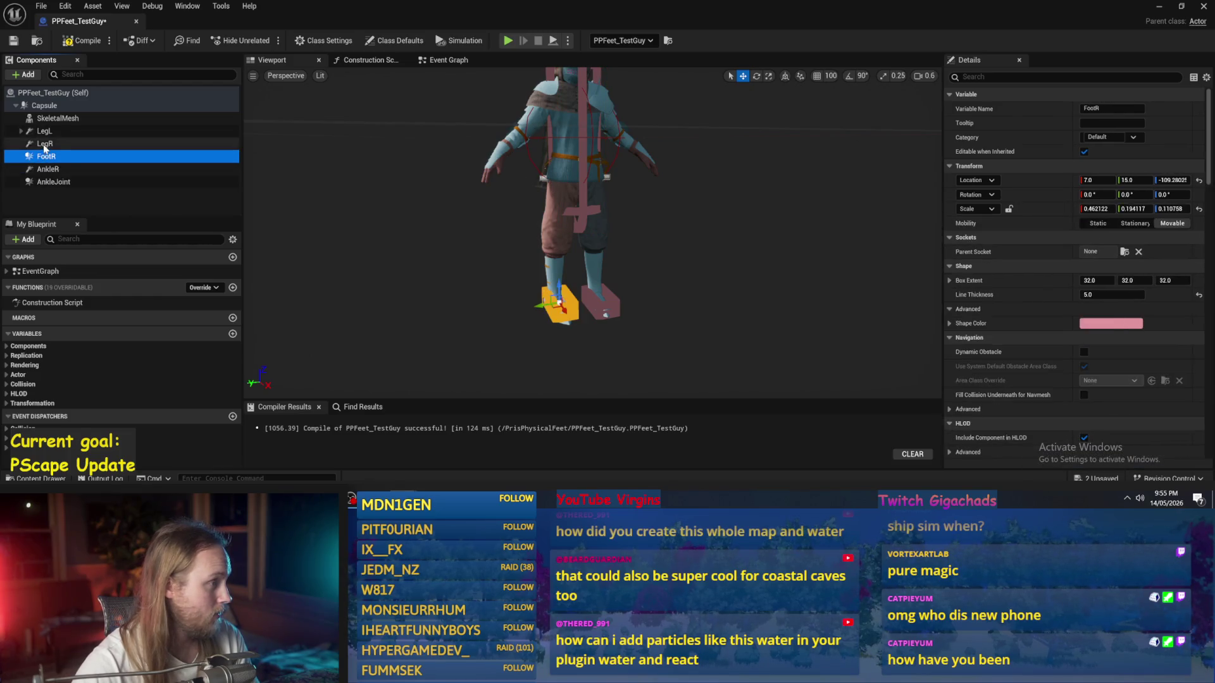
click(51, 181)
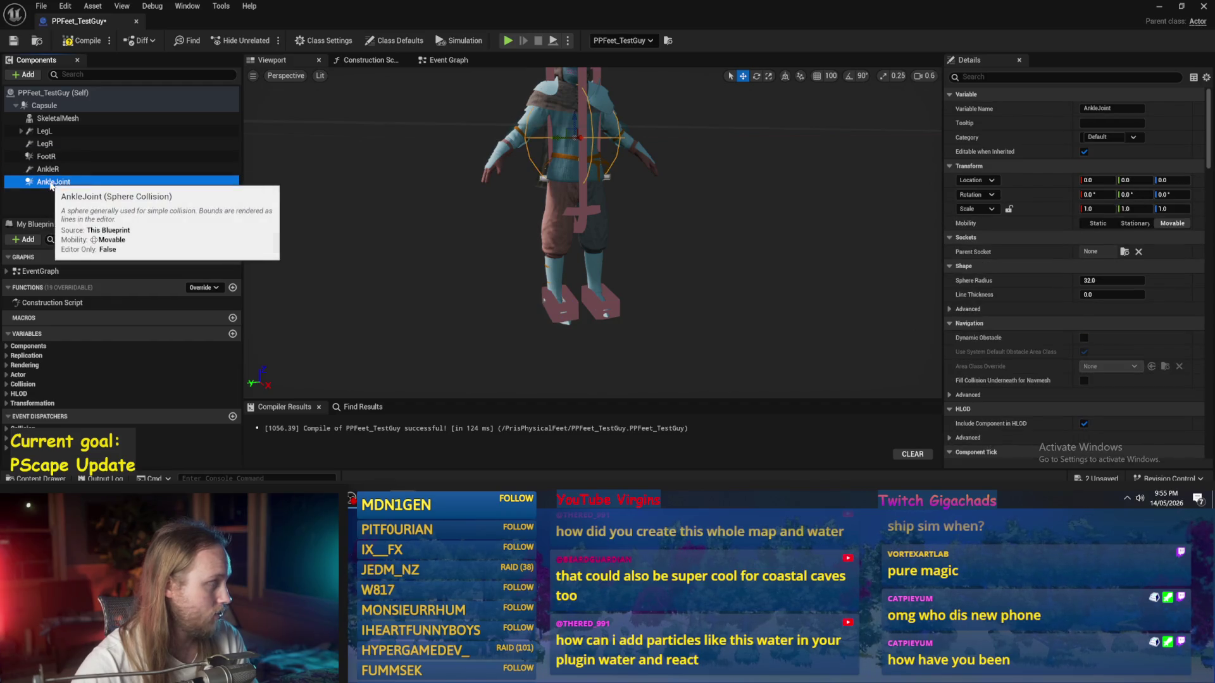
drag(51, 183, 54, 152)
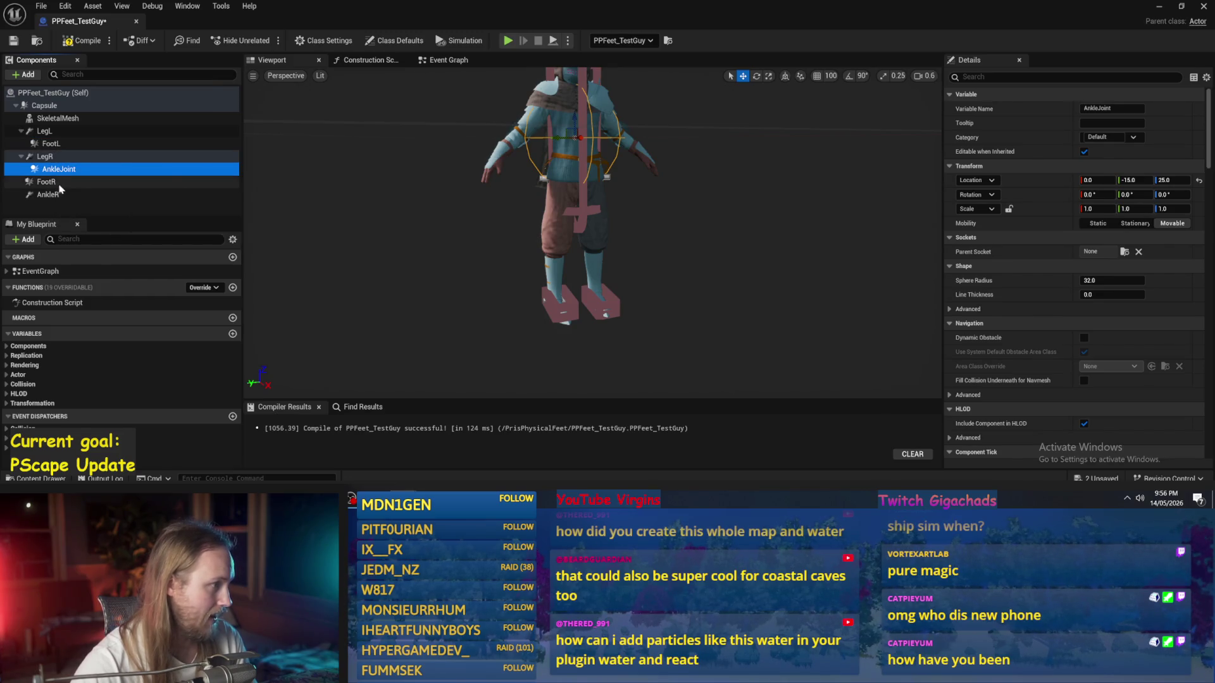
mouse_move(64, 195)
mouse_down()
mouse_move(58, 171)
mouse_move(79, 184)
mouse_up()
Step: Set the AnkleR and LegR constraint component names to AnkleJoint and compile
click(81, 183)
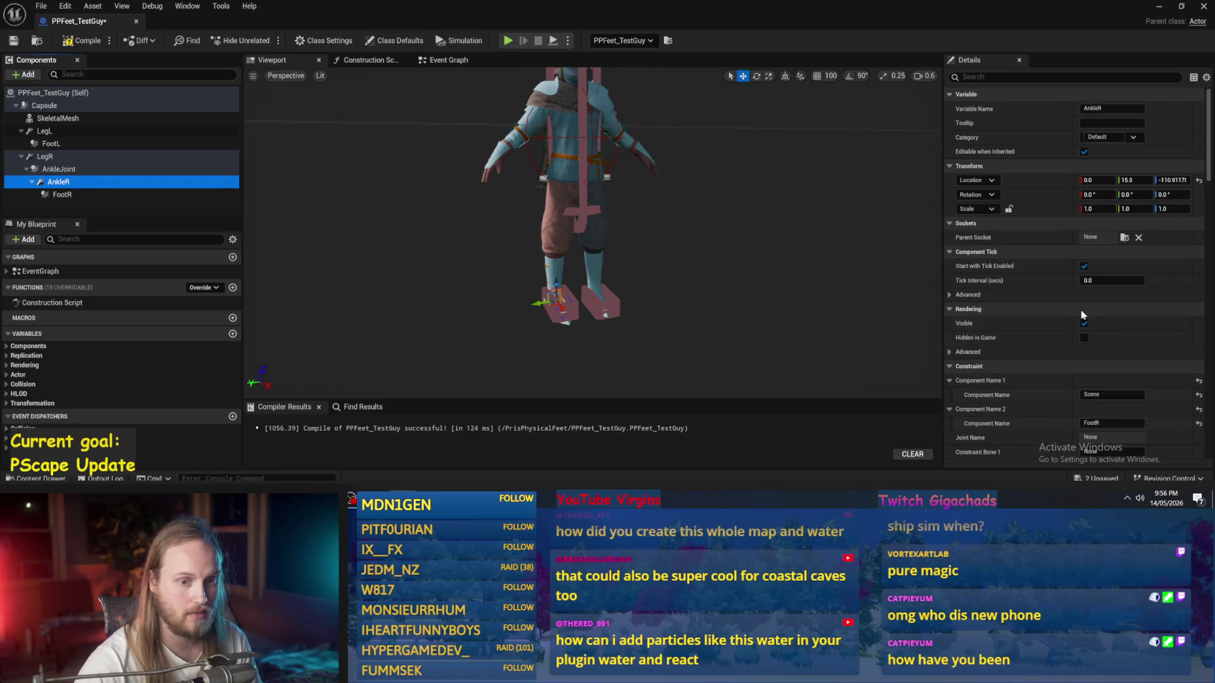
scroll(1088, 297, down, 3)
click(1104, 293)
text(AnkleJoint)
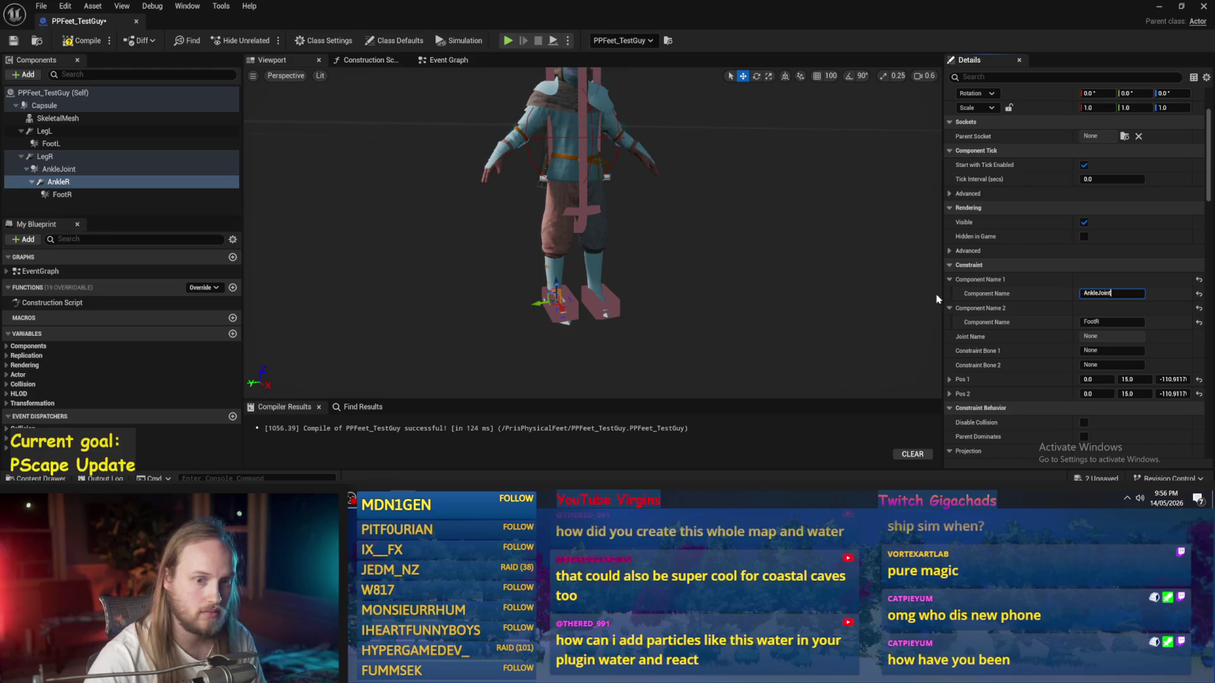
click(44, 157)
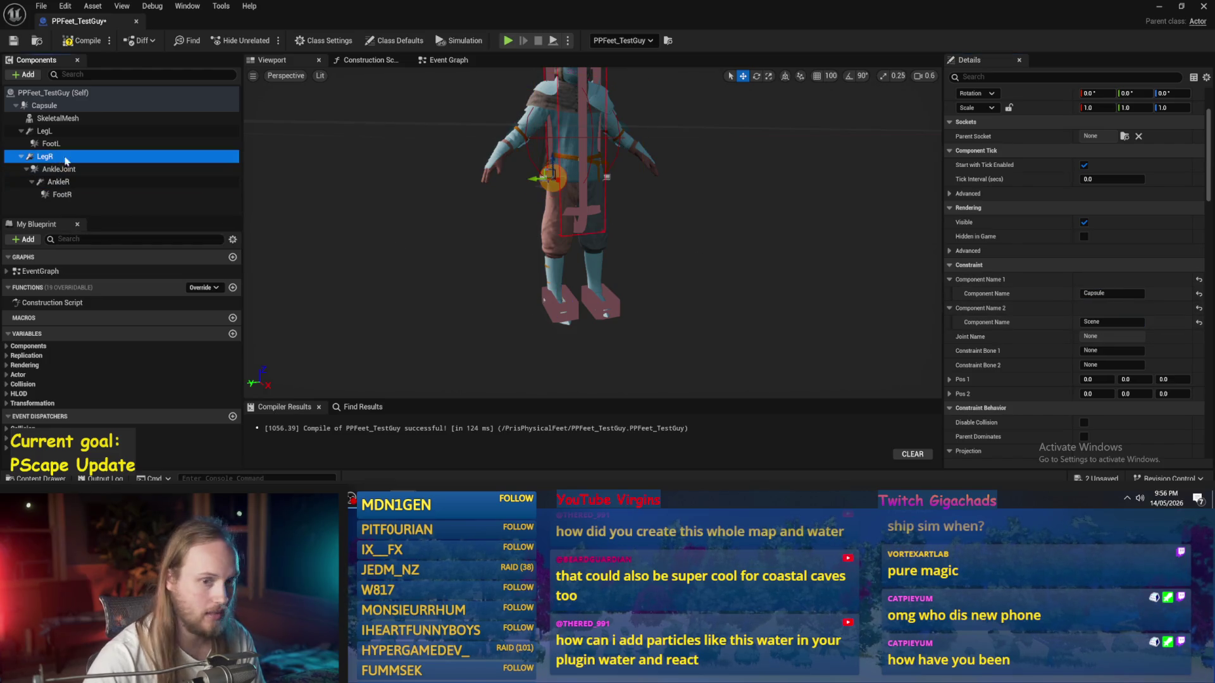
click(1105, 322)
text(AnkleJoint)
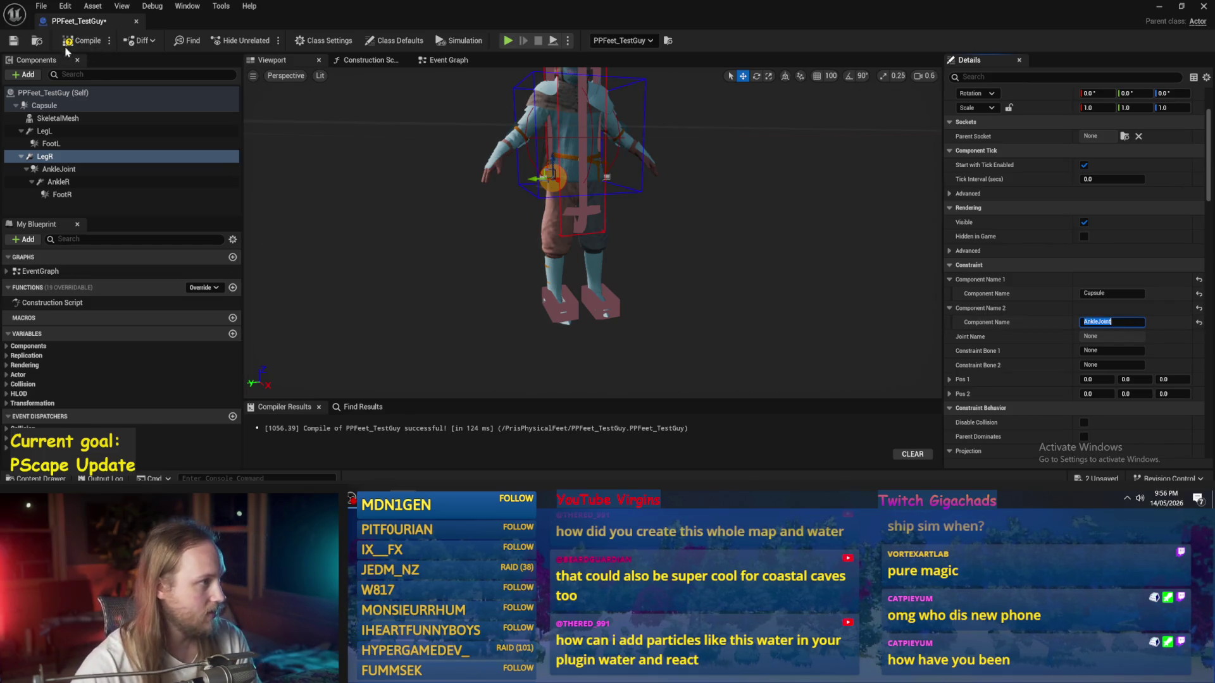
click(12, 42)
Step: Enable Simulate Physics on AnkleJoint, compile, and play-test the level
click(59, 169)
click(1060, 77)
text(imu)
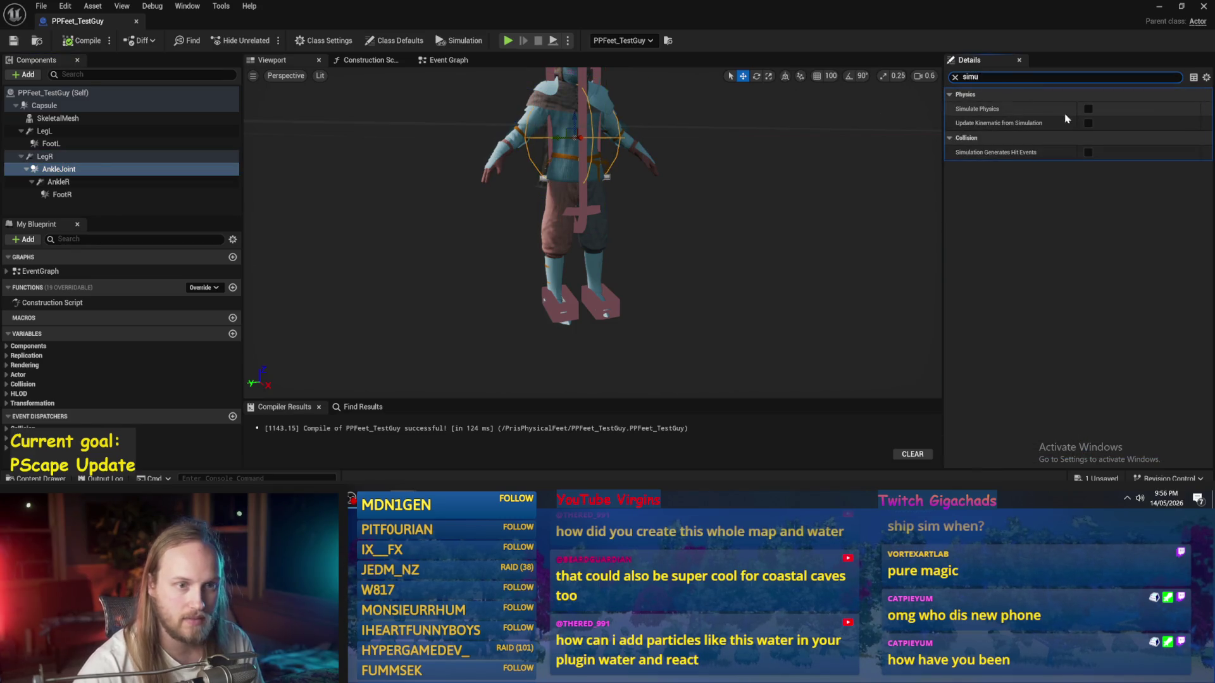
click(1088, 109)
click(76, 47)
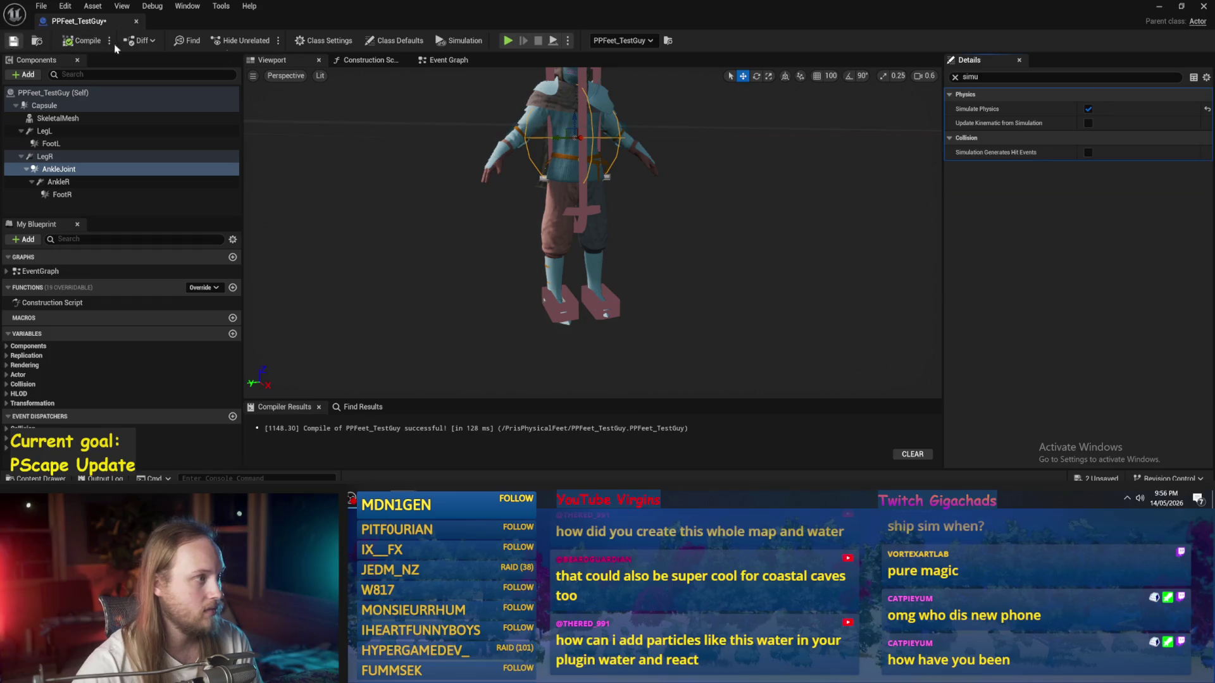
key(alt+p)
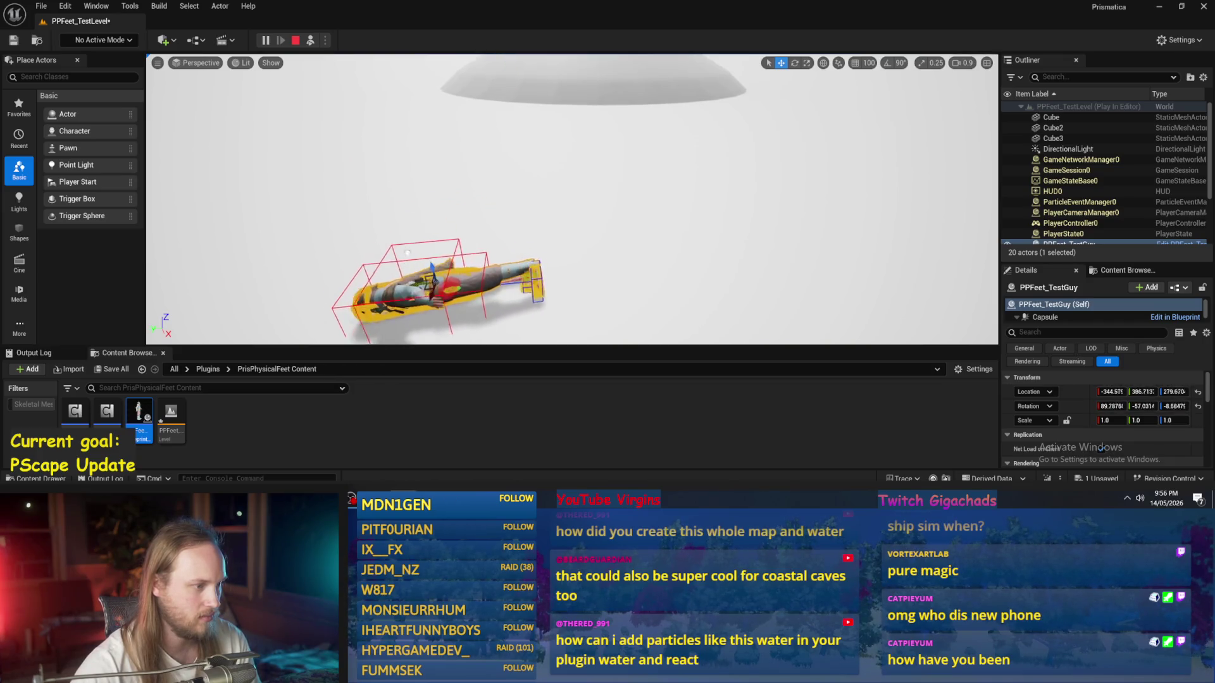
Step: Stop the play session, dismiss the message log, and run the play-test once more
key(Escape)
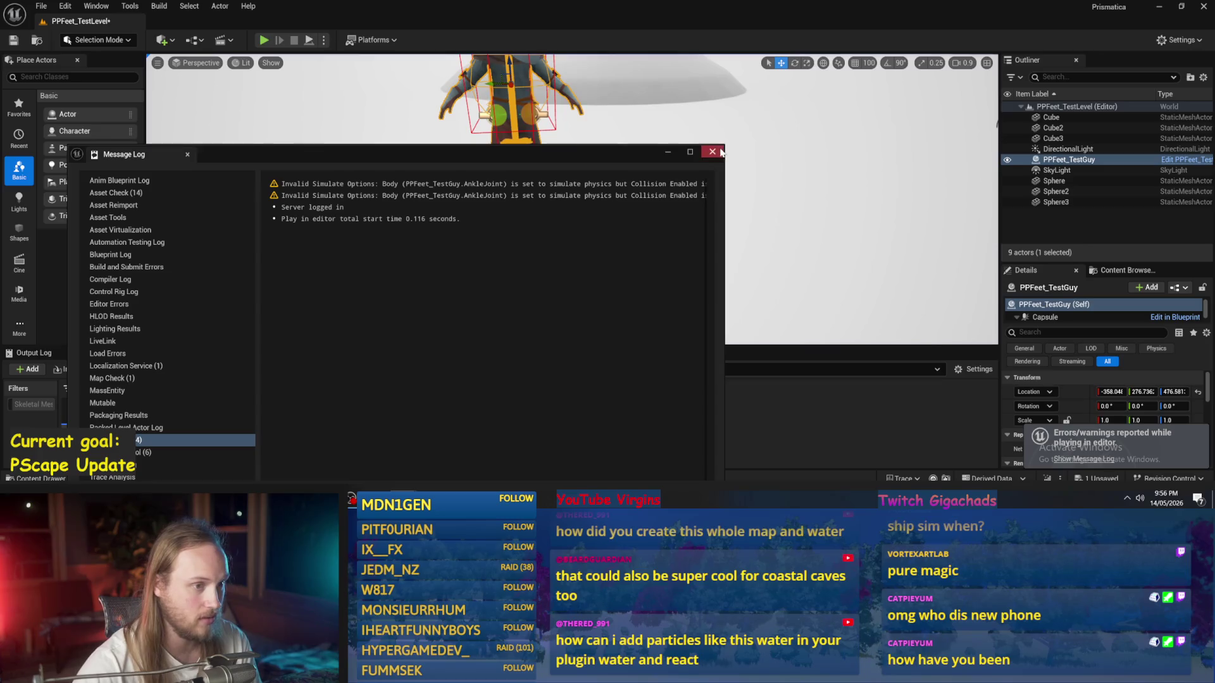
click(713, 151)
click(309, 41)
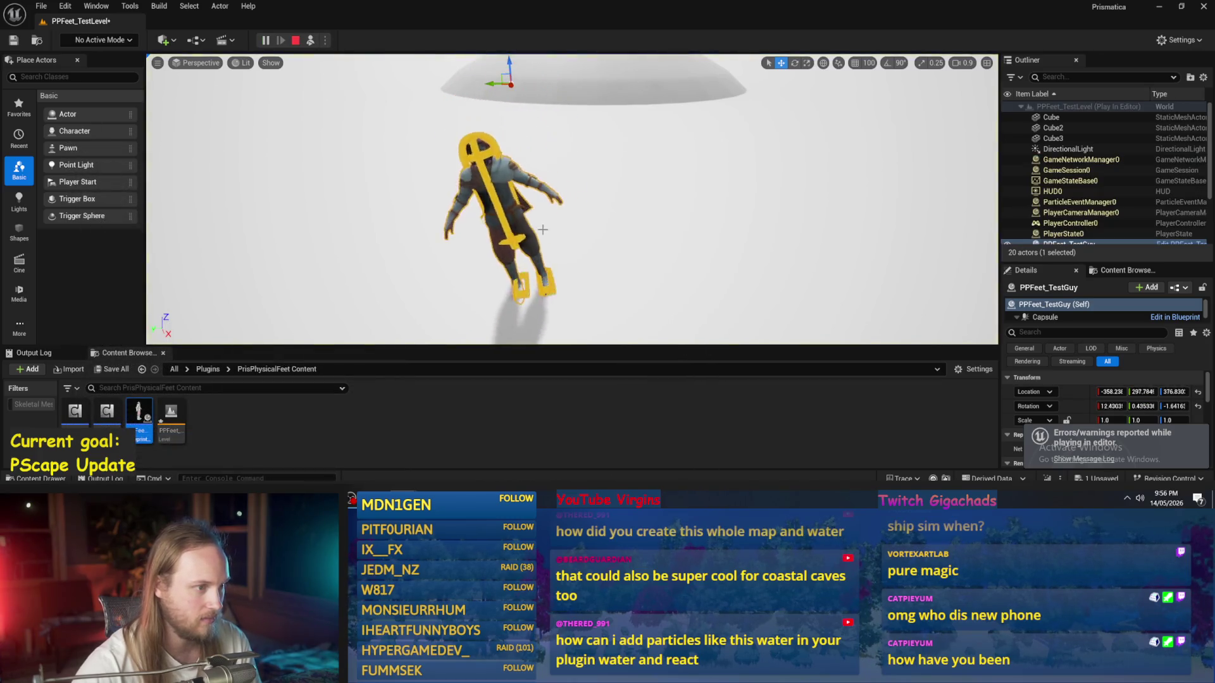
key(Escape)
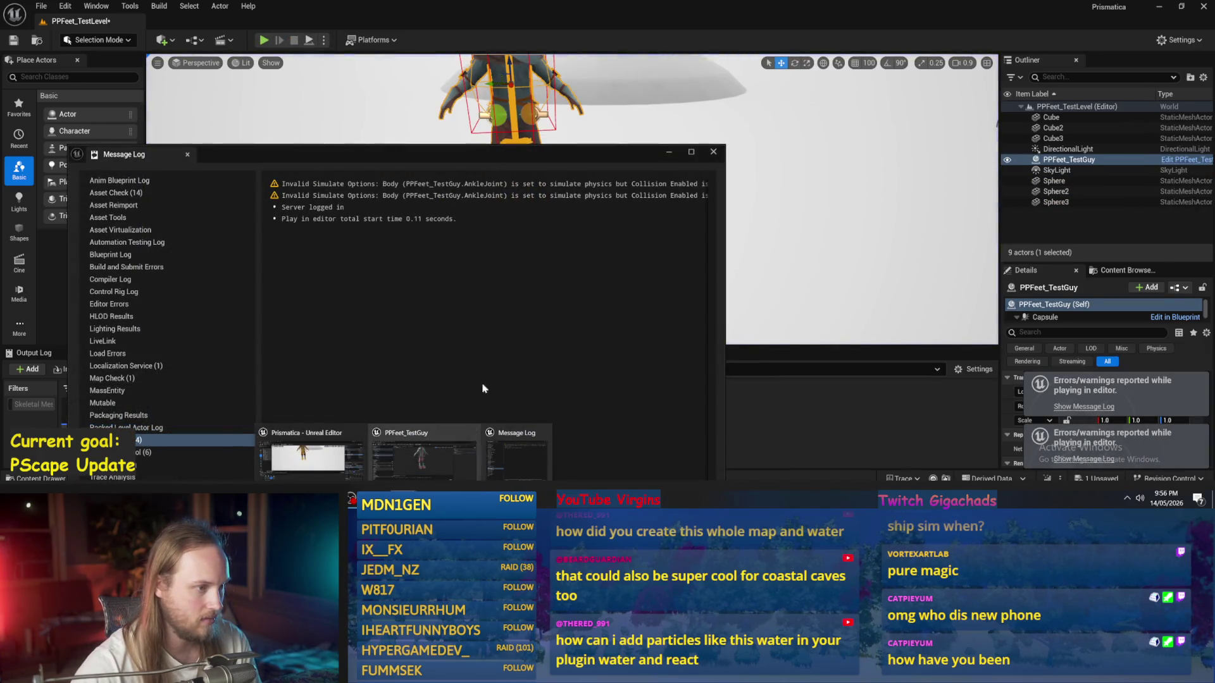
click(713, 152)
Step: Back in PPFeet_TestGuy, turn off Simulate Physics on AnkleJoint and compile
mouse_move(405, 484)
click(462, 452)
click(58, 181)
click(58, 169)
click(1088, 108)
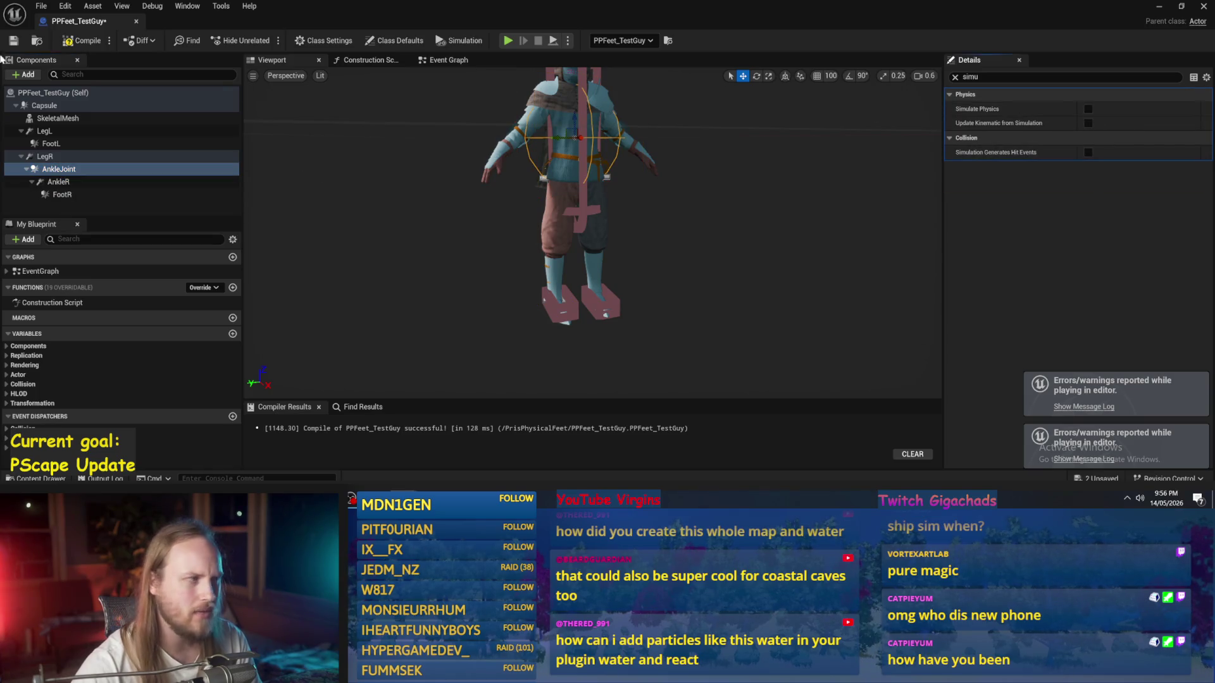
click(88, 42)
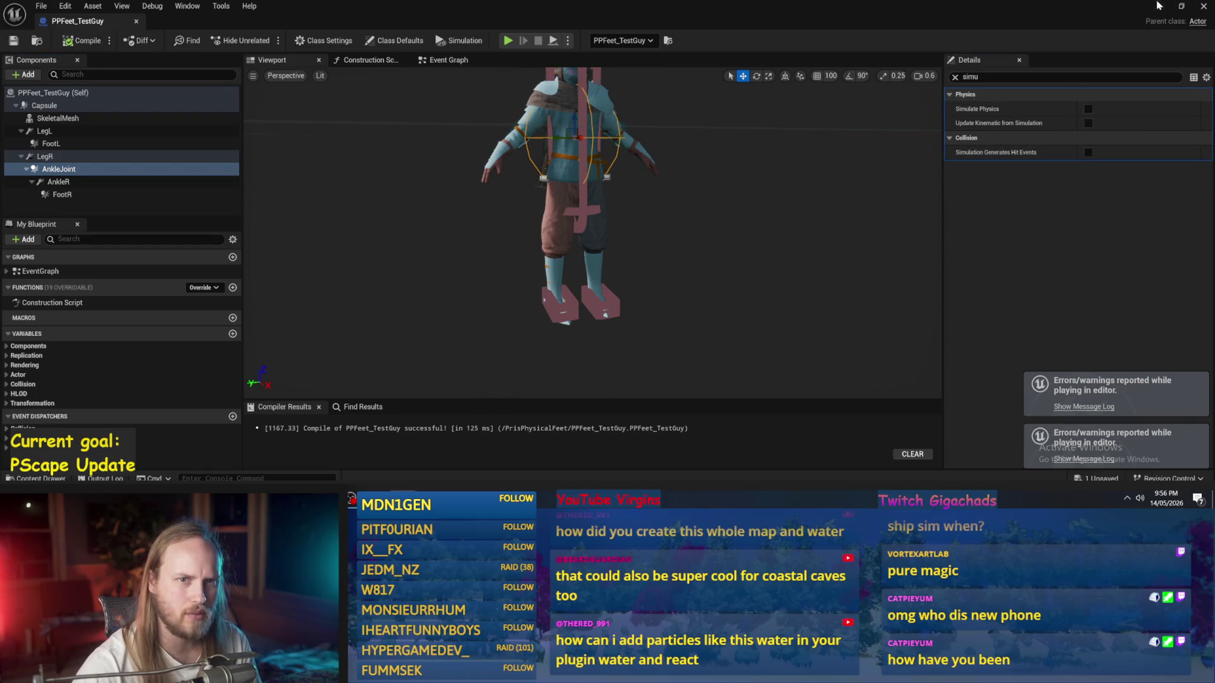
Step: Stop the running play-test, orbit around the character, and clear the property filter
click(1158, 6)
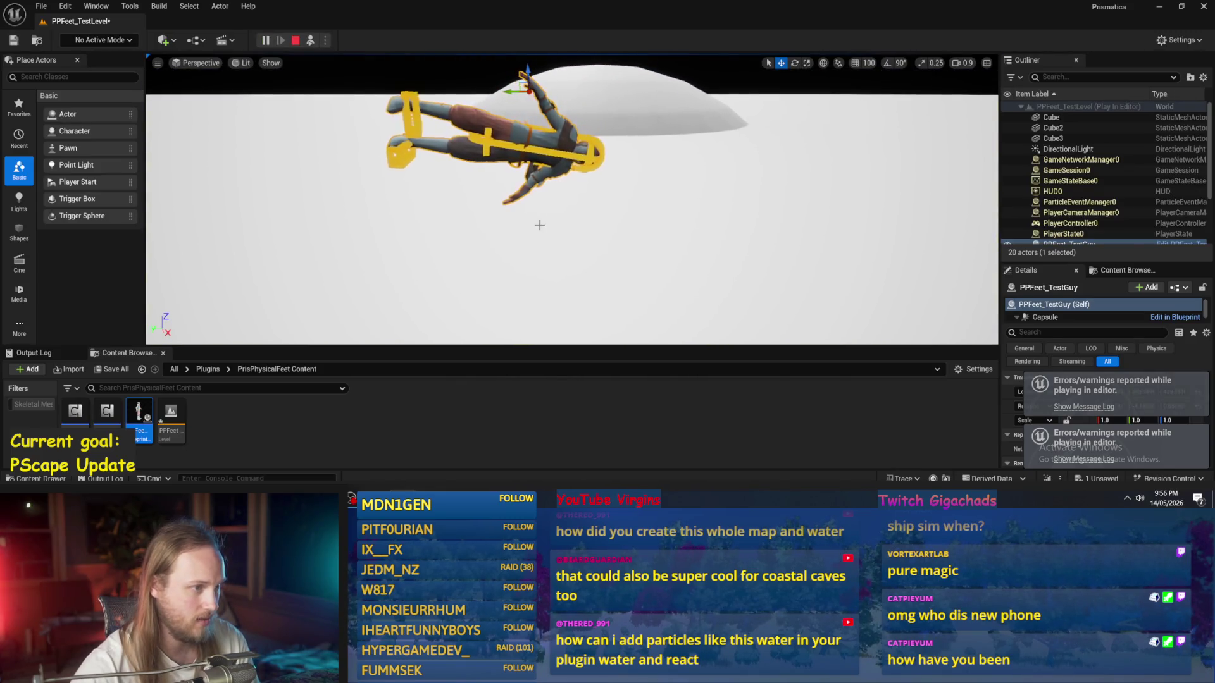
key(Escape)
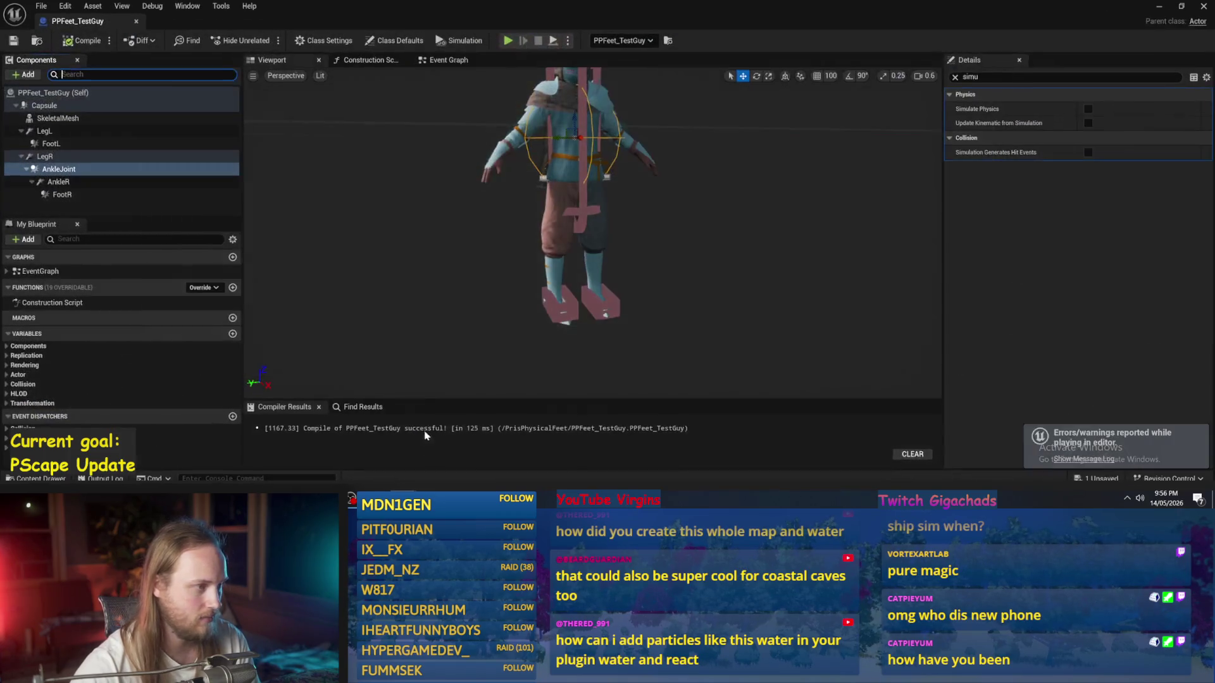
mouse_move(469, 236)
mouse_down()
mouse_move(443, 240)
mouse_move(462, 203)
mouse_up()
click(955, 77)
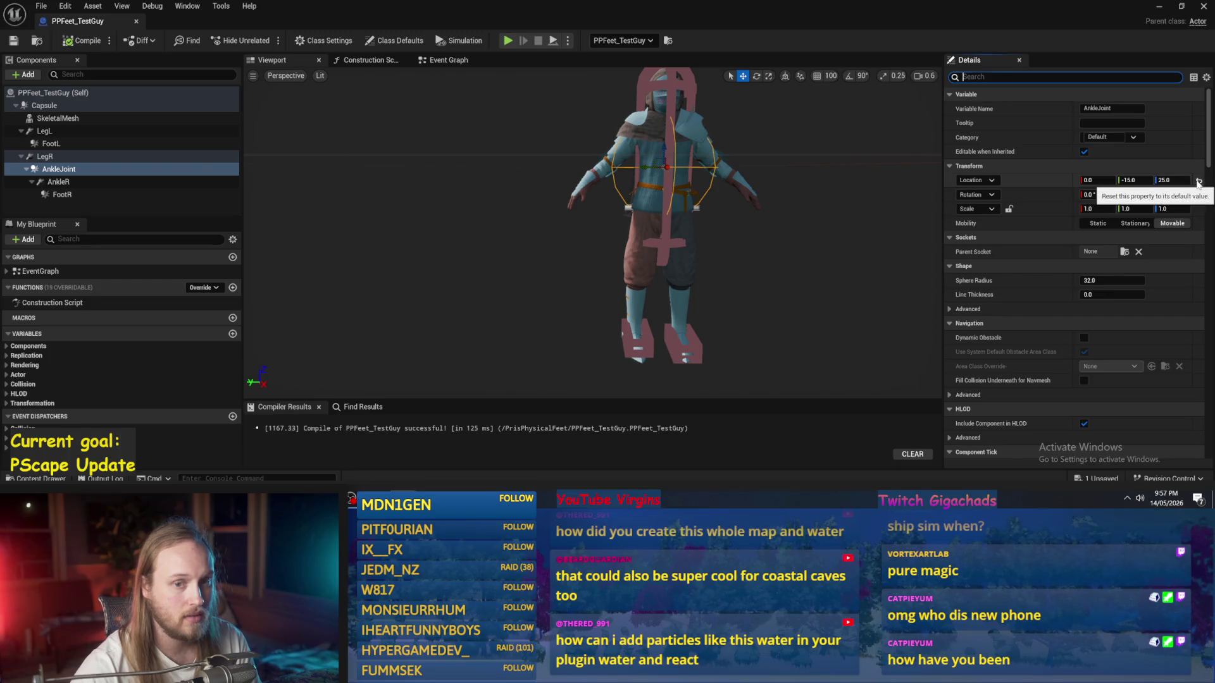
Step: Move AnkleJoint down to the right foot, setting Location Z to -85
click(1198, 181)
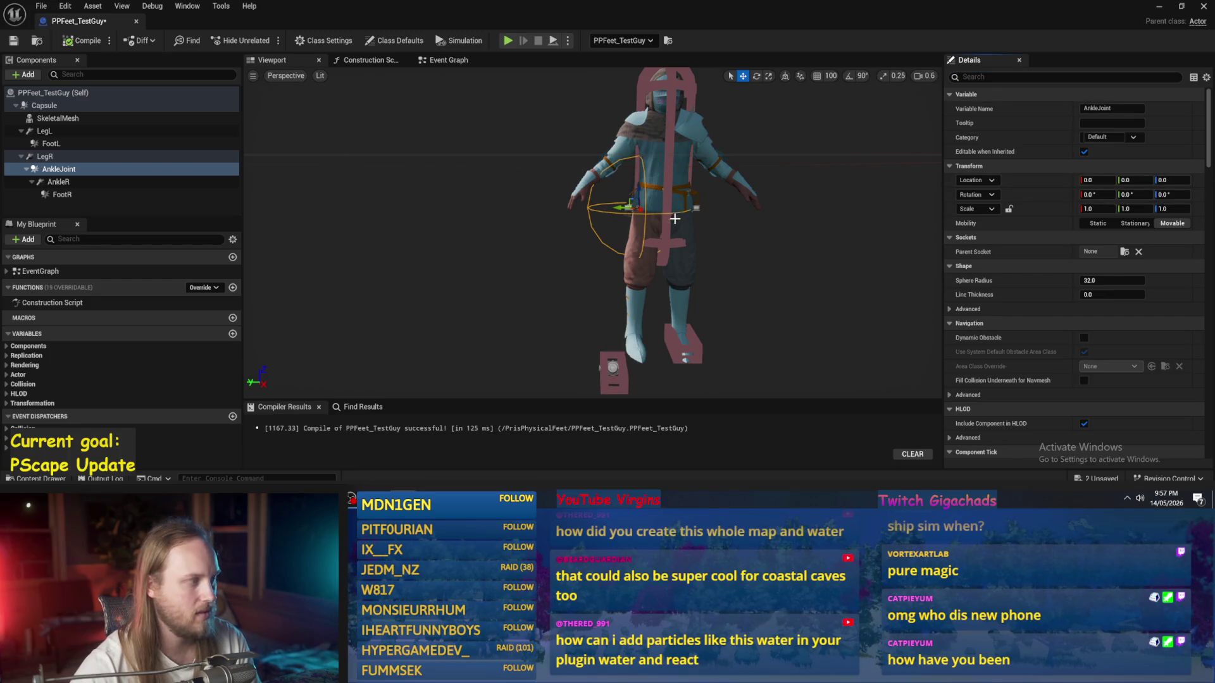
click(98, 171)
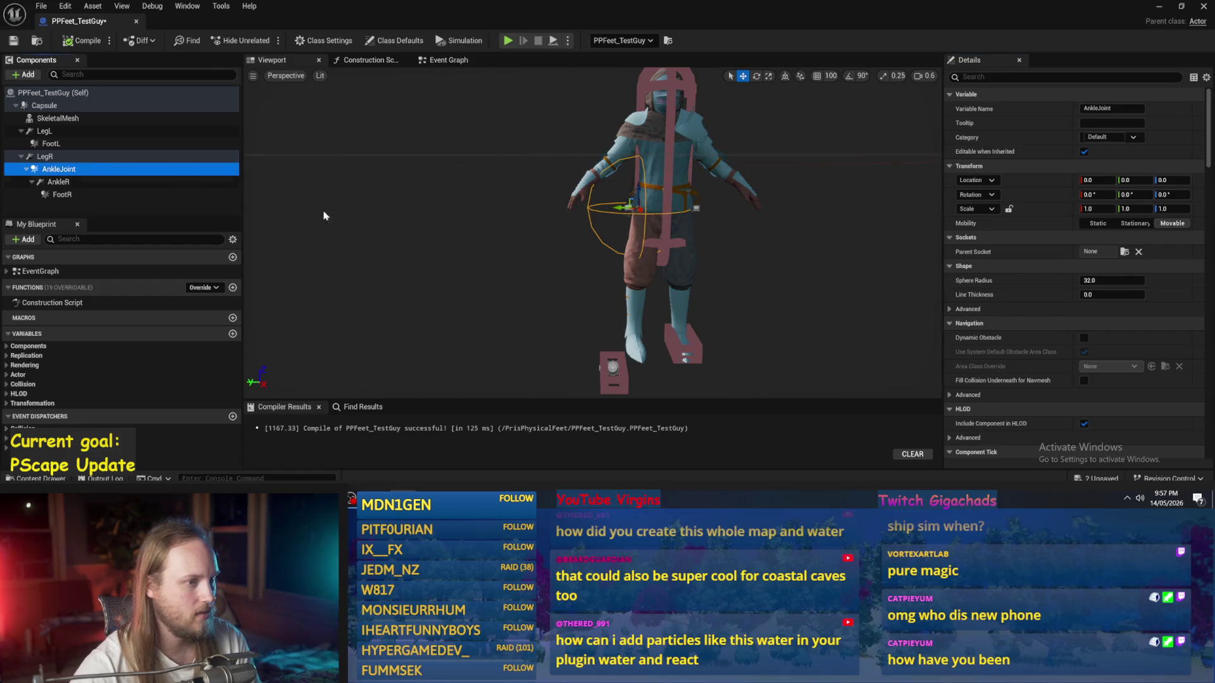
key(ctrl+z)
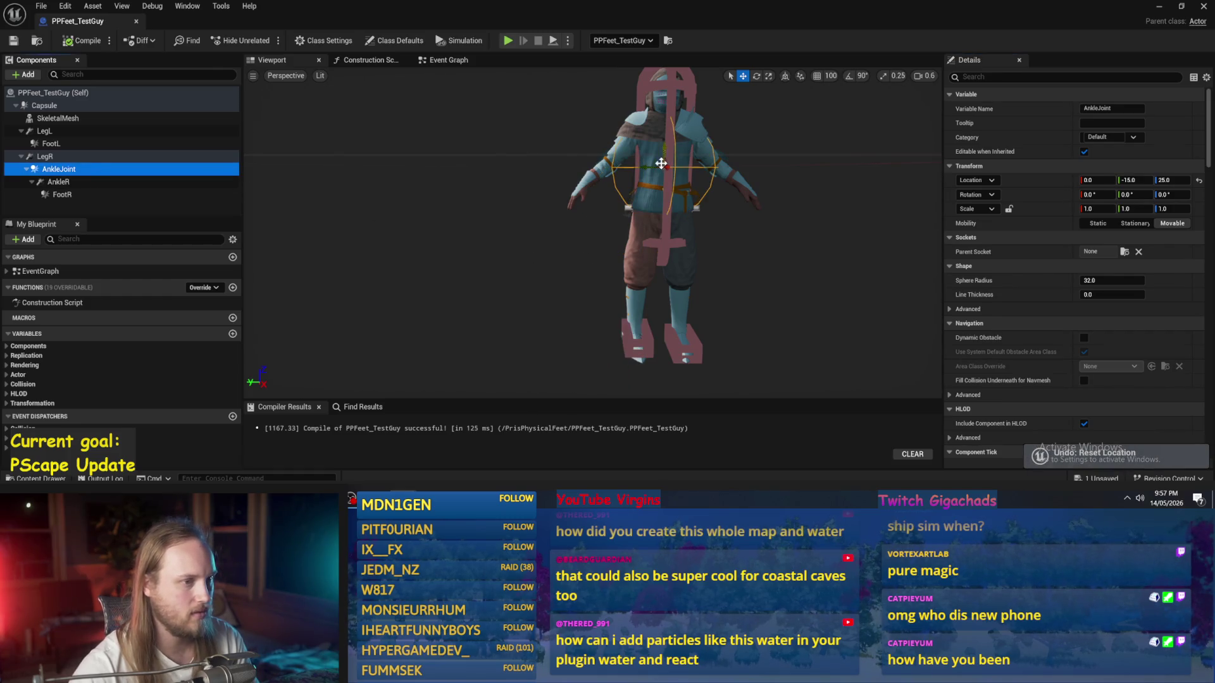
mouse_move(656, 161)
mouse_down()
mouse_move(633, 344)
mouse_move(629, 333)
mouse_up()
key(f)
click(1172, 180)
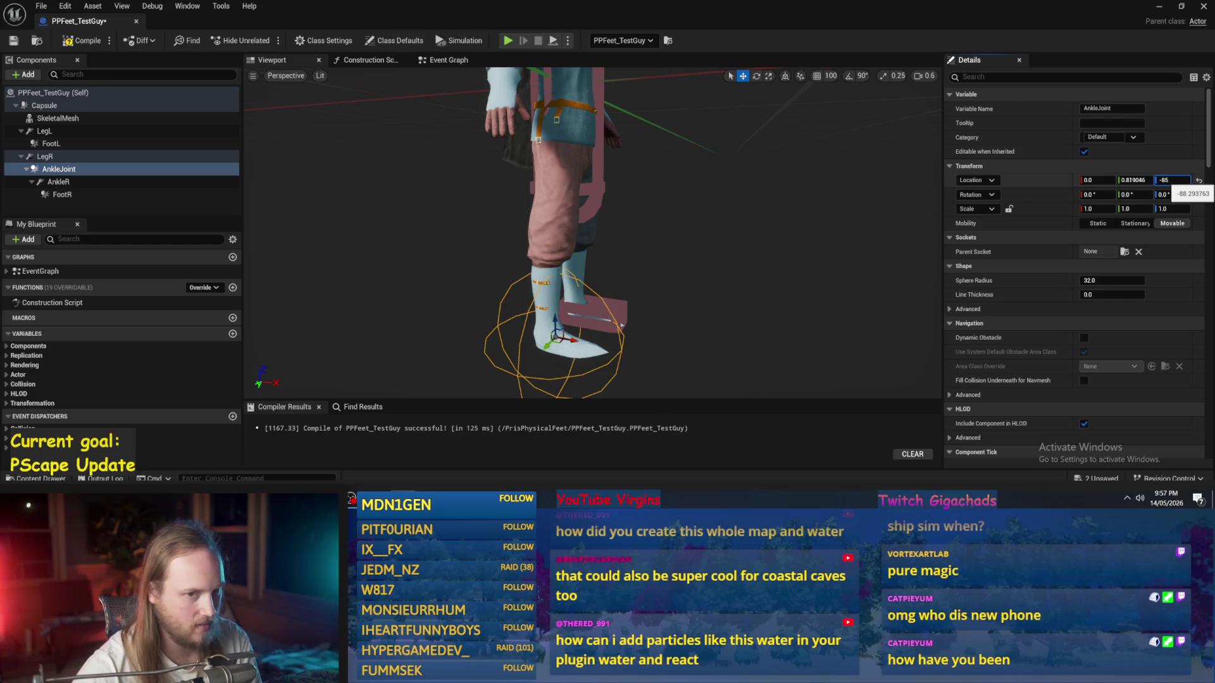
key(Return)
key(Return)
Step: Reset the AnkleR constraint's location to zero
drag(570, 253, 639, 256)
scroll(591, 231, down, 5)
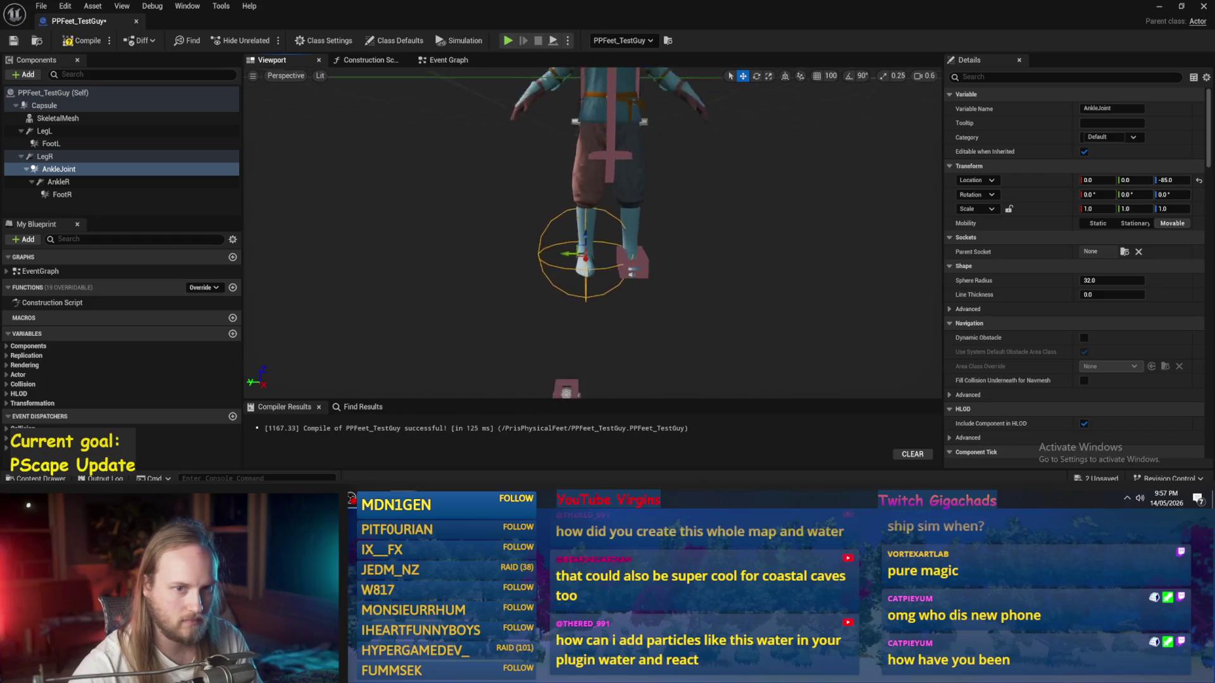
click(574, 356)
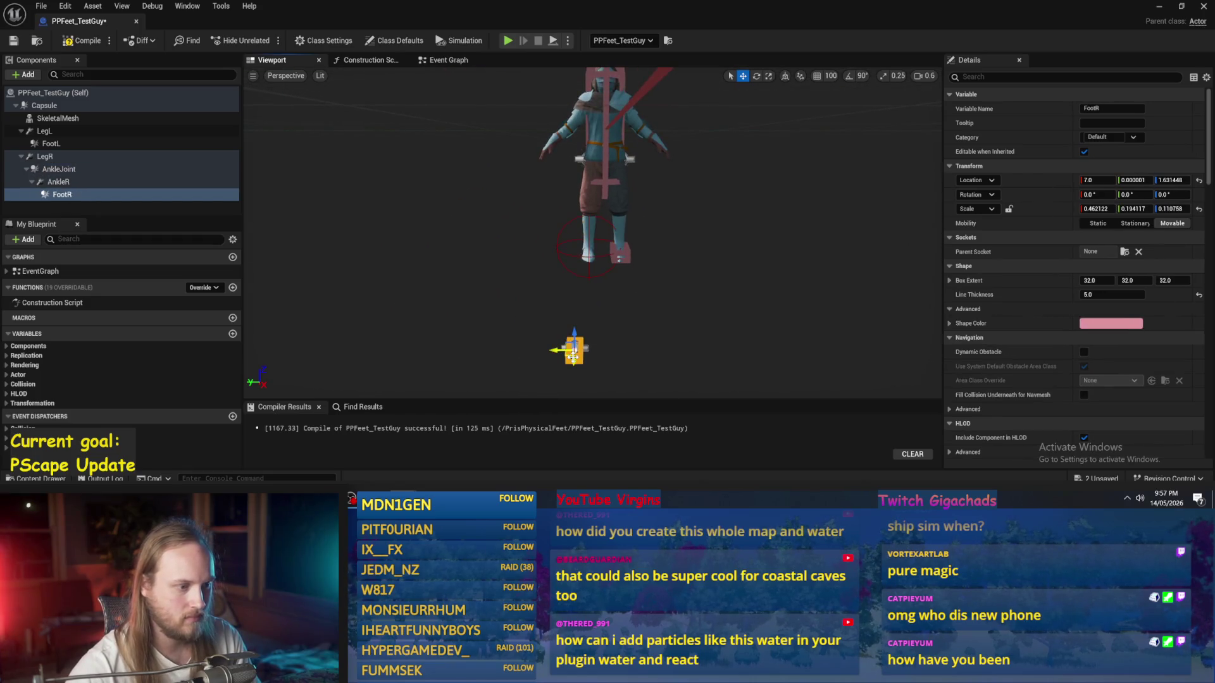
click(58, 181)
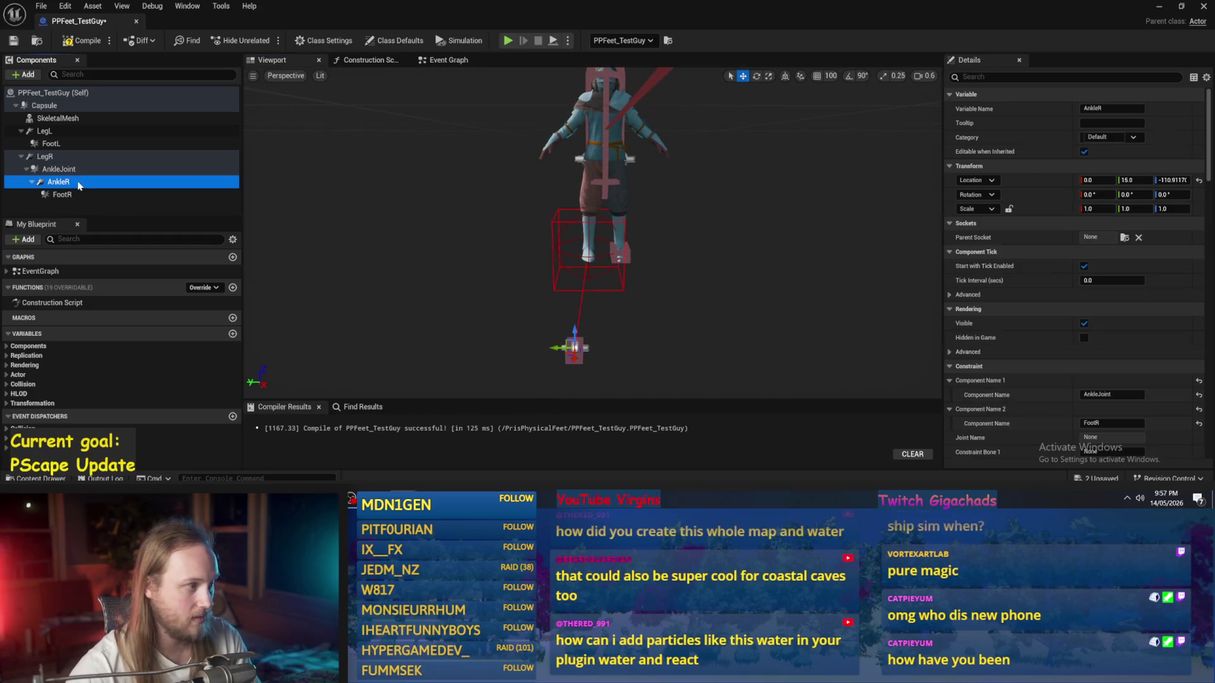
click(1199, 181)
Step: Set the AnkleJoint sphere radius to 5
scroll(593, 234, up, 5)
mouse_move(572, 284)
mouse_down()
mouse_move(573, 253)
mouse_move(573, 284)
mouse_up()
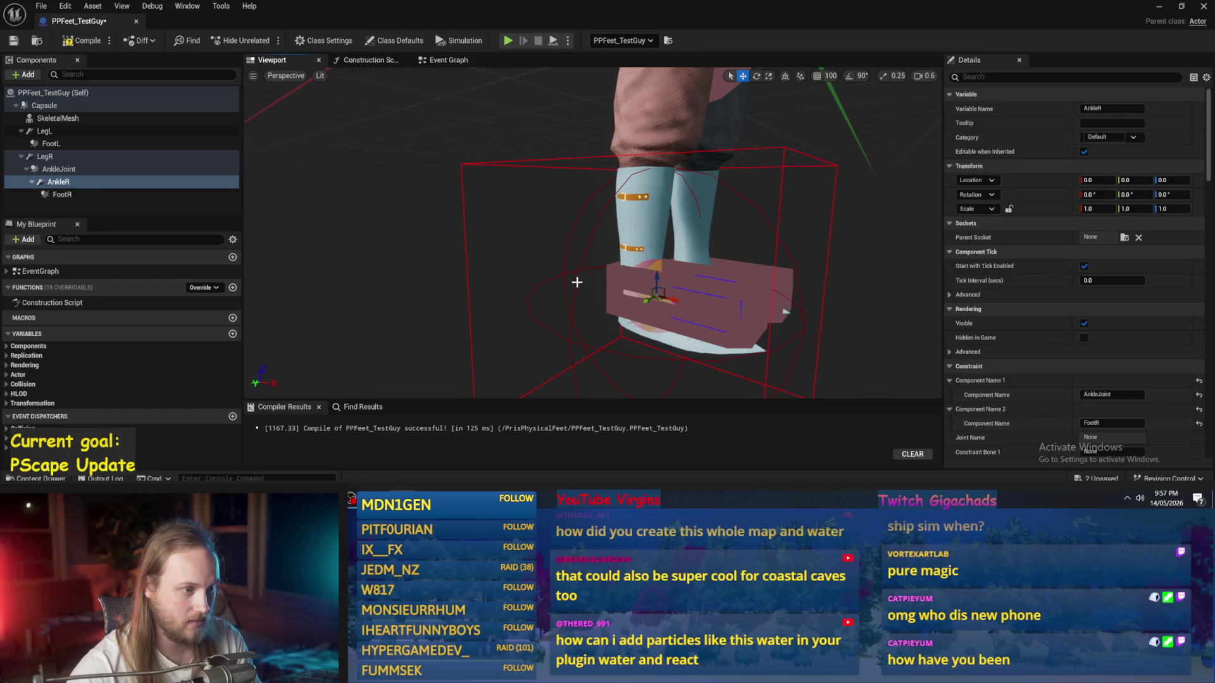
click(576, 282)
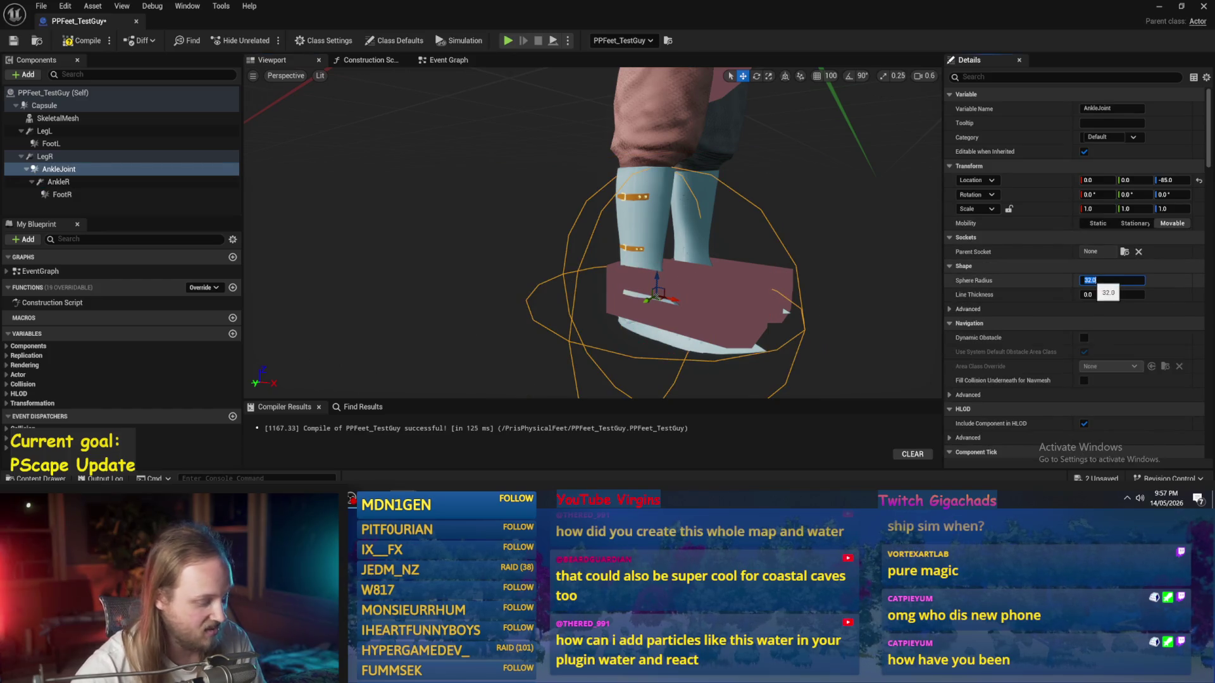
text(5)
key(Return)
scroll(592, 234, up, 5)
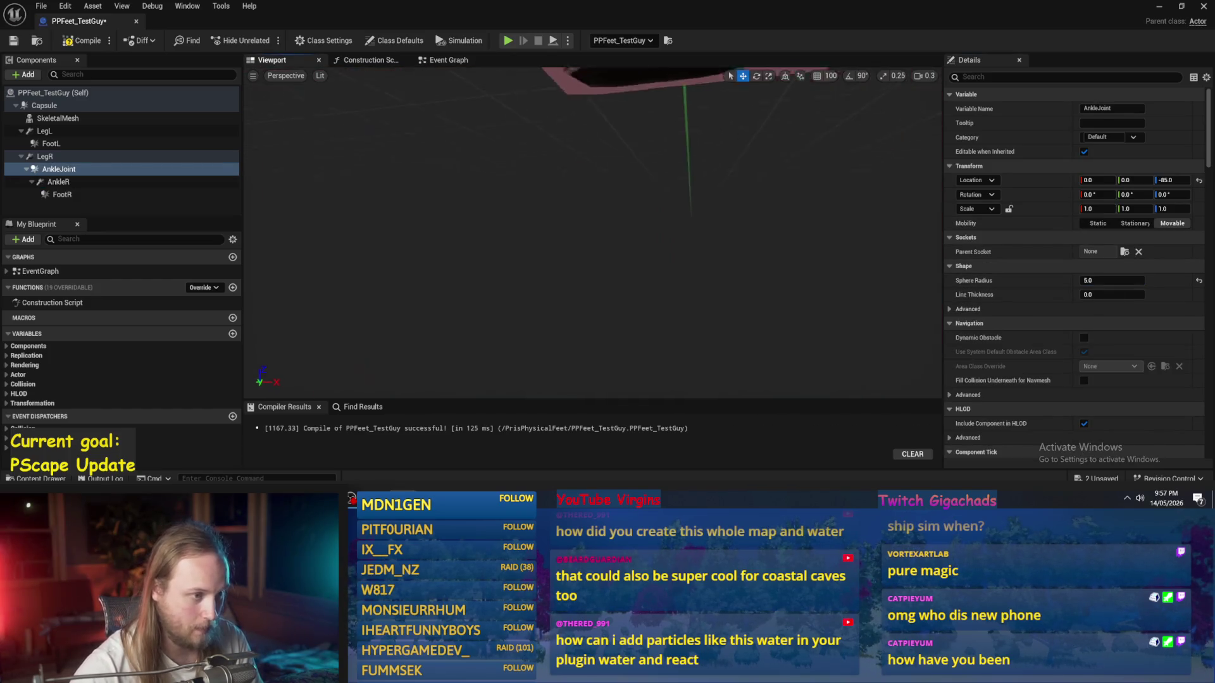
scroll(593, 234, down, 5)
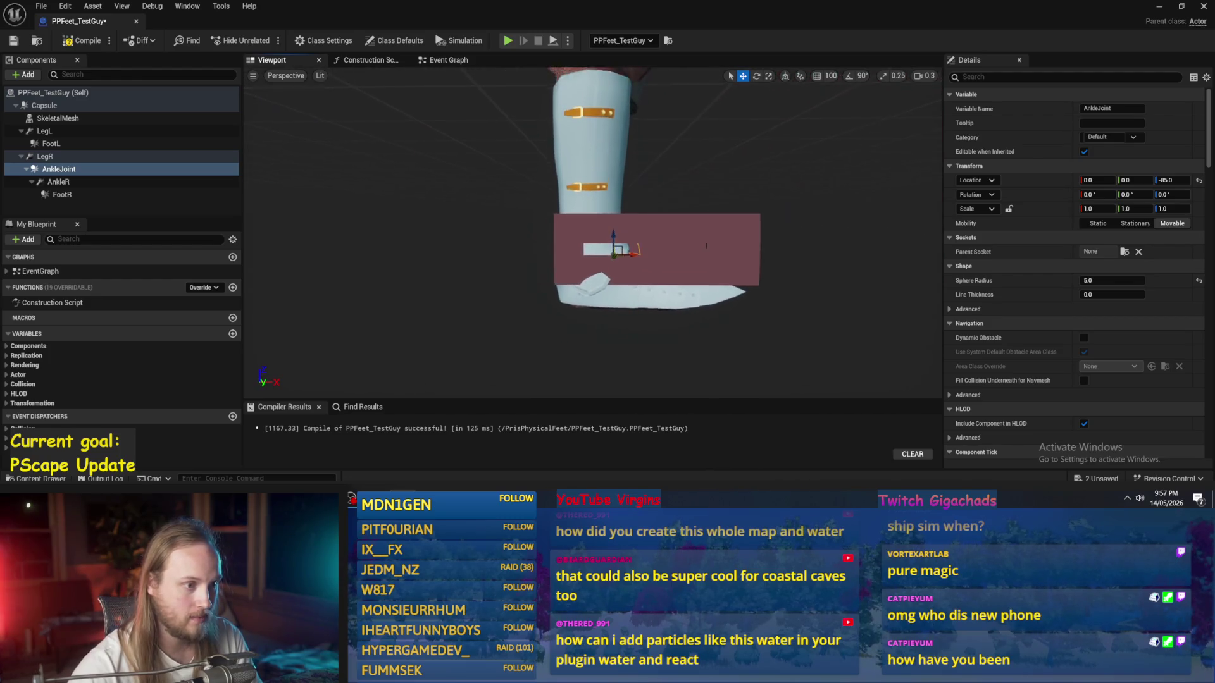
scroll(593, 234, down, 5)
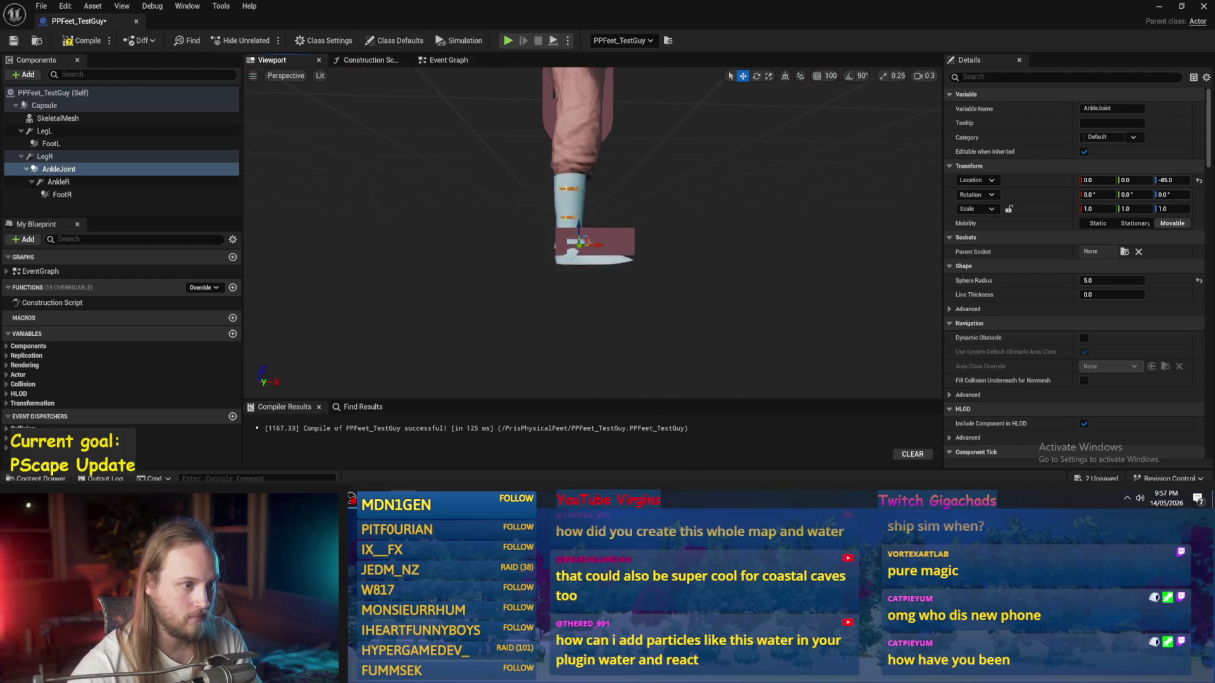
scroll(692, 258, up, 3)
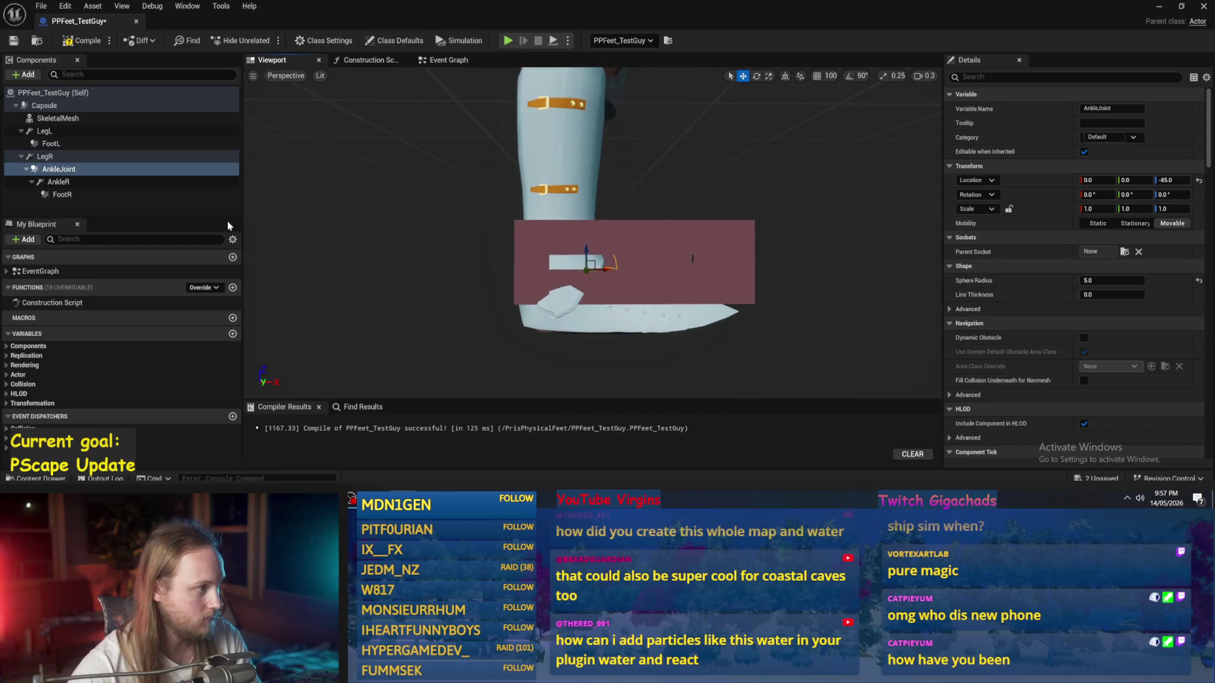
Step: Set AnkleJoint's Location Z to -90 and return to the level editor
click(50, 156)
click(58, 168)
click(1171, 181)
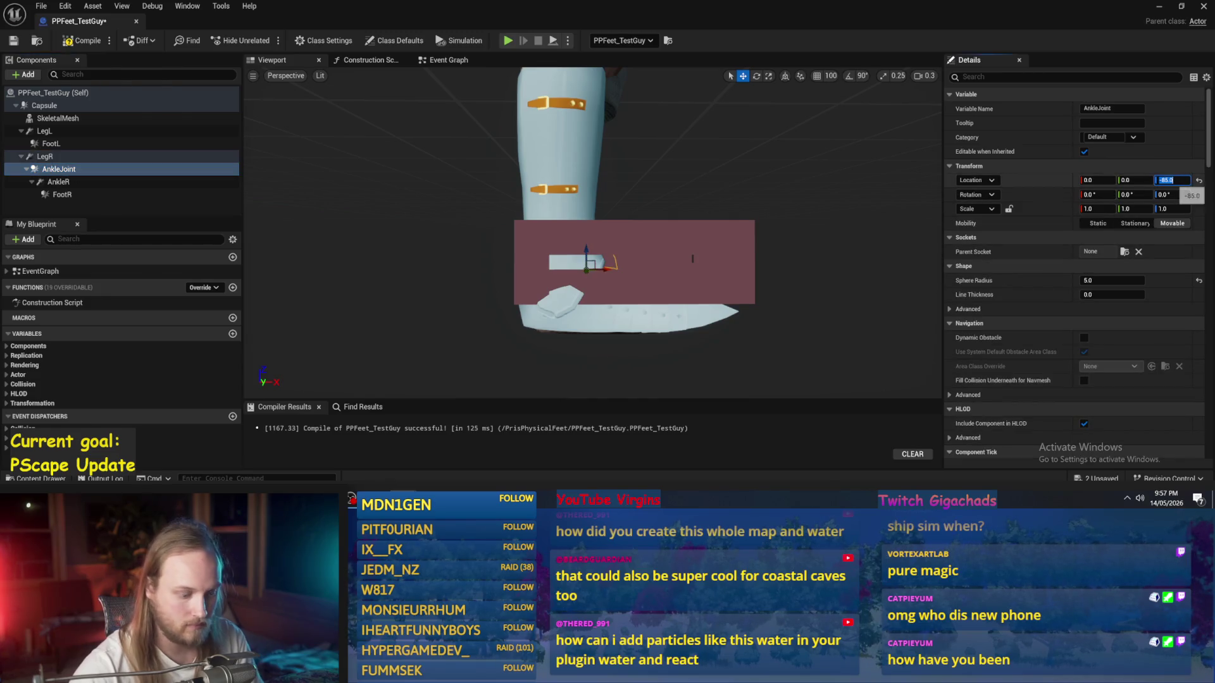
text(-90)
key(Return)
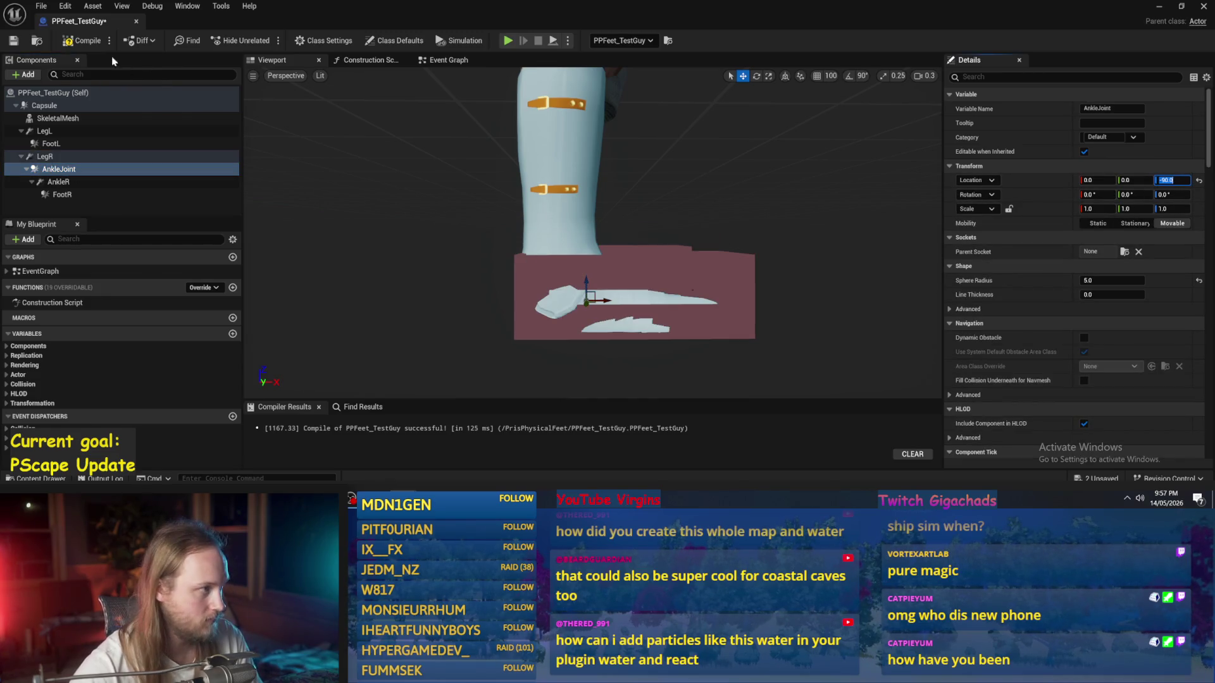
click(1158, 6)
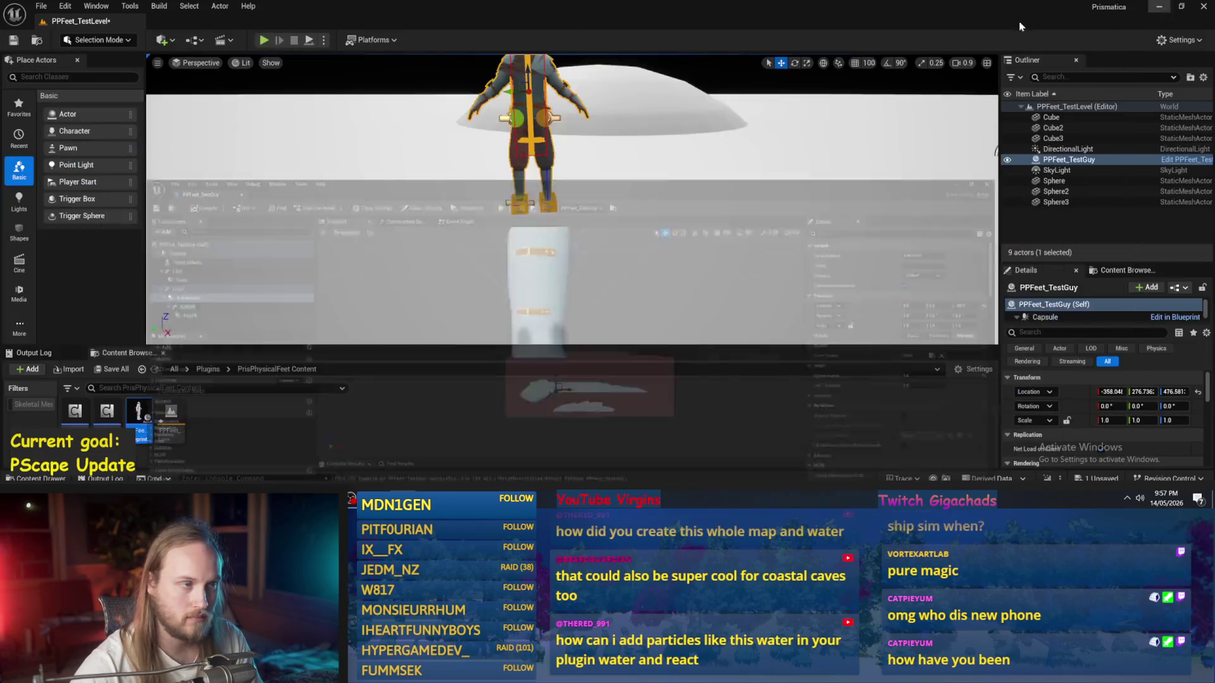
Step: Simulate the level, stop it, and clear the Details filter in the blueprint
click(309, 40)
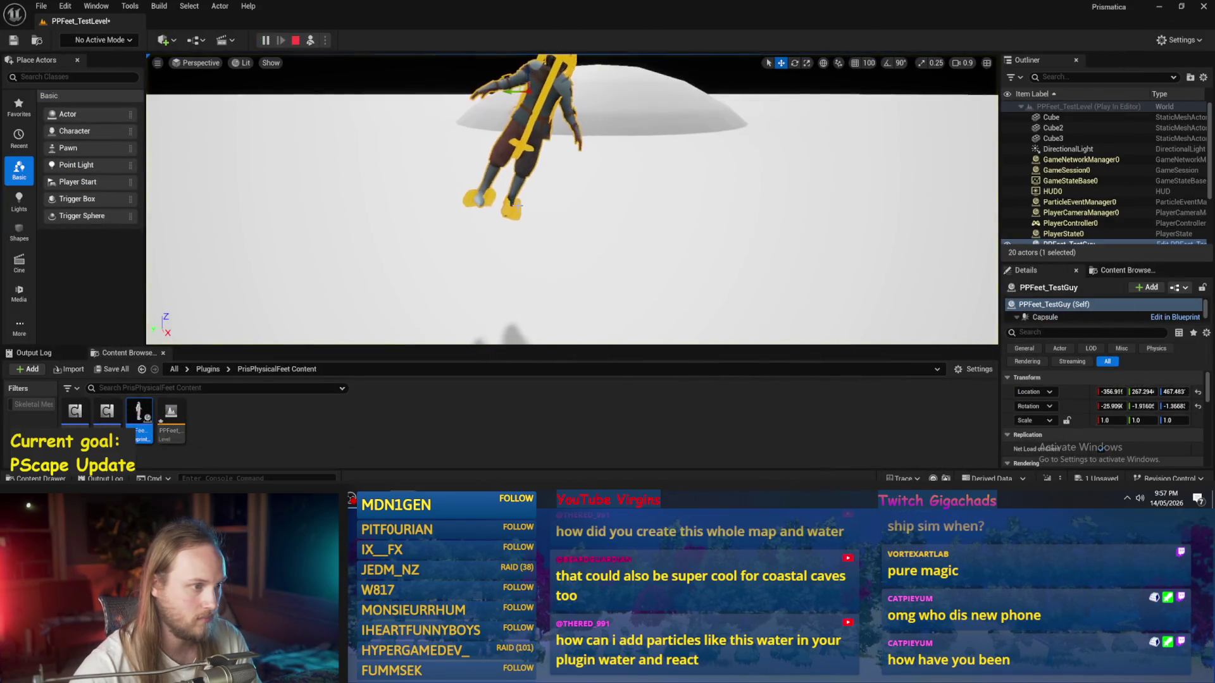
key(Escape)
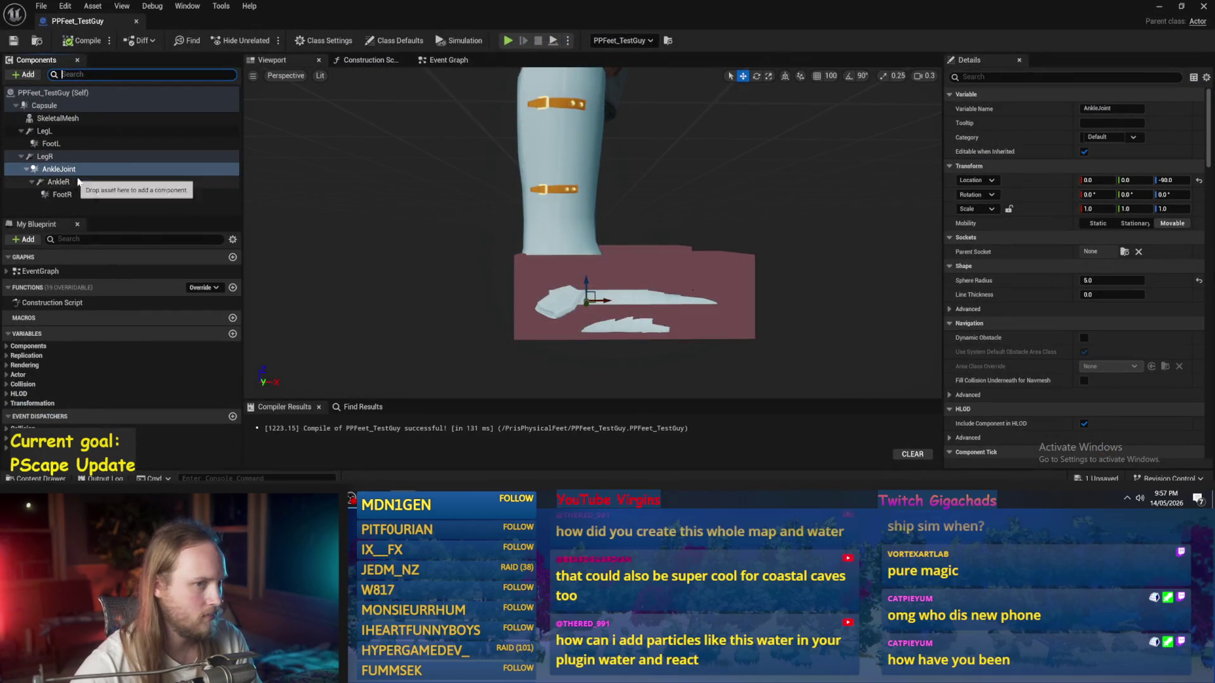
text(simu)
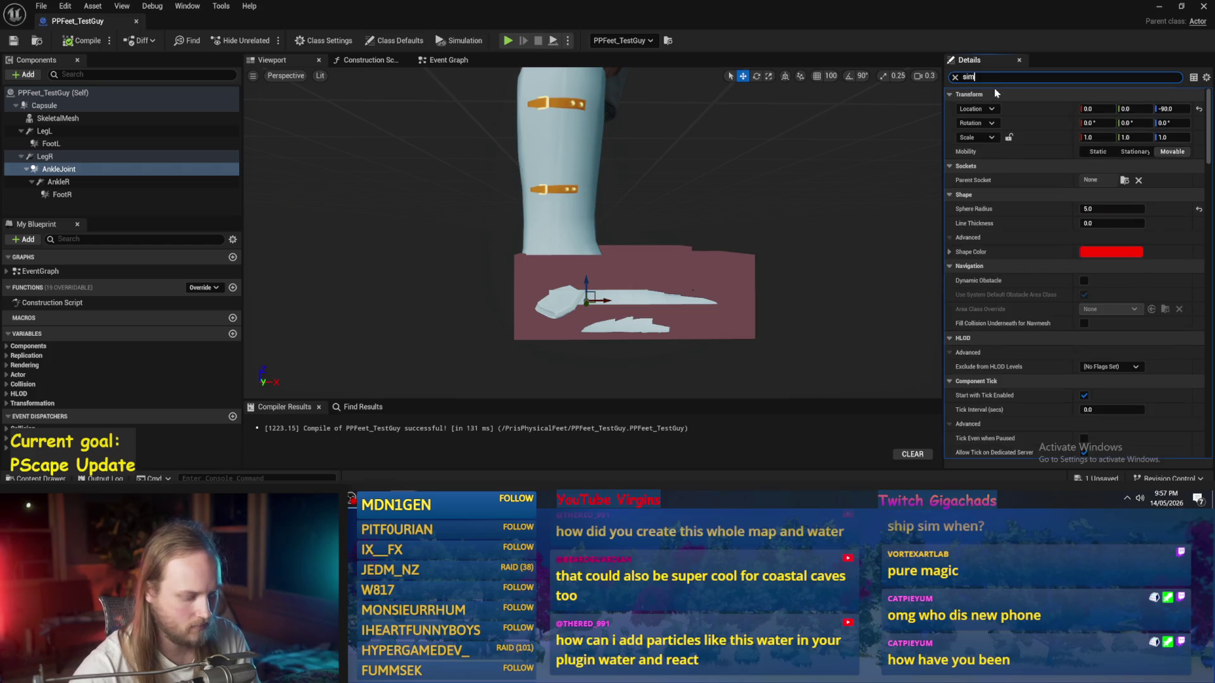
click(956, 78)
Step: Set AnkleJoint's Collision Presets to NoCollision, compile, and play-test the level
text(colli)
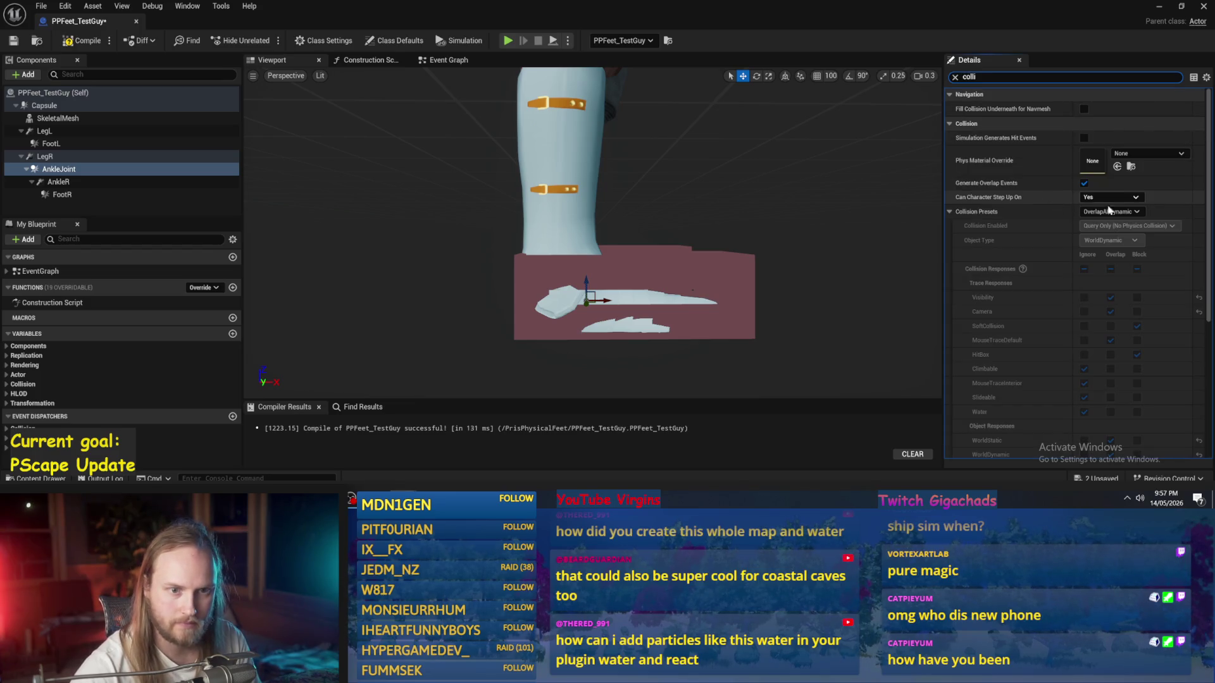
click(1123, 213)
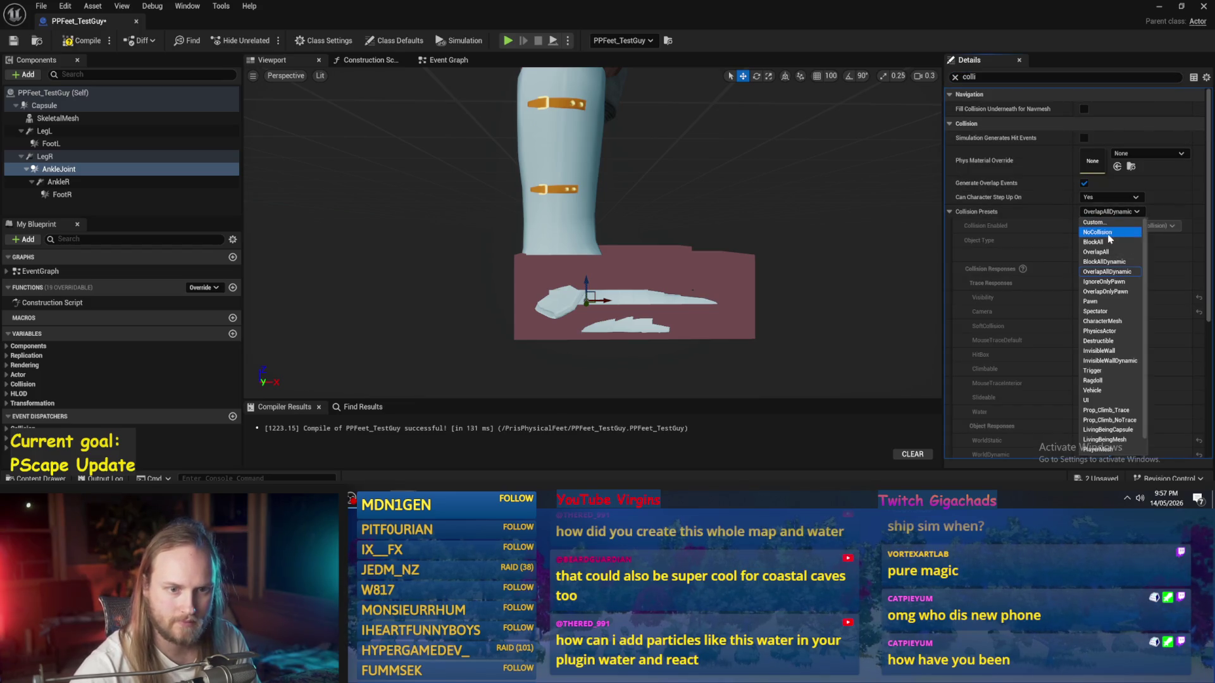
click(1108, 236)
click(74, 42)
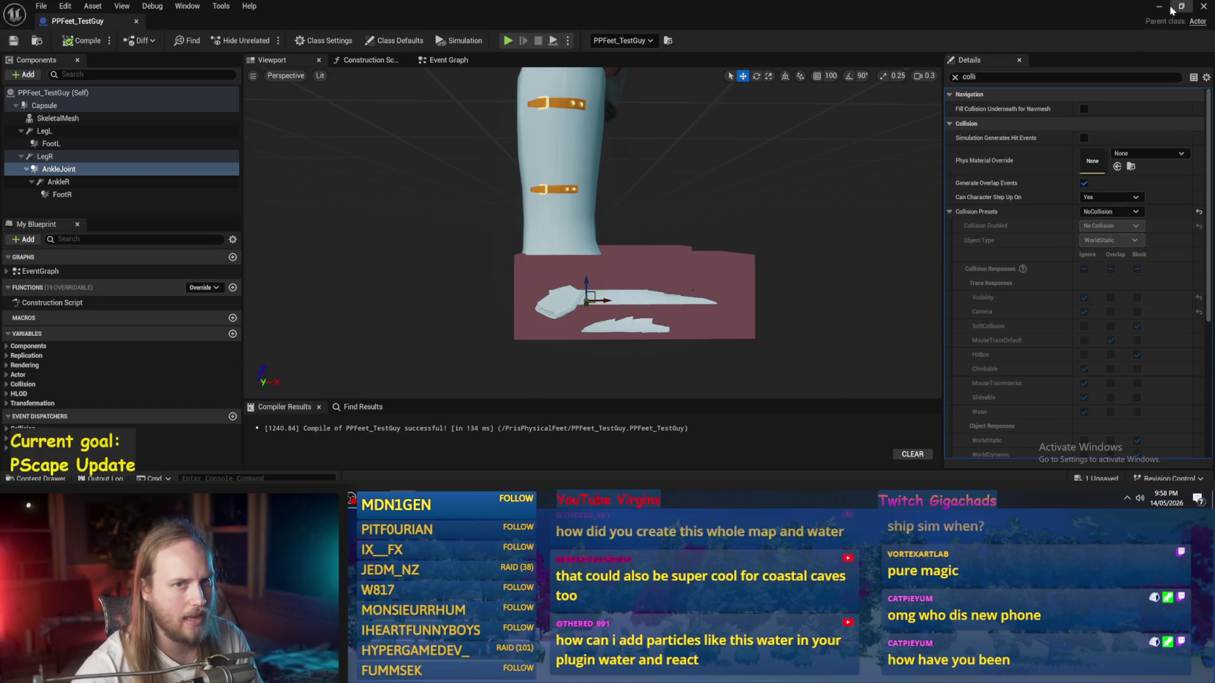
click(1159, 7)
key(alt+p)
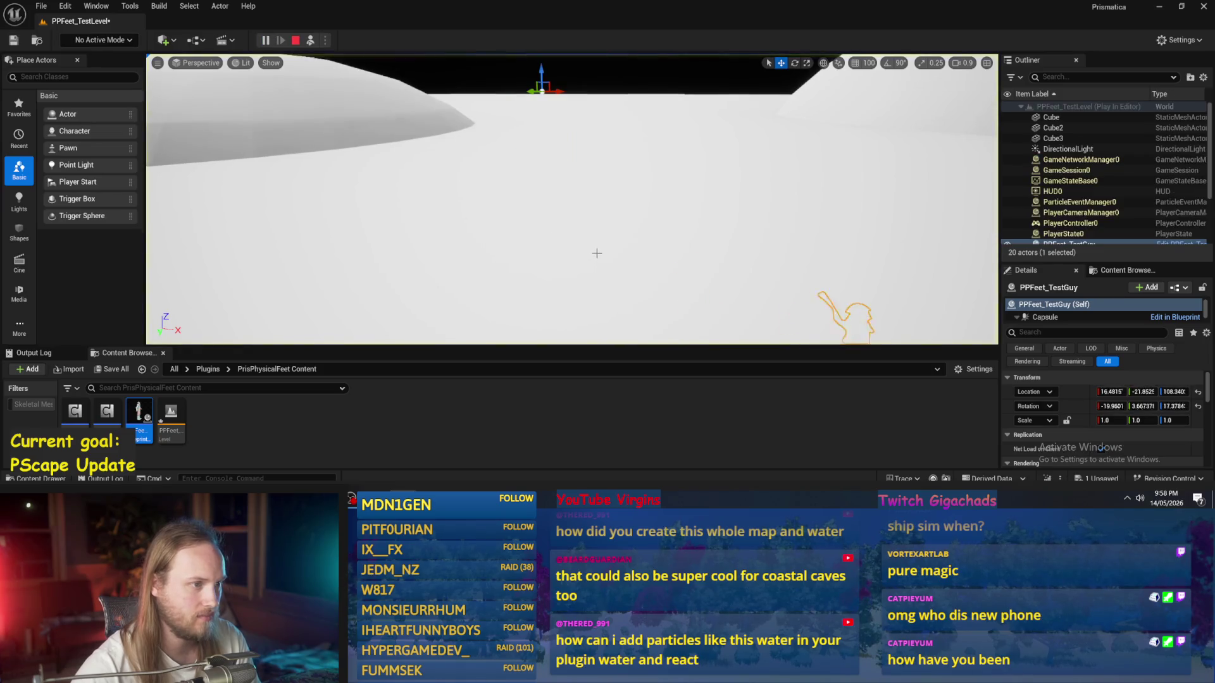
Step: Stop the play-test, dismiss the message log, and return to the PPFeet_TestGuy blueprint
key(Escape)
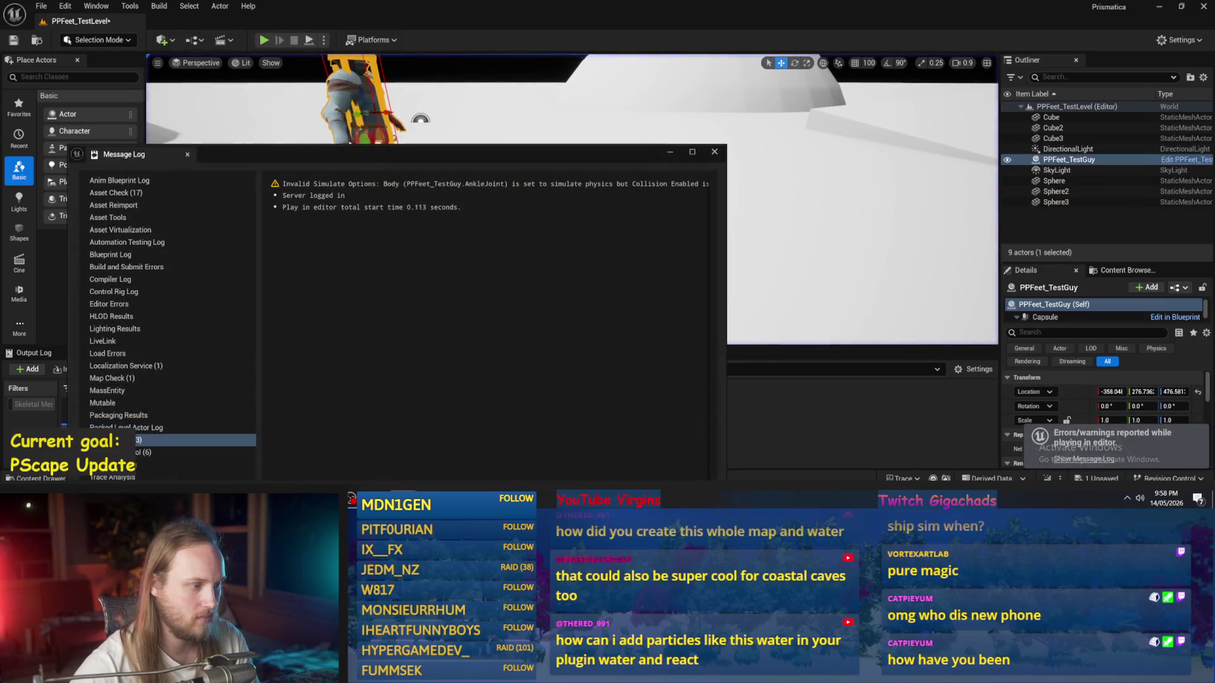
click(714, 152)
mouse_move(404, 498)
click(462, 453)
scroll(833, 342, down, 4)
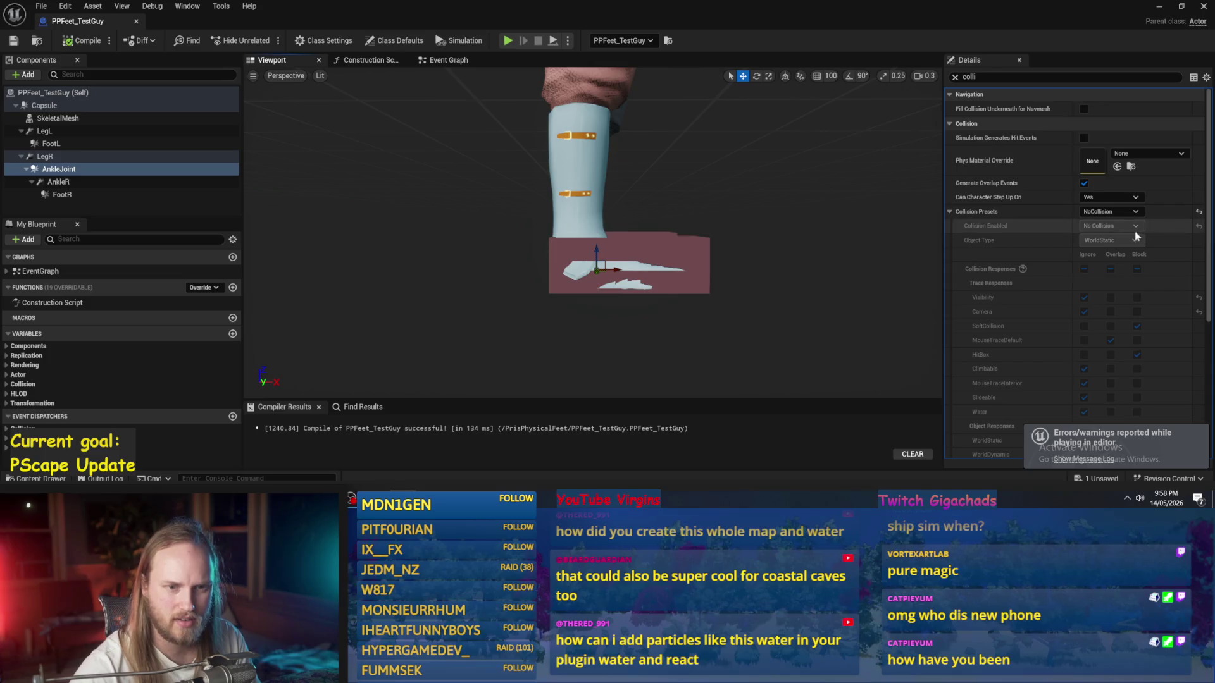
Step: Switch AnkleJoint to the Custom preset with Collision Enabled set to Physics Only (No Query Collision)
click(1112, 213)
click(1106, 223)
scroll(1096, 190, down, 3)
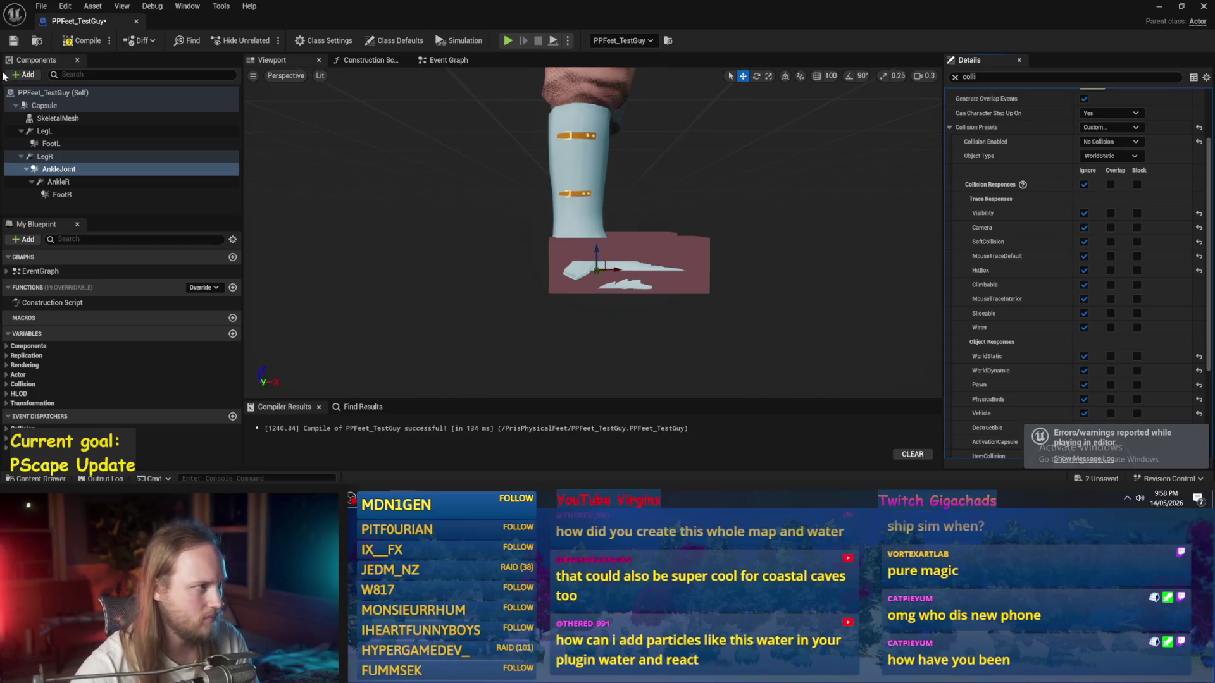
click(15, 43)
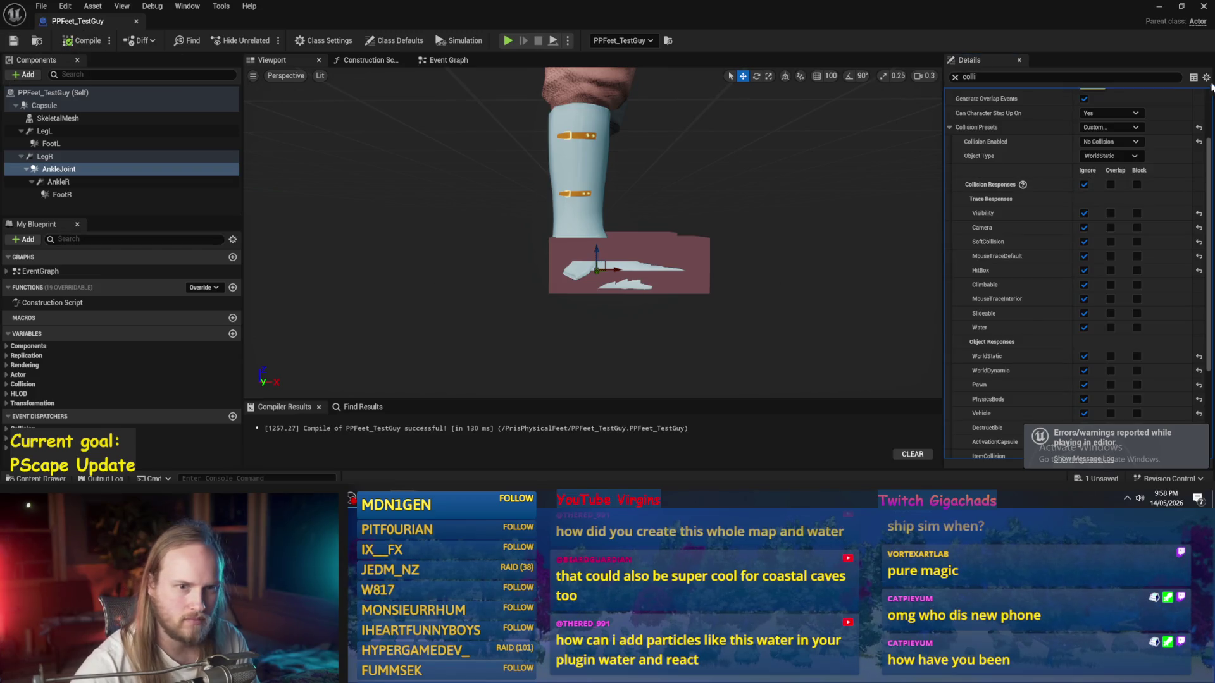
click(1109, 143)
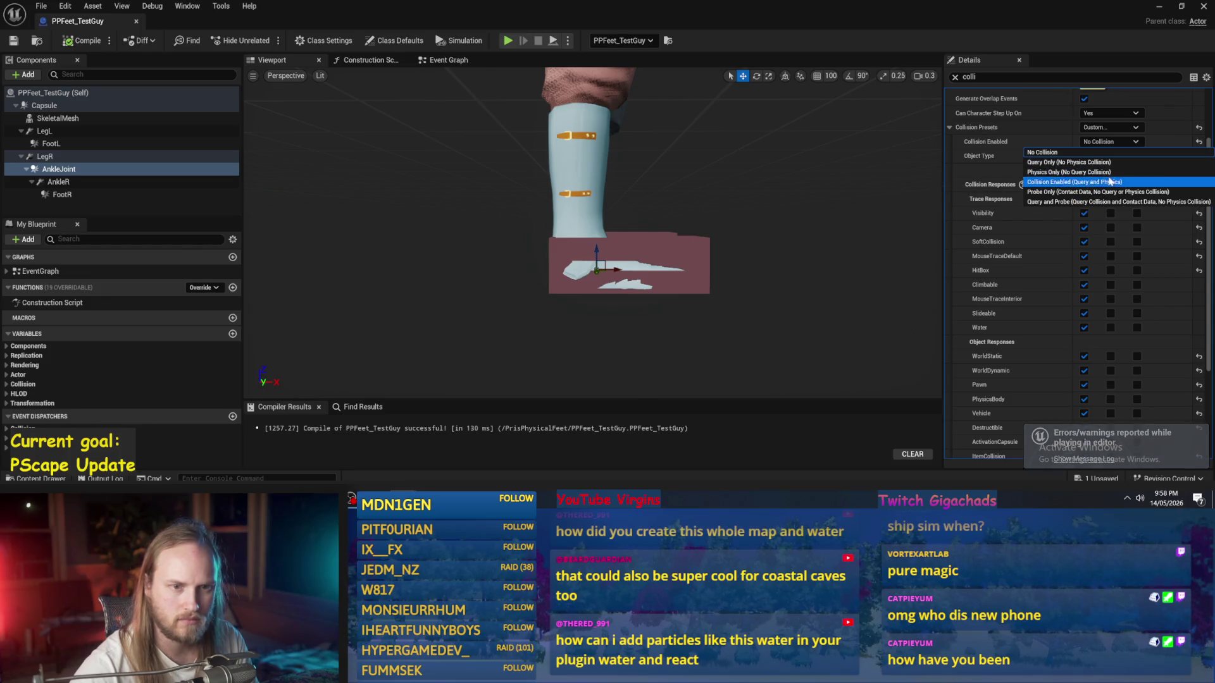
click(1055, 174)
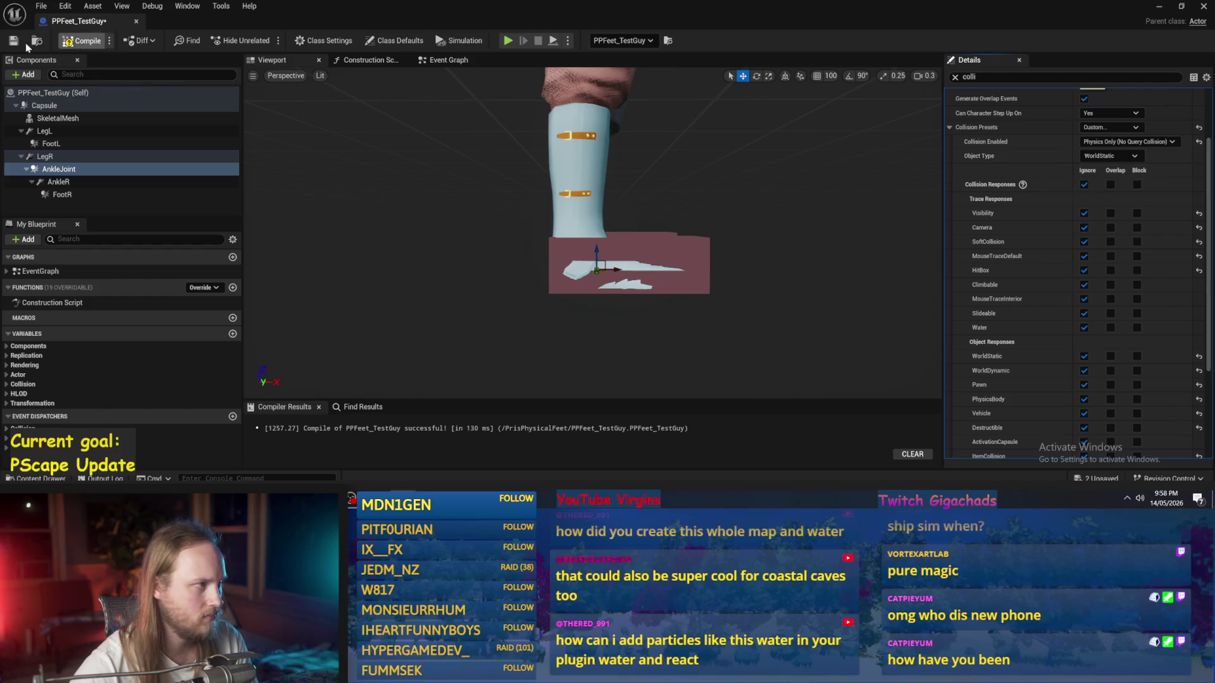
click(1159, 6)
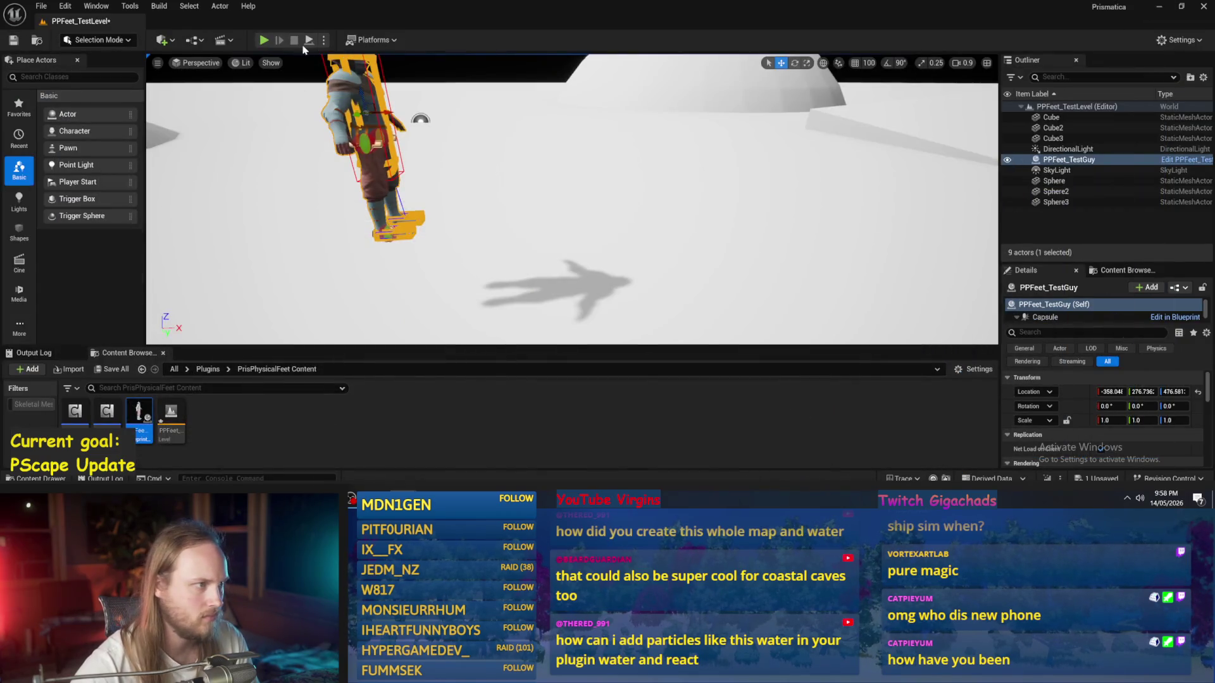
Step: Play-test the level, then set AnkleJoint's Collision Enabled to No Collision and recompile
click(308, 41)
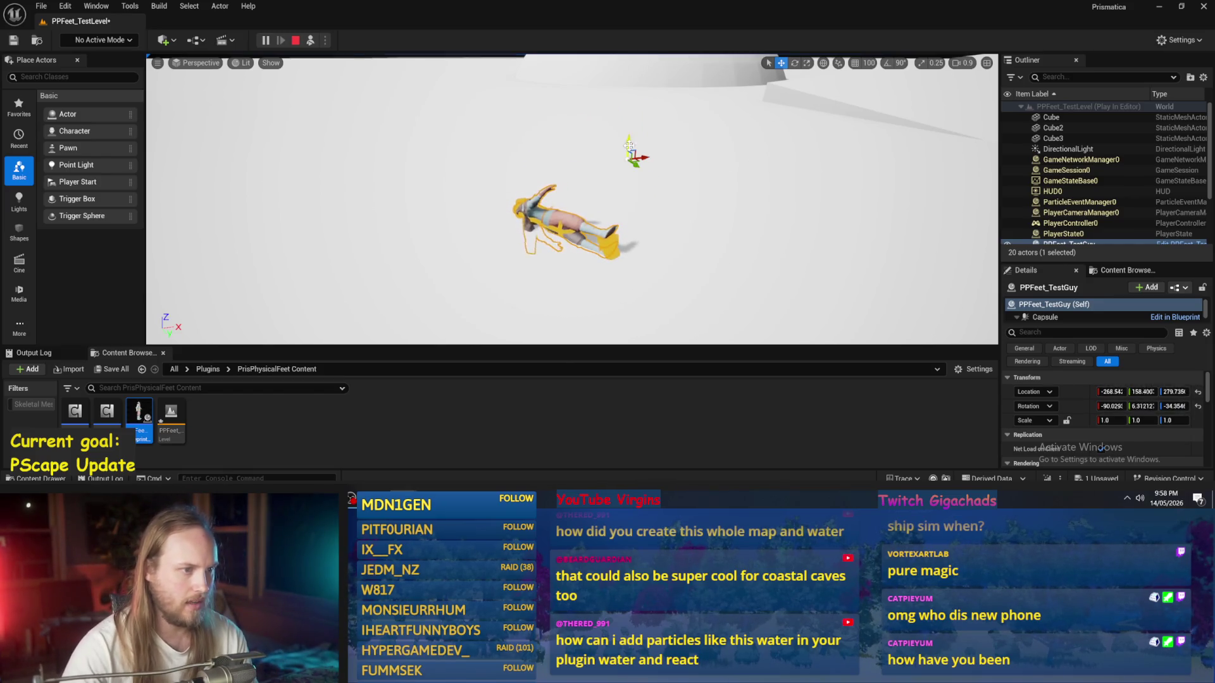
key(Escape)
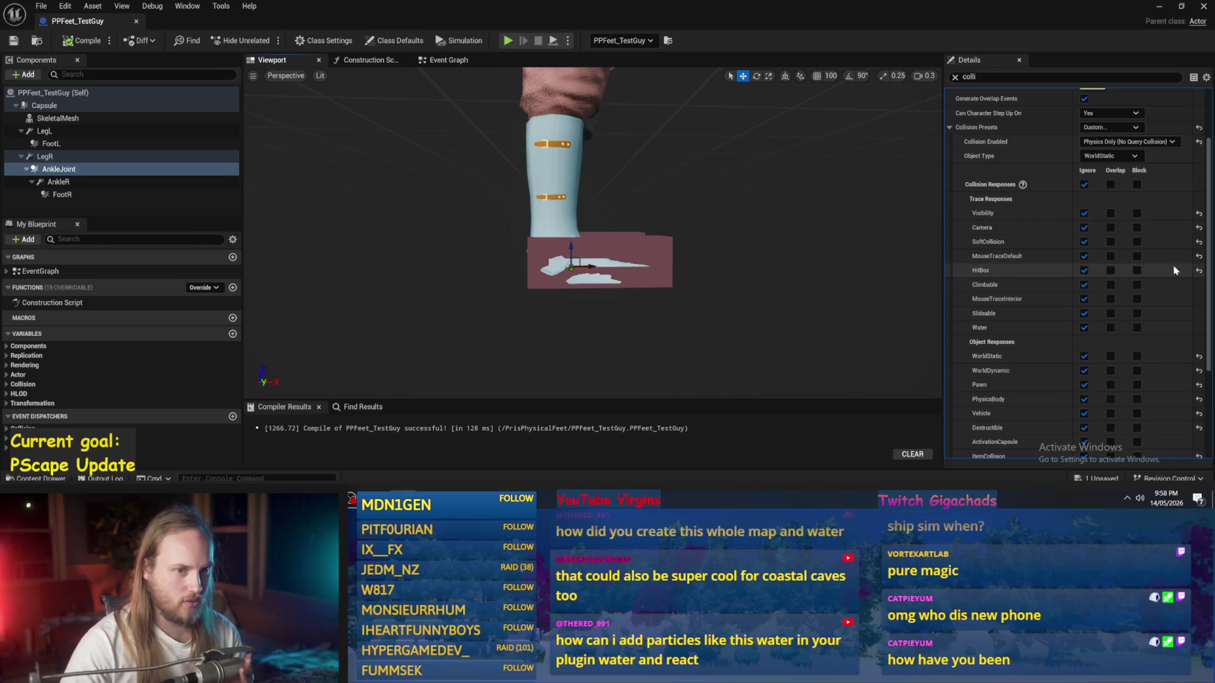
click(1097, 141)
click(1091, 155)
click(73, 43)
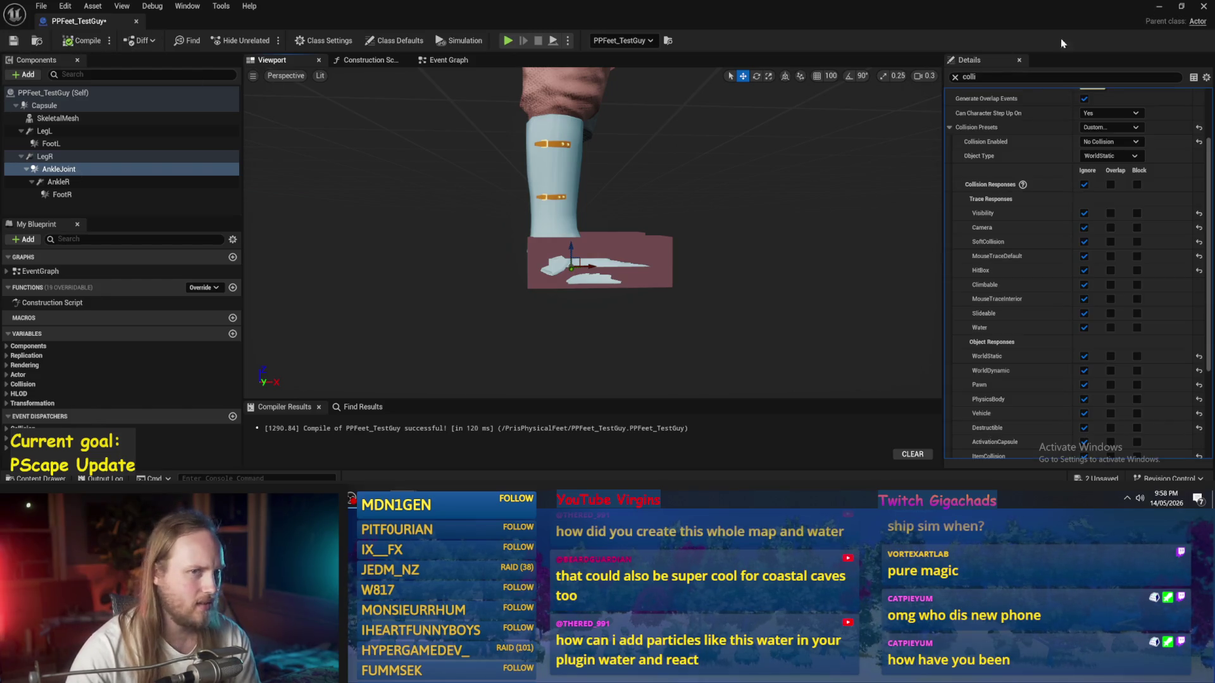
click(1160, 7)
Step: Simulate the level again, dismiss the physics warning, and reopen the PPFeet_TestGuy blueprint
click(309, 40)
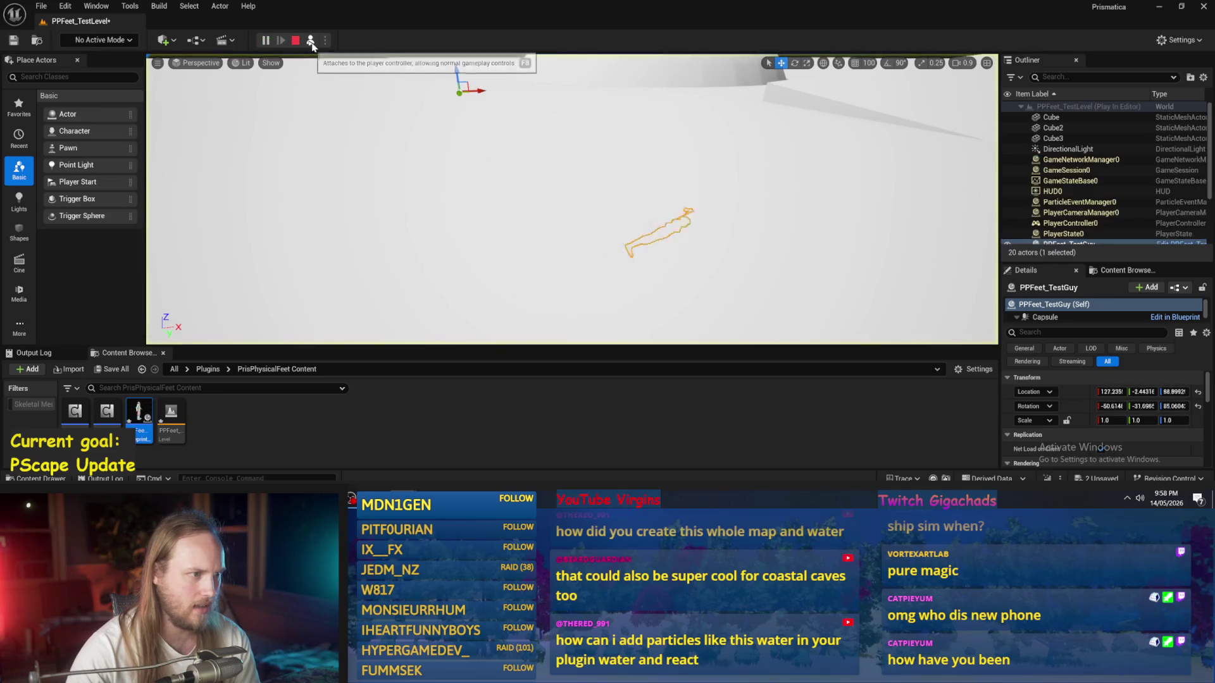
key(Escape)
click(715, 154)
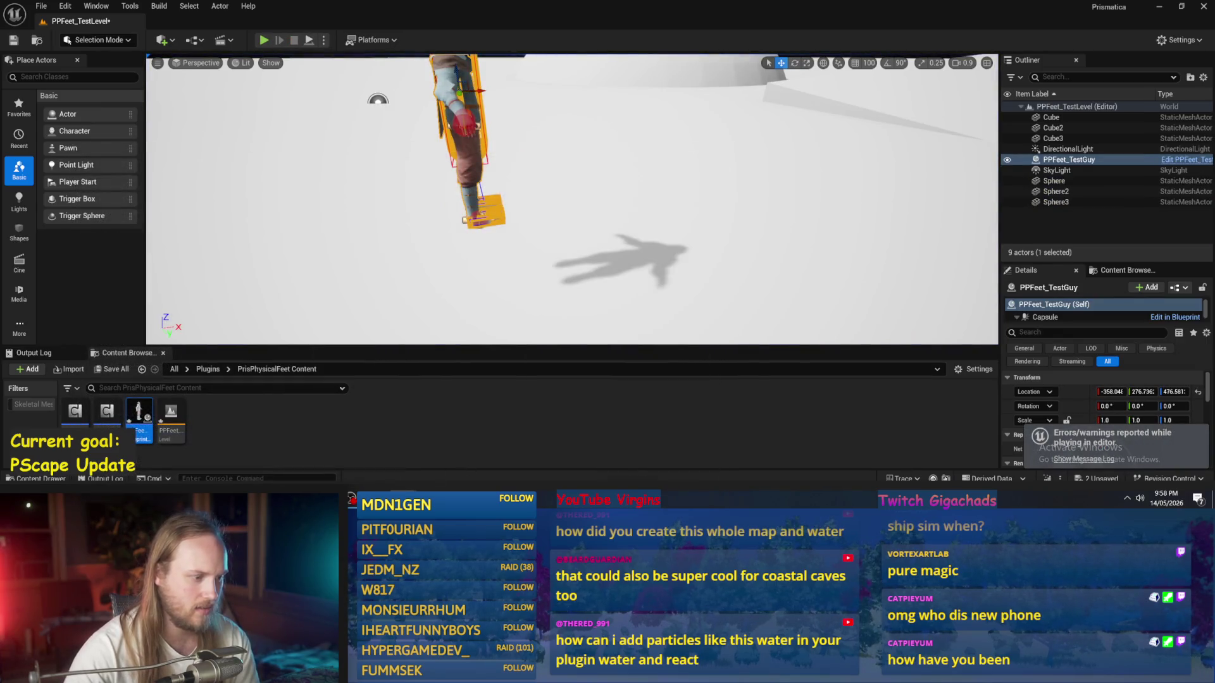
click(465, 358)
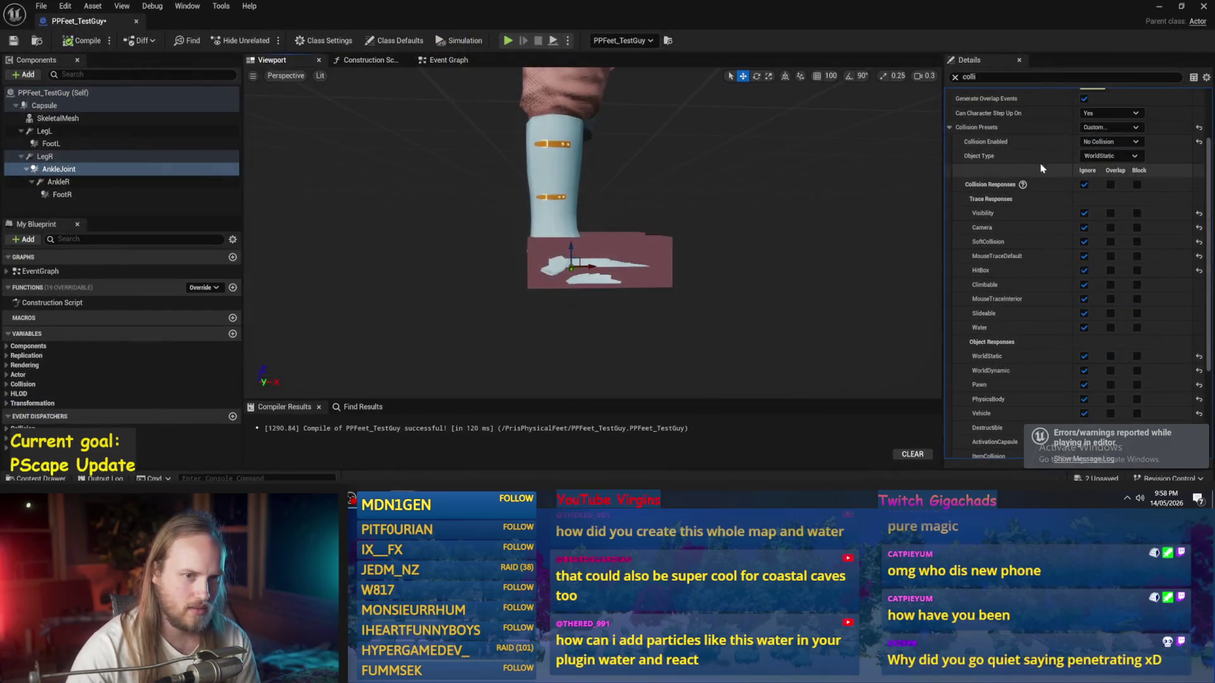
Step: Set AnkleJoint's Collision Enabled back to Physics Only (No Query Collision), keeping Object Type WorldStatic
click(1110, 142)
click(1089, 171)
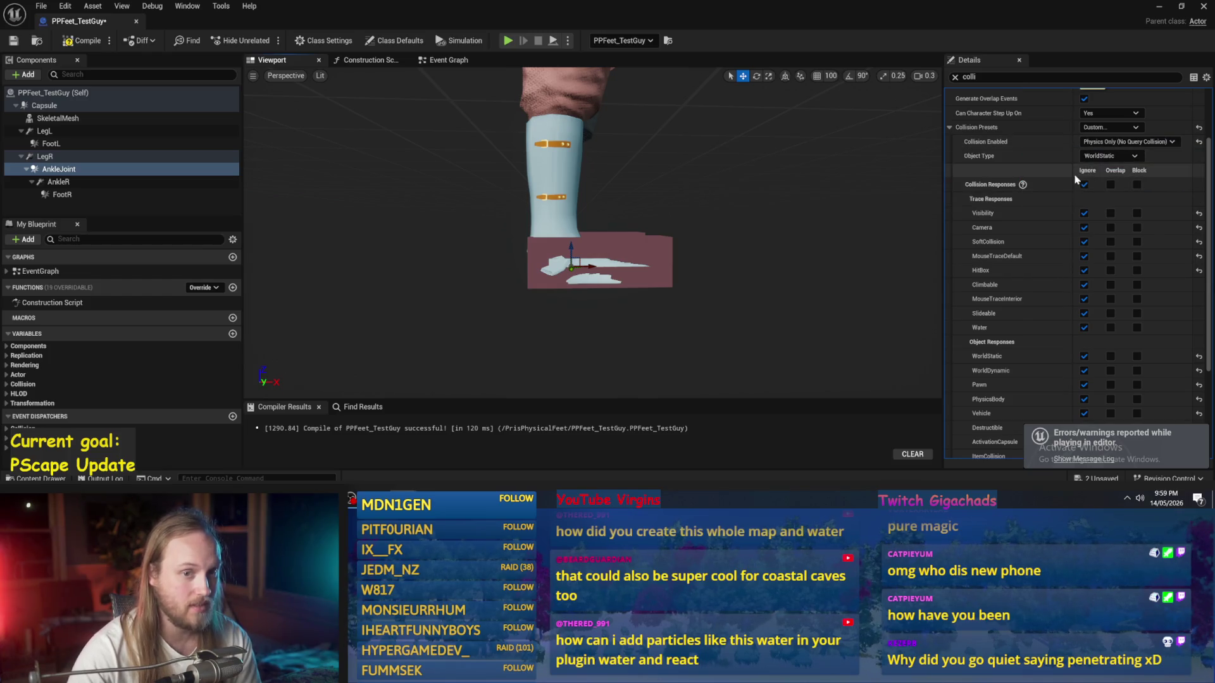
click(1096, 158)
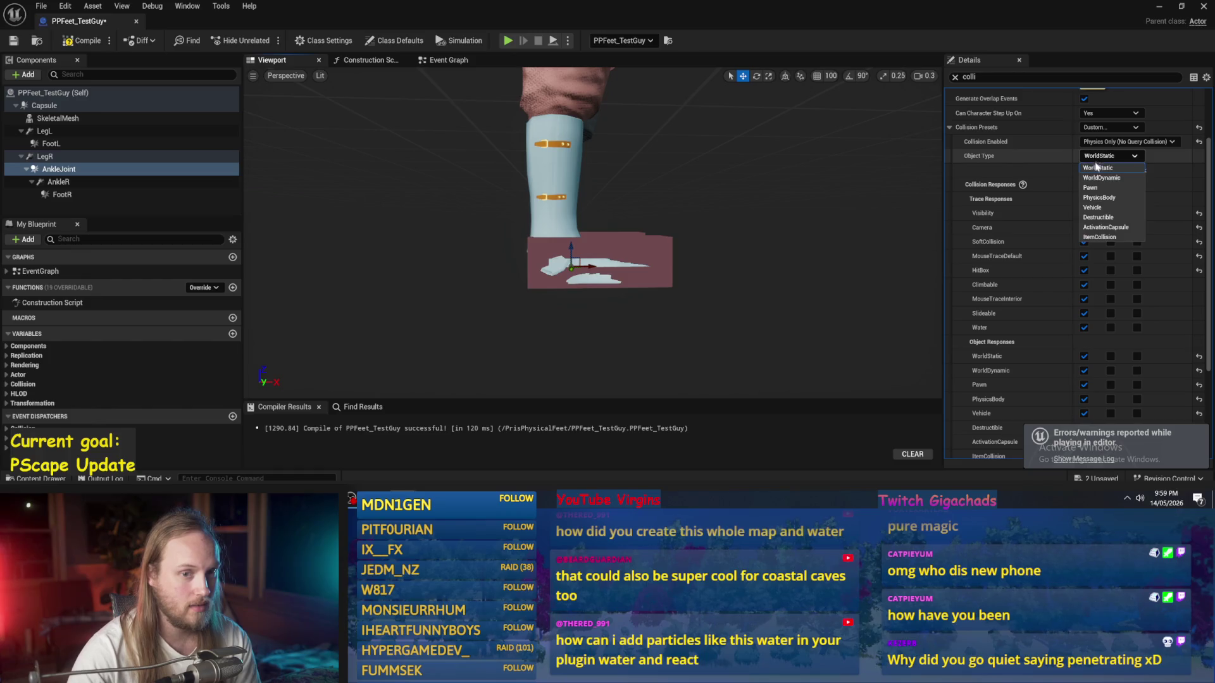
click(1100, 177)
scroll(1094, 284, down, 3)
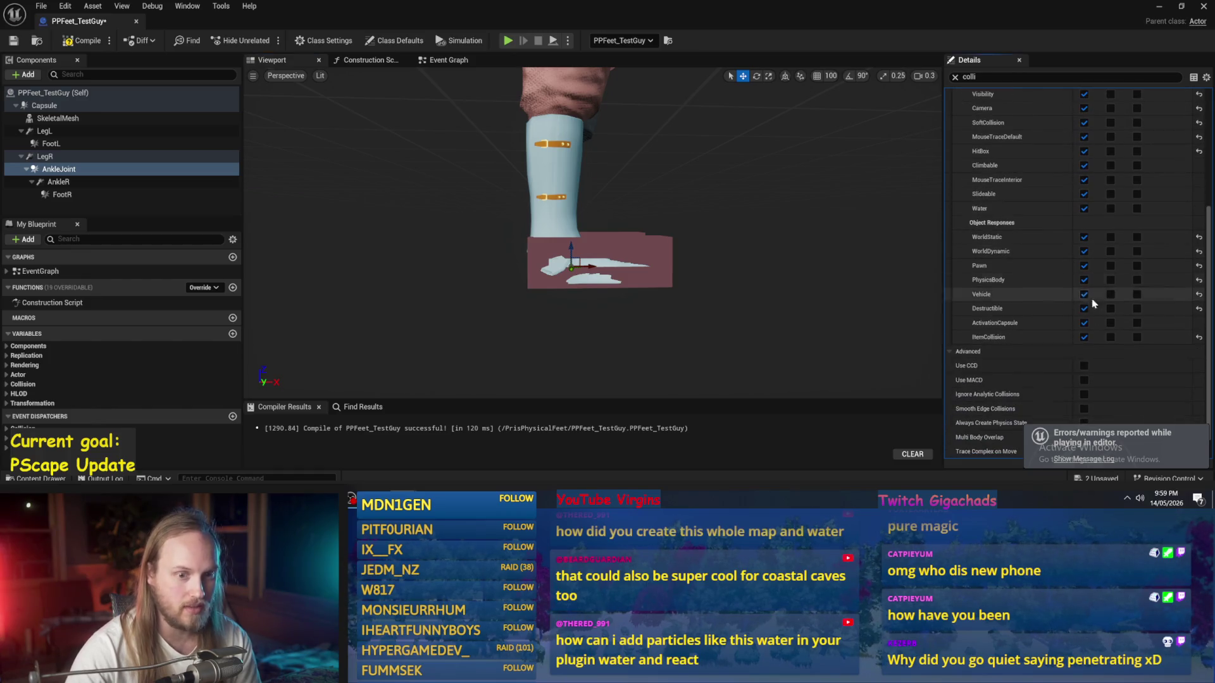
scroll(1093, 338, up, 3)
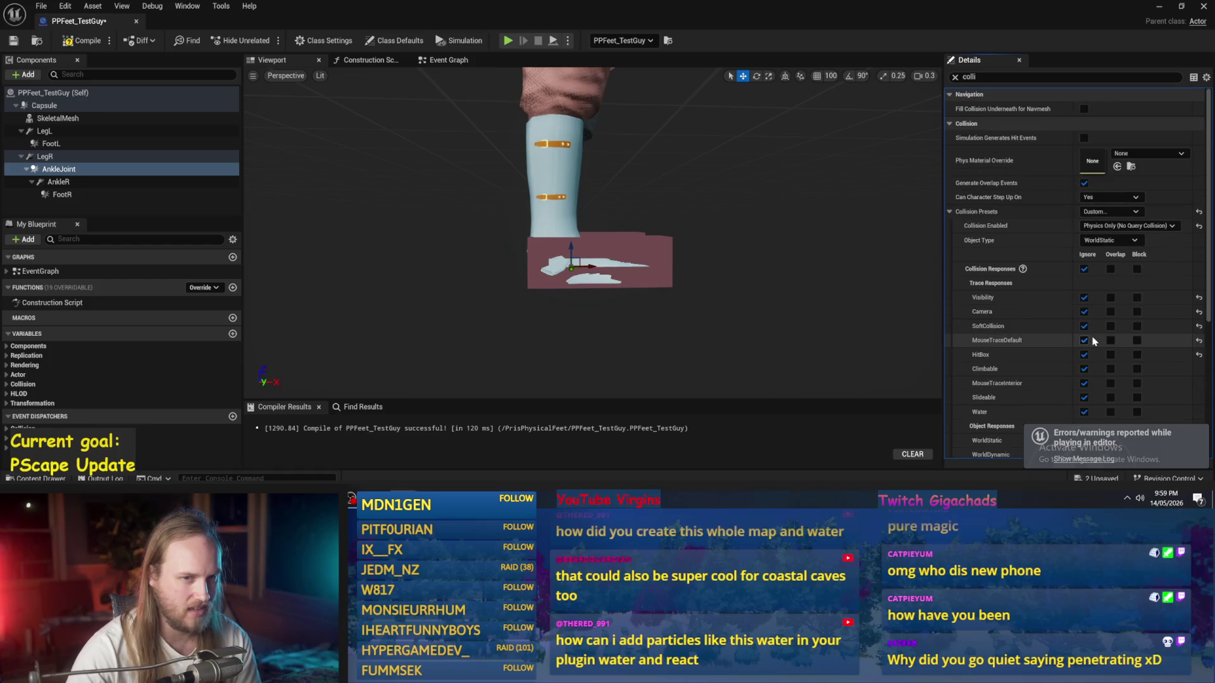
scroll(1093, 341, up, 1)
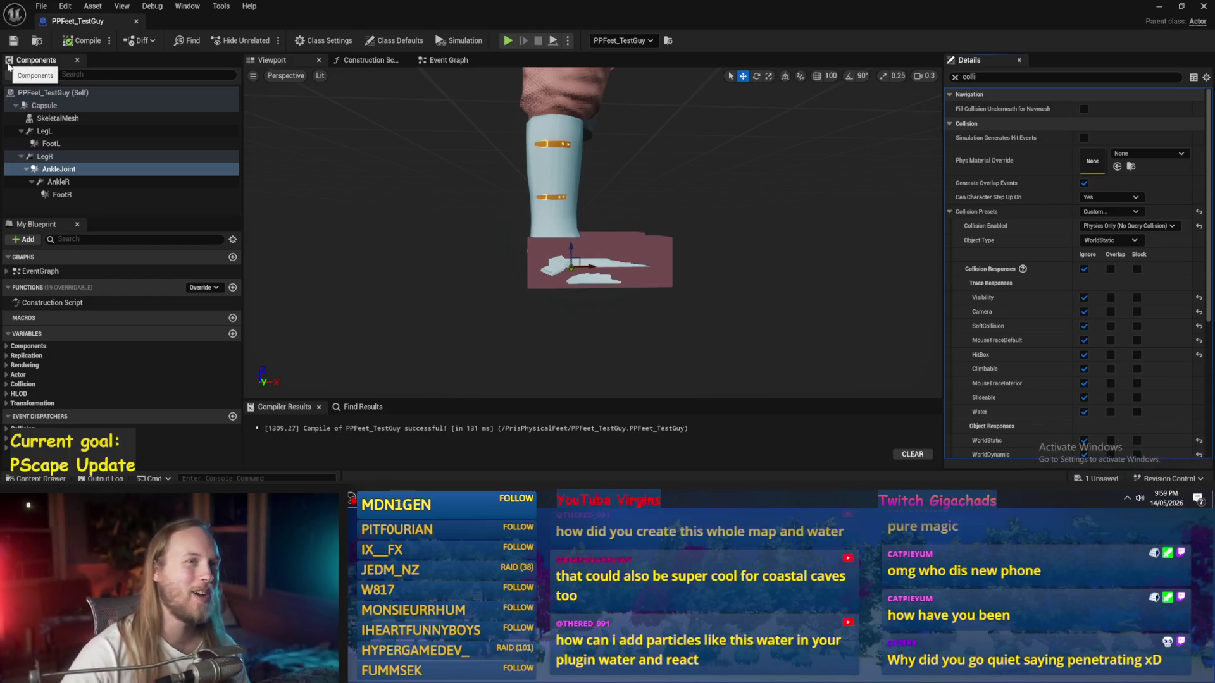
scroll(524, 259, down, 3)
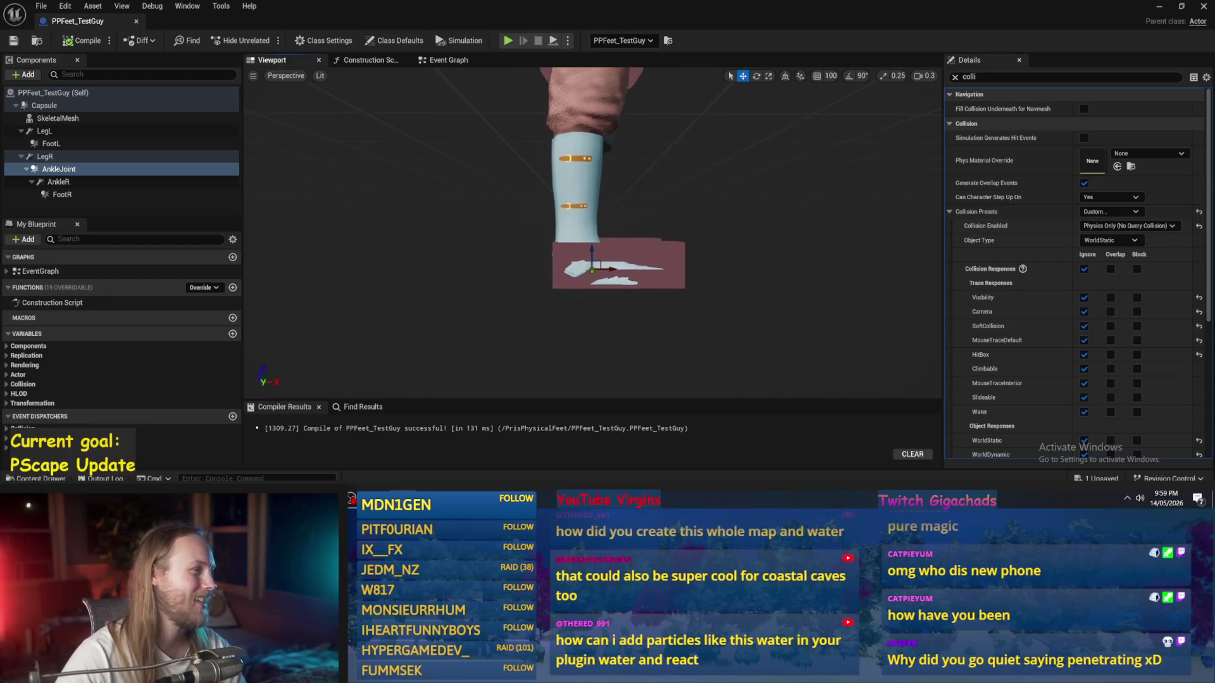
Step: Inspect both feet from several angles, clear the Details filter, and select AnkleJoint then LegR
drag(321, 148, 345, 132)
click(624, 229)
mouse_move(747, 227)
mouse_down()
mouse_move(688, 225)
mouse_move(860, 218)
mouse_move(735, 240)
mouse_up()
drag(645, 240, 645, 240)
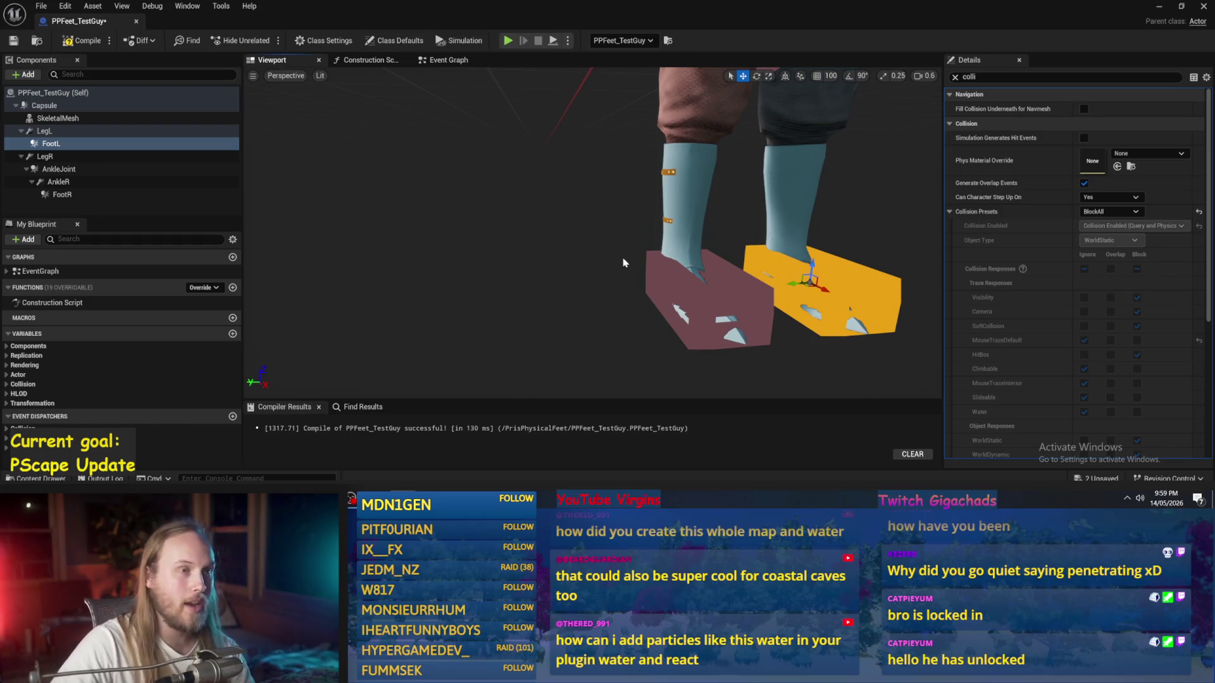
drag(615, 262, 616, 262)
click(955, 78)
click(58, 169)
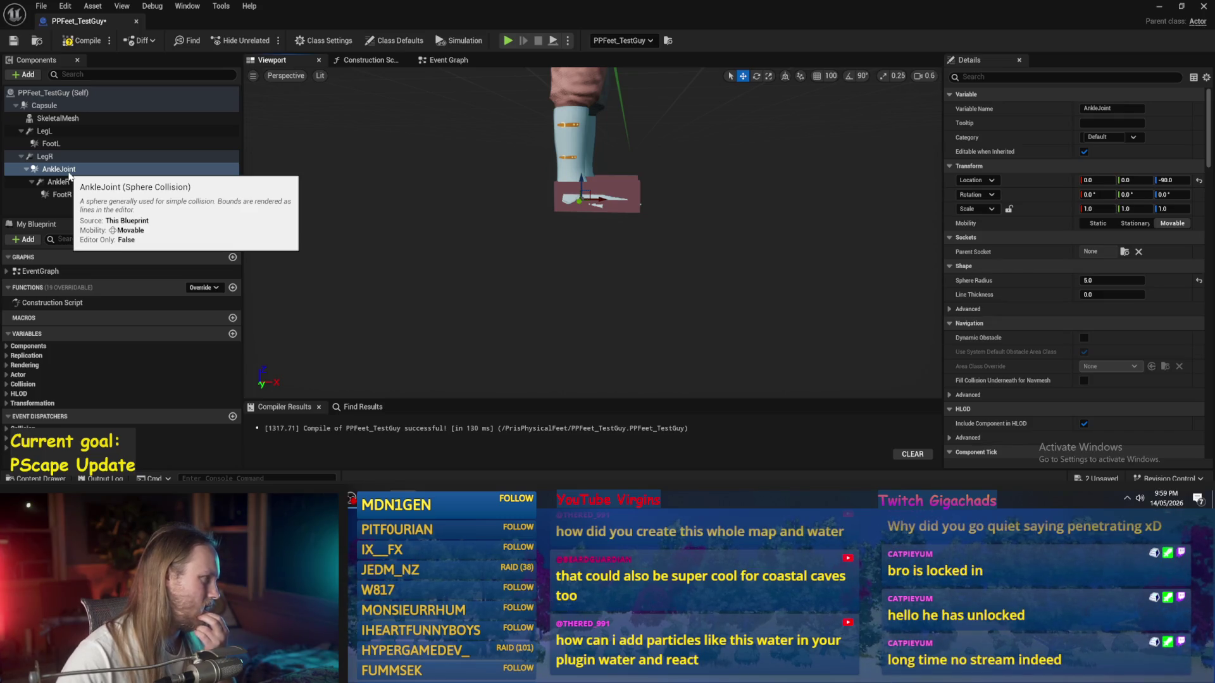
click(64, 157)
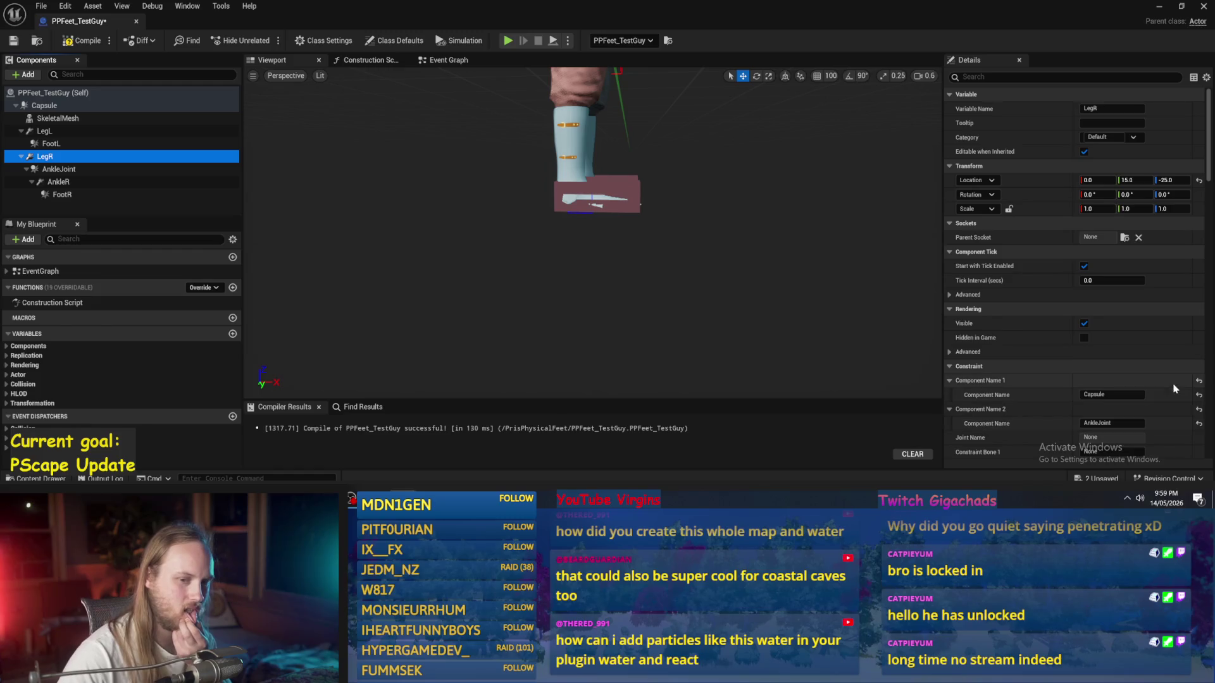
Step: Set the LegL constraint's X linear motion to Locked under Linear Limits
scroll(1101, 347, down, 2)
scroll(1100, 347, down, 5)
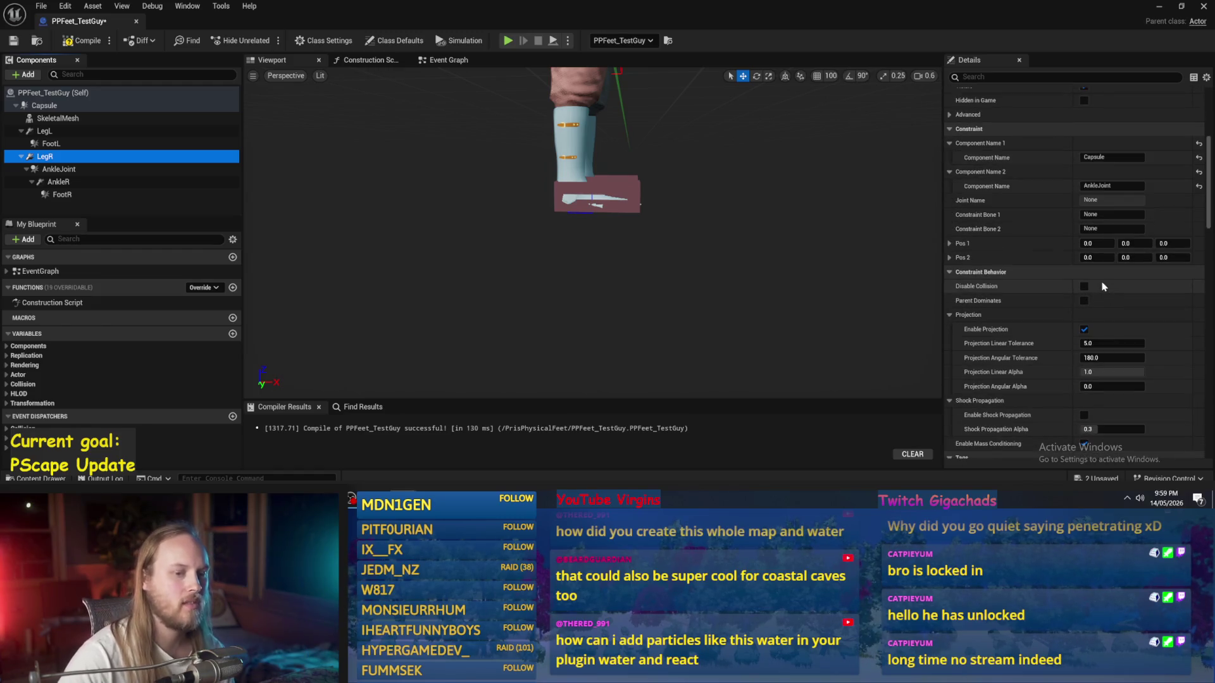
scroll(1055, 301, down, 1)
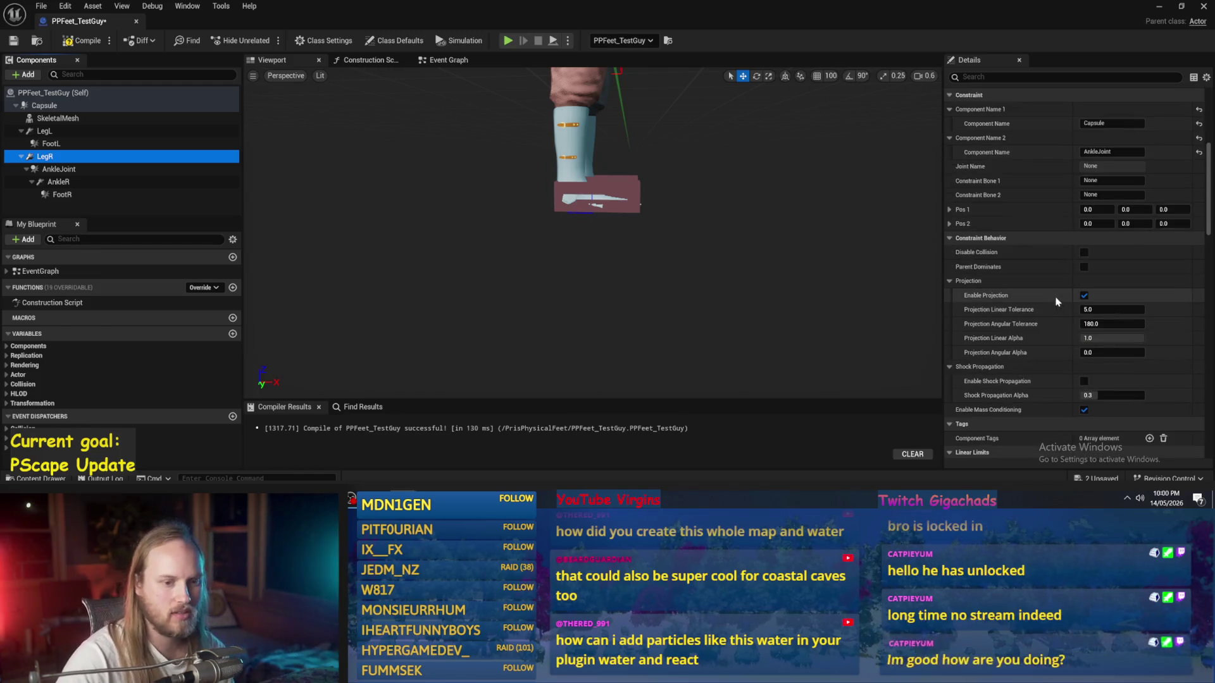
drag(709, 240, 709, 259)
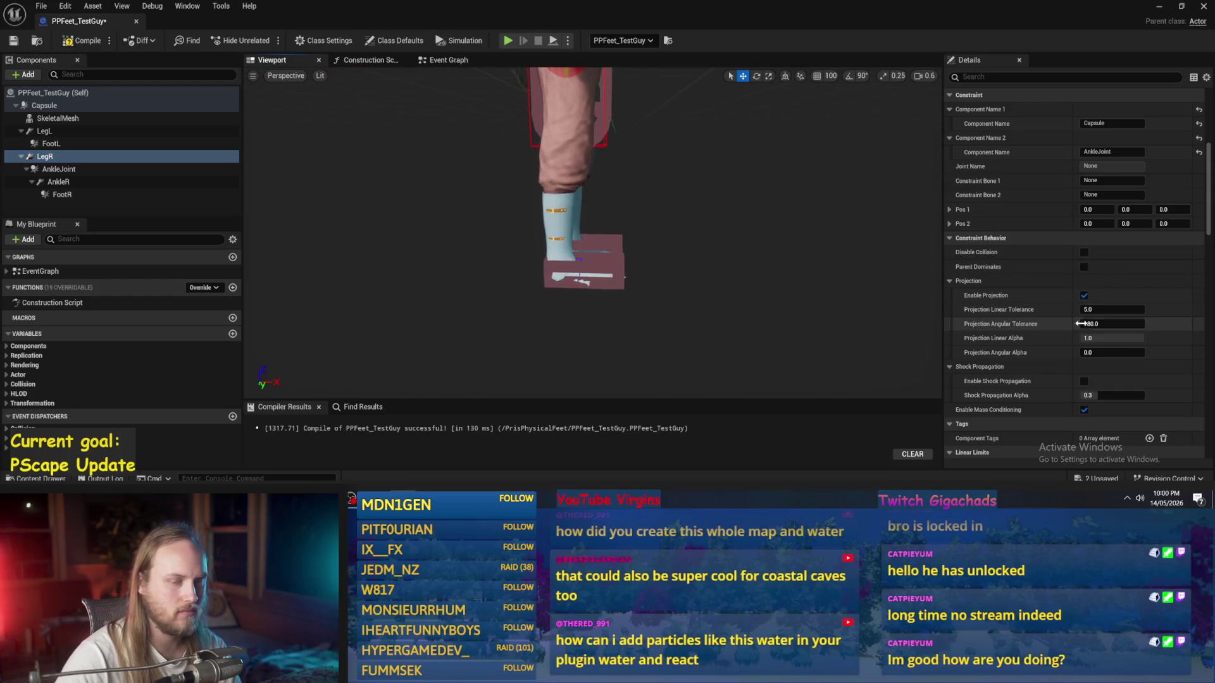
scroll(1063, 351, down, 3)
scroll(1068, 351, down, 3)
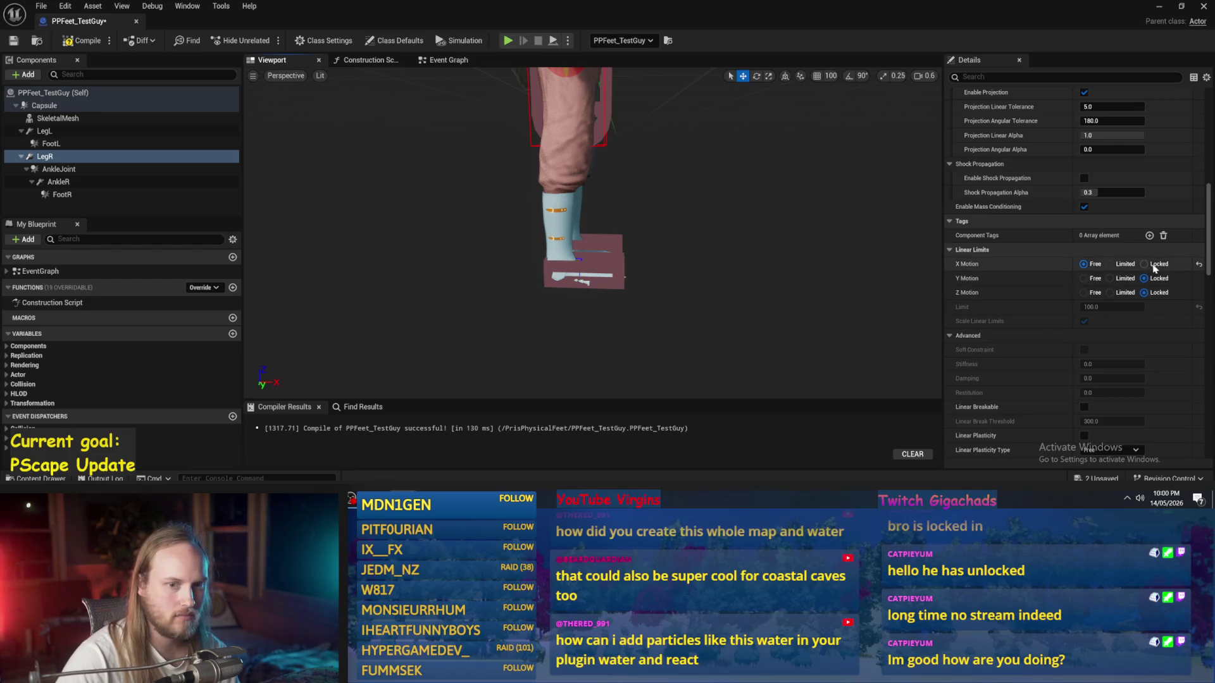
click(127, 131)
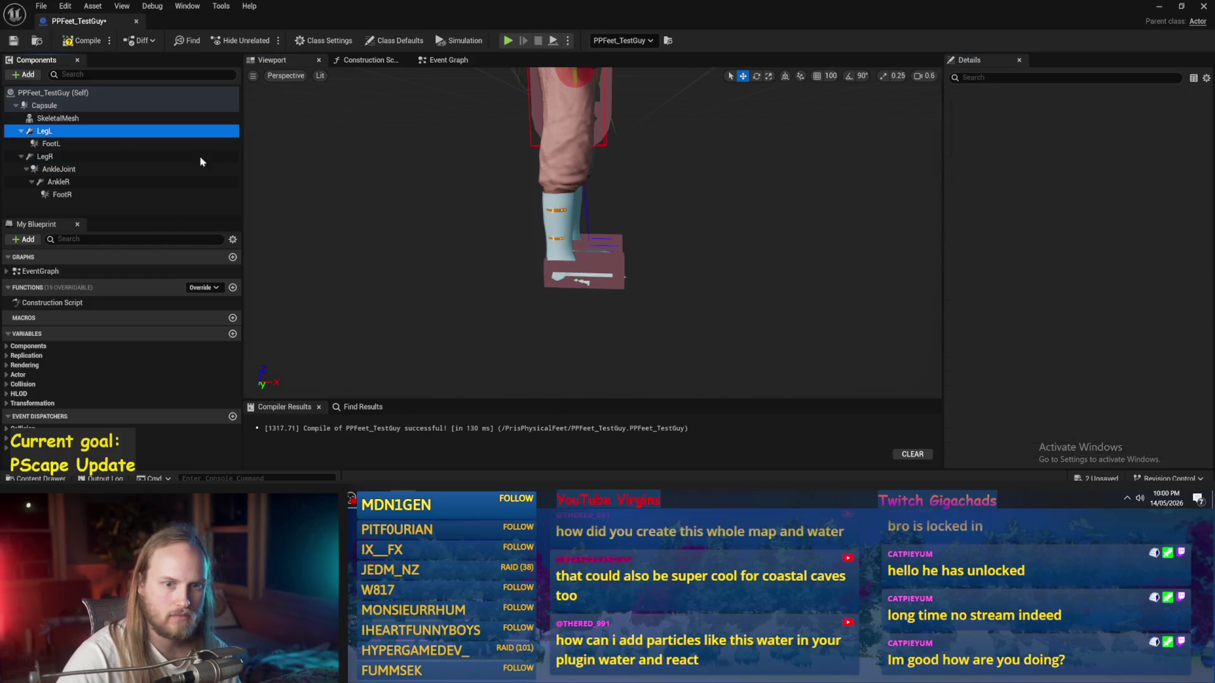
click(1151, 265)
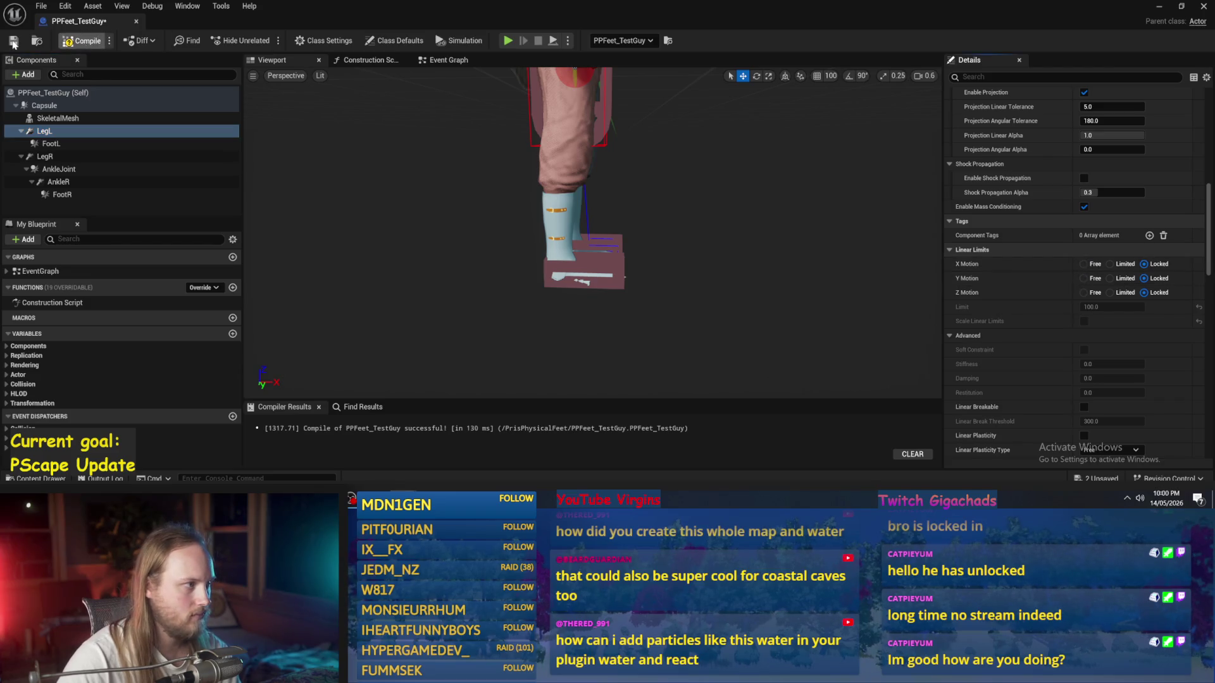
click(64, 170)
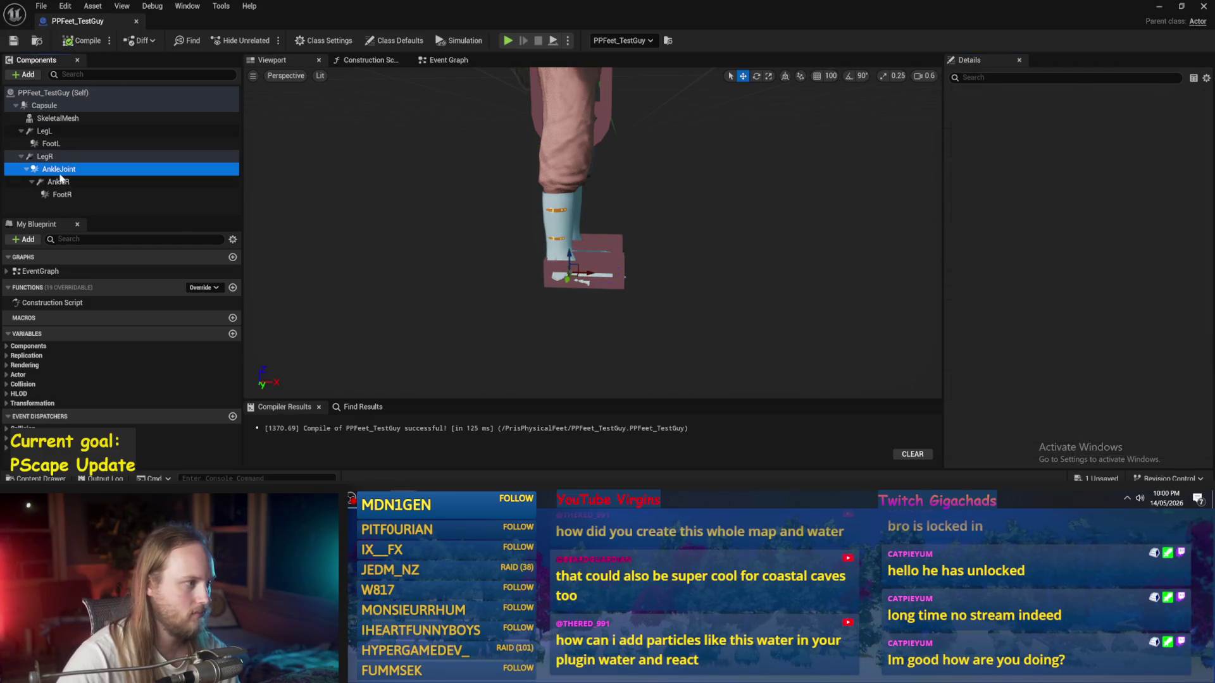
Step: Rename the ankle sphere to AnkleJointR and set AnkleR's Component Name 1 to AnkleJointR
click(62, 171)
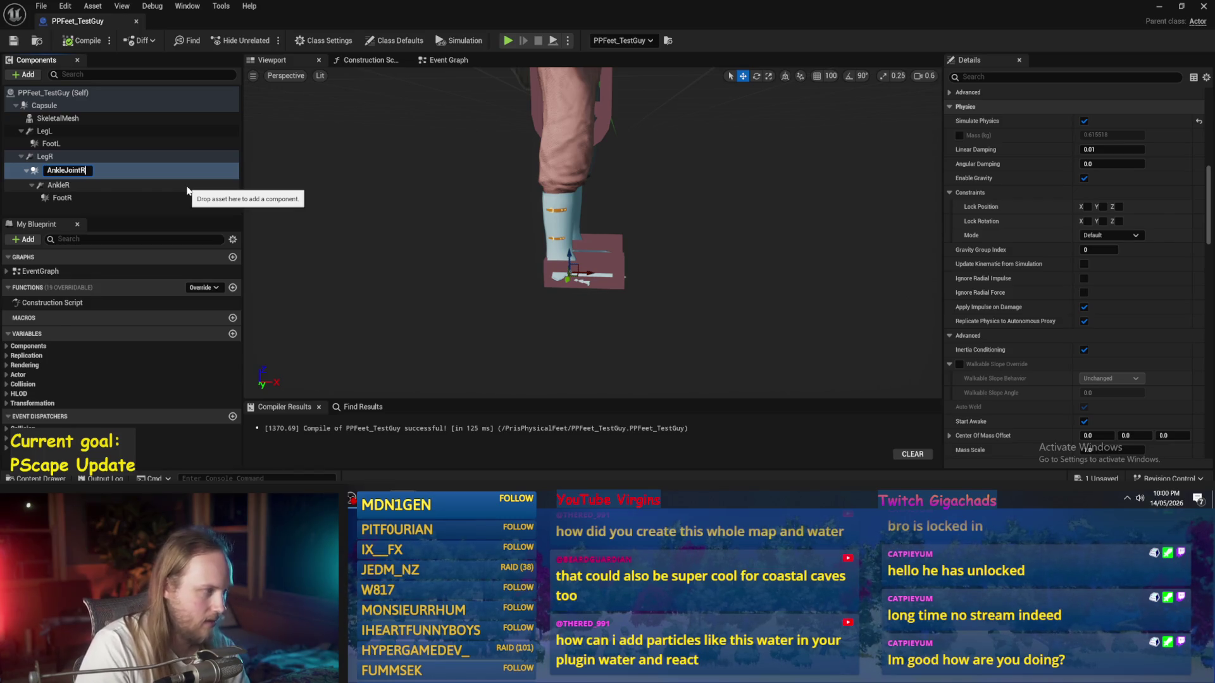
key(Return)
click(187, 182)
scroll(1095, 329, down, 5)
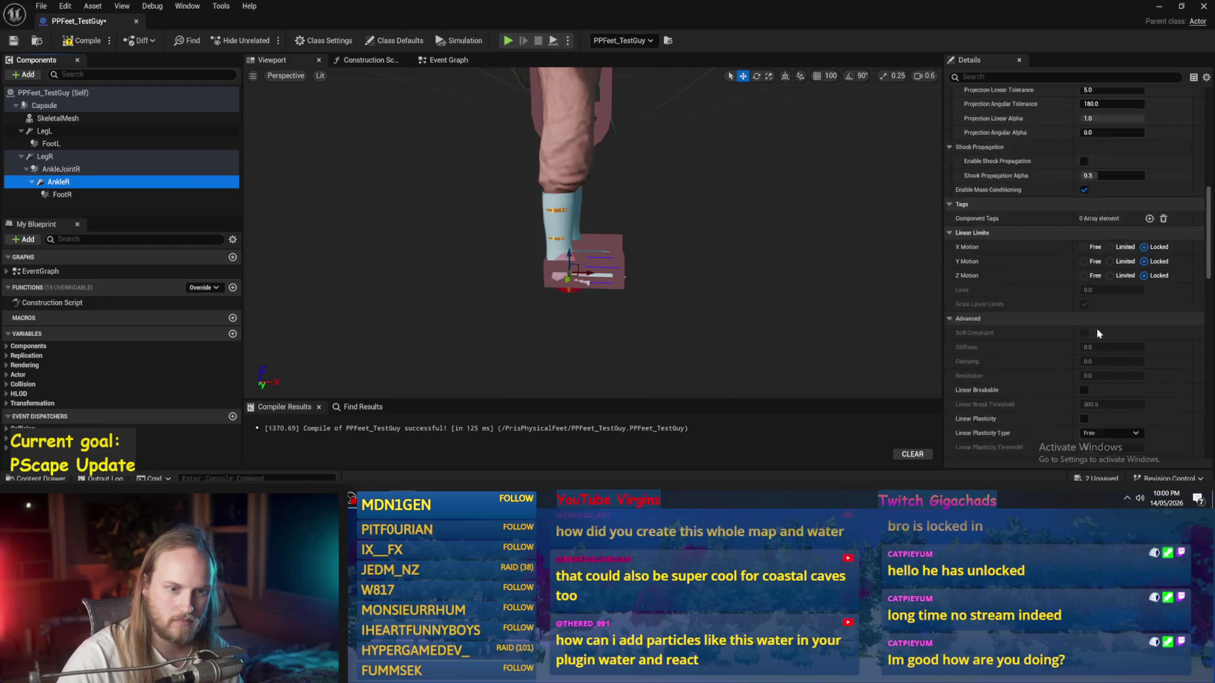
scroll(1099, 342, up, 5)
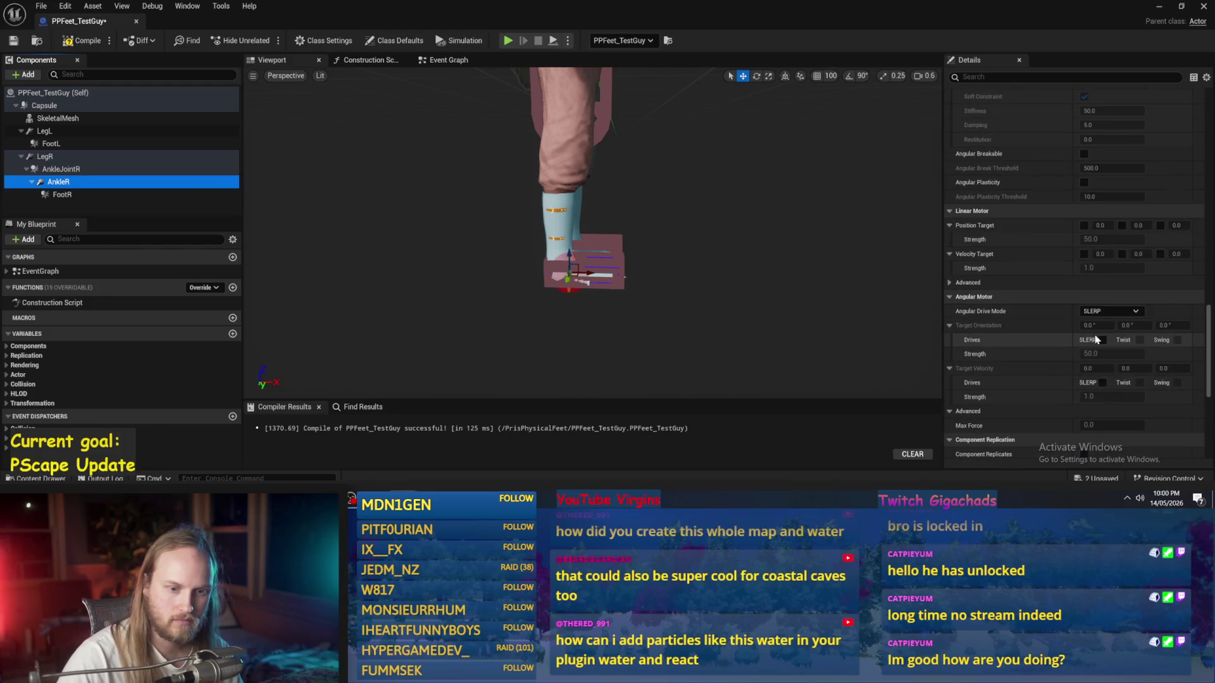
click(1112, 191)
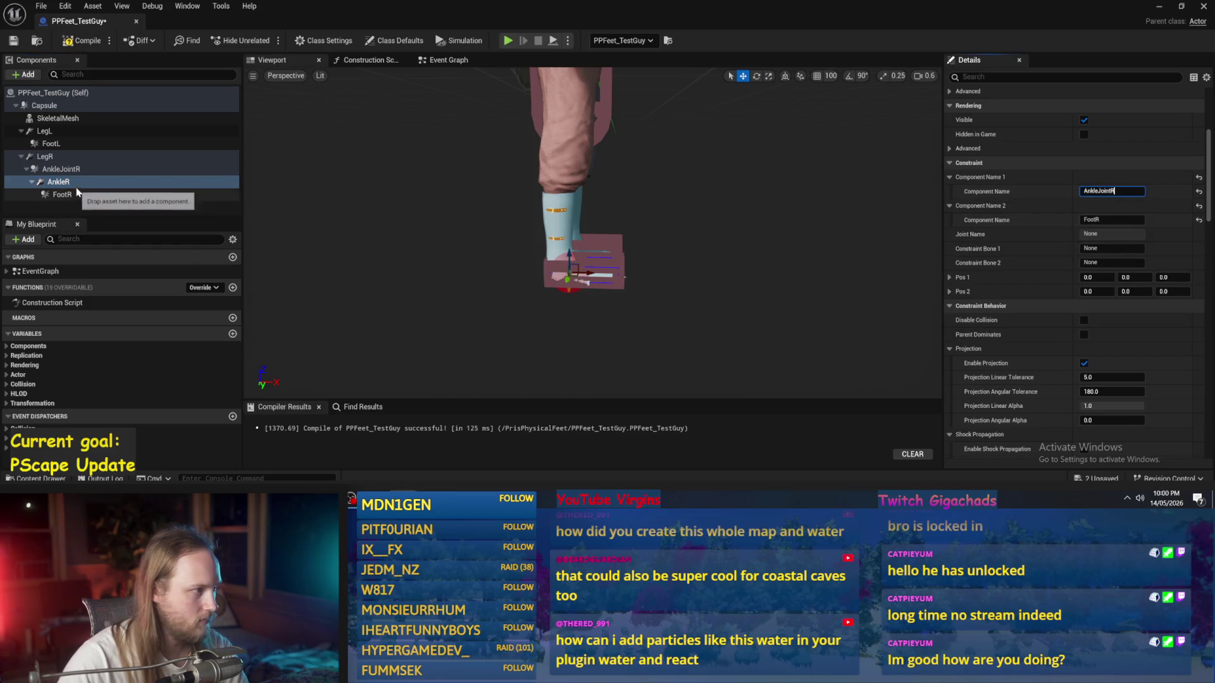
click(62, 194)
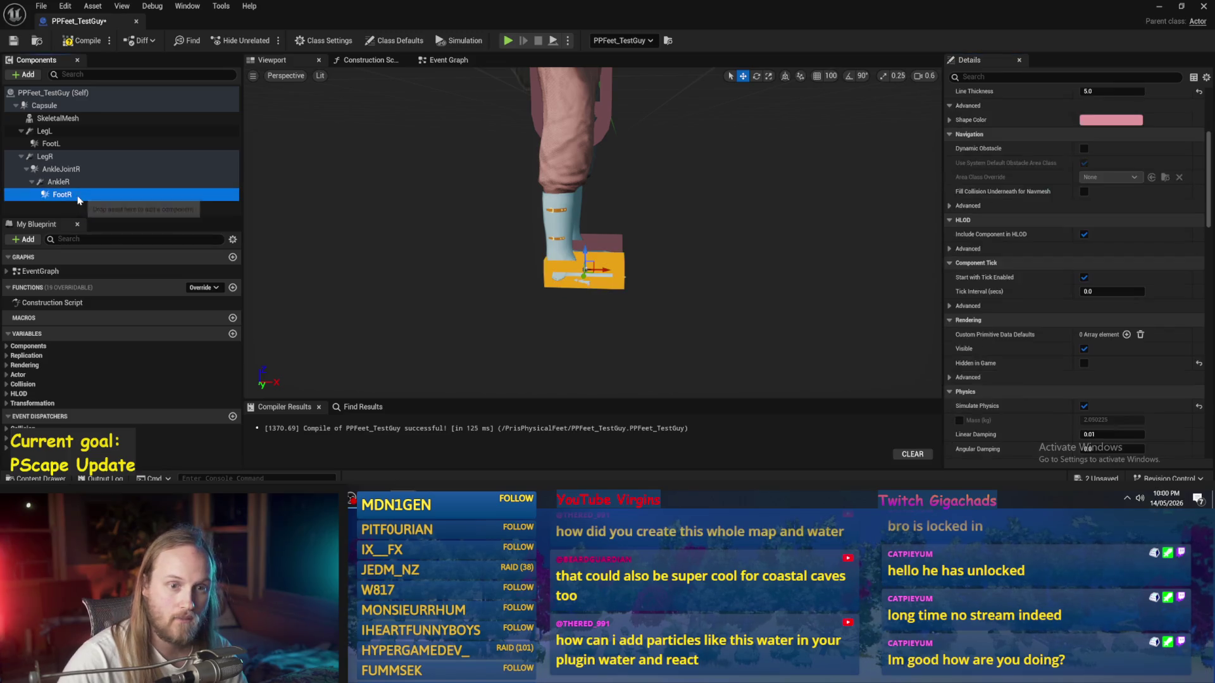
click(69, 182)
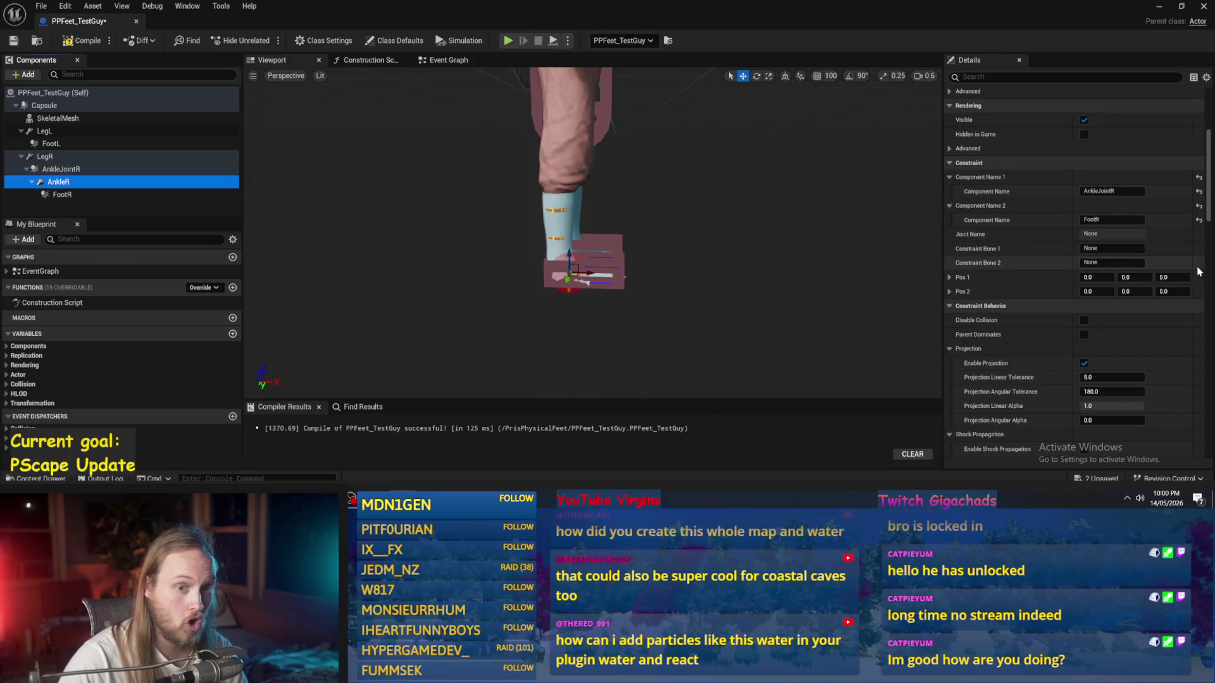
Step: Set LegR's constraint Component Name 2 to AnkleJointR
click(82, 158)
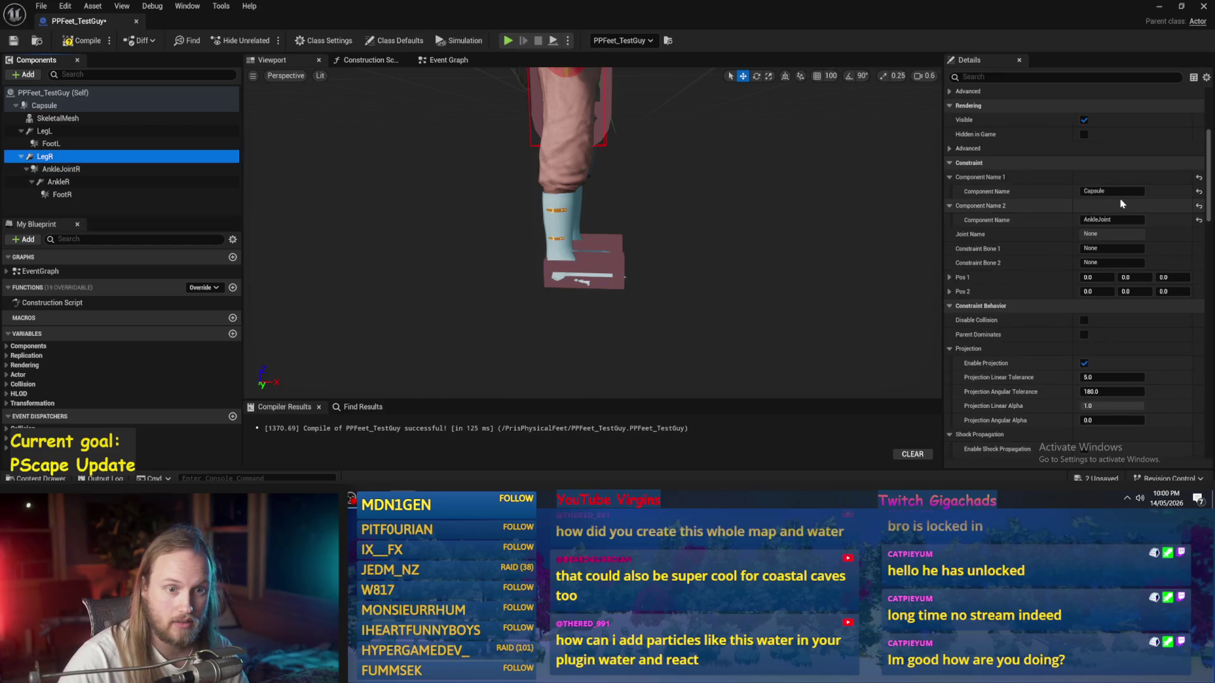
click(1114, 219)
key(Return)
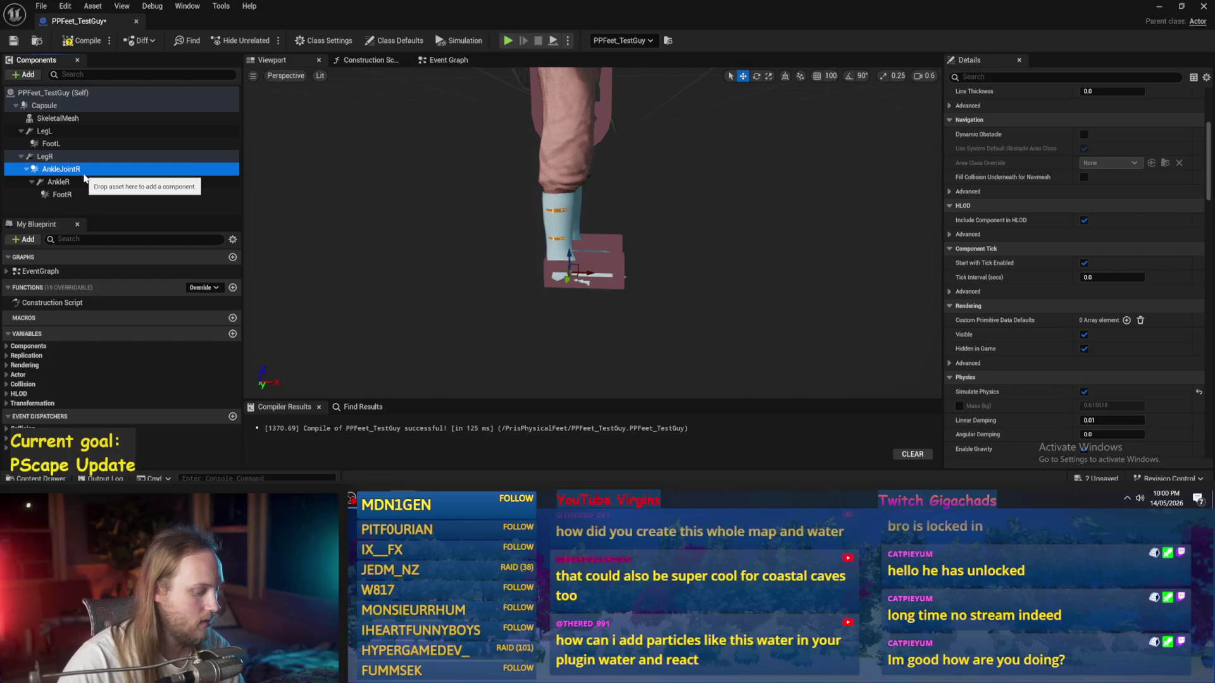
click(75, 133)
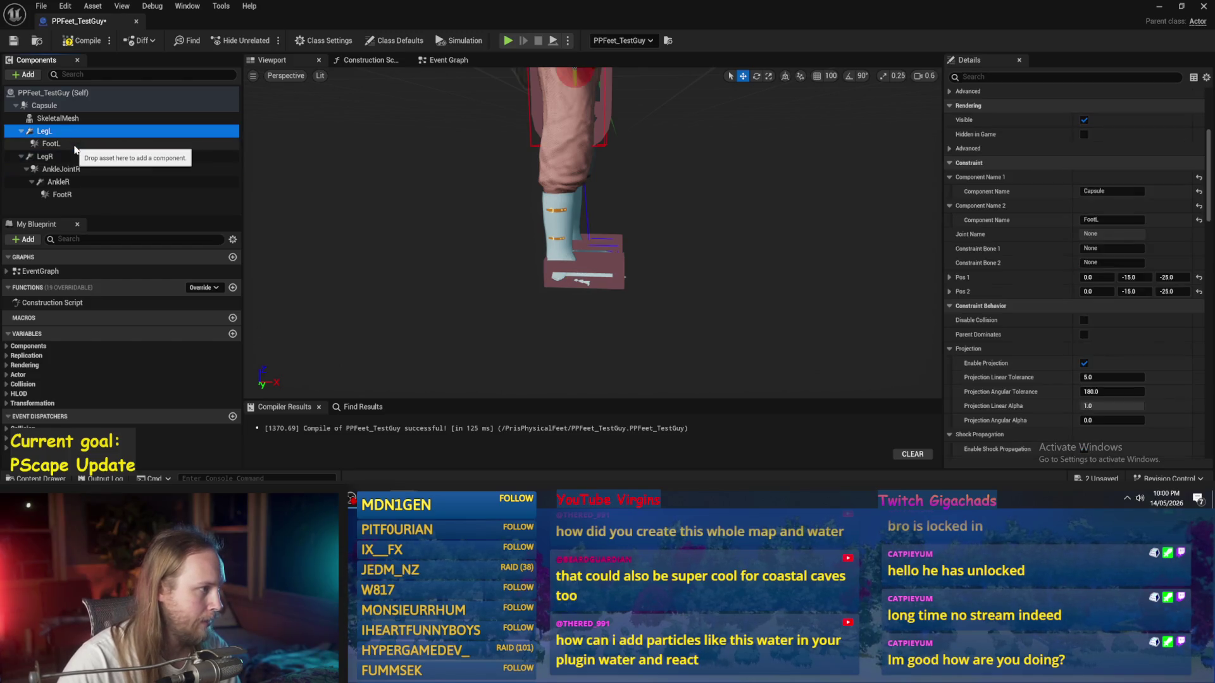
Step: Paste a copy of AnkleJointR under LegL and rename it AnkleJointL
key(ctrl+v)
drag(56, 207, 53, 131)
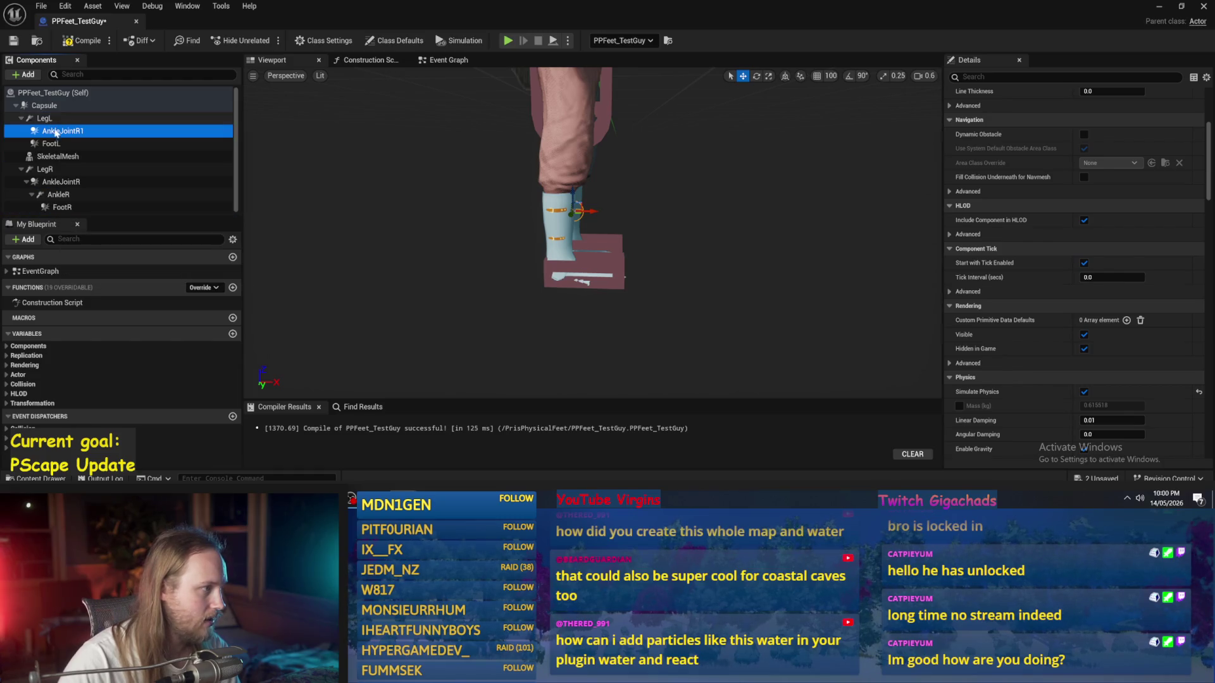
click(88, 131)
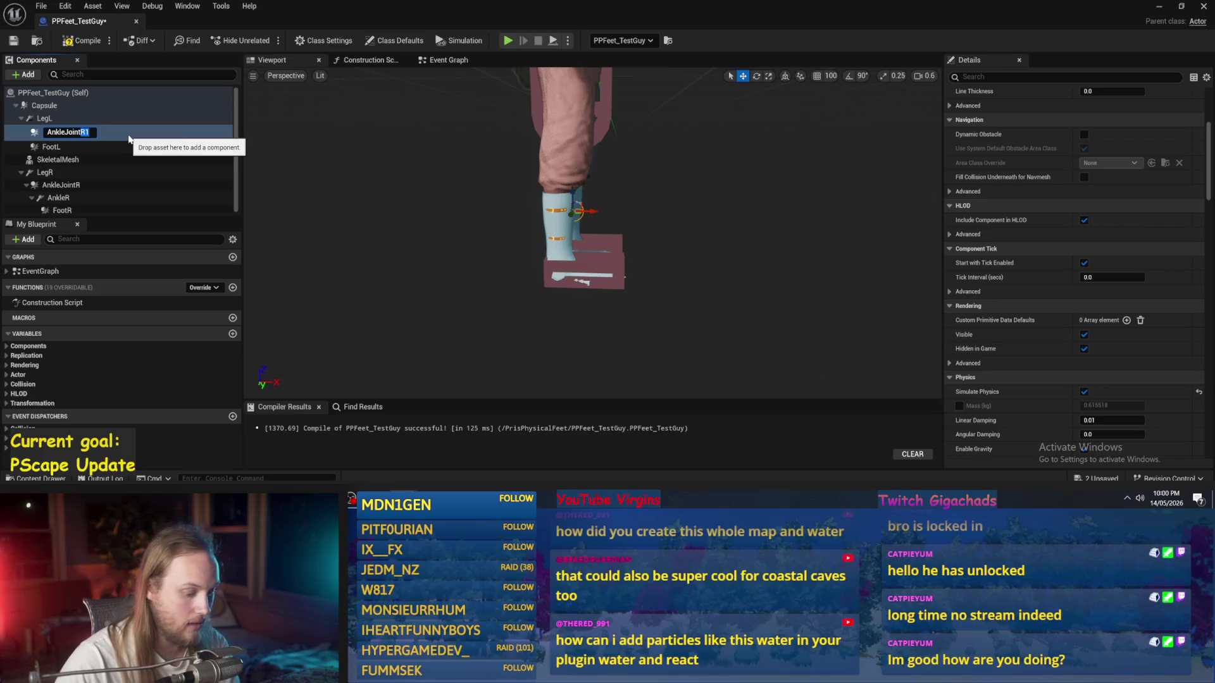
text(L)
key(Return)
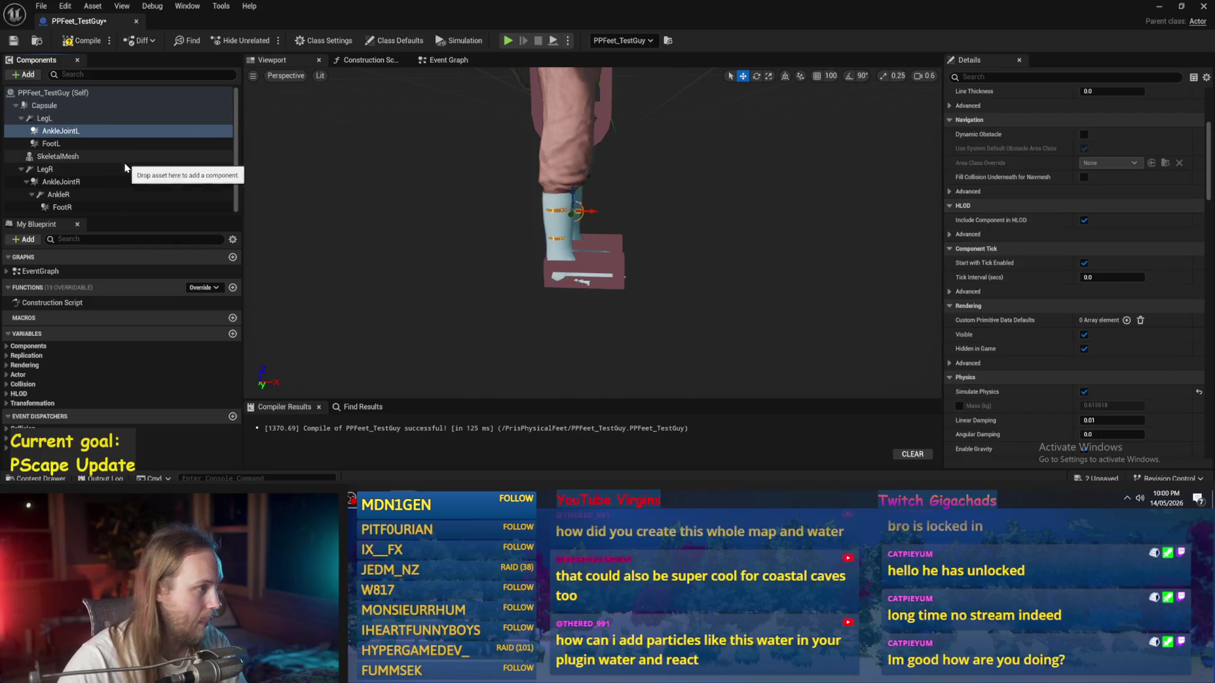
Step: Review the AnkleR, AnkleJointR, AnkleJointL and FootL properties, viewing both legs
click(71, 196)
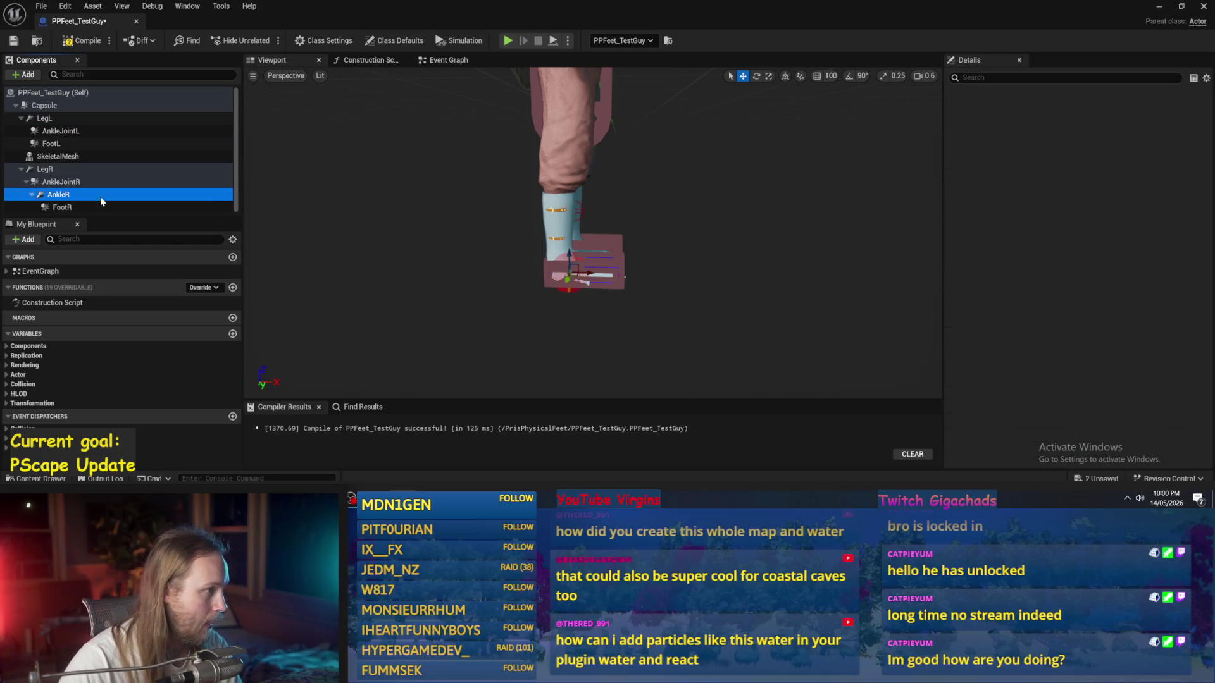
click(67, 182)
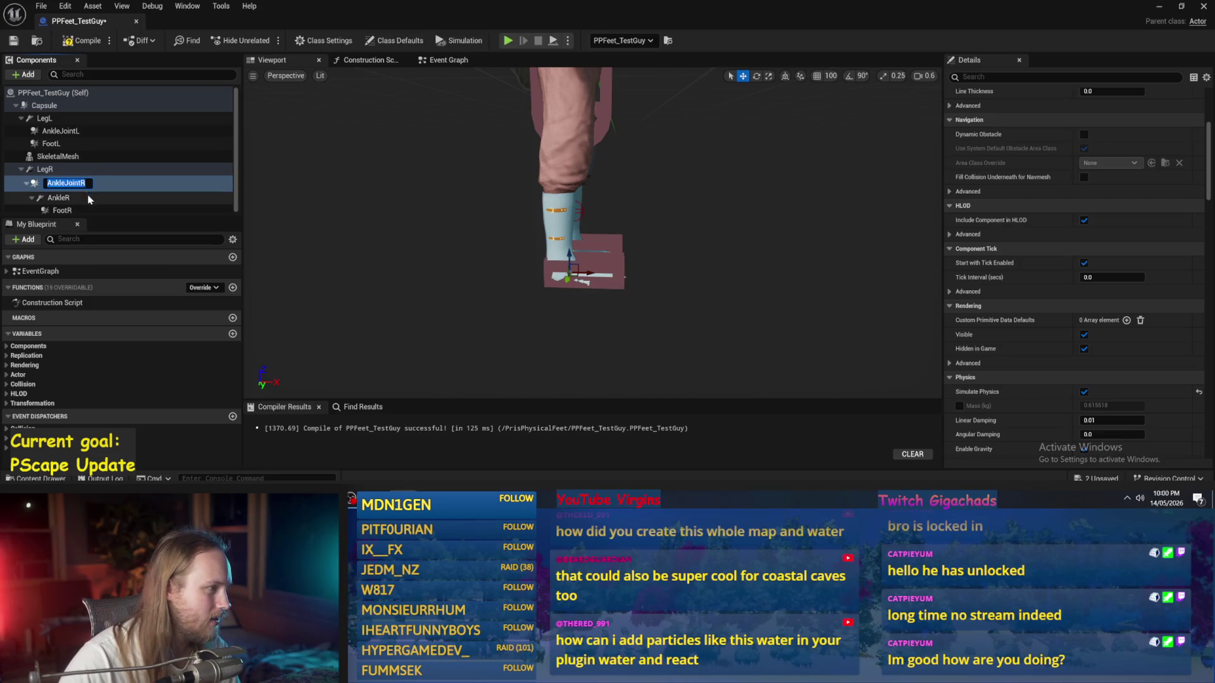
click(72, 195)
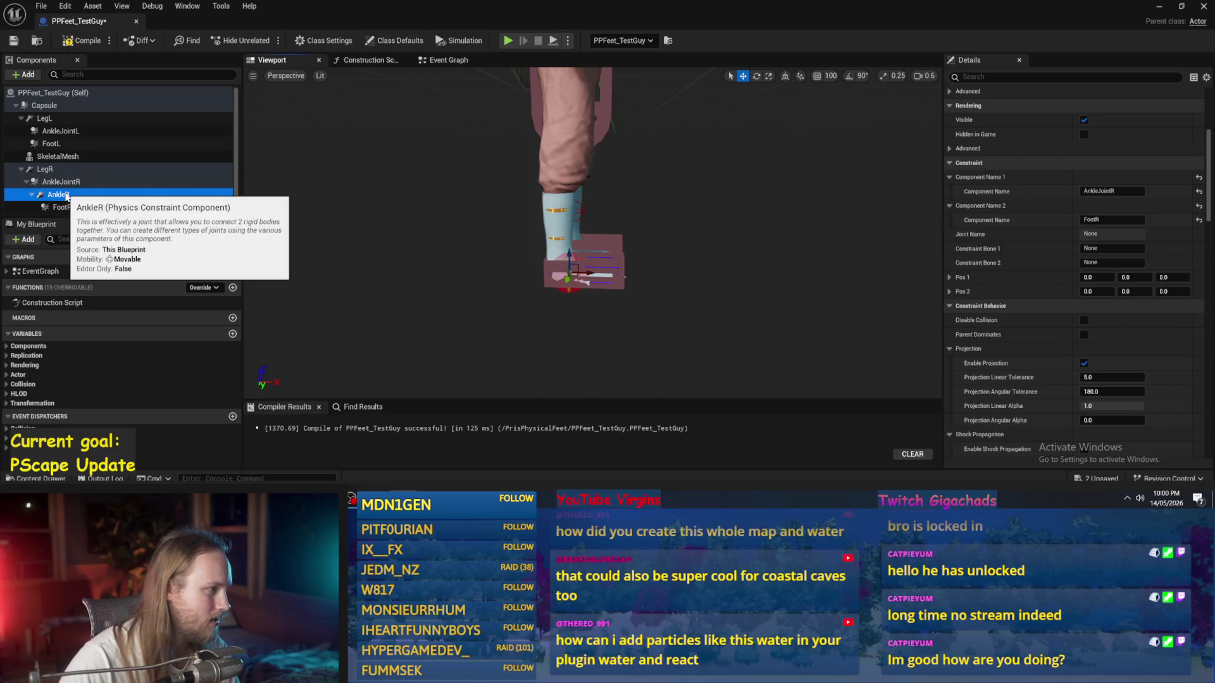
click(71, 131)
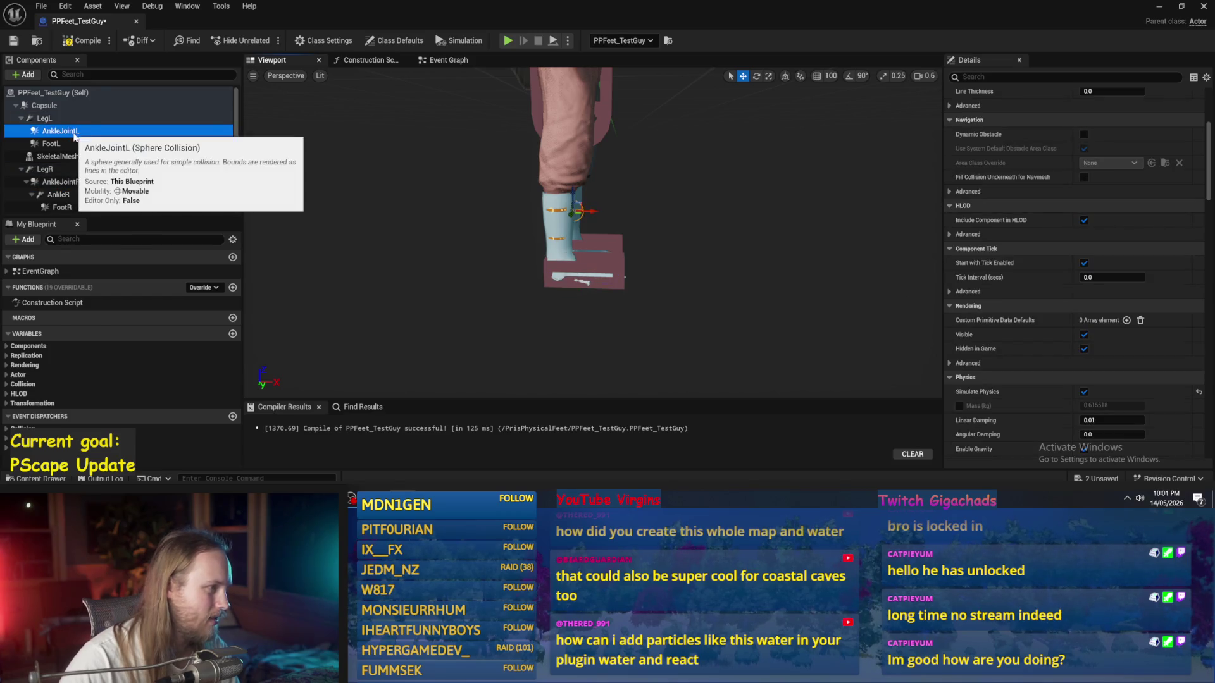
click(51, 143)
click(61, 131)
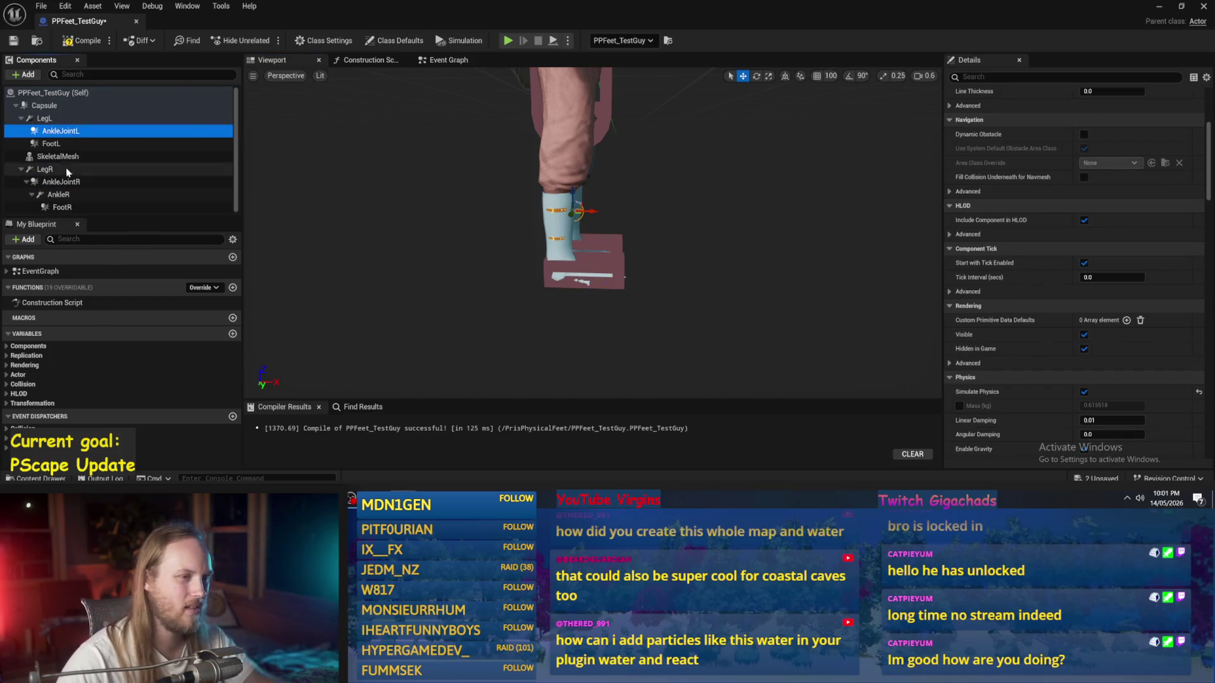
mouse_move(483, 304)
mouse_down()
mouse_move(417, 307)
mouse_move(506, 306)
mouse_up()
click(109, 118)
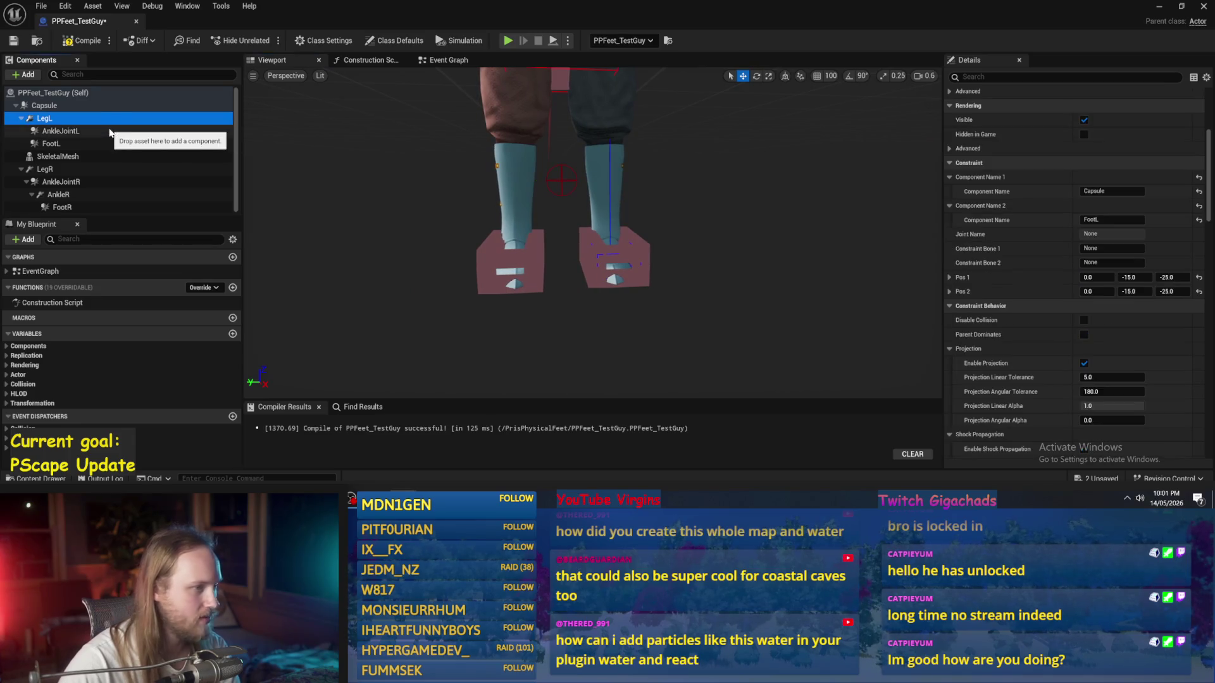
Step: Set LegL's Constraint Component Name 2 to AnkleJointL
click(109, 131)
click(108, 117)
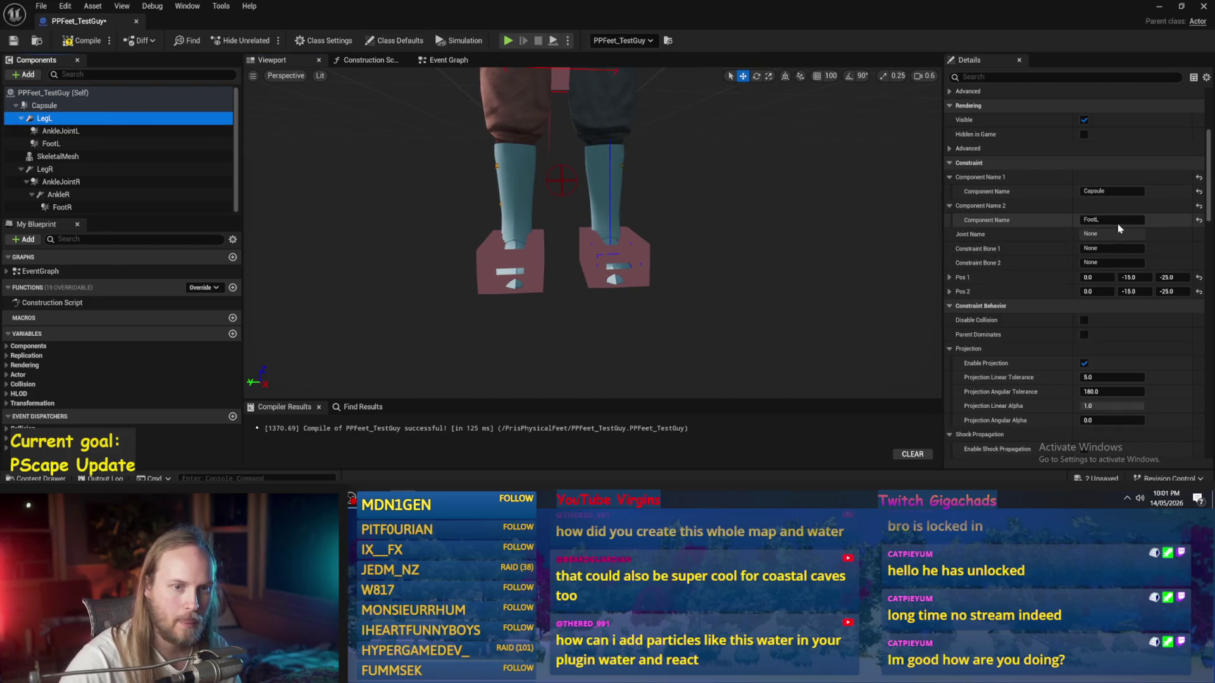
click(1112, 220)
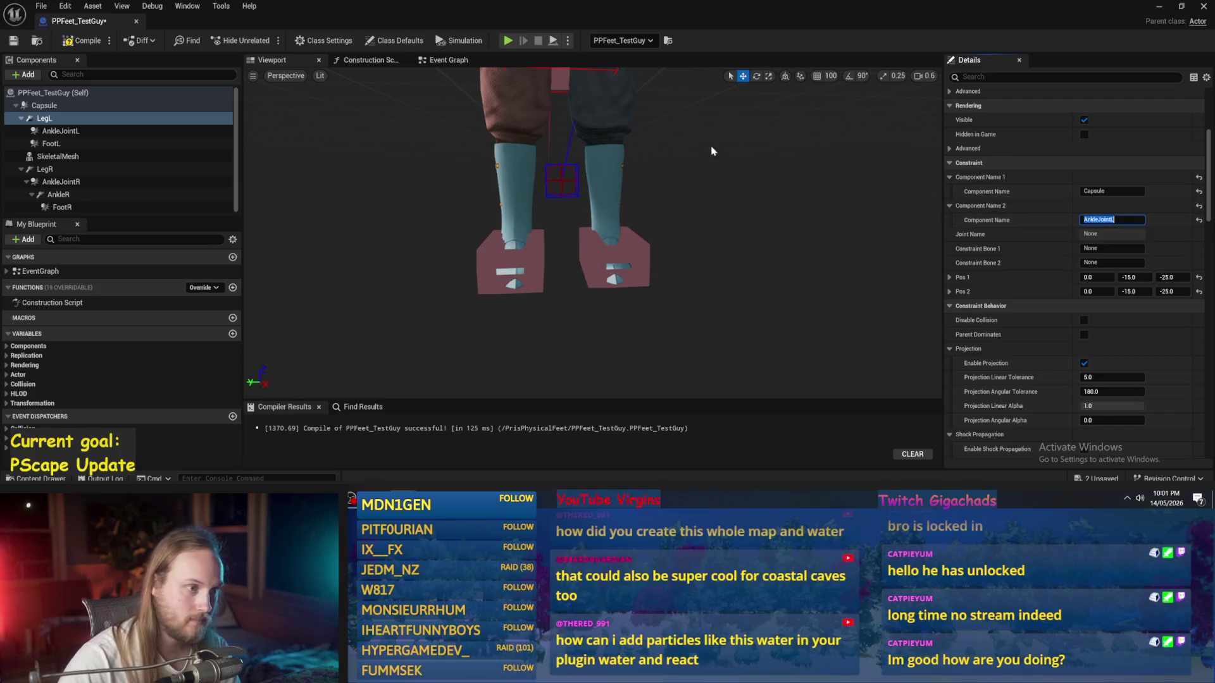
Step: Move AnkleJointL down to the foot and duplicate the AnkleR constraint under LegL
click(64, 131)
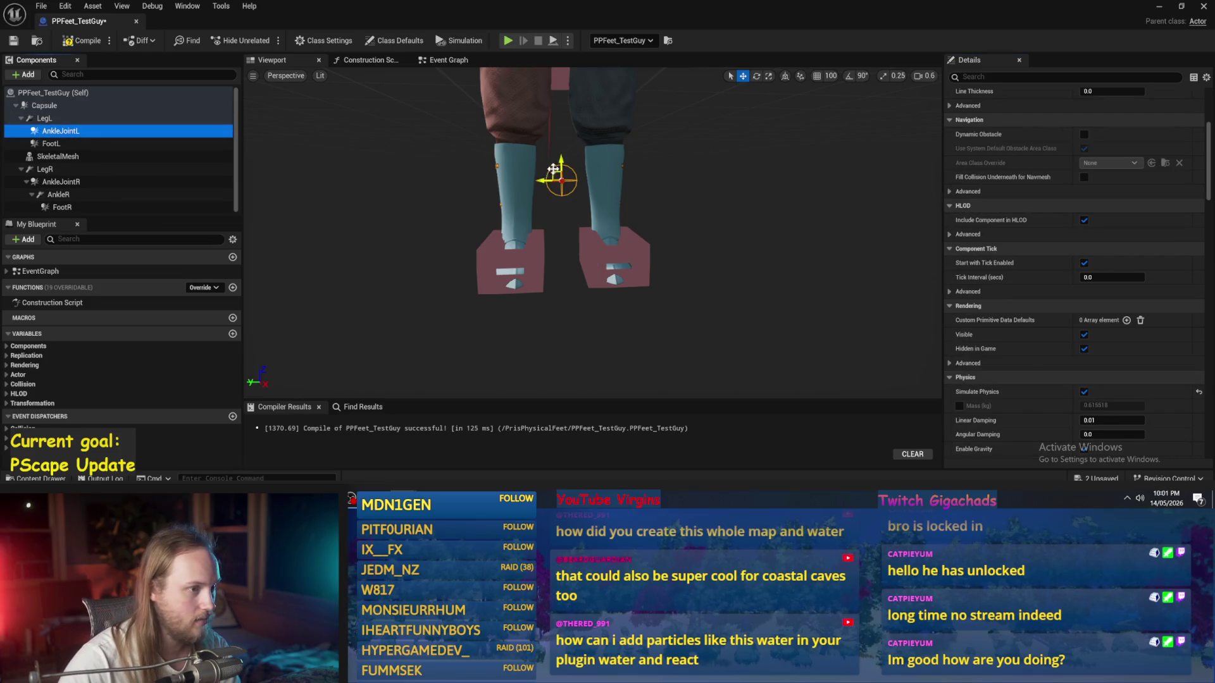
drag(554, 174, 578, 218)
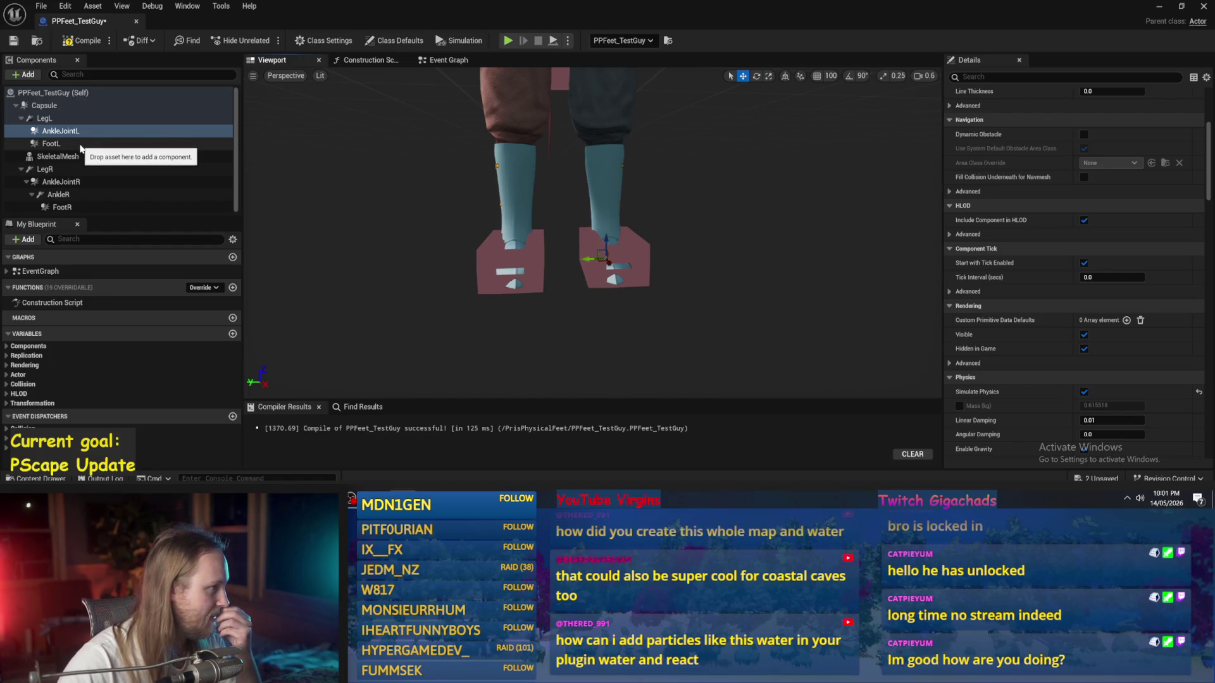
click(82, 197)
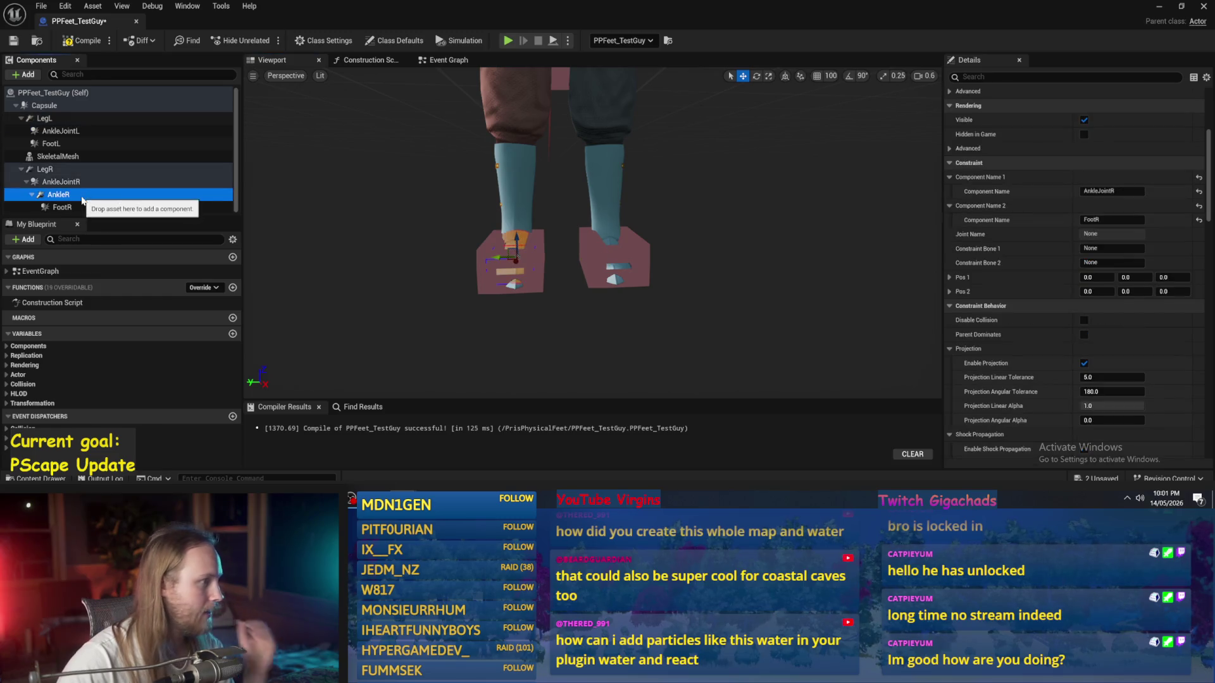
mouse_move(82, 203)
mouse_down()
mouse_move(88, 172)
mouse_move(64, 145)
mouse_up()
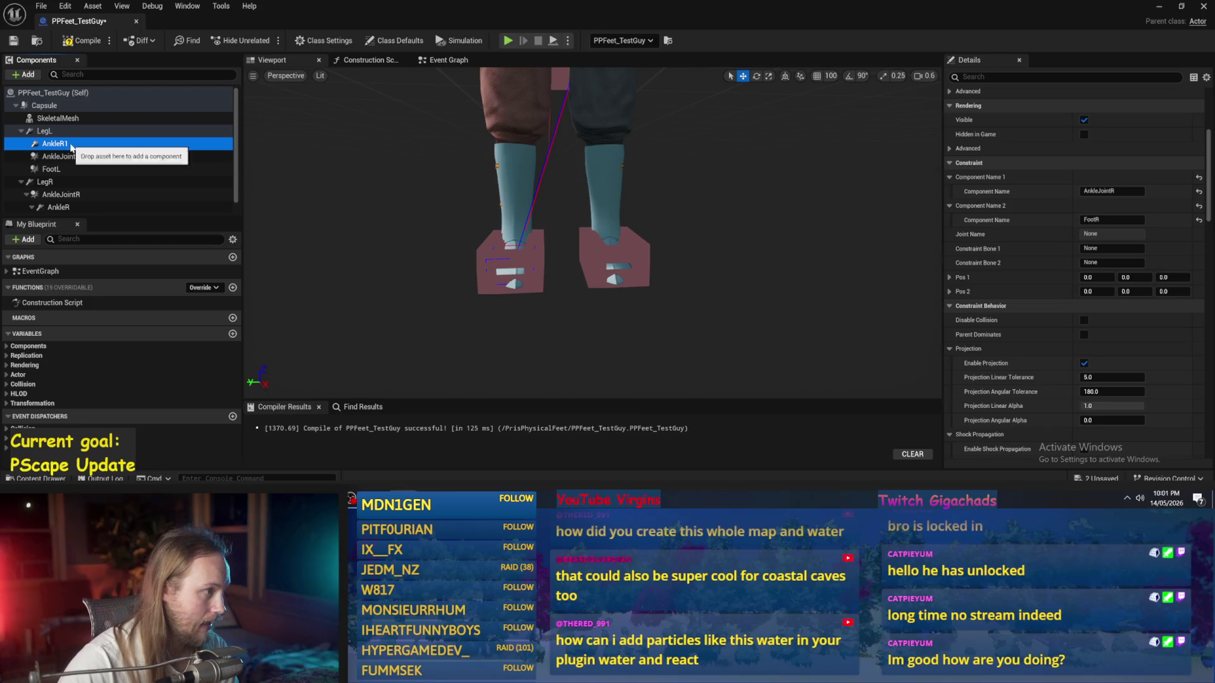
Step: Rename the copied AnkleR1 constraint to AnkleL
key(F2)
text(L)
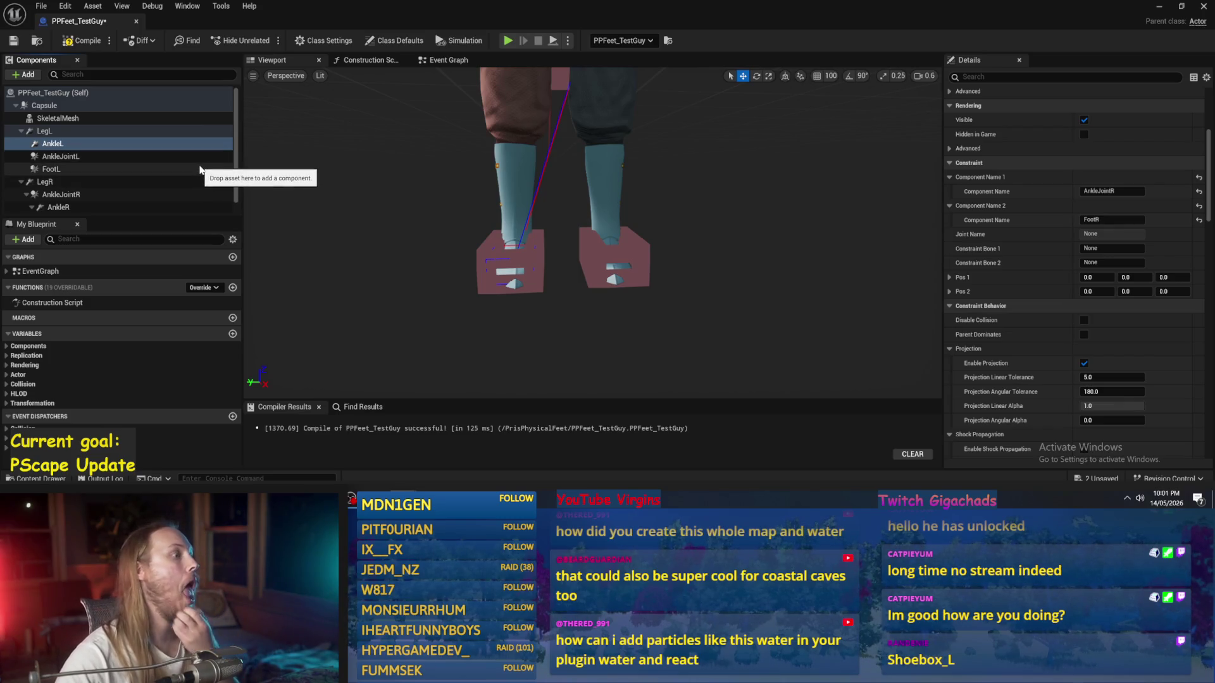
key(Up)
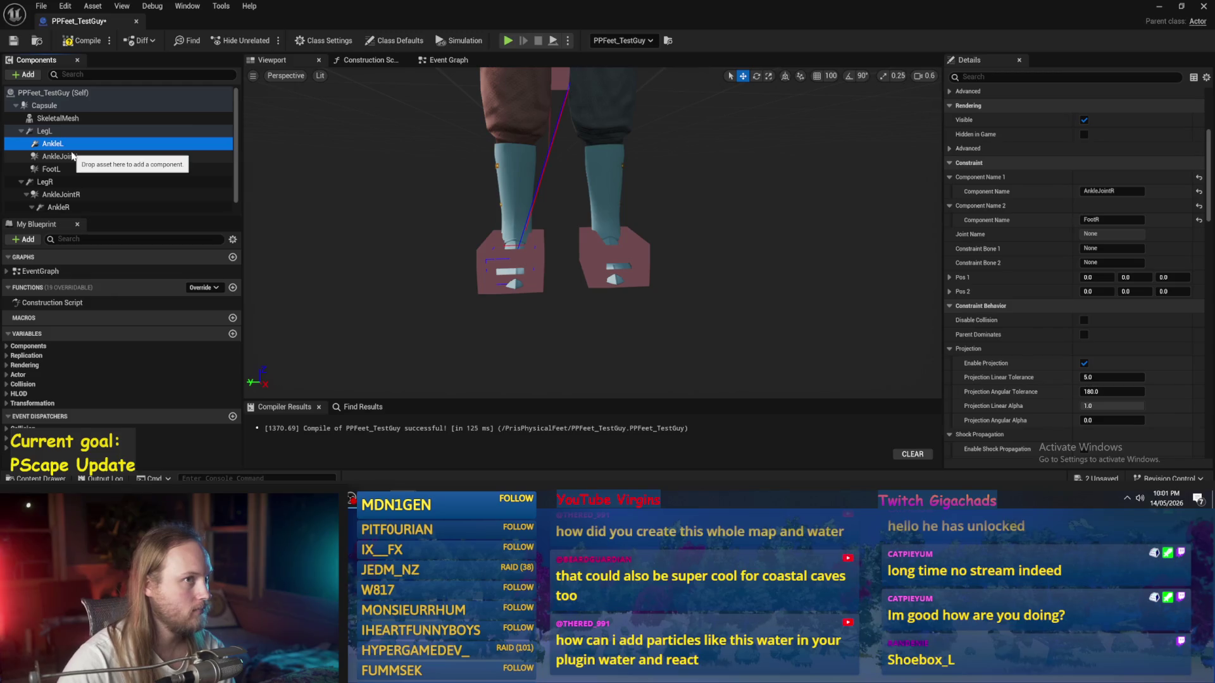
key(Down)
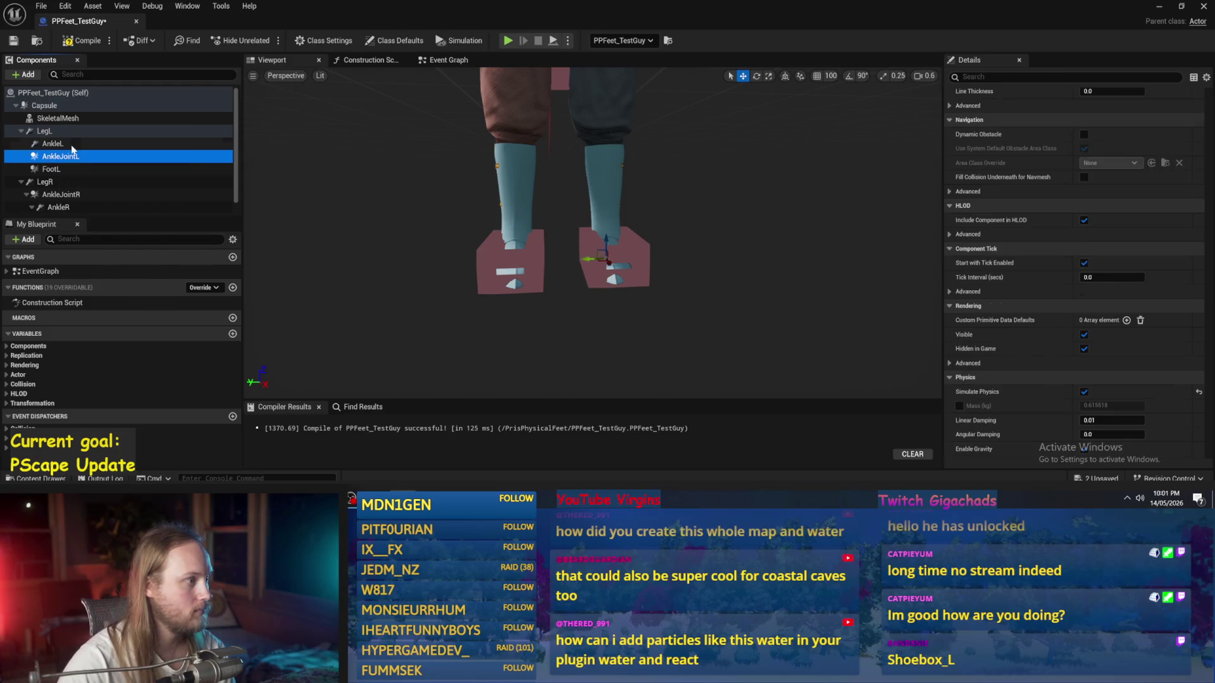
key(Down)
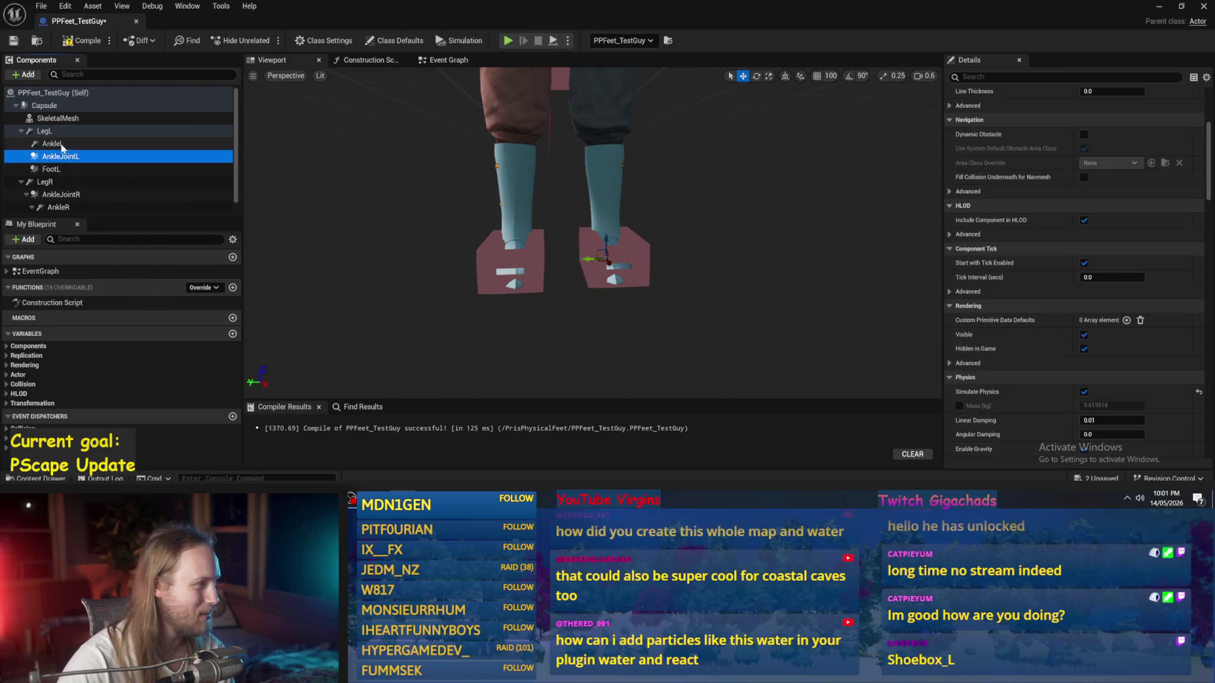
Step: Reparent so AnkleL sits under AnkleJointL with FootL beneath AnkleL
drag(79, 159, 67, 145)
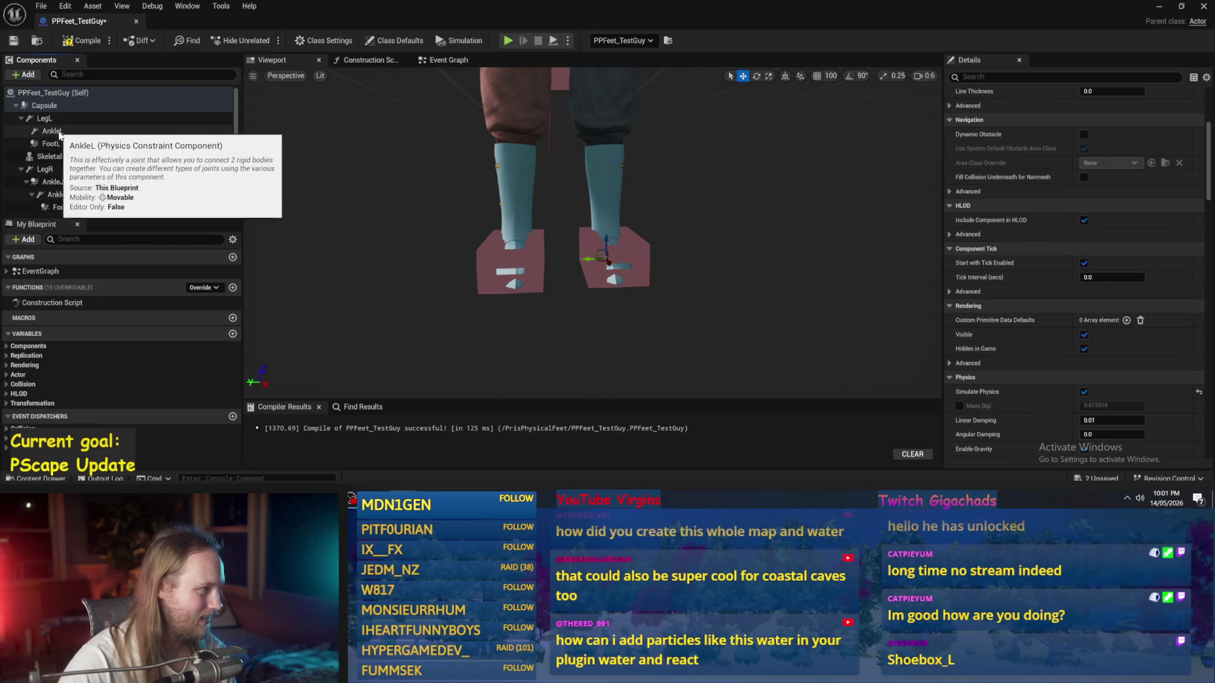
click(57, 131)
click(50, 145)
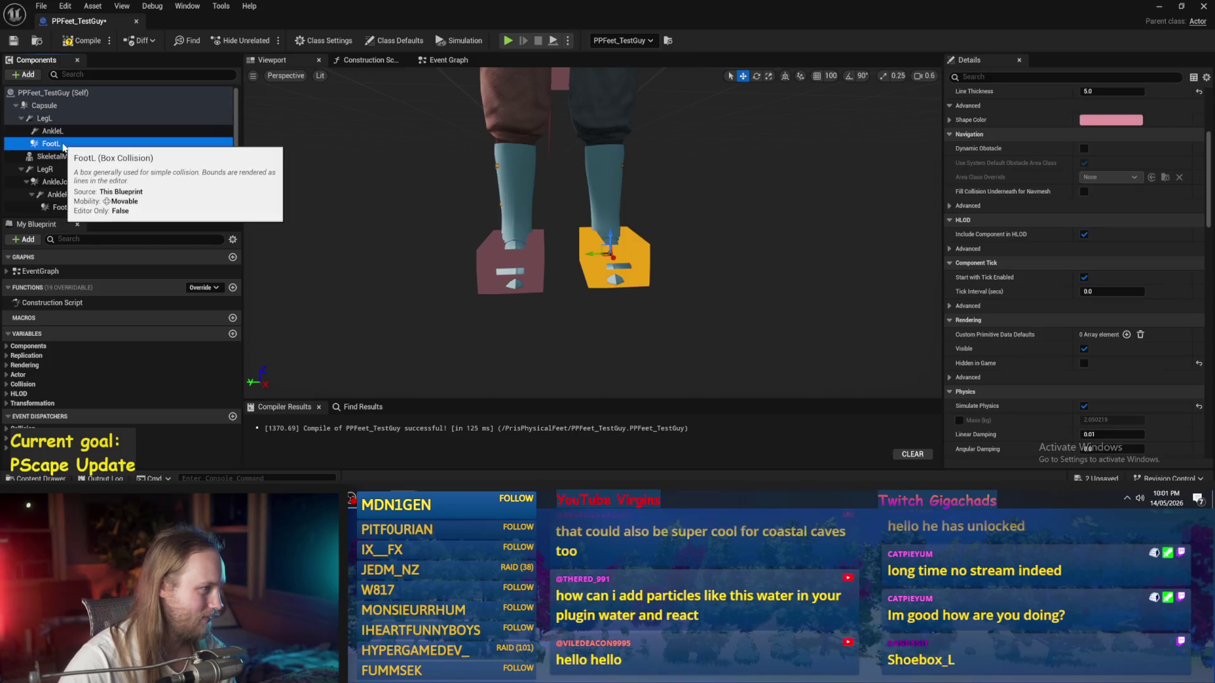
mouse_move(63, 147)
mouse_down()
mouse_move(91, 200)
mouse_move(60, 114)
mouse_move(46, 163)
mouse_move(61, 147)
mouse_up()
click(64, 207)
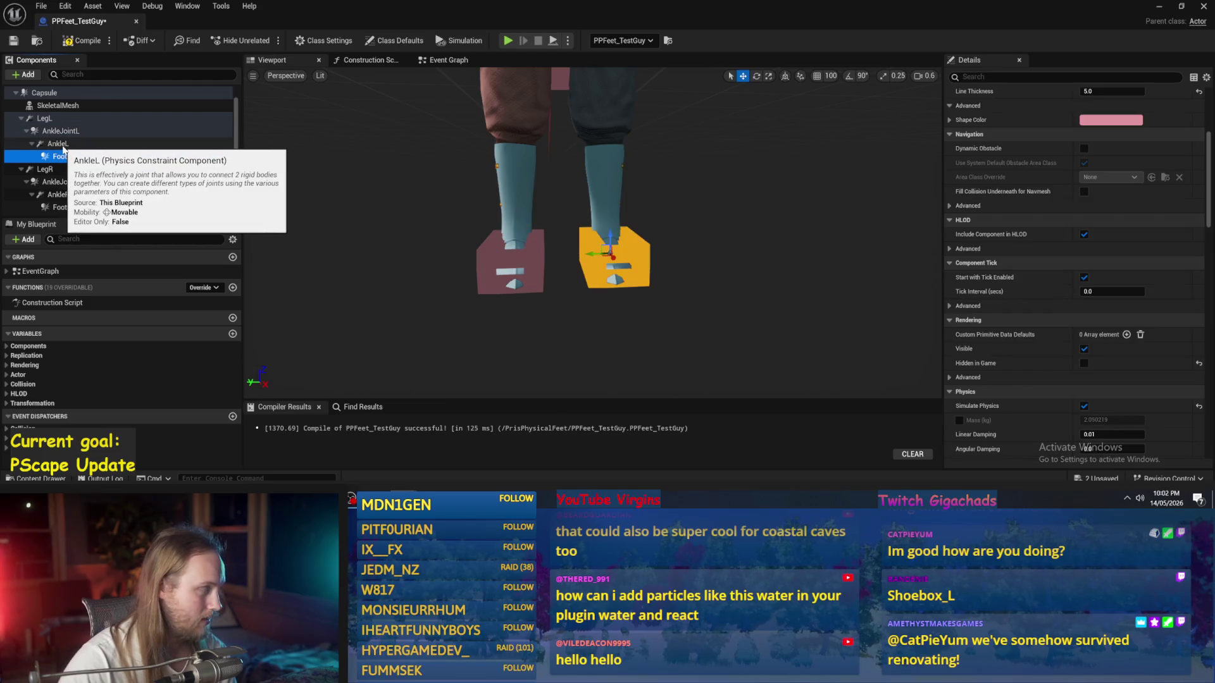
click(44, 118)
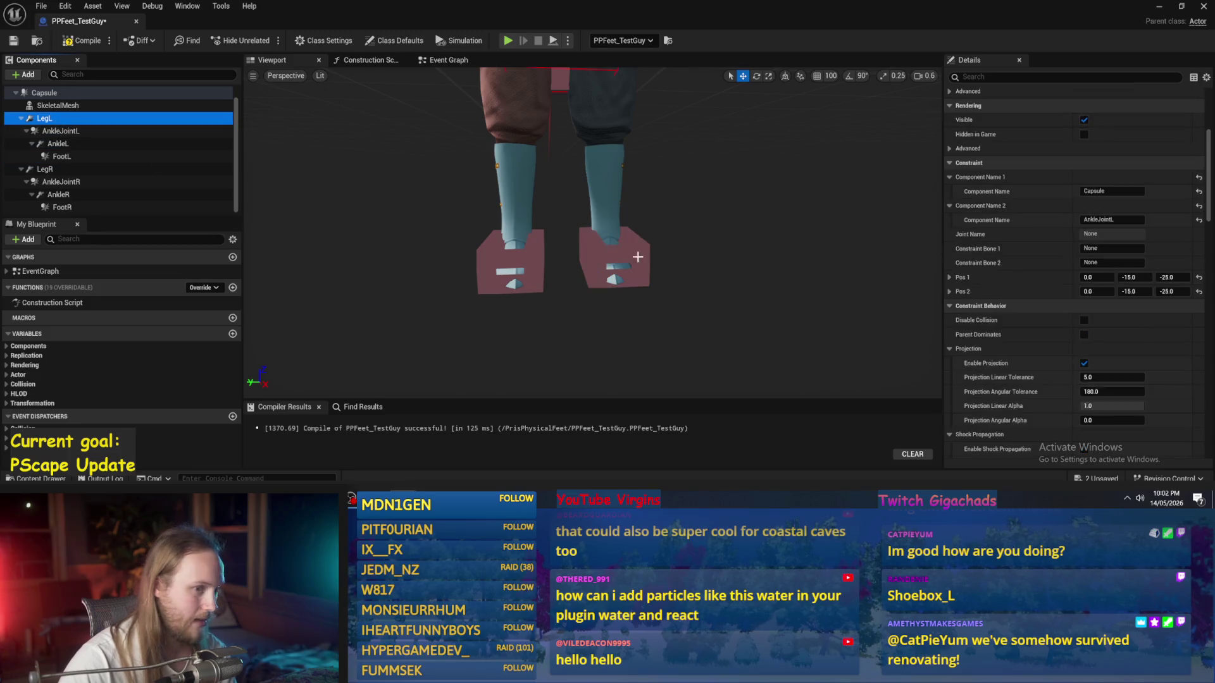
Step: Change AnkleL's constraint to link AnkleJointL to FootL instead of the right-side components
scroll(1109, 382, up, 5)
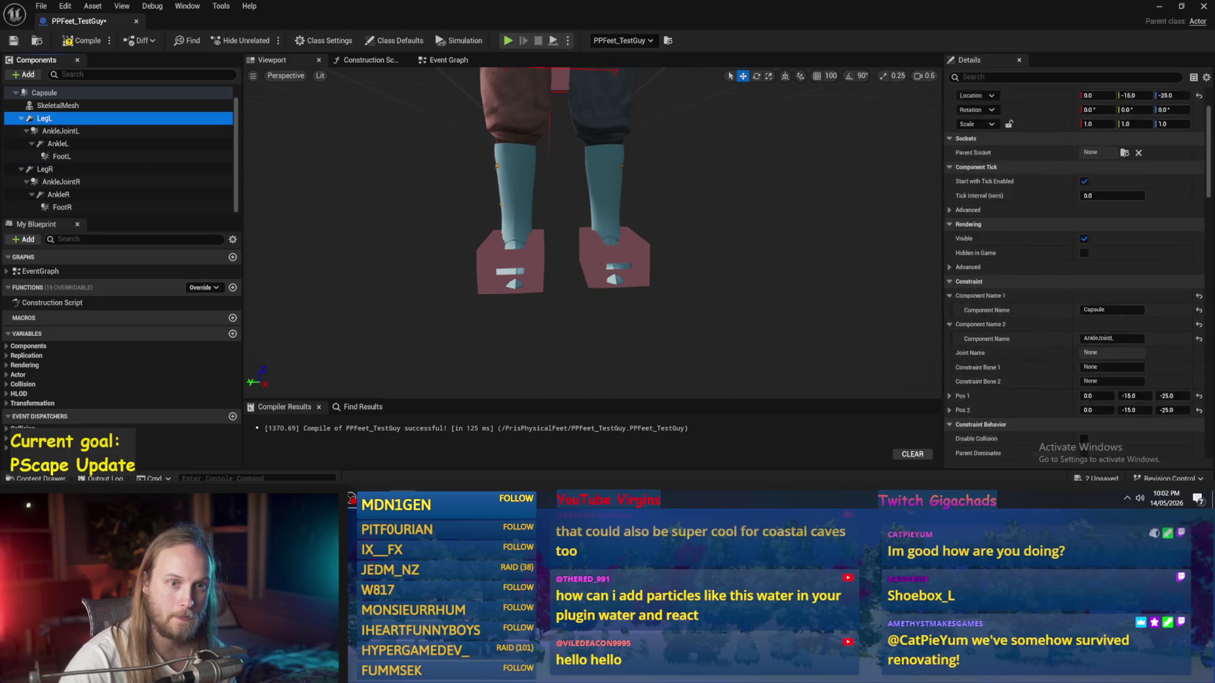
scroll(1076, 317, down, 1)
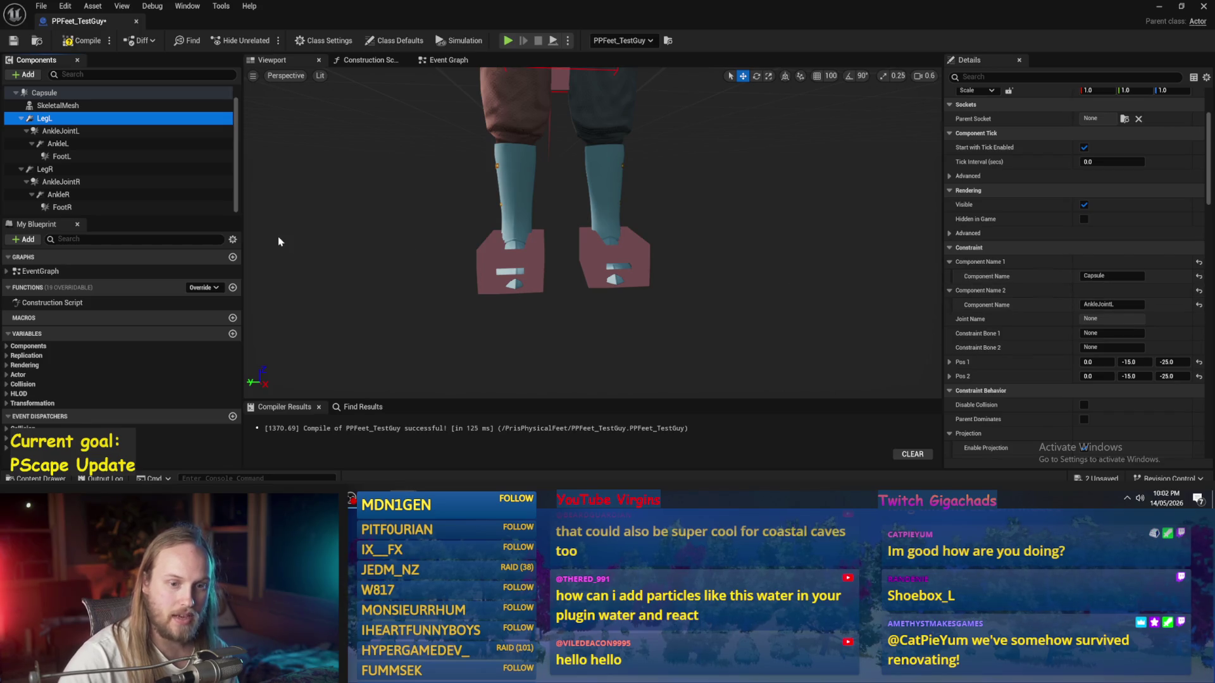
click(56, 131)
scroll(1087, 214, down, 5)
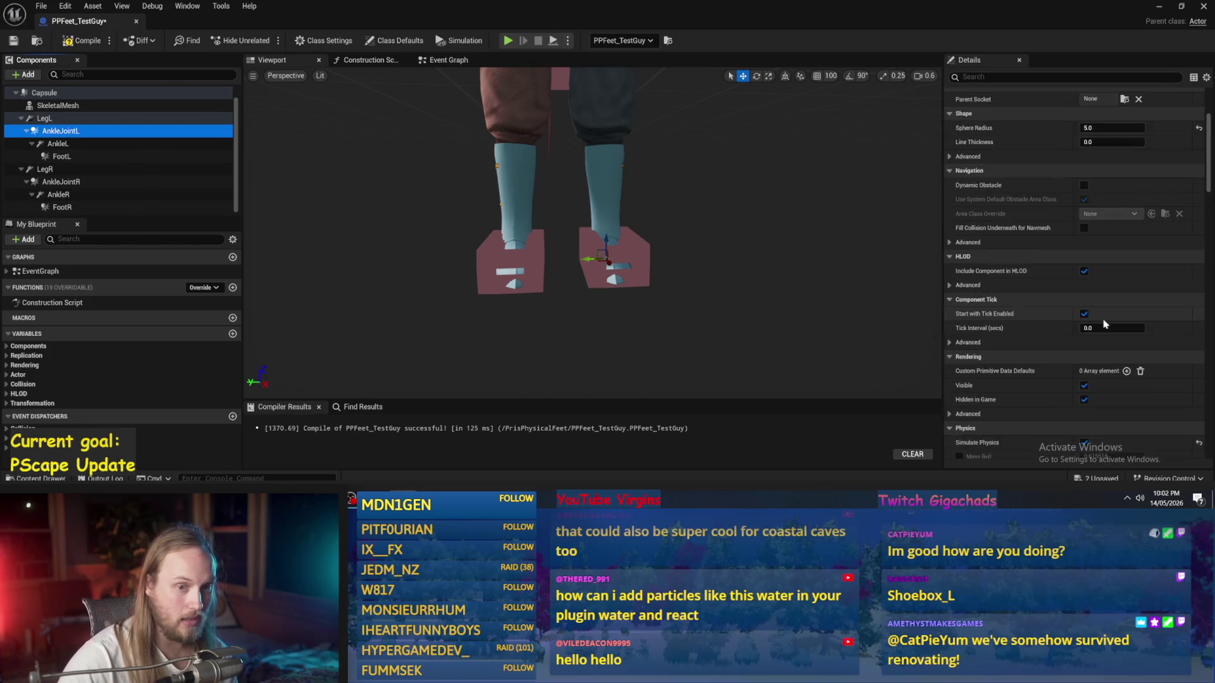
scroll(1093, 317, up, 5)
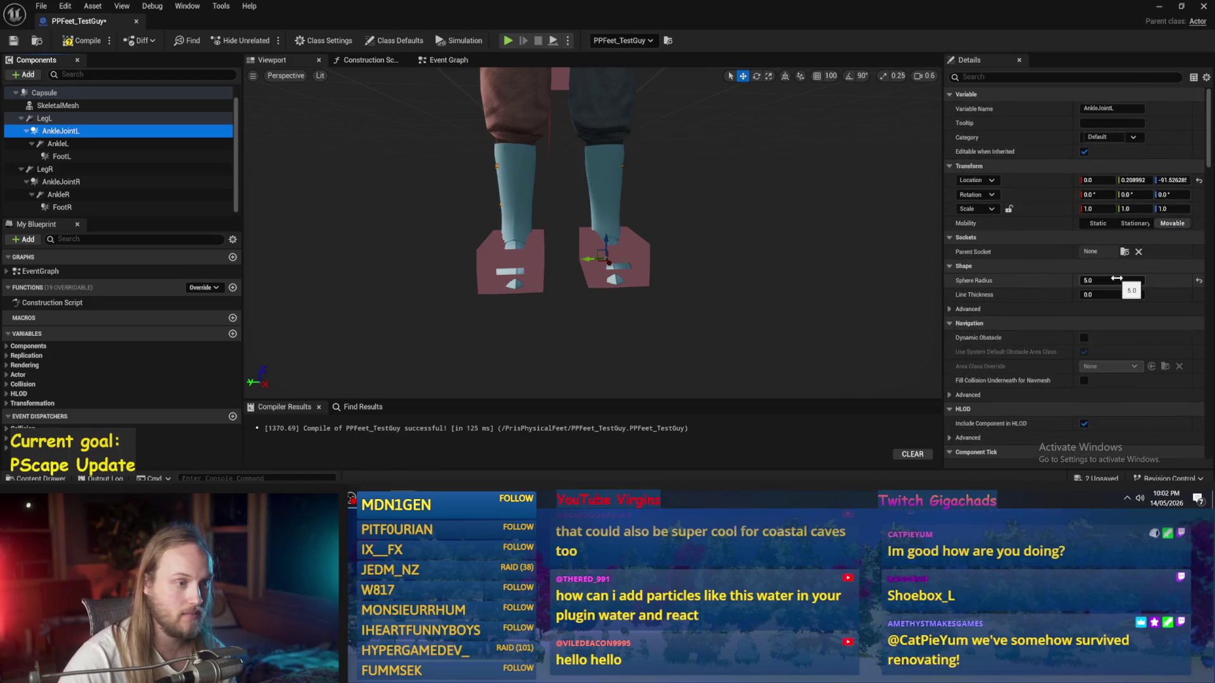
scroll(1063, 254, down, 5)
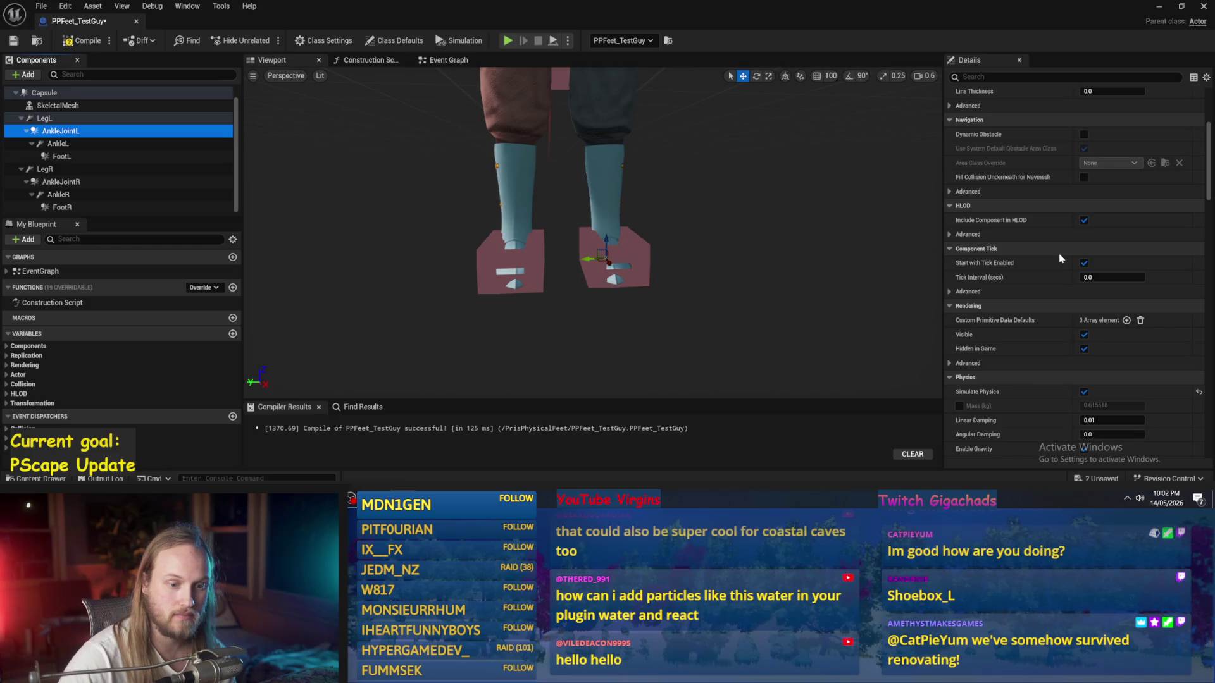
scroll(1057, 278, down, 2)
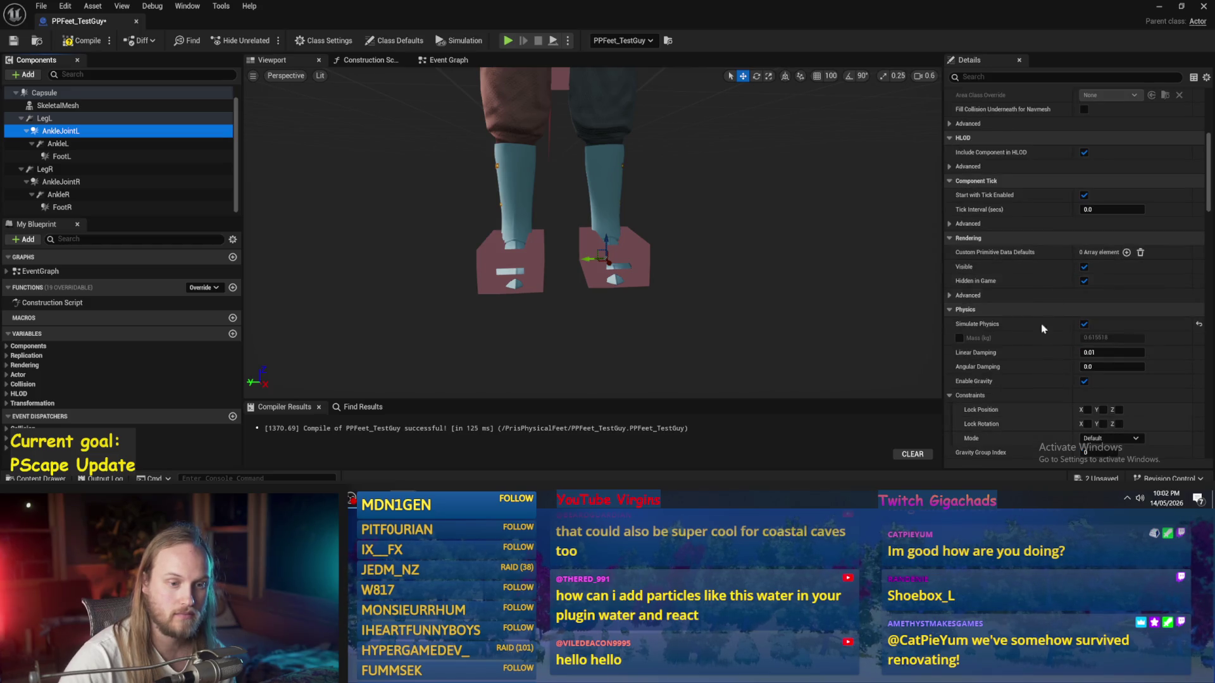
click(89, 149)
scroll(1105, 323, up, 4)
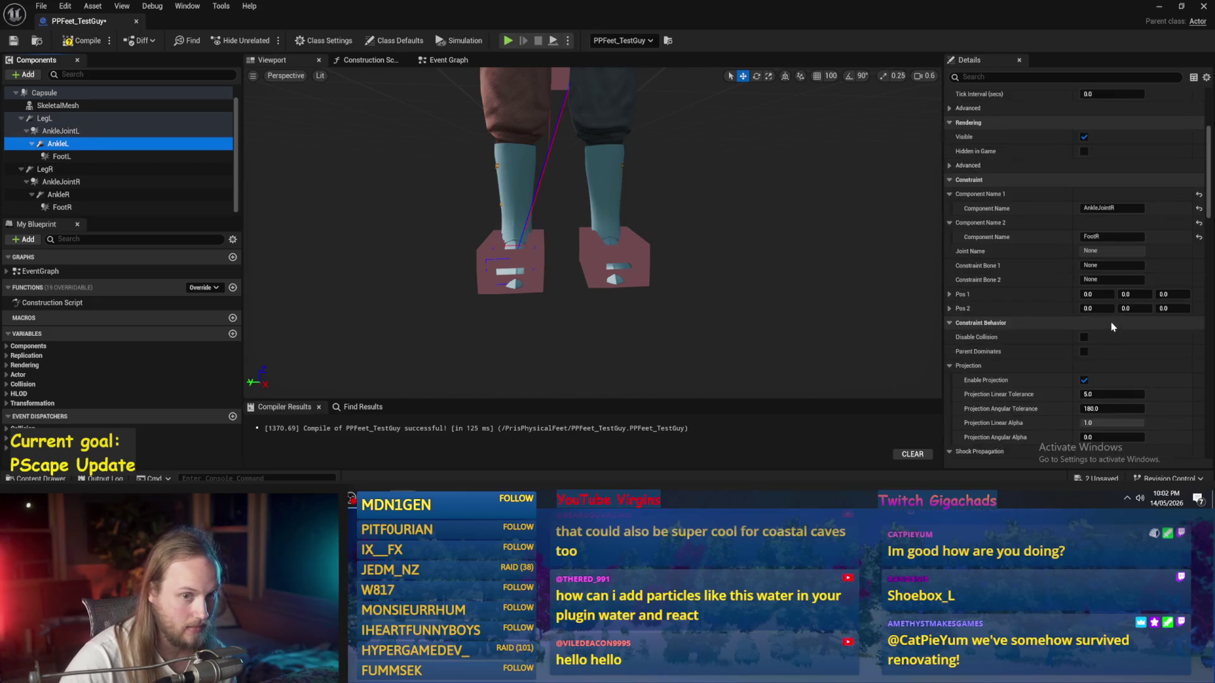
click(1120, 259)
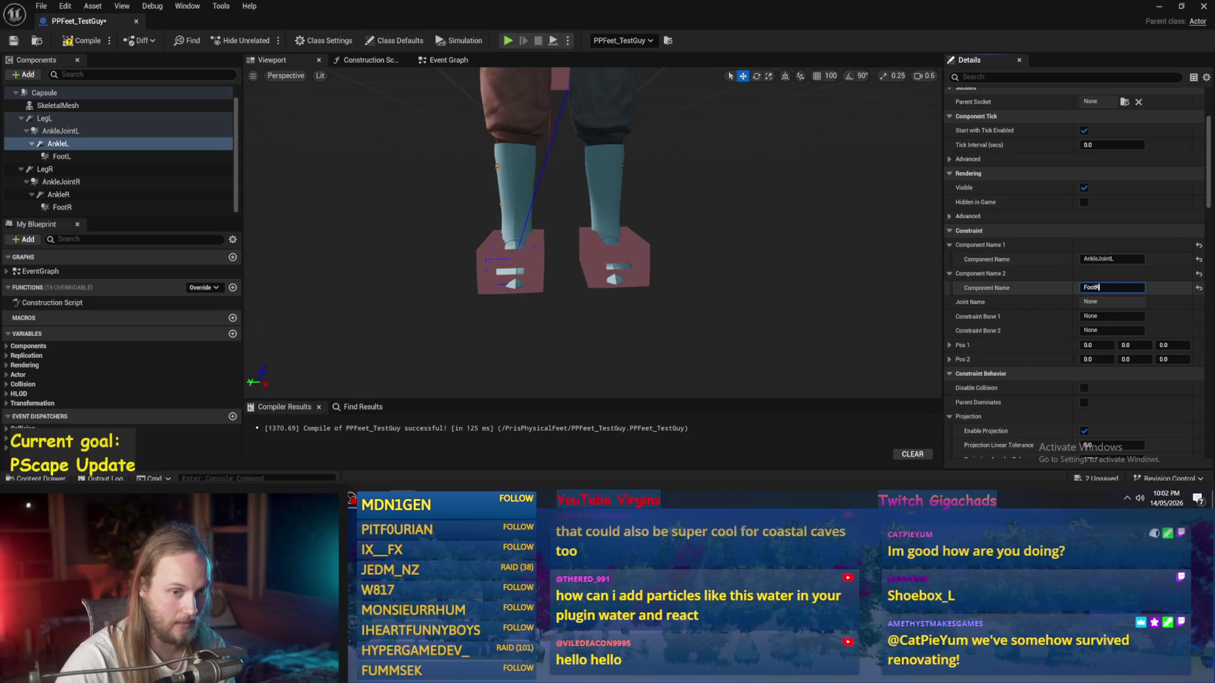
text(L)
key(Return)
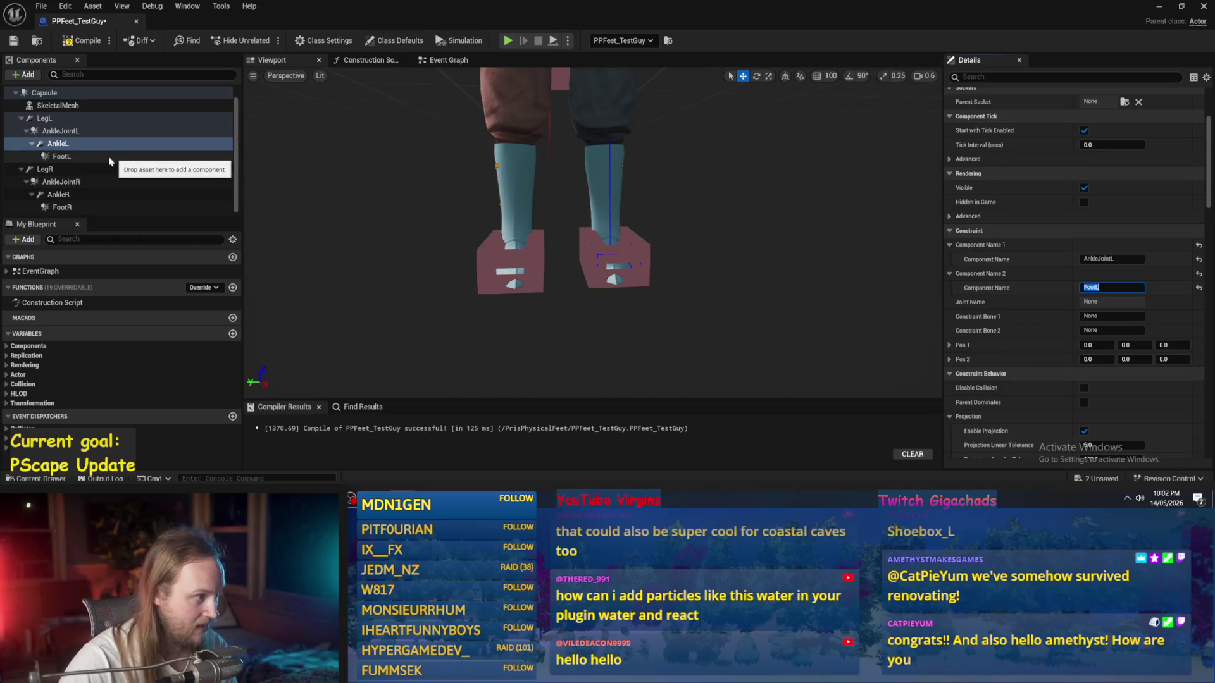
Step: Frame AnkleJointL and set its Location Z to -90
click(102, 159)
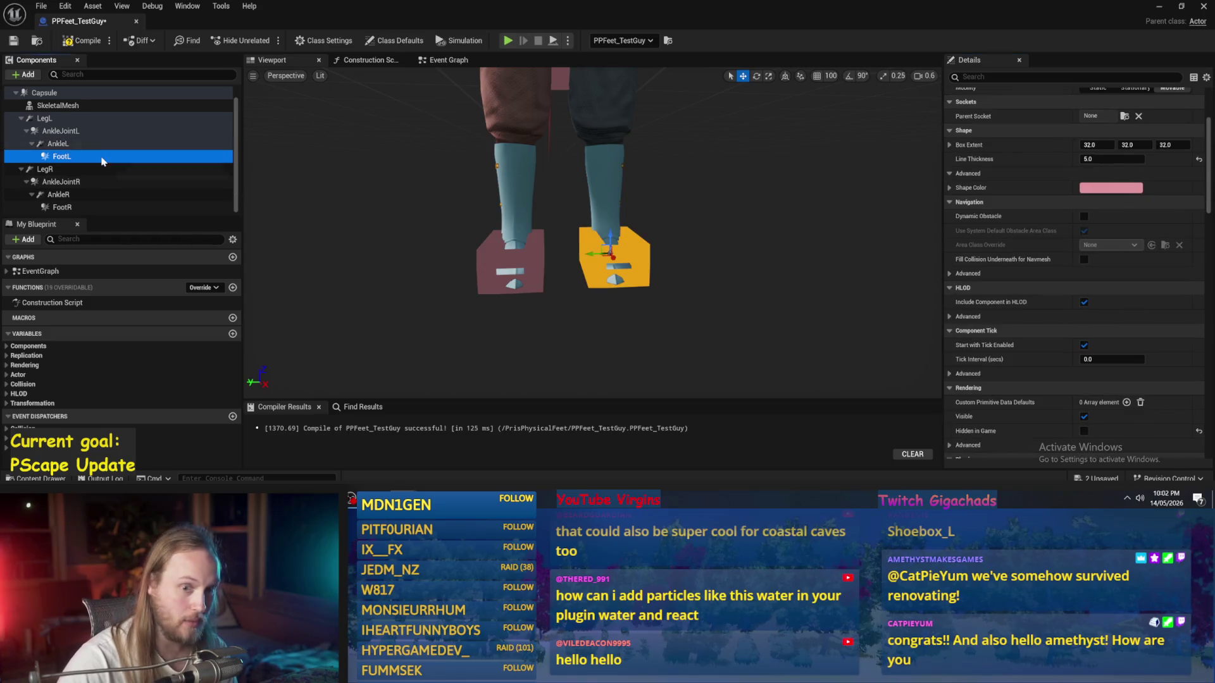
click(59, 143)
click(59, 131)
click(57, 144)
click(59, 131)
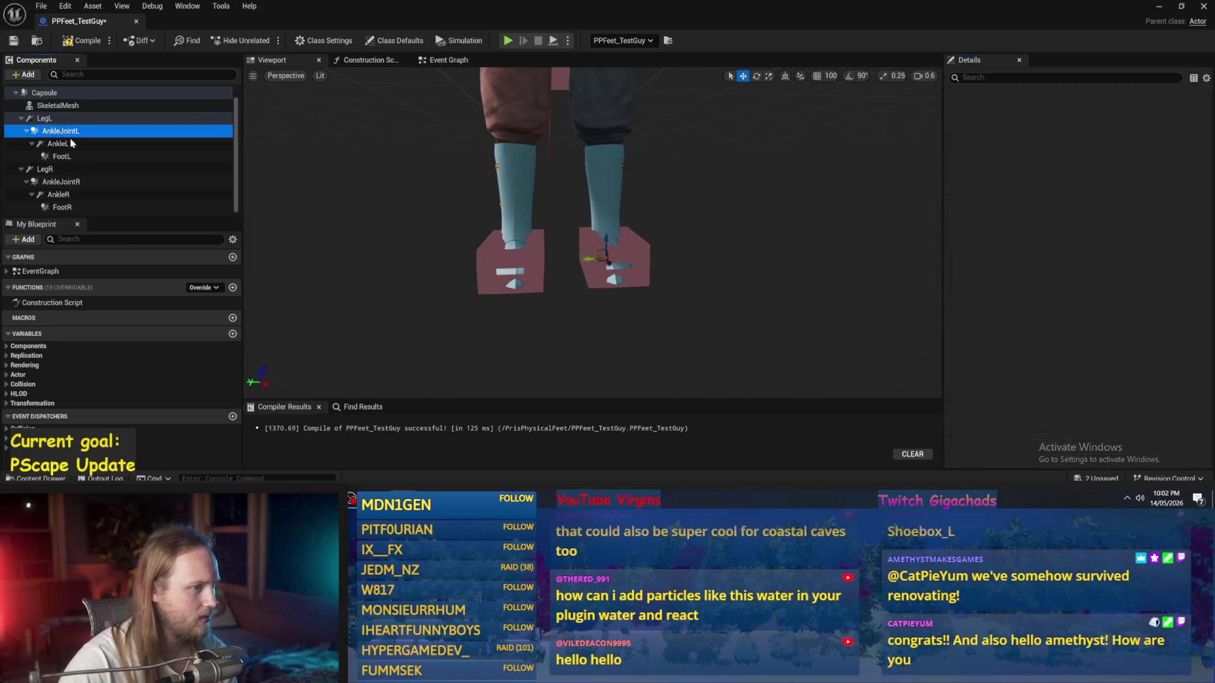
key(f)
scroll(1115, 249, up, 3)
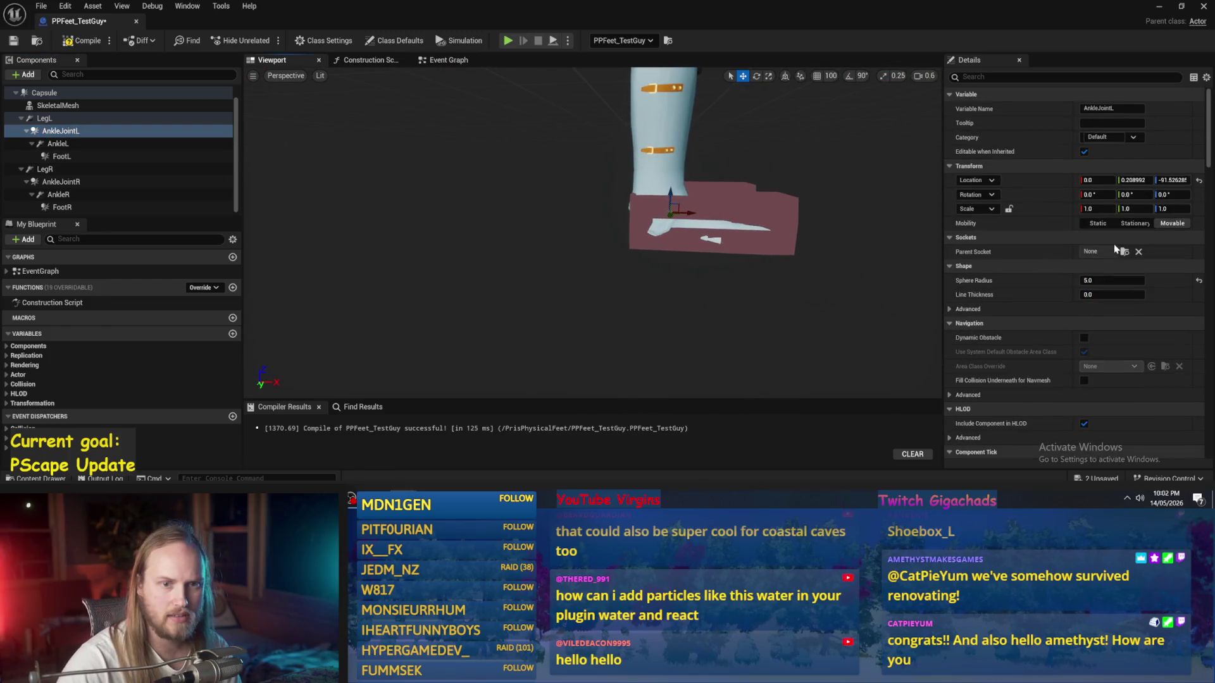
key(Return)
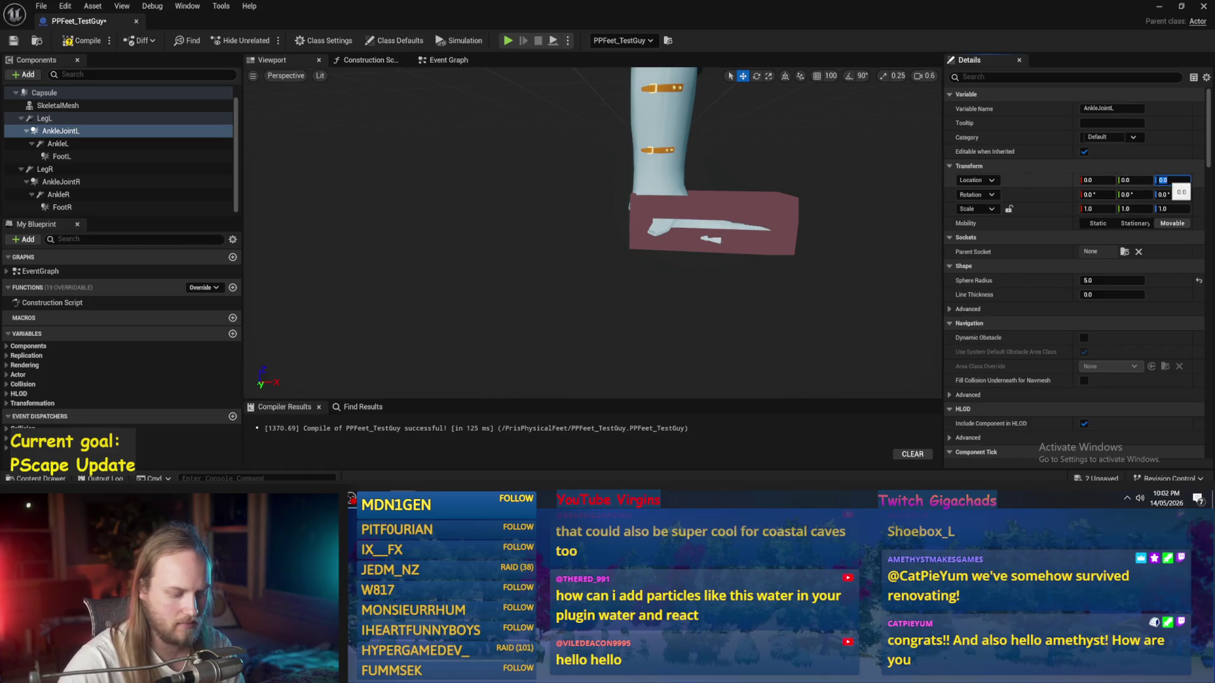
text(90)
key(Return)
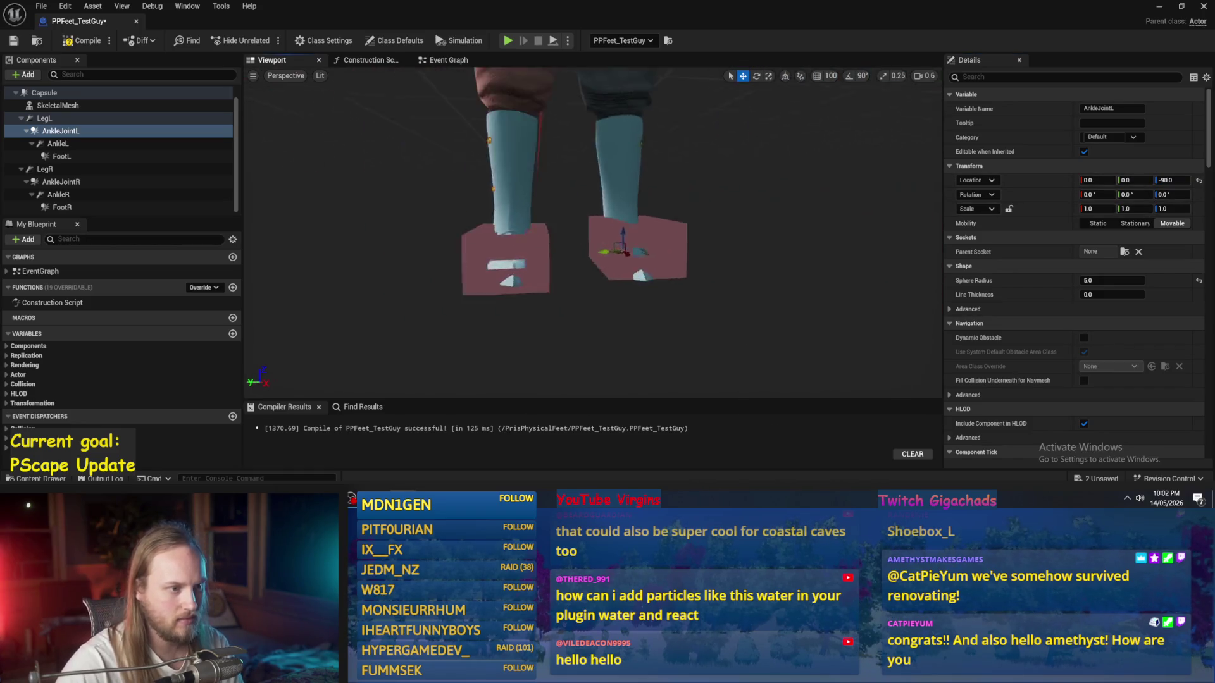
Step: Compare against AnkleJointR's location with both legs in view
click(71, 185)
drag(294, 222, 228, 291)
click(44, 169)
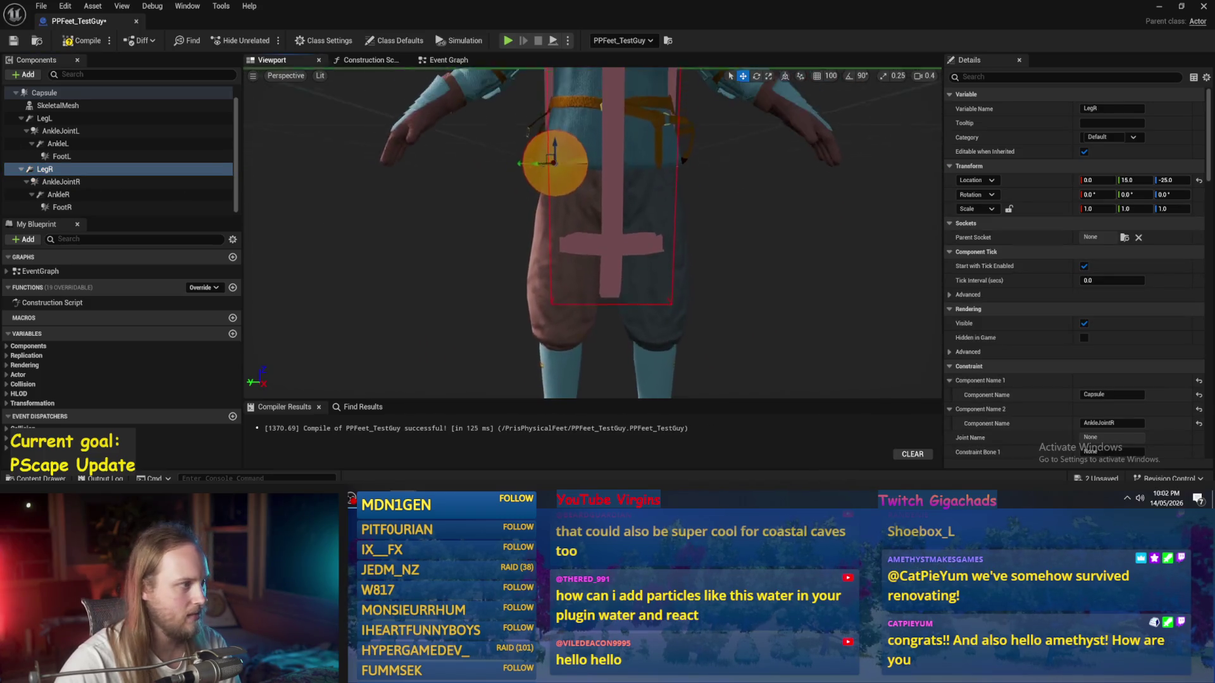
Step: Compare the LegL and LegR constraint positions and both ankle joints' settings
click(74, 121)
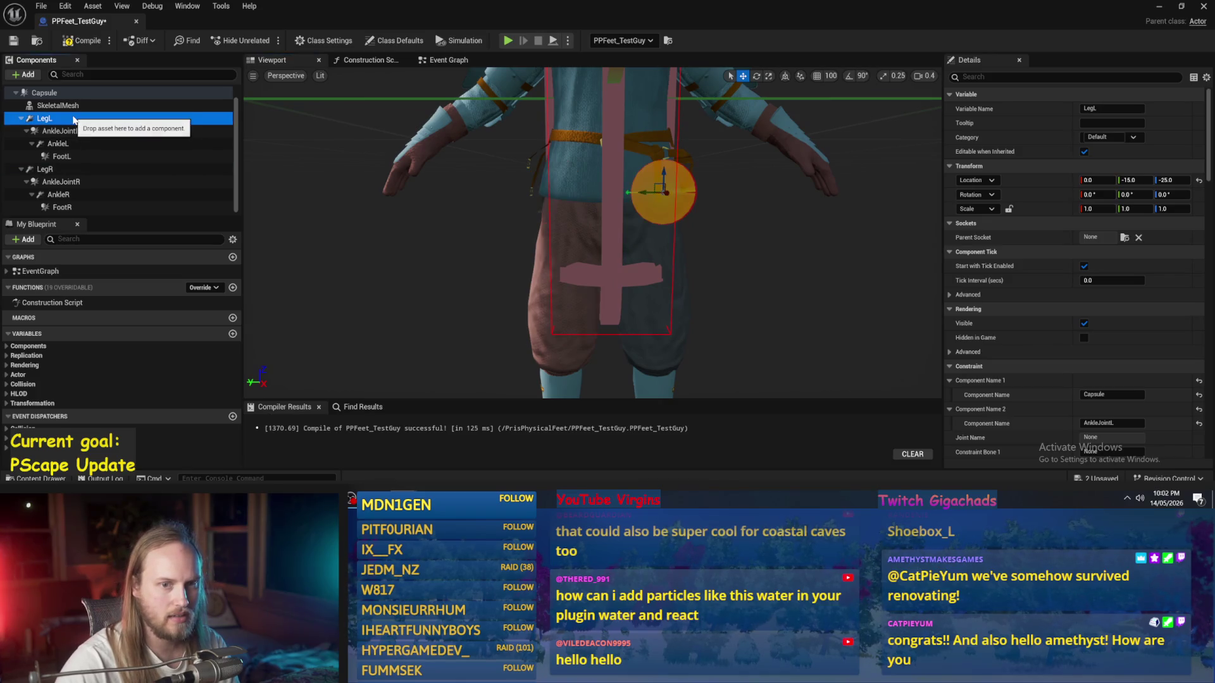
click(70, 169)
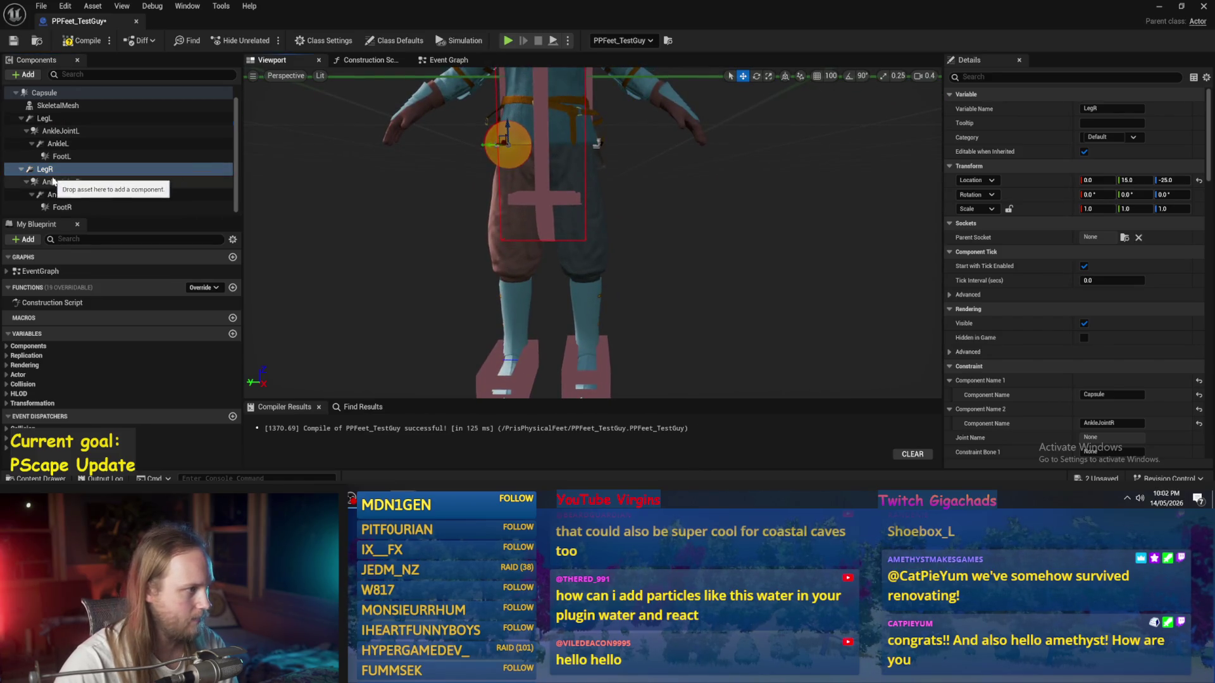
click(67, 183)
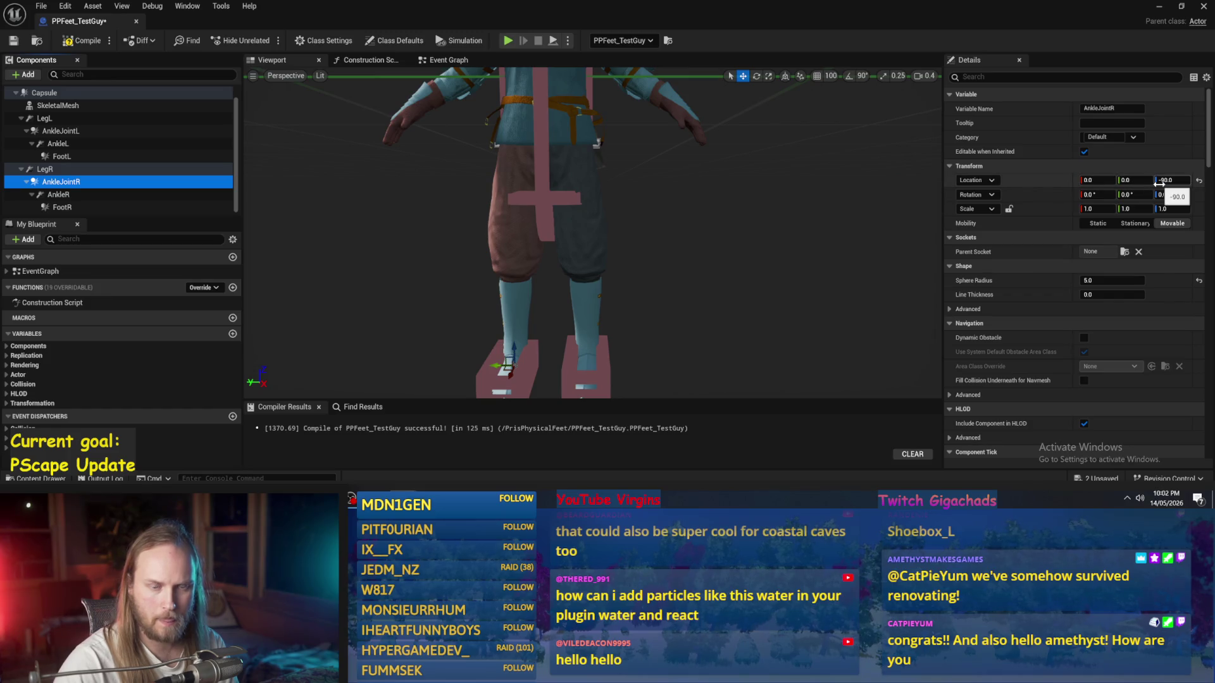
click(100, 134)
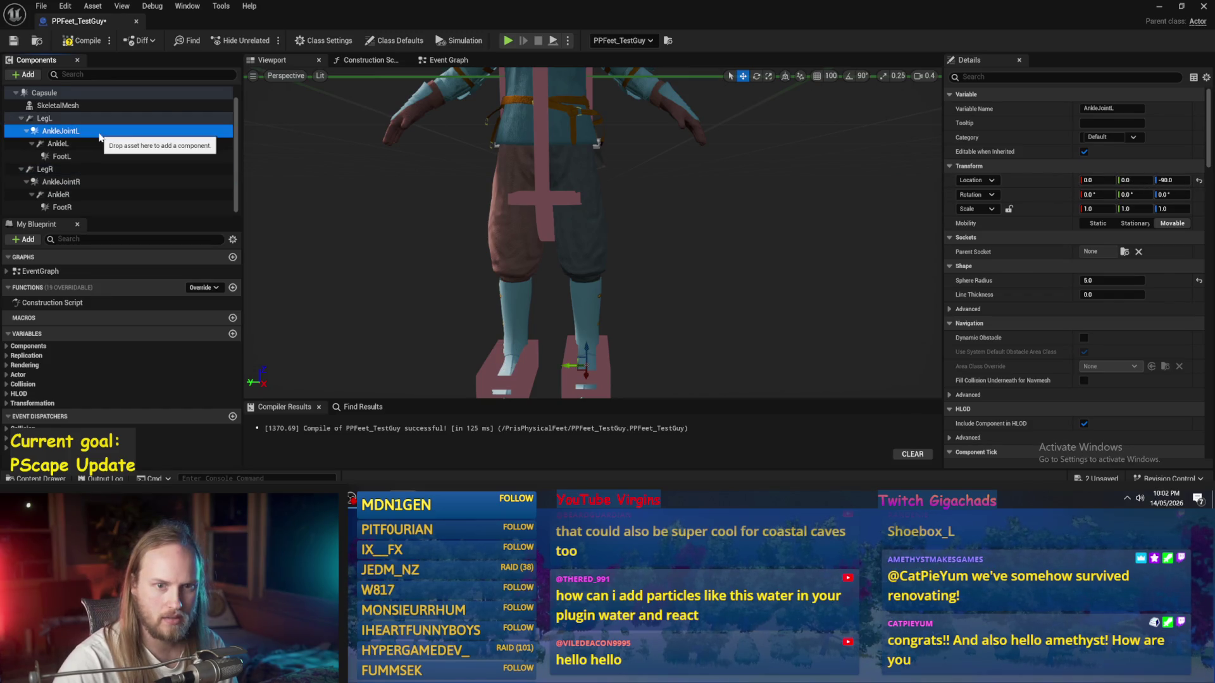
click(76, 183)
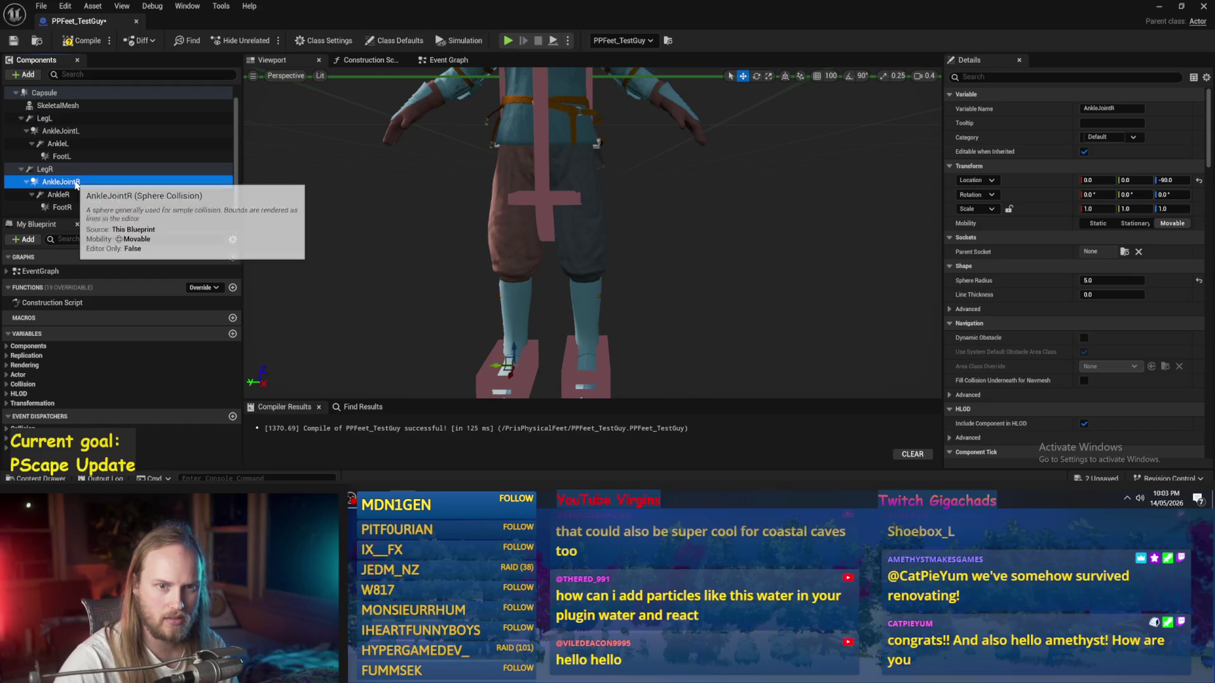
click(60, 169)
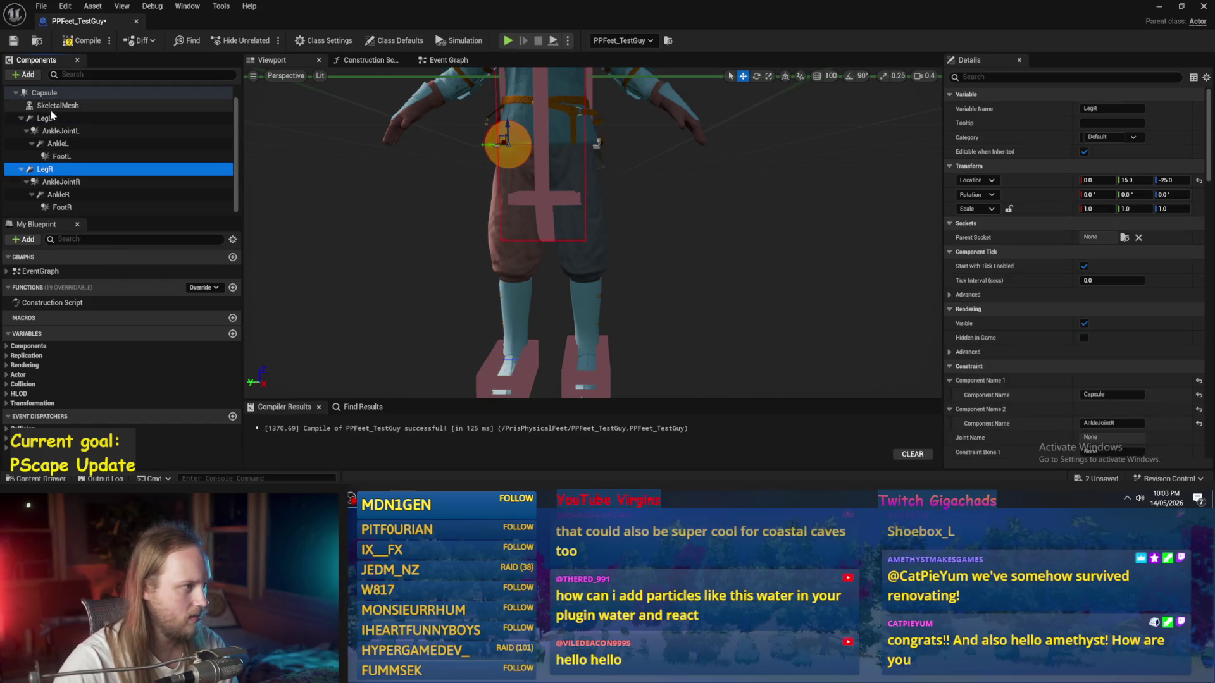
click(54, 120)
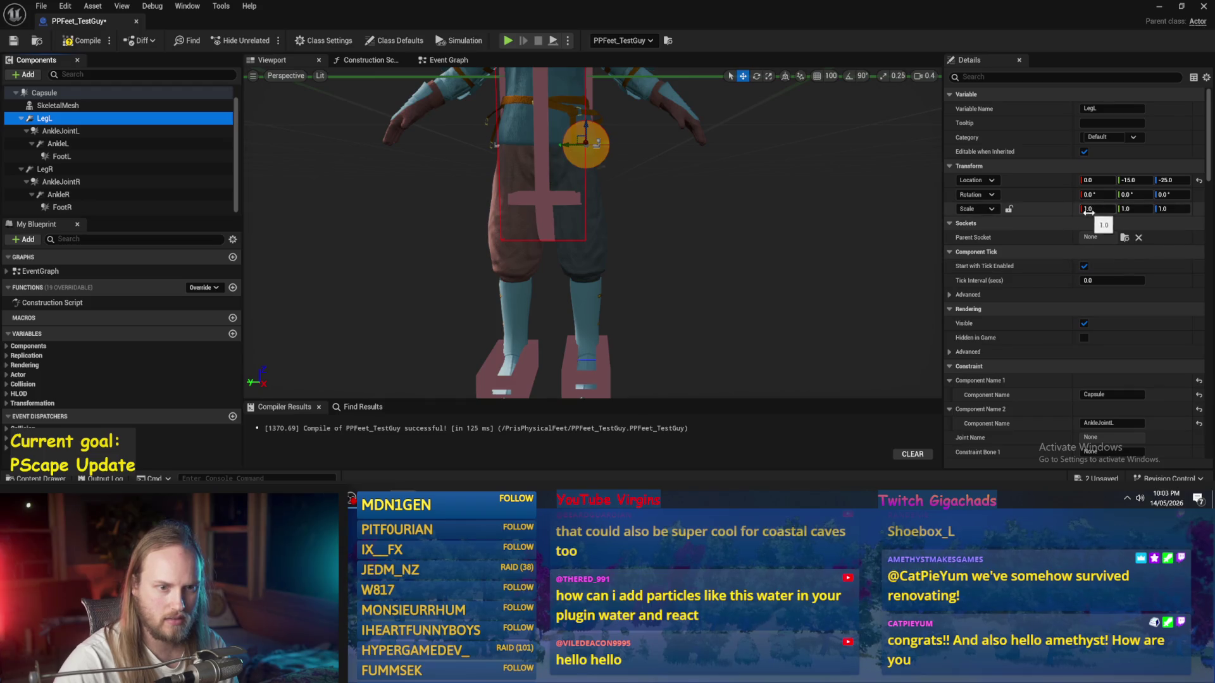
scroll(1000, 241, down, 5)
scroll(1000, 240, down, 2)
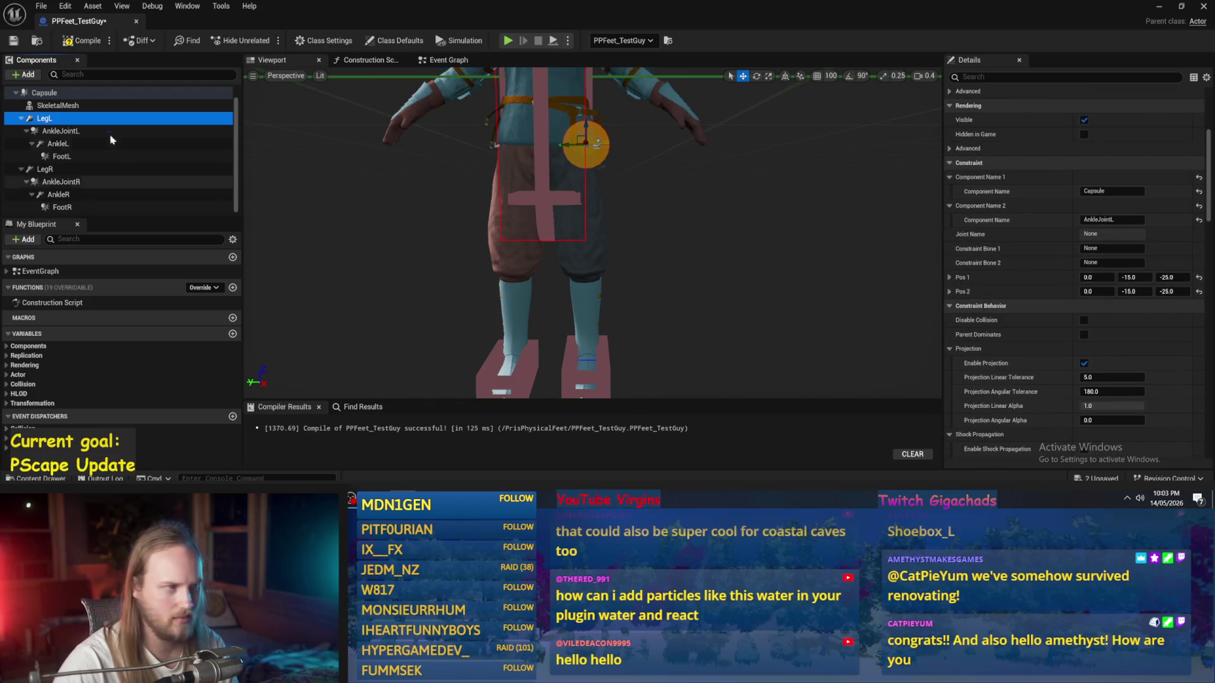
click(67, 170)
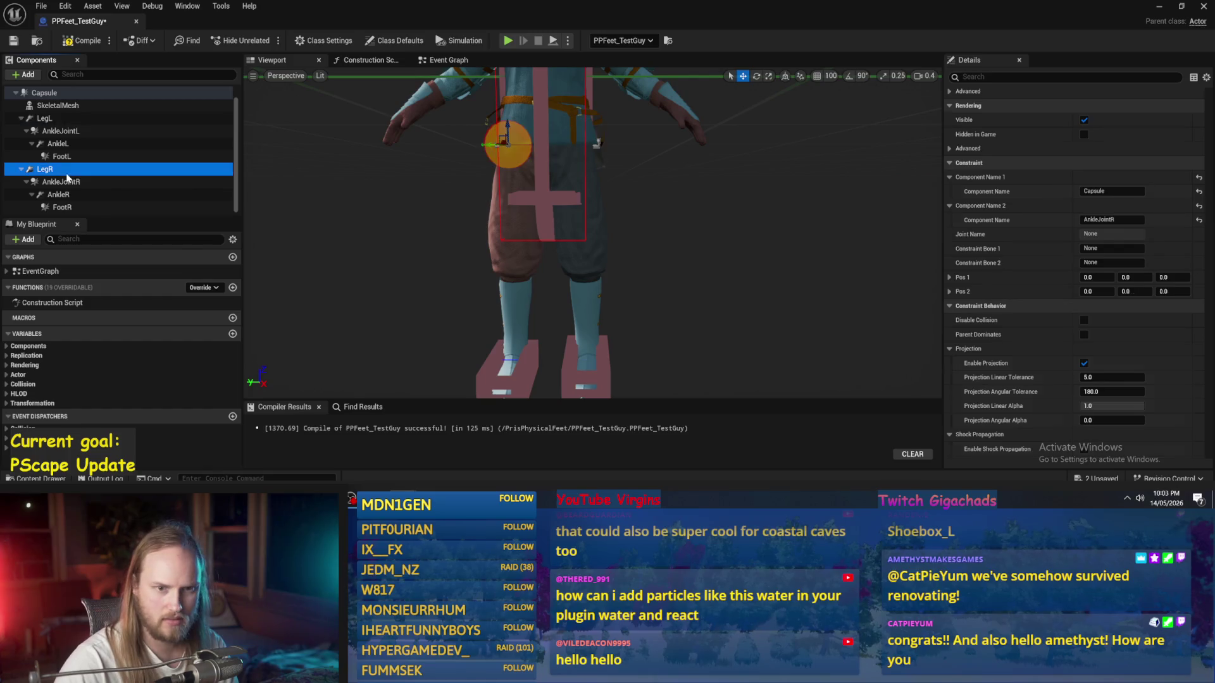
click(45, 118)
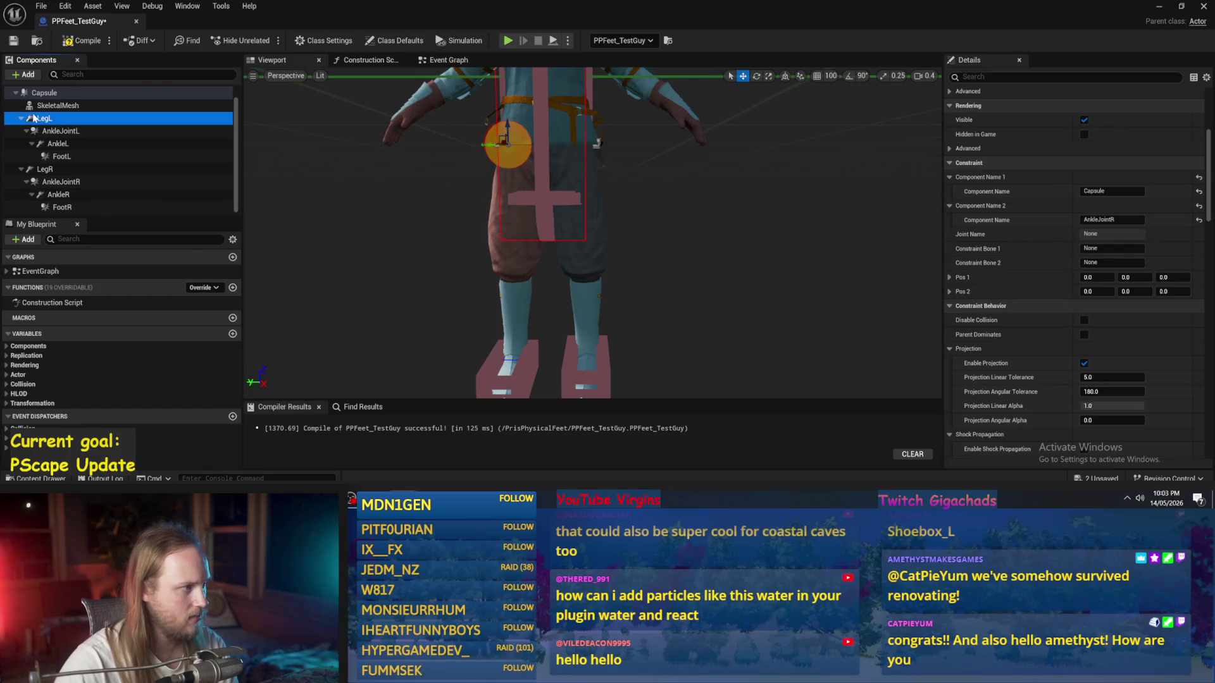
click(45, 169)
Step: Lower LegR's constraint anchor to about 0, 15, -25, mirroring LegL's 0, -15, -25
drag(541, 220, 506, 215)
drag(553, 130, 560, 142)
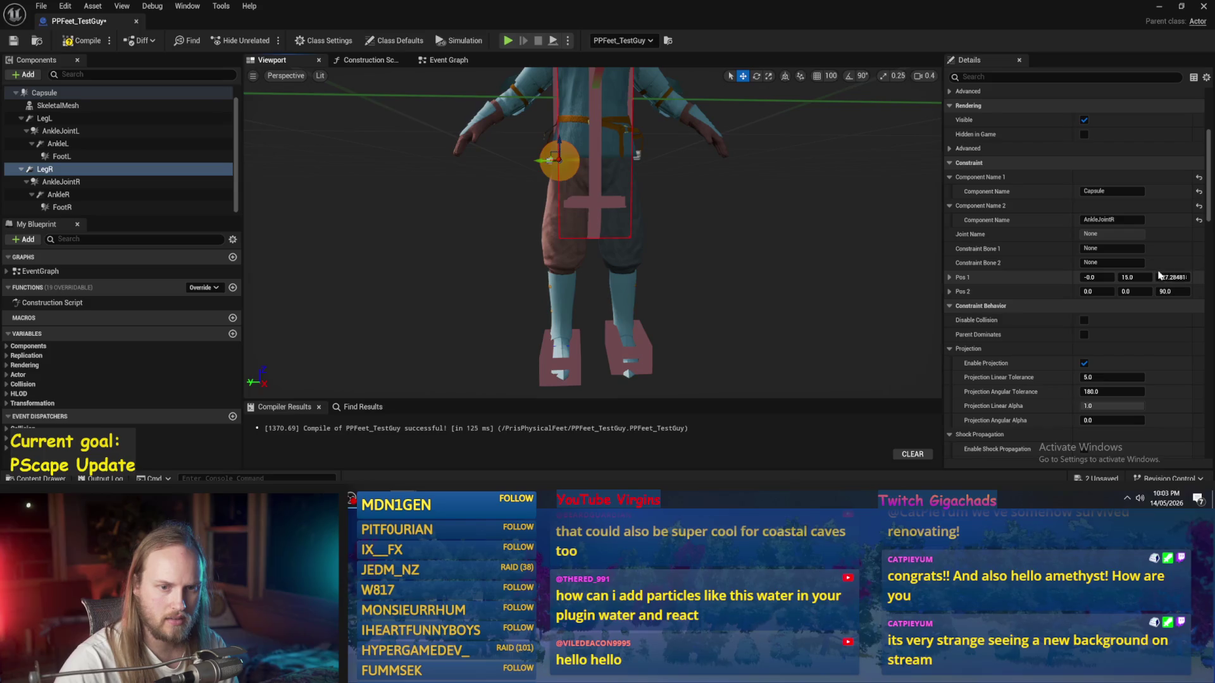
text(-20)
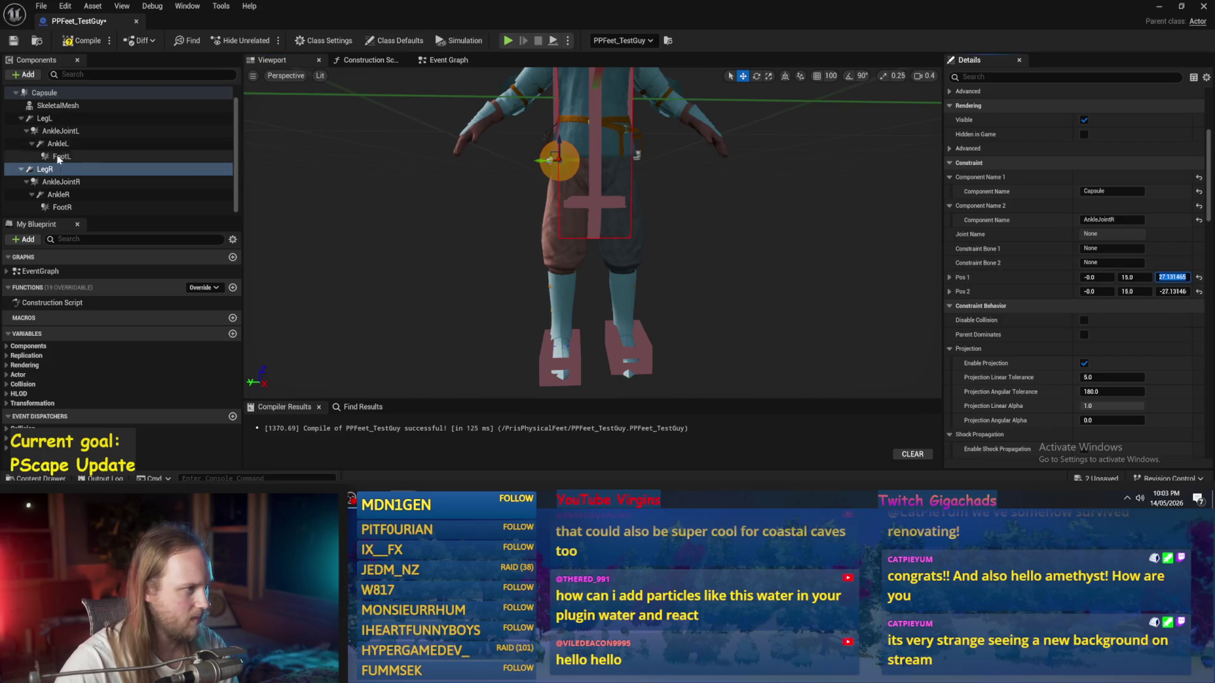
click(46, 119)
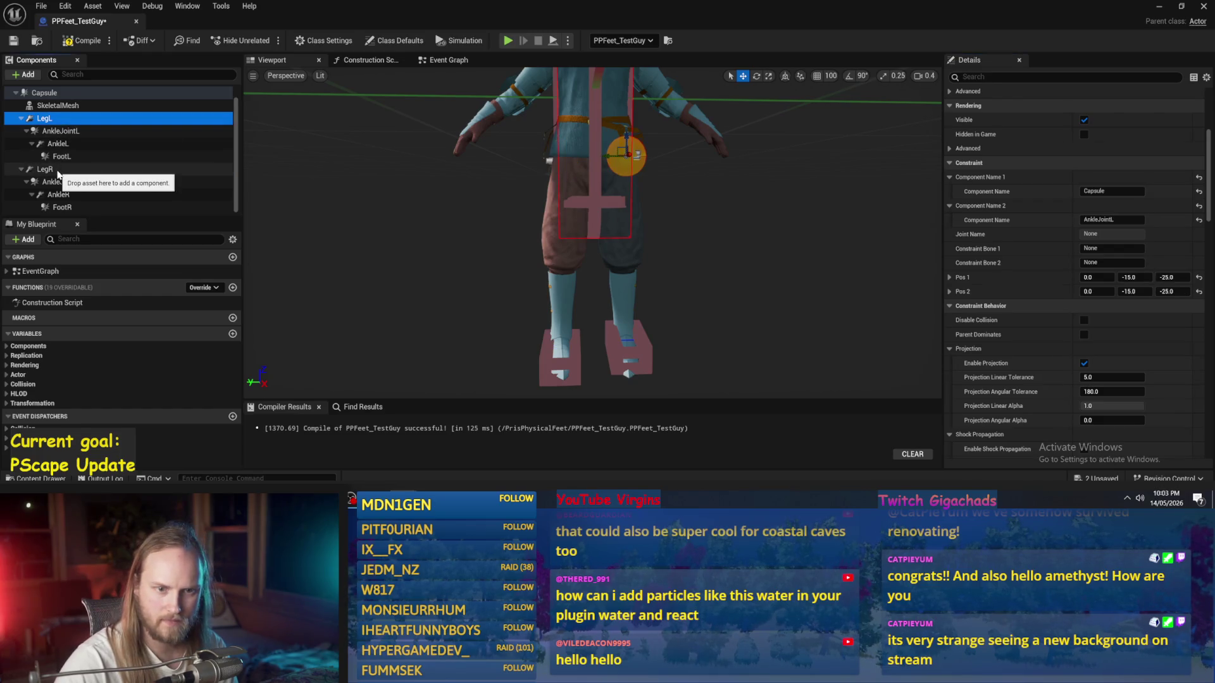
click(57, 172)
drag(559, 144, 560, 143)
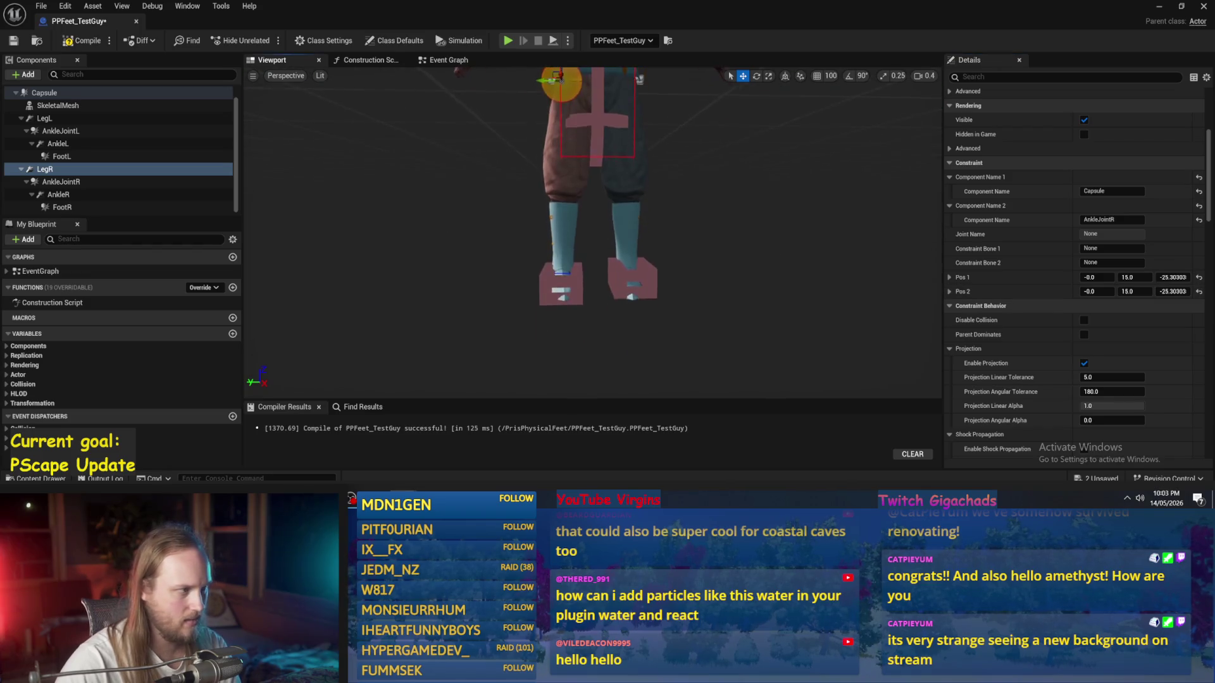
click(61, 182)
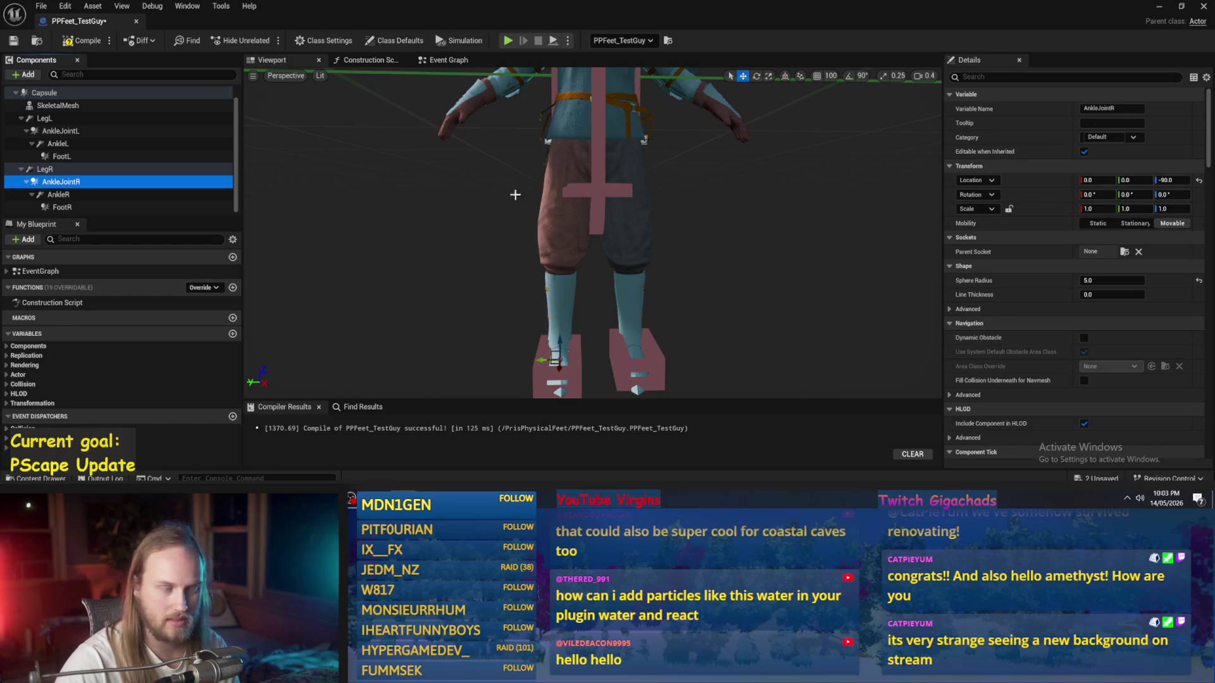
Step: Frame AnkleJointL, then reset the FootL box's Location to 0, 0, 0
click(58, 194)
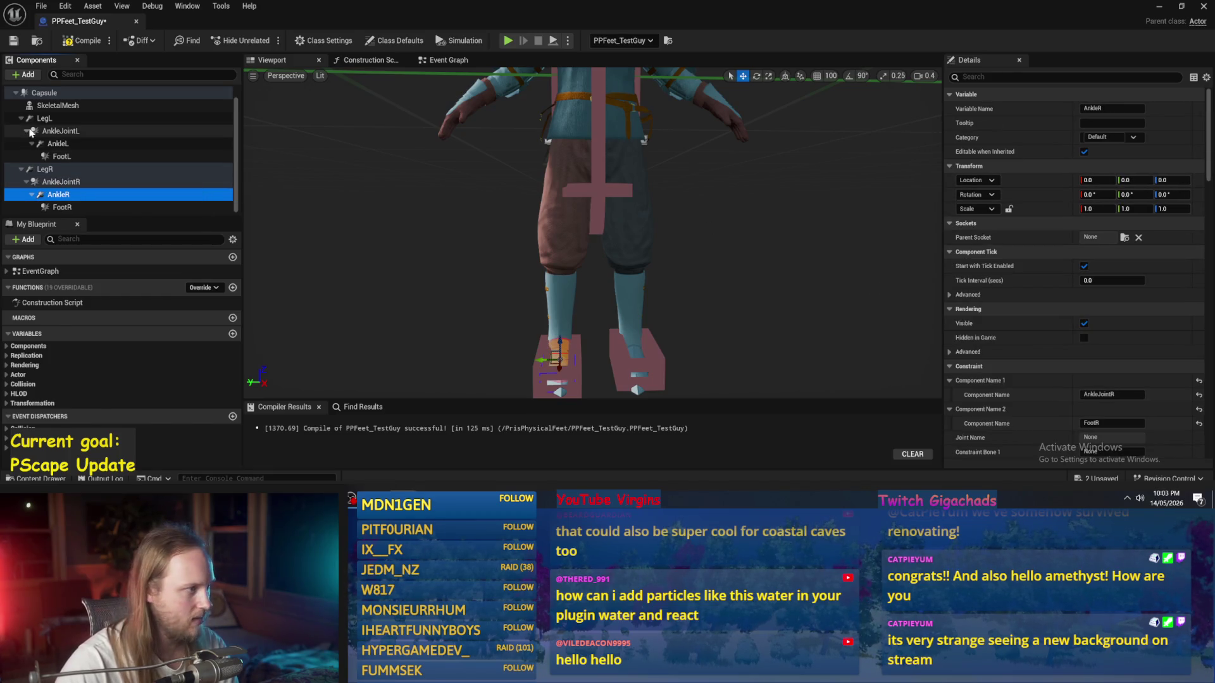
mouse_move(533, 223)
mouse_down()
mouse_move(533, 300)
mouse_move(598, 275)
mouse_move(598, 237)
mouse_up()
click(610, 226)
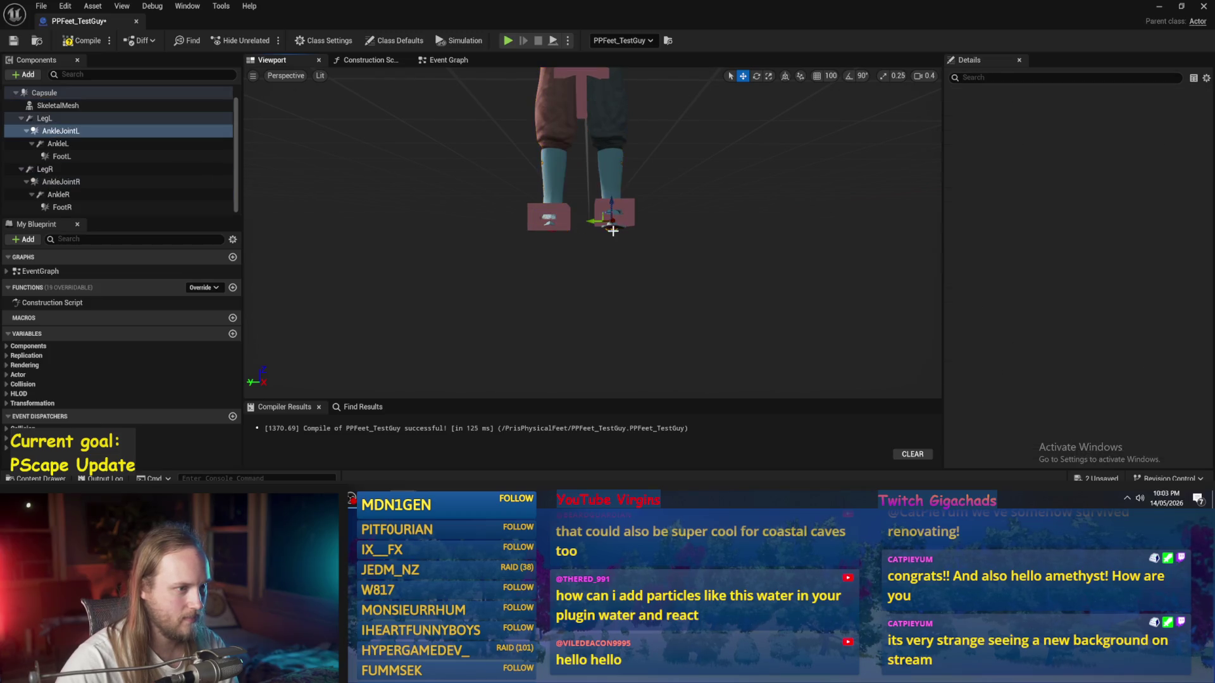
key(f)
scroll(627, 254, down, 5)
scroll(627, 254, up, 3)
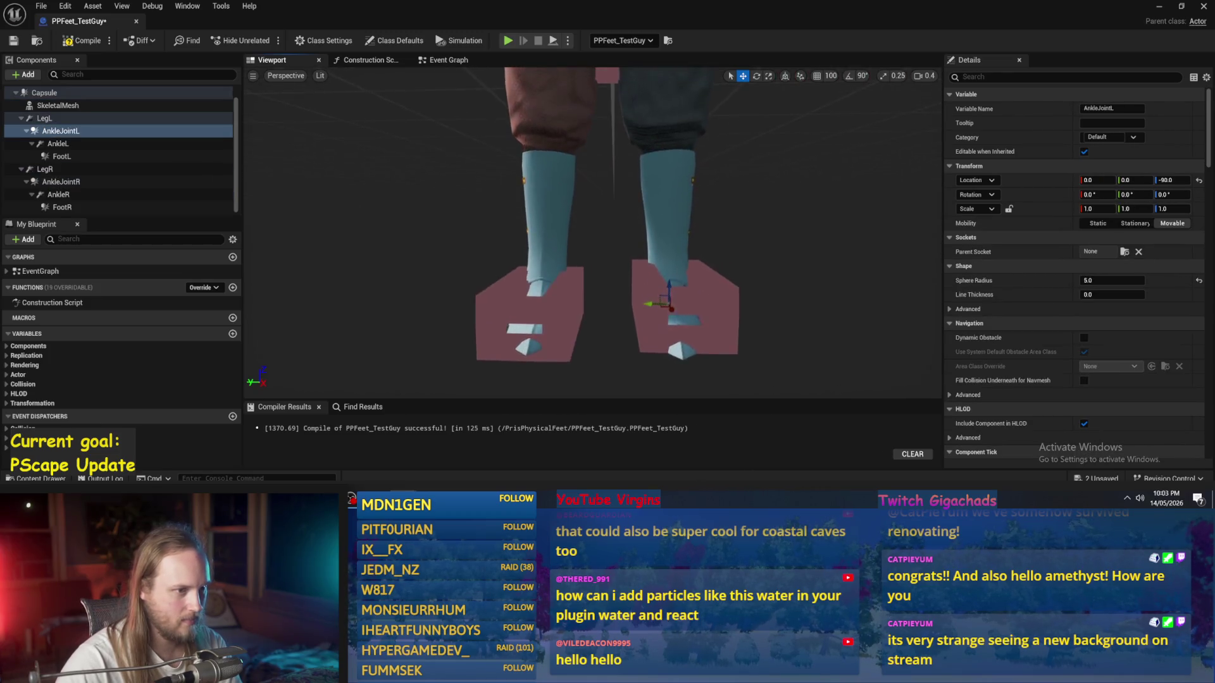
click(627, 255)
click(1198, 184)
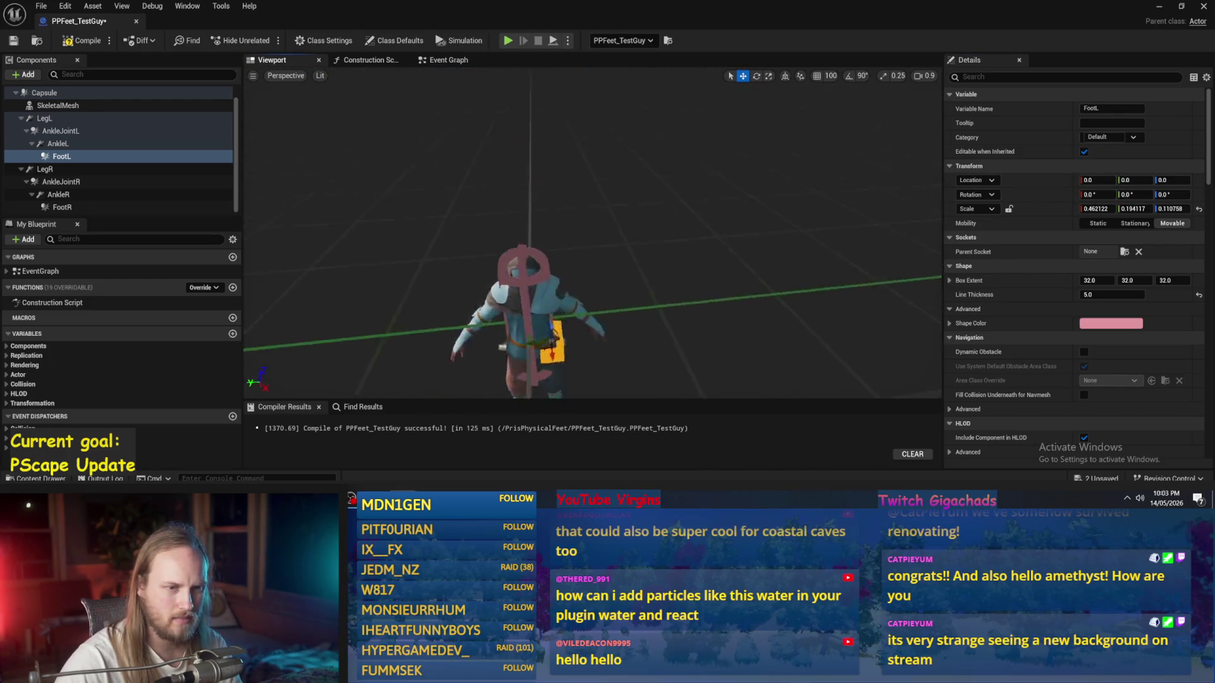
click(58, 157)
Step: Undo FootL's accidental detach from AnkleL and set its Location Z to -88
drag(58, 158, 58, 146)
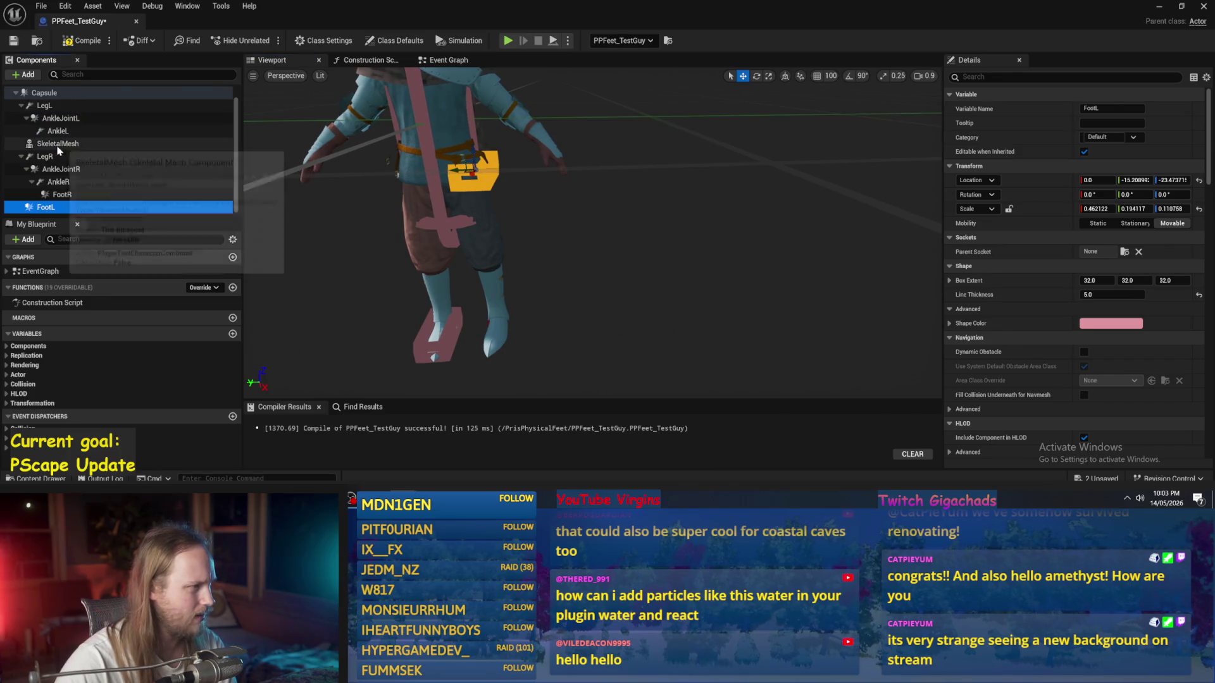
key(ctrl+z)
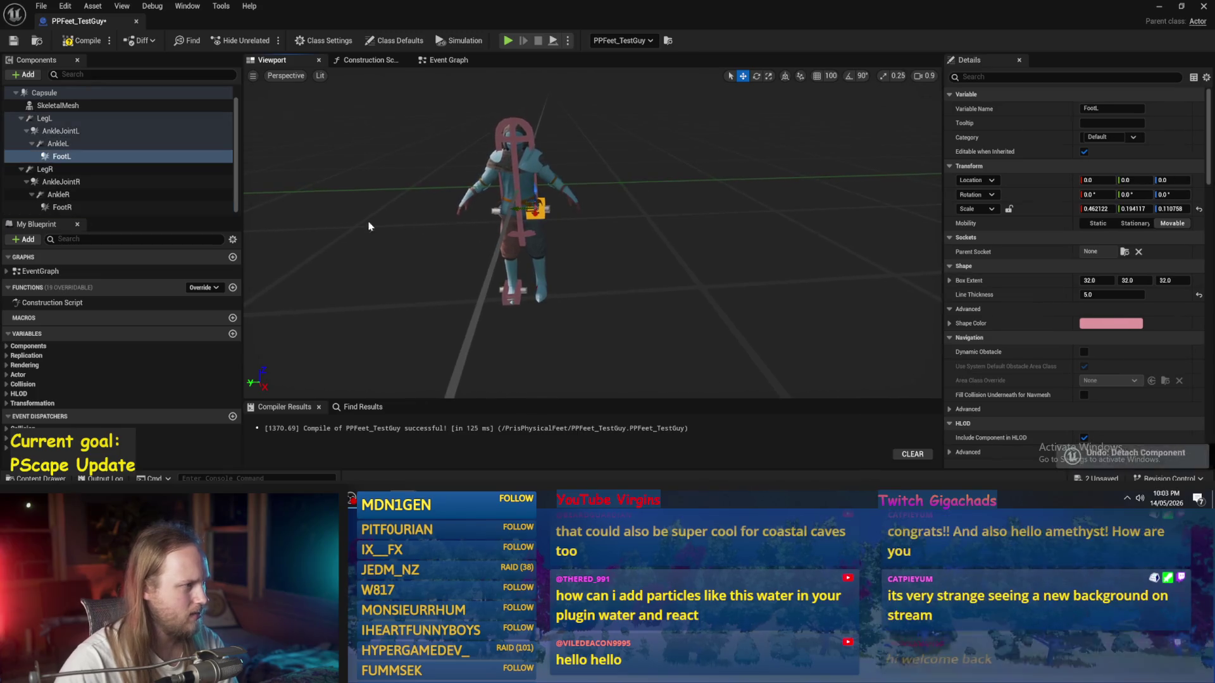
double_click(63, 157)
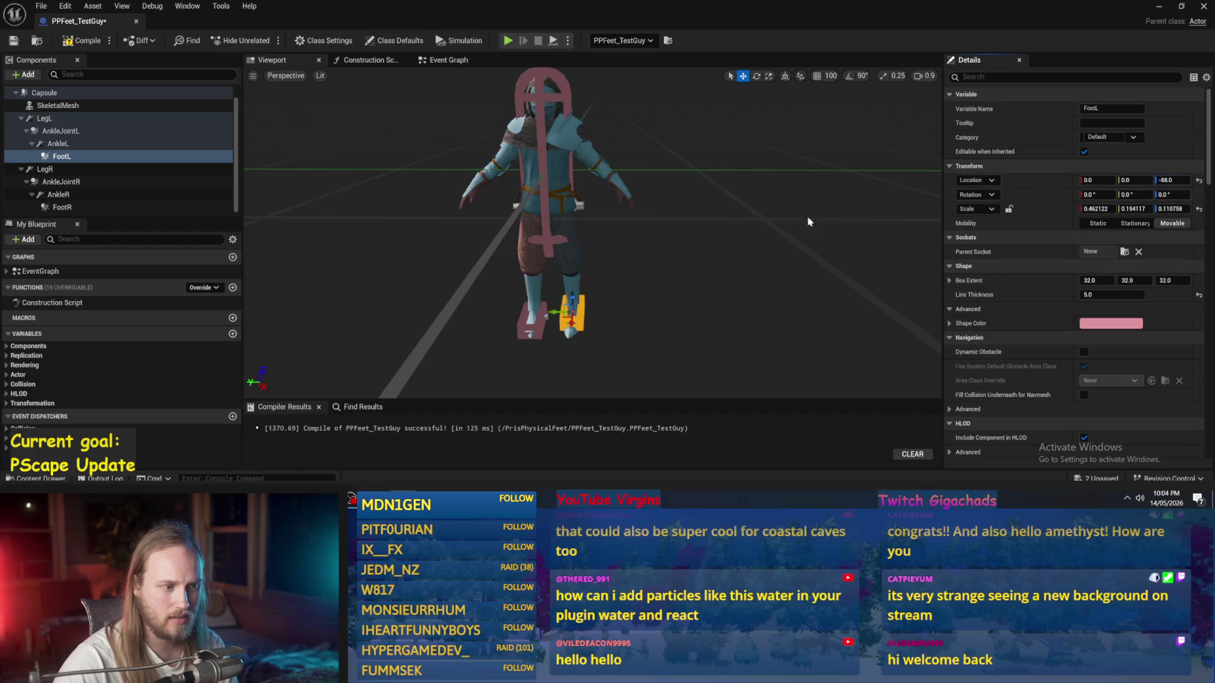
scroll(808, 222, up, 3)
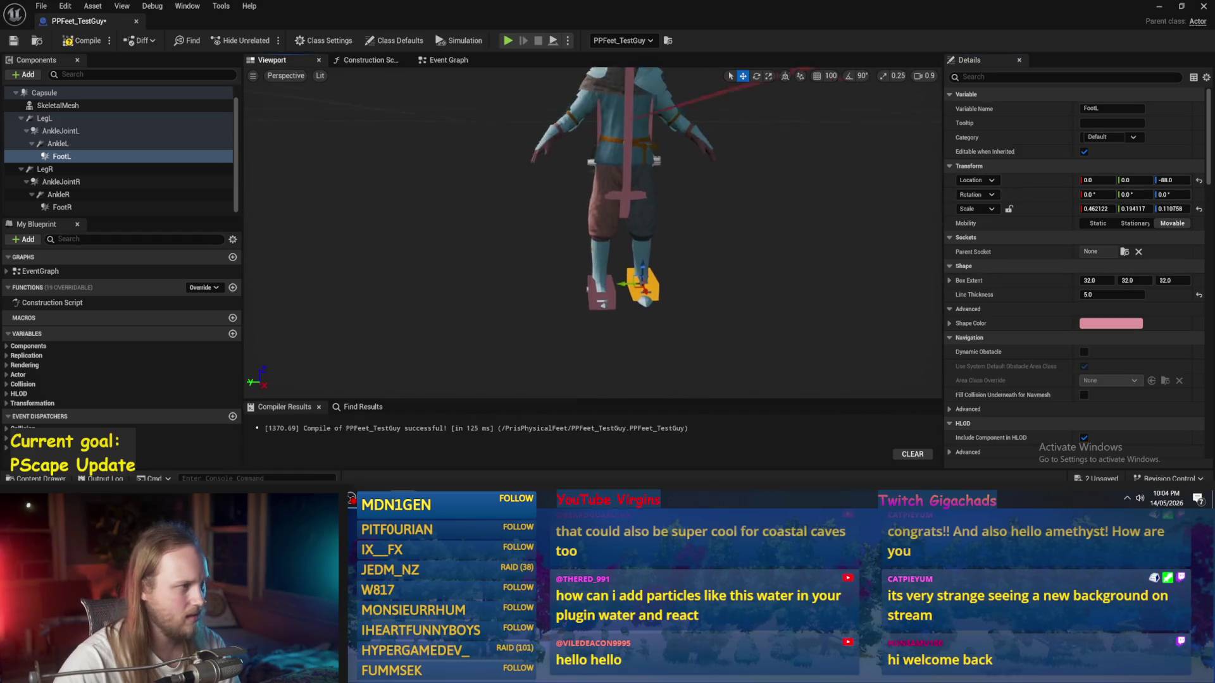
Step: Reset the FootR box's Location to zero
click(100, 208)
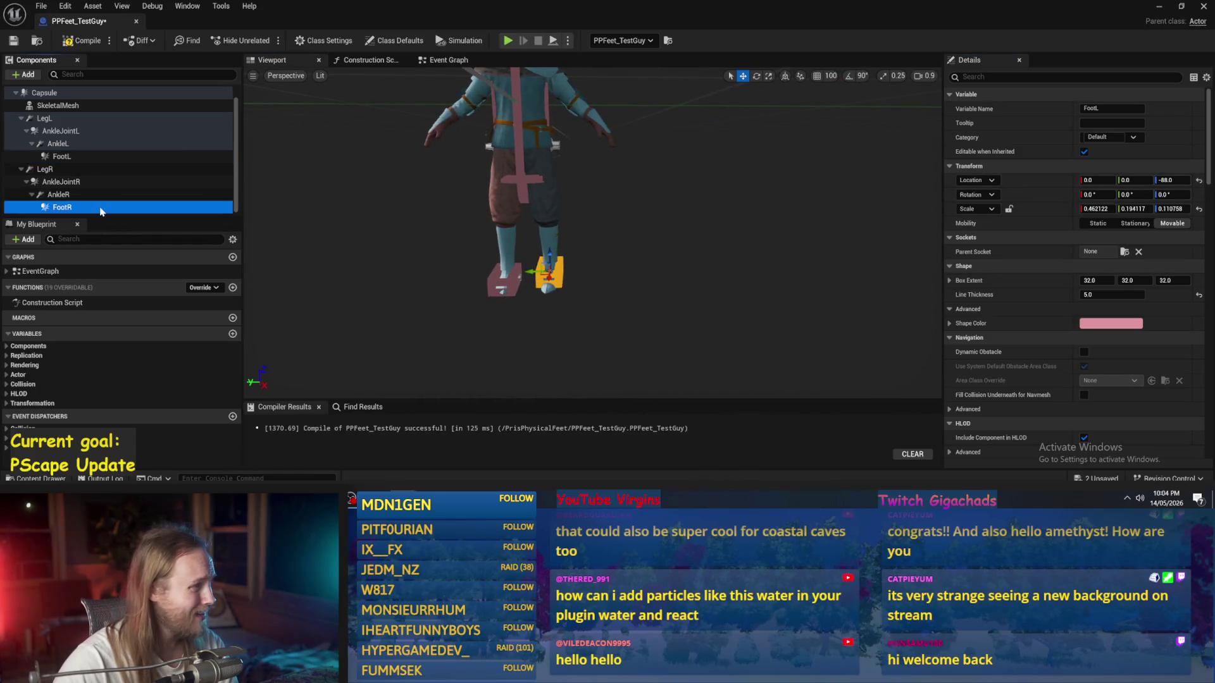
click(1199, 182)
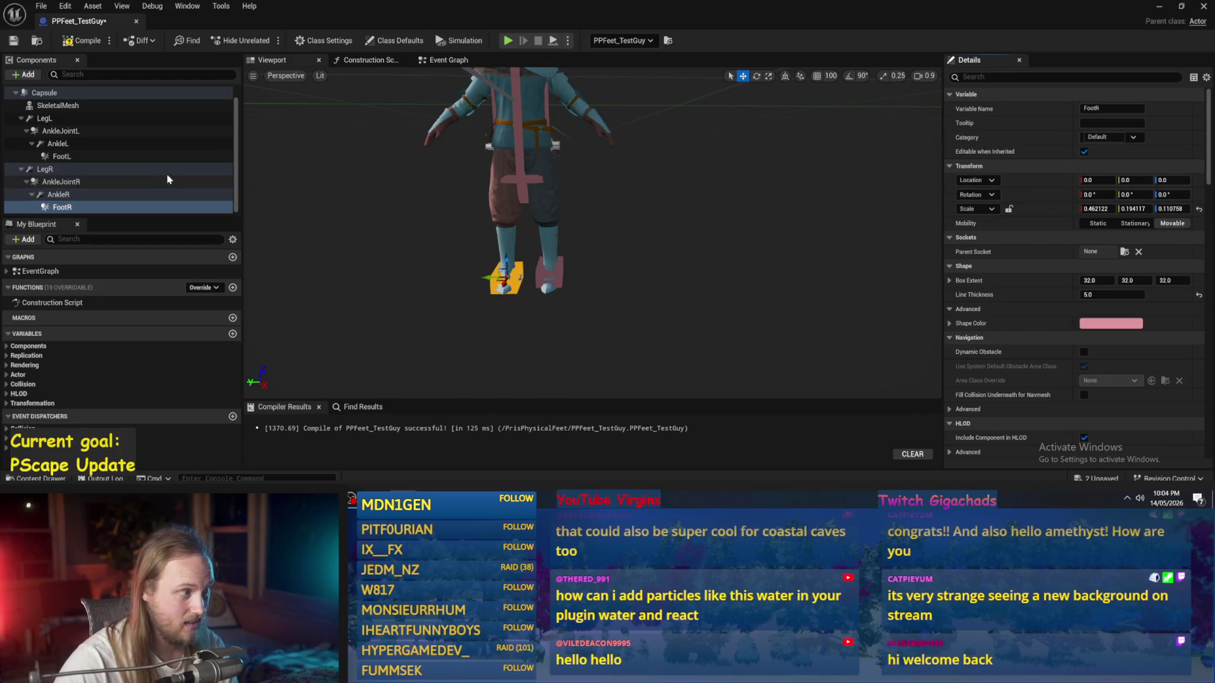
click(62, 156)
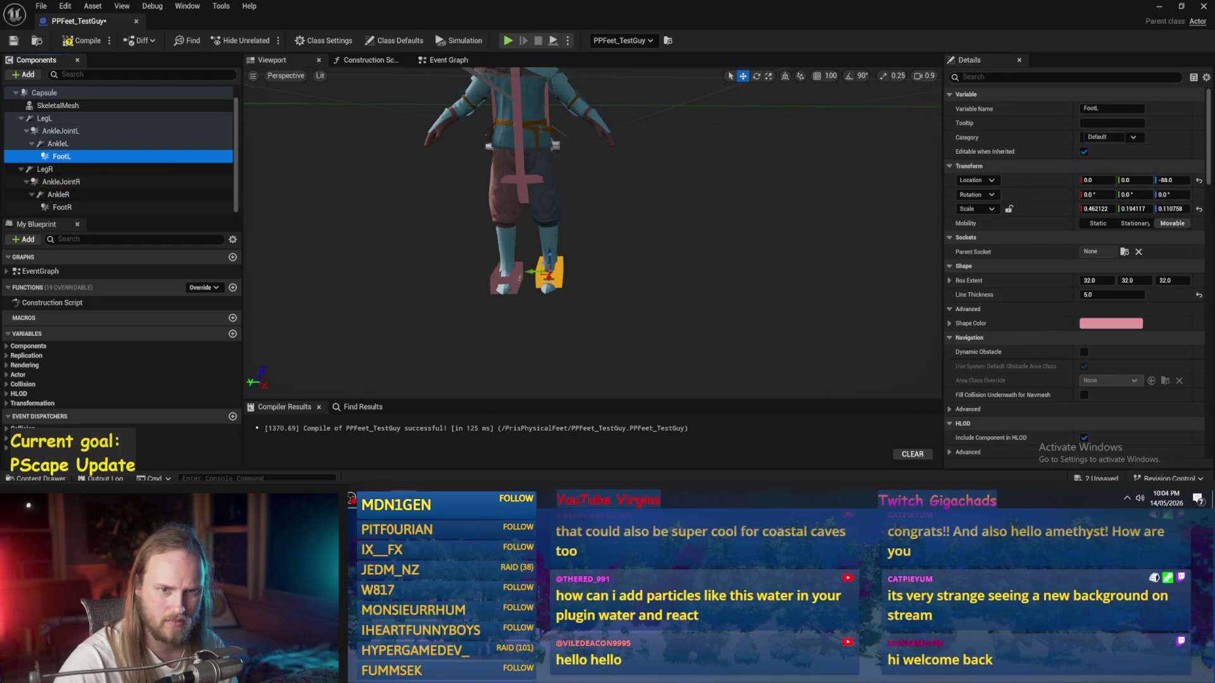
Step: Reset FootL's Location to 0, 0, 0 and drag AnkleL down to the foot
click(1199, 180)
click(974, 181)
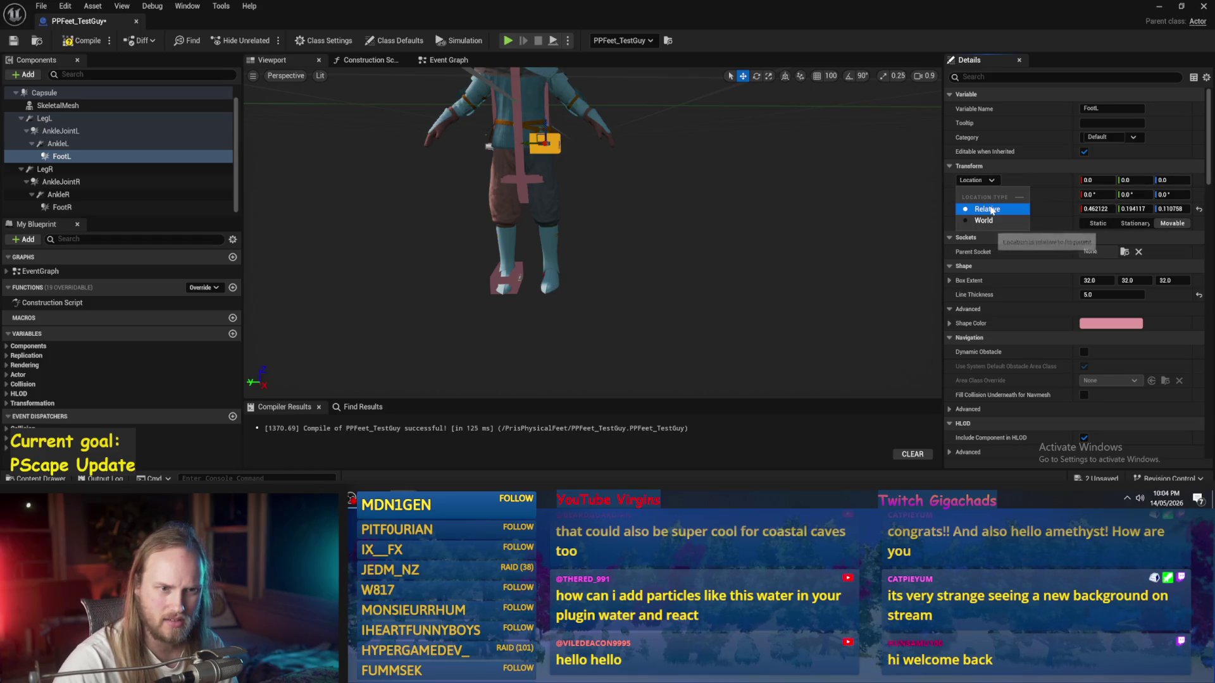
scroll(569, 253, up, 2)
click(58, 143)
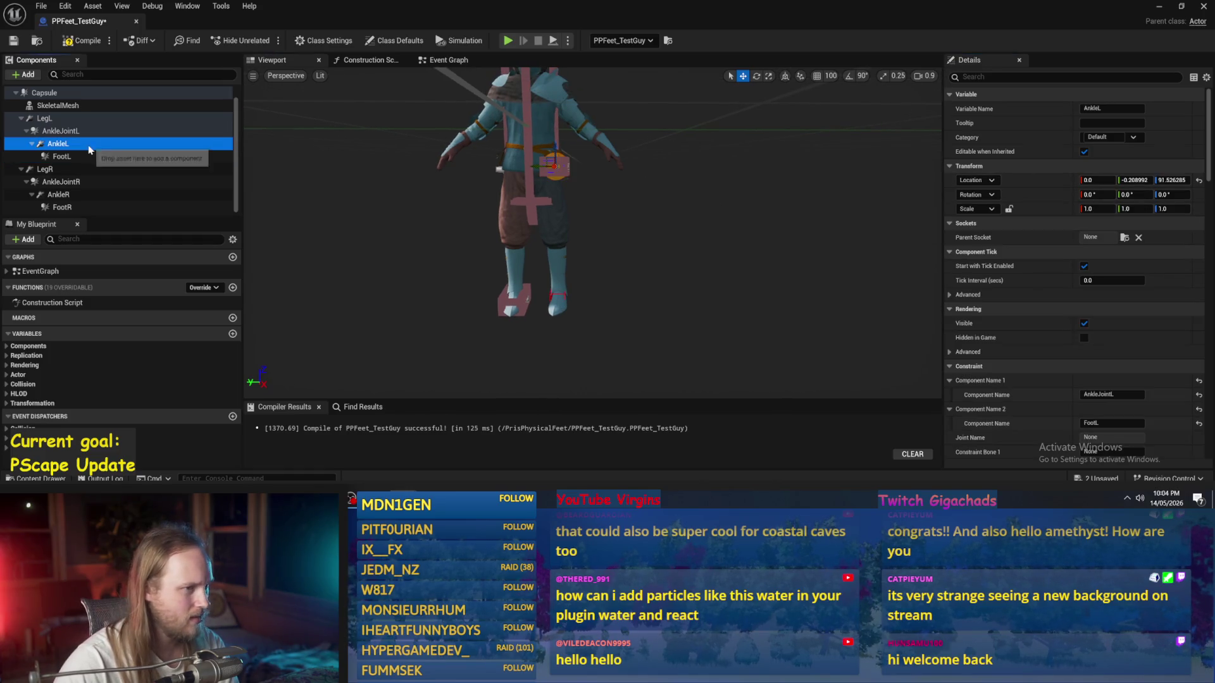
drag(565, 159, 557, 262)
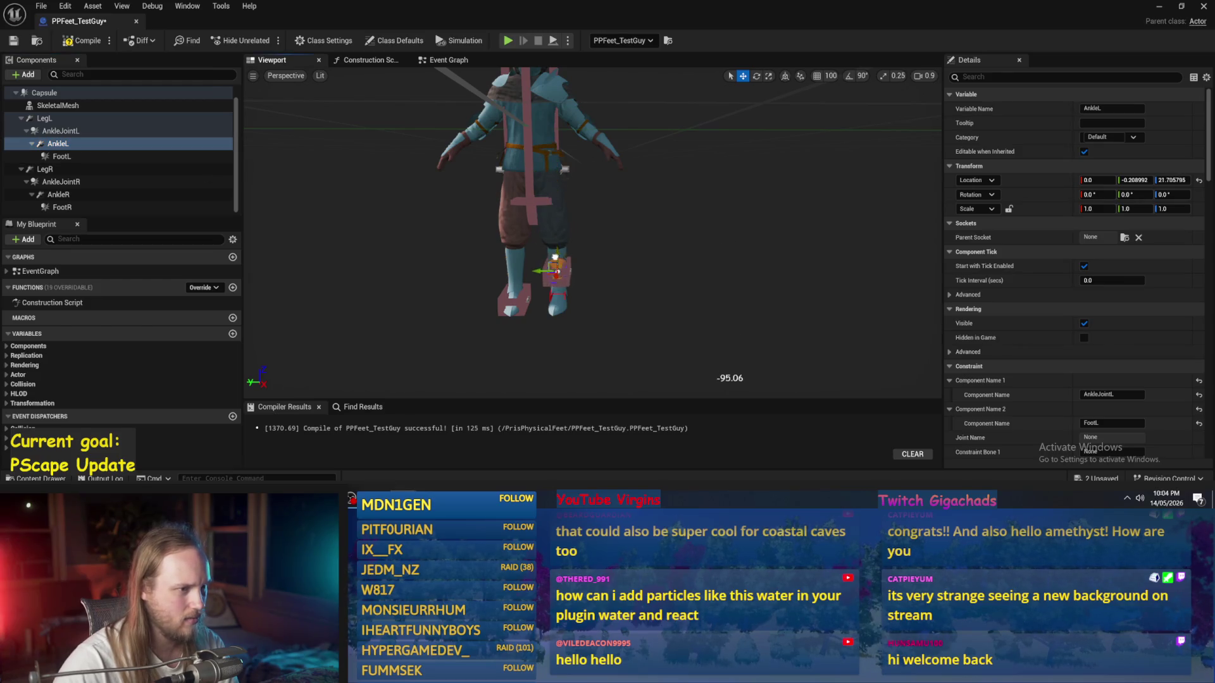
Step: Recheck AnkleL, FootL and AnkleJointL, then compile PPFeet_TestGuy
scroll(544, 253, up, 4)
scroll(544, 253, down, 2)
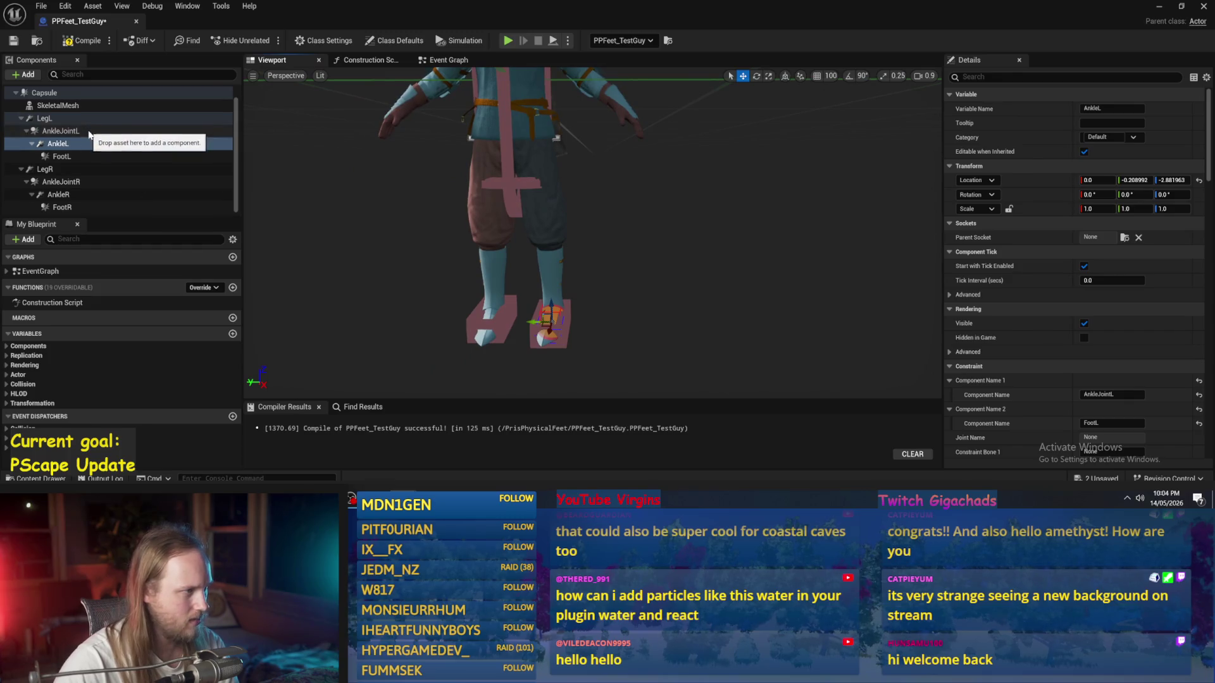
click(79, 143)
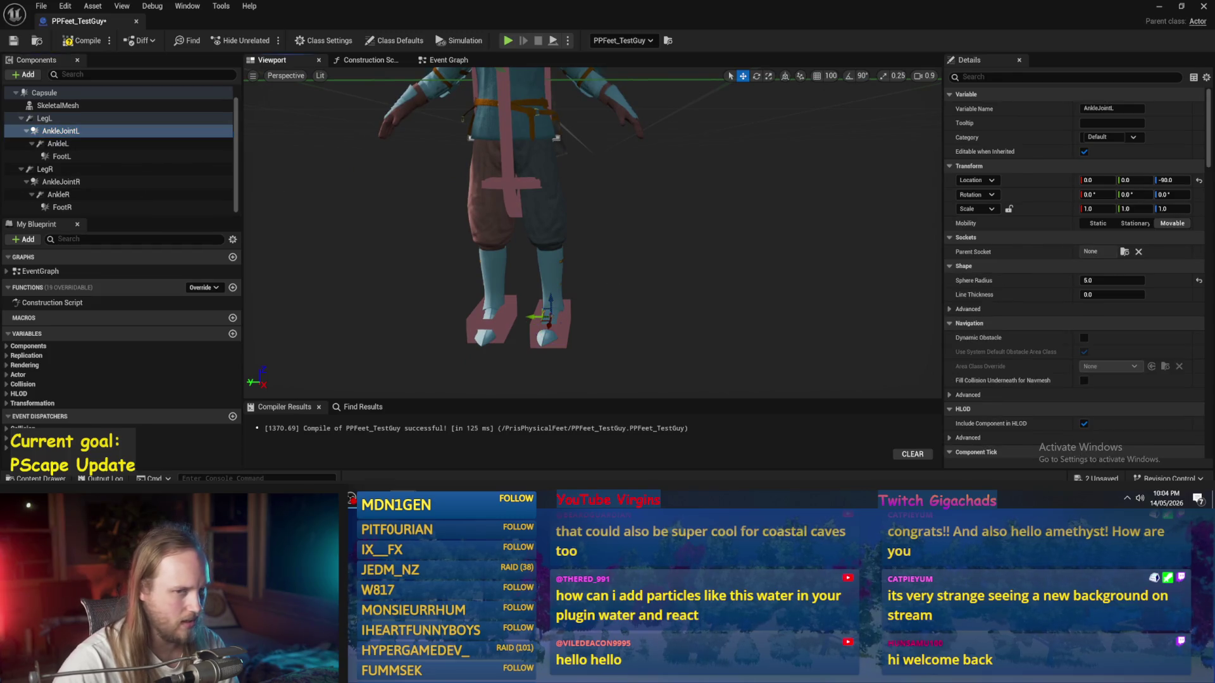
click(1198, 181)
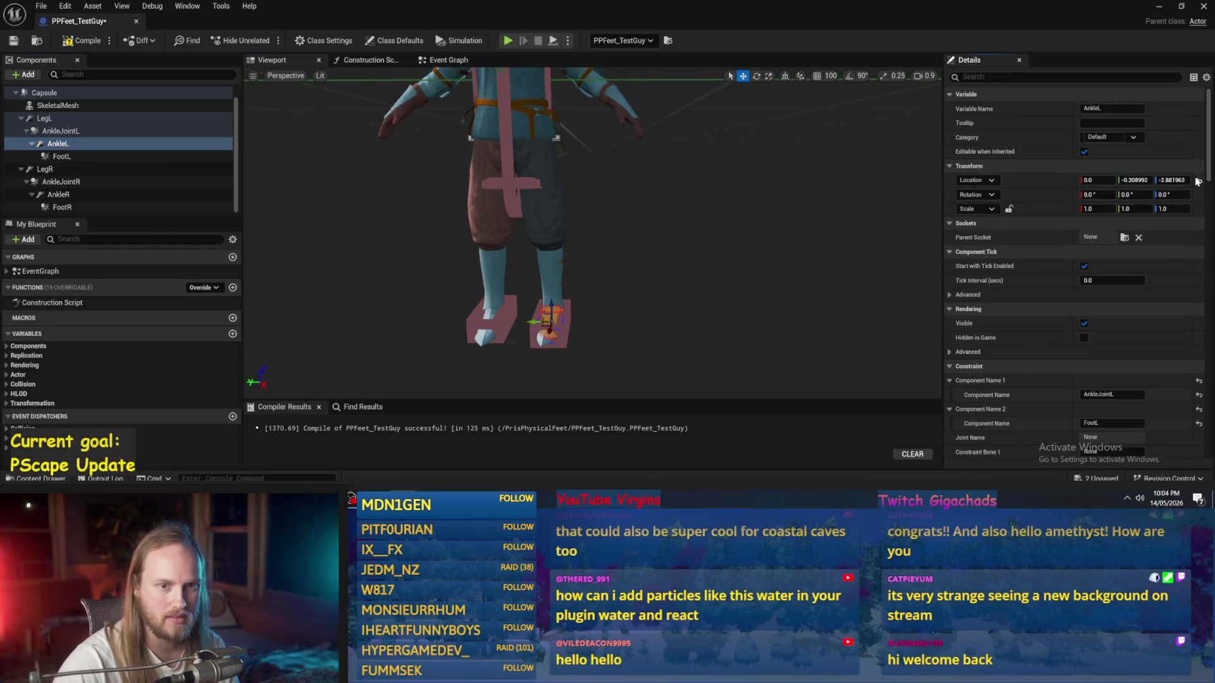
click(61, 157)
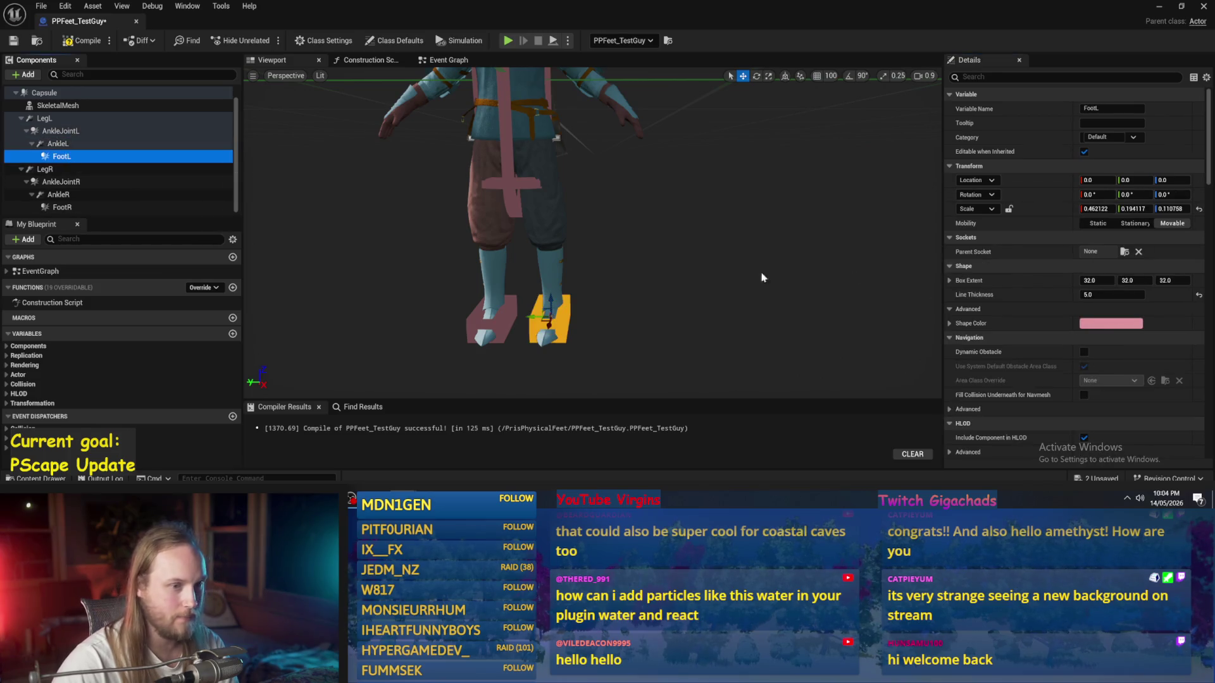
click(114, 130)
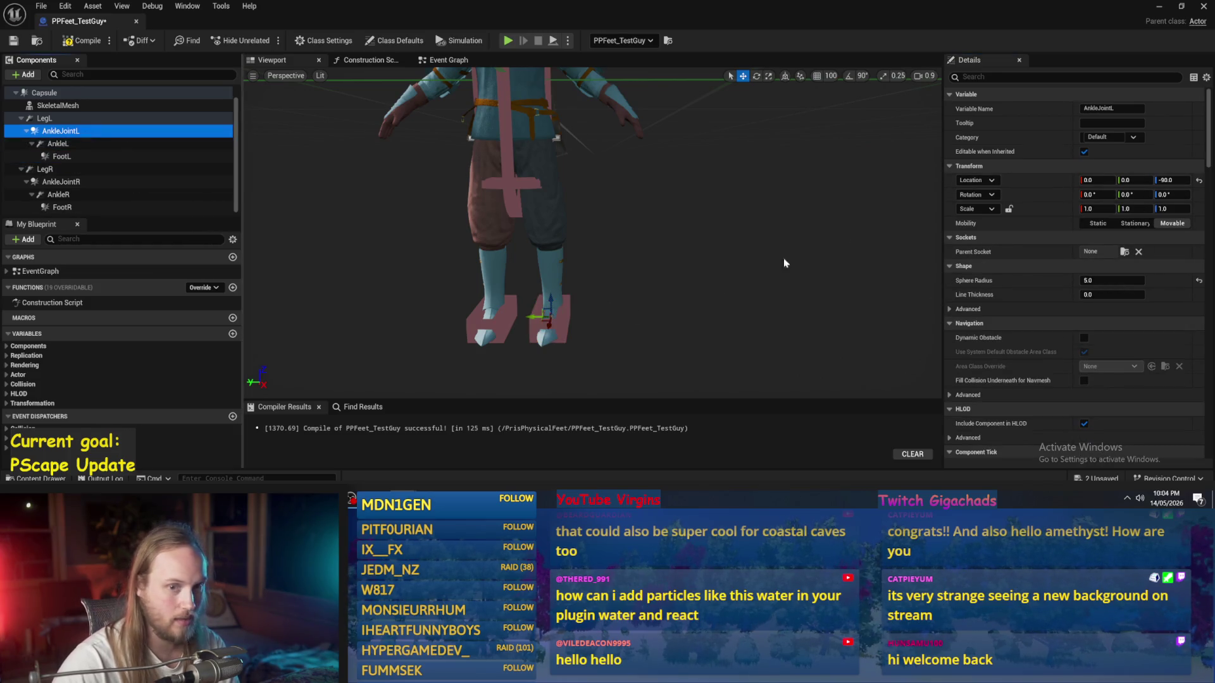
mouse_move(762, 235)
mouse_down()
mouse_move(762, 250)
mouse_move(549, 167)
mouse_up()
click(72, 44)
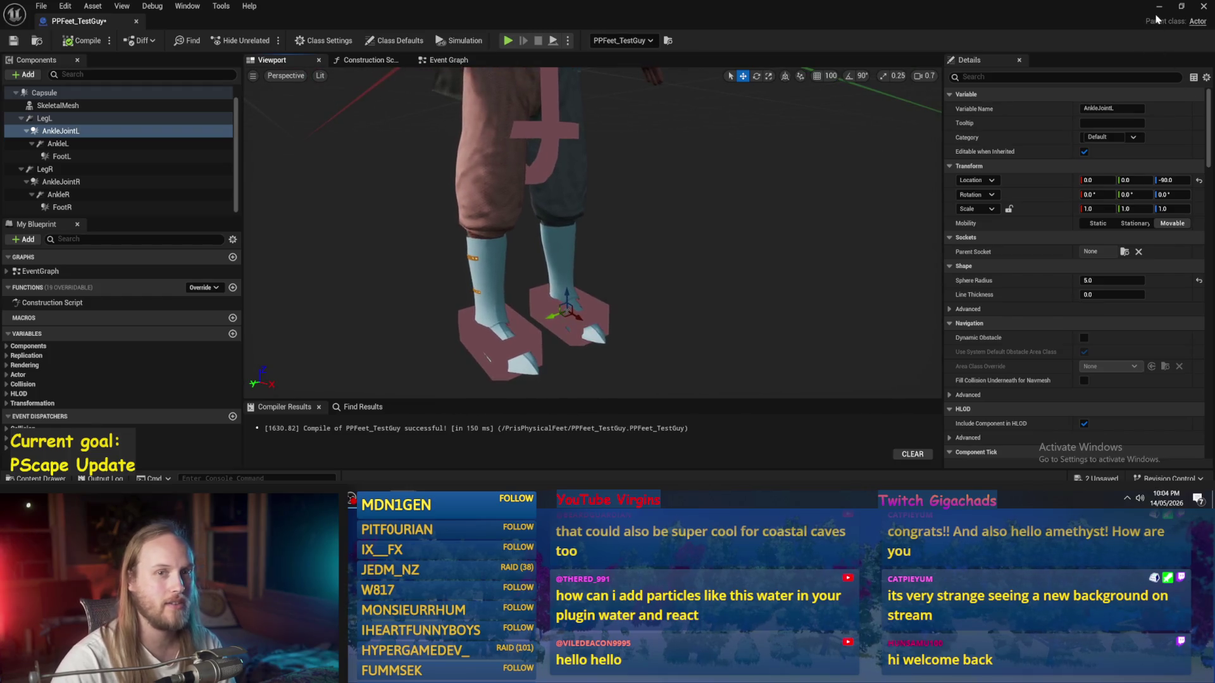
key(alt+Tab)
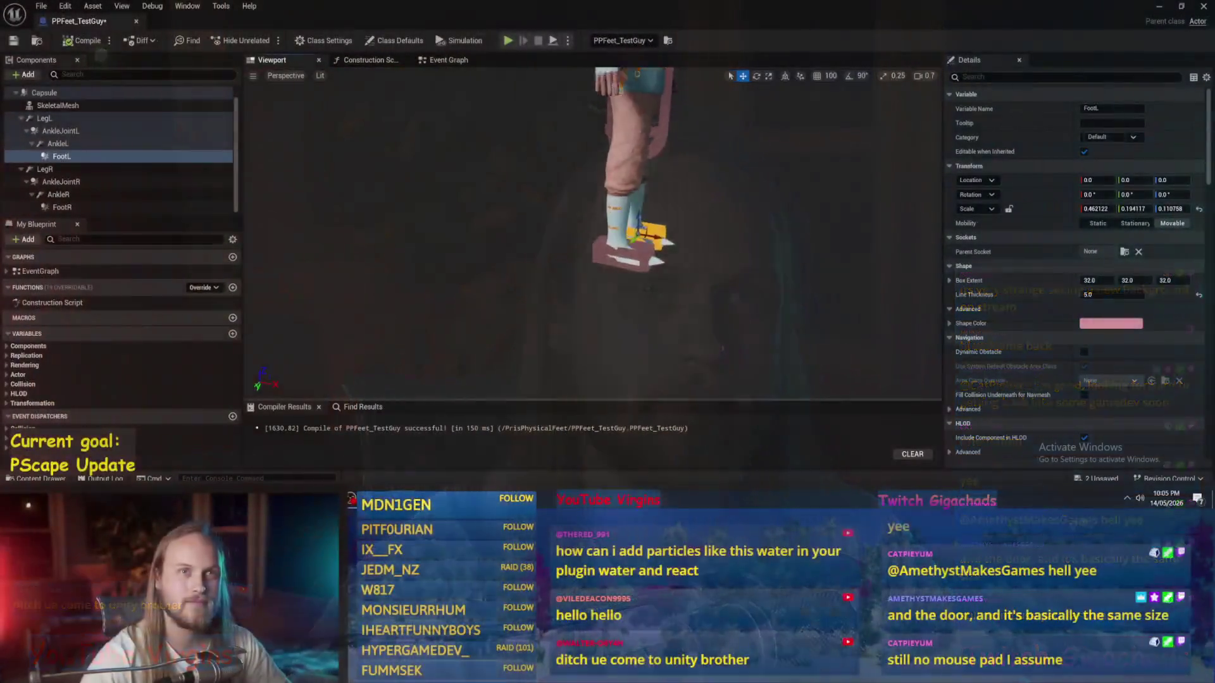
Step: Set the Location X of both FootR and FootL boxes to 5
click(62, 207)
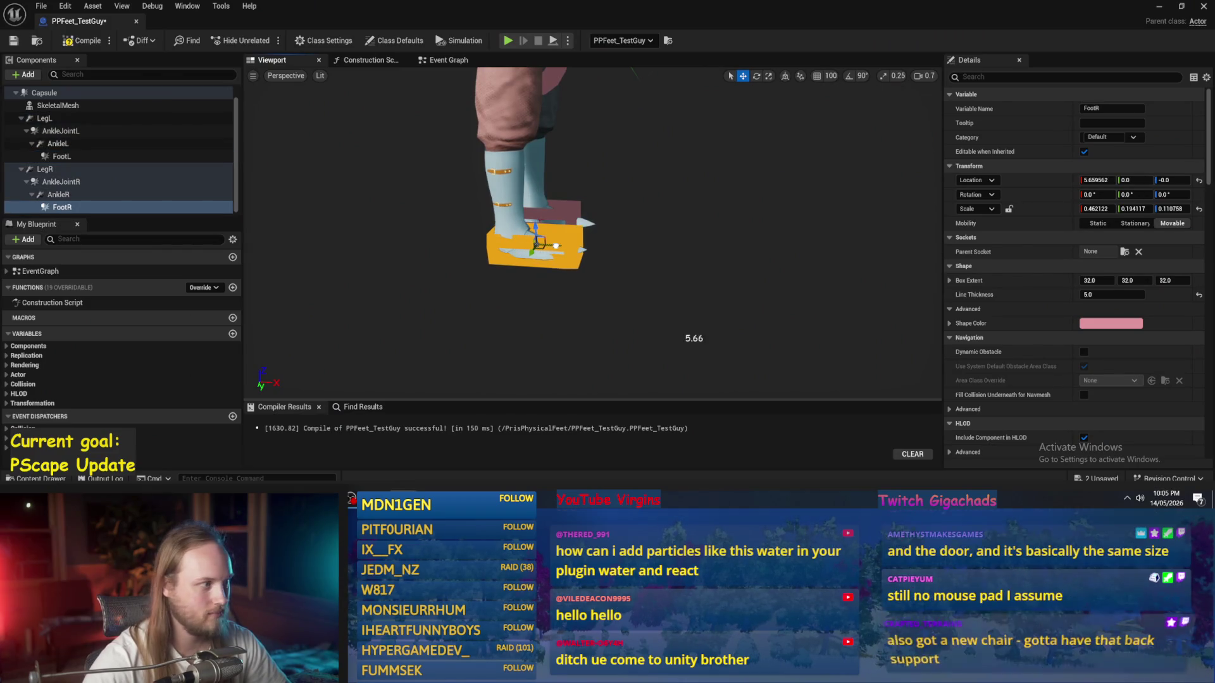
key(f)
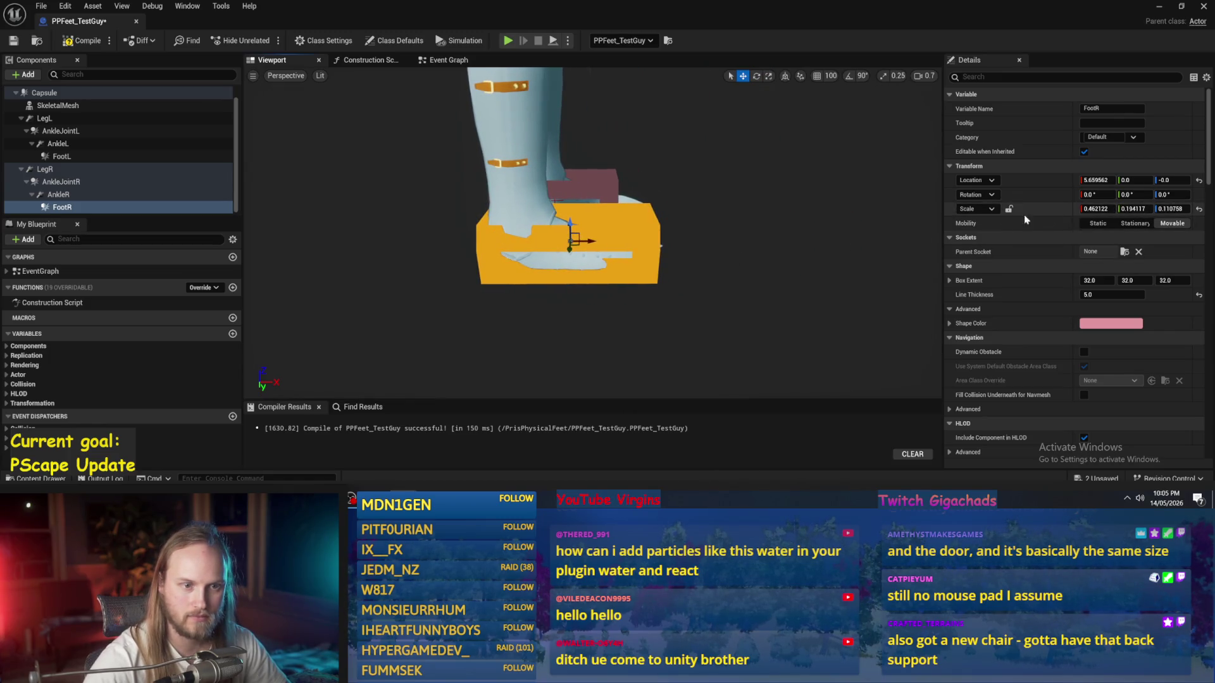
key(Return)
click(61, 156)
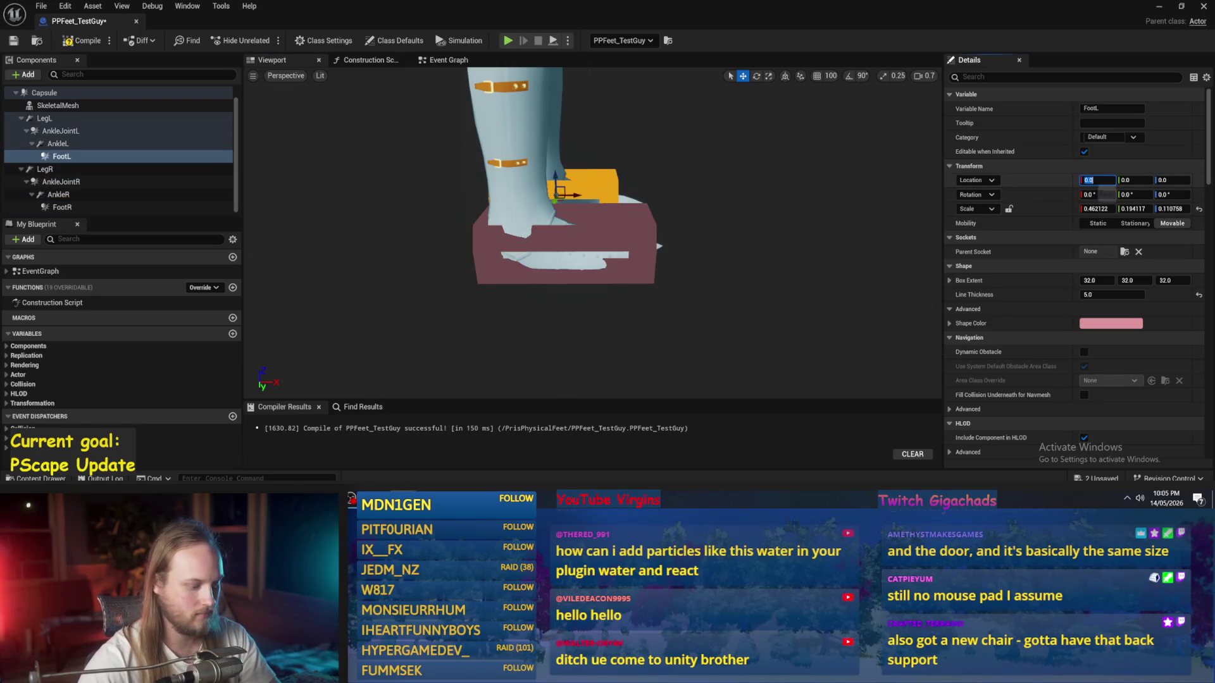
key(Return)
key(f)
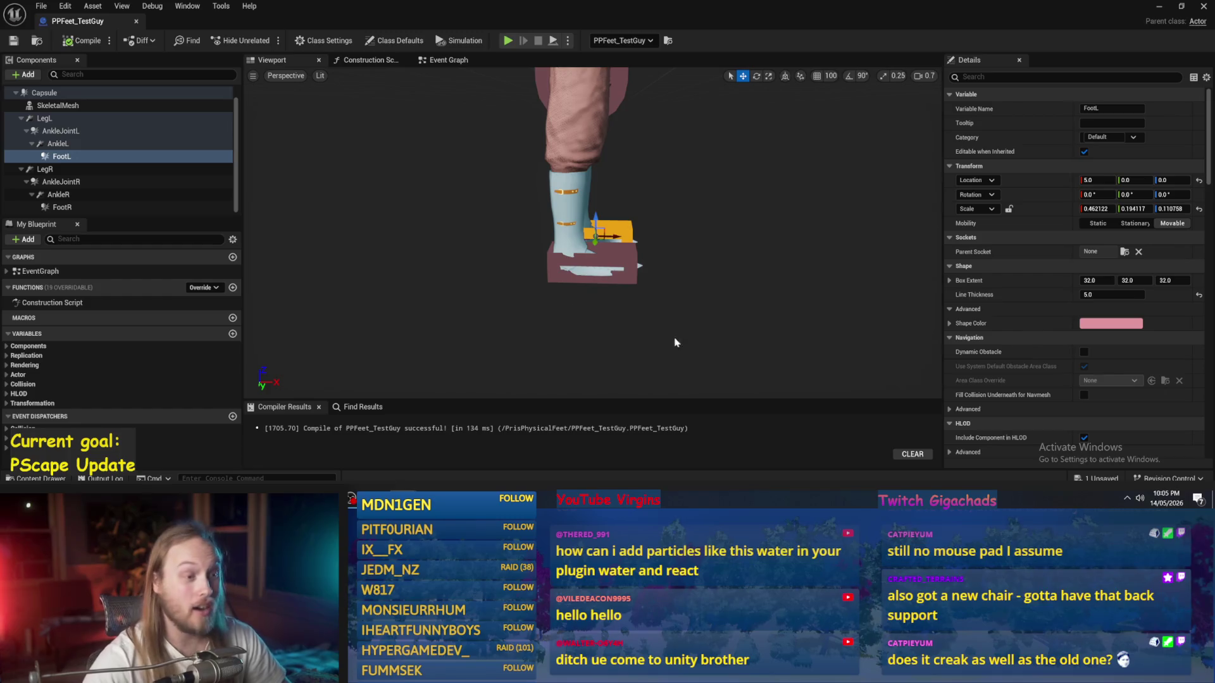
Step: Recompile PPFeet_TestGuy and minimise the blueprint to show PPFeet_TestLevel
scroll(664, 317, down, 2)
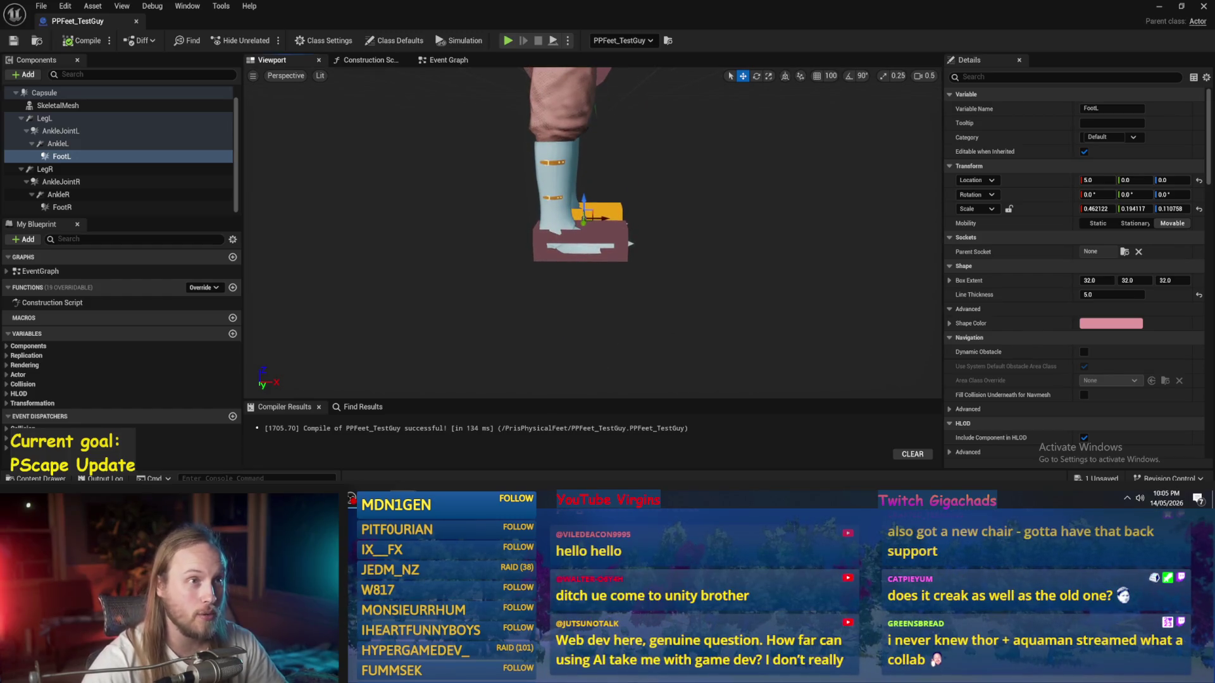
key(e)
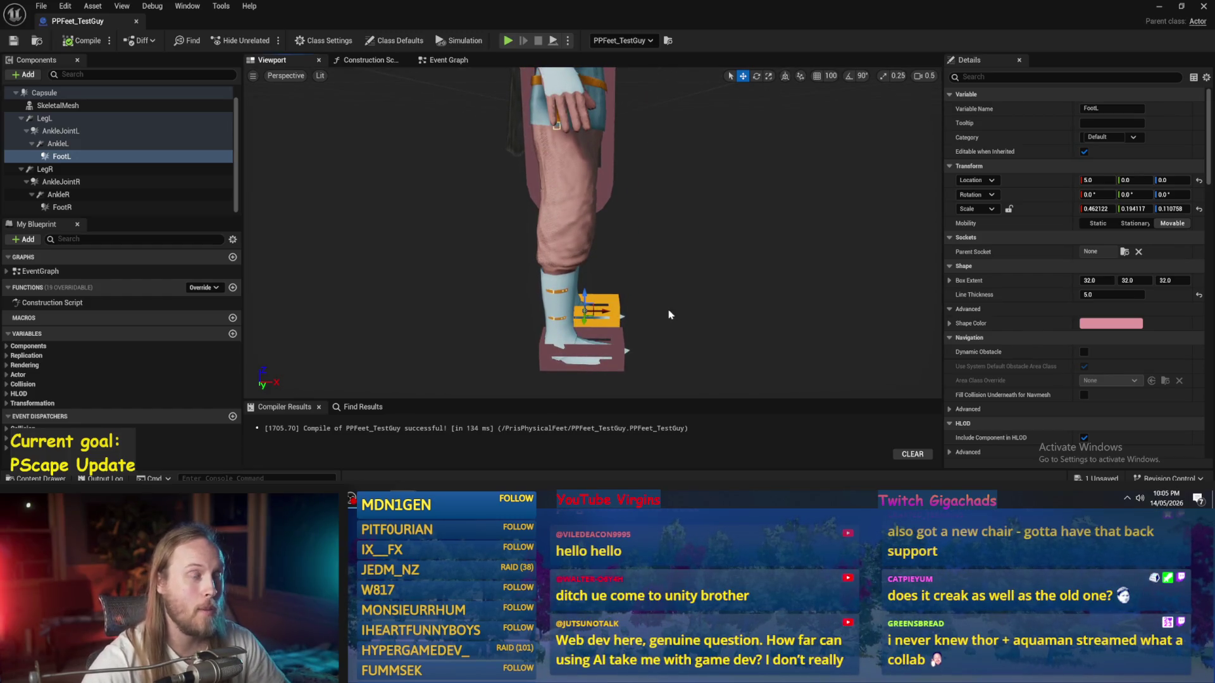
key(q)
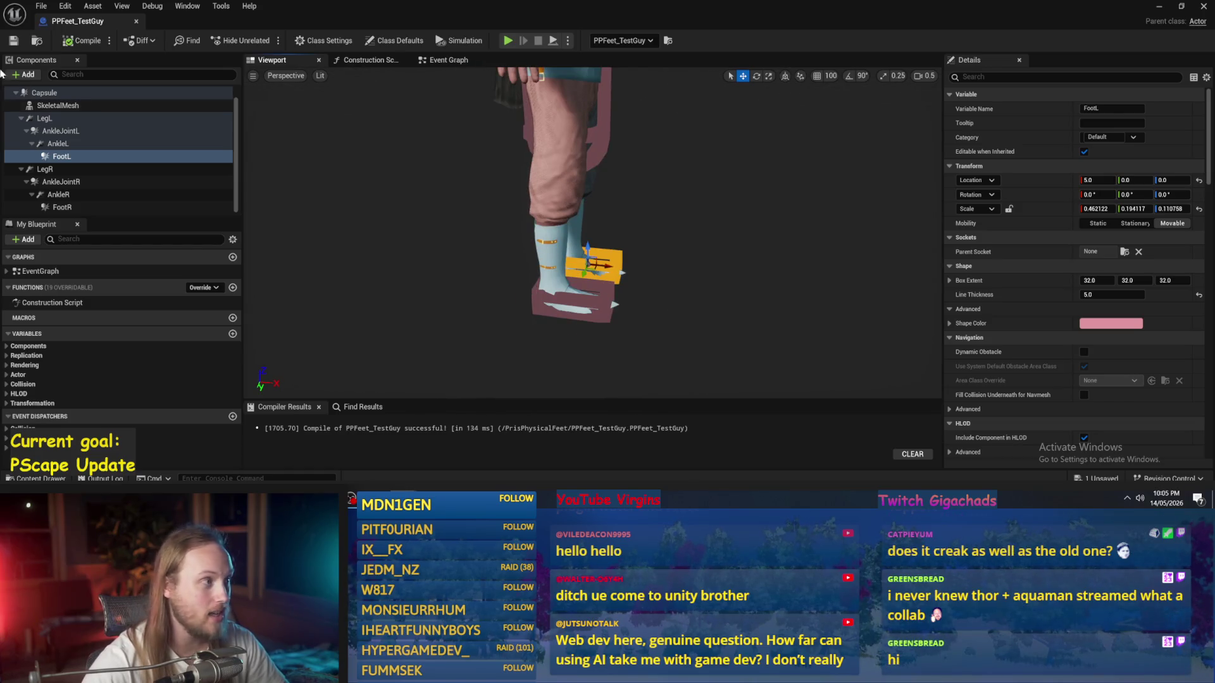
click(84, 40)
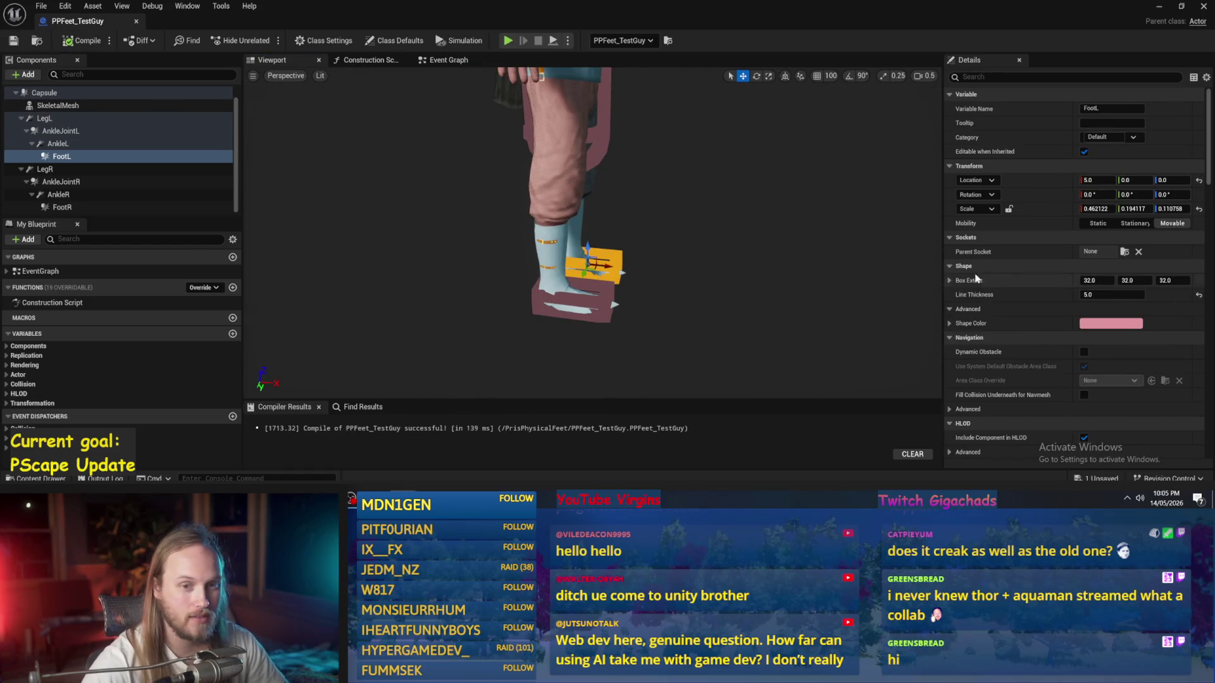
click(1153, 10)
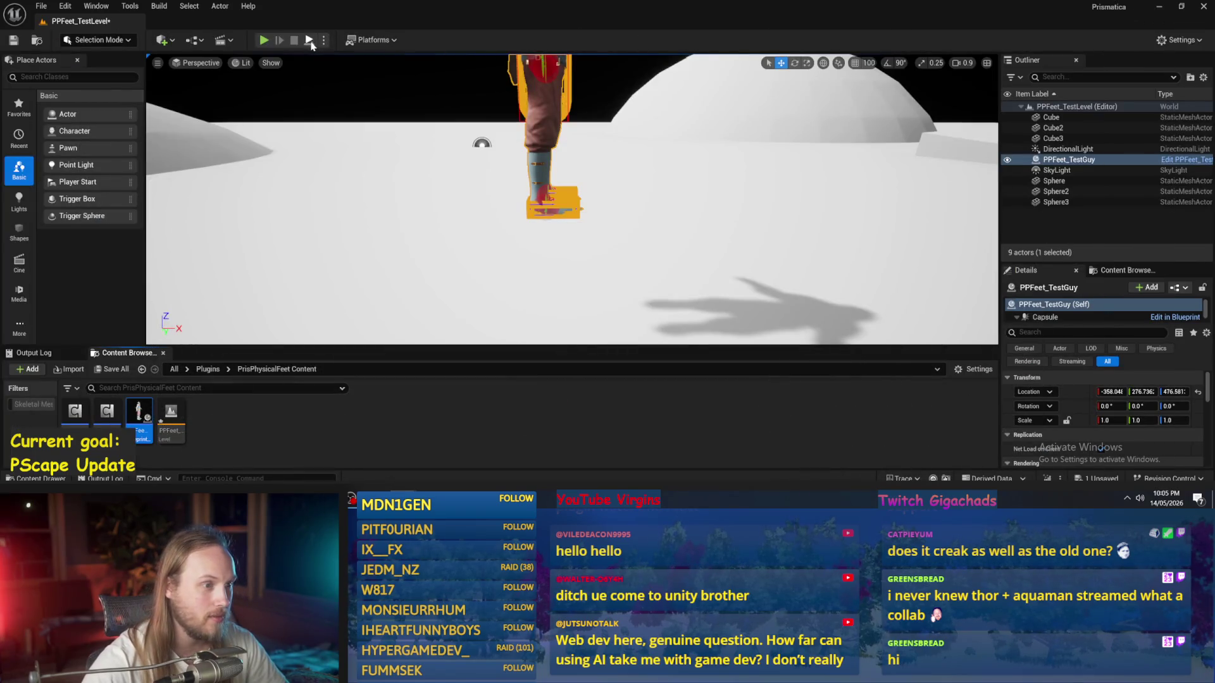
Step: Play-test the level, watch the character topple, then stop and reopen PPFeet_TestGuy
click(310, 40)
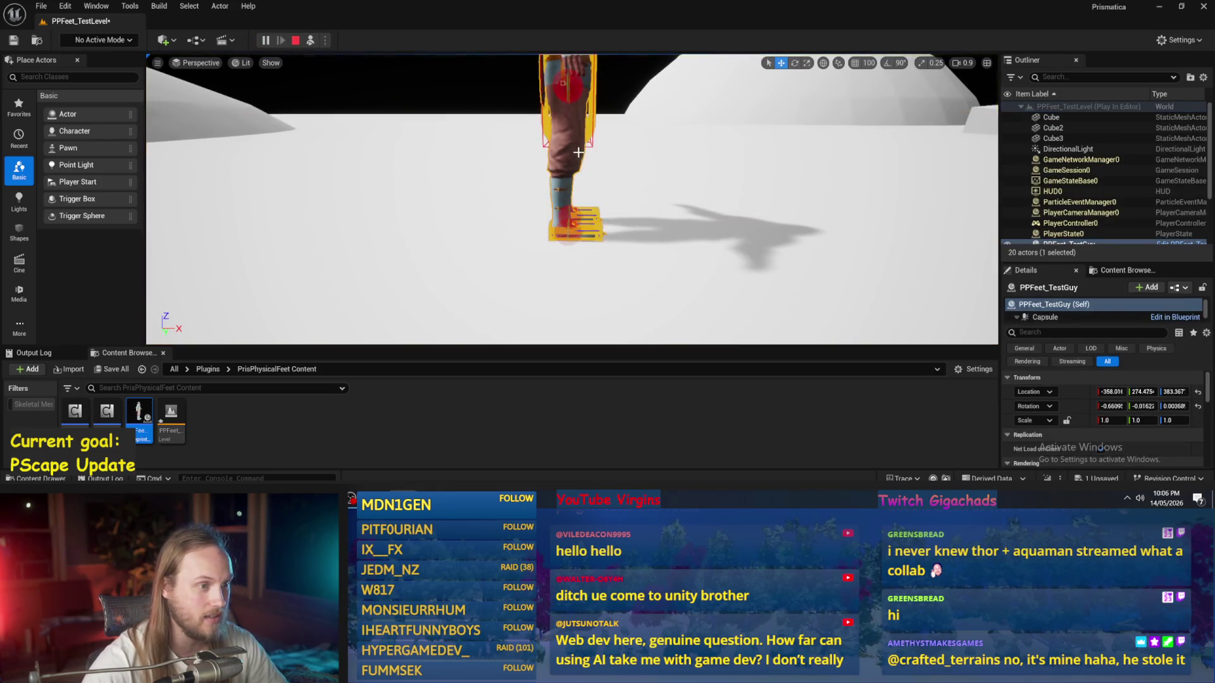
key(e)
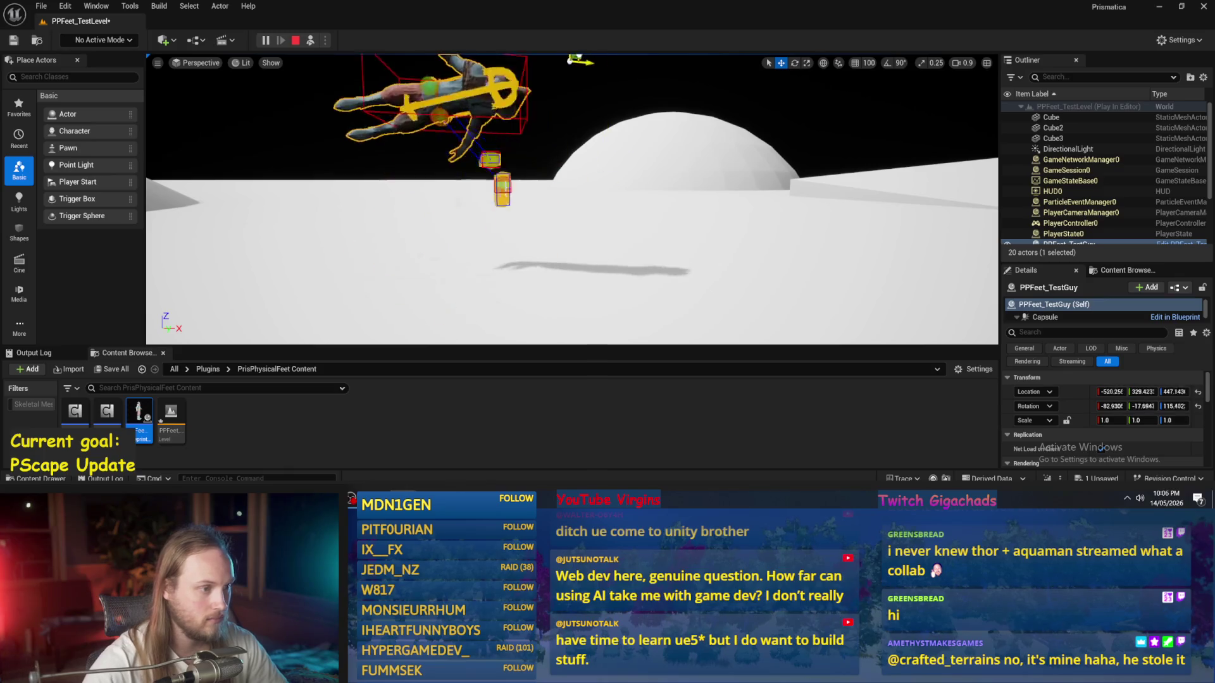
key(Escape)
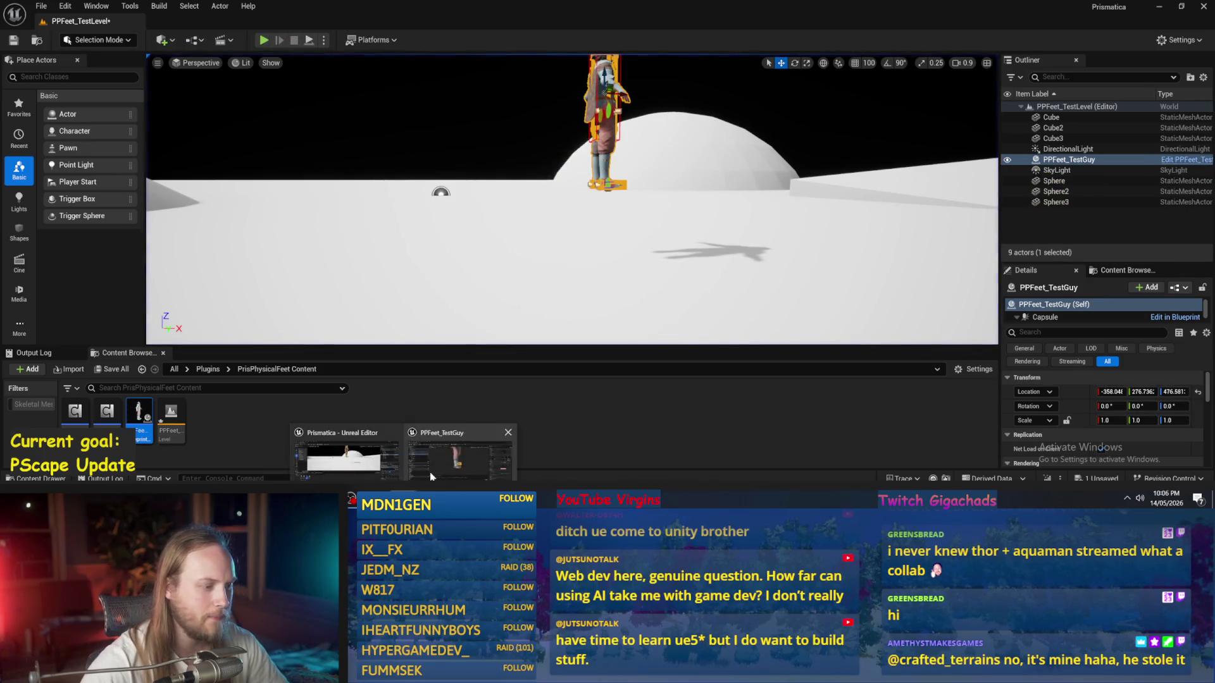
double_click(138, 415)
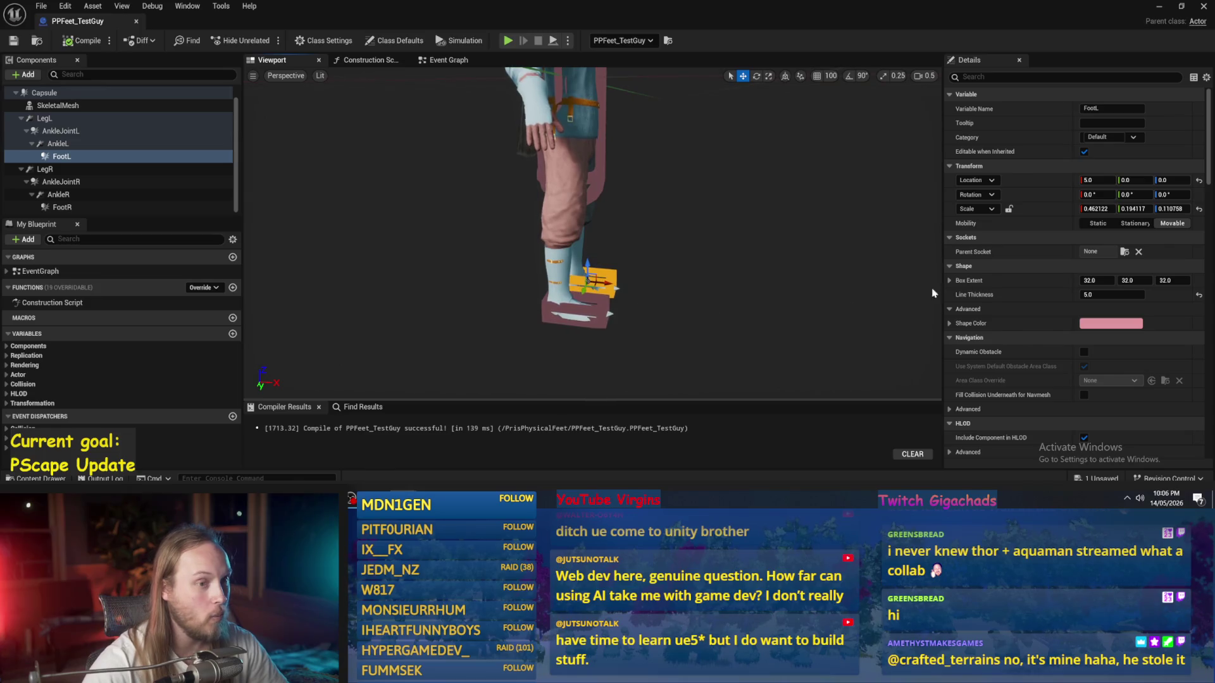
Step: Filter the Details panel for mass and set the capsule's mass to 50
click(987, 76)
text(ass)
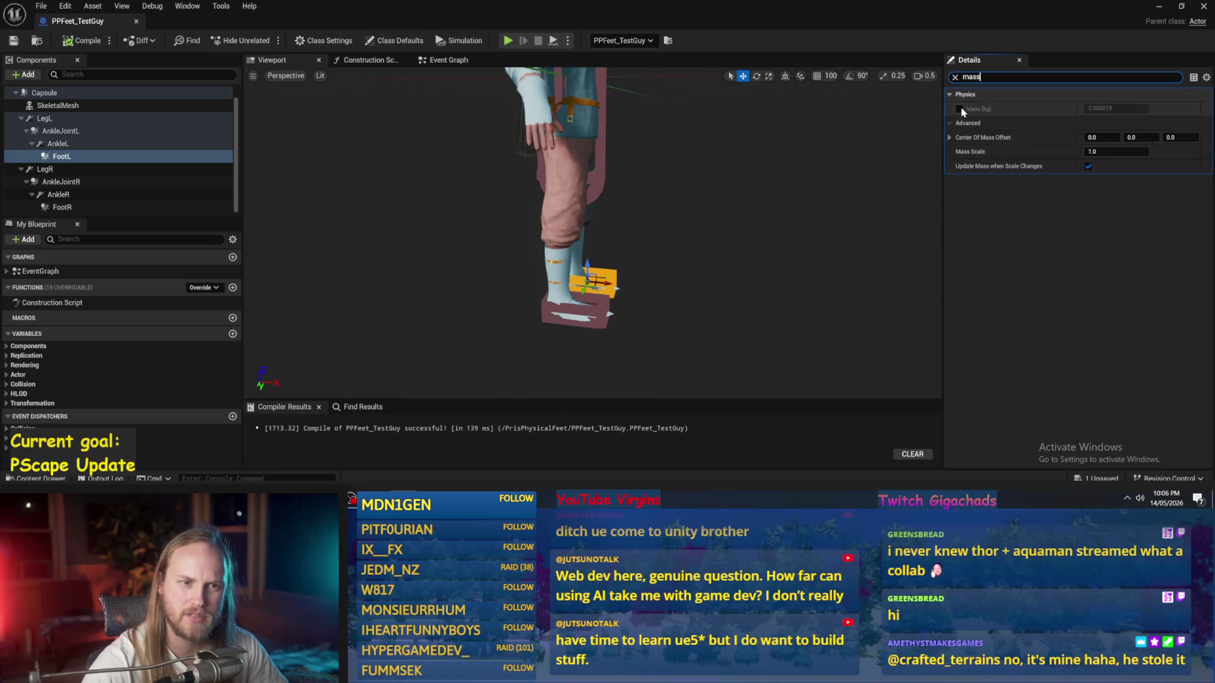
click(601, 311)
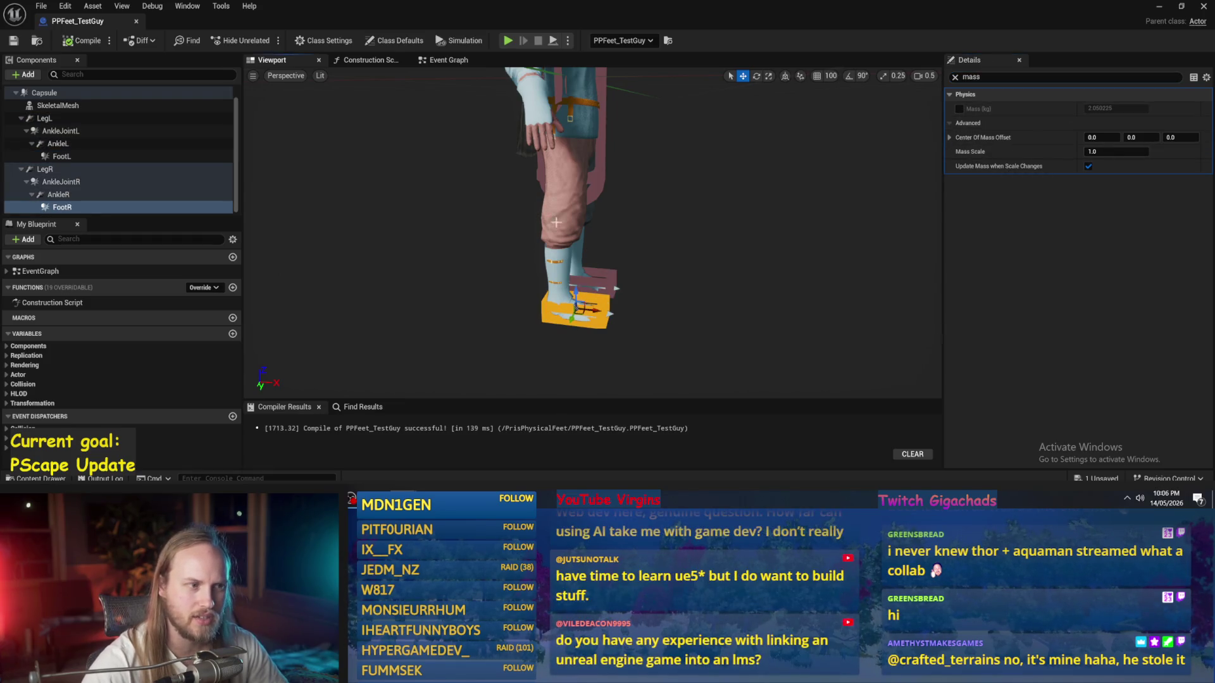
click(601, 153)
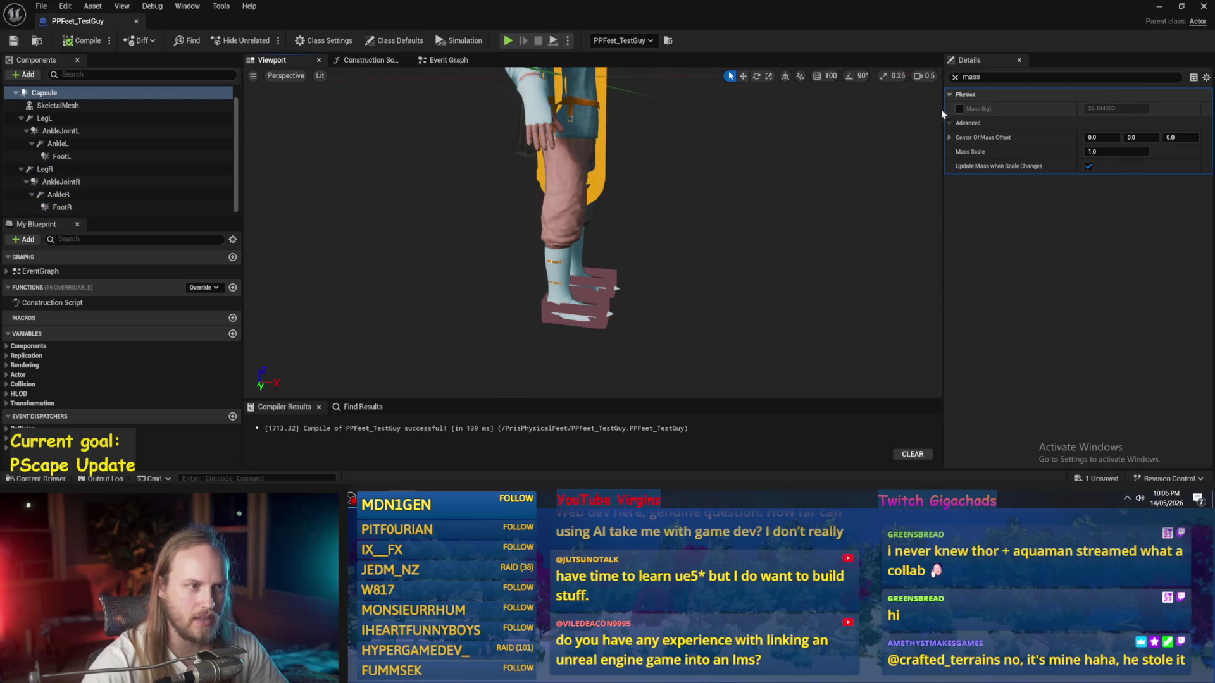
key(f)
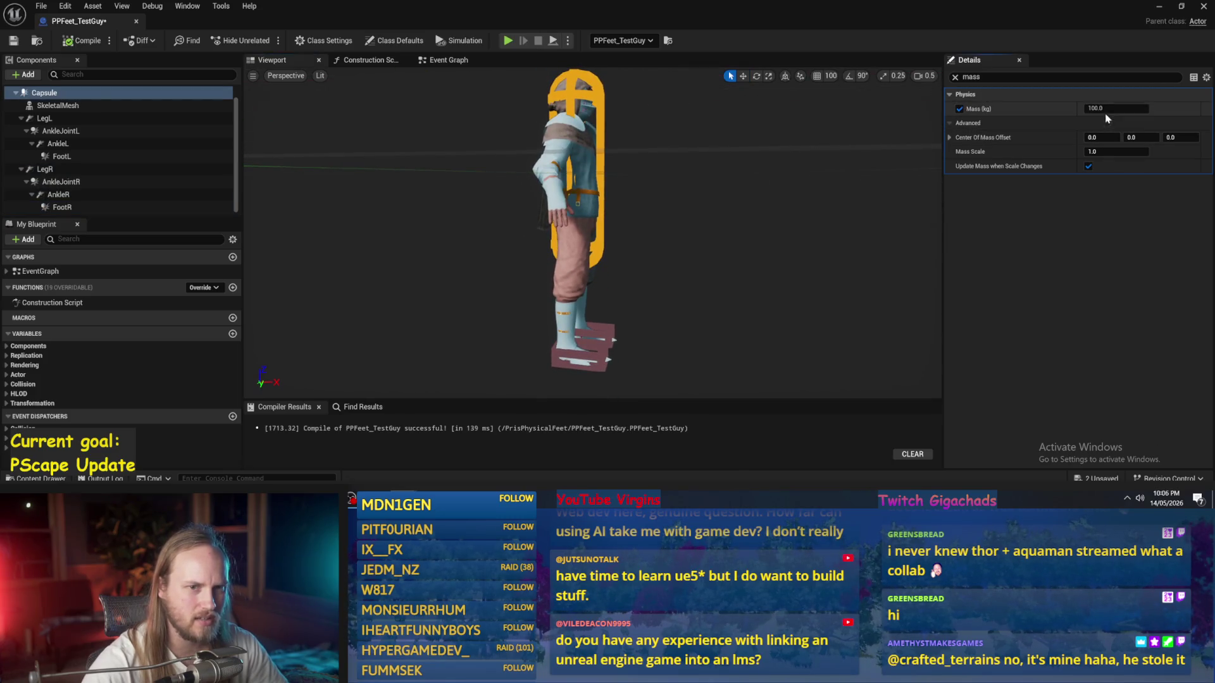
text(0)
key(Return)
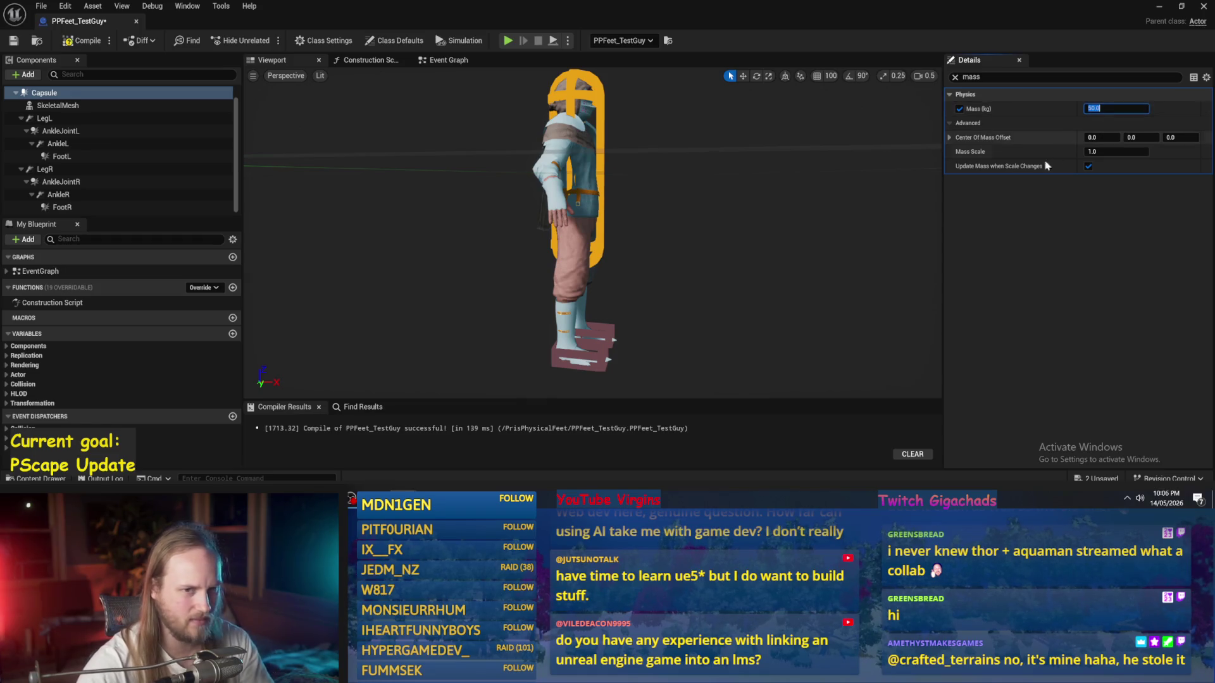
Step: Set FootR's mass to 5 and save the PPFeet_TestGuy blueprint
click(611, 330)
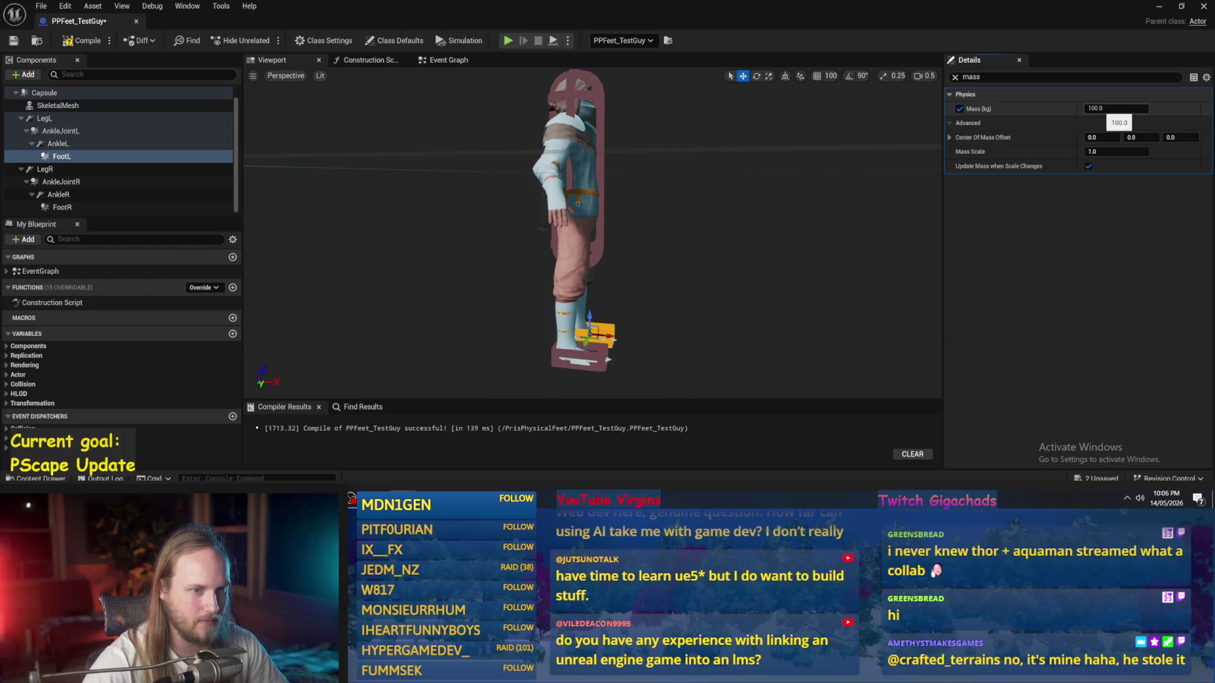
click(591, 351)
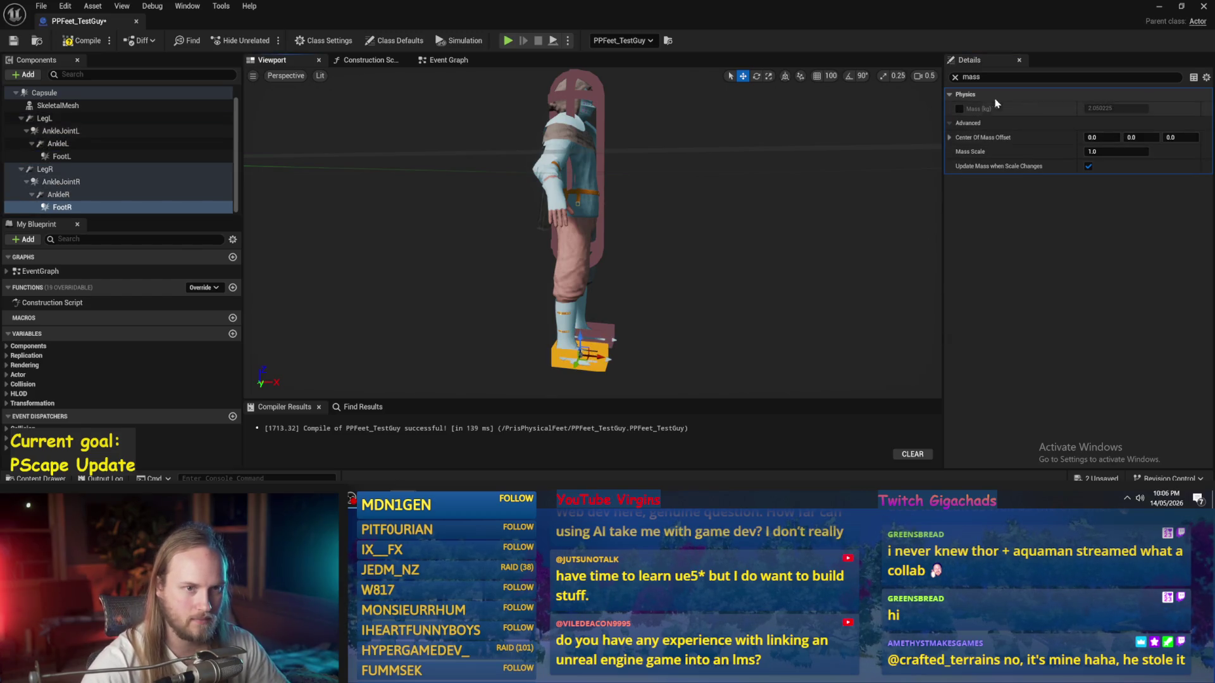
click(1120, 109)
text(5)
key(Return)
drag(672, 293, 696, 290)
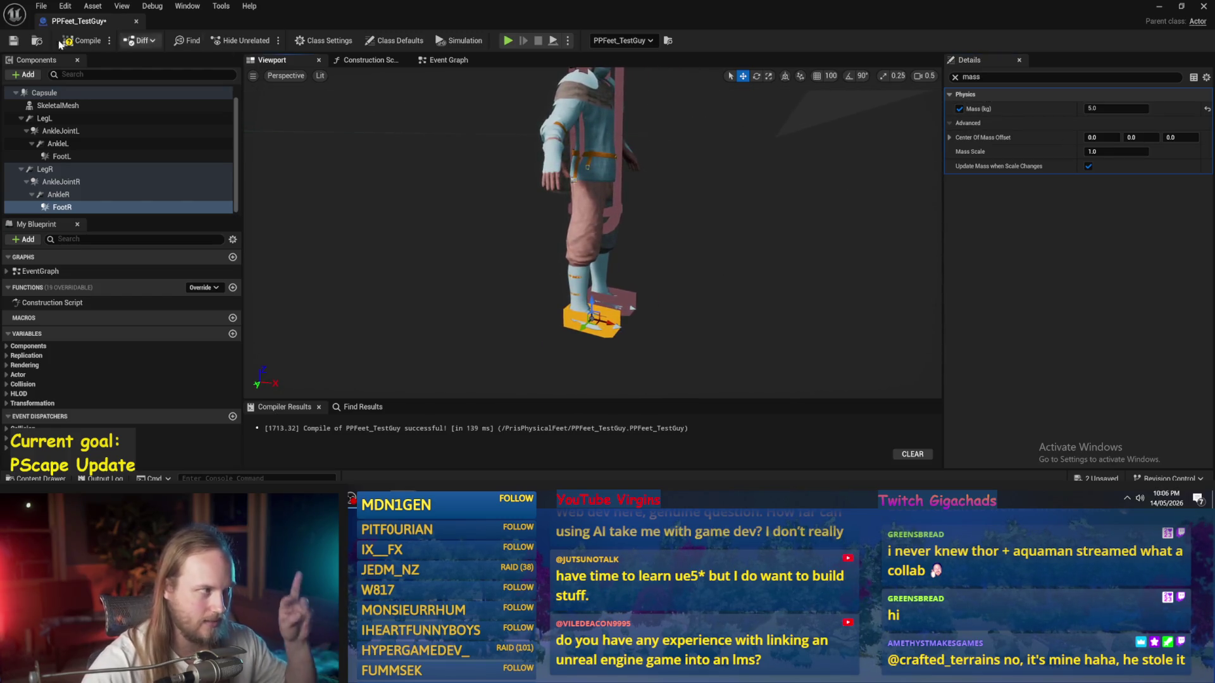
click(14, 41)
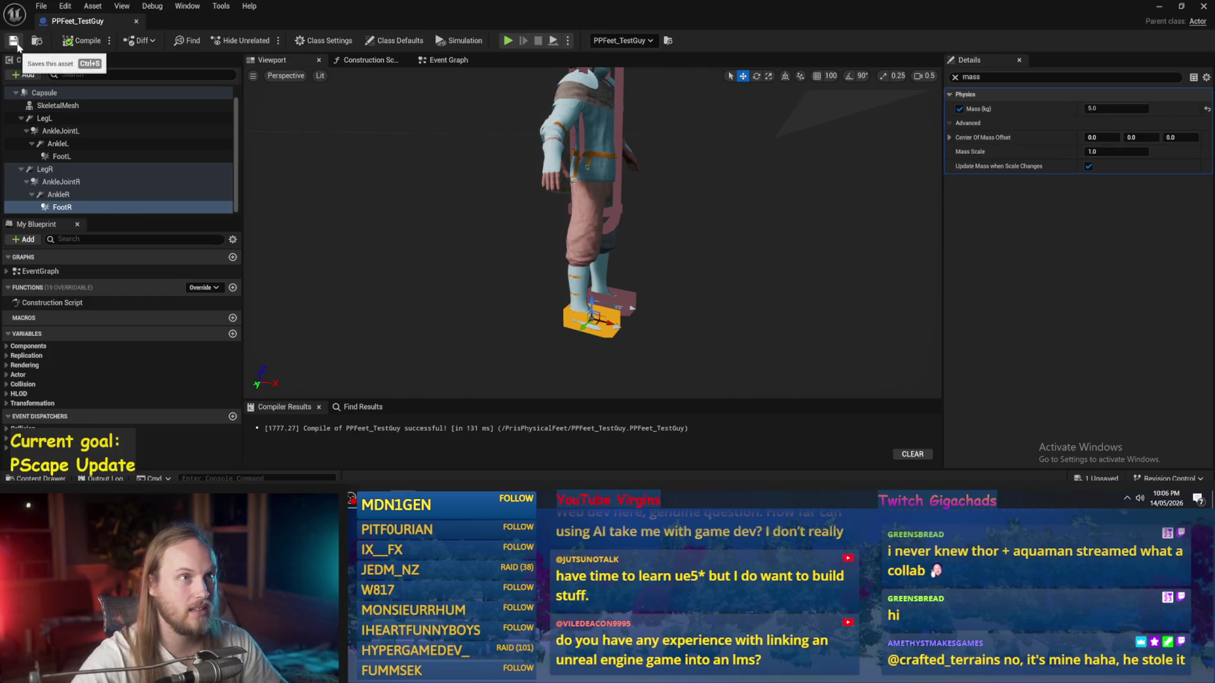
drag(729, 255, 729, 255)
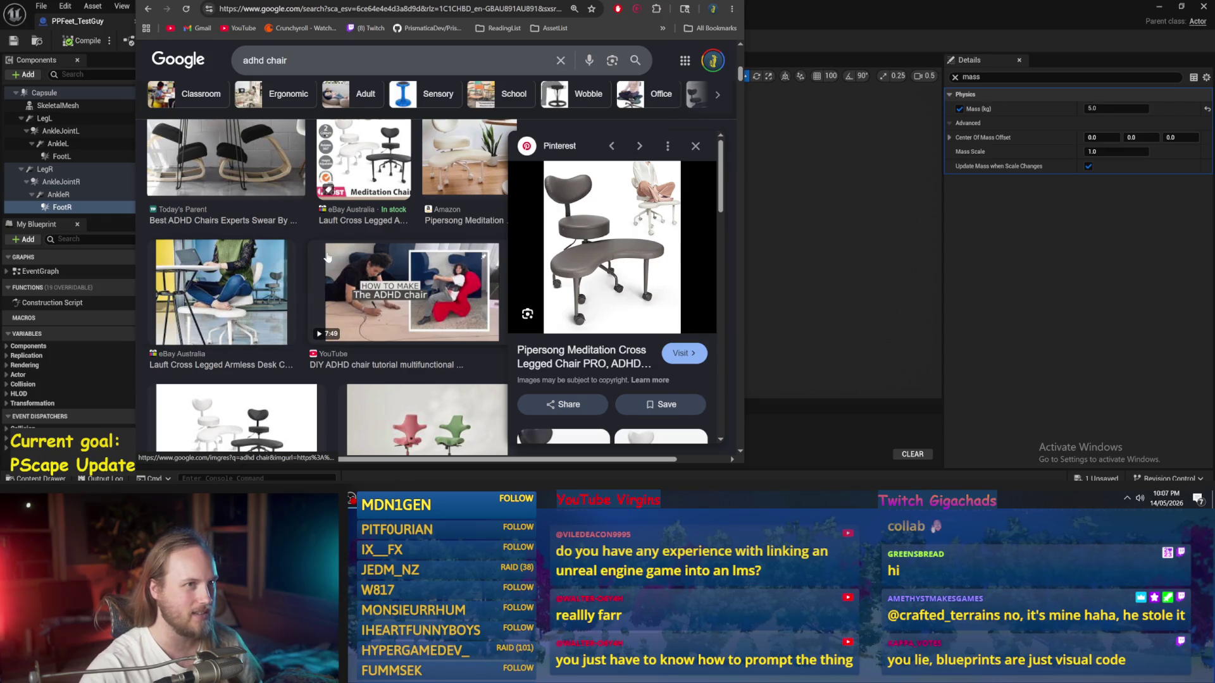
Step: Browse the 'adhd chair' image results, narrow the browser, then hide it to return to Unreal
scroll(328, 256, up, 2)
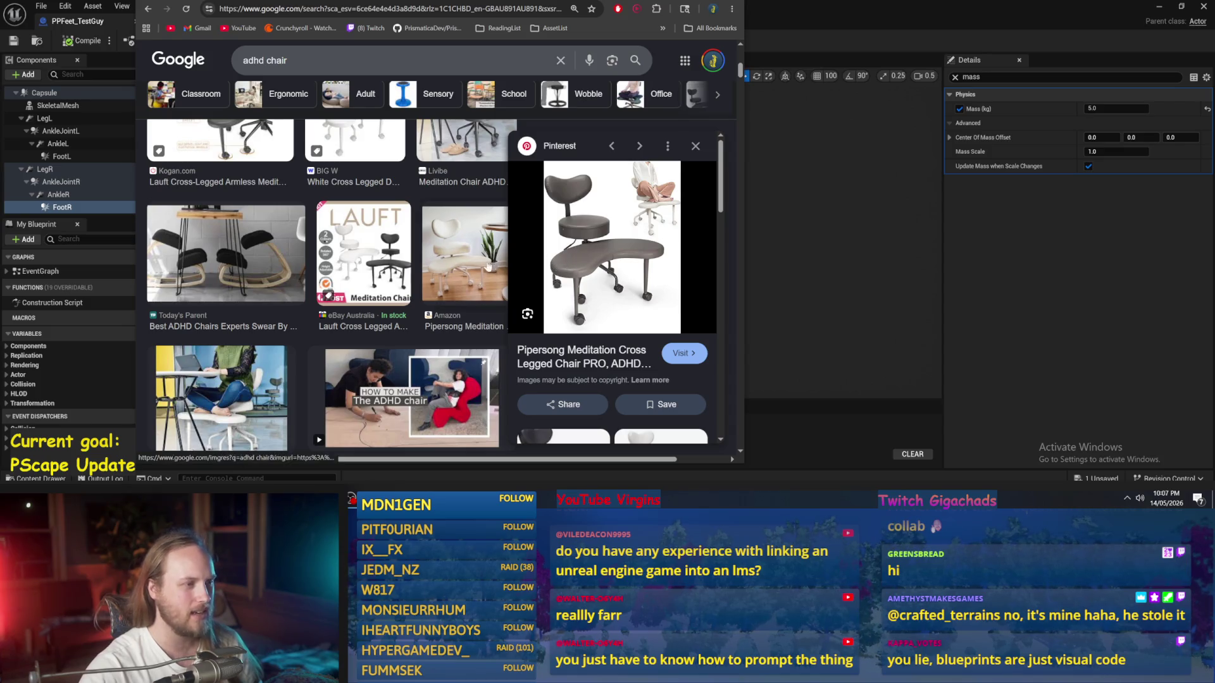
scroll(311, 324, up, 4)
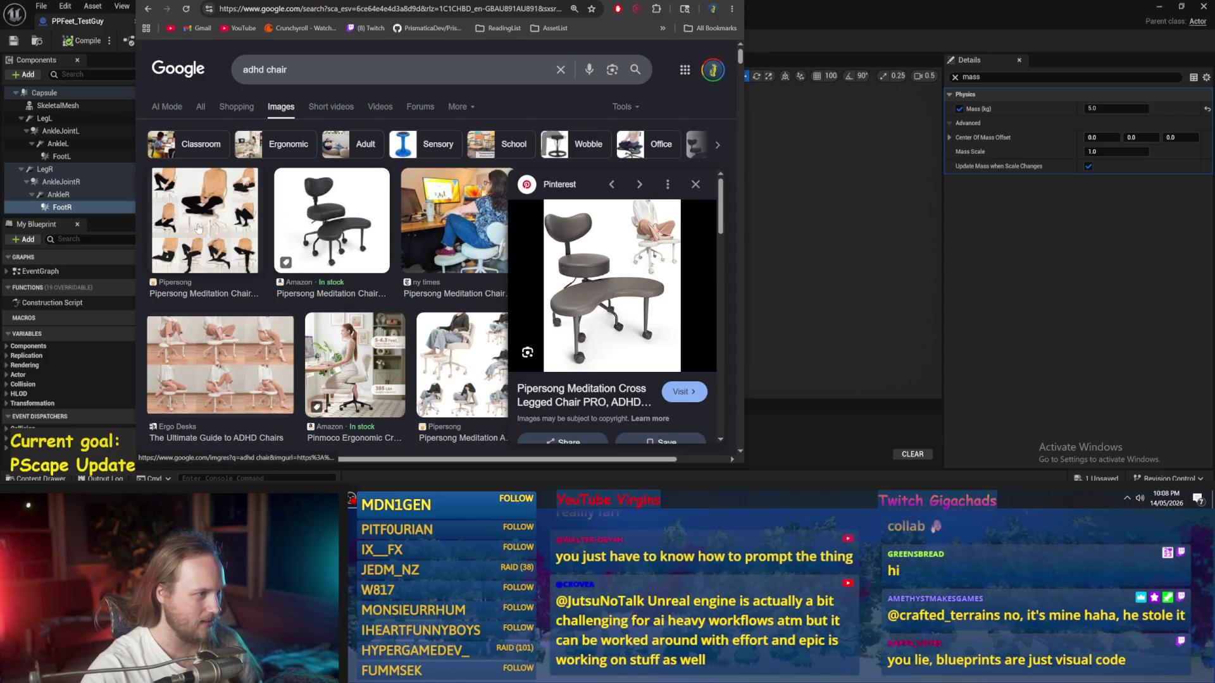
scroll(199, 228, down, 6)
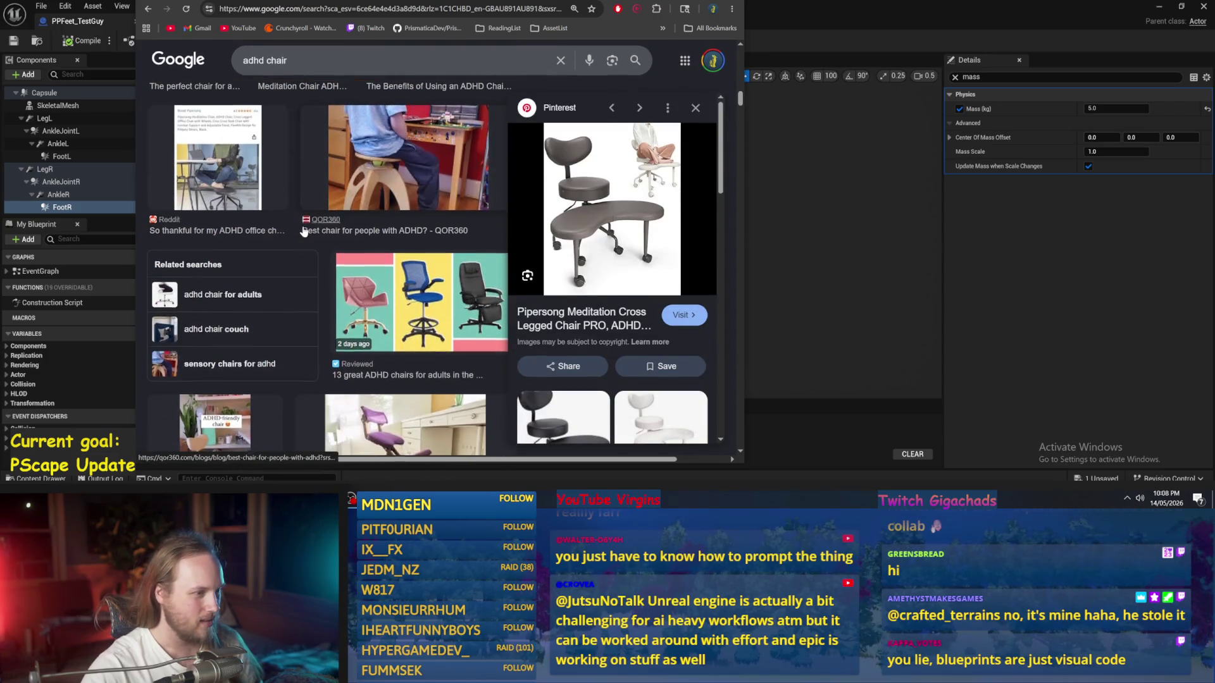
scroll(303, 232, down, 5)
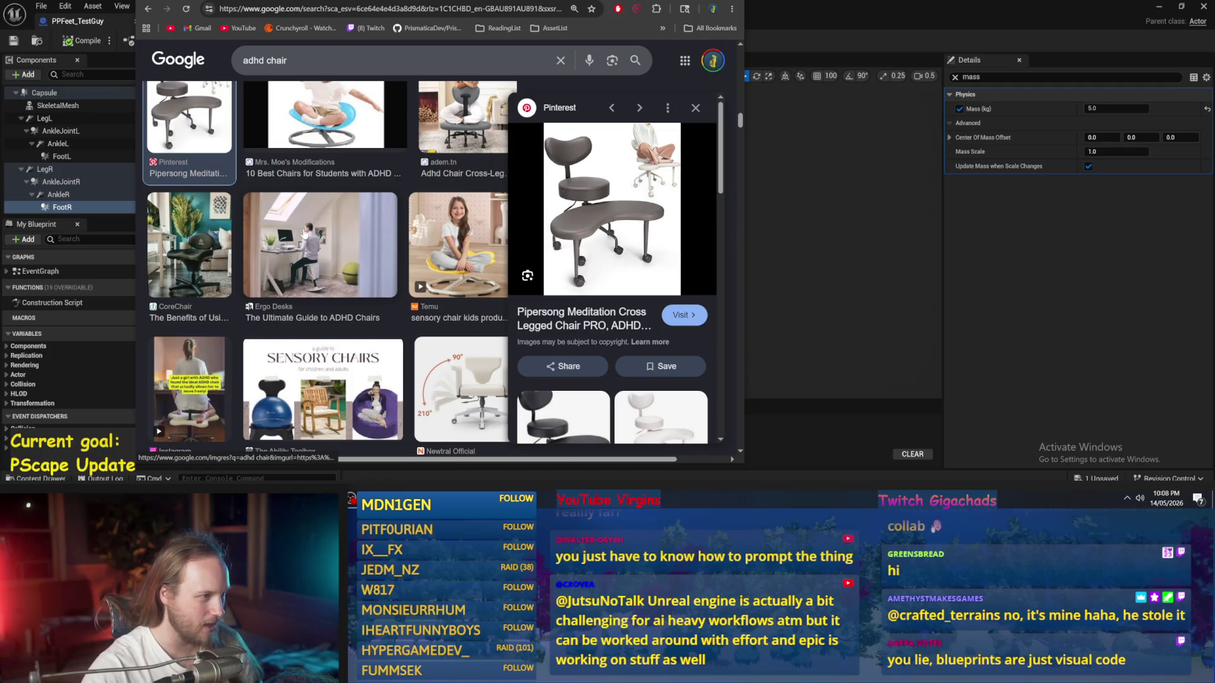
scroll(304, 235, down, 4)
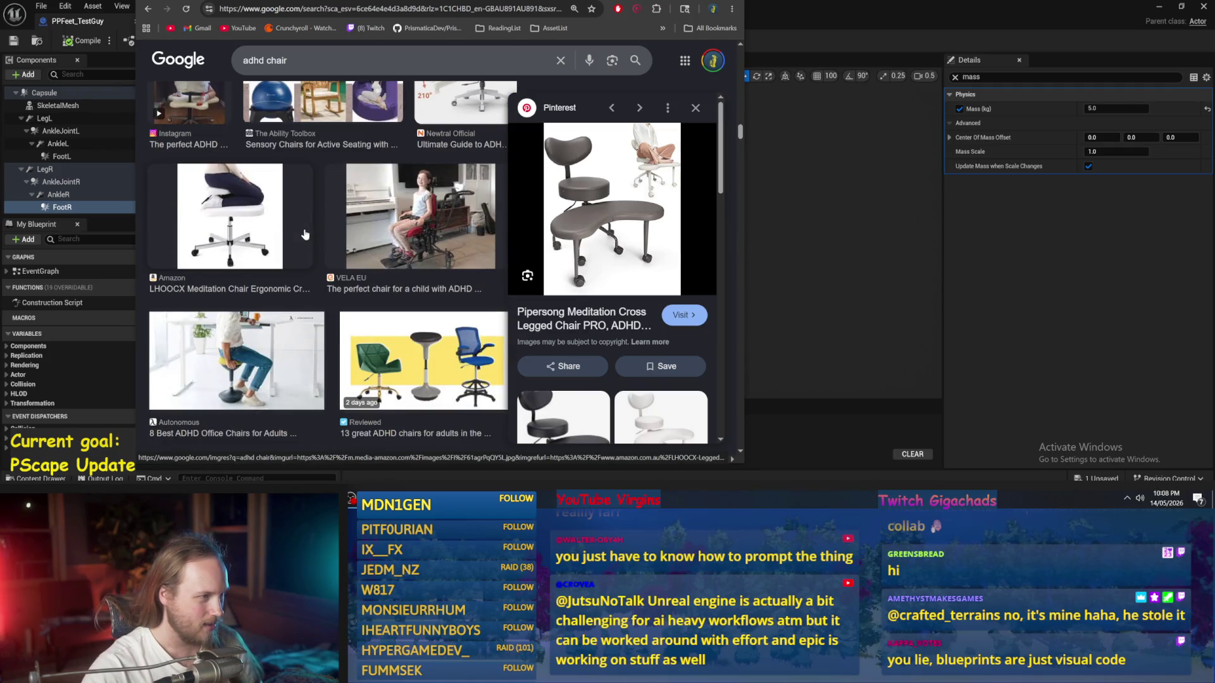
scroll(304, 235, down, 4)
scroll(304, 235, up, 3)
scroll(307, 229, down, 8)
scroll(306, 229, down, 2)
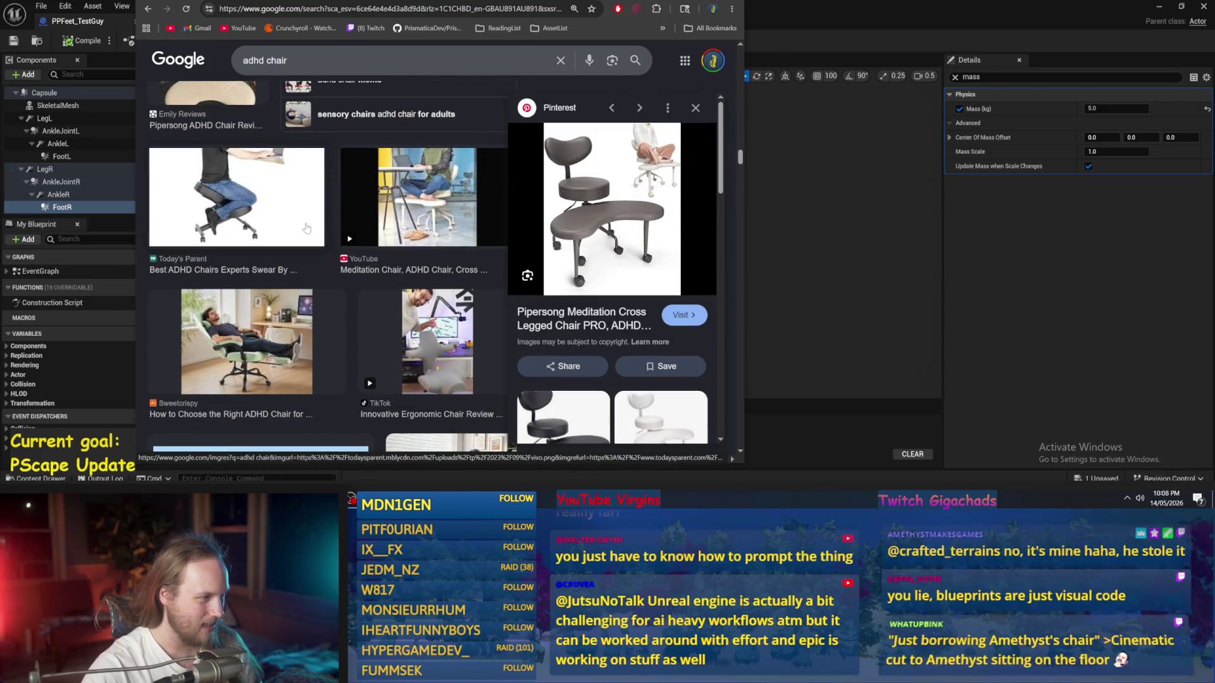
scroll(306, 228, down, 4)
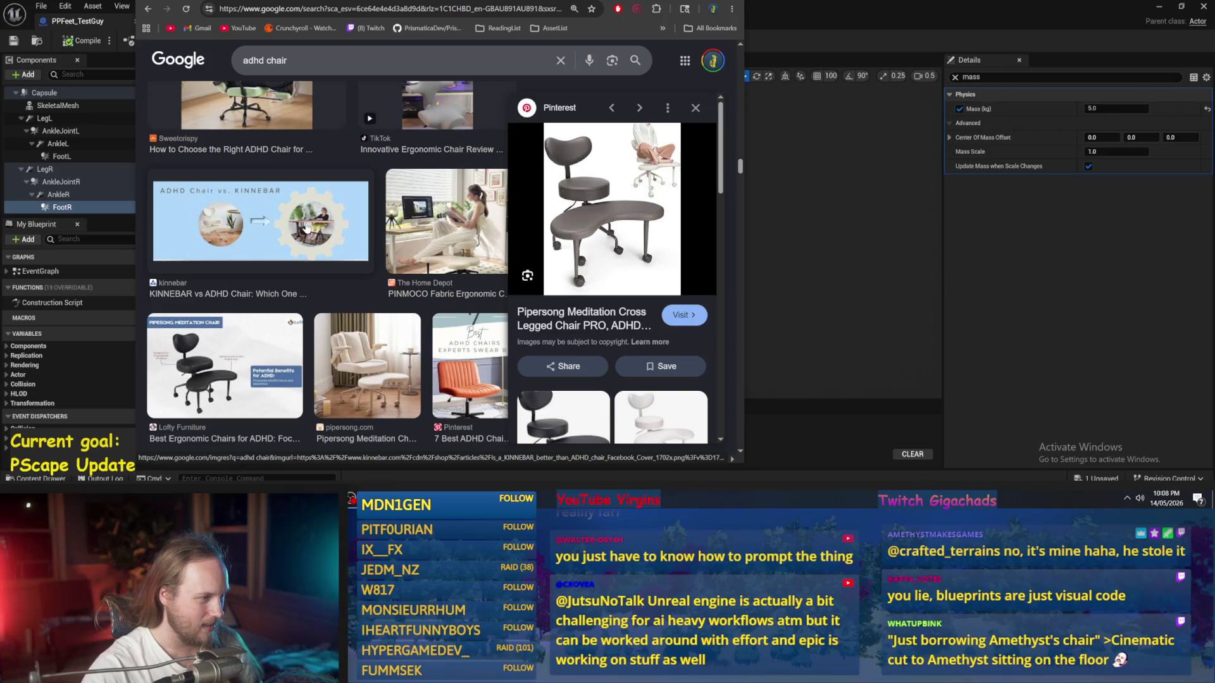
scroll(306, 227, down, 3)
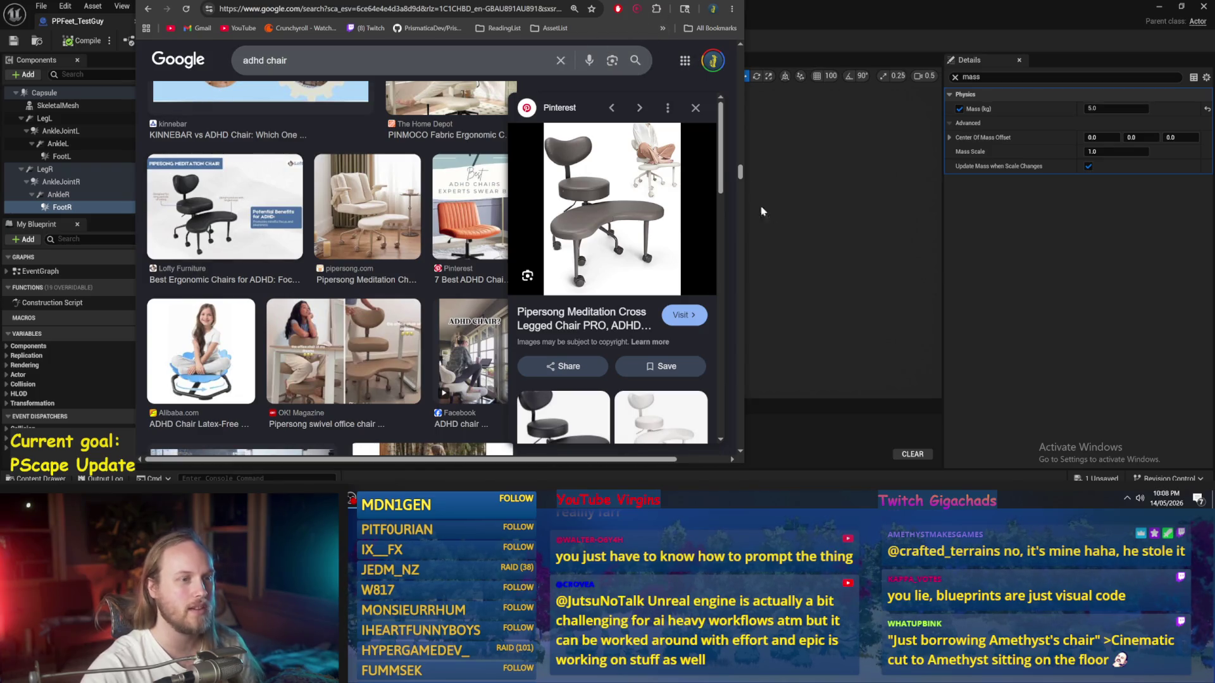
drag(744, 182, 736, 182)
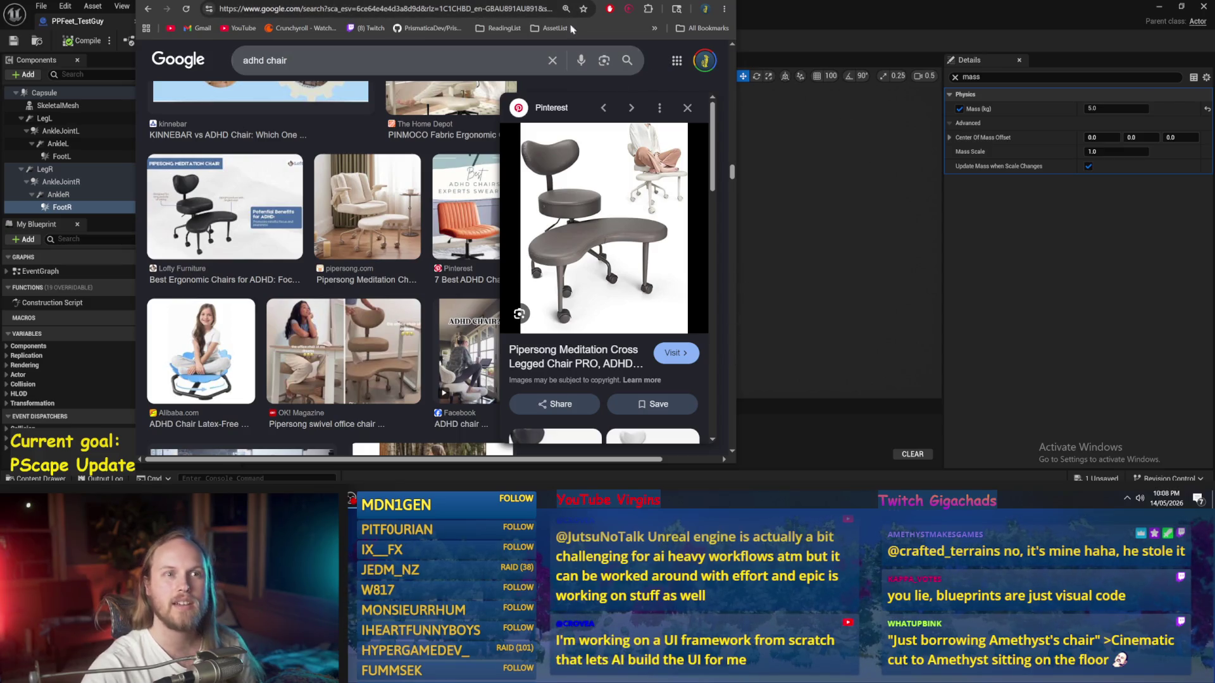
click(825, 225)
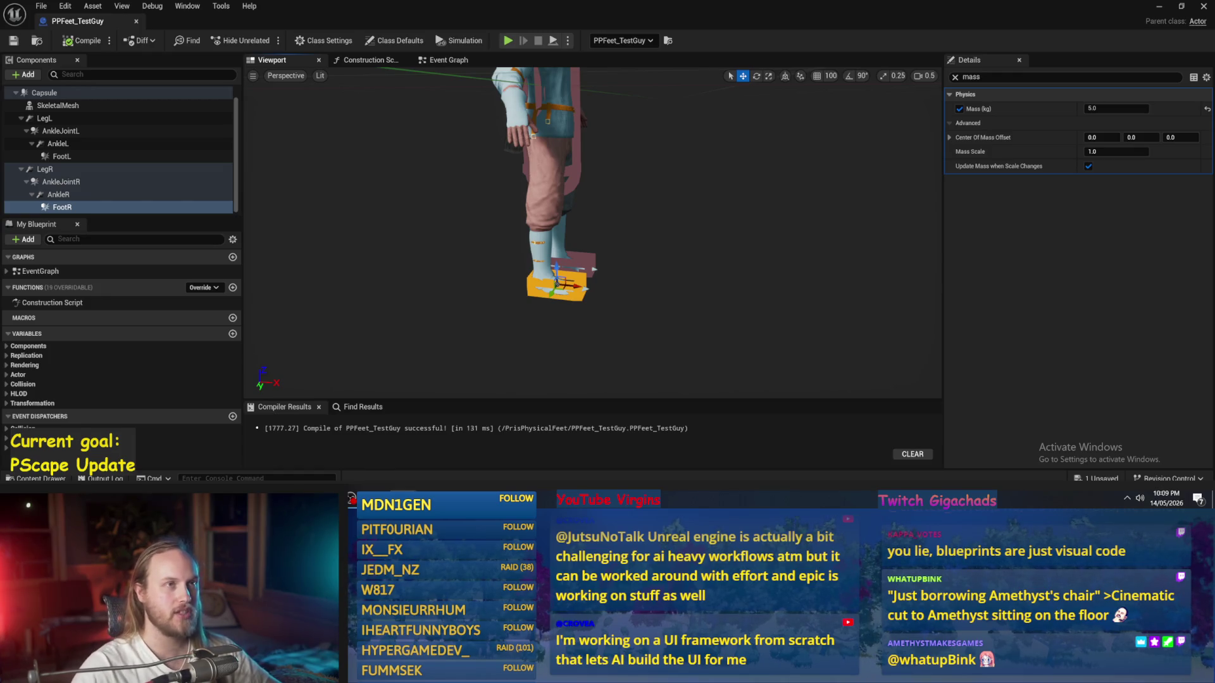
Step: Clear the Details filter for FootR, recompile PPFeet_TestGuy, and return to the level editor
mouse_move(707, 342)
mouse_down()
mouse_move(671, 304)
mouse_move(679, 231)
mouse_up()
click(954, 76)
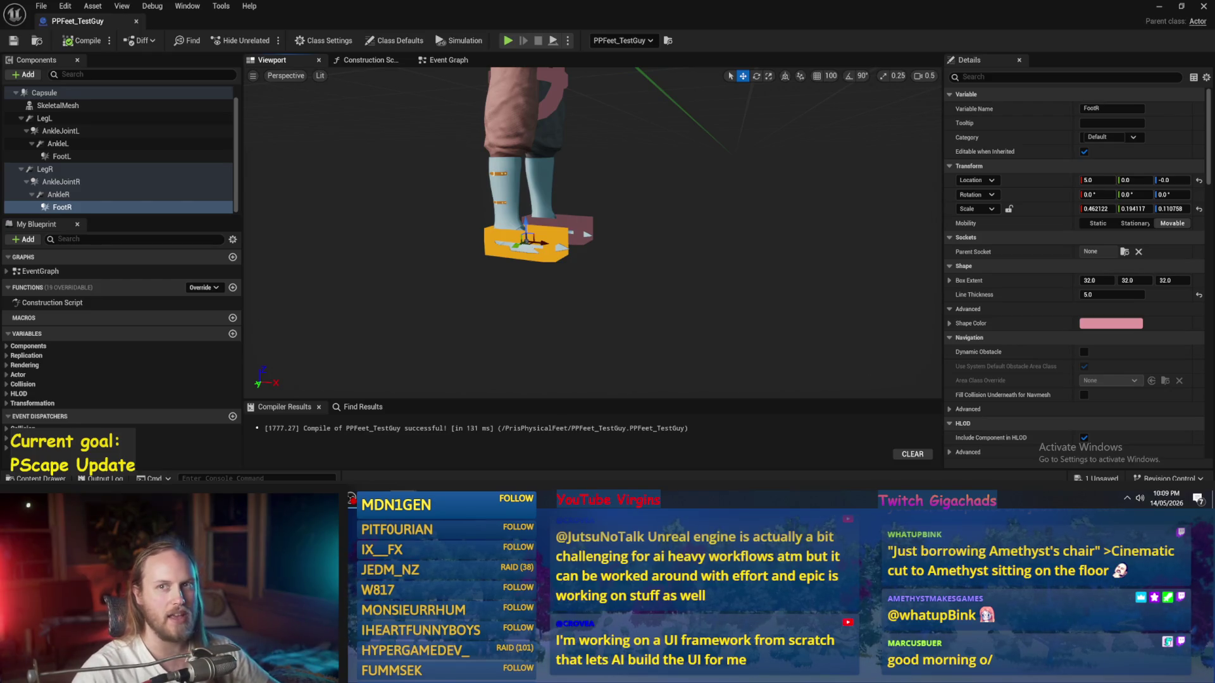
scroll(519, 231, up, 4)
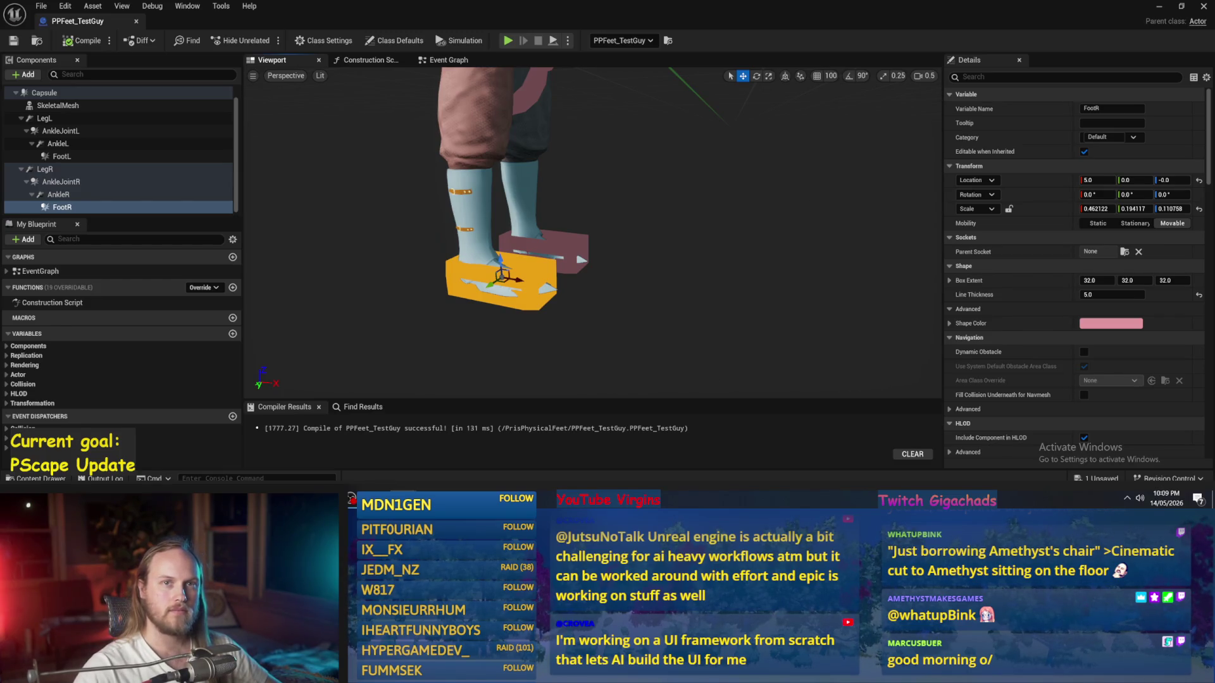
mouse_move(751, 268)
mouse_down()
mouse_move(708, 278)
mouse_move(753, 241)
mouse_up()
click(81, 40)
key(f)
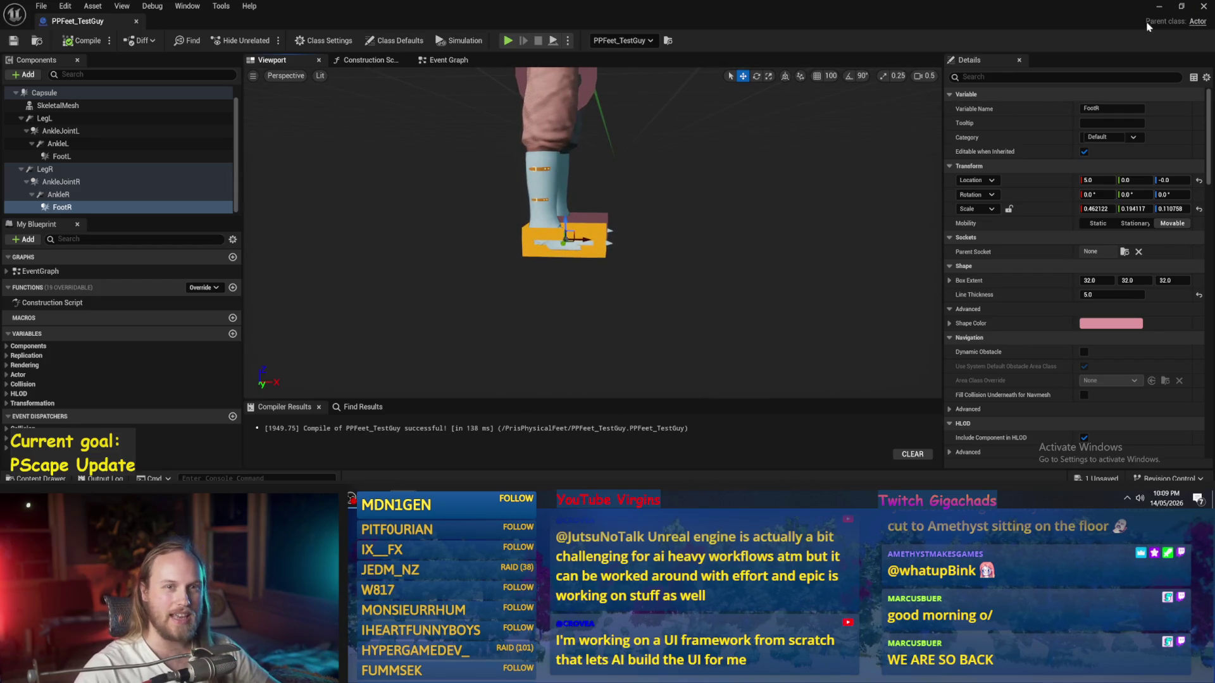
click(1159, 6)
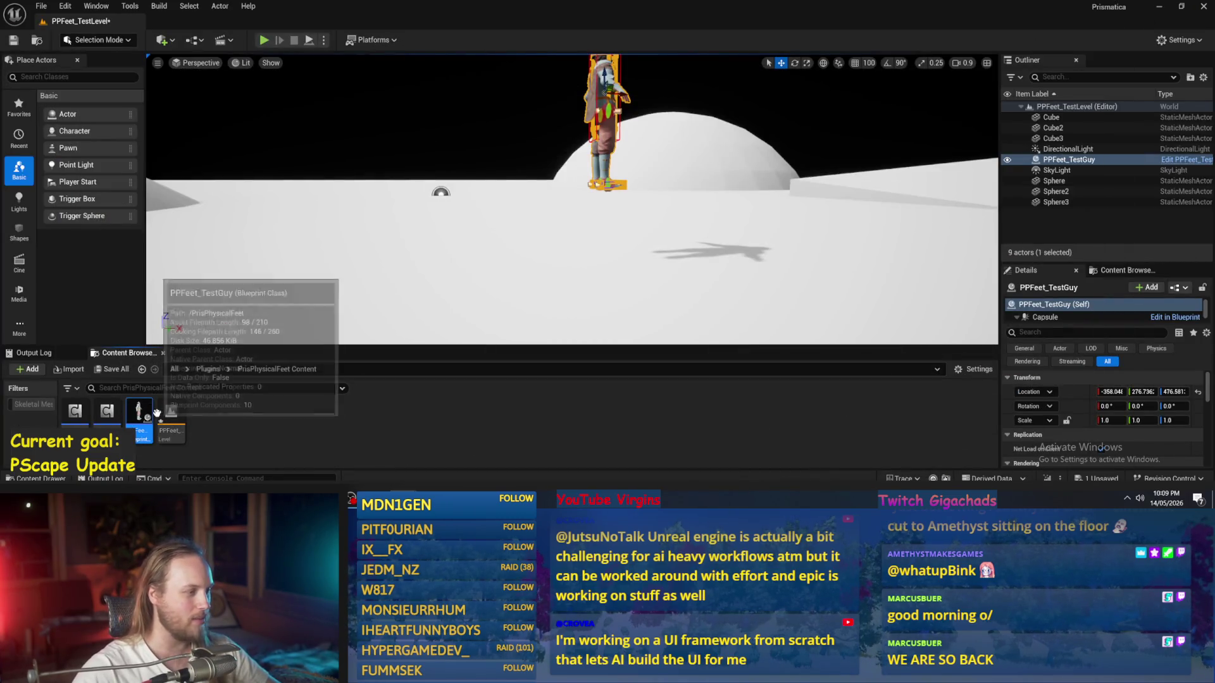
Step: Reopen PPFeet_TestGuy and set AnkleR's Swing 1, Swing 2 and Twist motion to Limited
double_click(155, 412)
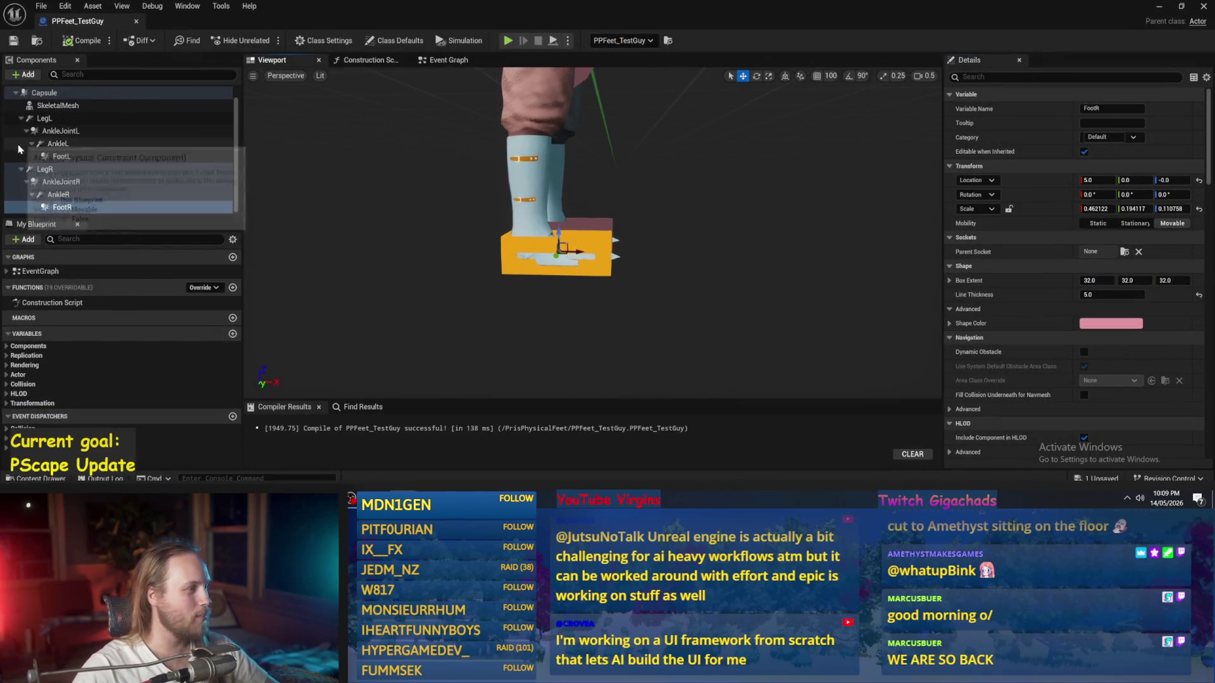
click(57, 182)
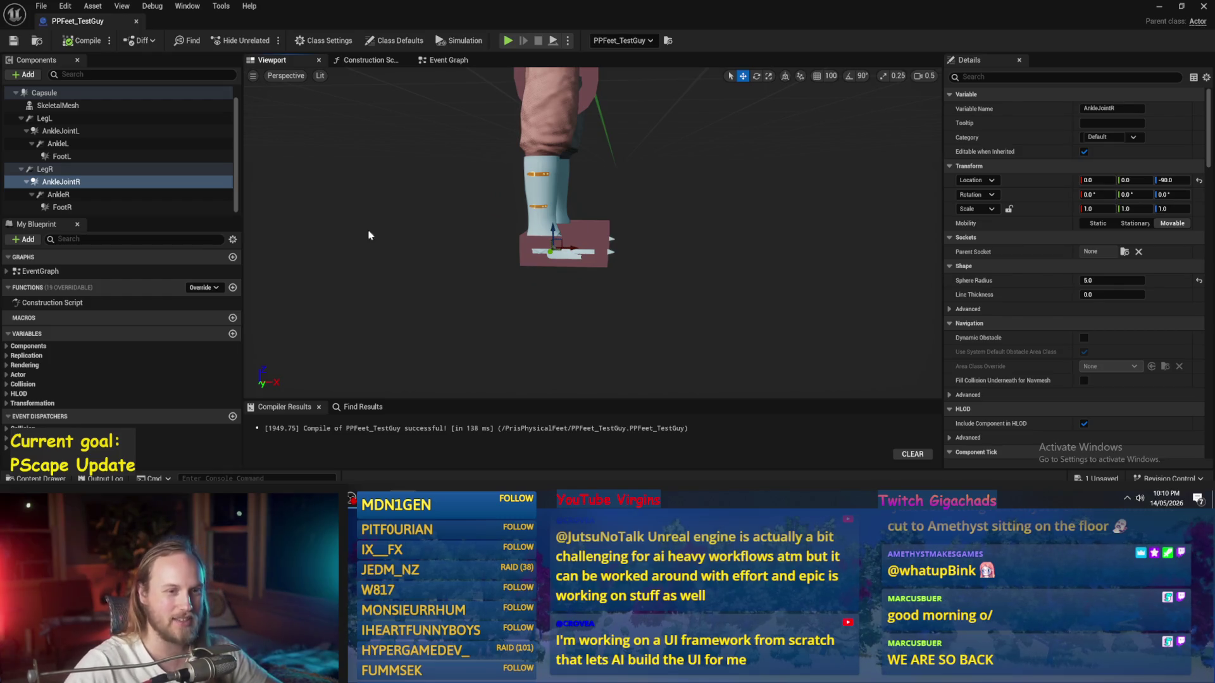
click(58, 195)
click(57, 182)
click(59, 194)
scroll(1082, 290, down, 5)
scroll(1081, 290, down, 10)
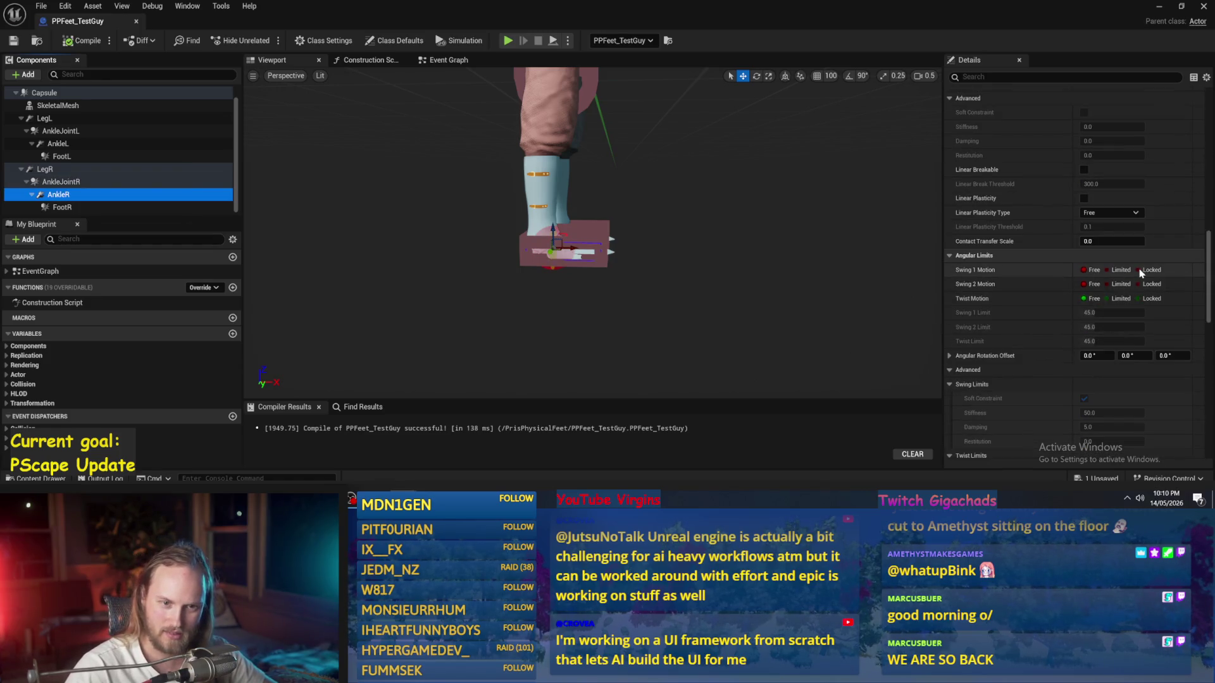
click(1140, 270)
click(1141, 284)
click(1139, 298)
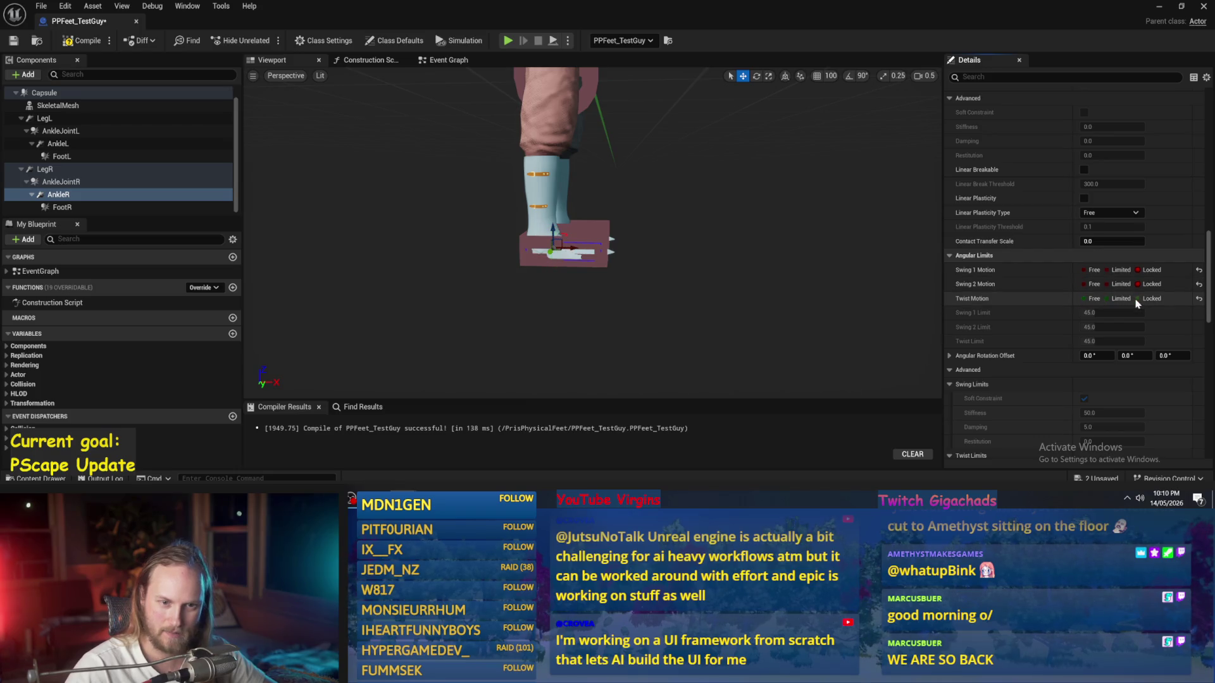
click(1117, 299)
click(1117, 284)
click(1117, 271)
Step: Set AnkleL's Swing 1, Swing 2 and Twist motion to Limited as well
mouse_move(588, 278)
mouse_down()
mouse_move(589, 253)
mouse_move(633, 253)
mouse_move(626, 228)
mouse_up()
drag(717, 264, 716, 258)
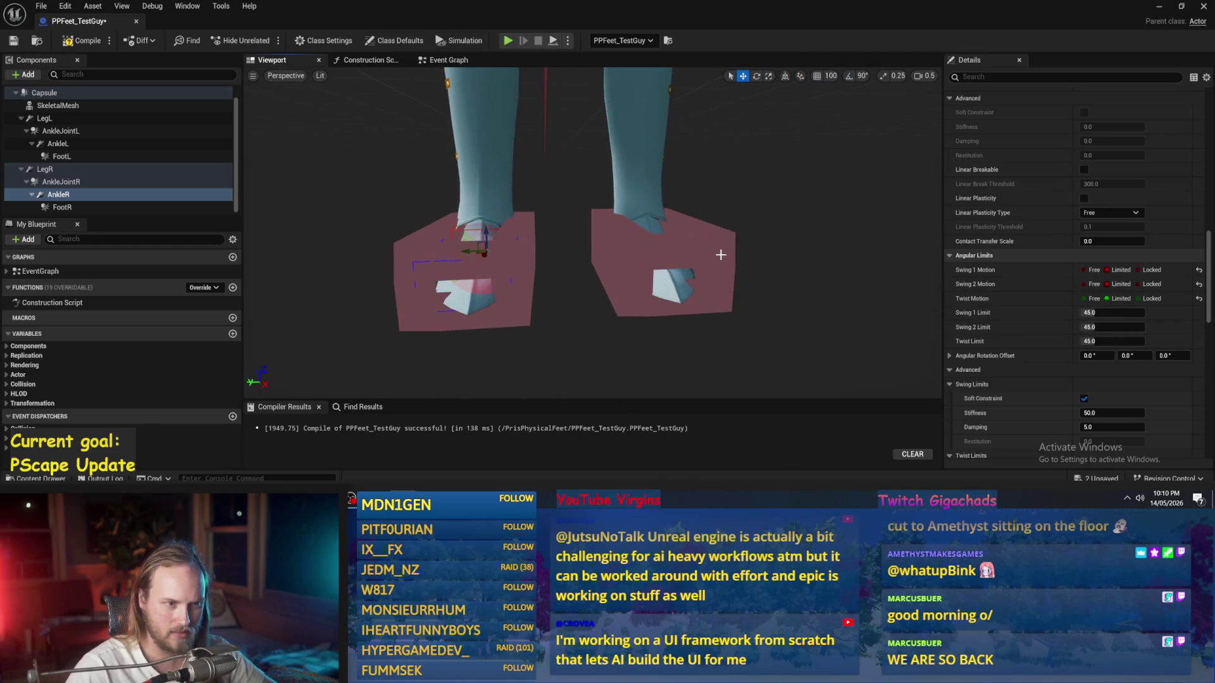
click(58, 144)
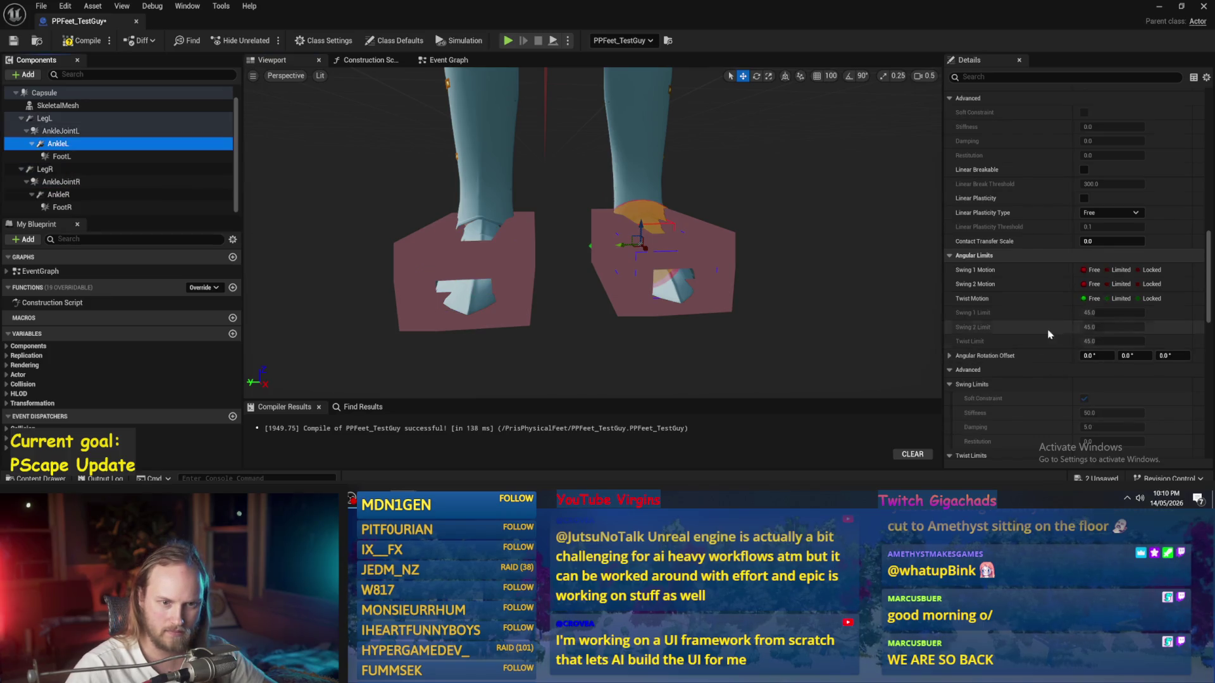
click(1121, 298)
click(1120, 270)
click(1121, 284)
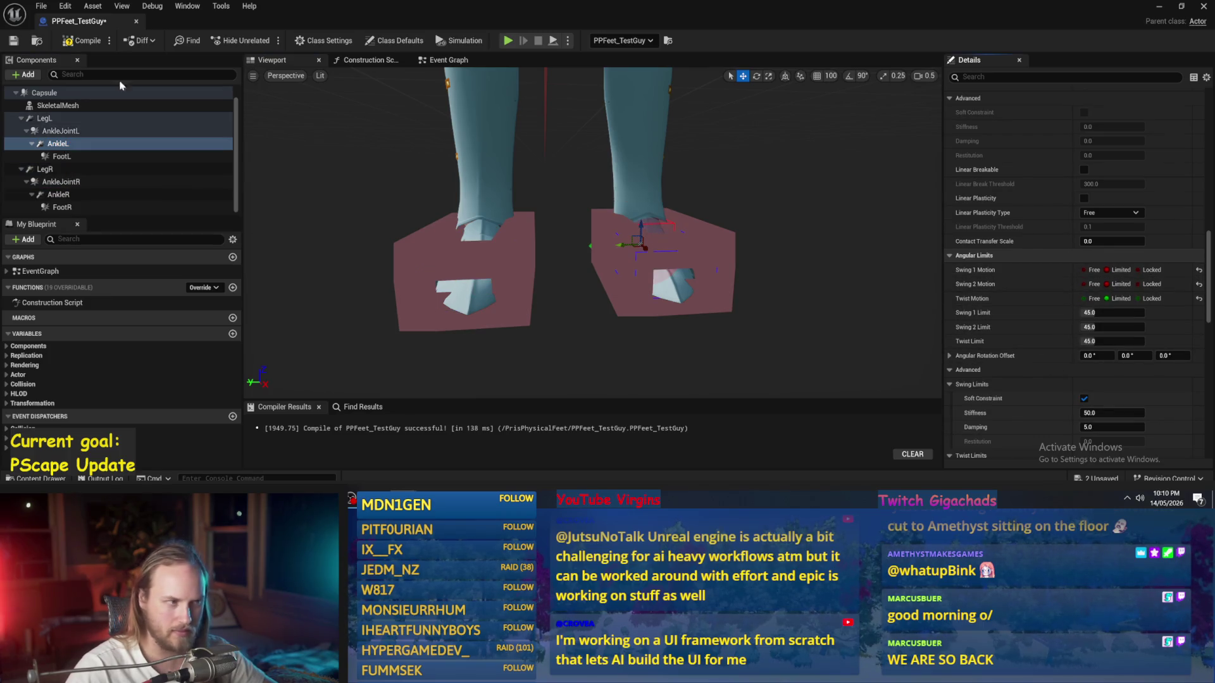
Step: Compile and save the blueprint, then switch back to the level editor
click(82, 40)
click(13, 40)
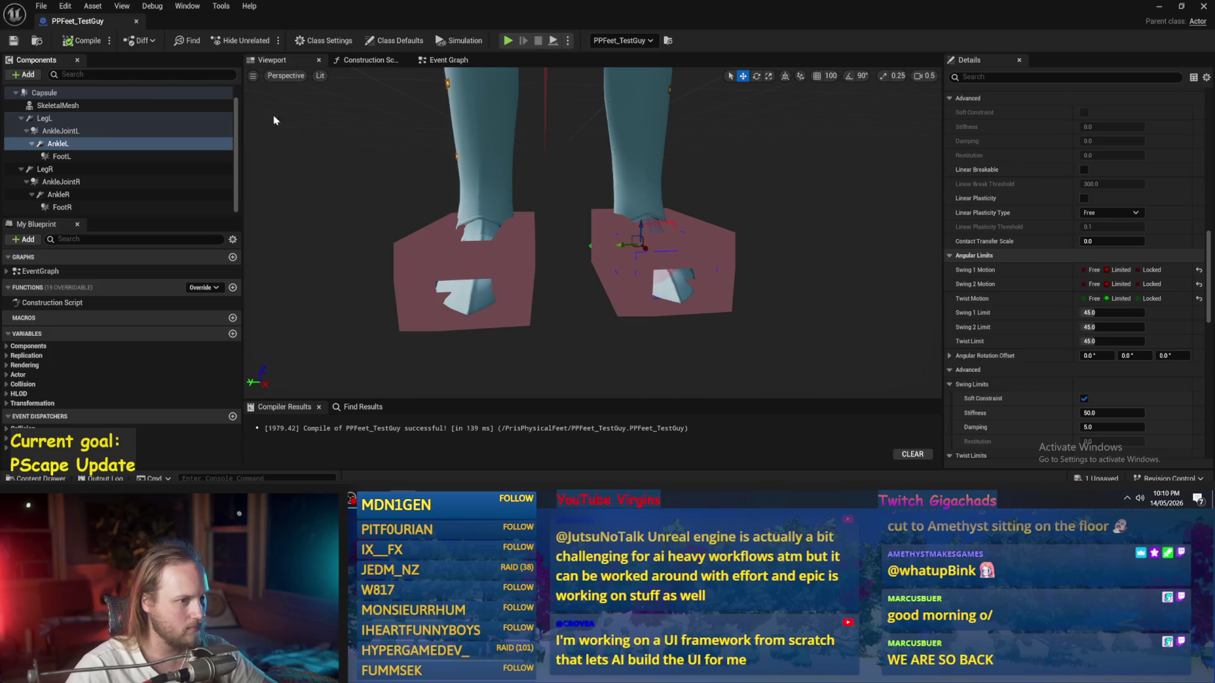
click(1163, 8)
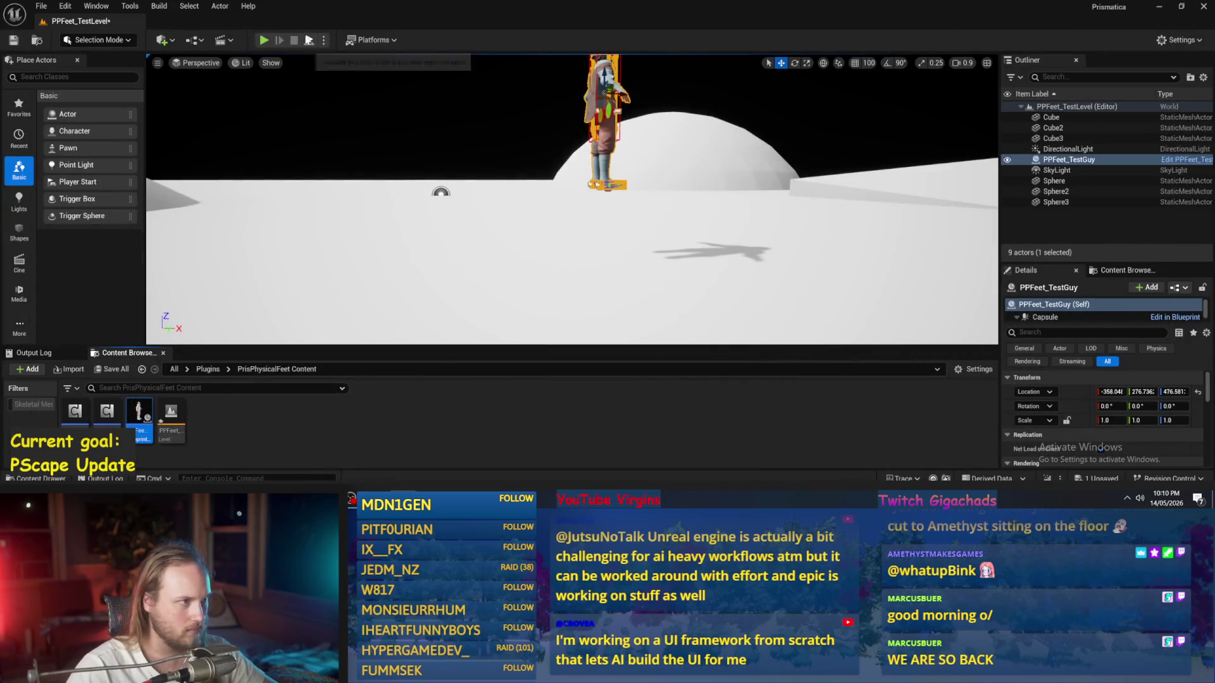
Step: Play-test until the character falls flat, then stop and reopen PPFeet_TestGuy for a side view
key(w)
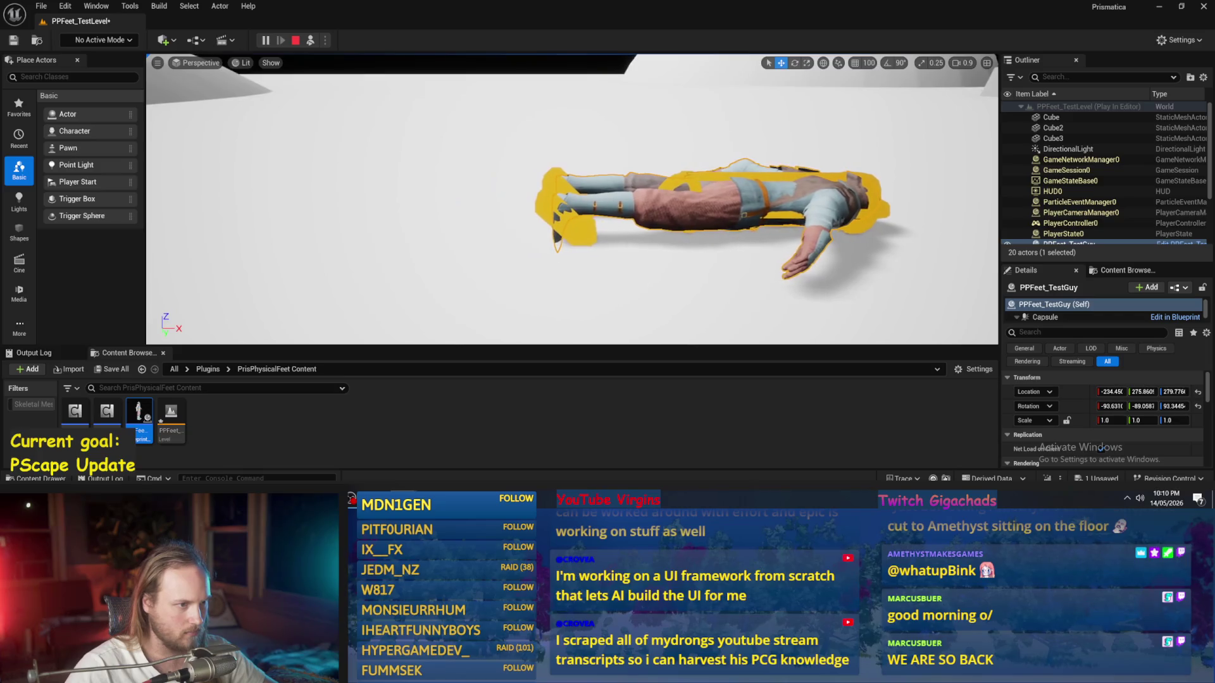
key(Escape)
key(ctrl+e)
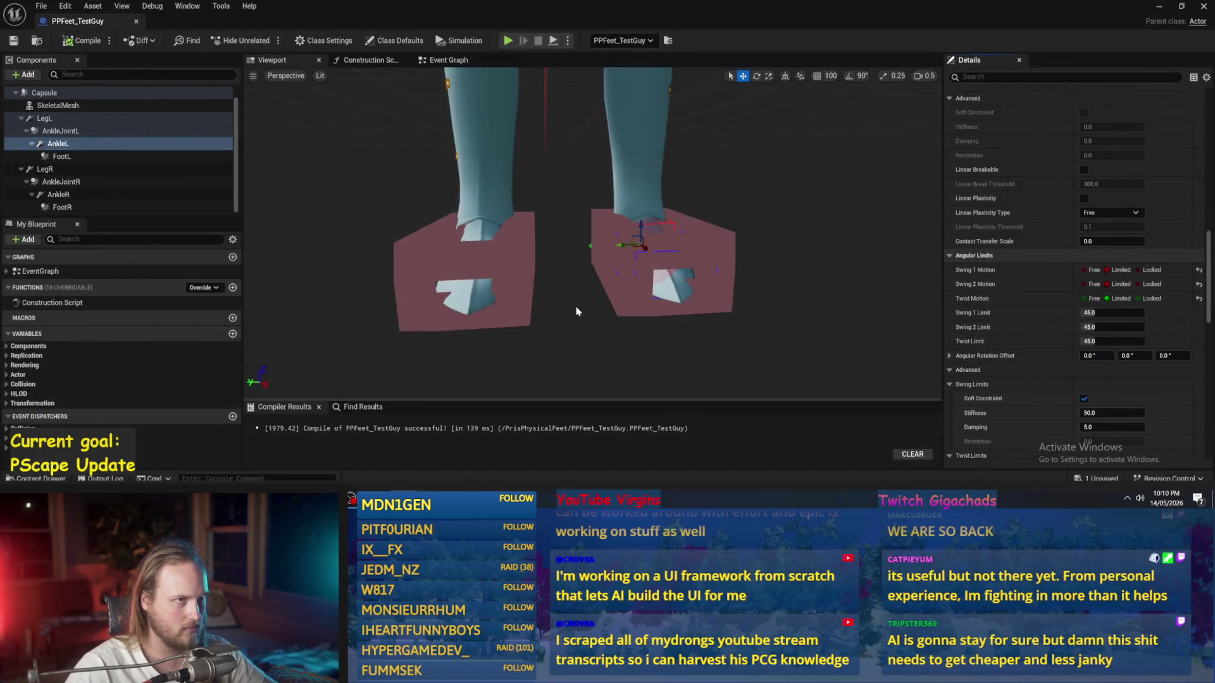
mouse_move(577, 313)
mouse_down()
mouse_move(525, 392)
mouse_move(576, 316)
mouse_up()
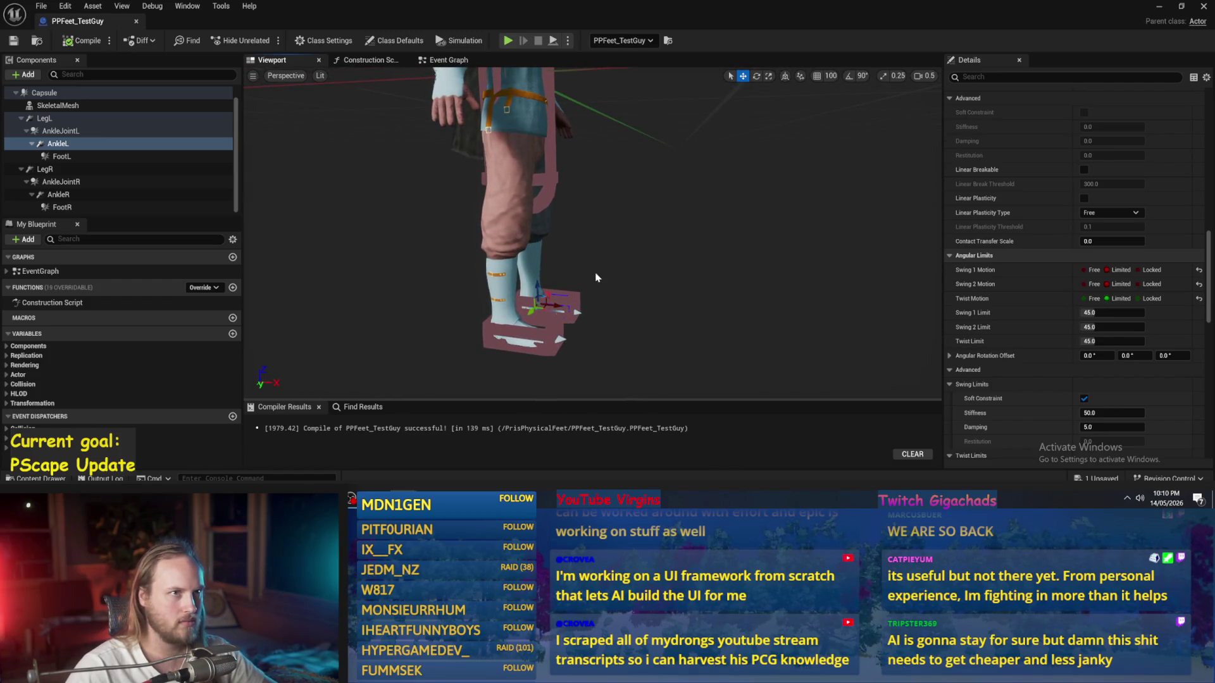
scroll(595, 277, down, 3)
scroll(656, 282, down, 2)
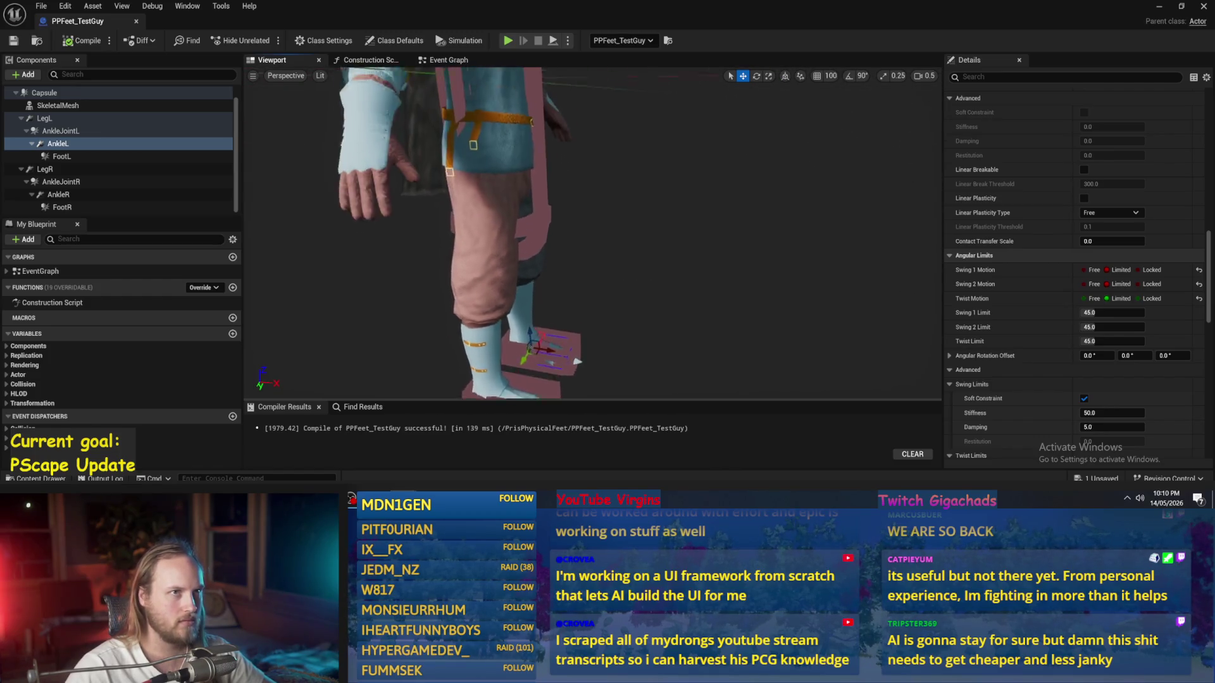
scroll(570, 234, down, 5)
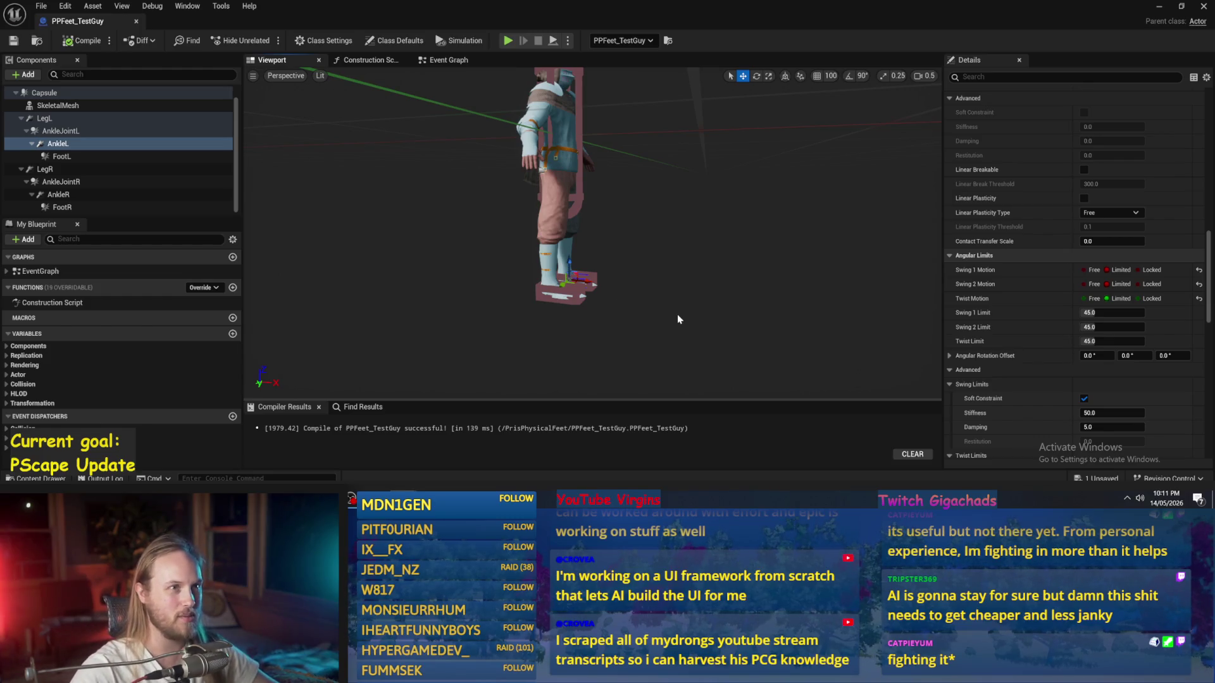
drag(677, 314, 681, 312)
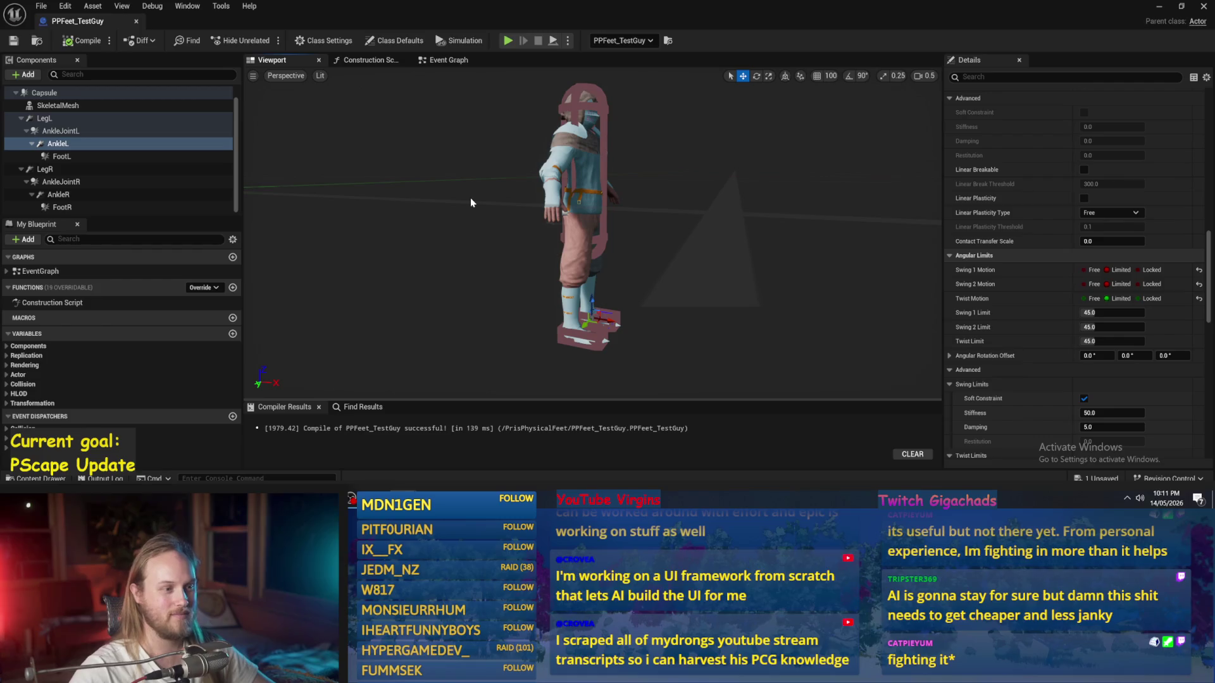
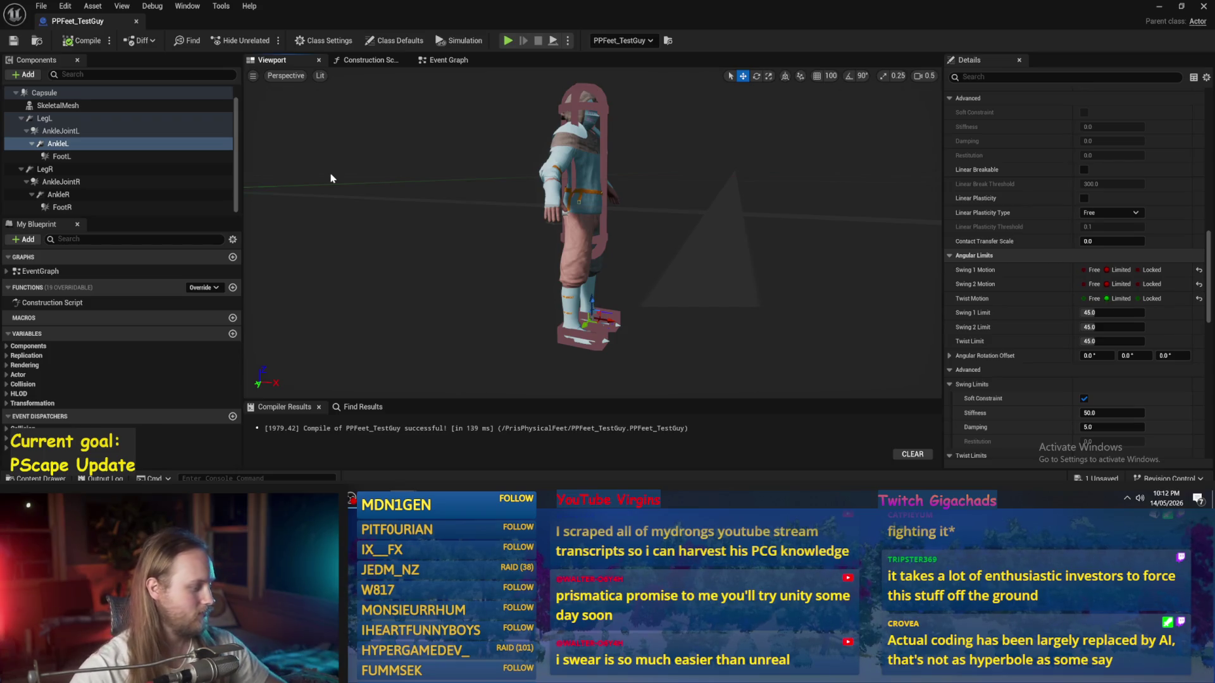
Step: Make the swing and twist limits hard (not soft) on both AnkleL and AnkleR
drag(623, 262, 711, 285)
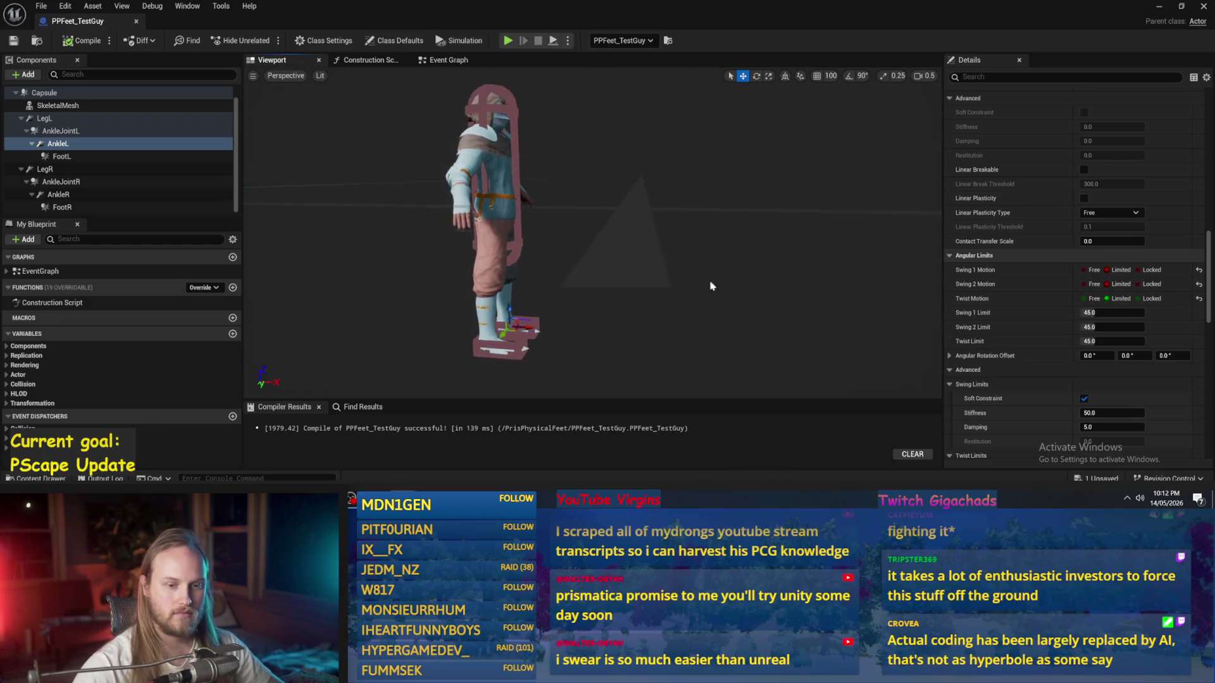
scroll(984, 326, down, 3)
scroll(1006, 329, down, 3)
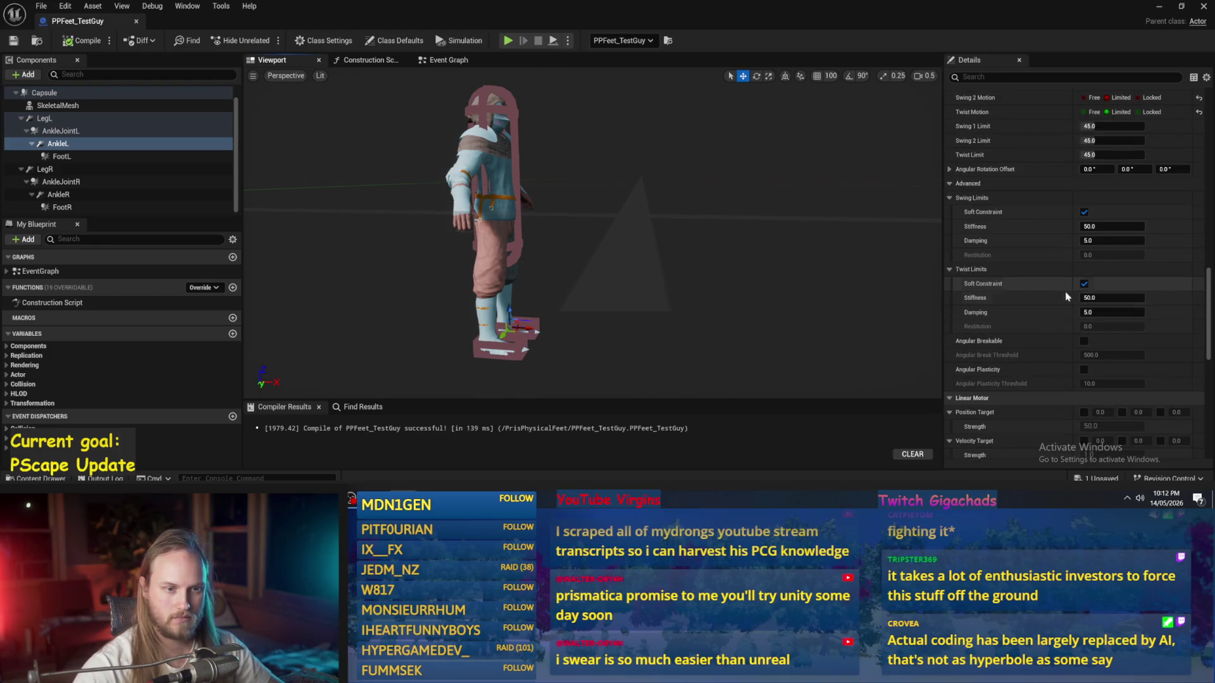
scroll(1031, 284, up, 2)
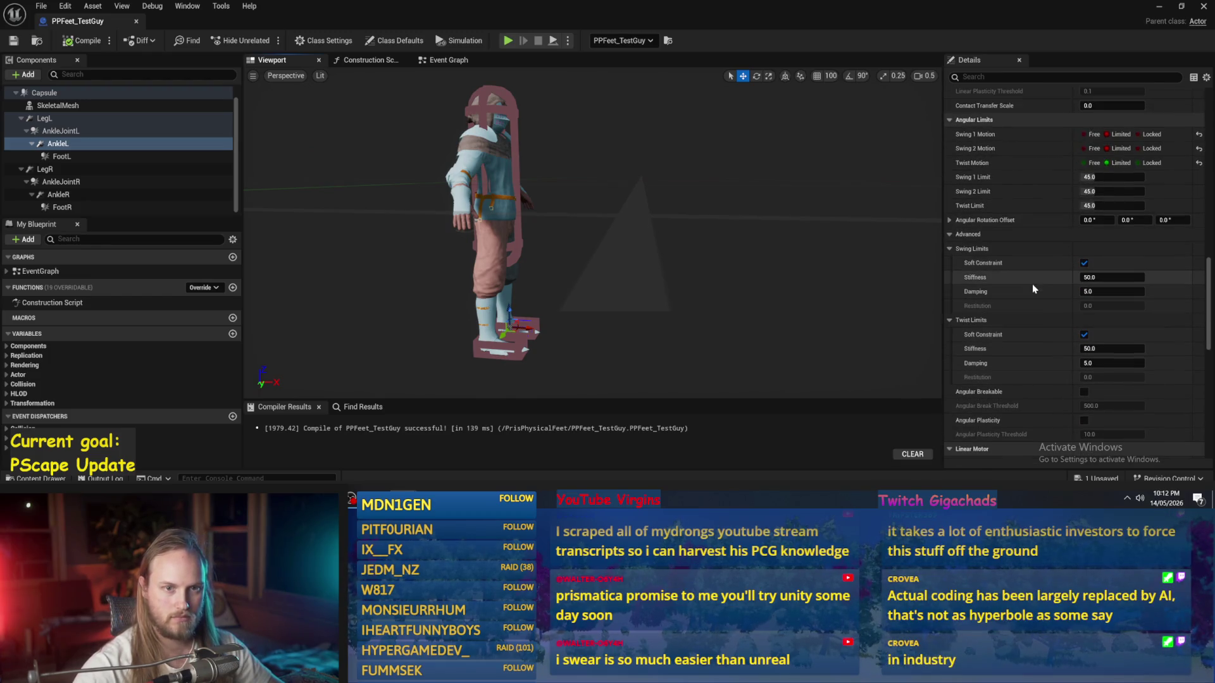
click(1084, 264)
click(1084, 335)
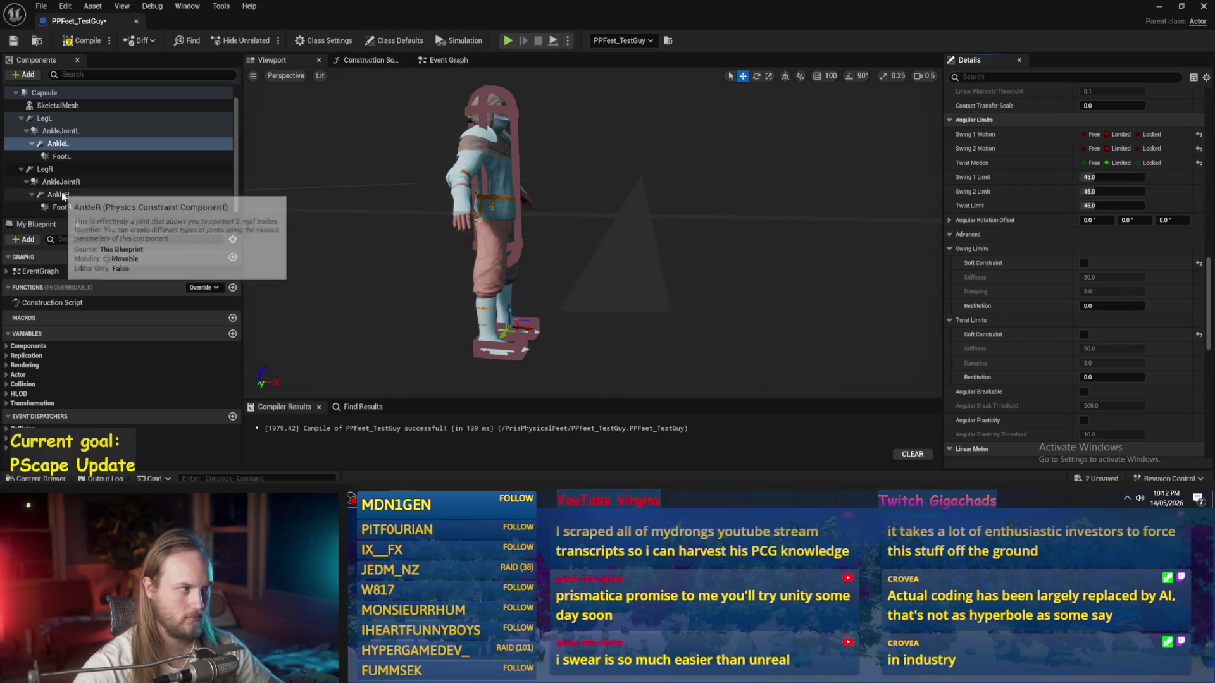
click(58, 195)
click(1083, 335)
click(1084, 263)
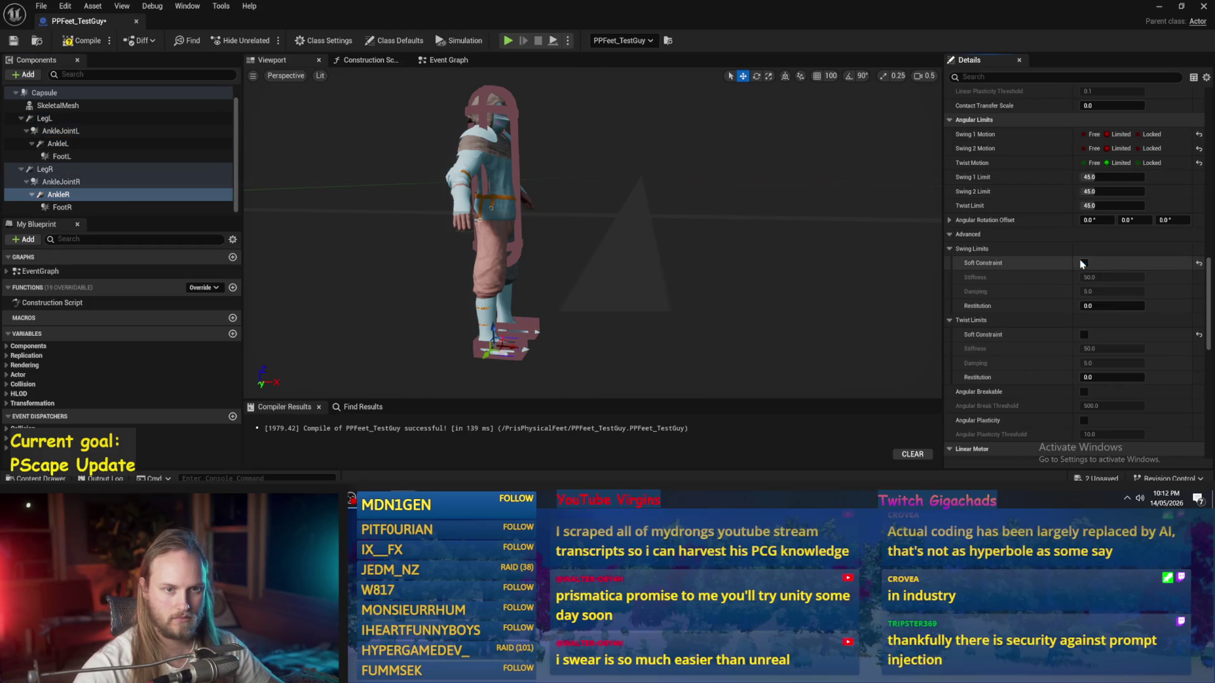
Step: Enable AnkleR's SLERP orientation drive with strength 100
scroll(1052, 283, down, 4)
scroll(1052, 283, down, 8)
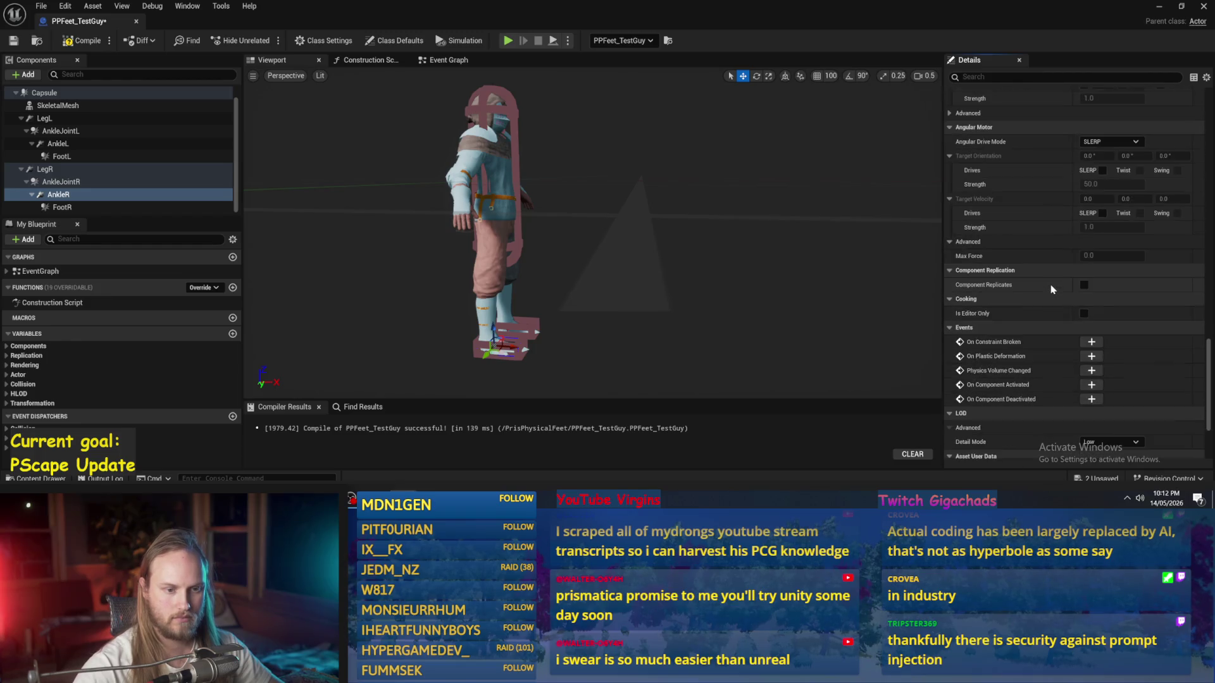
scroll(1048, 280, up, 2)
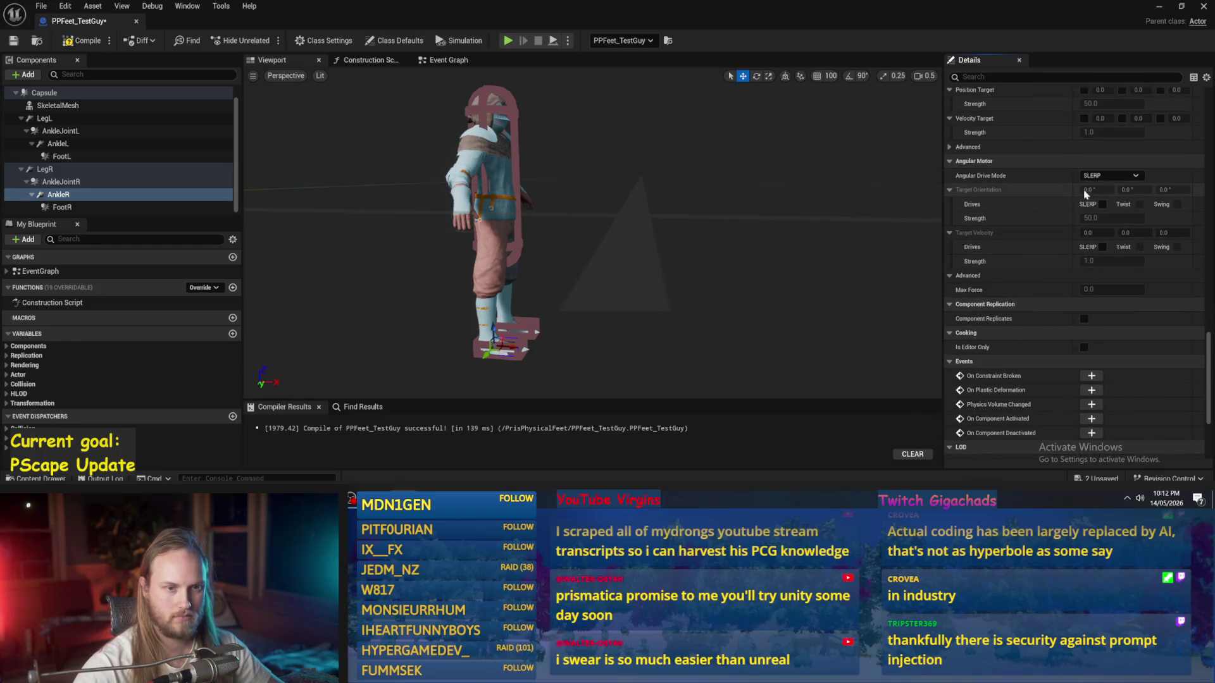
click(1102, 205)
click(1101, 218)
text(100)
key(Return)
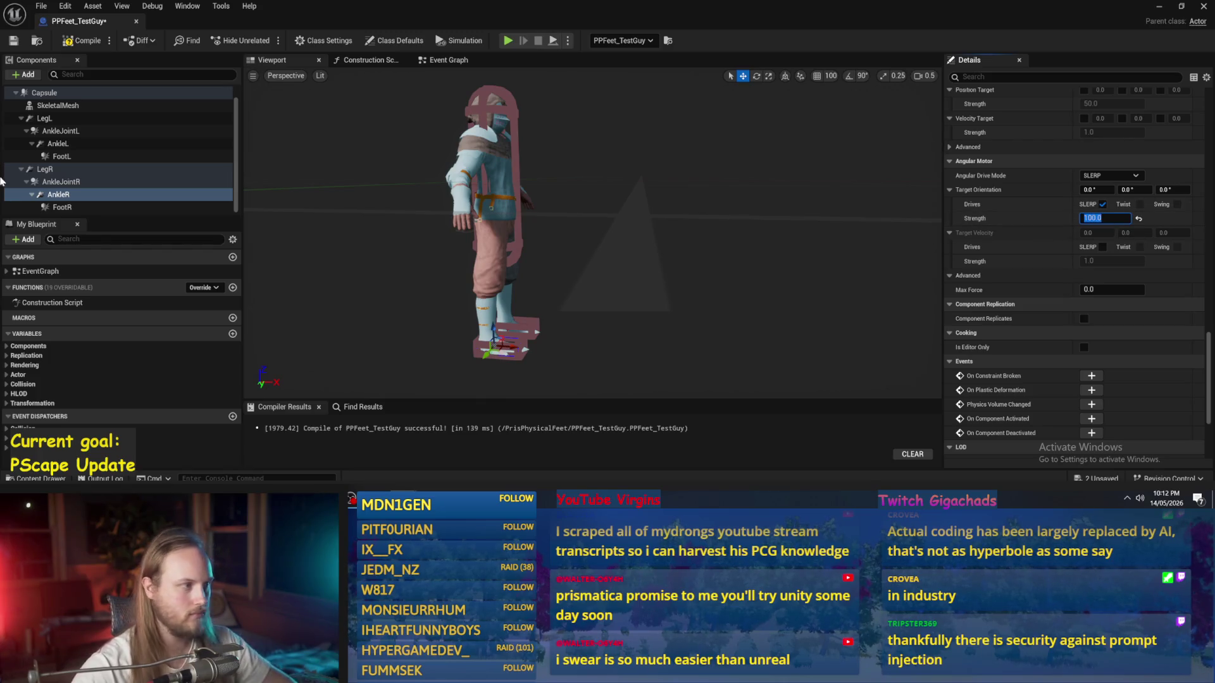
Step: Give AnkleL a SLERP orientation drive of strength 100 and compile the blueprint
click(60, 144)
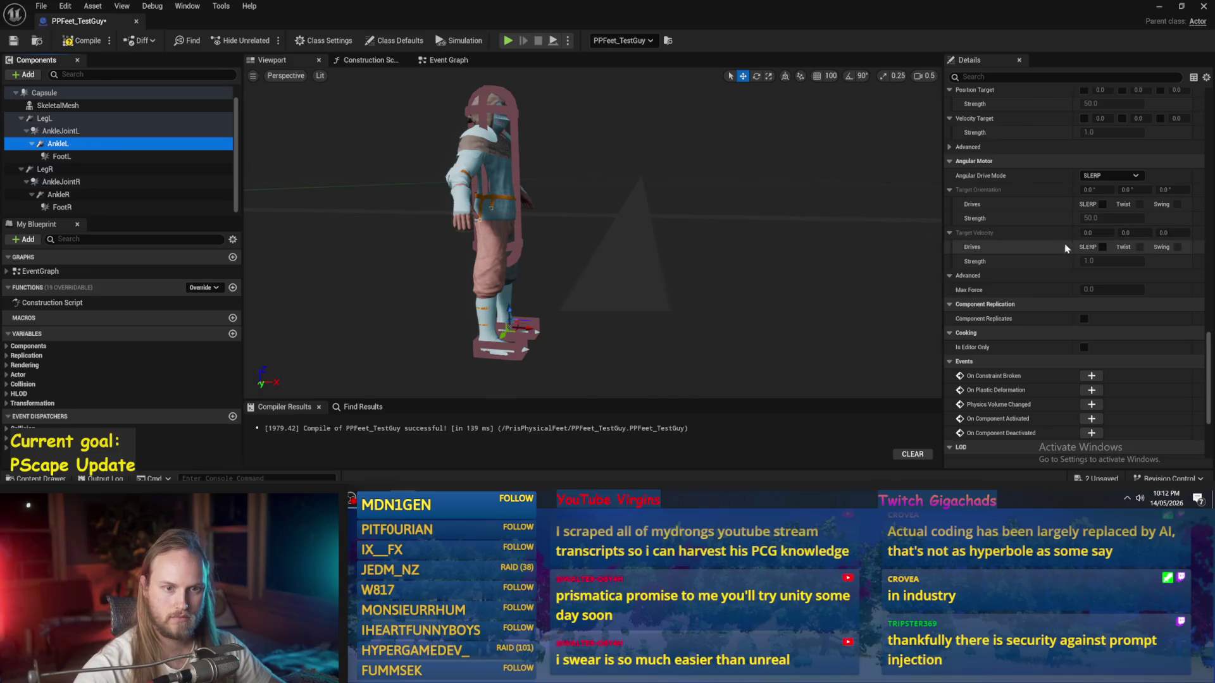
click(1102, 205)
click(1101, 217)
text(100)
key(Return)
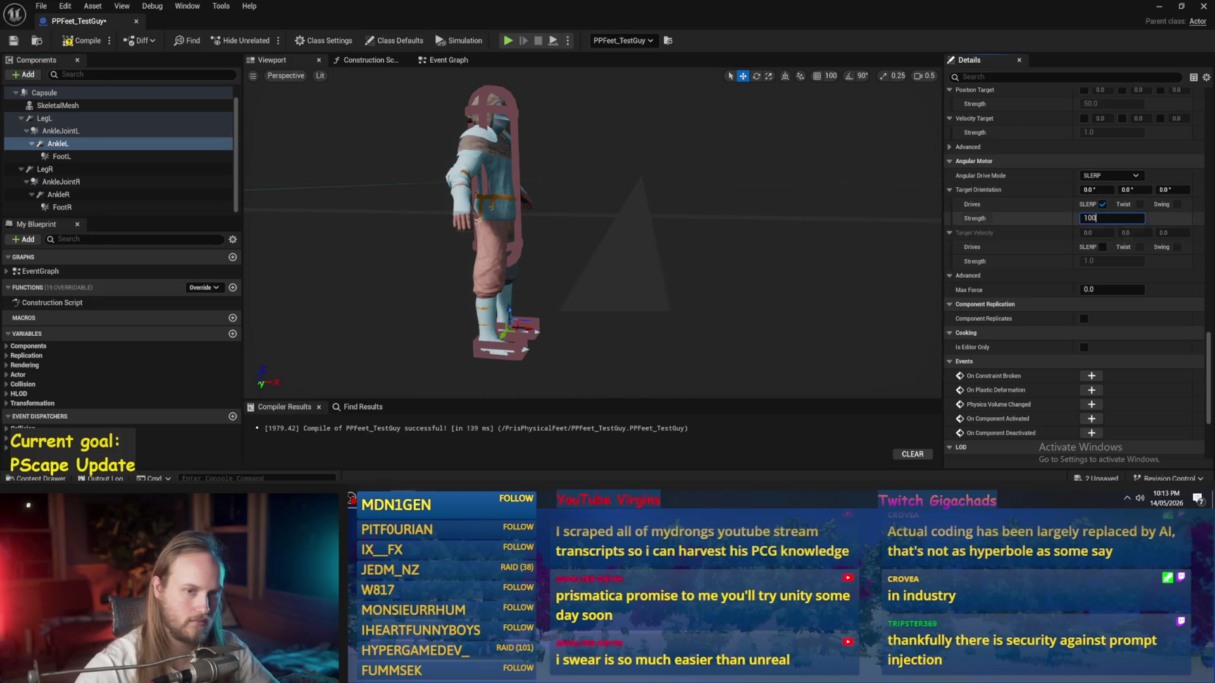
click(82, 40)
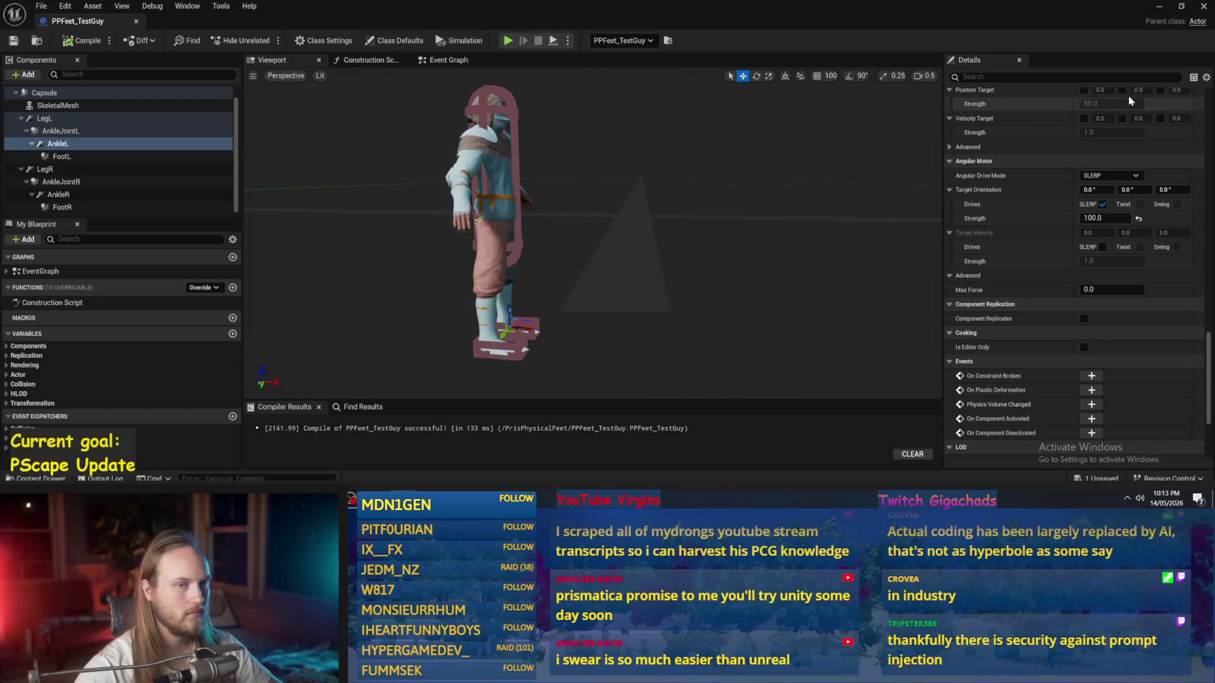
click(1157, 7)
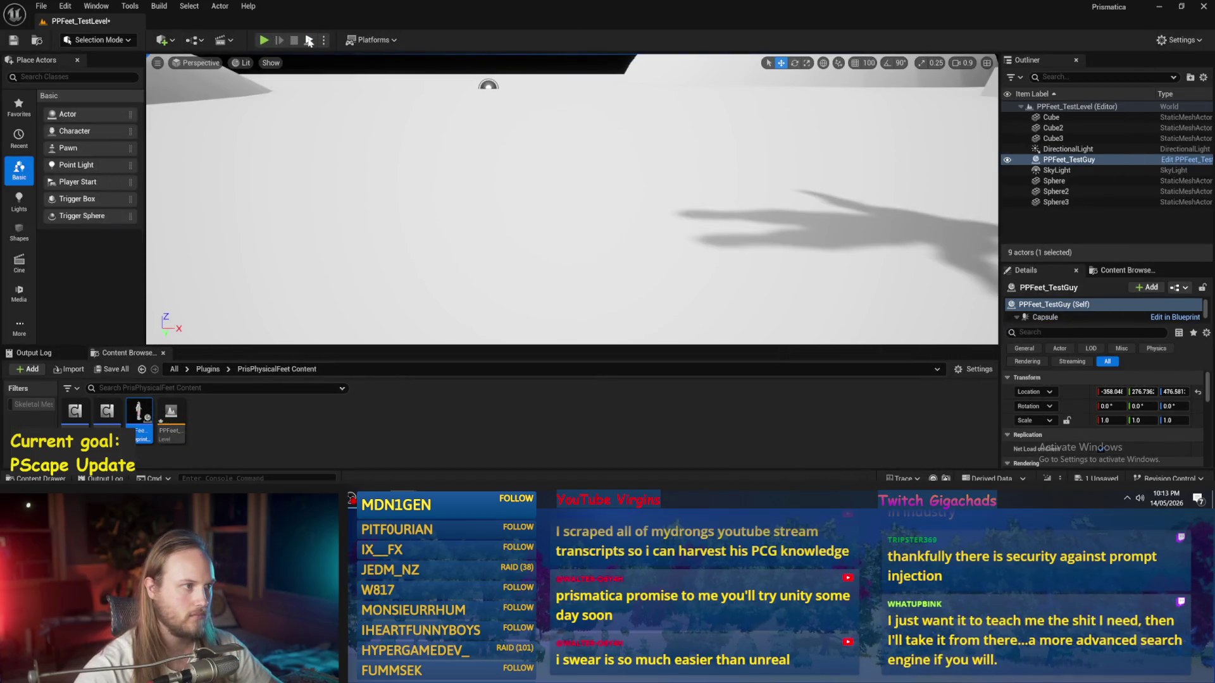
Step: Play-test the character, then tilt it slightly sideways with the rotate tool
click(637, 266)
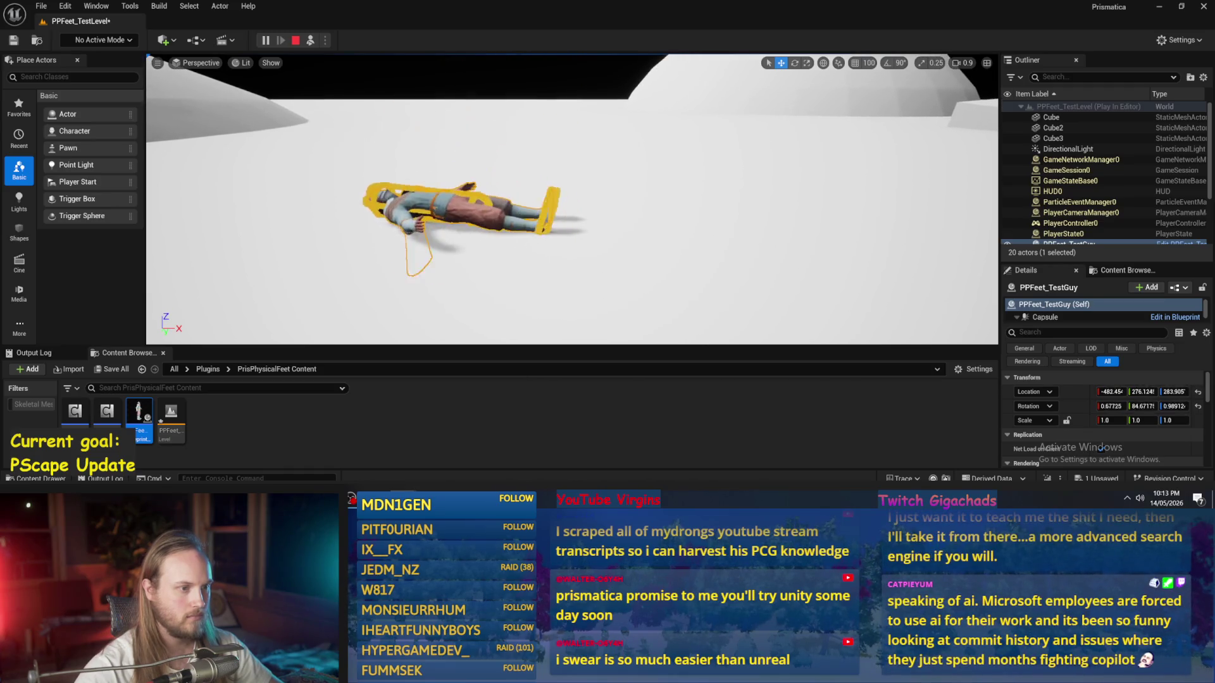
key(Escape)
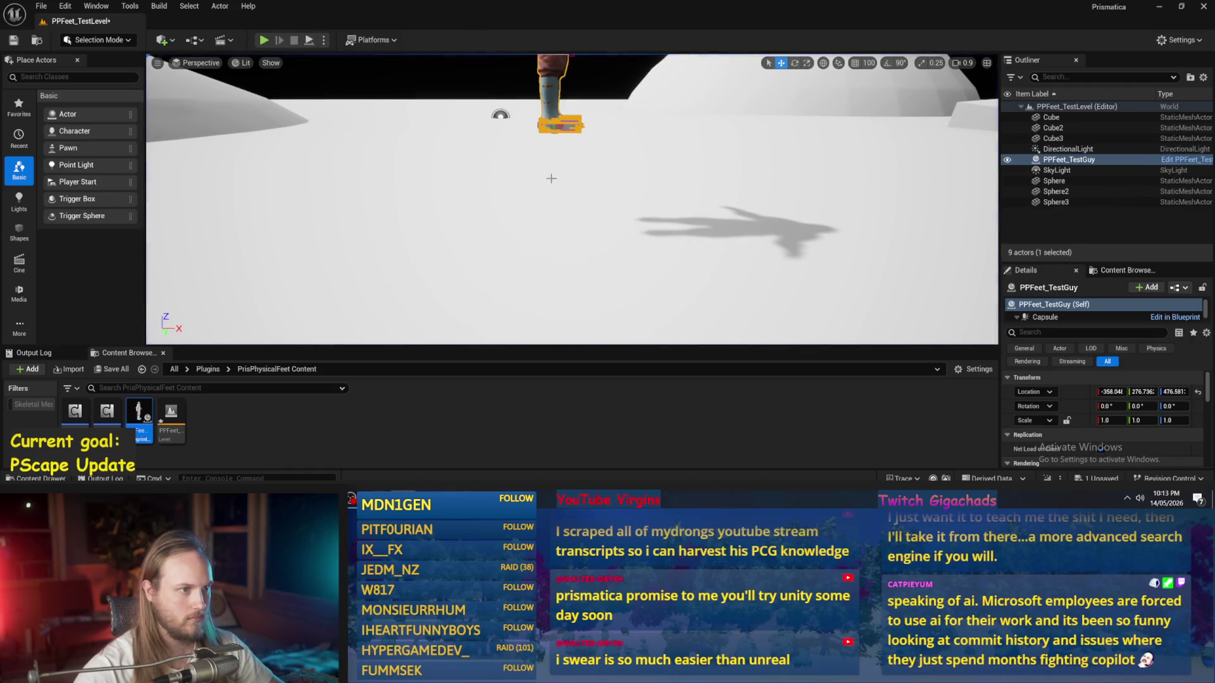
key(e)
drag(577, 98, 573, 117)
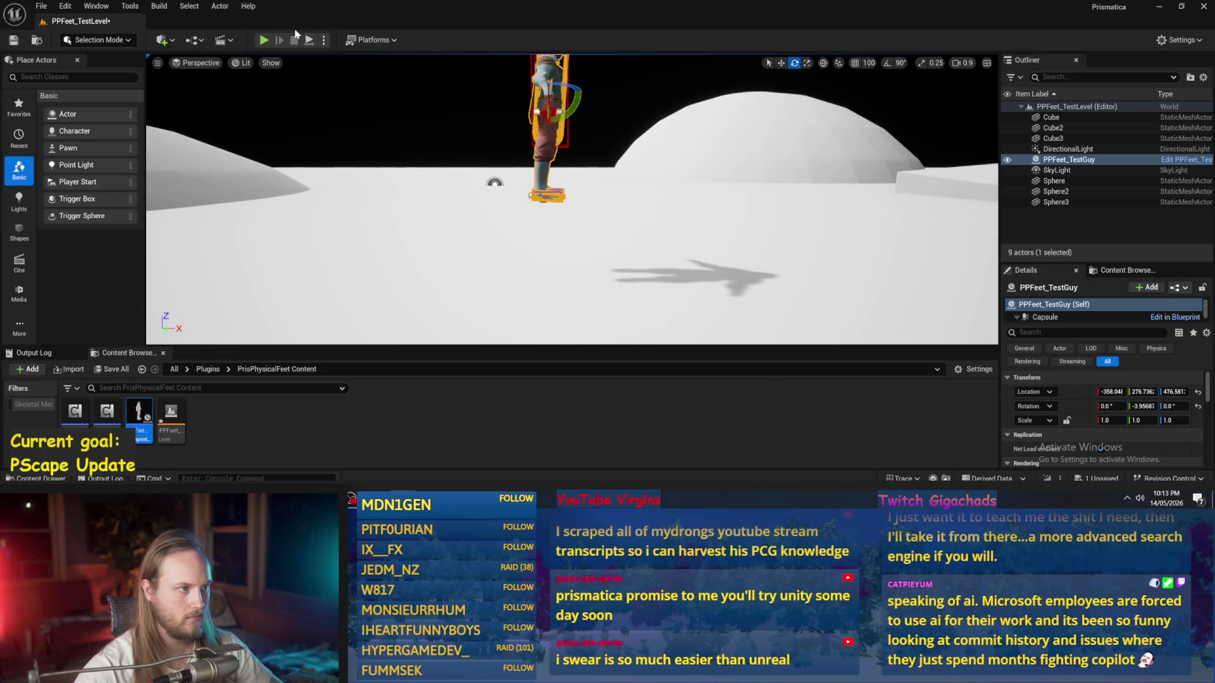
Step: Play-test the tilted character's fall, then return to editing the left ankle's drive strength
click(310, 41)
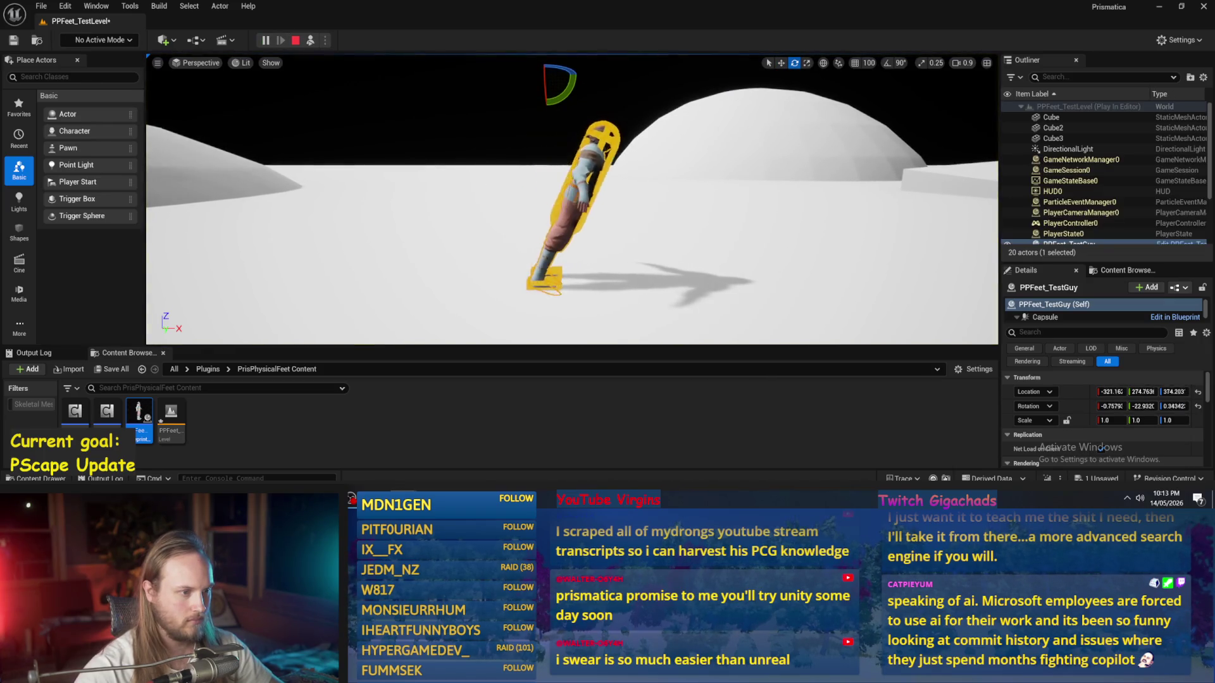
key(Escape)
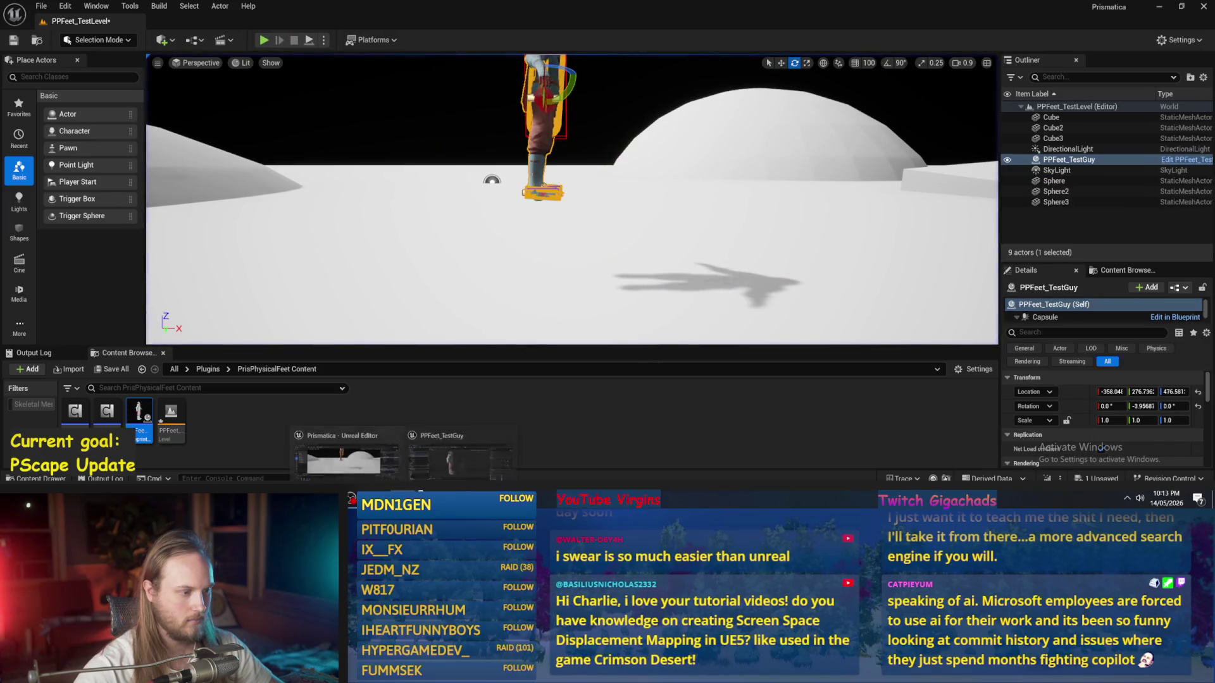
key(ctrl+e)
click(1101, 218)
Step: Set the SLERP drive strength of AnkleL and AnkleR to 500
text(500)
key(Return)
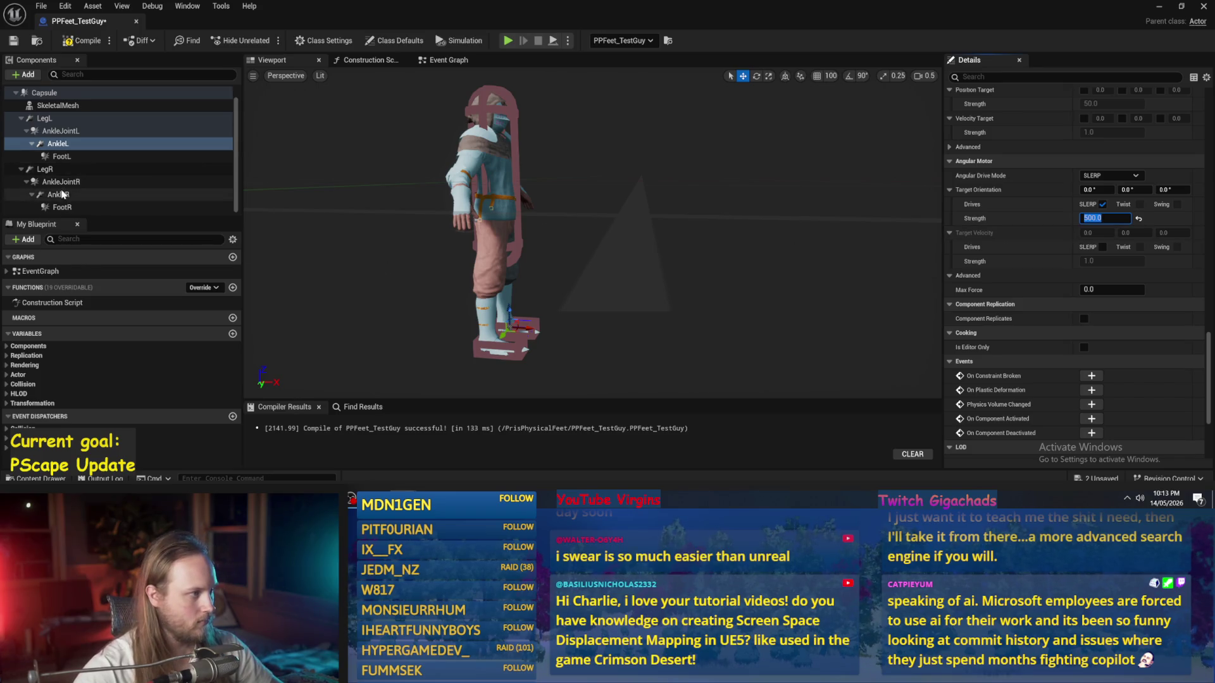
click(58, 195)
click(1114, 217)
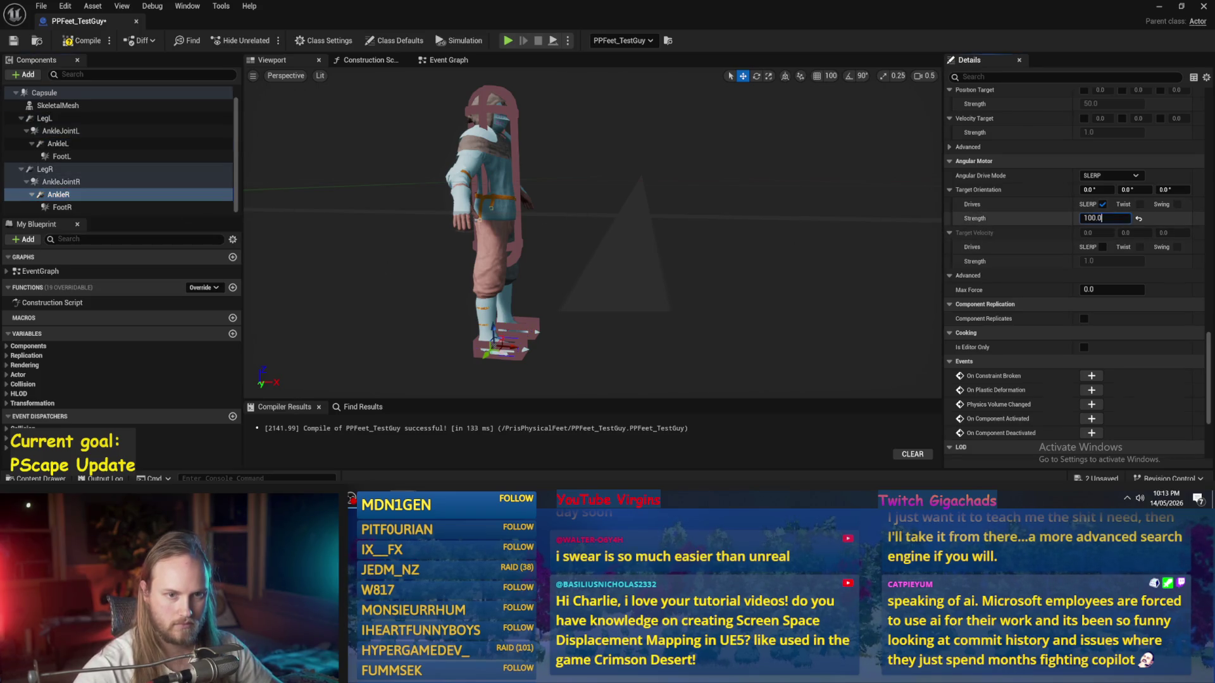
text(500)
key(Return)
Step: Compile and save PPFeet_TestGuy, then go back to the level
click(83, 40)
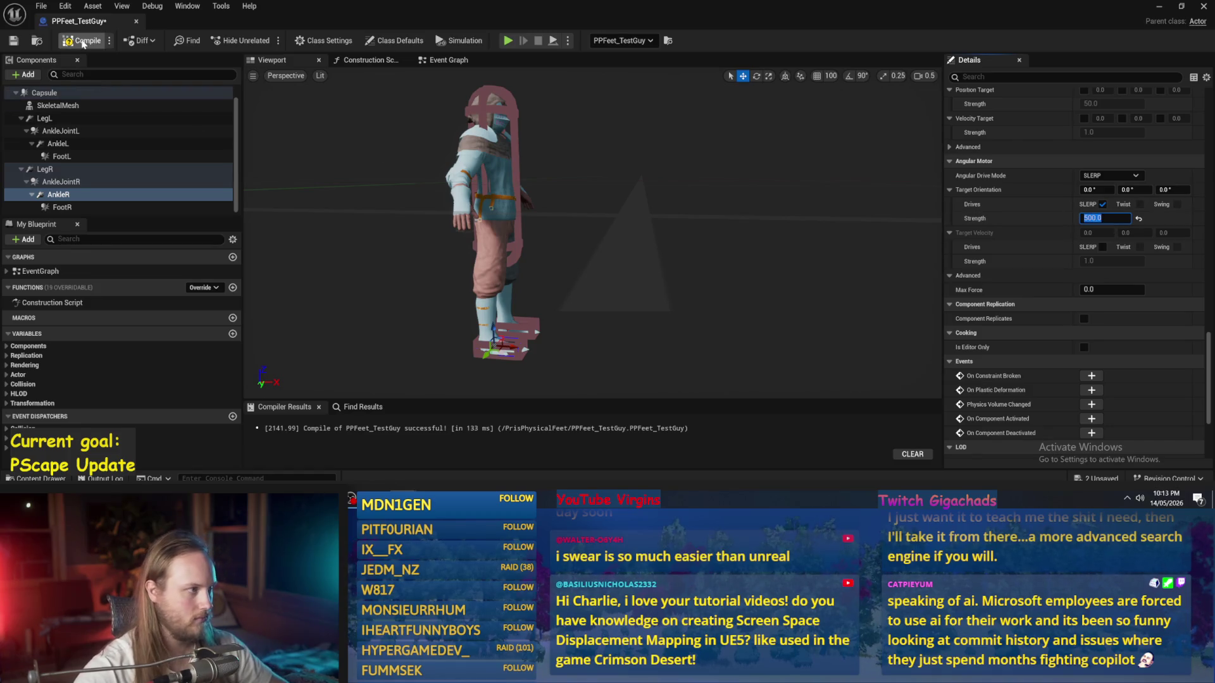
click(9, 41)
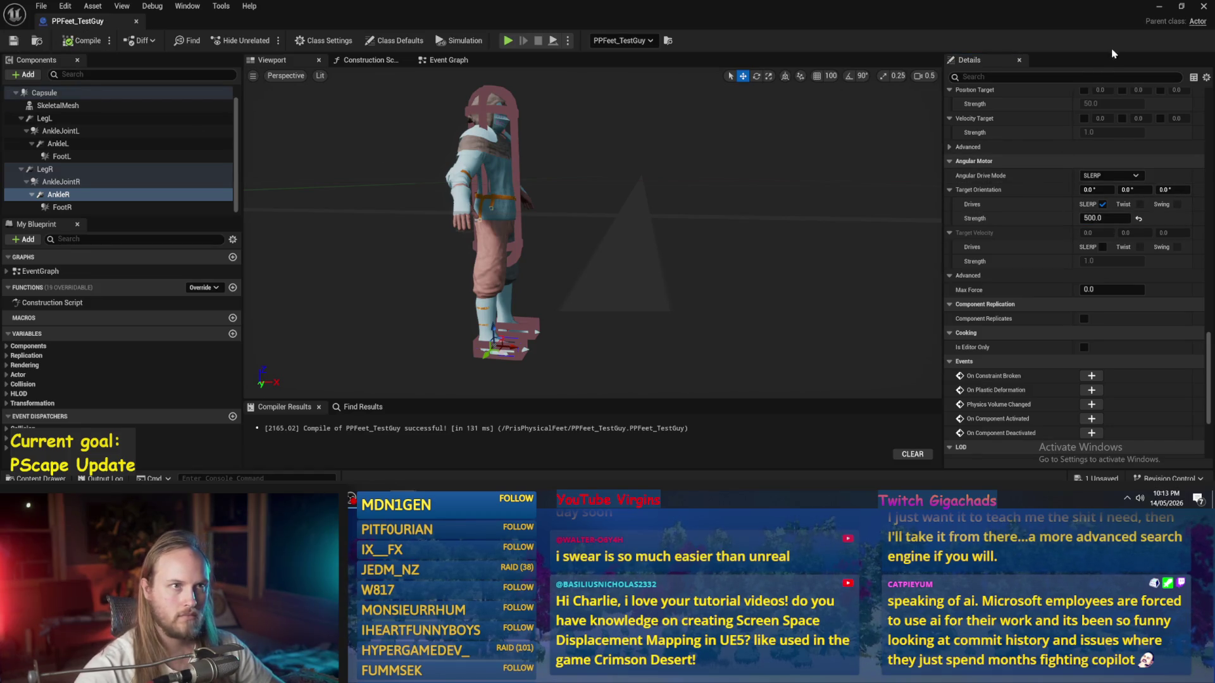
click(1159, 6)
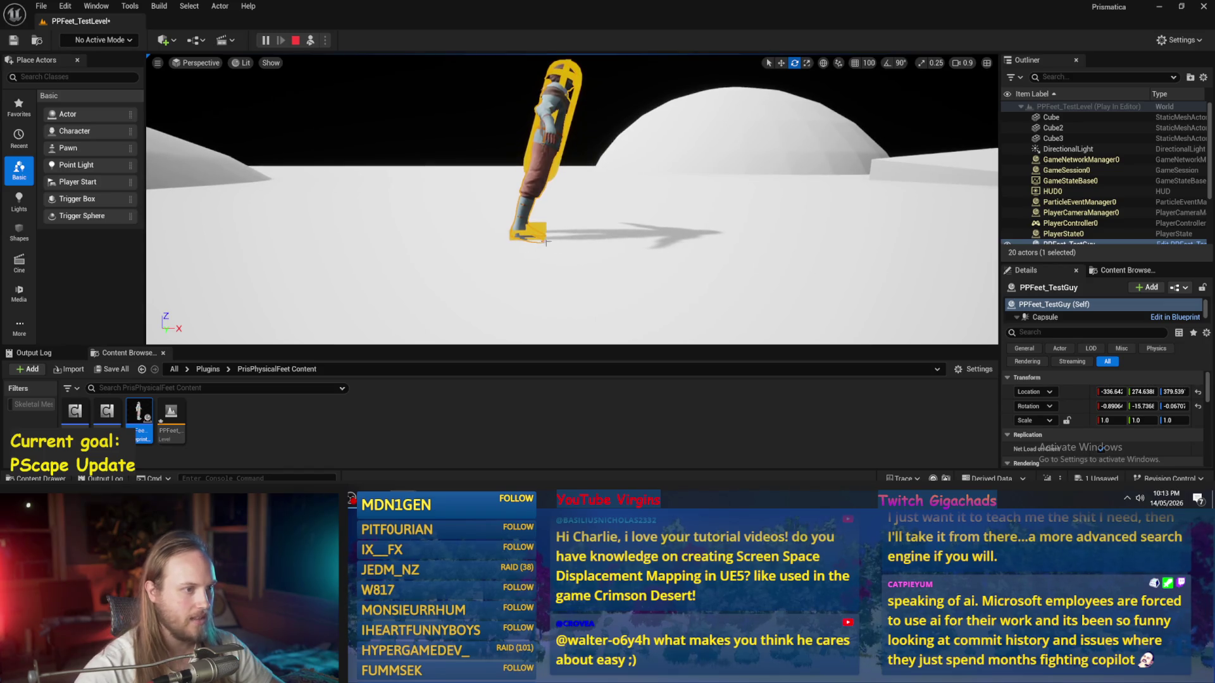
Step: Reframe the view around the character and tip it about 50 degrees over
key(w)
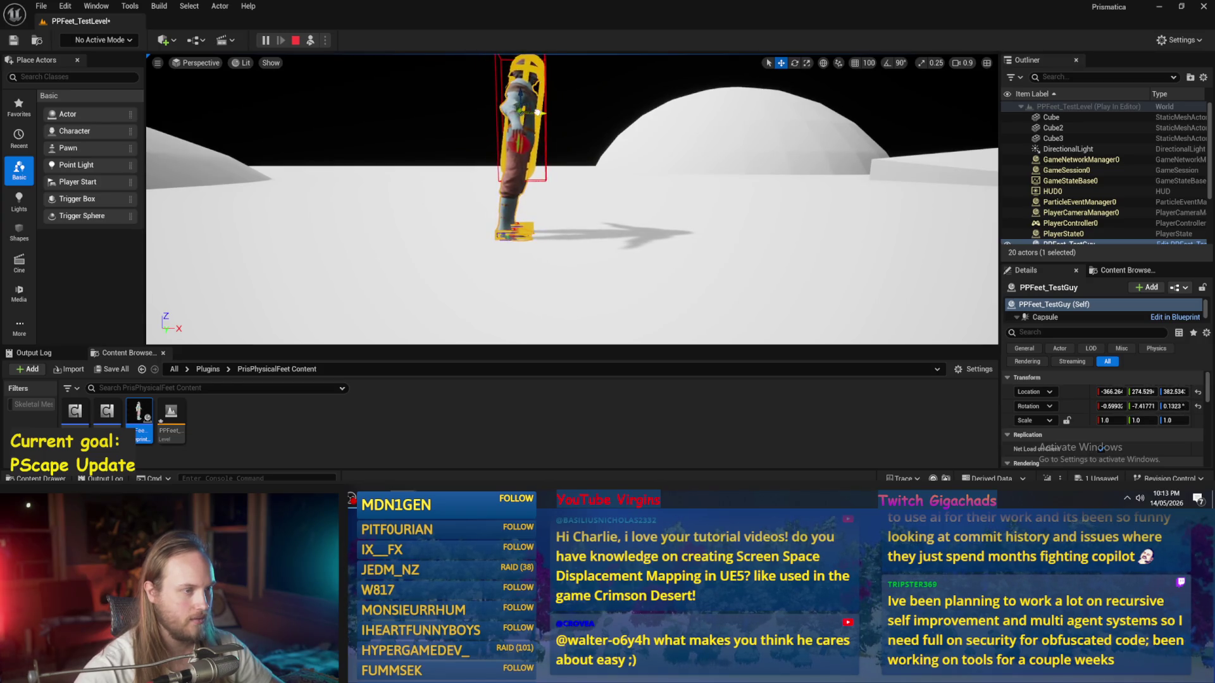
drag(525, 111, 526, 152)
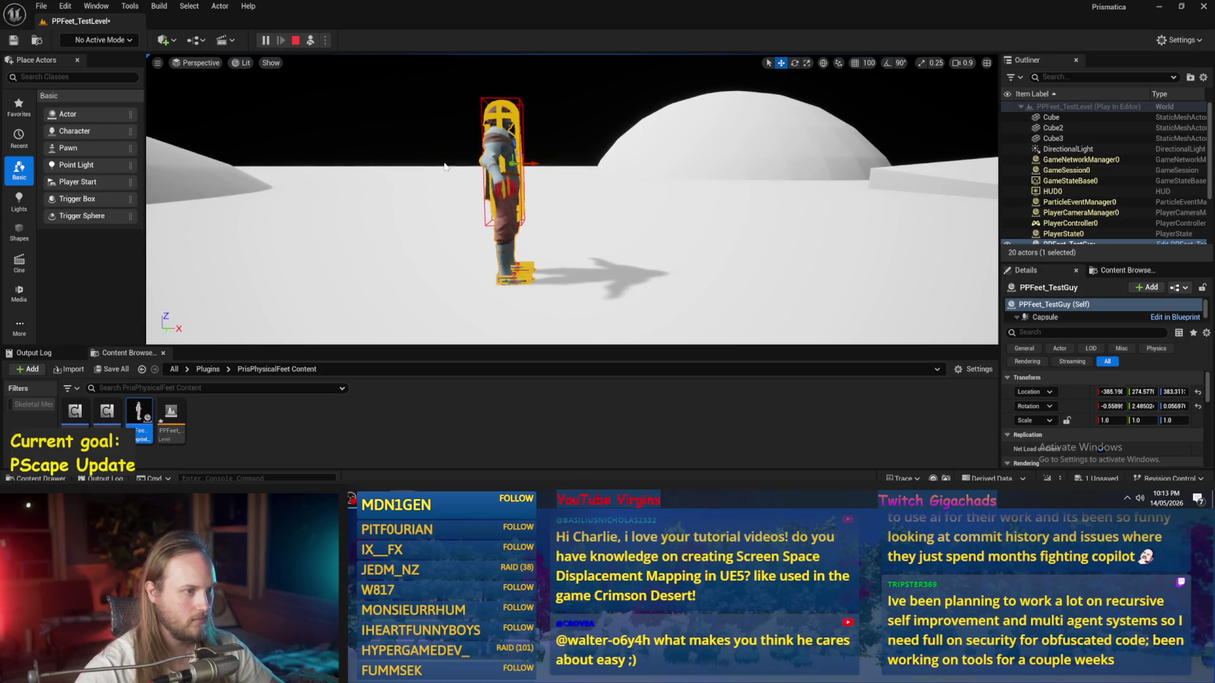
drag(617, 248, 617, 227)
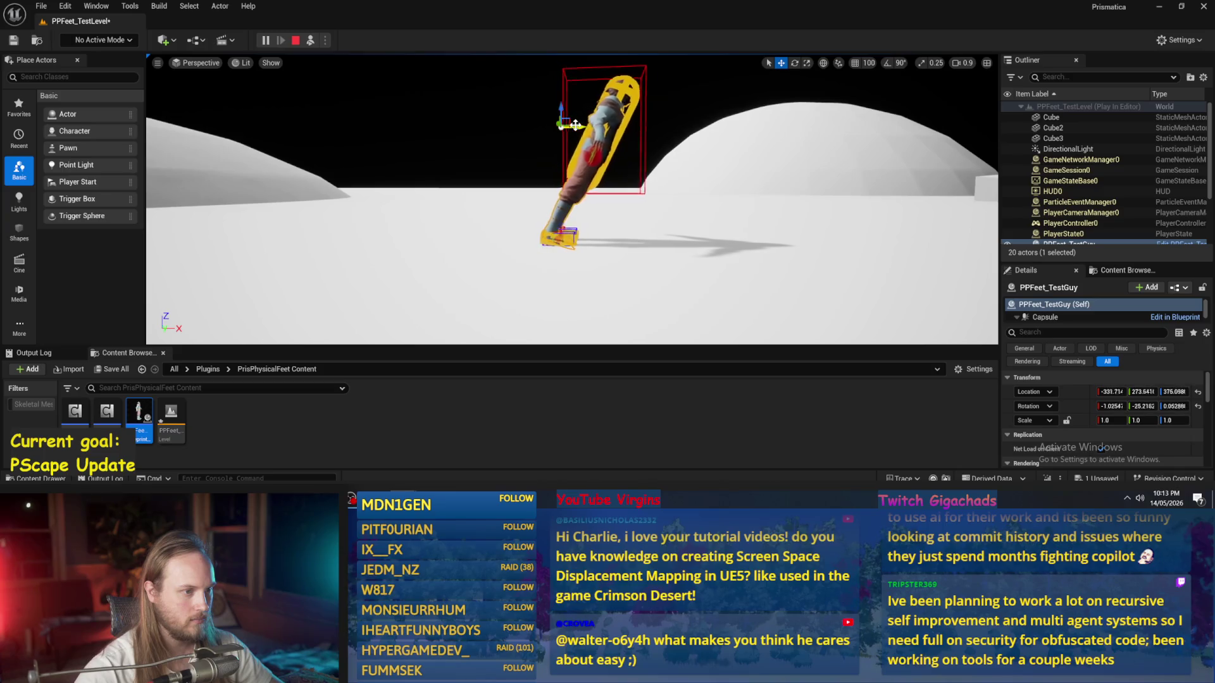
key(e)
drag(588, 134, 577, 160)
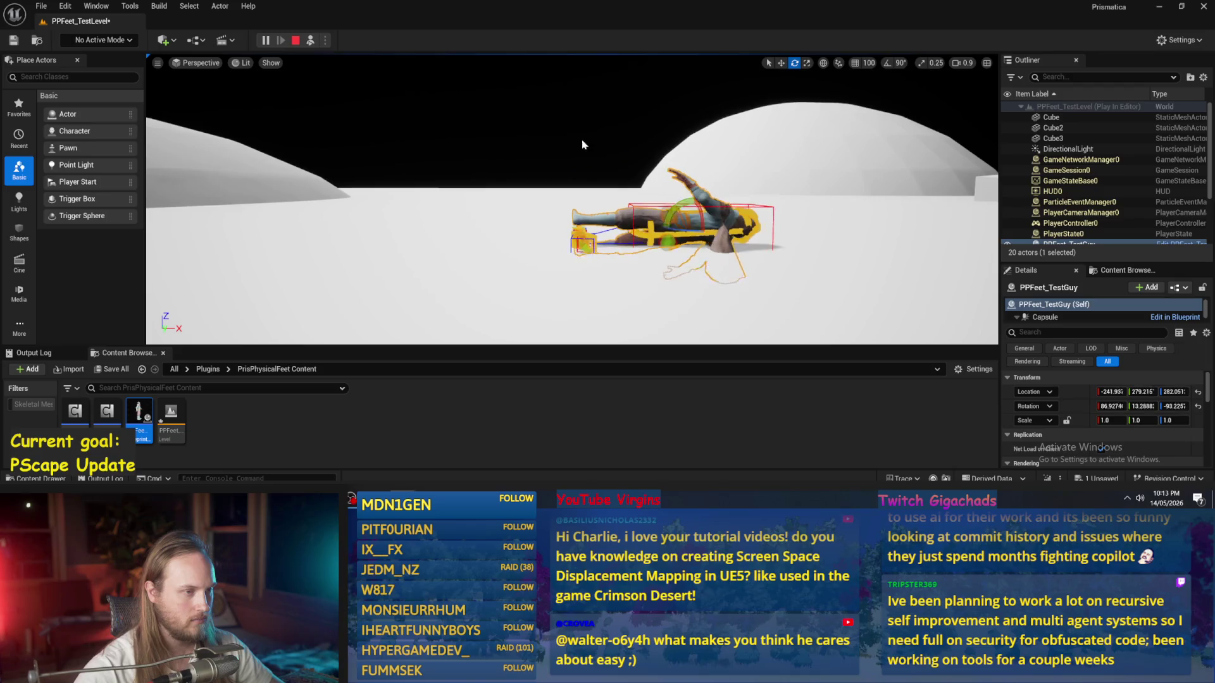
Step: Stop the session, dismiss the warnings notice, then run and stop another play test
key(Escape)
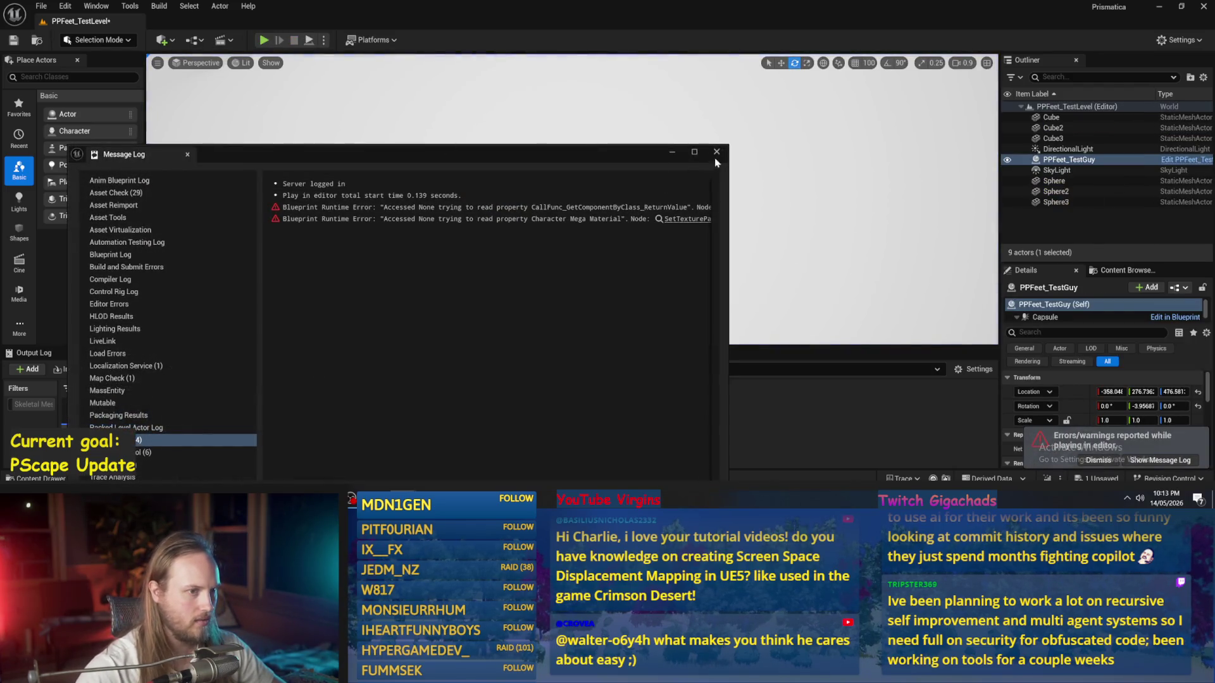
click(716, 152)
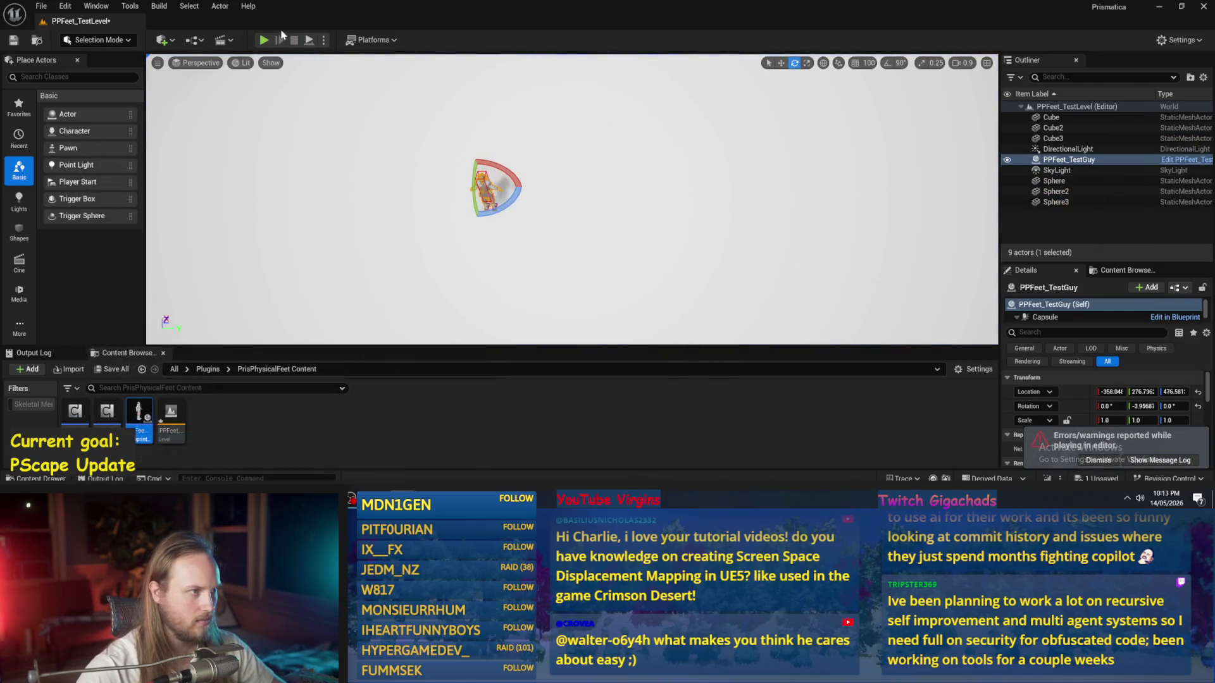
click(263, 40)
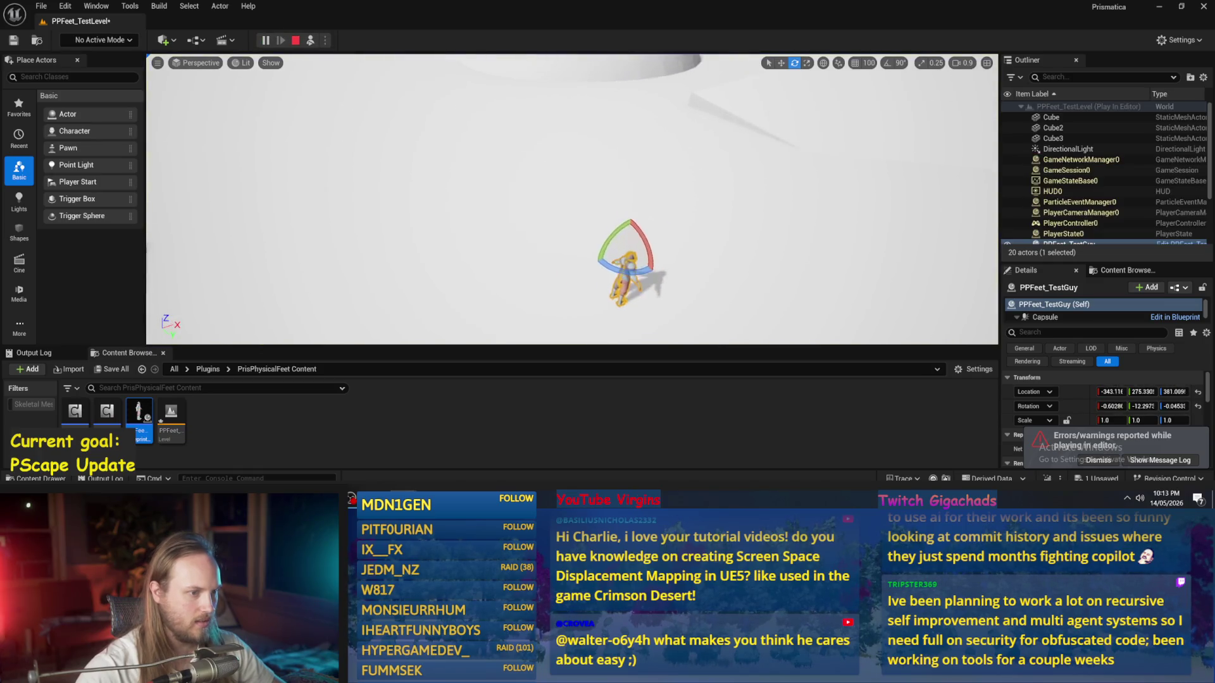
scroll(606, 218, up, 3)
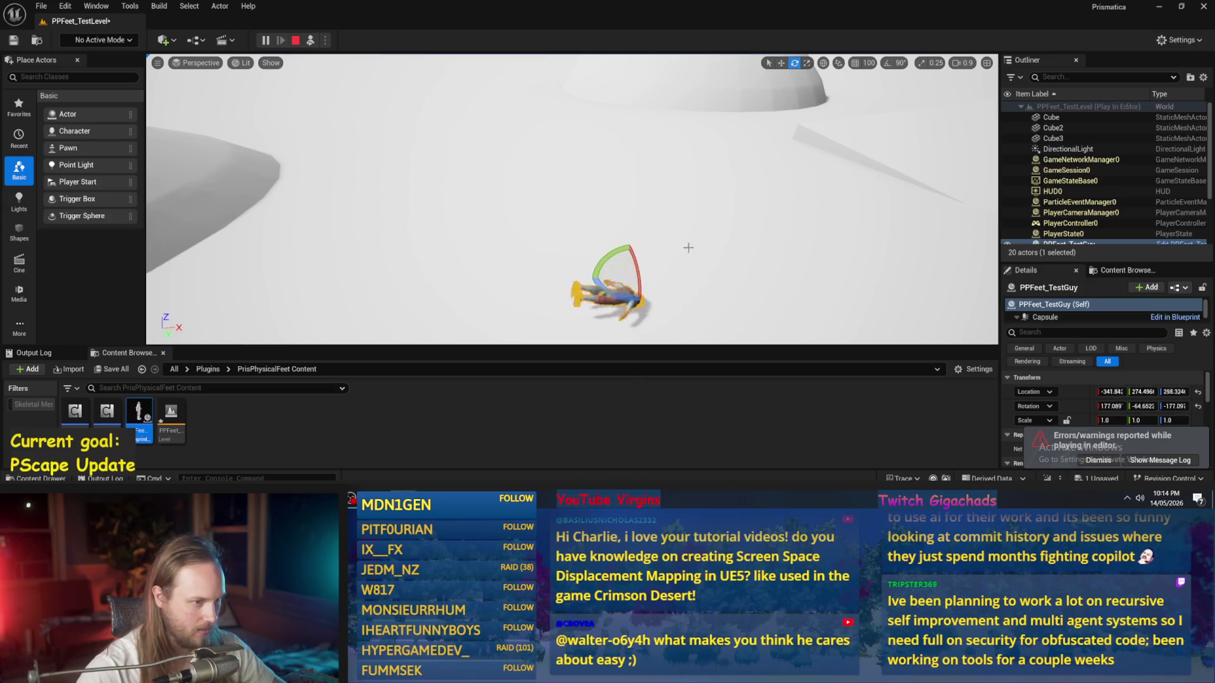
key(Escape)
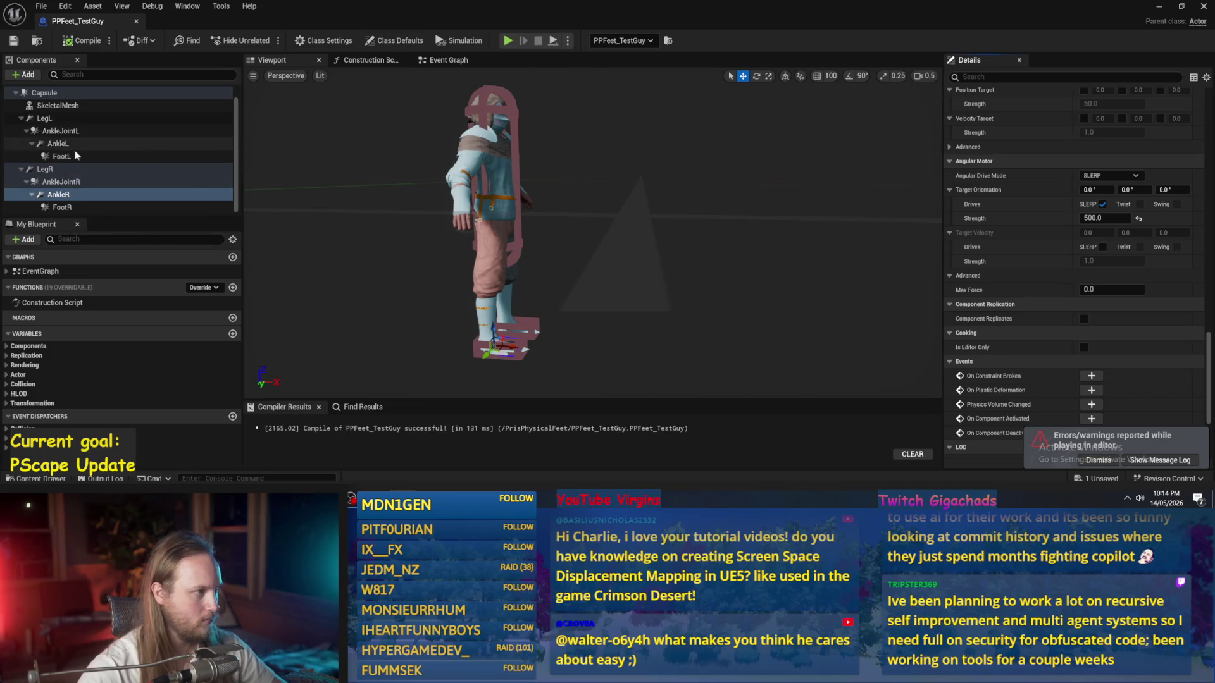
Step: Set the angular motor strength of LegR and LegL to 1000
click(45, 169)
click(1104, 218)
text(1)
key(Return)
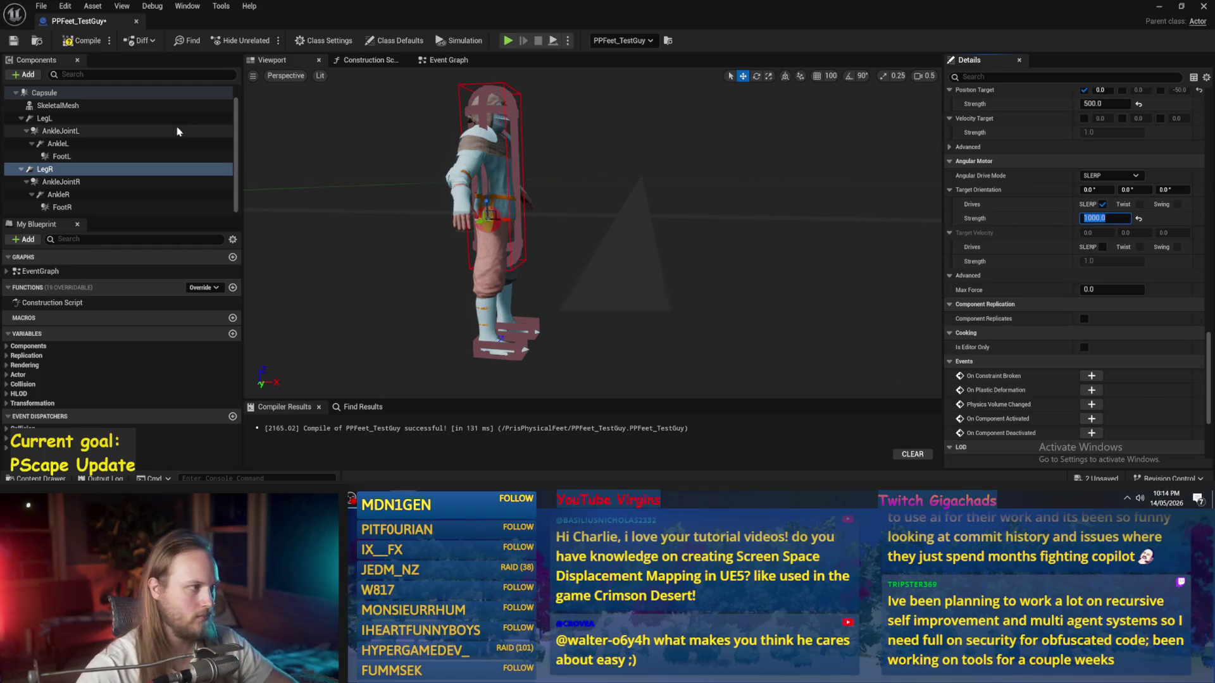
click(45, 119)
click(1114, 218)
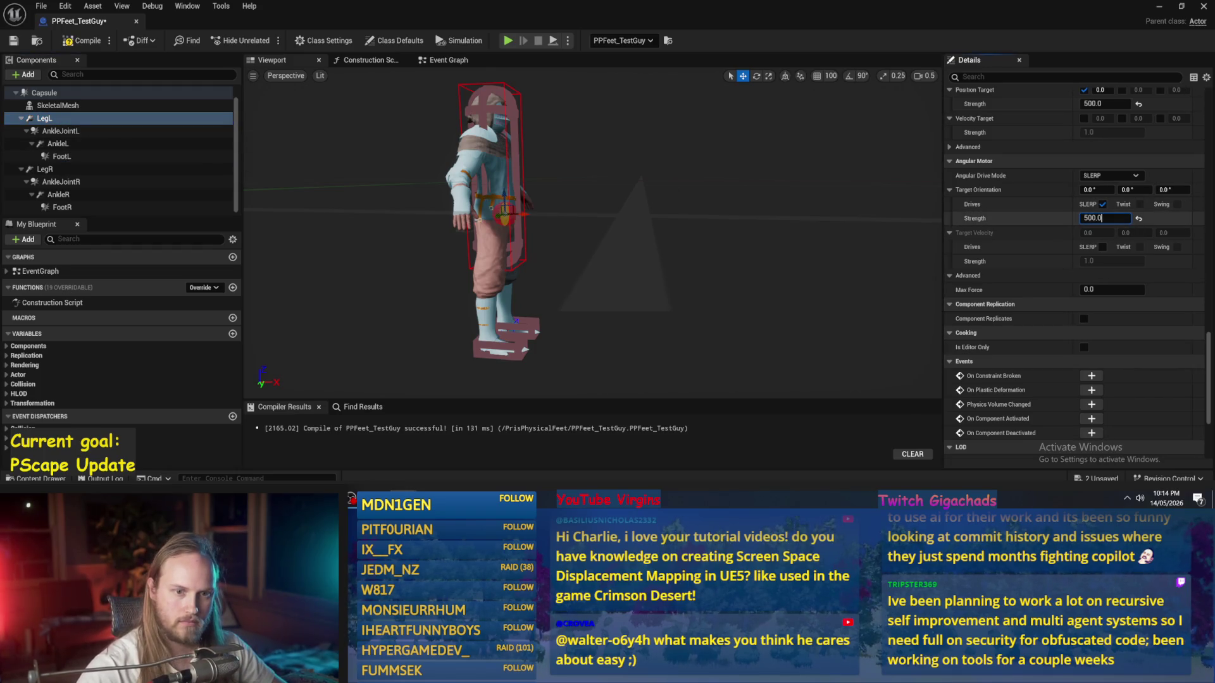
text(1)
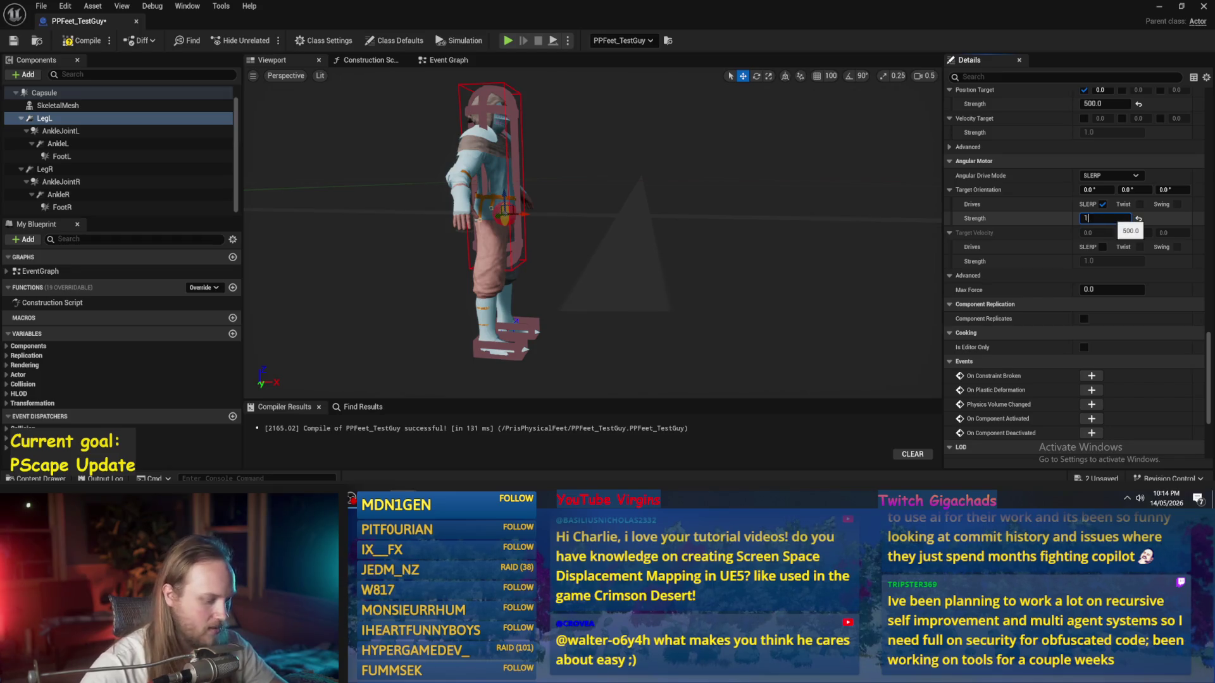
key(Return)
Step: Recompile and save the blueprint, then start a play test in the level
key(F7)
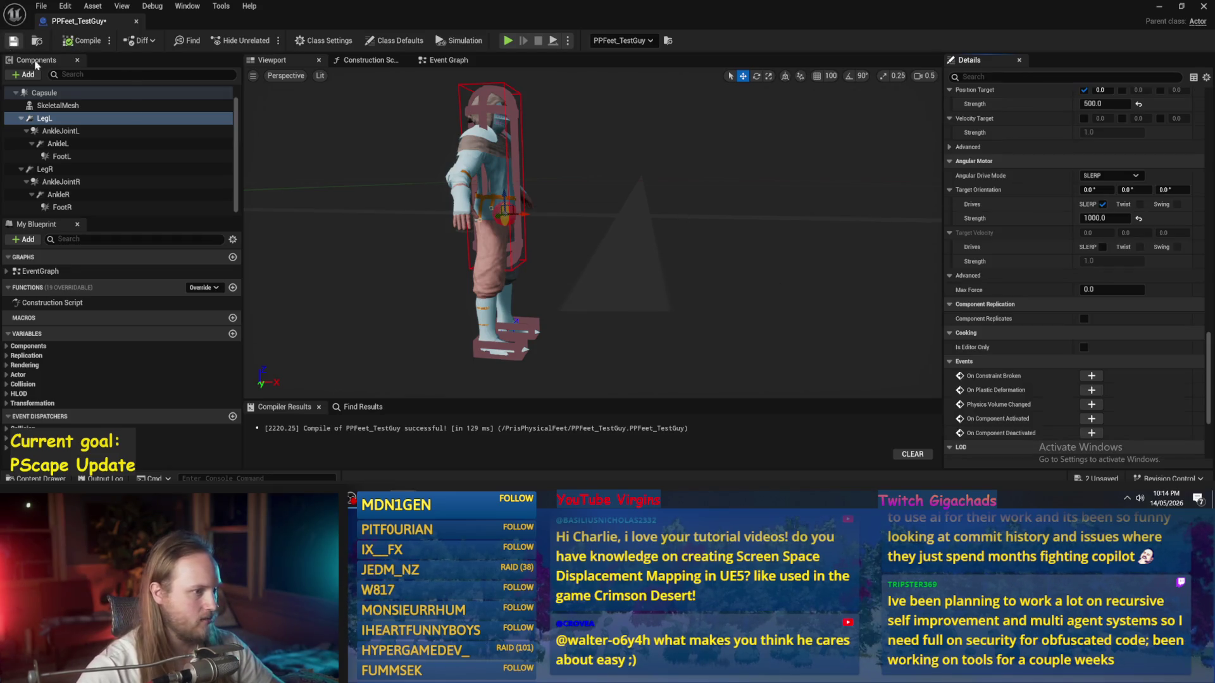
key(ctrl+s)
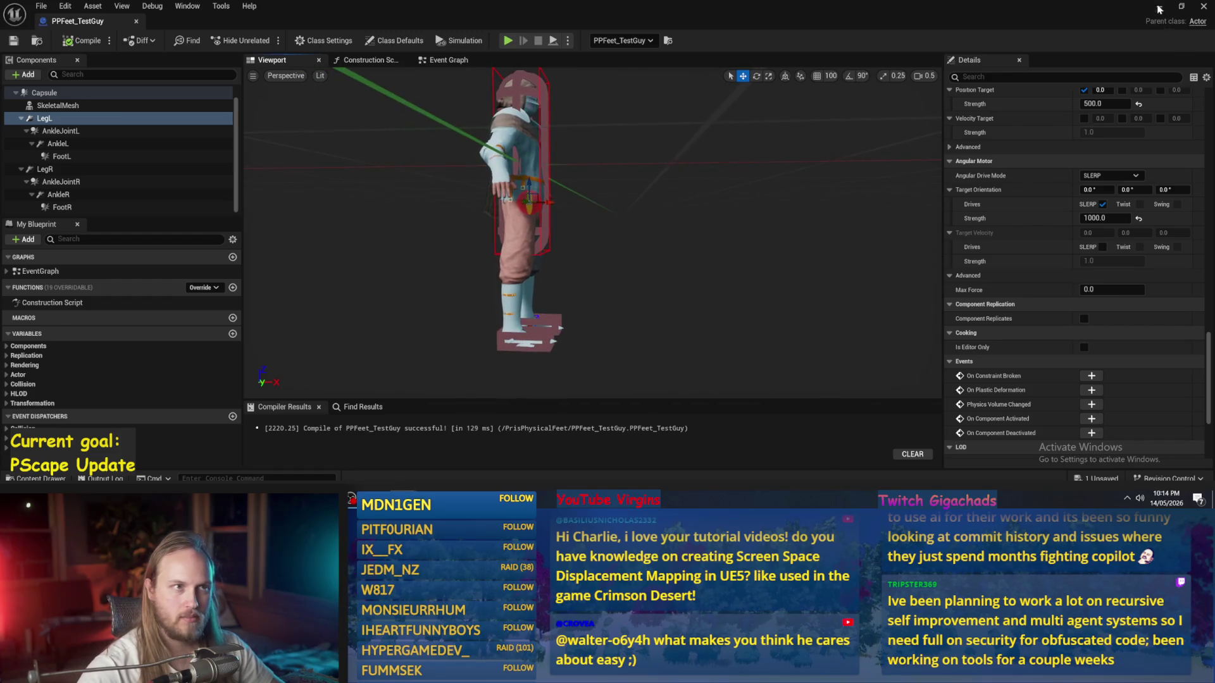
click(1159, 7)
click(310, 41)
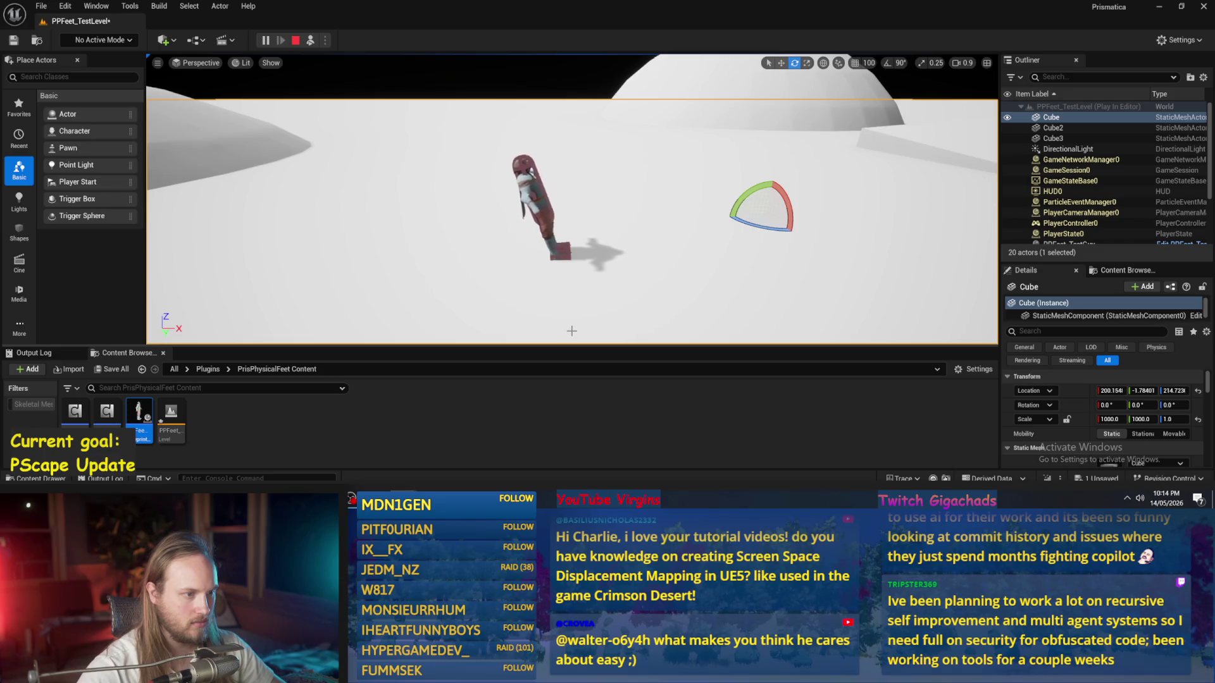
Step: Stop the play test and switch back to the PPFeet_TestGuy blueprint editor
key(Escape)
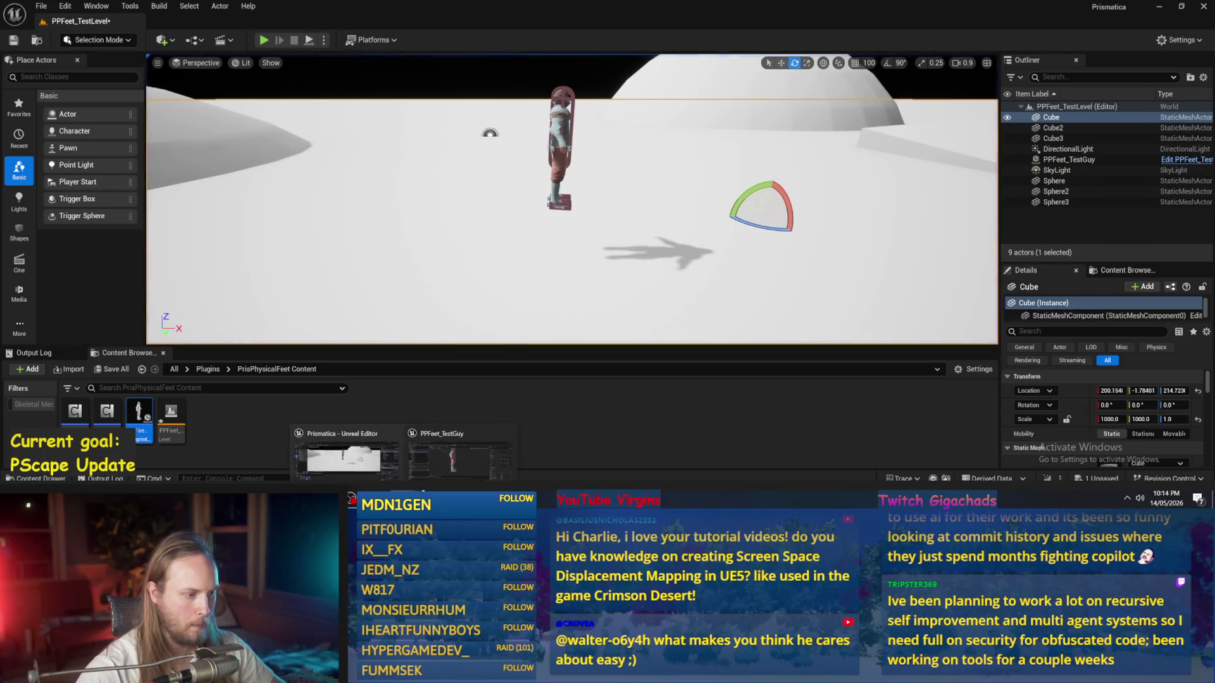
key(alt+Tab)
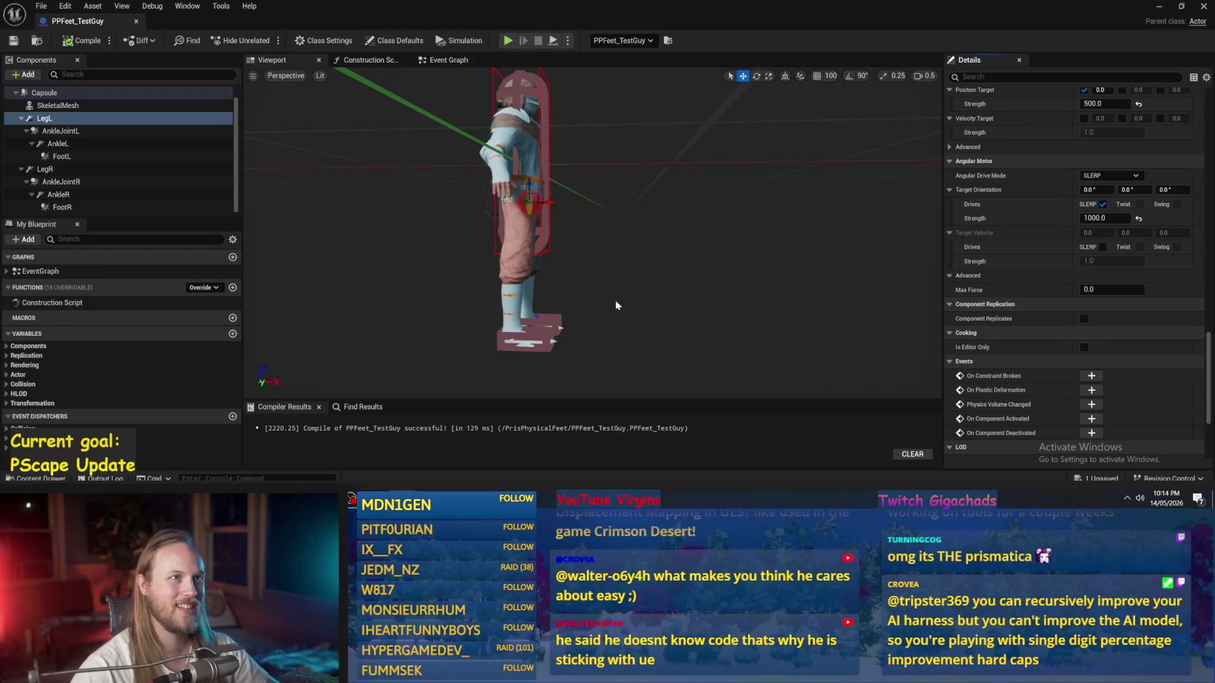
Step: Change AnkleR's angular motor strength from 500 to 1000
scroll(617, 305, down, 4)
key(w)
drag(558, 266, 902, 249)
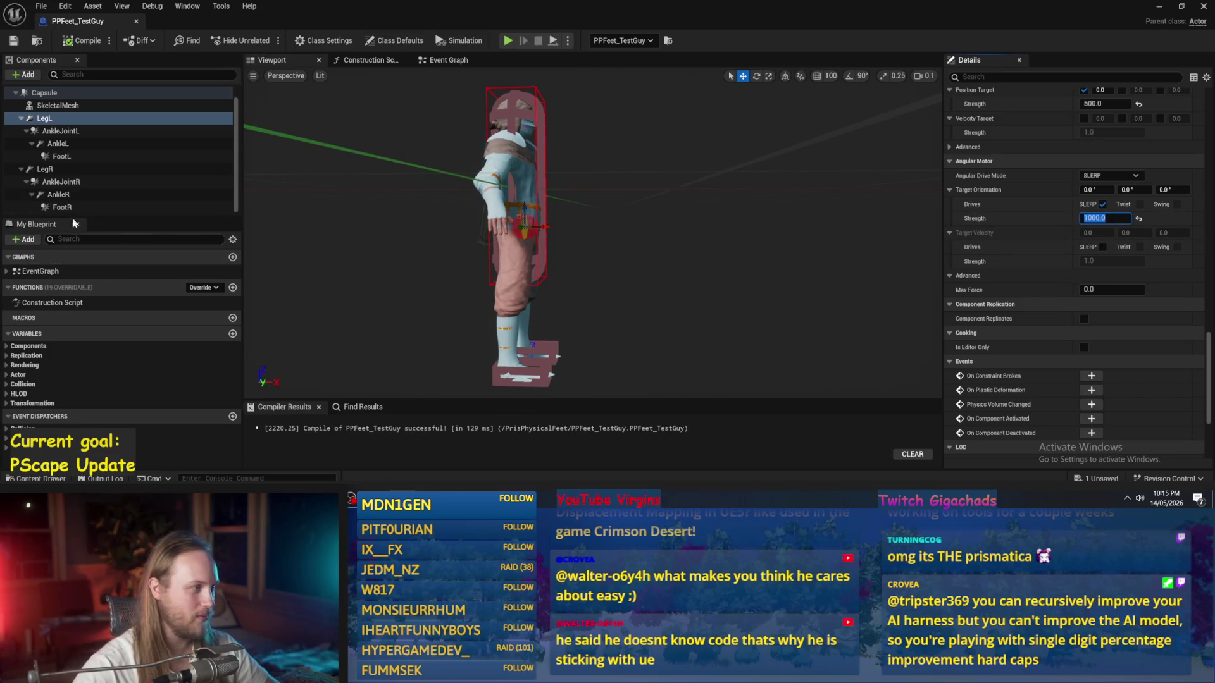
click(63, 182)
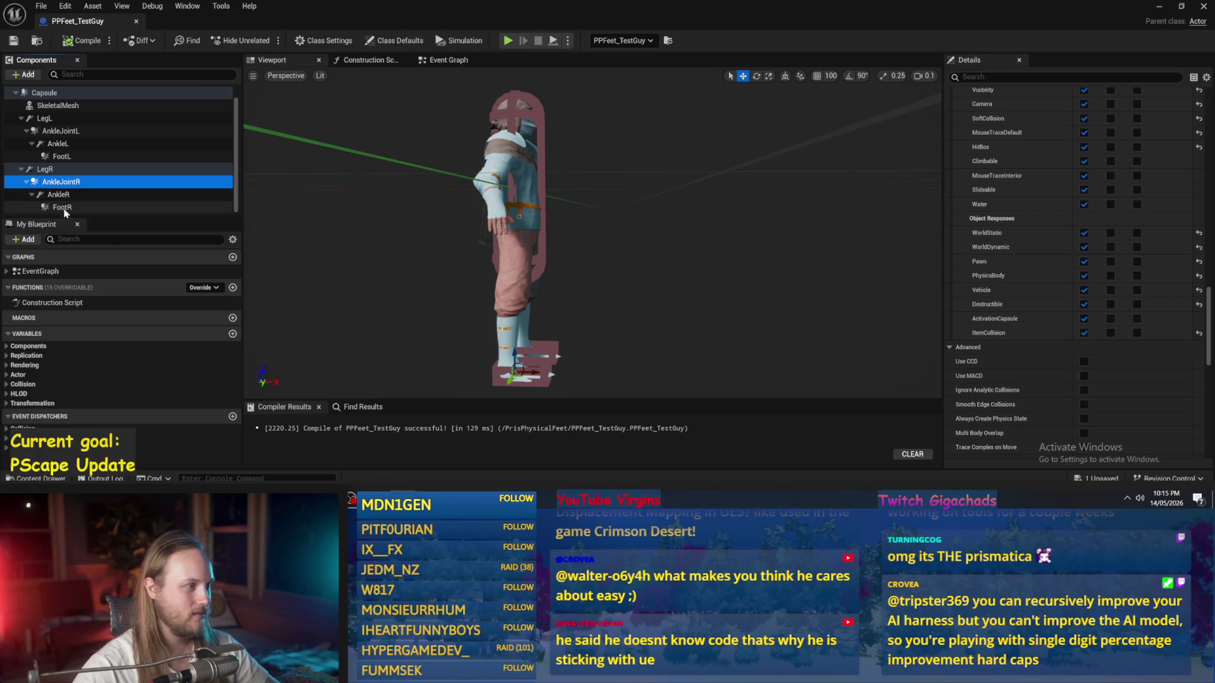
click(58, 194)
click(1085, 217)
key(BackSpace)
text(10)
key(Return)
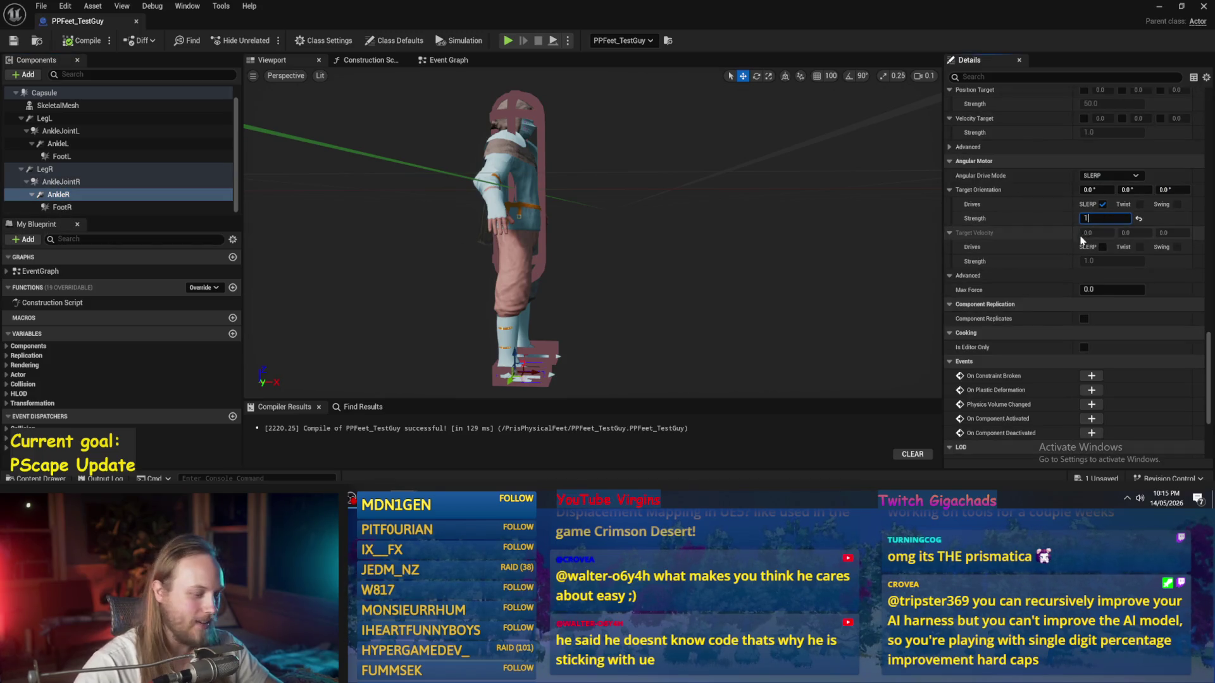
Step: Change AnkleL's strength to 1000, then compile and save the blueprint
click(73, 141)
click(1085, 217)
key(BackSpace)
text(1000)
key(Return)
click(82, 41)
click(13, 41)
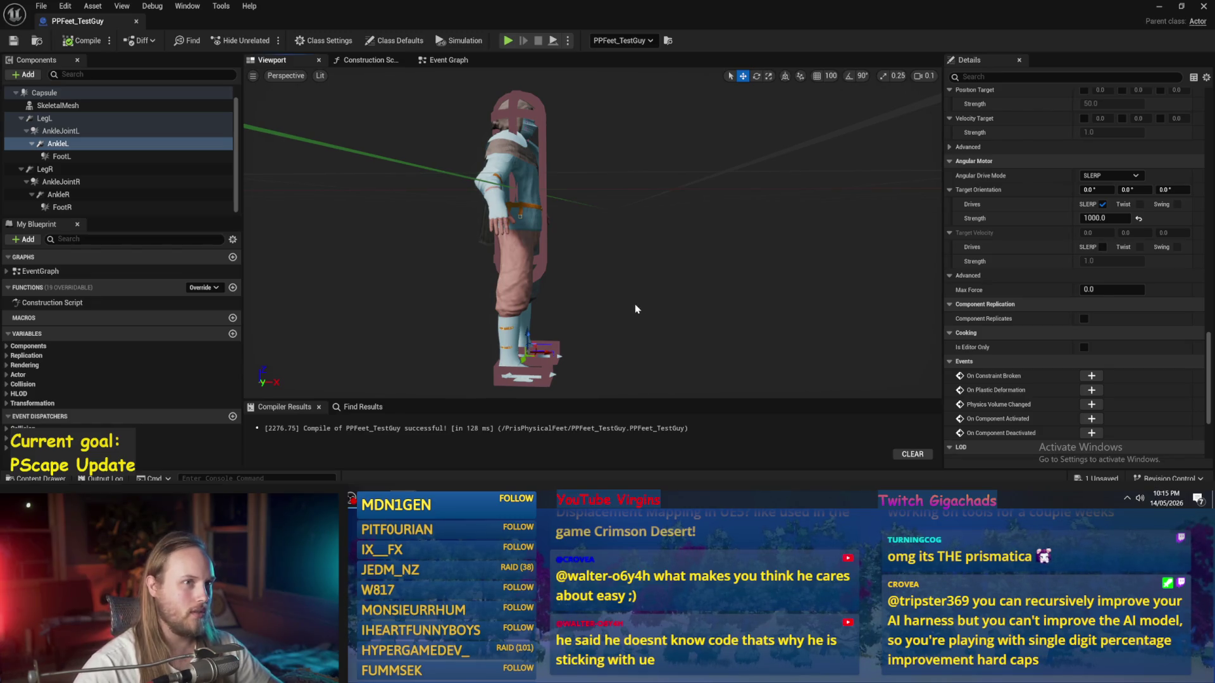
Step: Orbit the preview around the character from several sides, recompiling PPFeet_TestGuy with F7 and Compile
drag(637, 307, 641, 299)
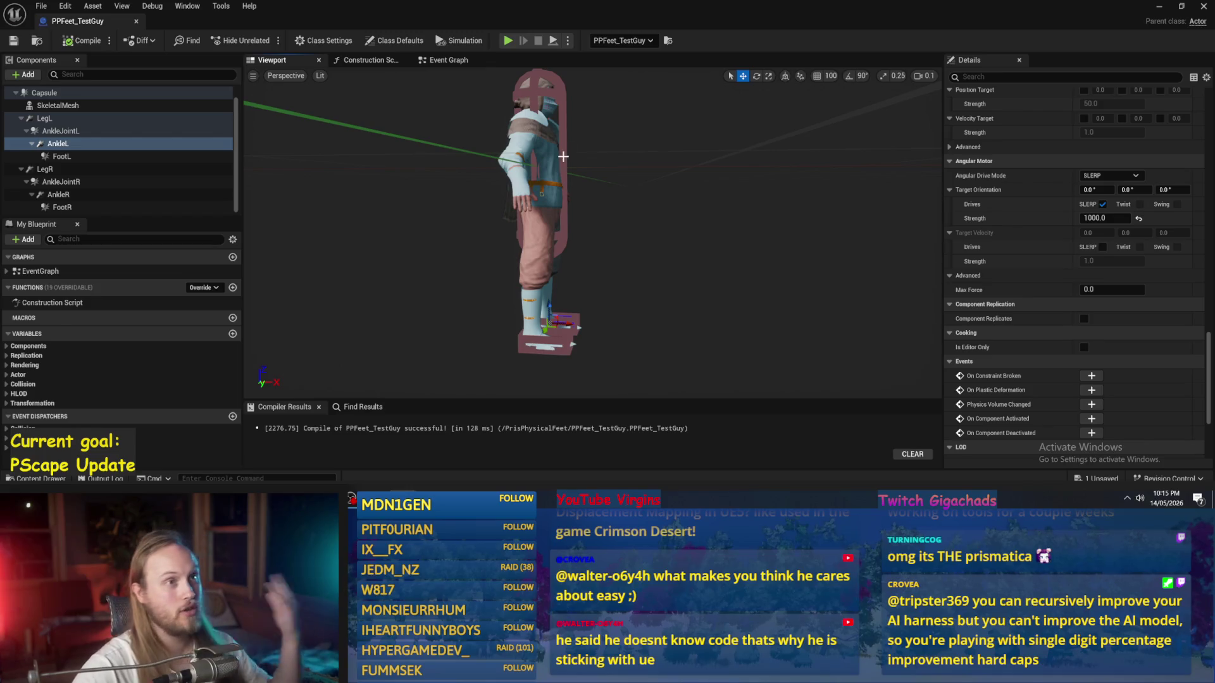
drag(632, 141, 642, 143)
scroll(632, 141, down, 2)
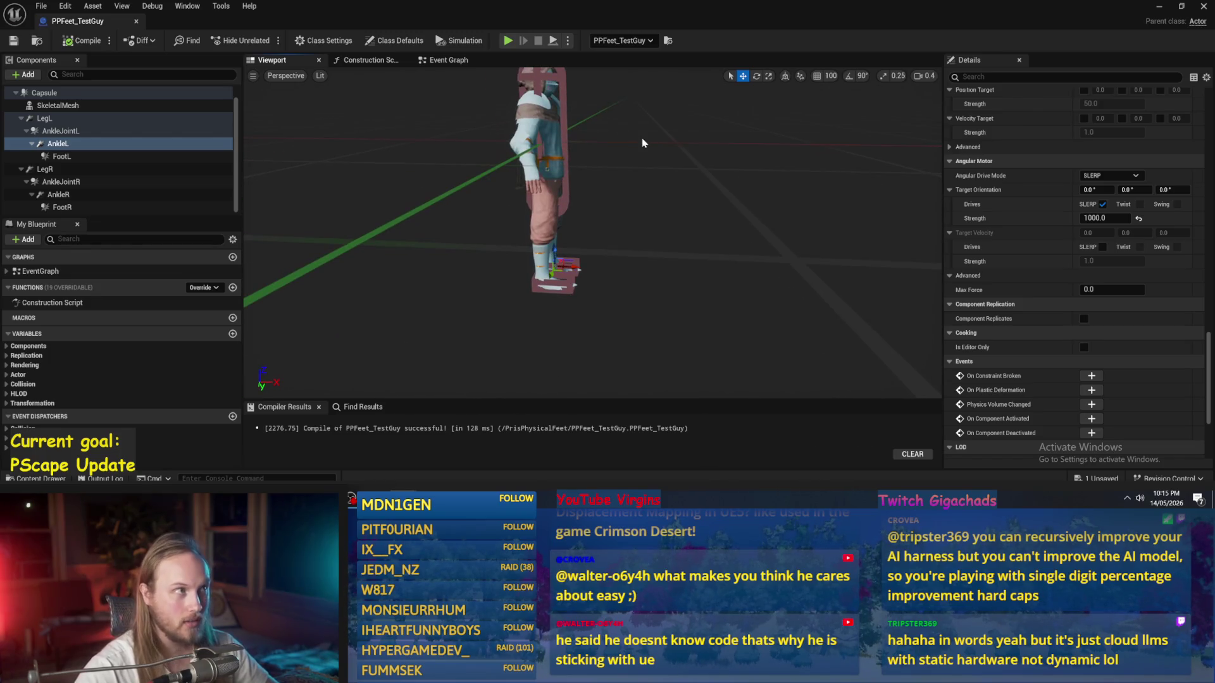
drag(636, 168, 635, 167)
drag(774, 164, 774, 165)
drag(708, 210, 708, 210)
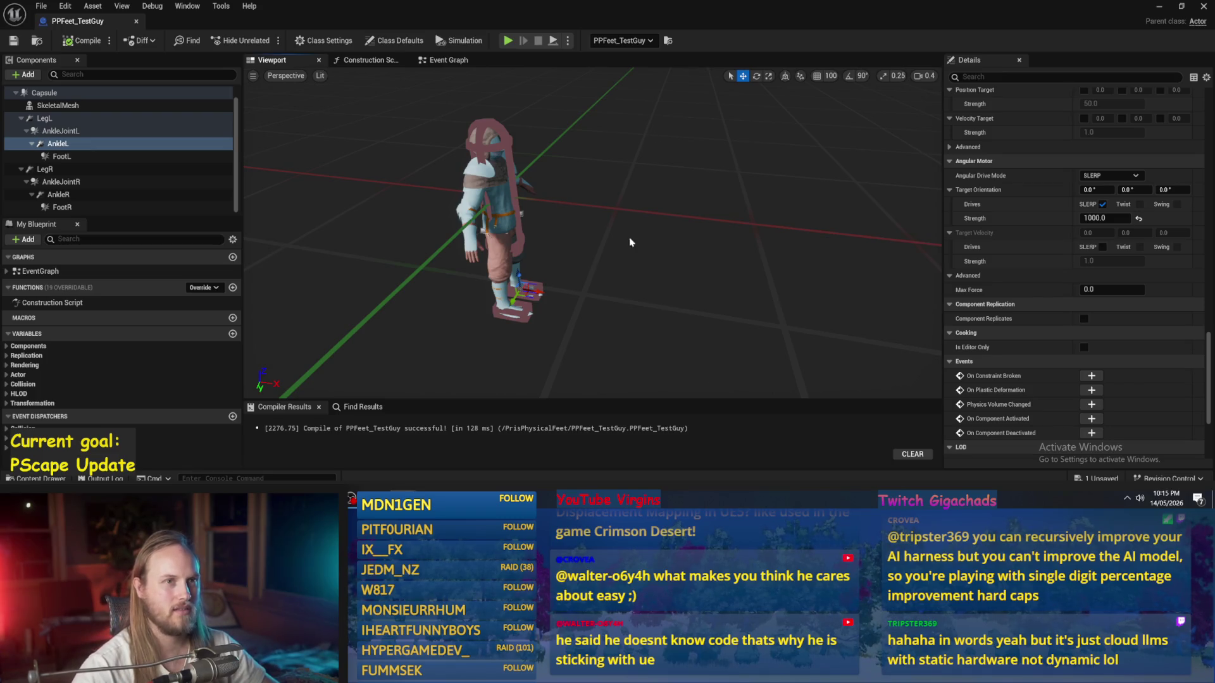
drag(595, 234, 548, 235)
key(F7)
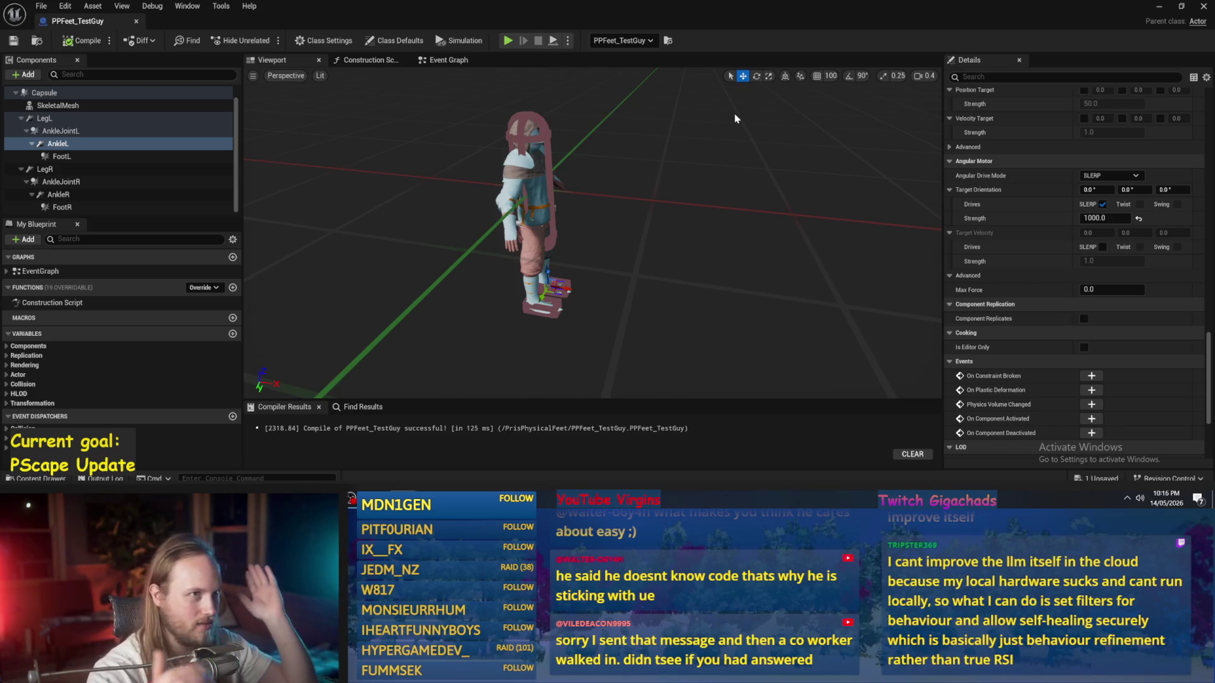
mouse_move(696, 368)
mouse_down()
mouse_move(673, 323)
mouse_move(686, 292)
mouse_move(676, 284)
mouse_up()
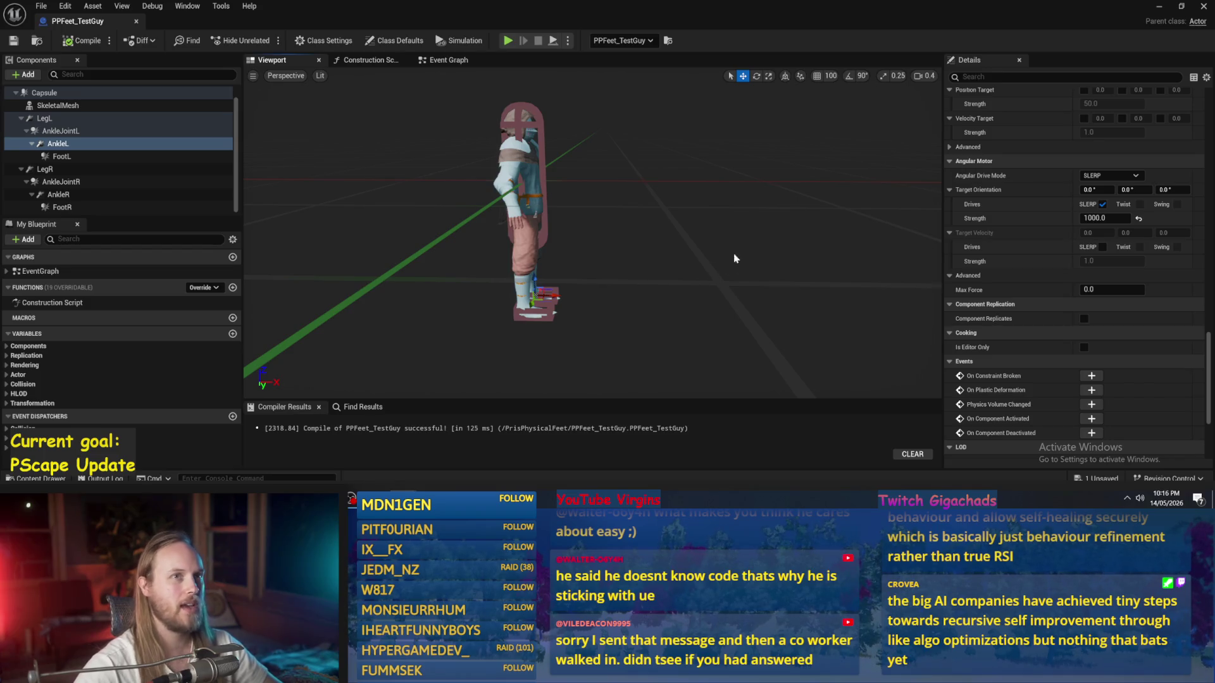
drag(727, 259, 727, 252)
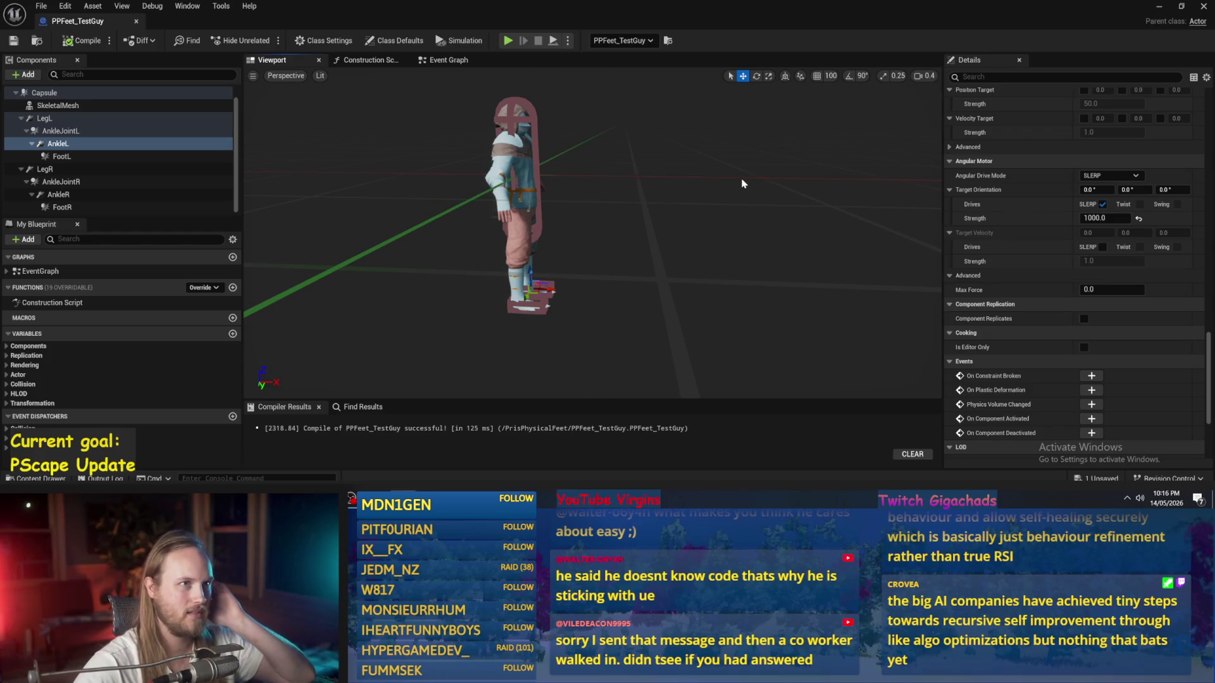
click(83, 41)
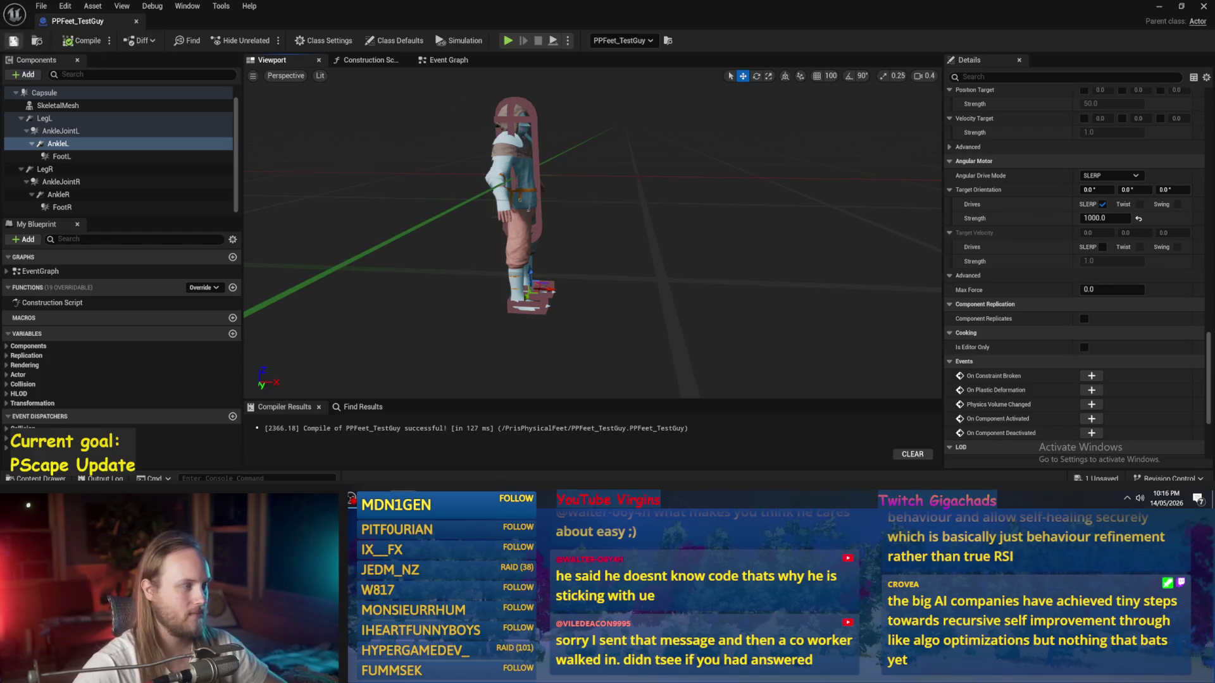
Step: Start simulating the level and select the character and floor cube as it falls
click(1159, 6)
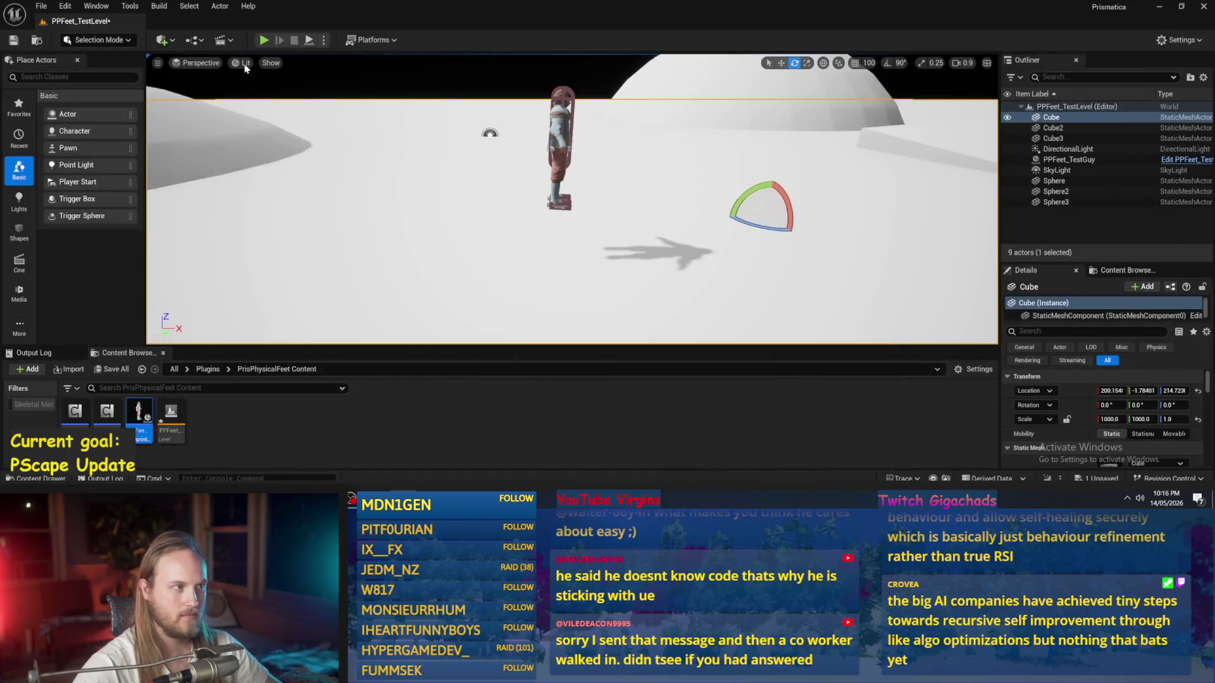
click(308, 40)
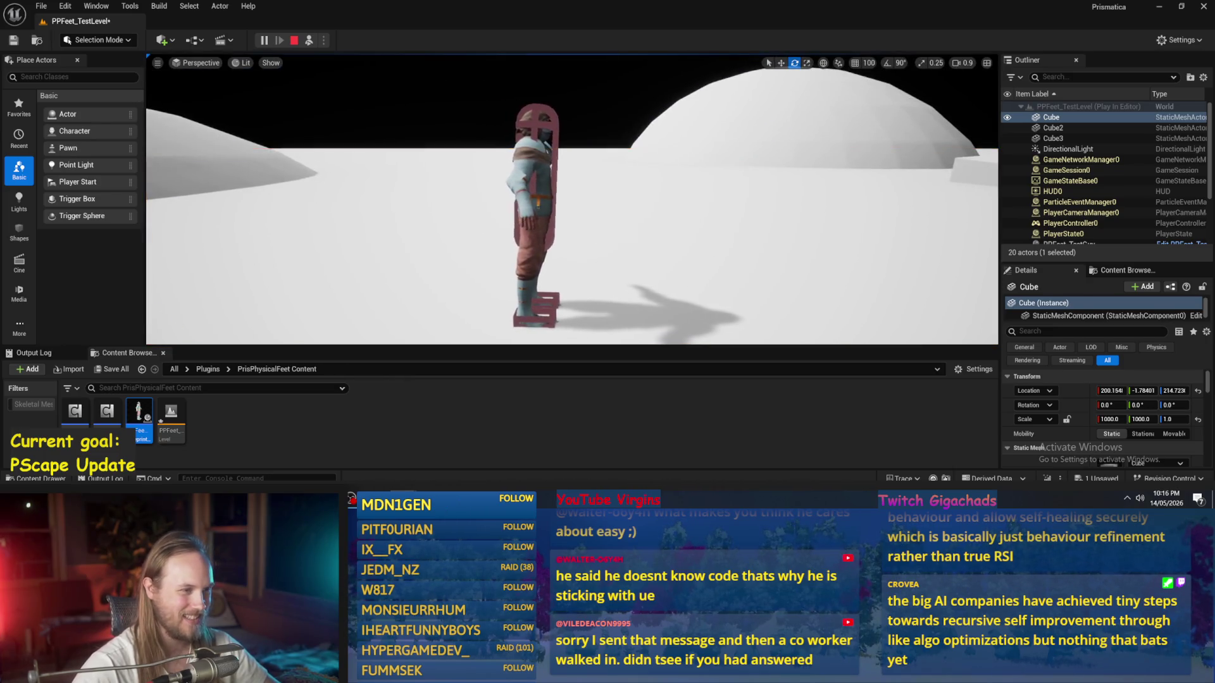
click(547, 173)
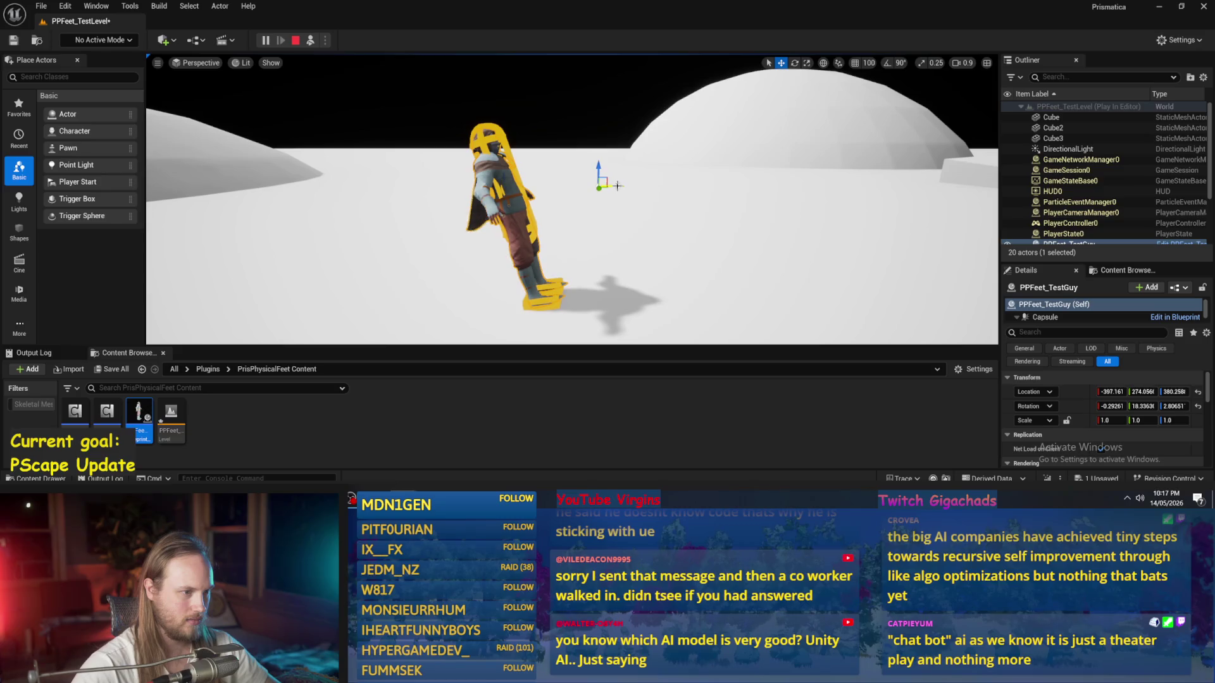
click(862, 249)
click(421, 266)
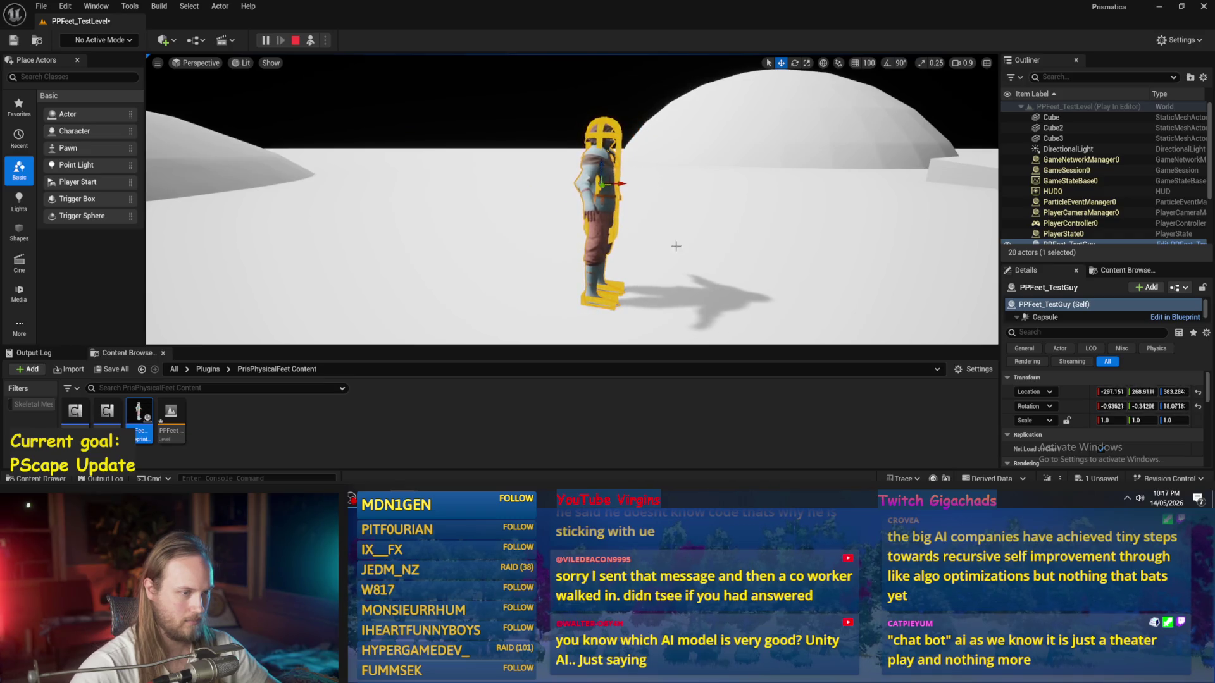
click(667, 187)
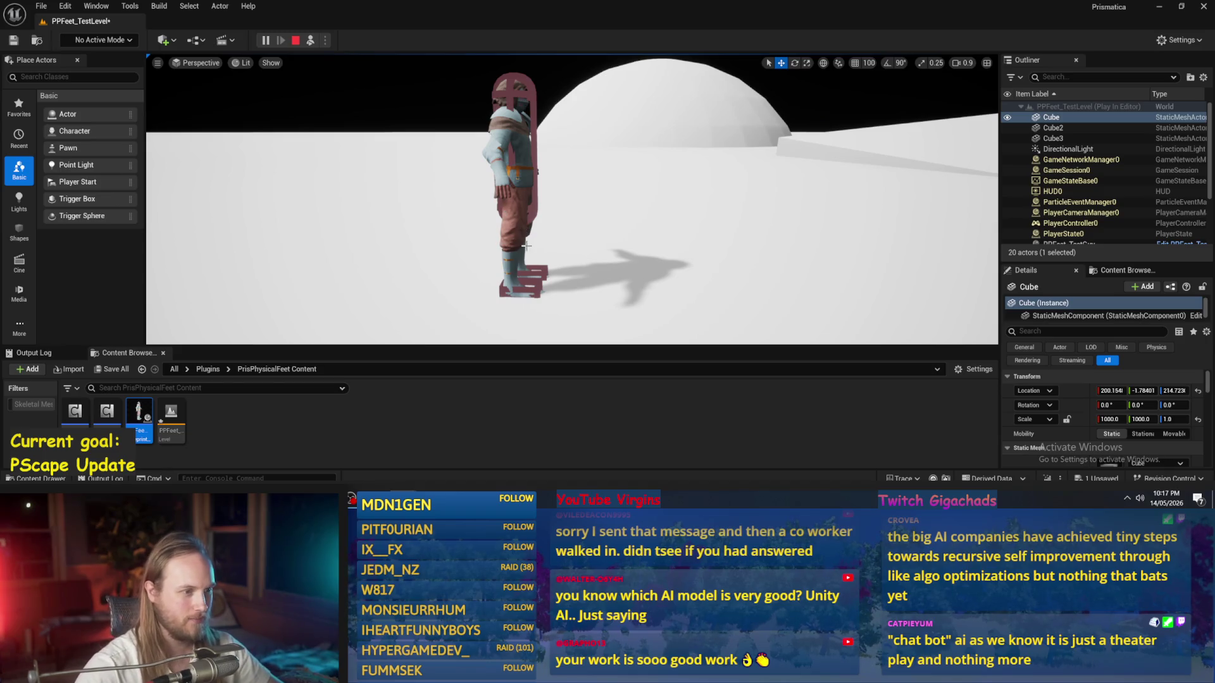
Step: Tilt the character about 21 degrees, stop the session, and save the level
key(d)
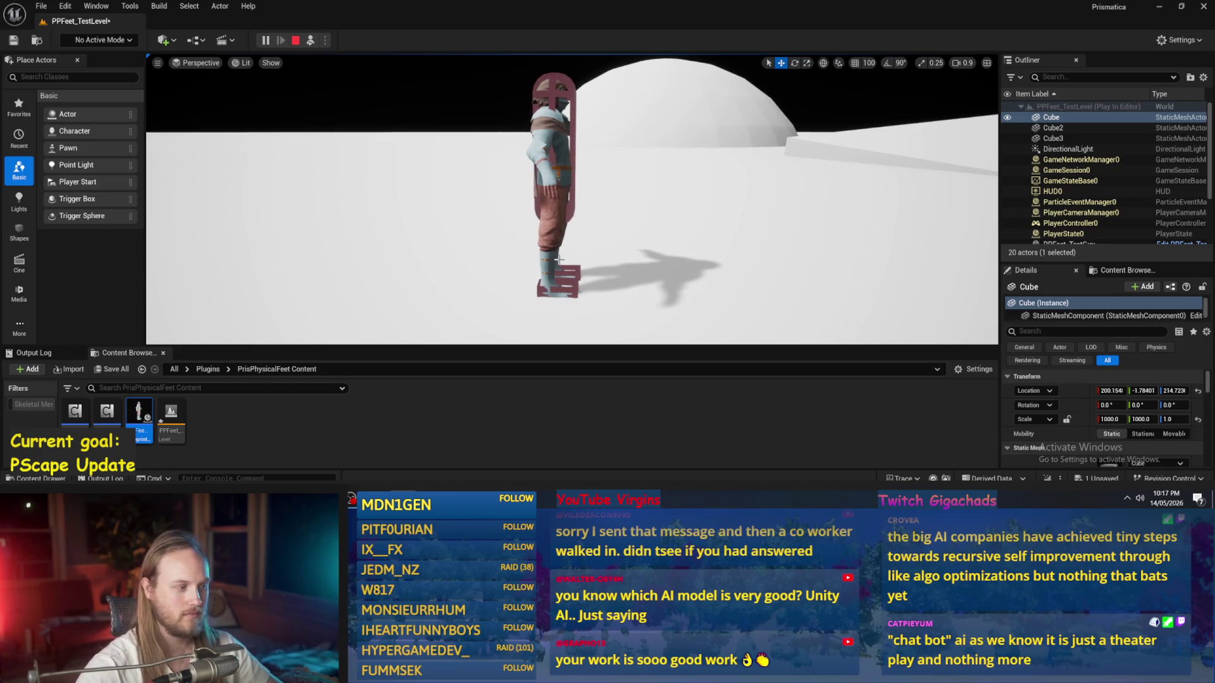
click(545, 158)
key(e)
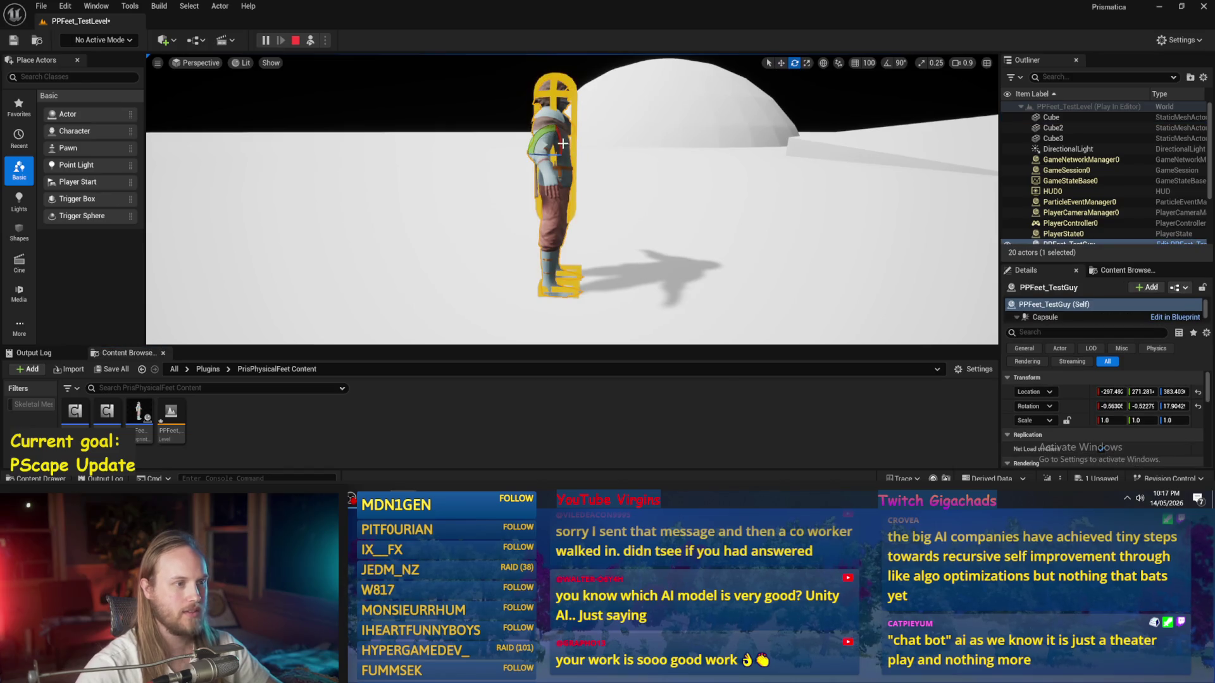
mouse_move(559, 129)
mouse_down()
mouse_move(577, 166)
mouse_move(570, 158)
mouse_up()
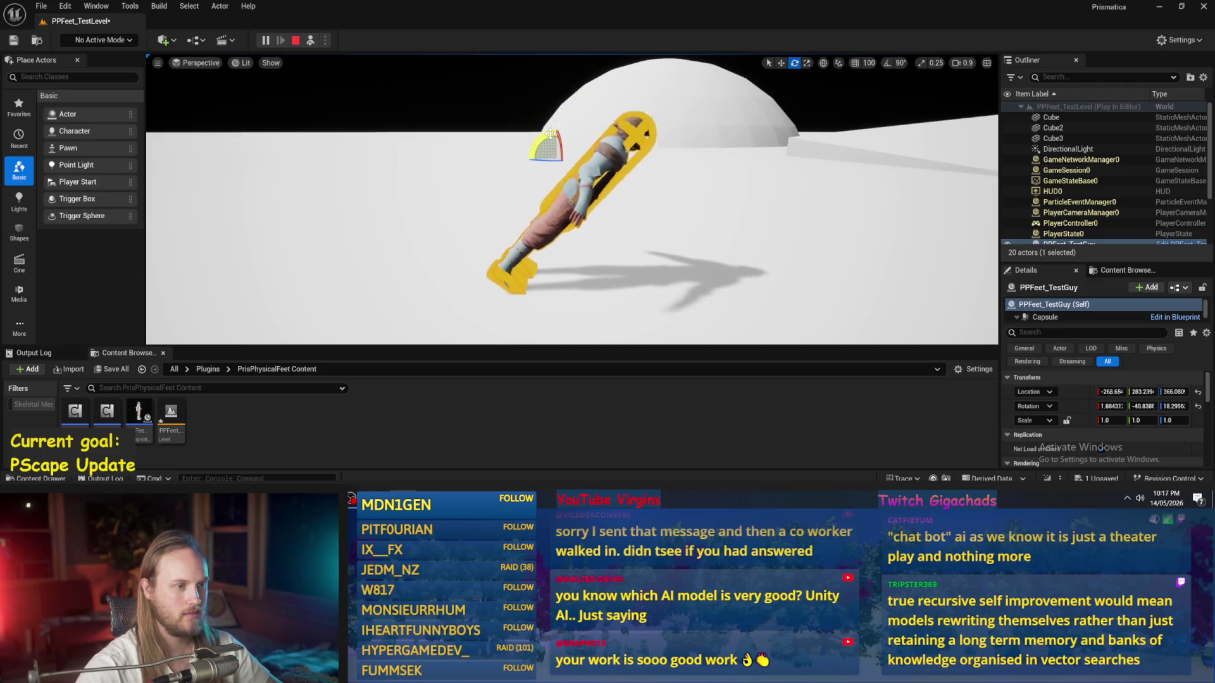
key(Escape)
key(ctrl+s)
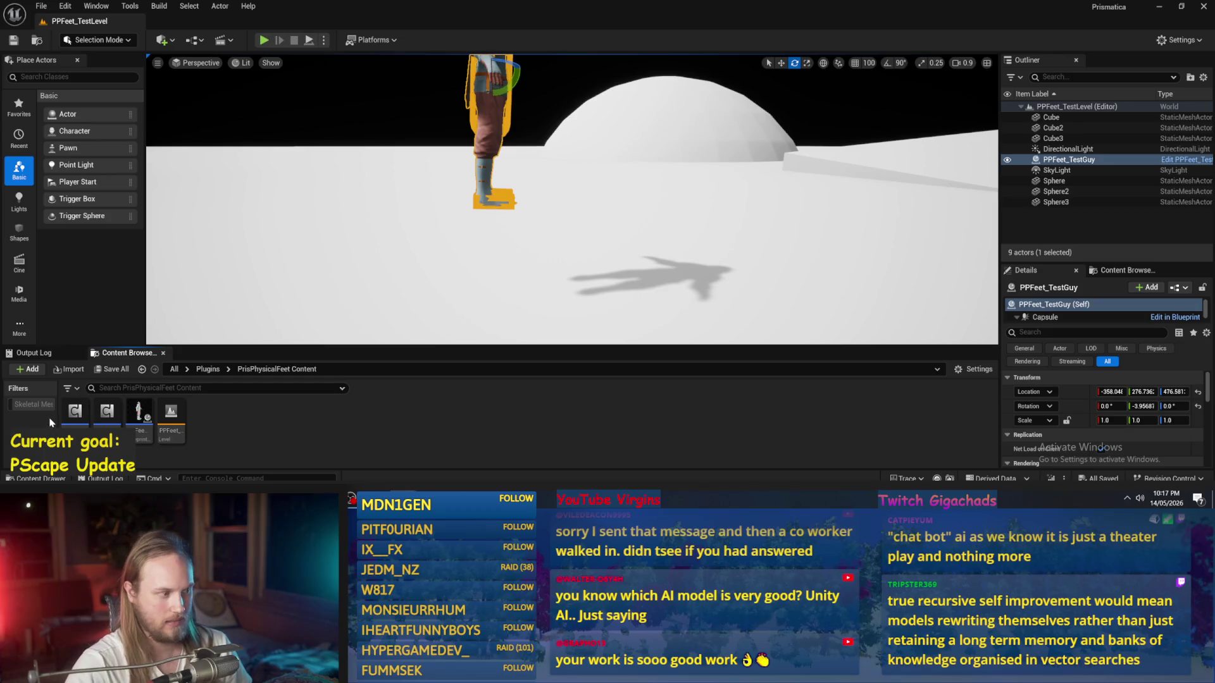
click(14, 40)
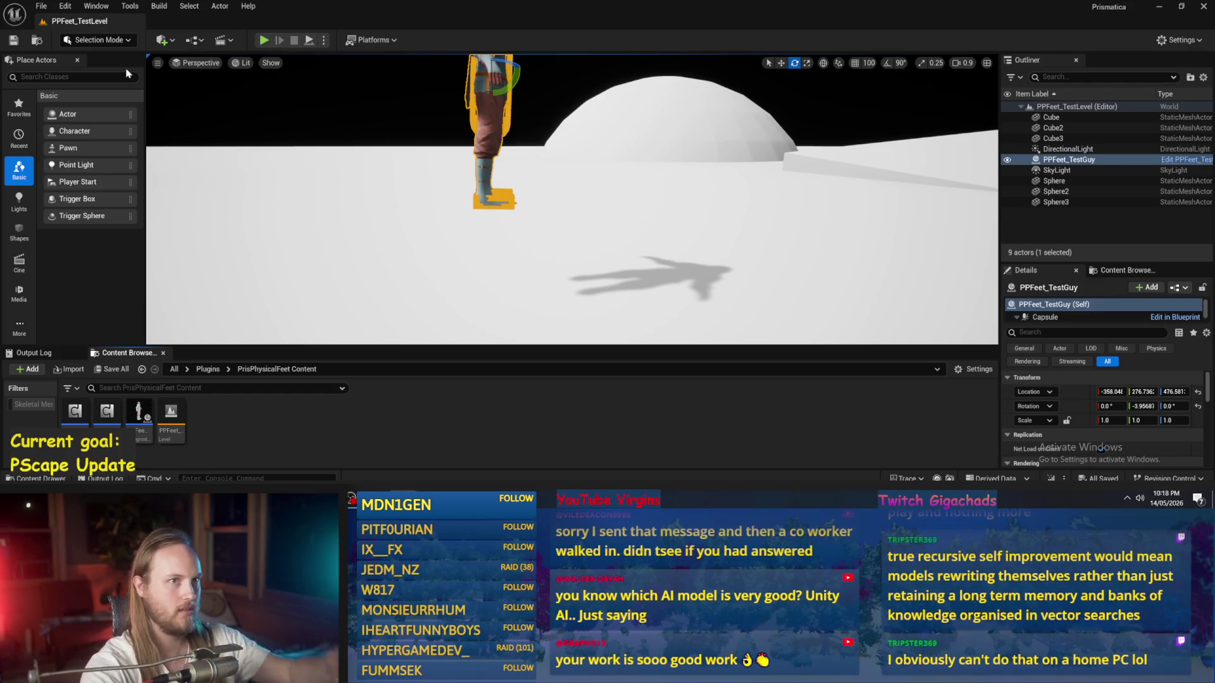
drag(579, 217, 550, 215)
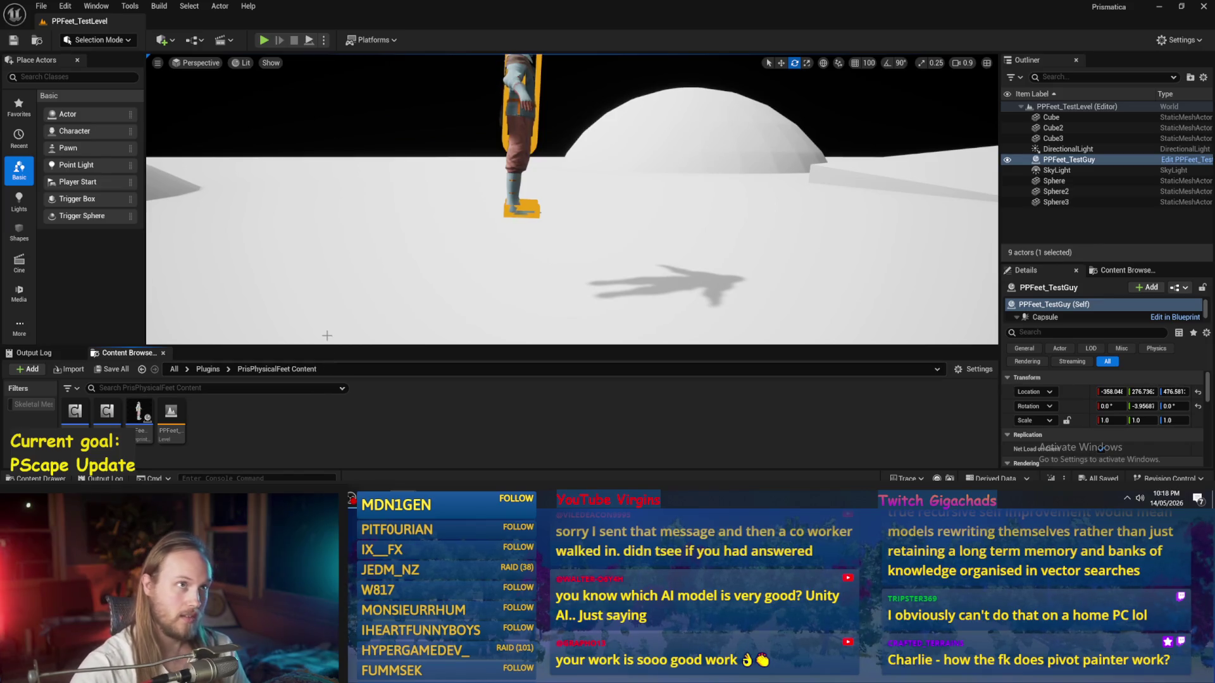
drag(431, 251, 447, 235)
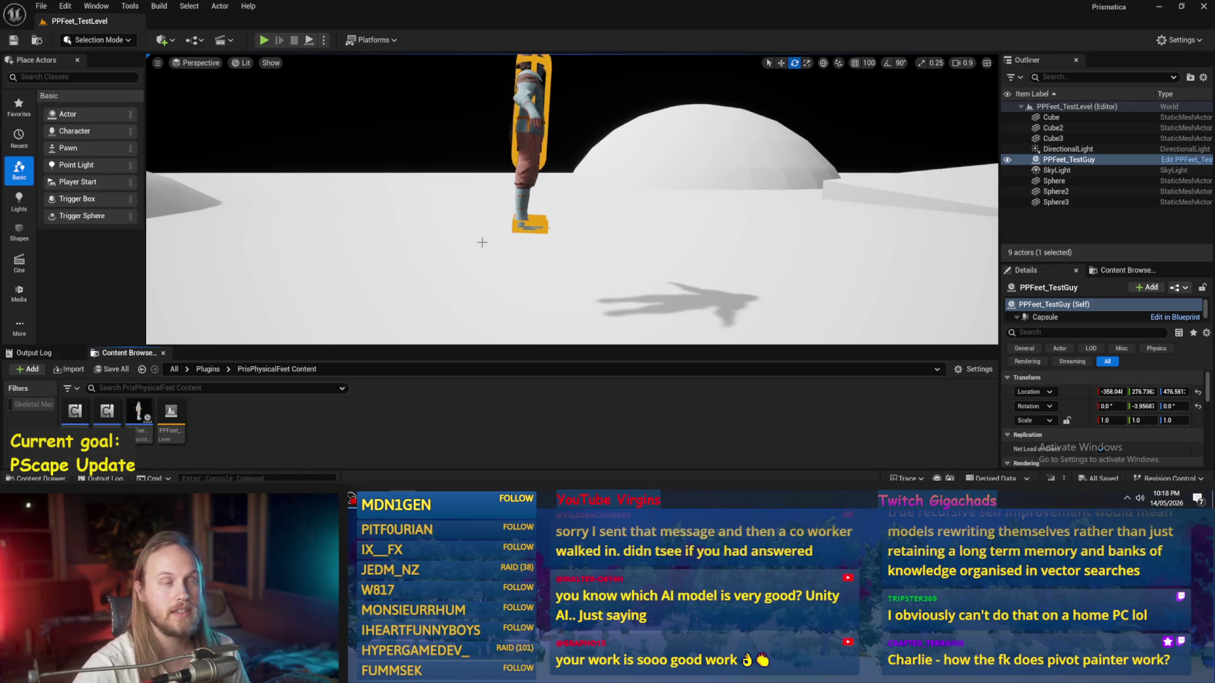
click(484, 241)
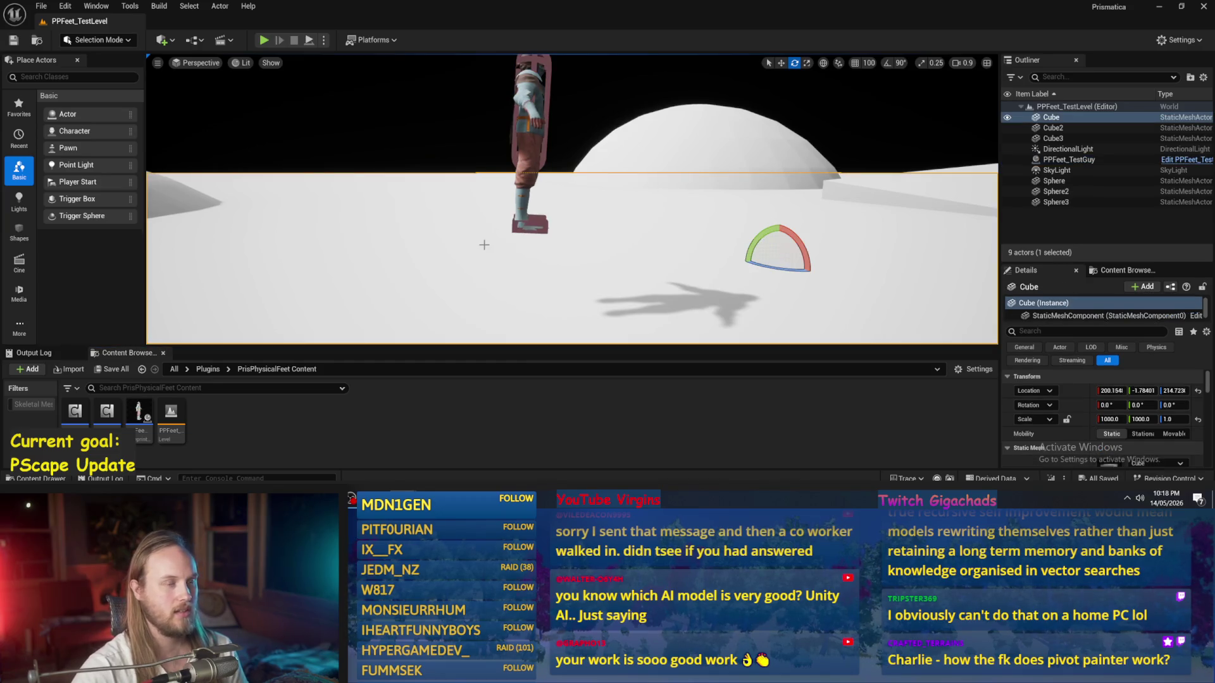
drag(484, 241, 484, 245)
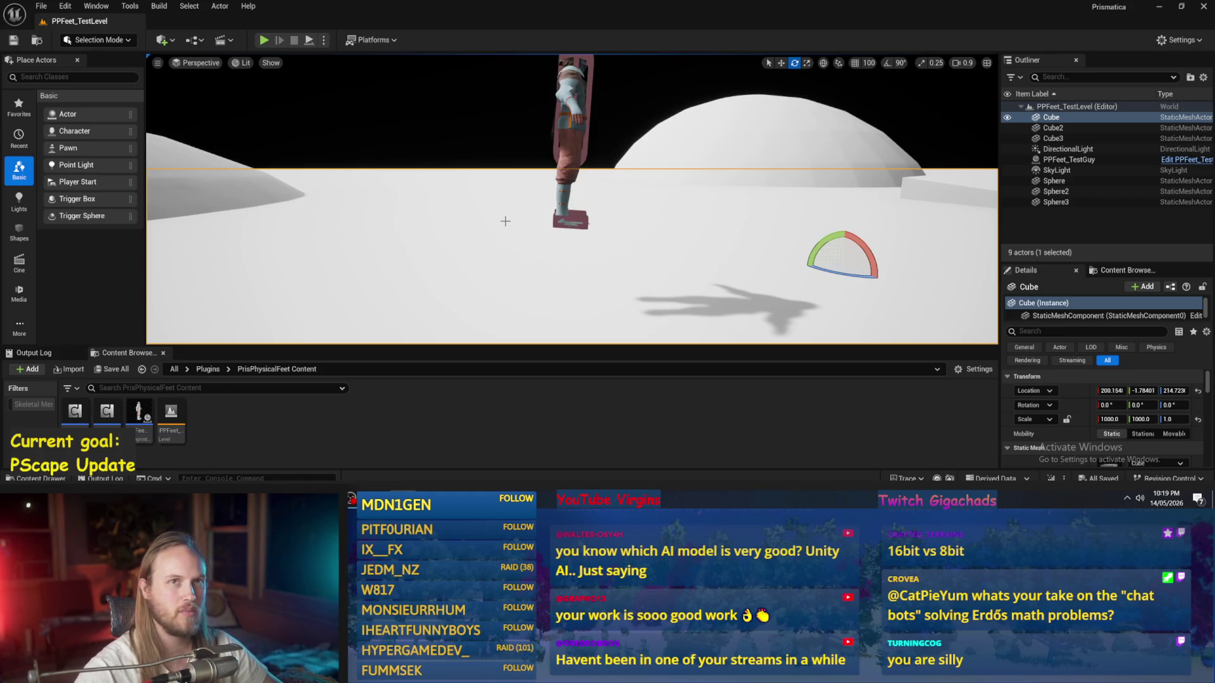
drag(538, 220, 537, 216)
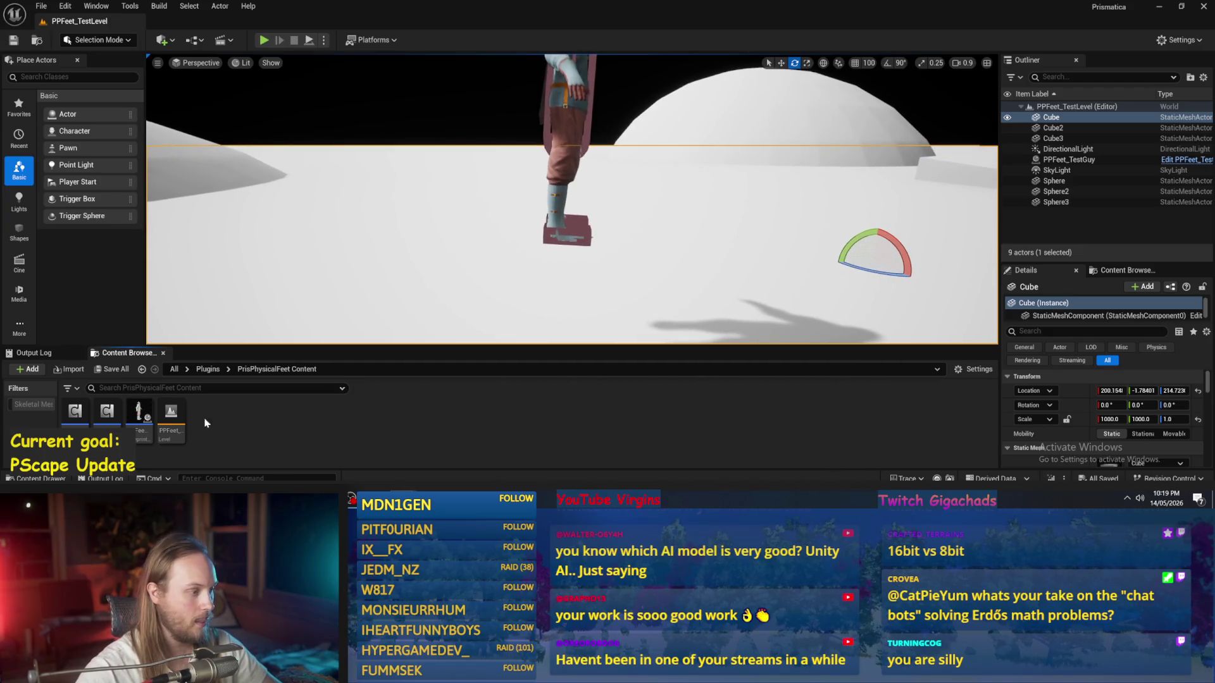
double_click(139, 413)
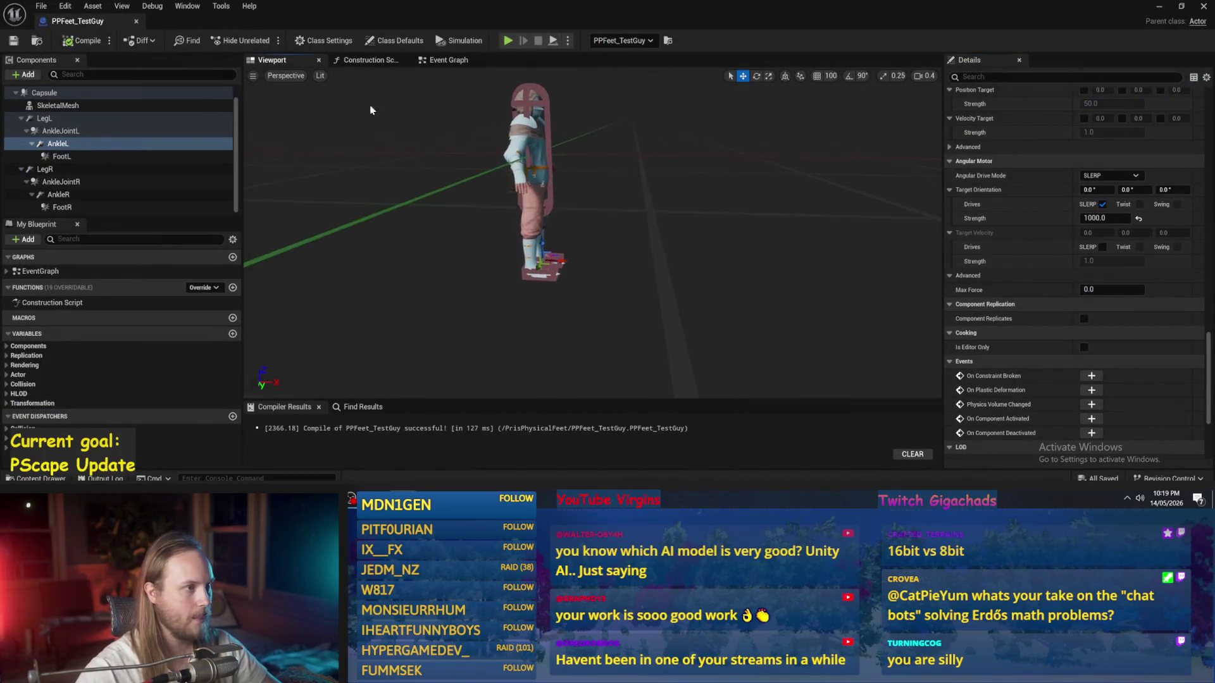
Step: In the Event Graph, move Event Tick aside and add a Capsule reference node
click(446, 59)
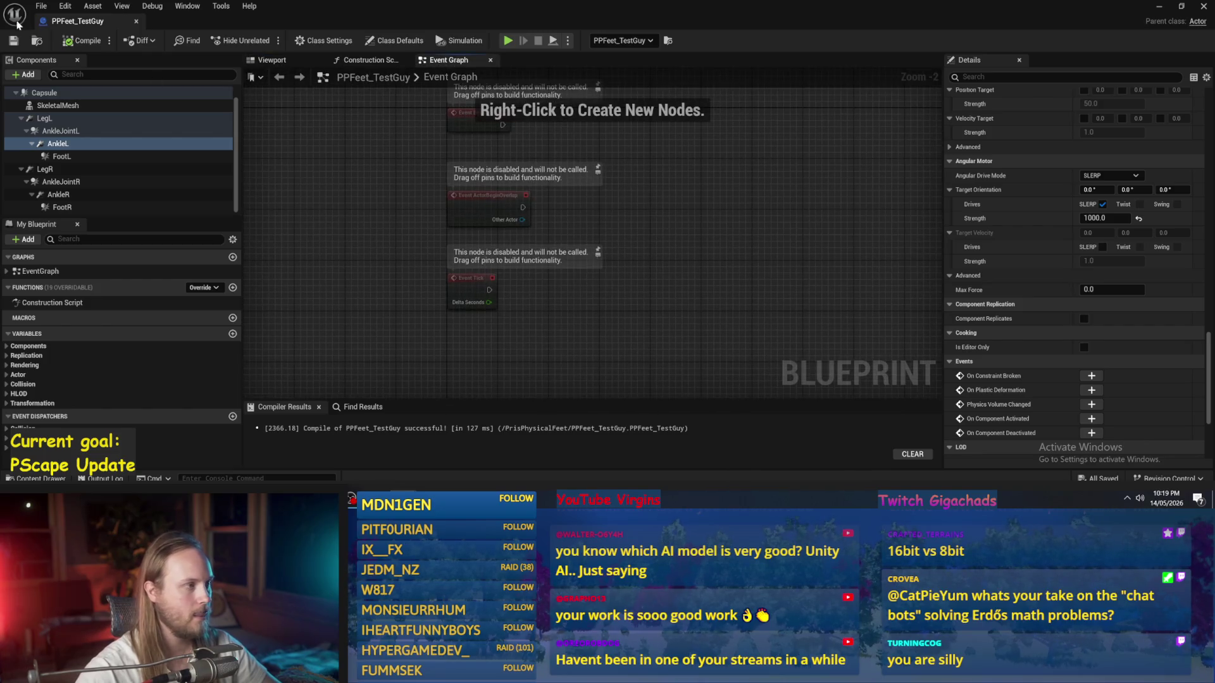
click(83, 40)
scroll(608, 291, up, 3)
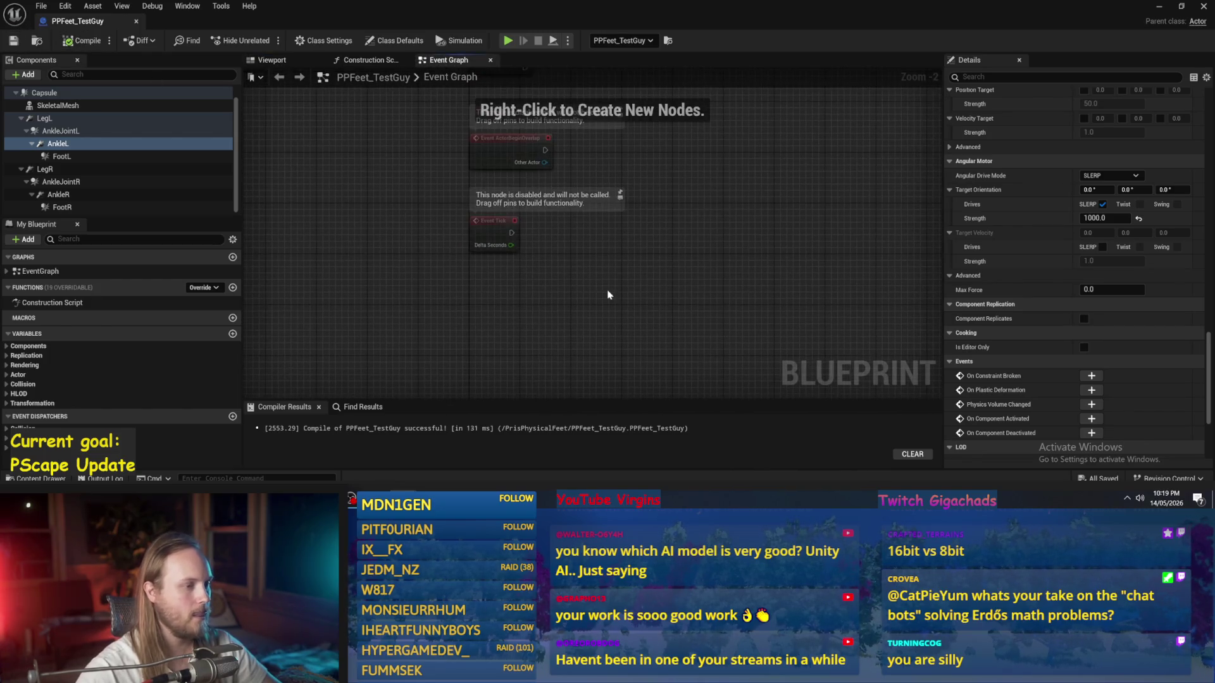
mouse_move(365, 211)
mouse_down()
mouse_move(375, 263)
mouse_move(364, 339)
mouse_move(426, 267)
mouse_up()
click(545, 285)
drag(544, 285, 494, 251)
mouse_move(98, 88)
mouse_down()
mouse_move(588, 217)
mouse_move(398, 173)
mouse_up()
Step: Add a Get World Rotation node wired from Capsule and place it beside it
drag(426, 169, 492, 165)
text(get rotation)
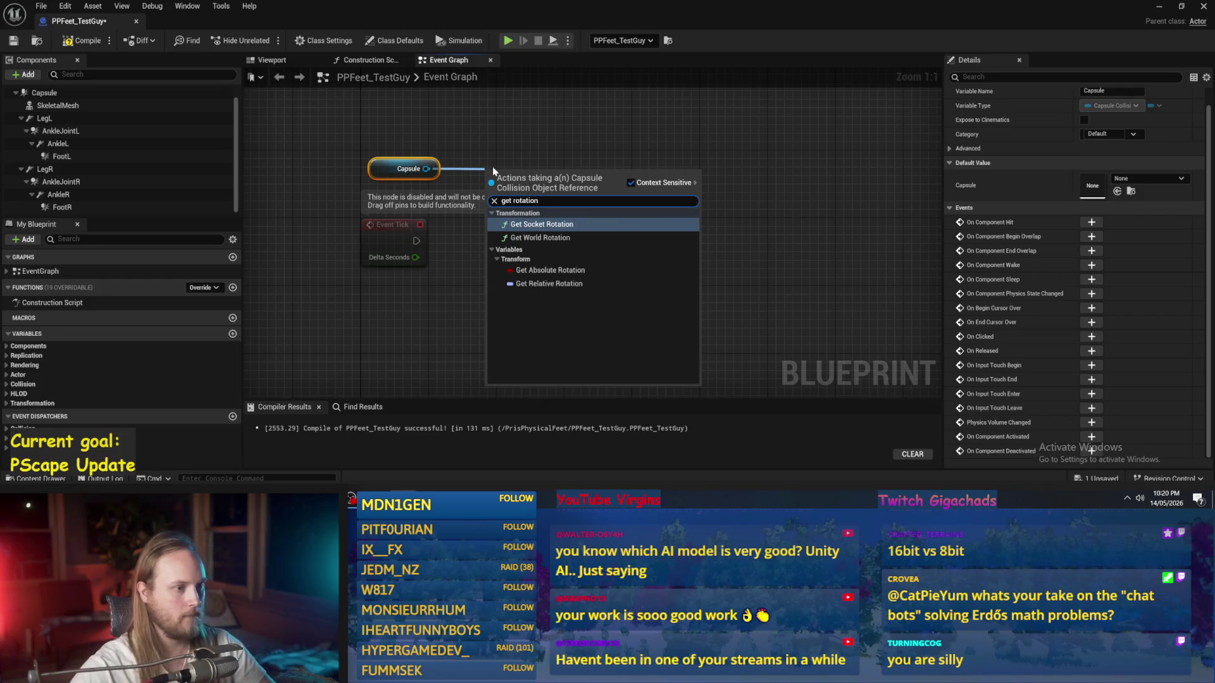
click(530, 244)
mouse_move(513, 174)
mouse_down()
mouse_move(479, 164)
mouse_move(460, 341)
mouse_move(394, 294)
mouse_up()
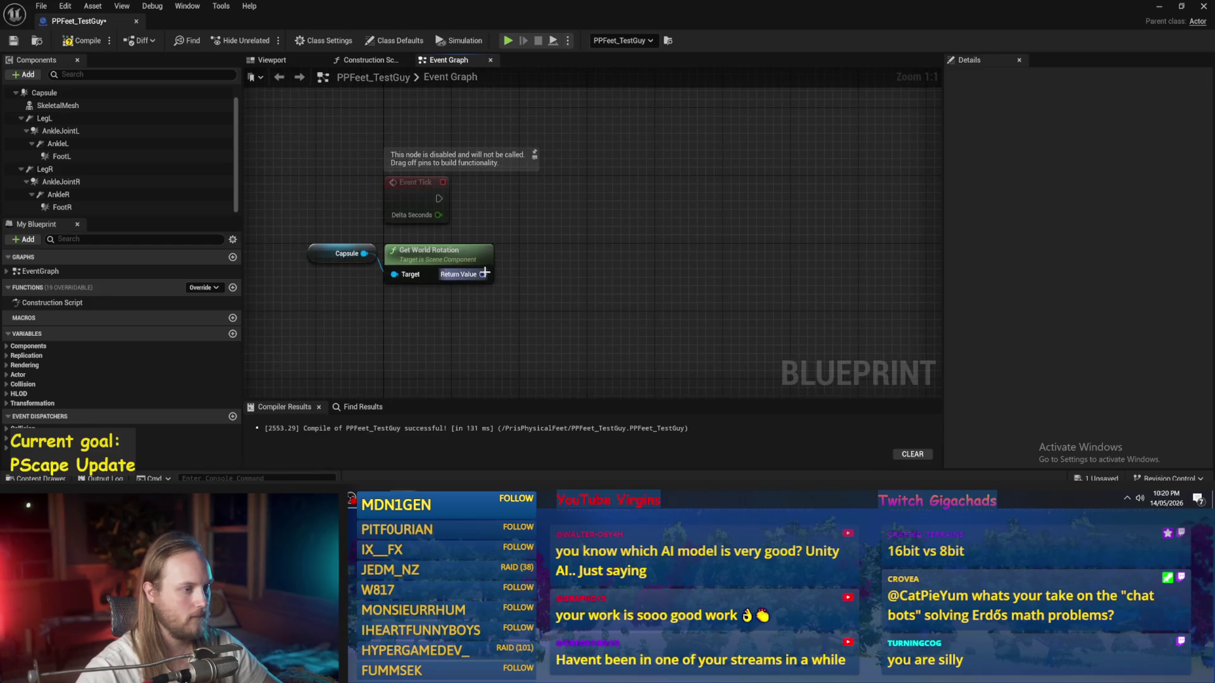
right_click(483, 275)
click(609, 209)
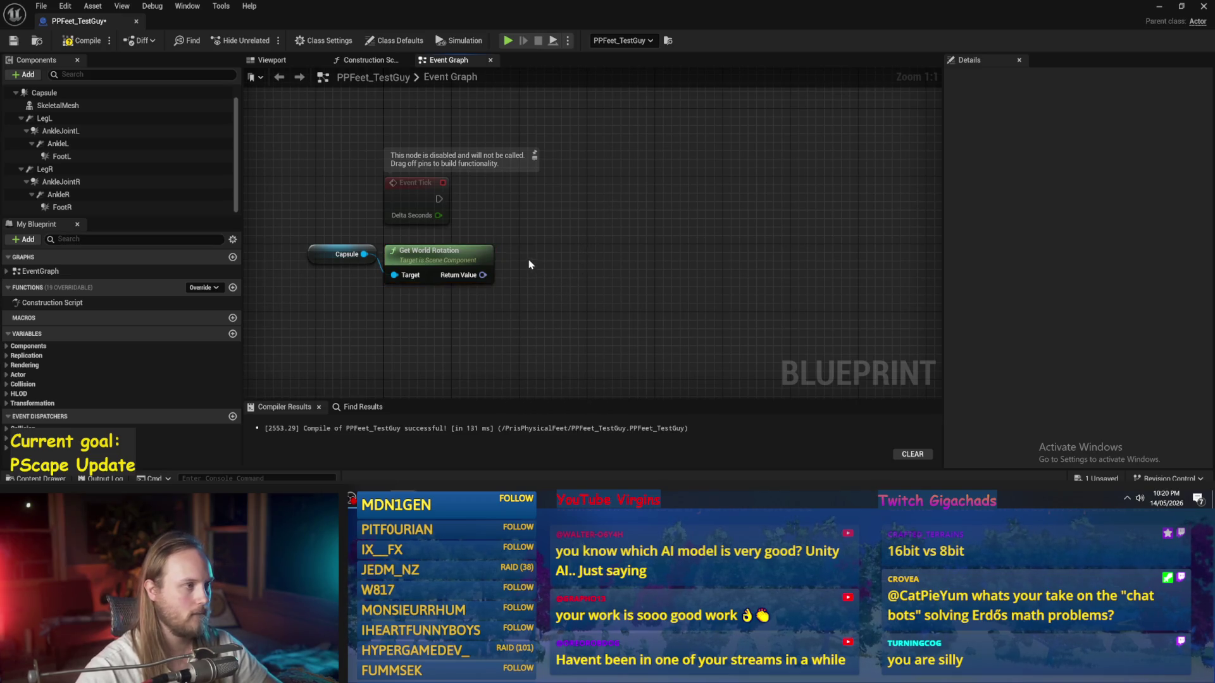
Step: Compile and save the blueprint, then reopen PPFeet_TestGuy from the level
click(83, 40)
click(14, 41)
drag(511, 306, 554, 296)
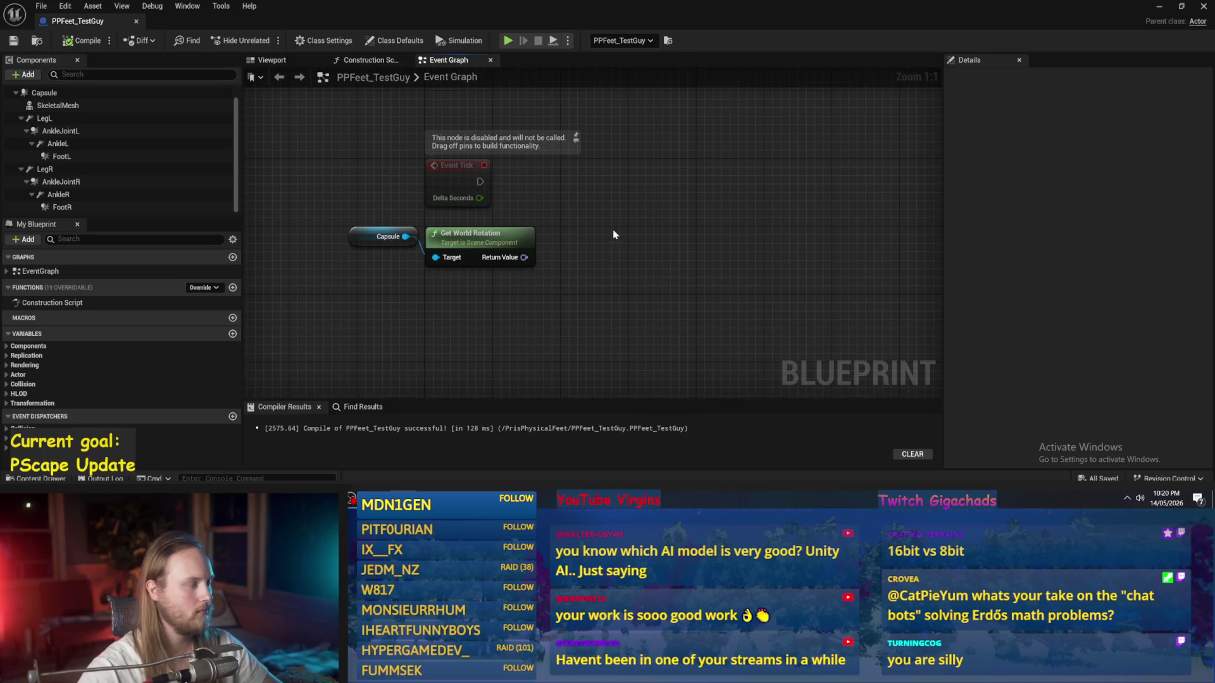
click(1159, 7)
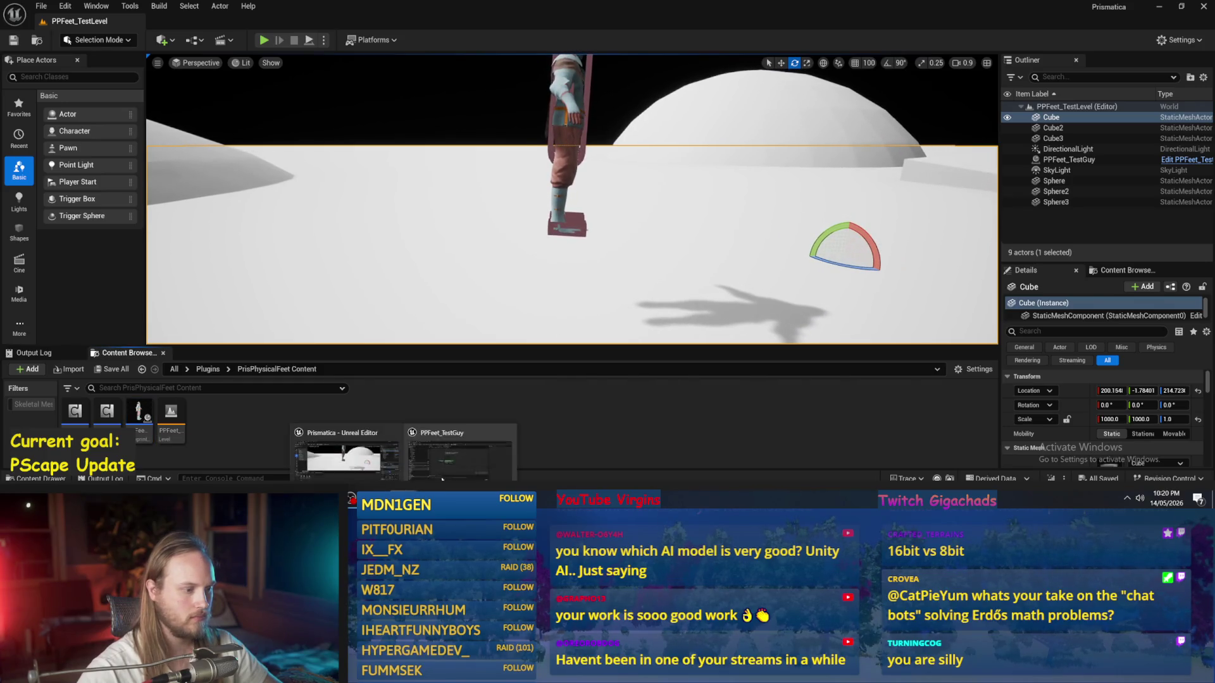
double_click(139, 414)
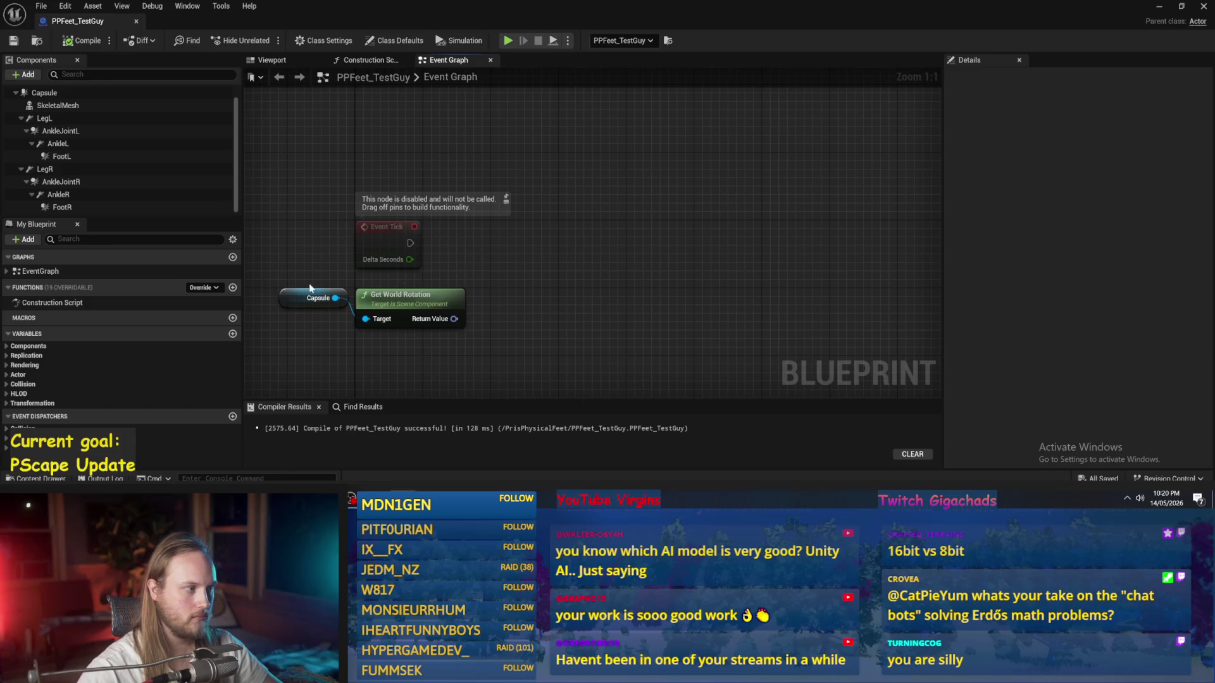
Step: Add a StrideCycle variable, rename it StridePosition, then begin renaming it CurrentStride
click(233, 334)
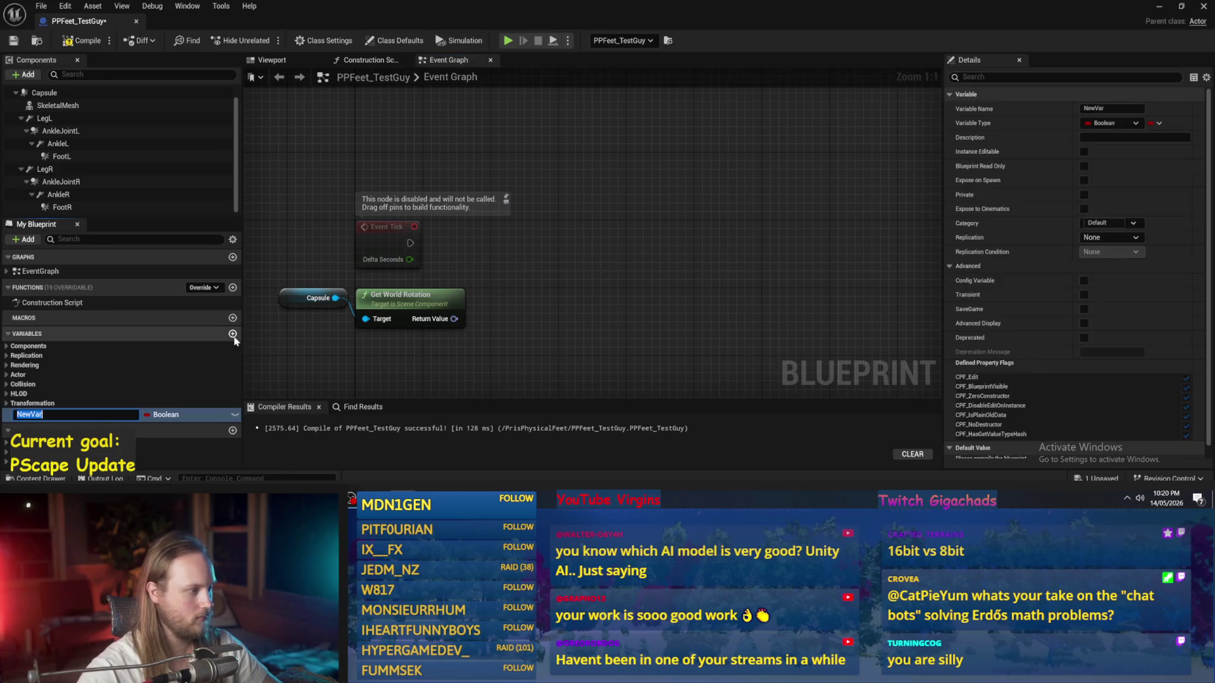
text(Stride)
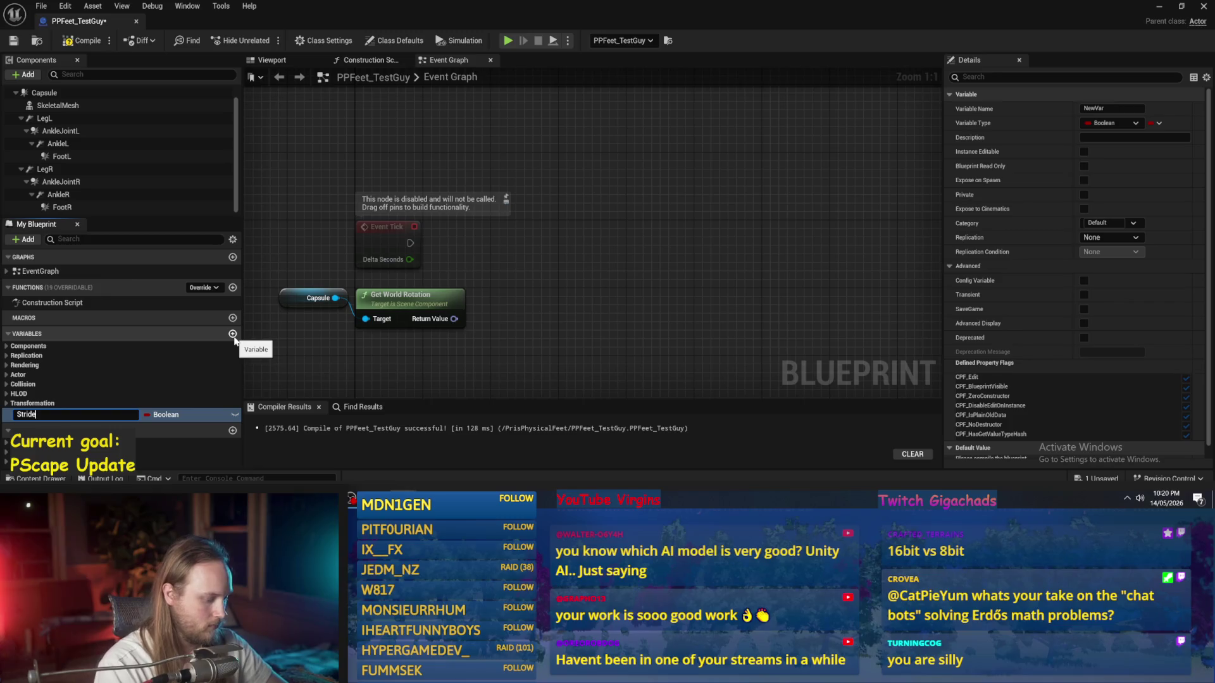
text(Cycle)
key(Return)
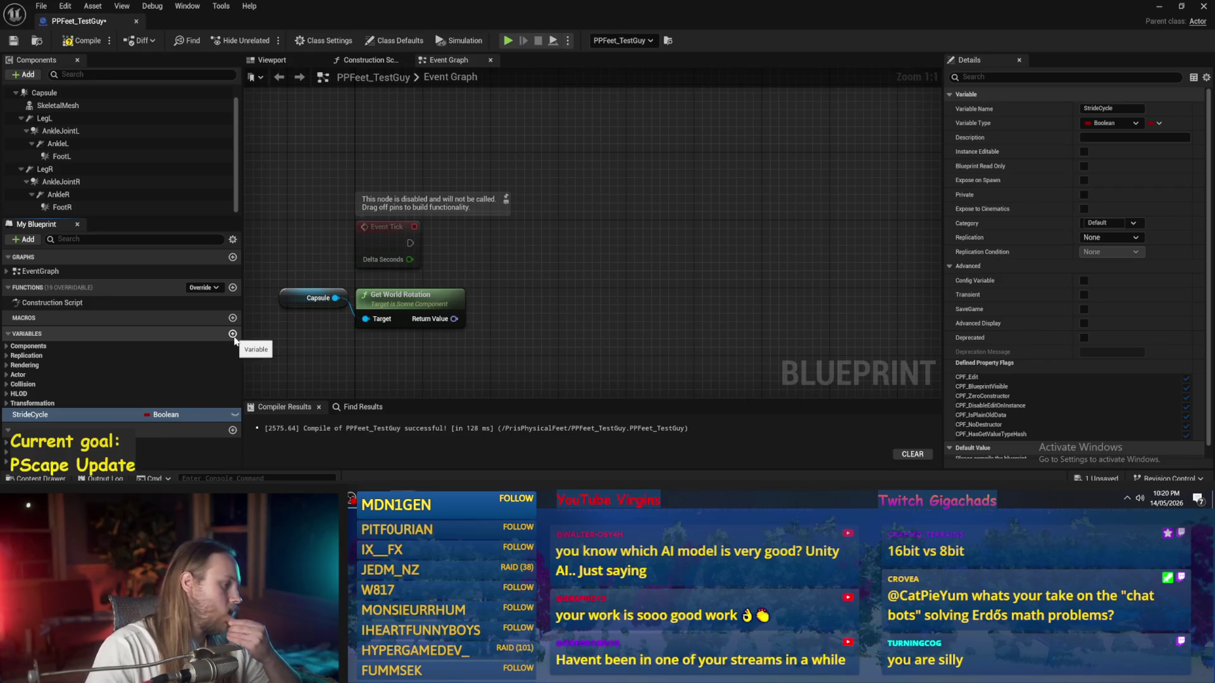
double_click(45, 415)
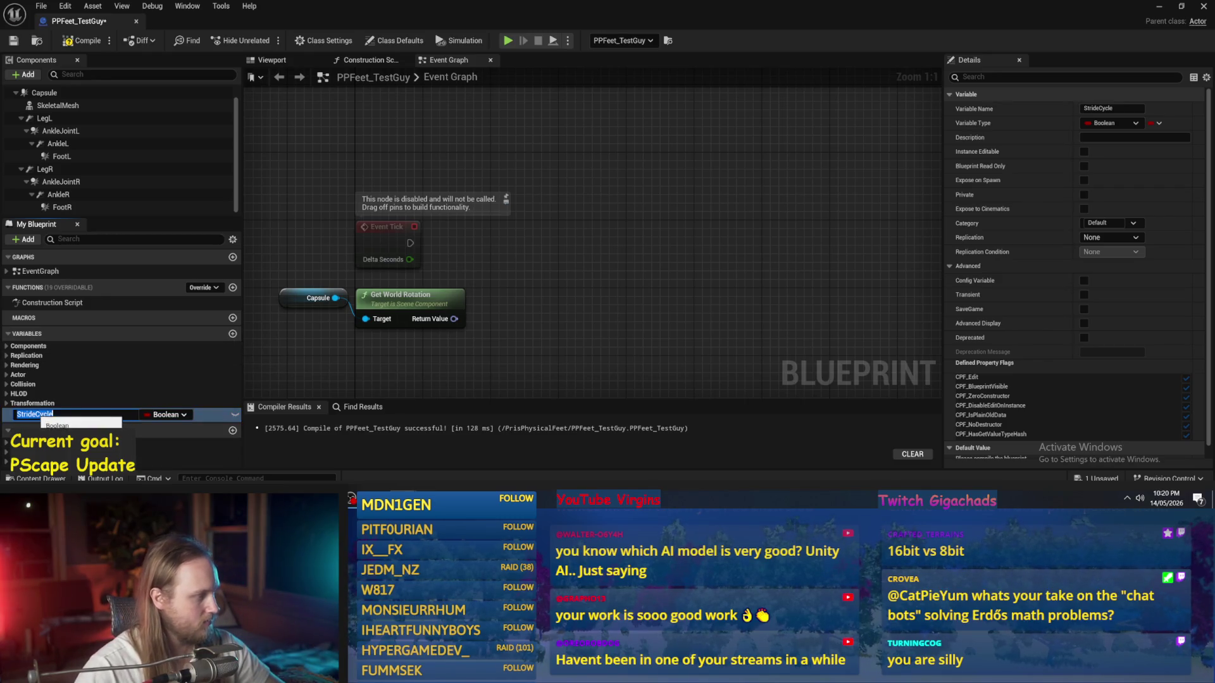
drag(35, 414, 138, 437)
text(ePosition)
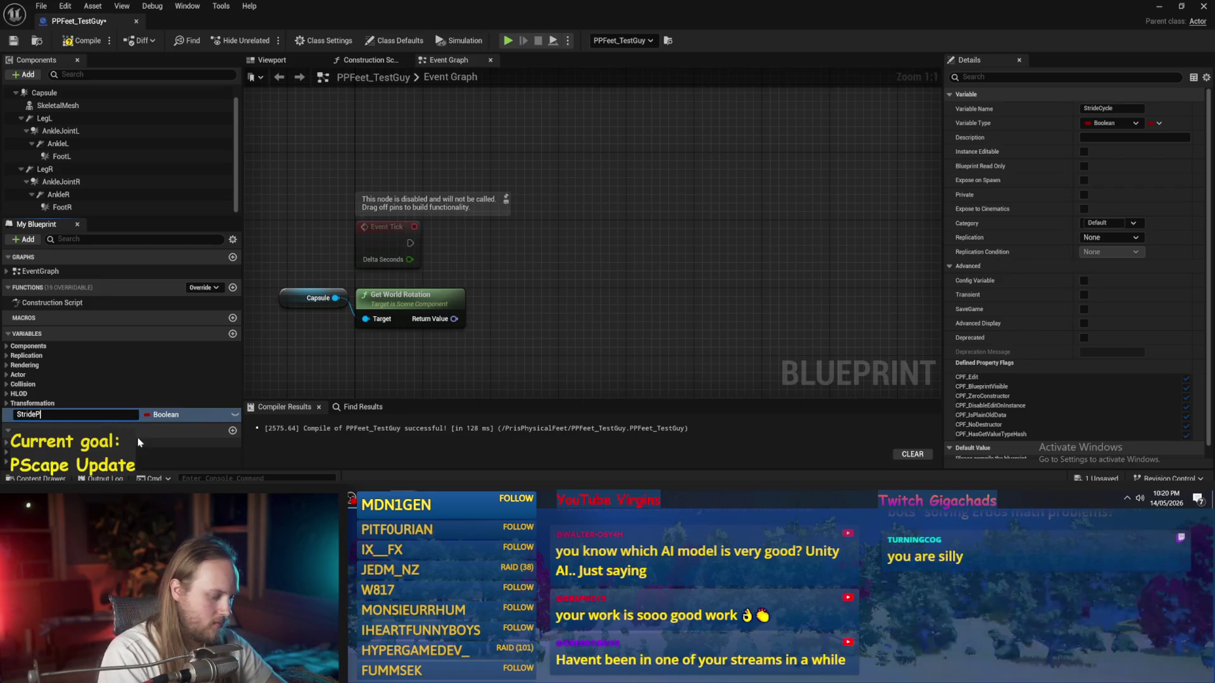
key(Return)
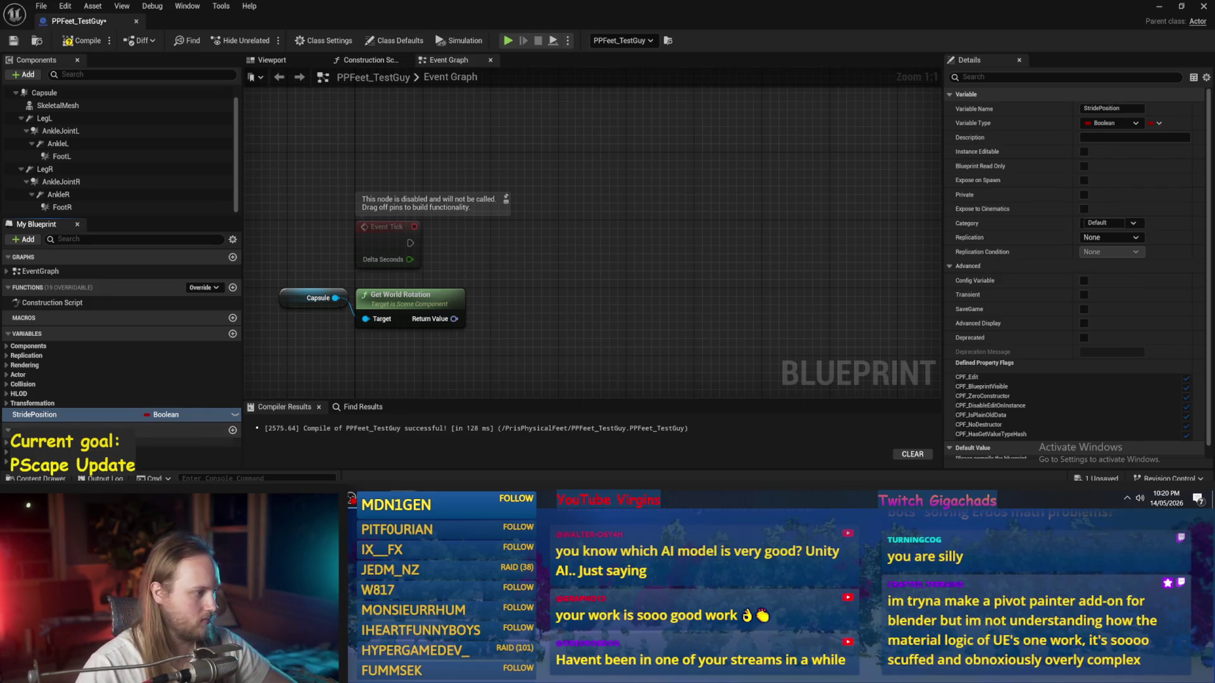
double_click(38, 415)
text(CurrentStride)
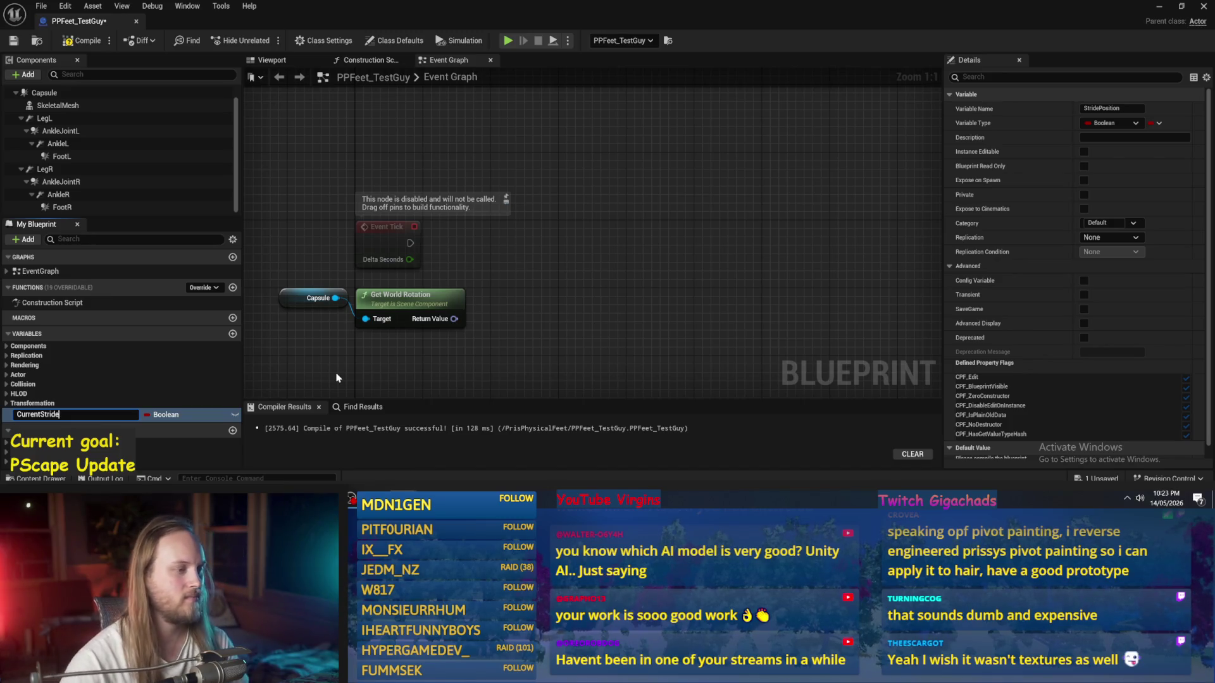
Step: Commit CurrentStride as the new variable's name
key(Return)
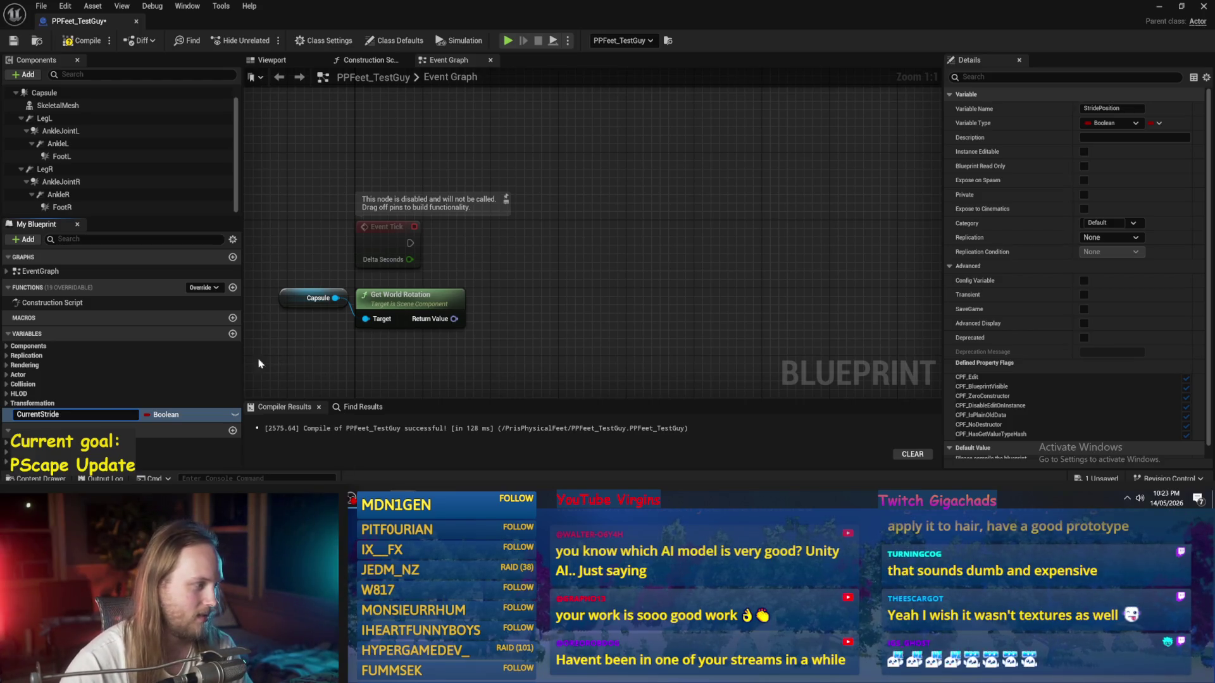
Step: Finalize the variable name as CurrentStride and change its type to Float
click(95, 415)
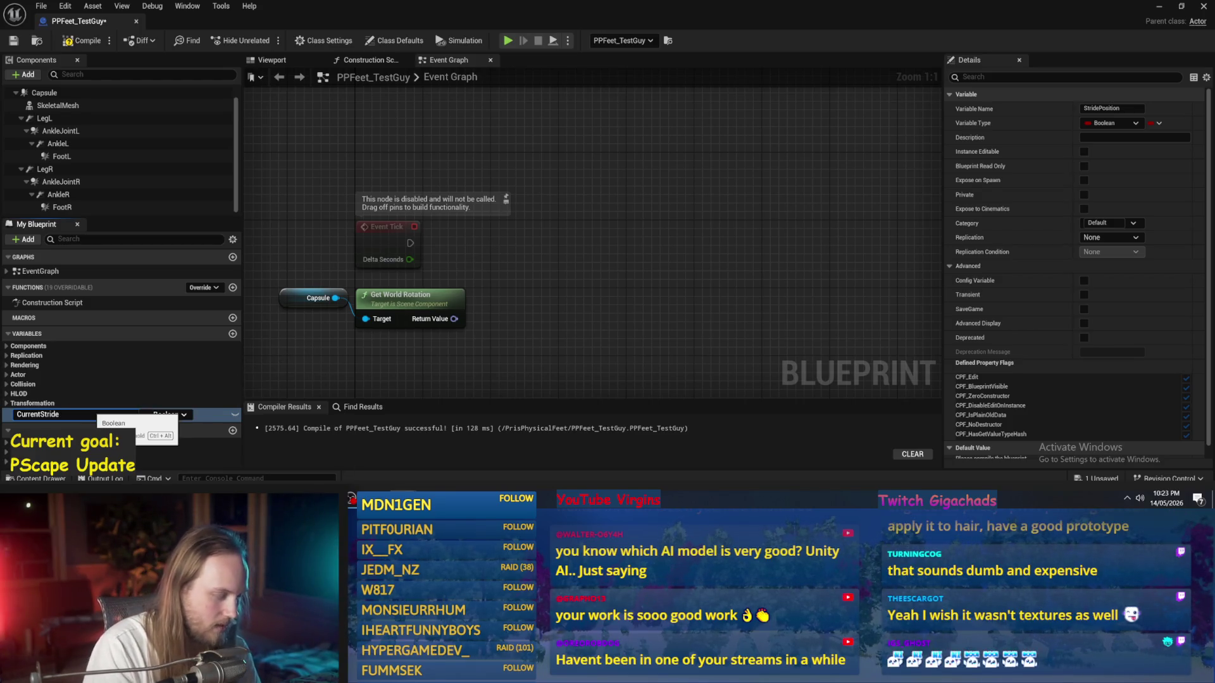
text(P)
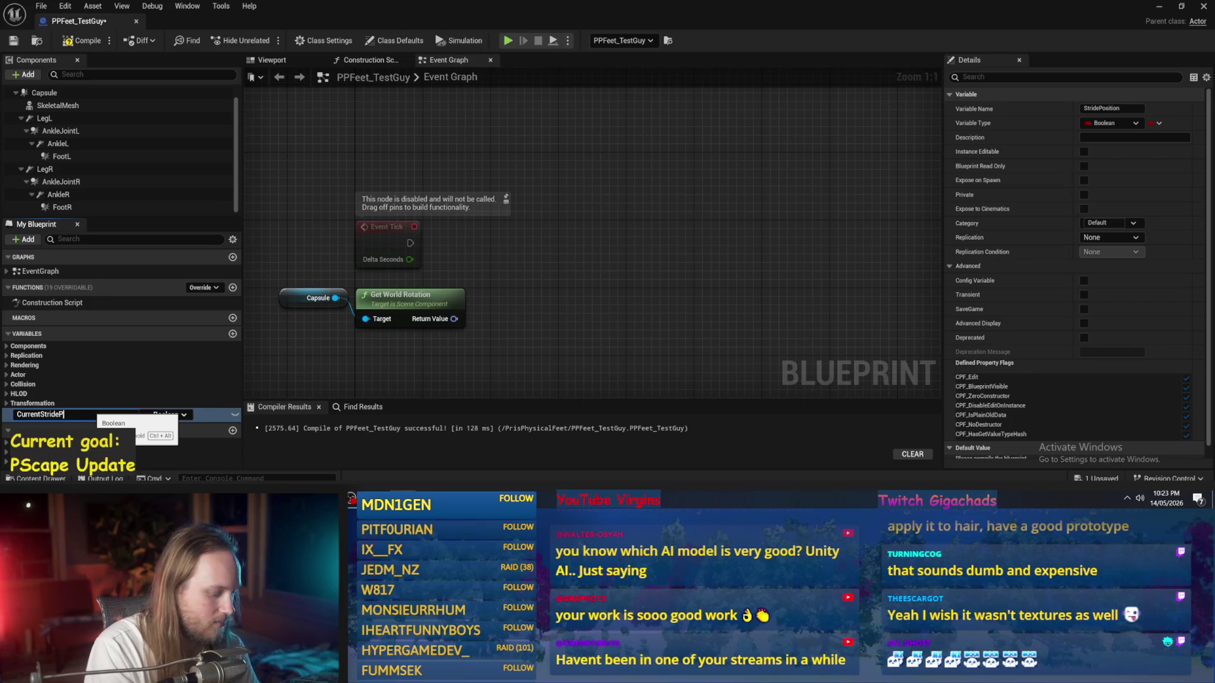
text(ositi)
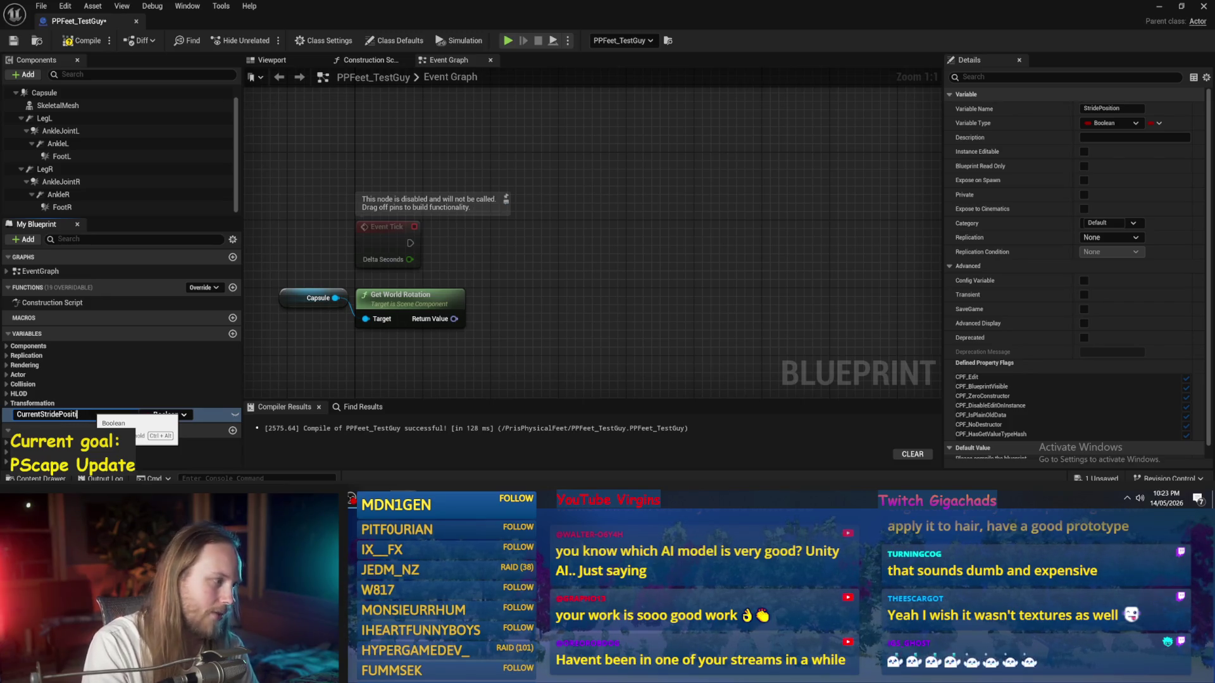
key(BackSpace)
key(BackSpace)
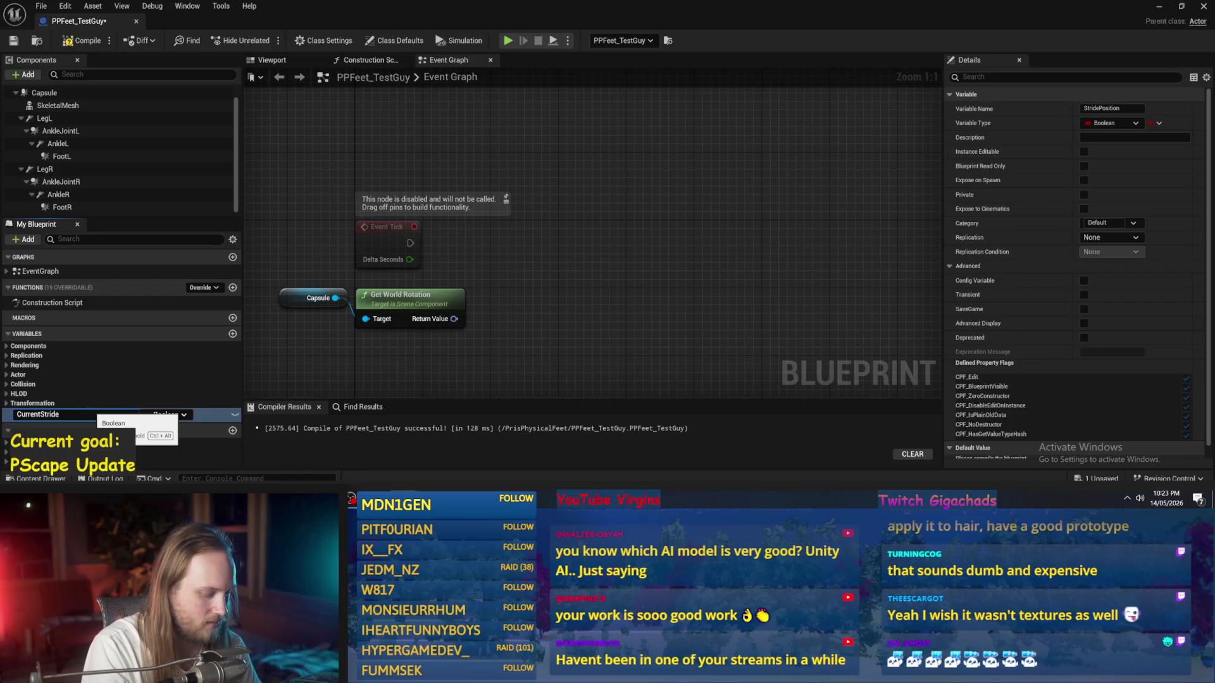
text(Frame)
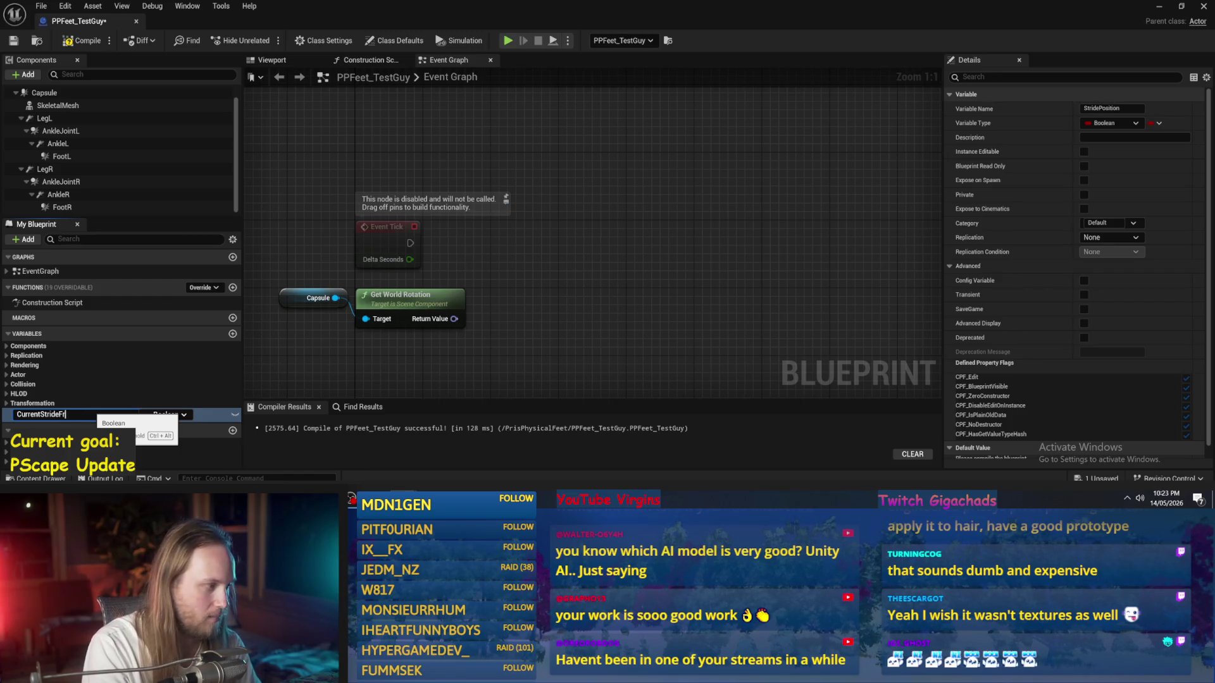
key(BackSpace)
key(BackSpace)
key(BackSpace)
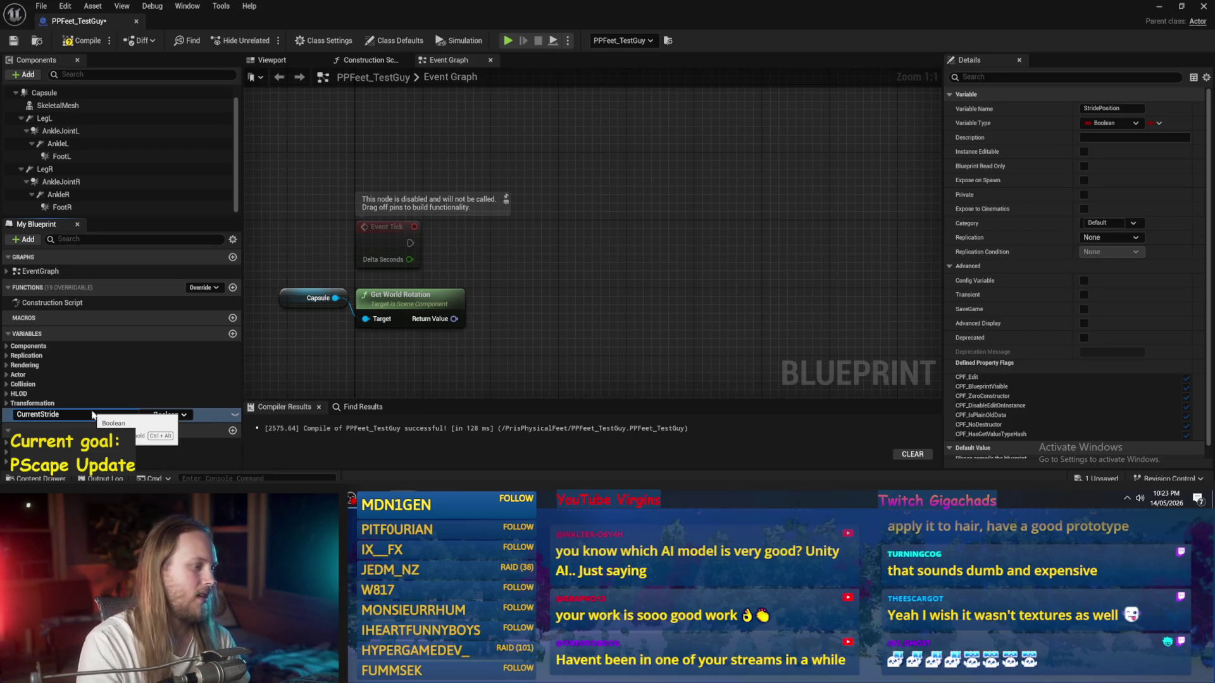
key(Return)
click(155, 414)
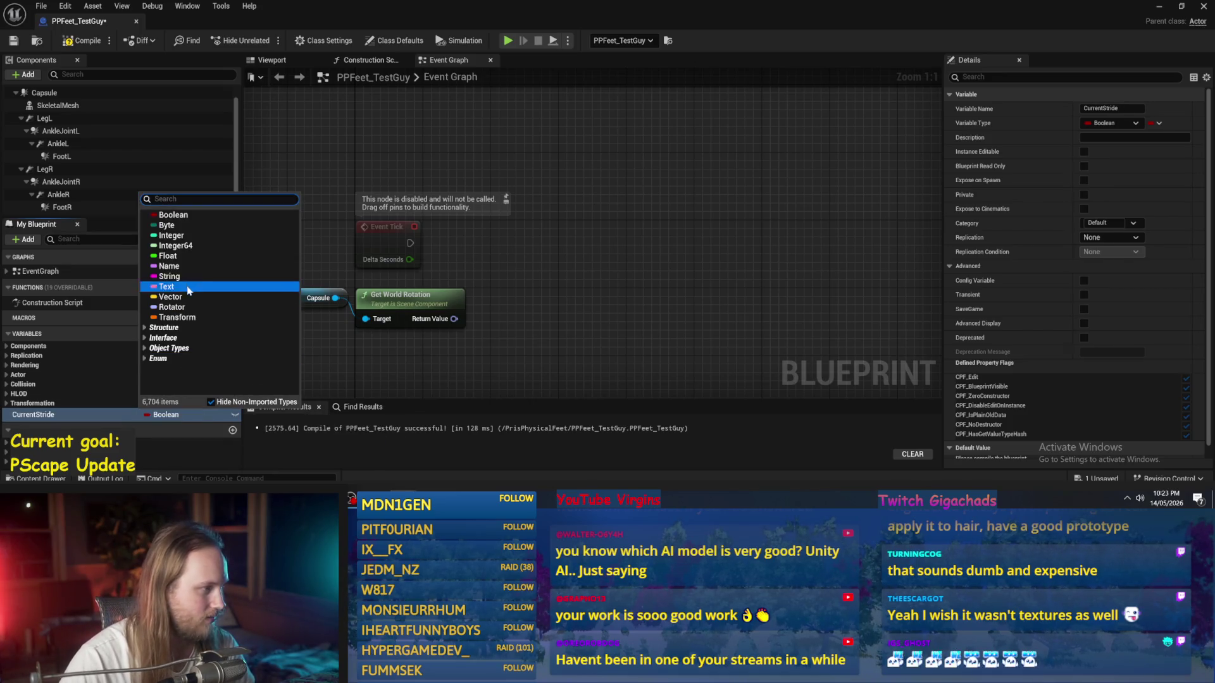
click(168, 253)
Step: Replace the Capsule and Get World Rotation nodes with a CurrentStride getter, then save
drag(500, 218, 309, 256)
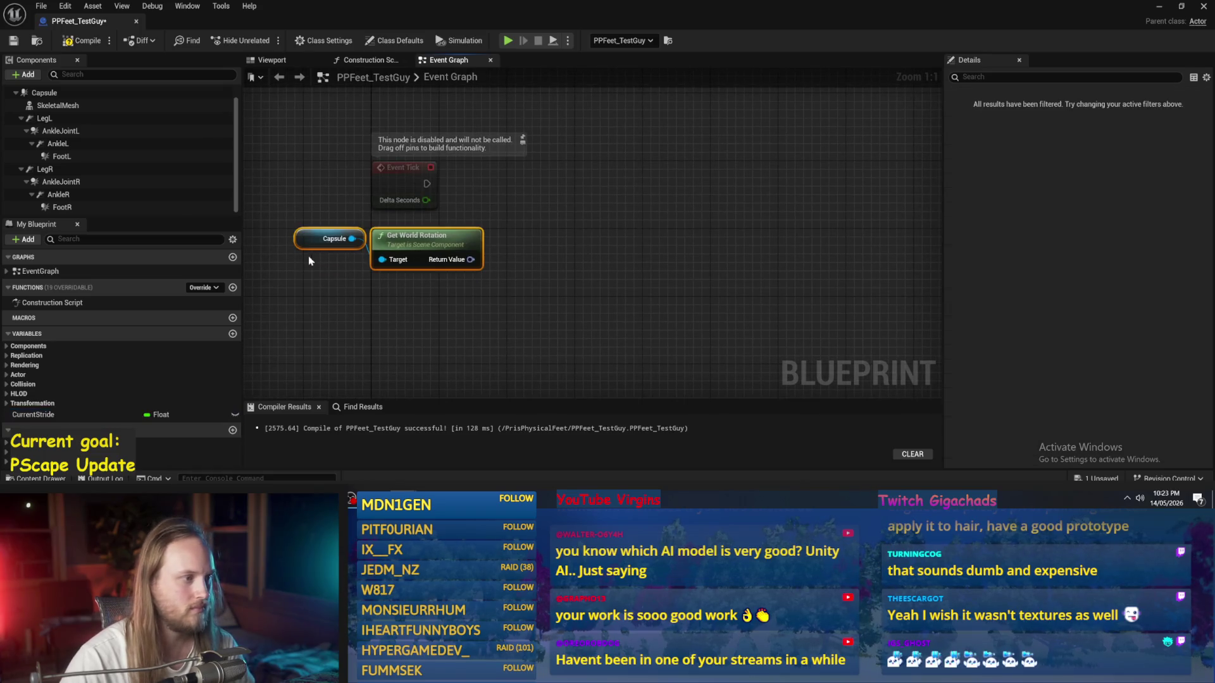
key(Delete)
mouse_move(31, 415)
mouse_down()
mouse_move(63, 419)
mouse_move(253, 285)
mouse_move(380, 164)
mouse_move(401, 229)
mouse_move(405, 324)
mouse_move(386, 324)
mouse_up()
click(434, 170)
click(494, 281)
drag(491, 283, 463, 298)
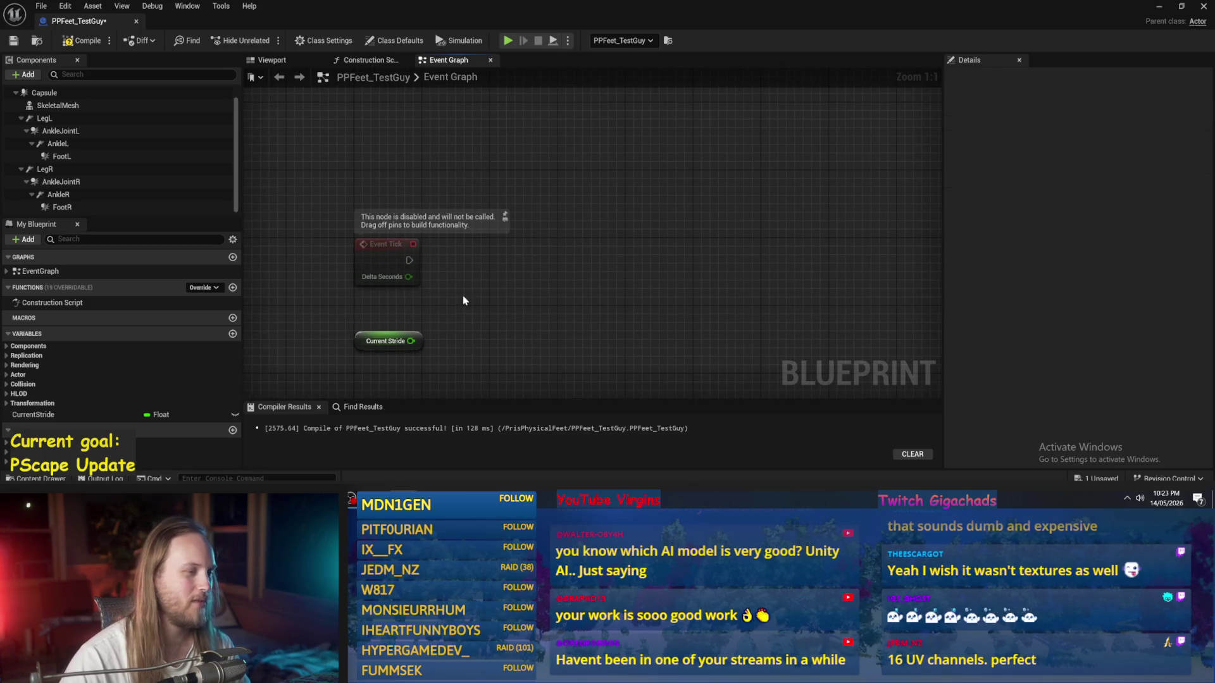
key(ctrl+s)
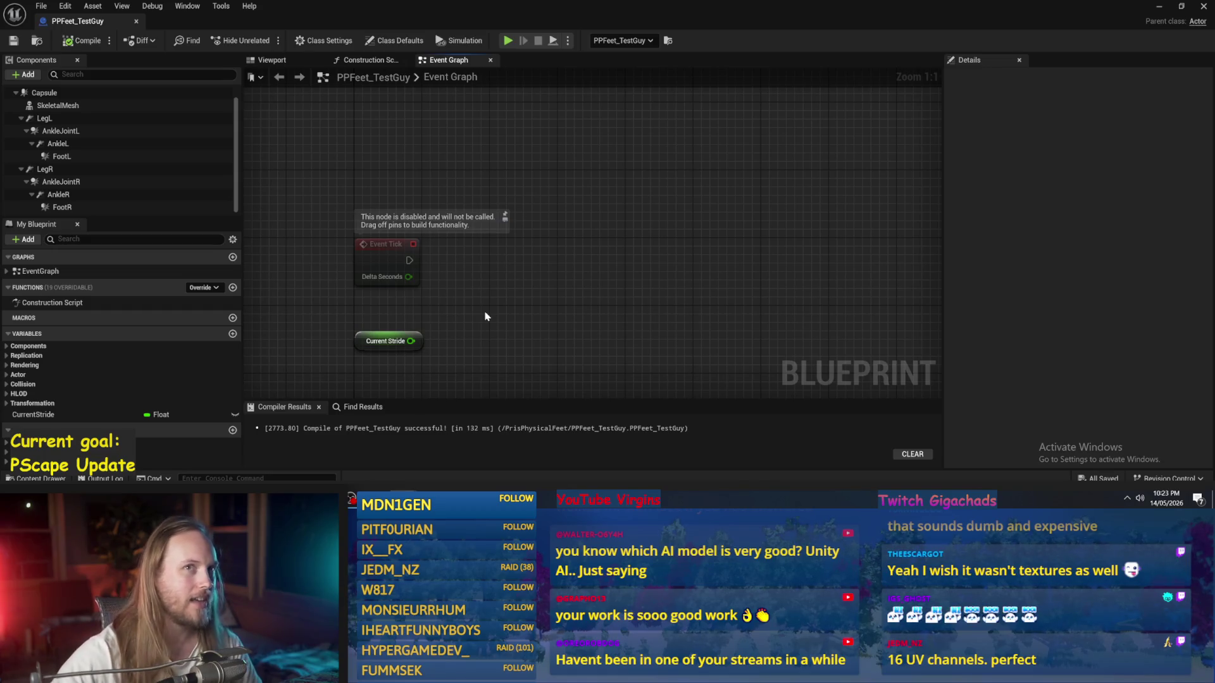
Step: Add an Add (+) node summing Current Stride and Delta Seconds
mouse_move(487, 316)
mouse_down()
mouse_move(497, 296)
mouse_move(491, 306)
mouse_move(601, 301)
mouse_up()
click(557, 286)
drag(462, 316, 529, 267)
text(+)
click(568, 361)
click(450, 296)
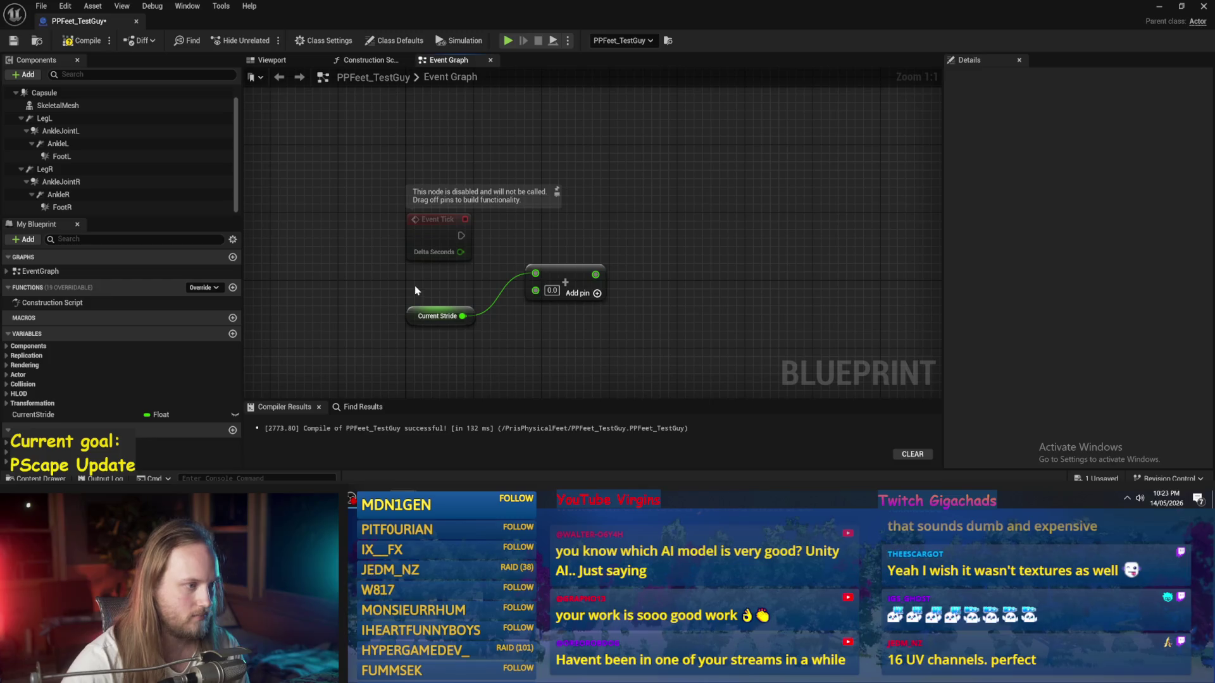
mouse_move(461, 252)
mouse_down()
mouse_move(552, 300)
mouse_move(574, 244)
mouse_up()
click(526, 213)
Step: Drive a SET CurrentStride node from Event Tick with the Fraction of the Add result
mouse_move(38, 414)
mouse_down()
mouse_move(627, 239)
mouse_move(707, 181)
mouse_move(680, 275)
mouse_up()
click(736, 207)
mouse_move(461, 235)
mouse_down()
mouse_move(670, 266)
mouse_move(656, 257)
mouse_up()
drag(677, 233, 677, 225)
mouse_move(579, 247)
mouse_down()
mouse_move(544, 306)
mouse_move(677, 249)
mouse_move(618, 273)
mouse_up()
text(fraction)
key(Return)
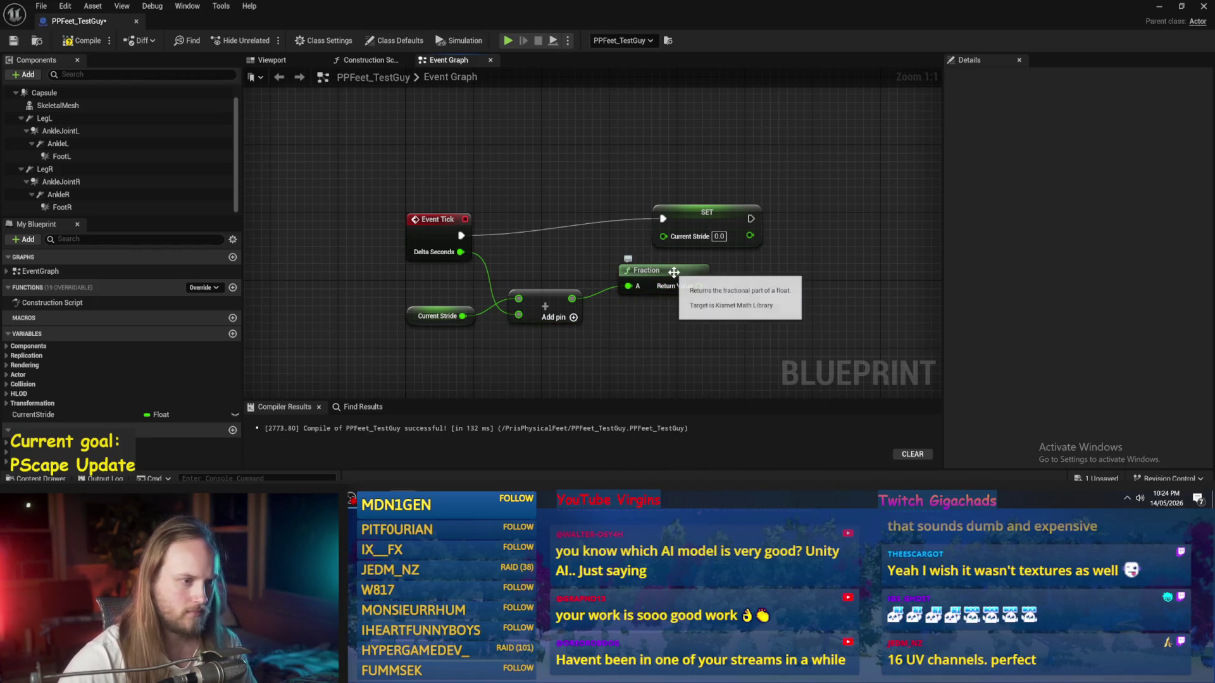
mouse_move(697, 286)
mouse_down()
mouse_move(682, 218)
mouse_move(775, 231)
mouse_move(672, 189)
mouse_up()
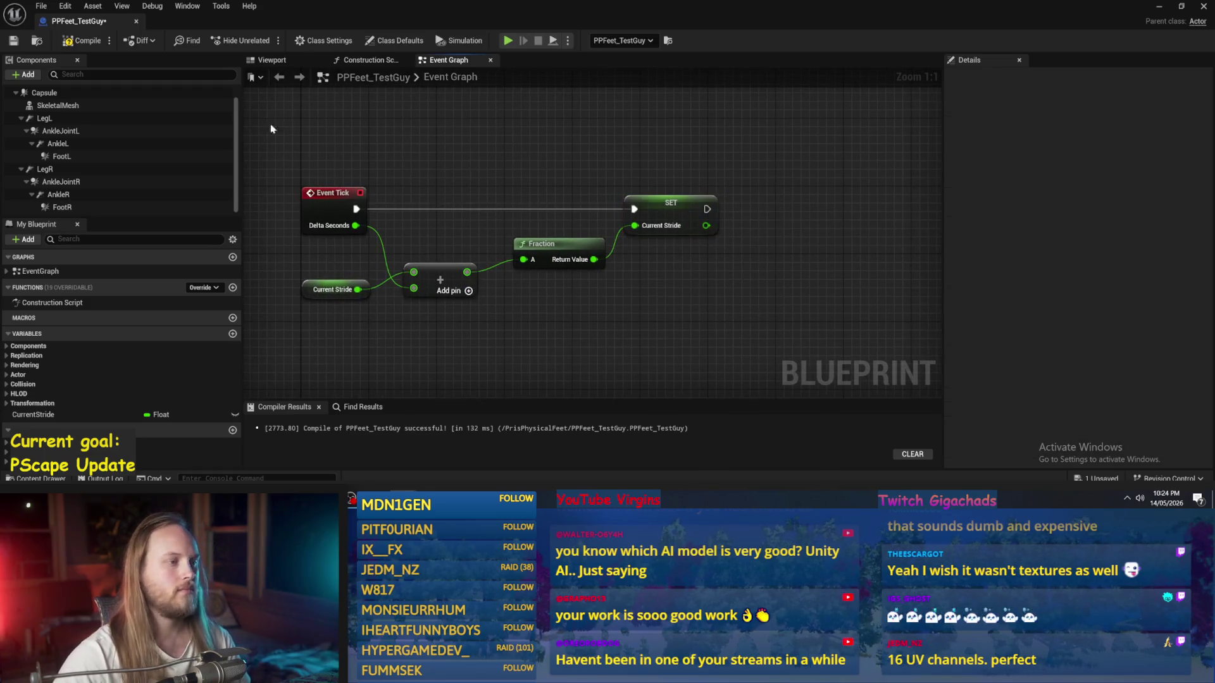
Step: Compile and save the blueprint, then look over the new Event Tick nodes
click(70, 40)
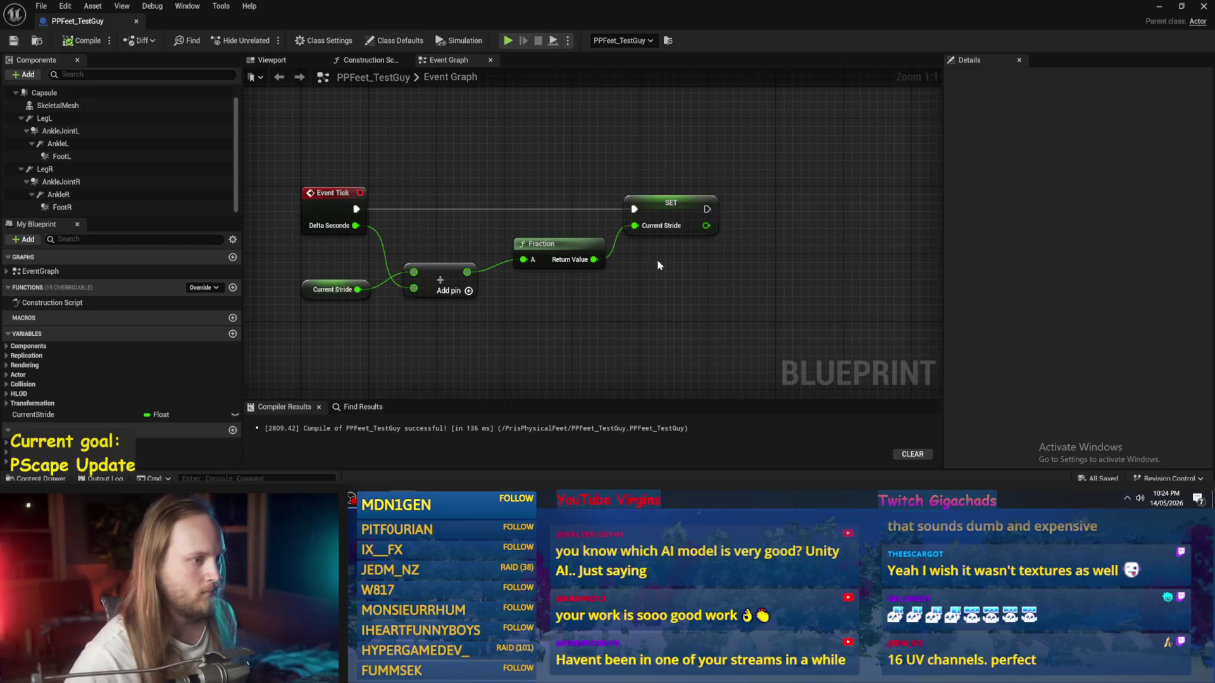
drag(658, 265, 627, 255)
click(83, 40)
click(13, 39)
mouse_move(572, 374)
mouse_down()
mouse_move(614, 282)
mouse_move(706, 258)
mouse_up()
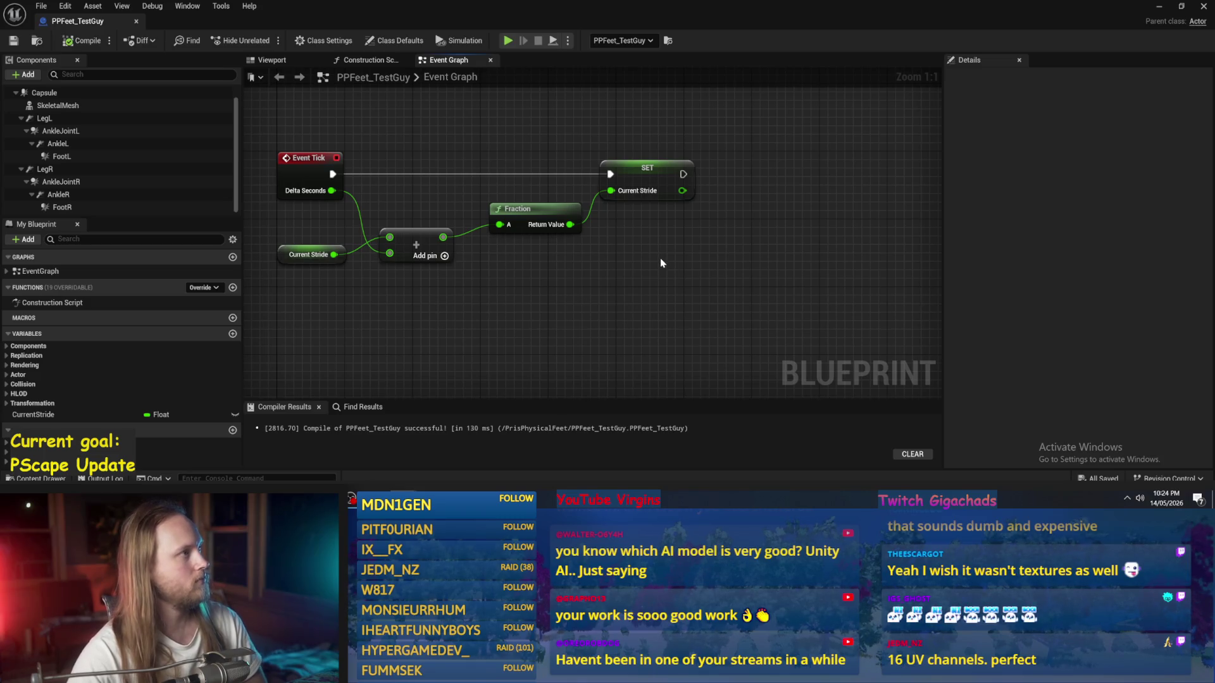
mouse_move(661, 259)
mouse_down()
mouse_move(566, 265)
mouse_move(621, 269)
mouse_up()
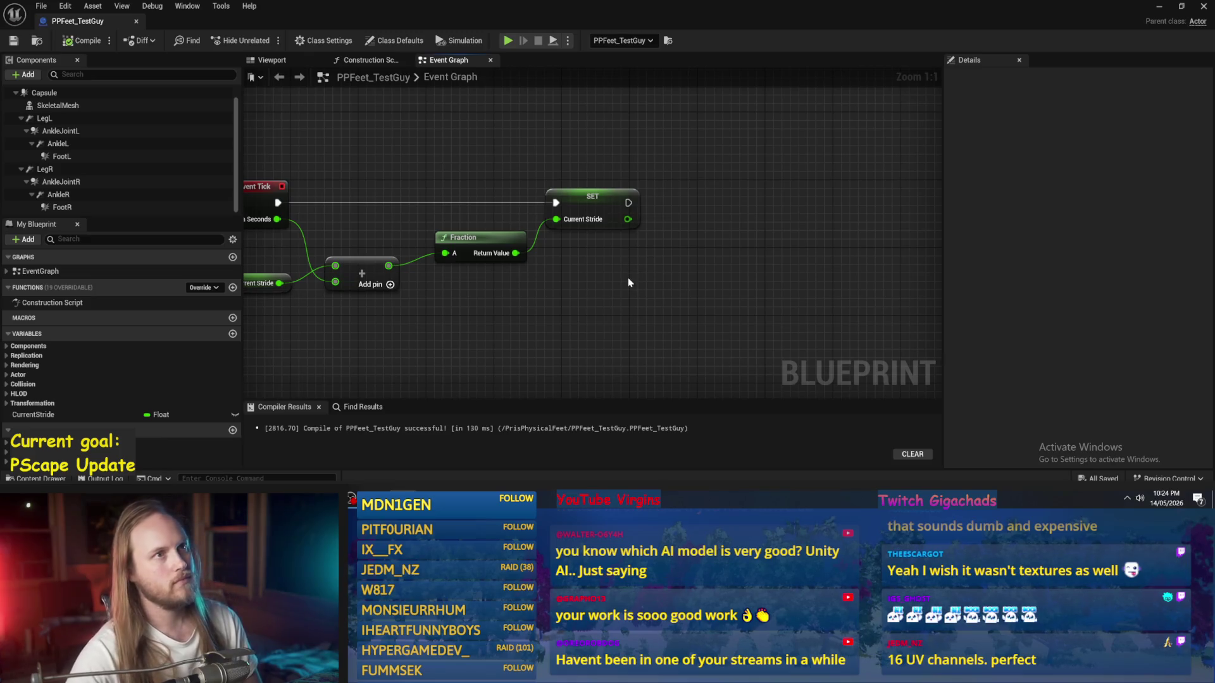
mouse_move(630, 281)
mouse_down()
mouse_move(561, 281)
mouse_move(623, 257)
mouse_up()
scroll(623, 260, down, 1)
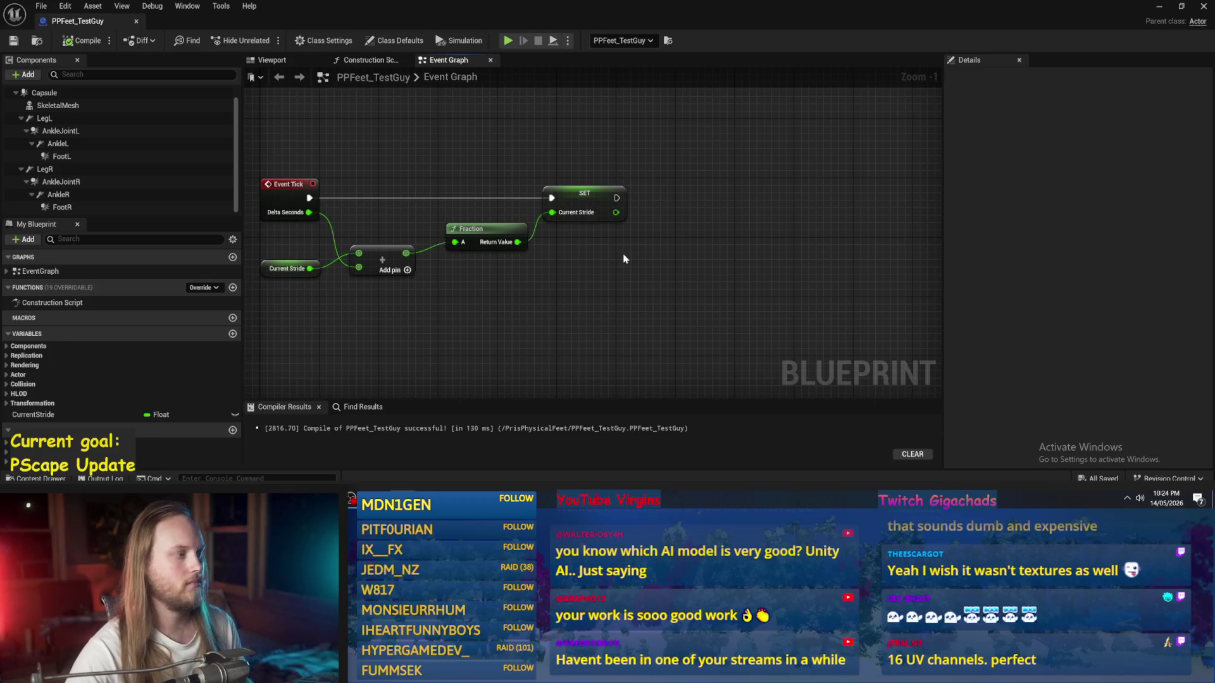
mouse_move(639, 274)
mouse_down()
mouse_move(674, 249)
mouse_move(655, 294)
mouse_move(742, 279)
mouse_move(730, 274)
mouse_up()
click(83, 41)
scroll(740, 262, down, 1)
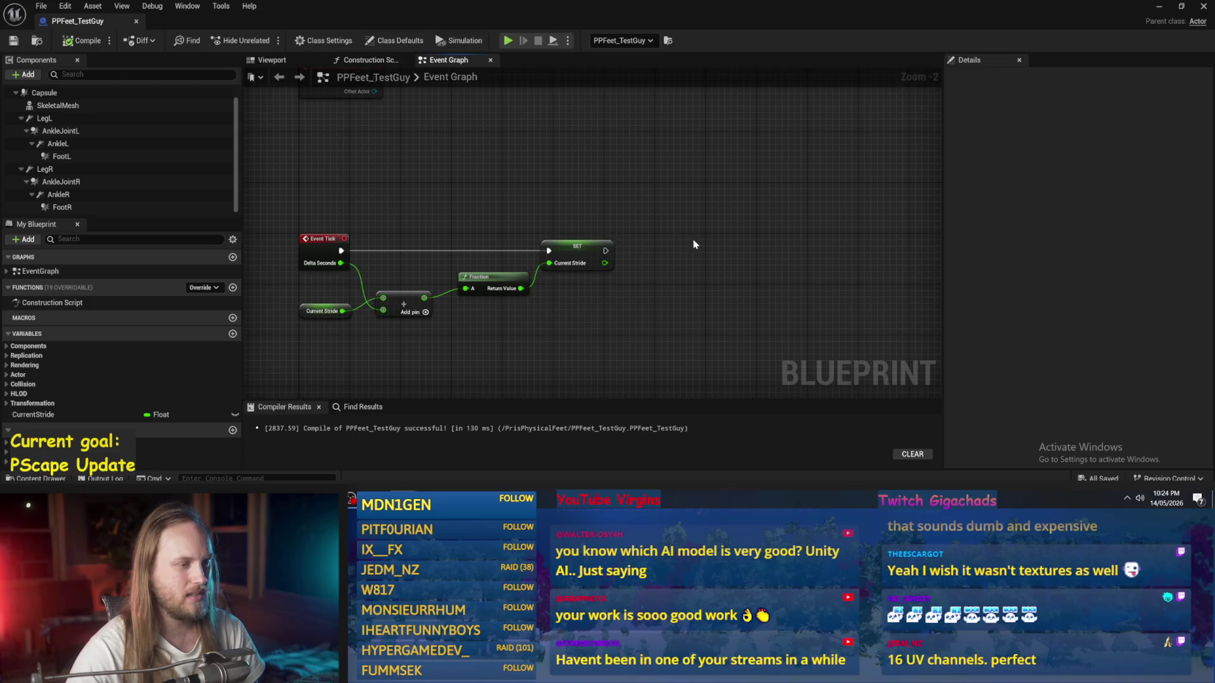
drag(694, 245, 629, 195)
right_click(630, 196)
text(curve)
scroll(723, 324, down, 3)
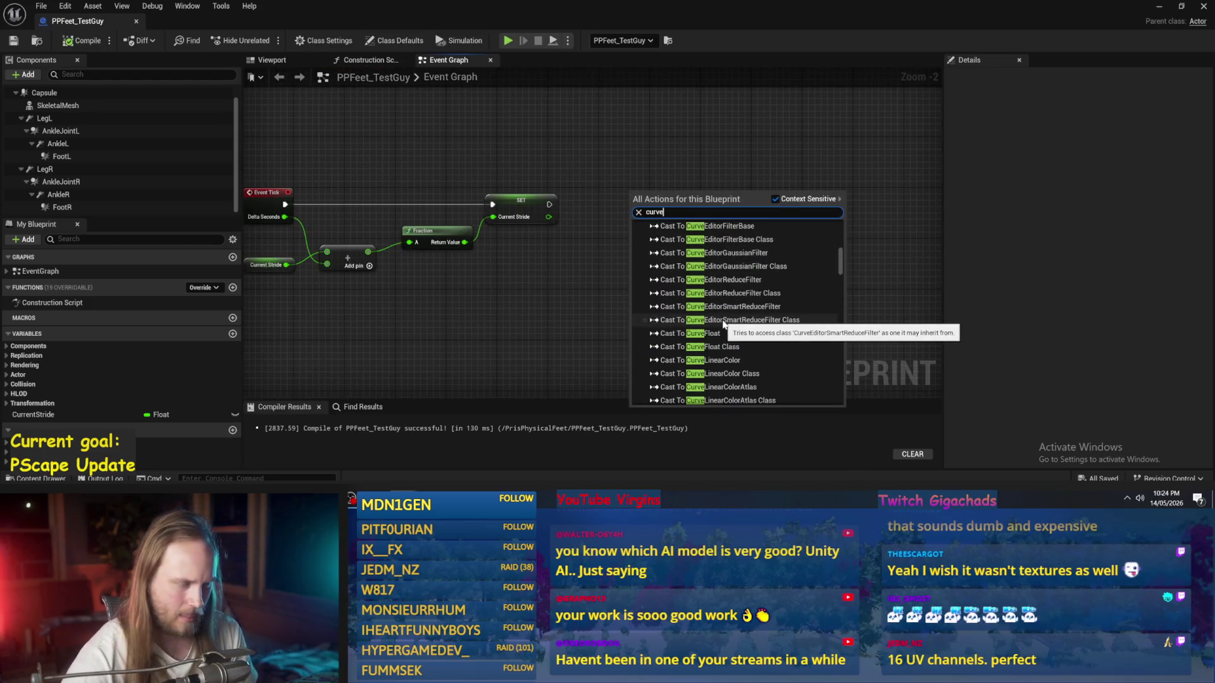
scroll(728, 329, down, 5)
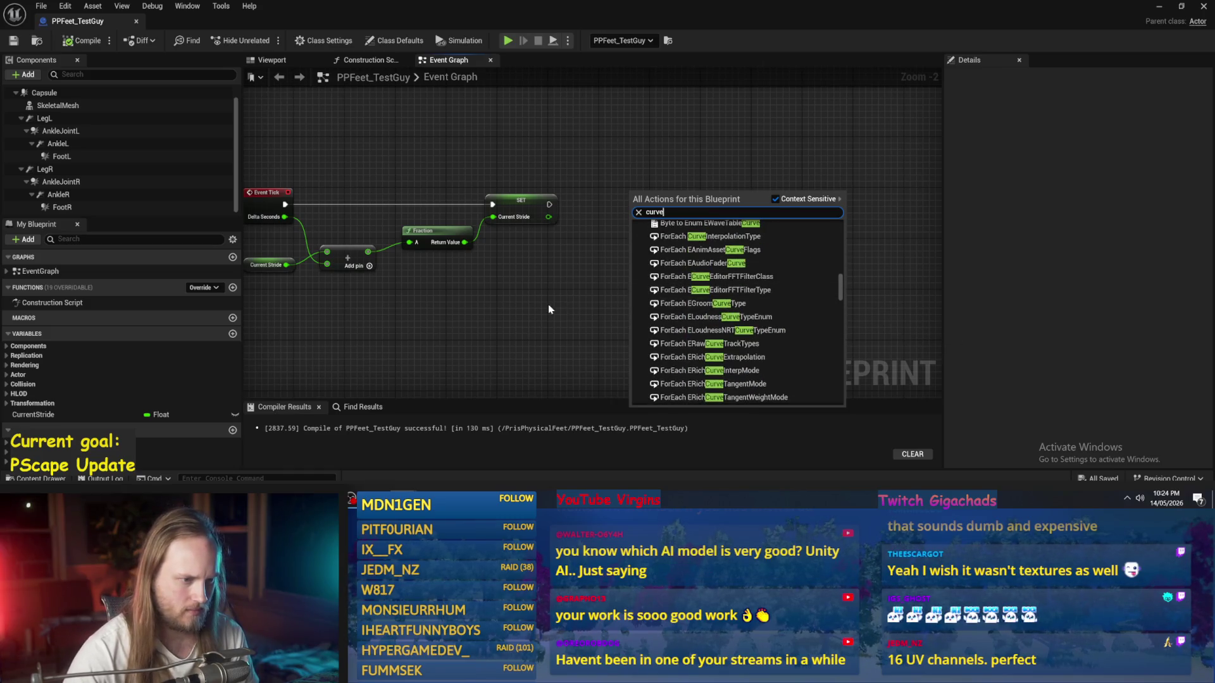
scroll(737, 346, down, 2)
scroll(753, 354, up, 10)
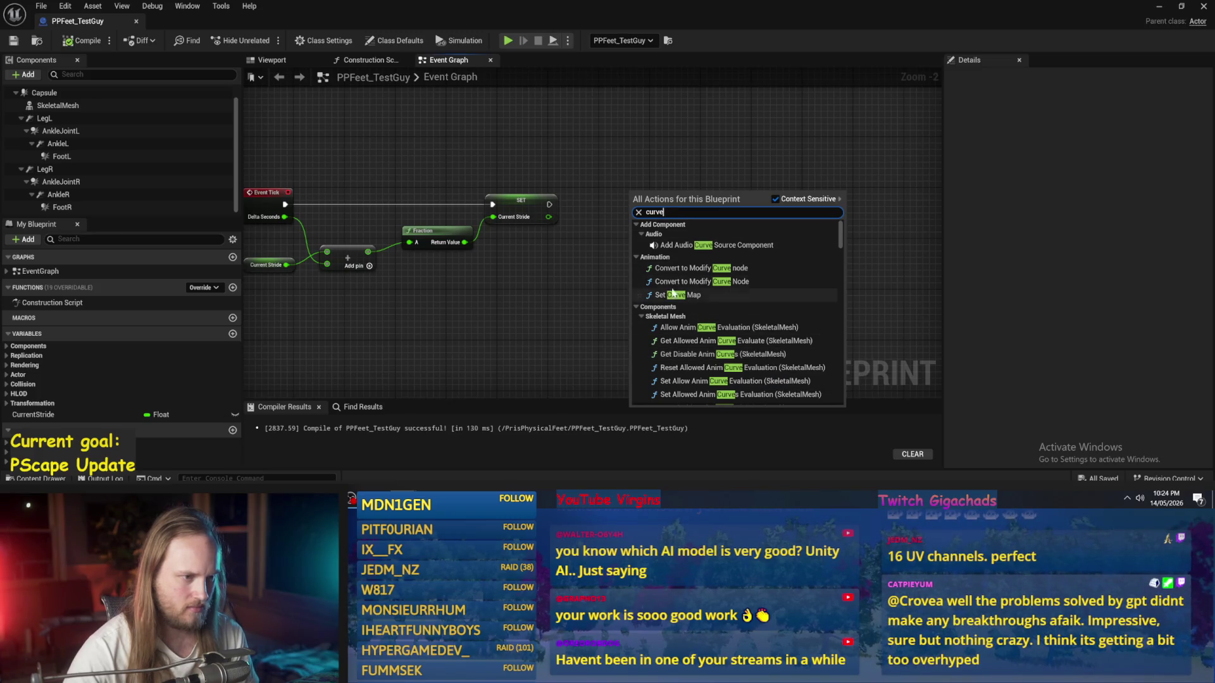
text(make cur)
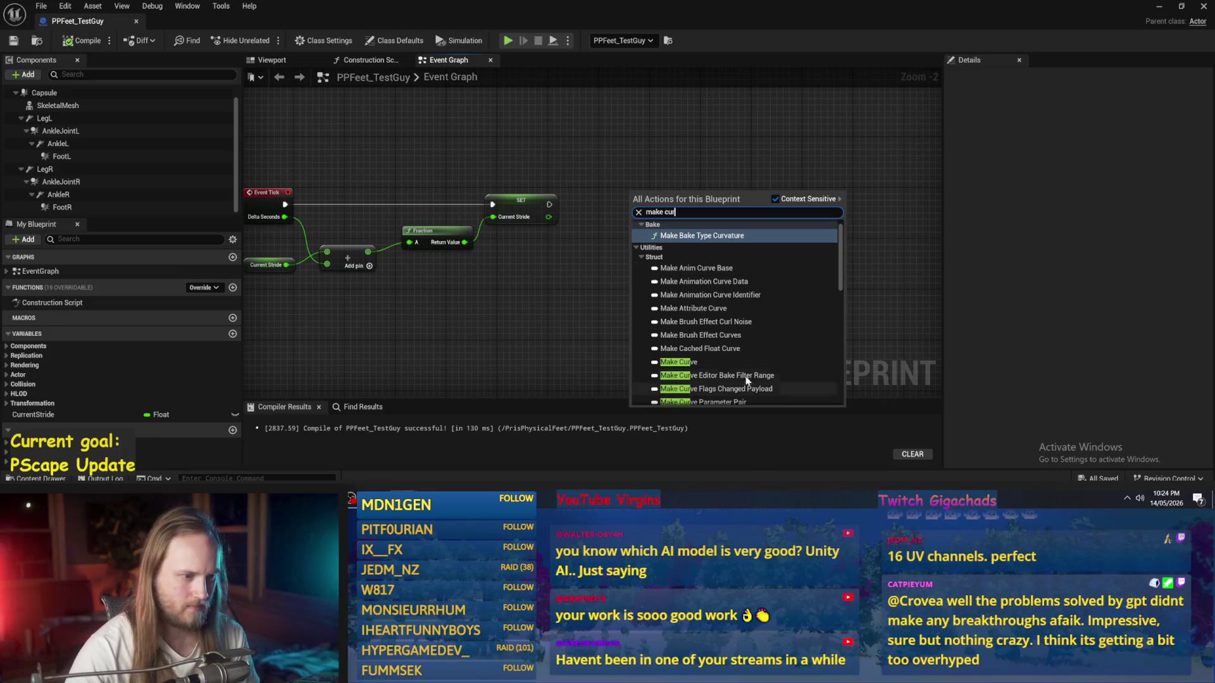
click(709, 364)
scroll(674, 234, up, 2)
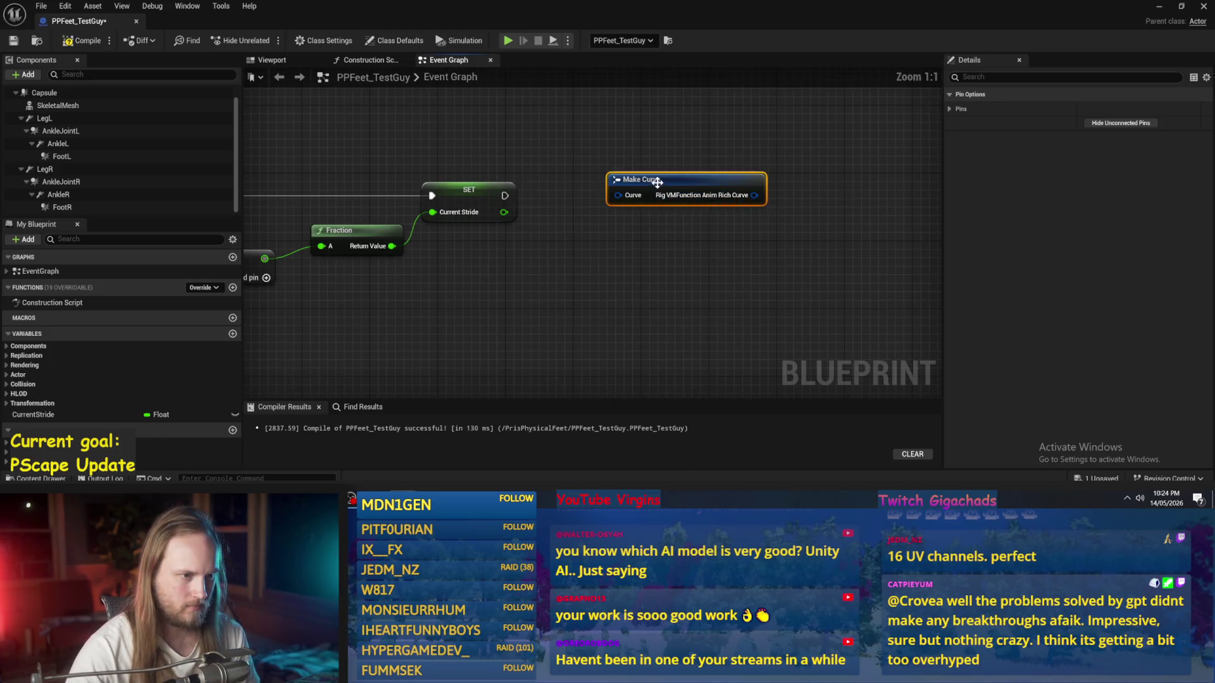
key(Delete)
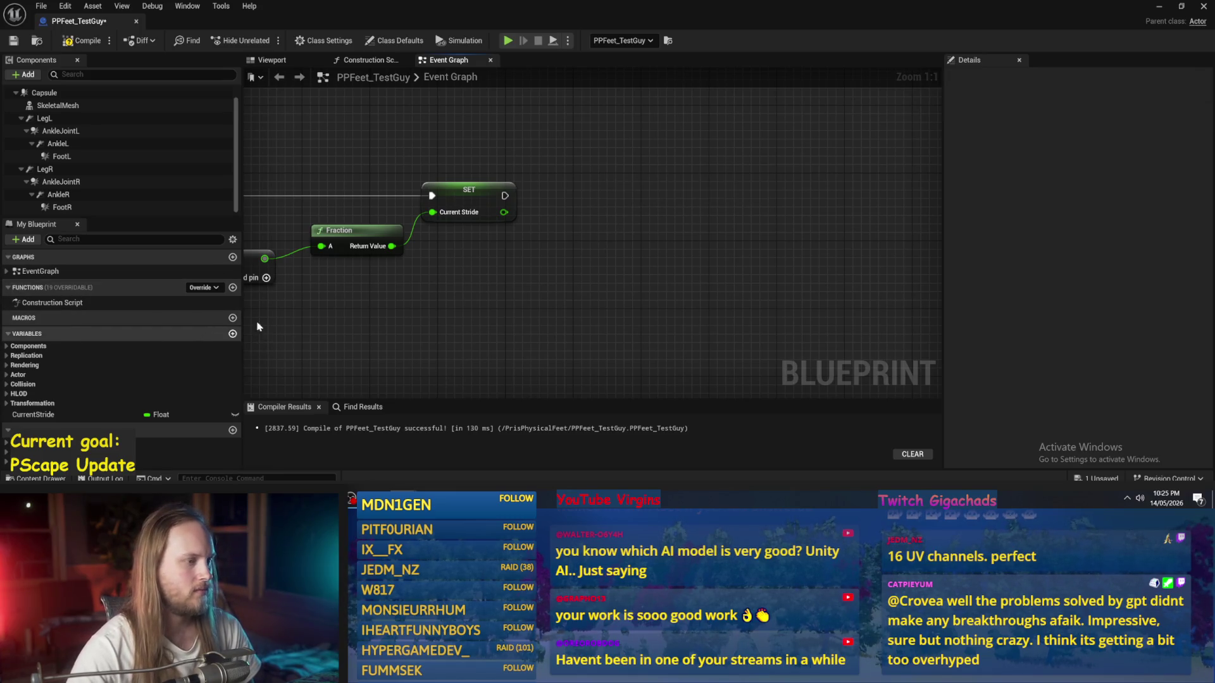
right_click(662, 206)
text(evaluate cu)
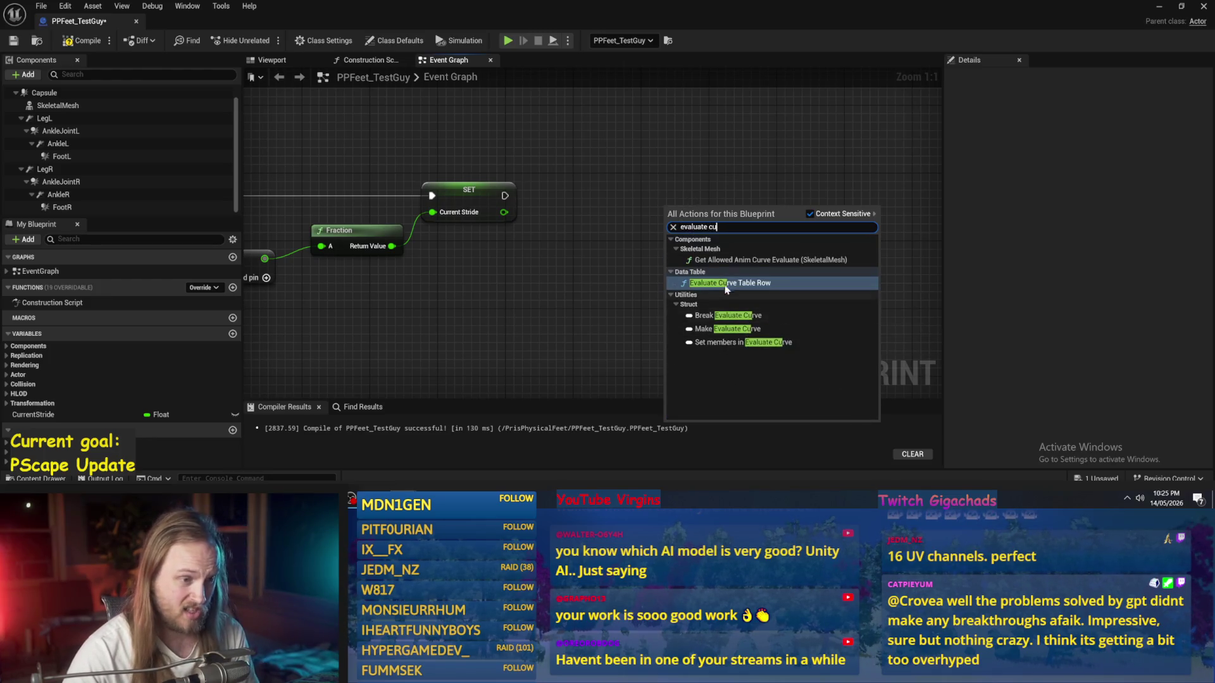
key(BackSpace)
key(BackSpace)
key(BackSpace)
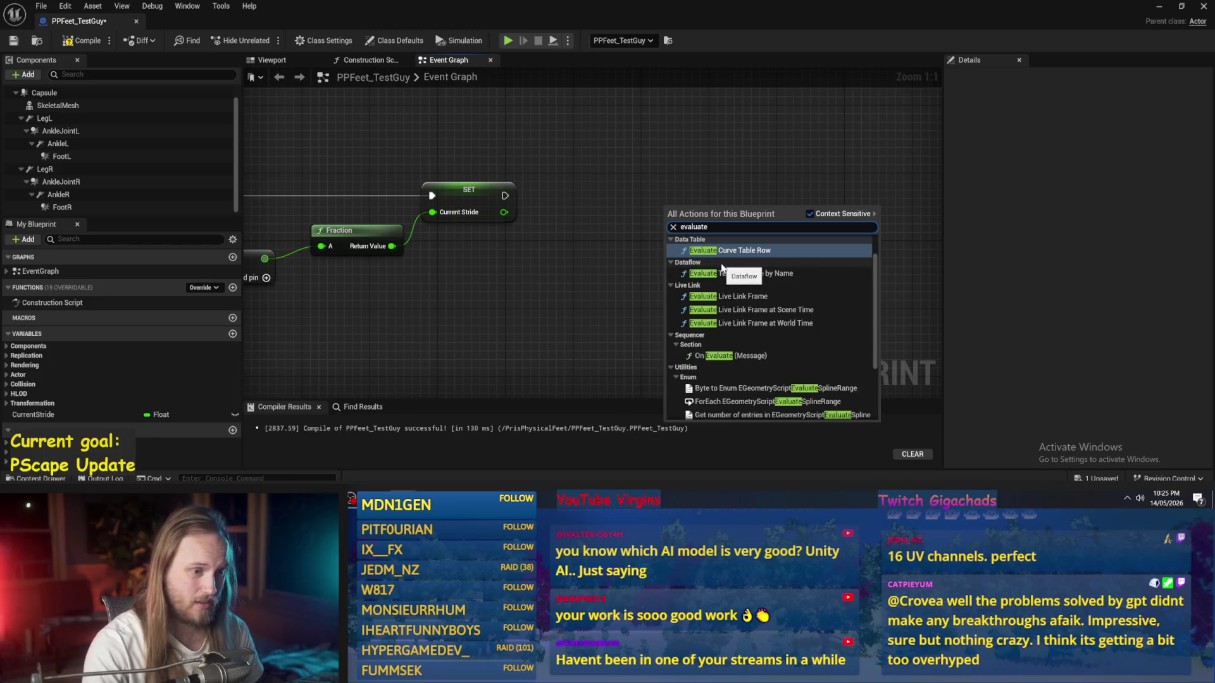
key(Escape)
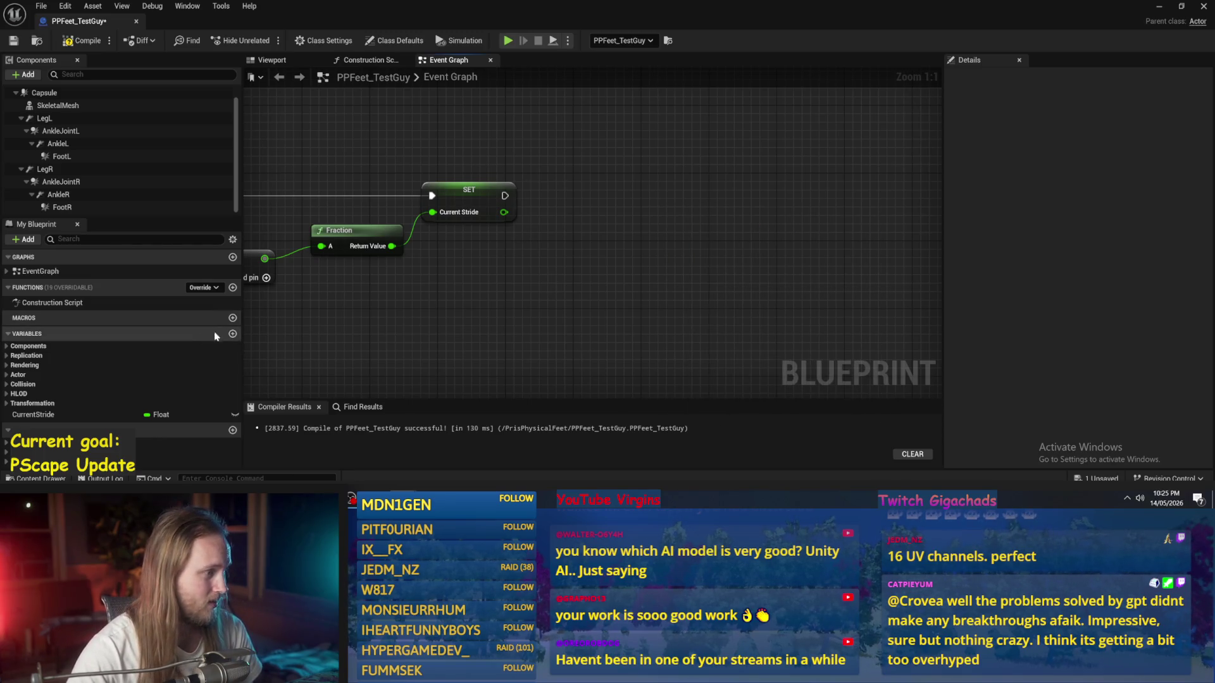
Step: Add a Curve-type variable named Curve and place its getter node in the Event Graph
click(232, 334)
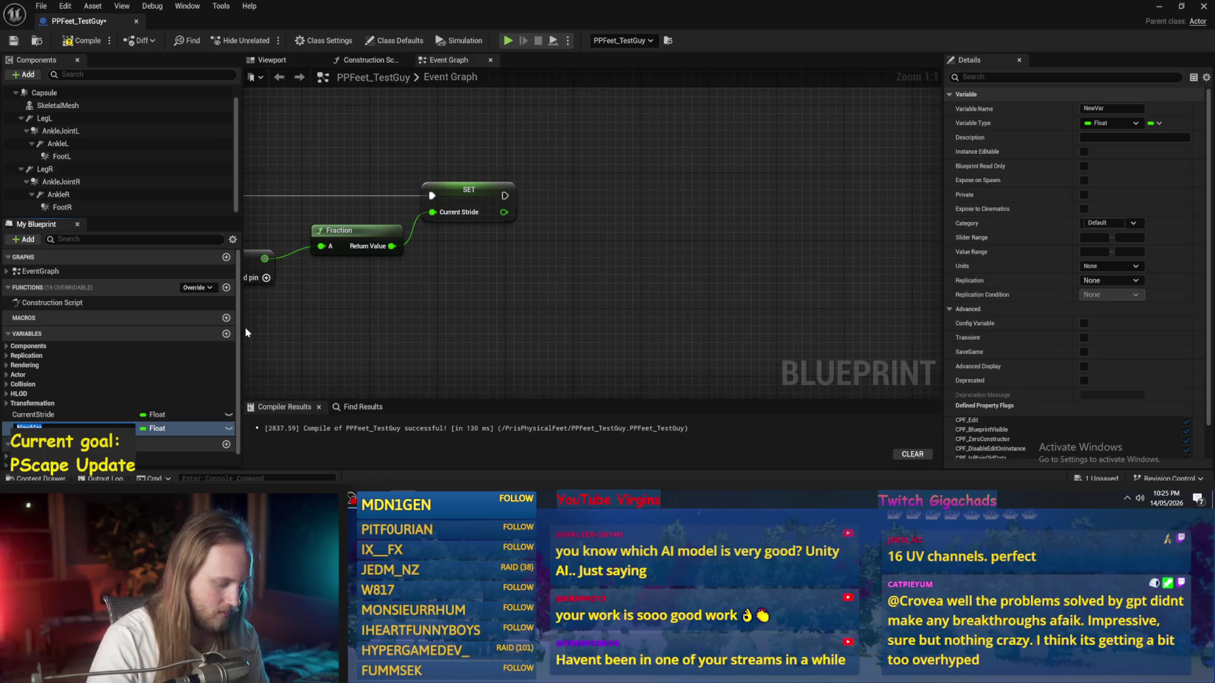
text(Curve)
key(Return)
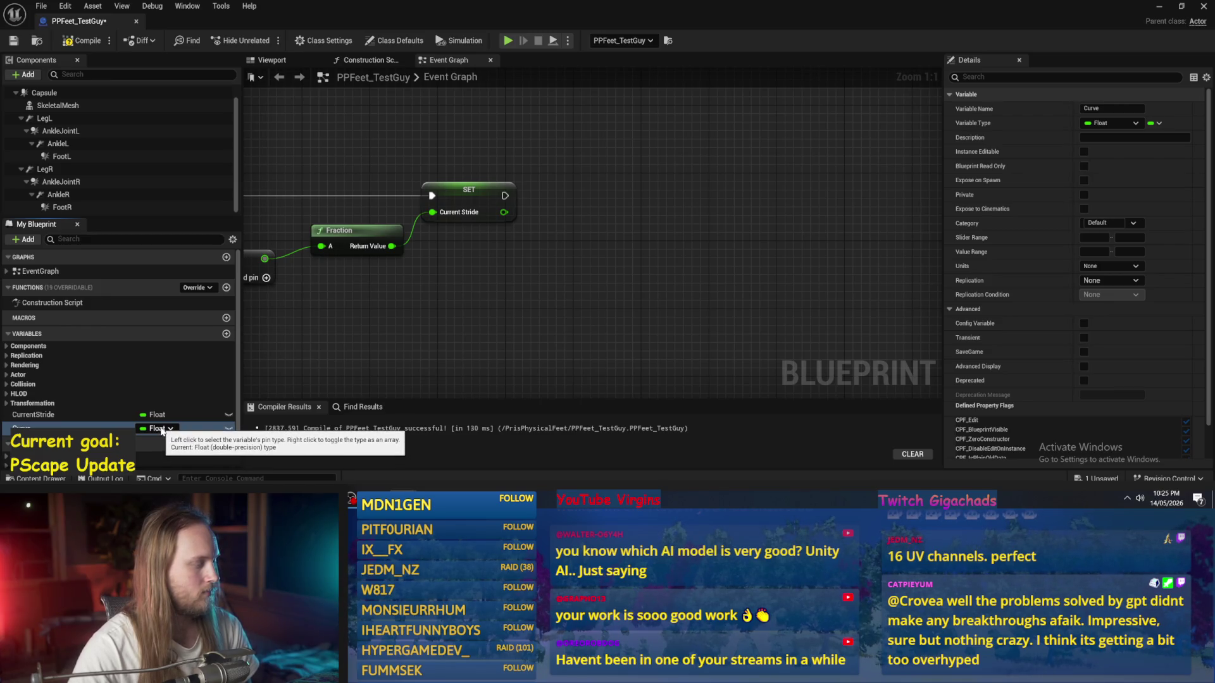
click(158, 429)
text(curve)
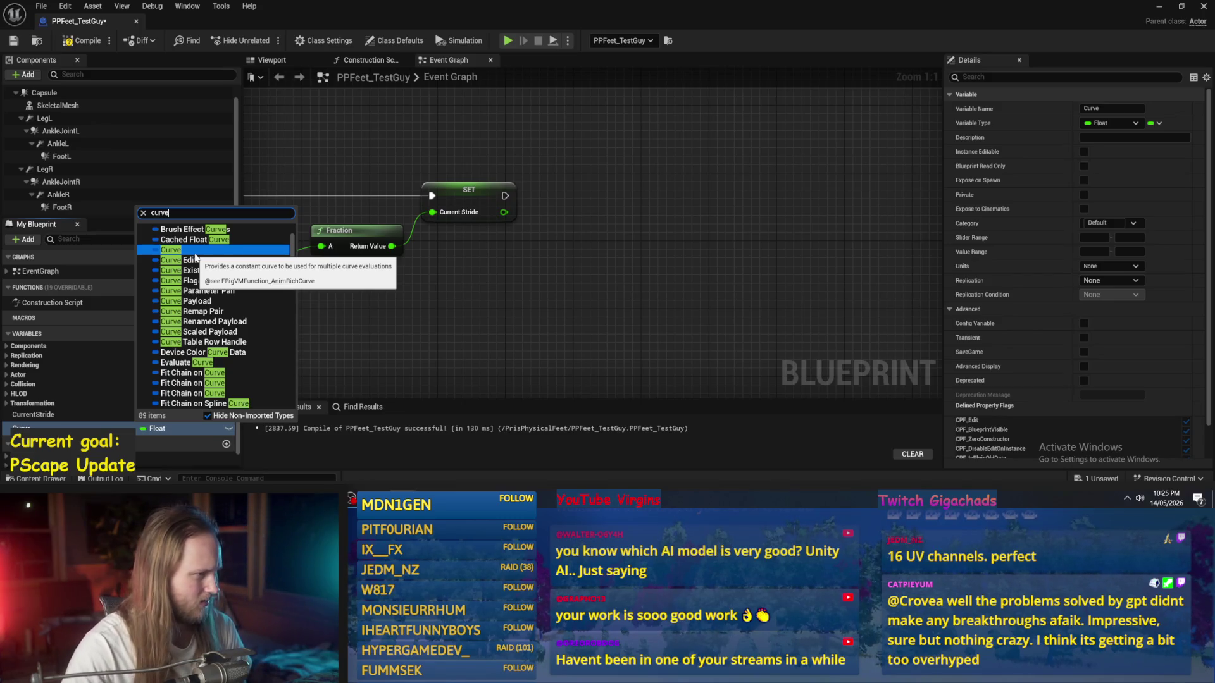
click(195, 253)
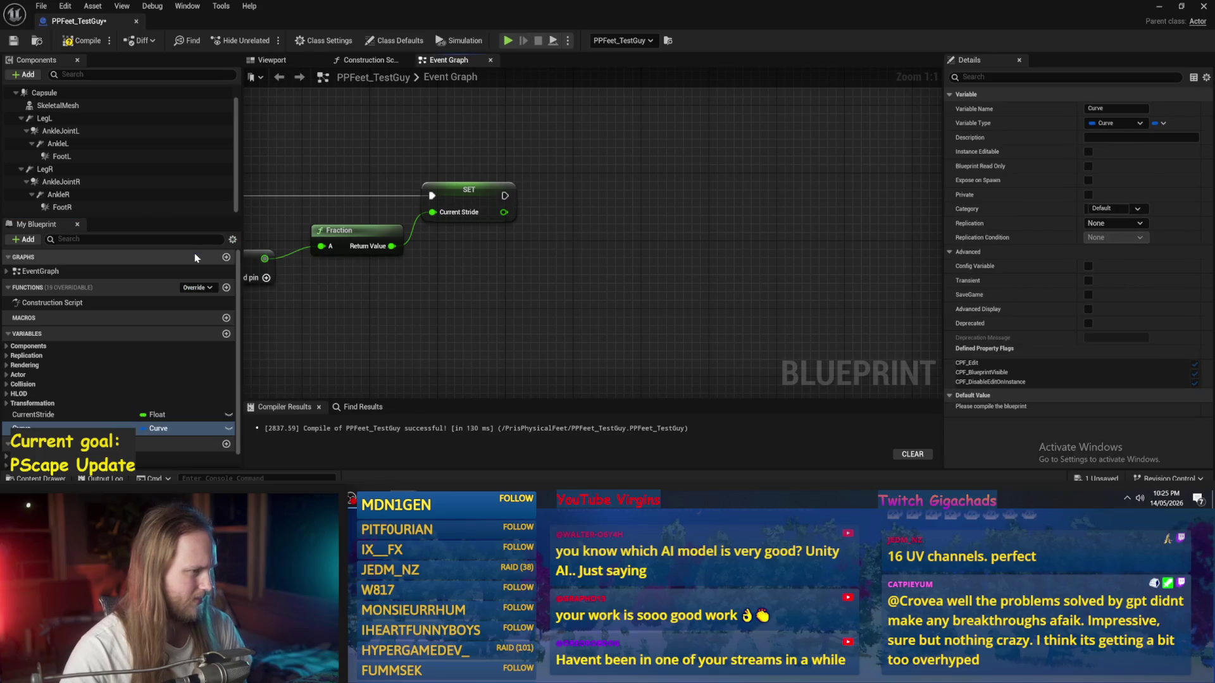
click(1142, 124)
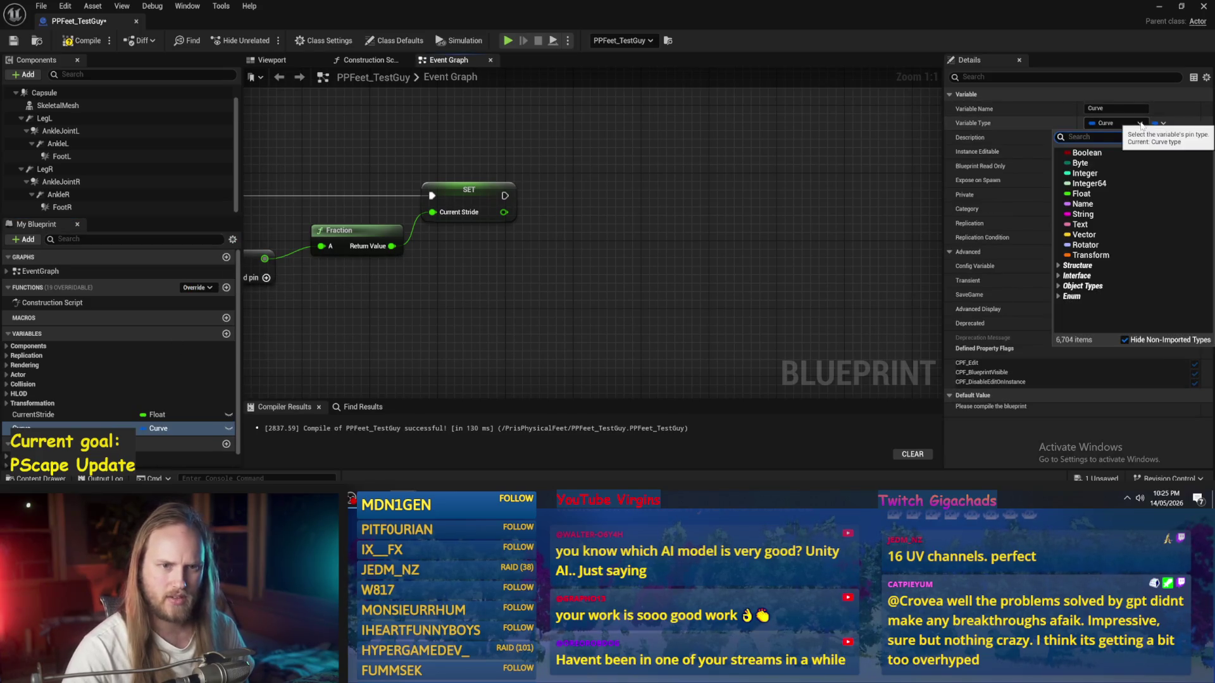
drag(38, 428, 610, 218)
click(633, 230)
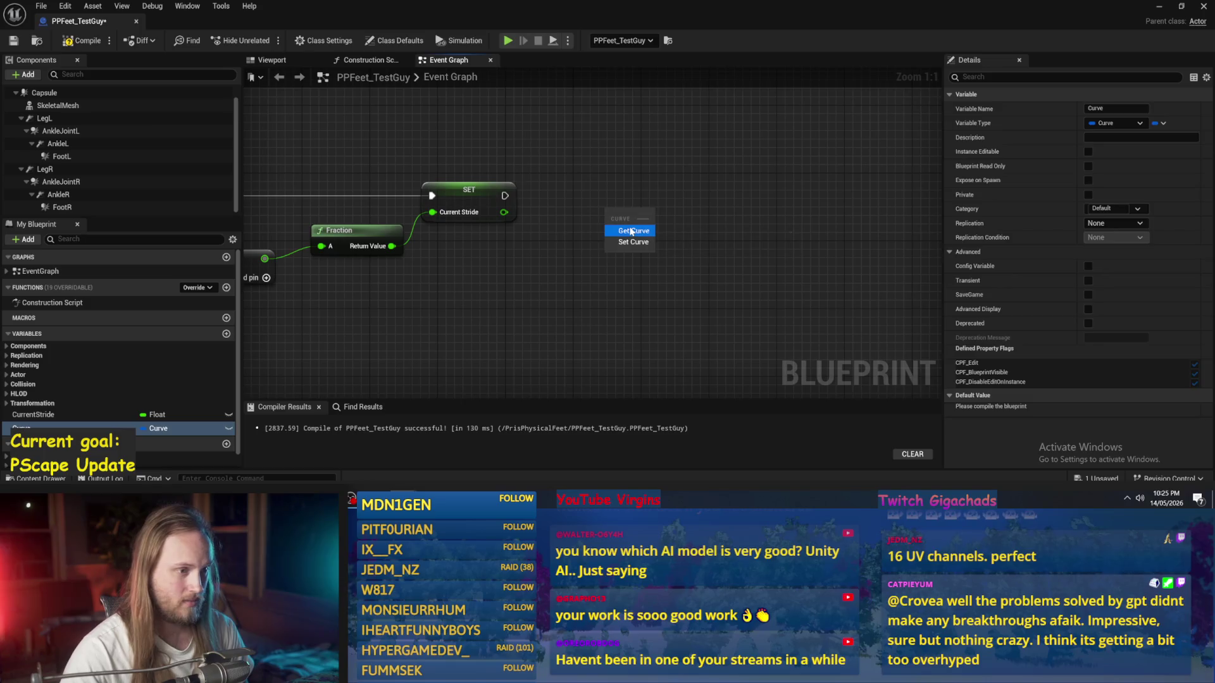
Step: Compile and save, expand the Curve variable's default curve, then recompile and save again
click(82, 40)
click(13, 40)
click(966, 283)
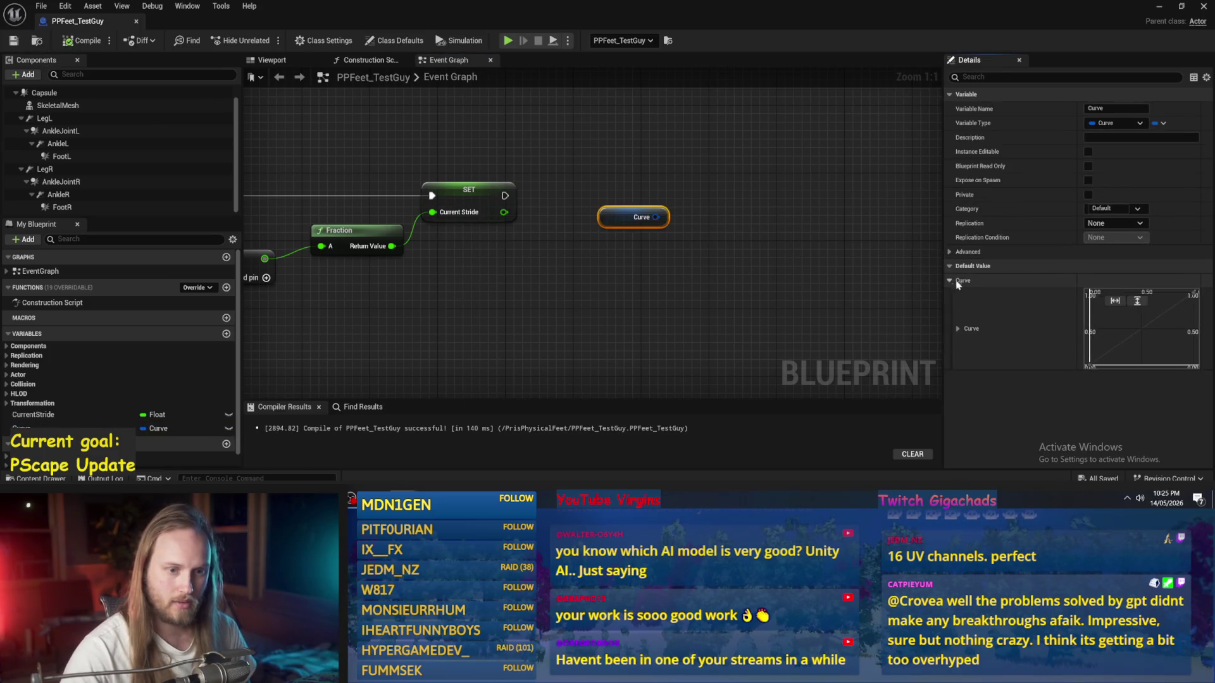
drag(821, 317, 797, 268)
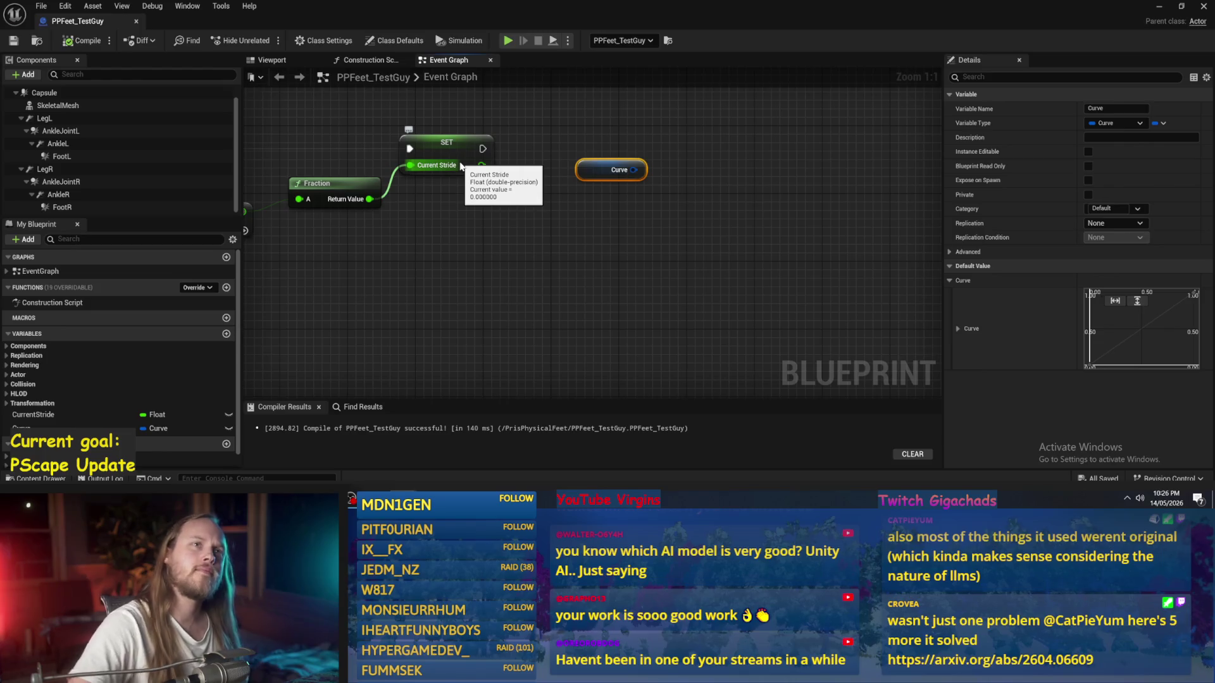
scroll(747, 228, down, 2)
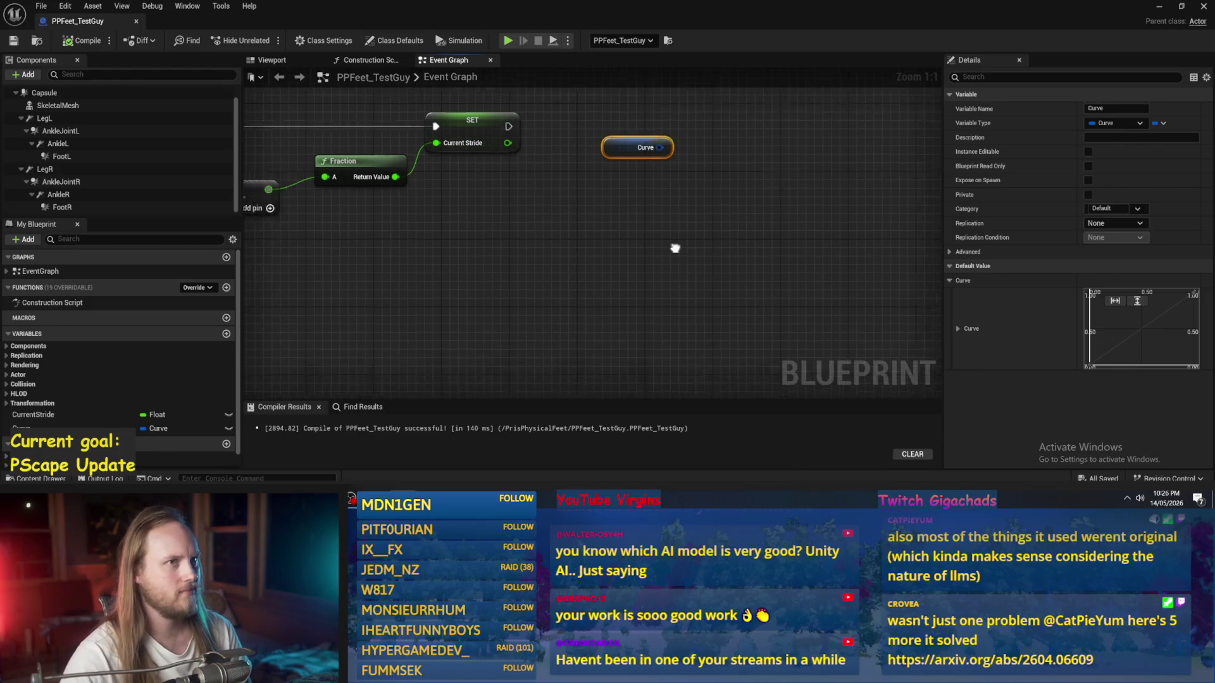
drag(699, 204, 601, 226)
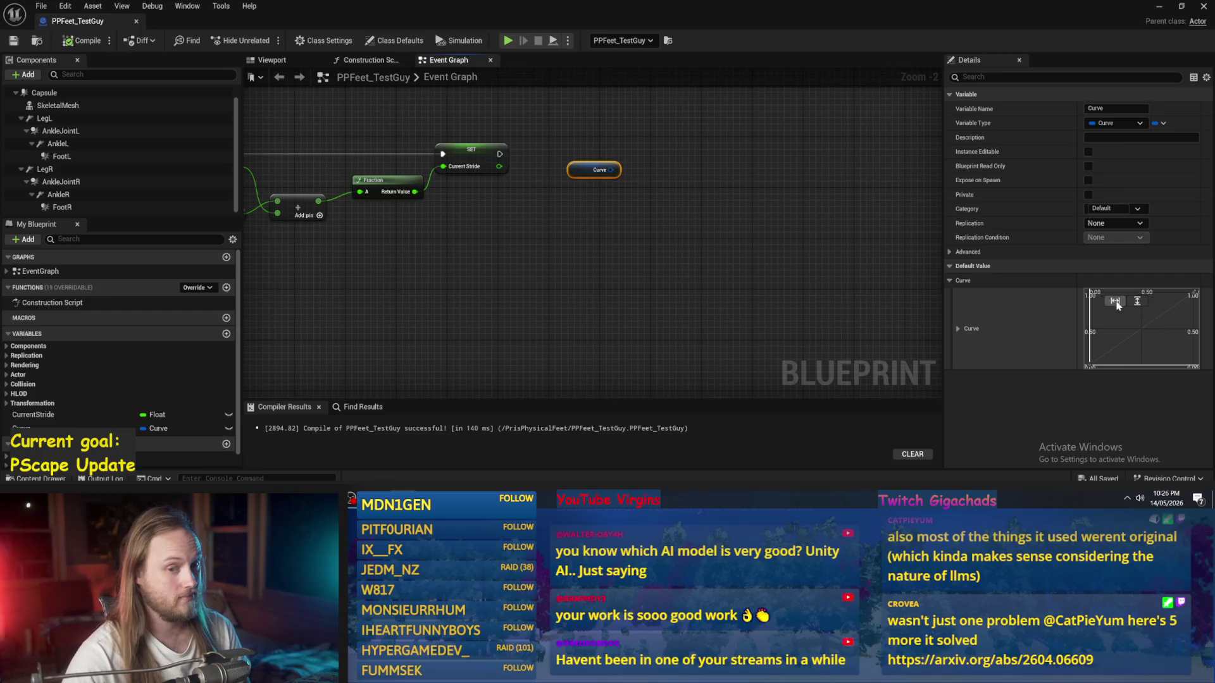
click(84, 41)
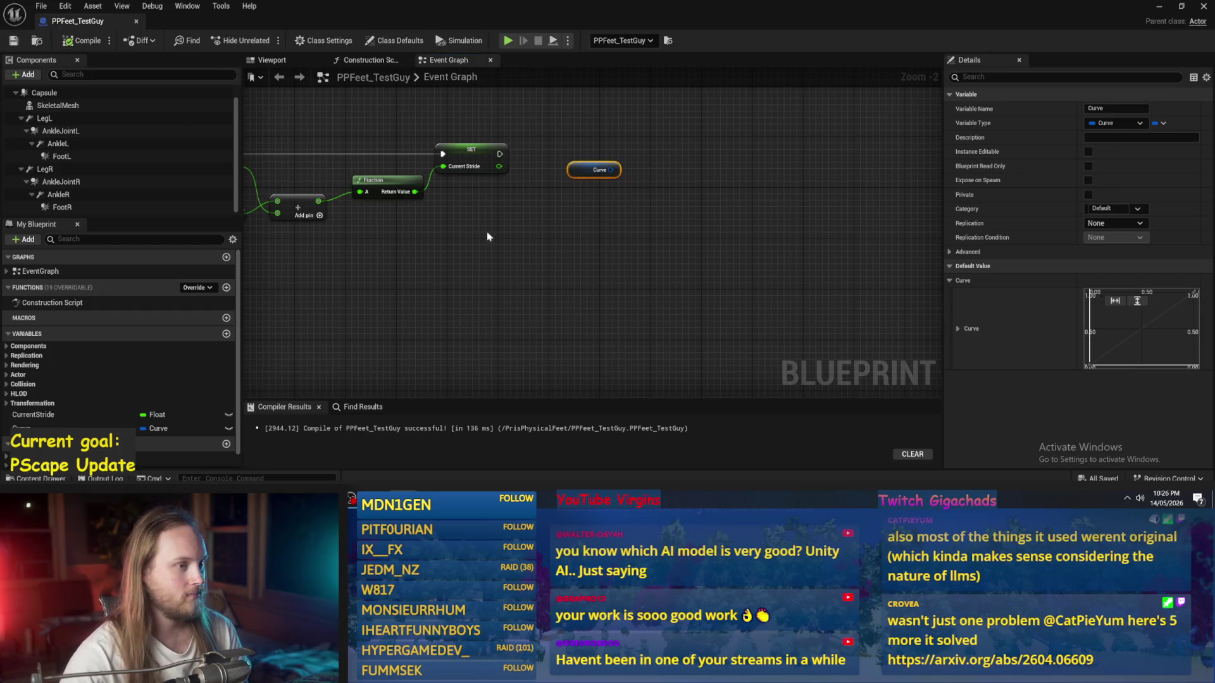
scroll(595, 158, up, 2)
scroll(684, 203, down, 2)
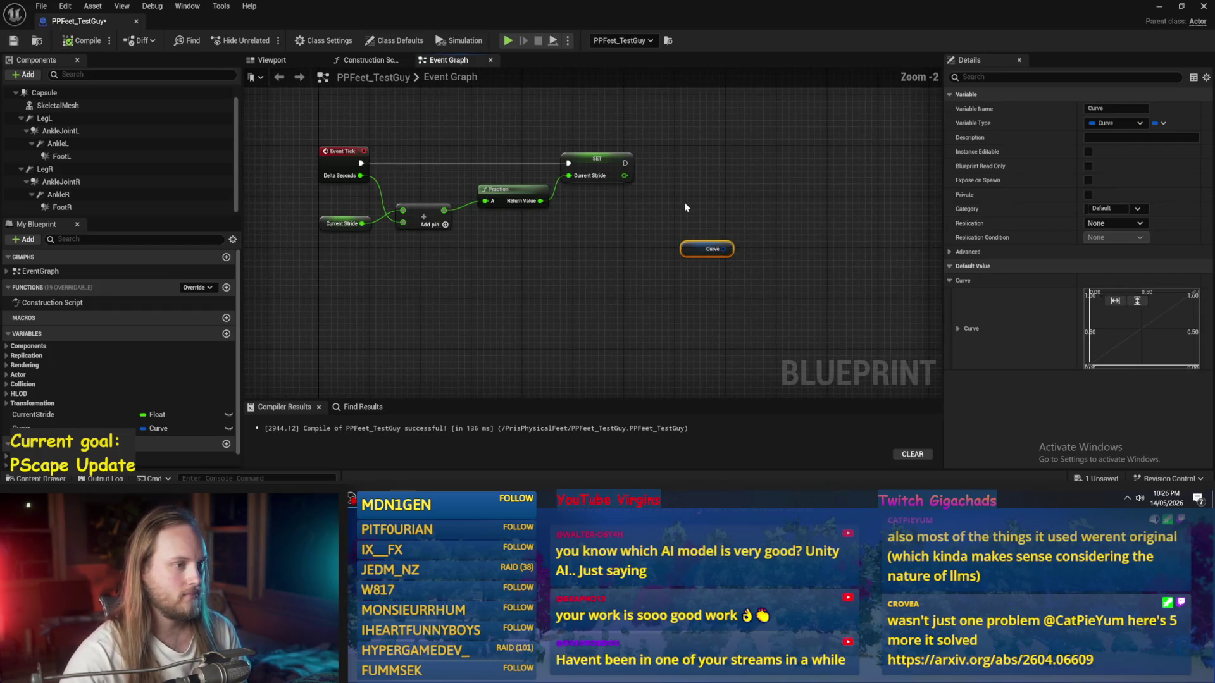
click(645, 204)
click(13, 41)
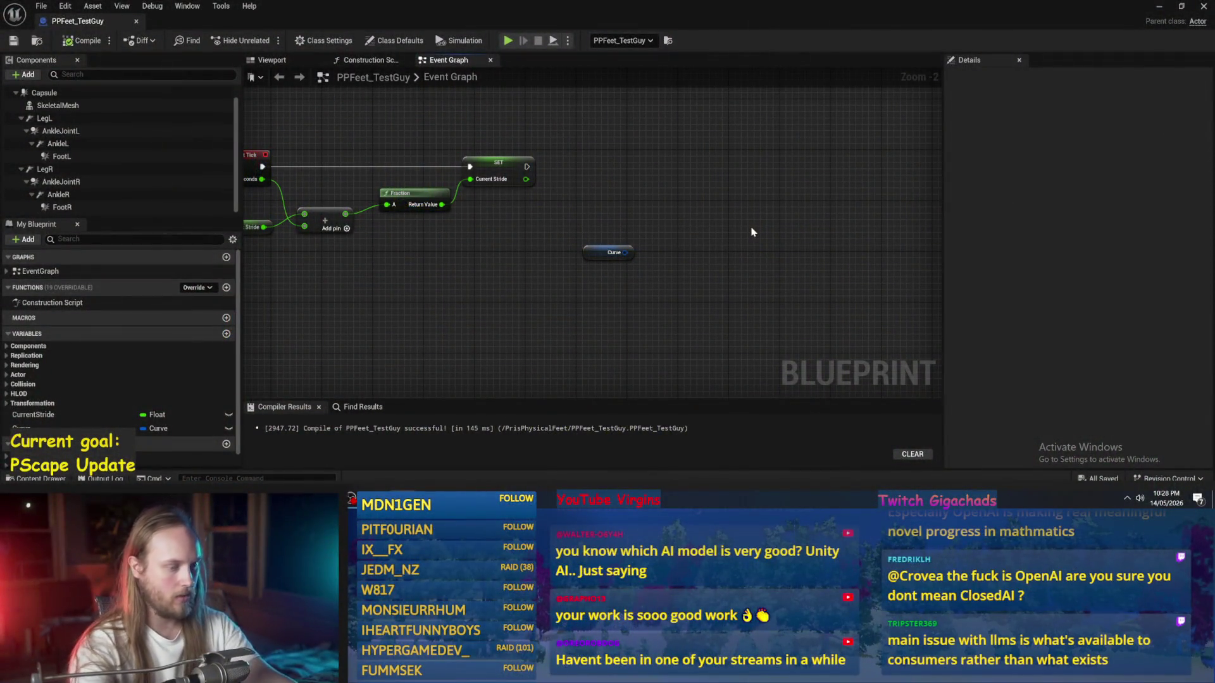
Step: Select the Curve getter node to show its variable settings and default curve in Details
click(608, 253)
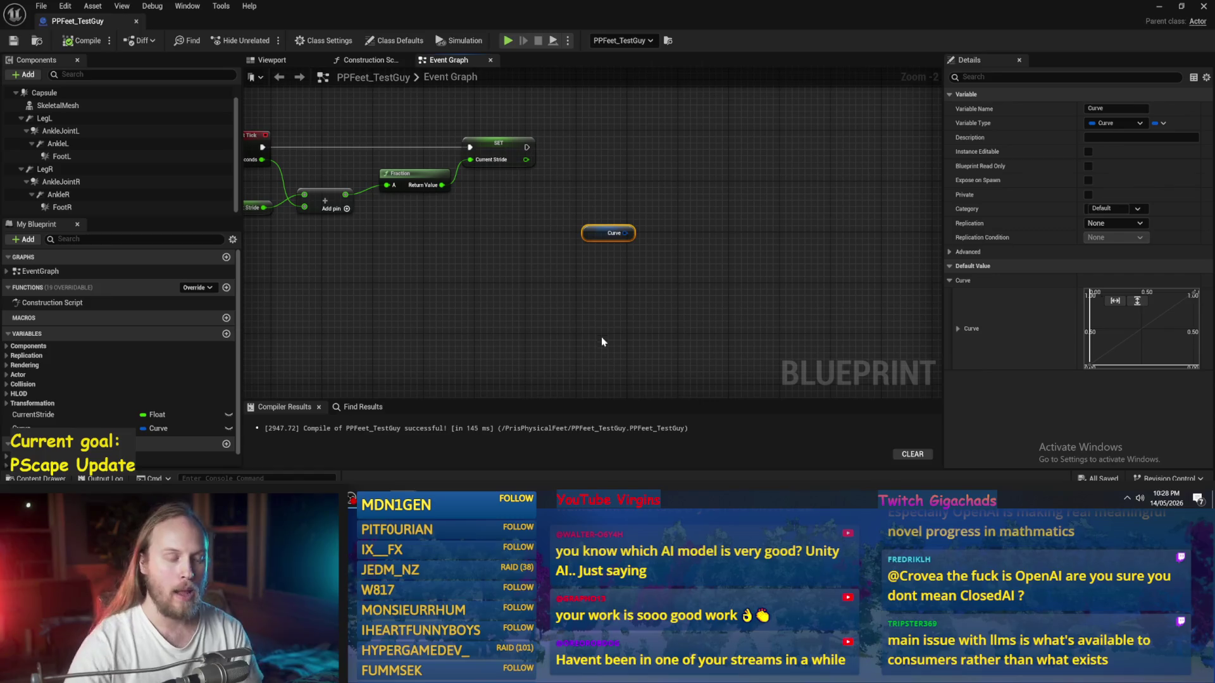
drag(577, 306, 585, 288)
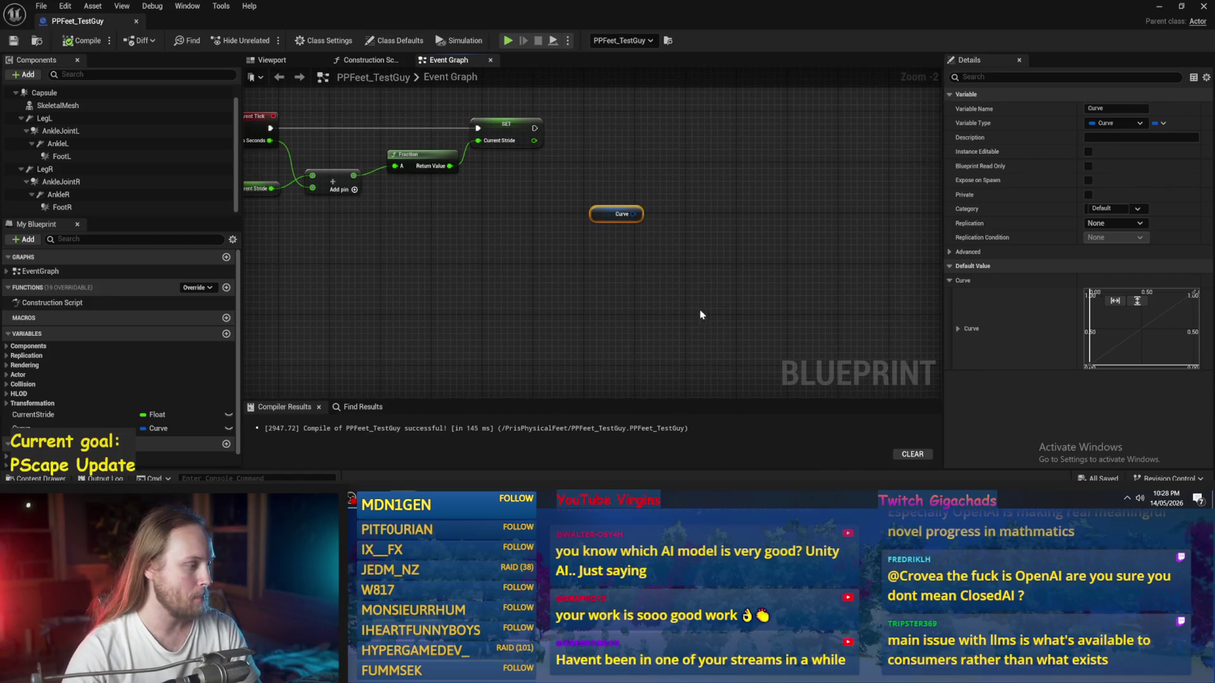
drag(700, 314, 715, 275)
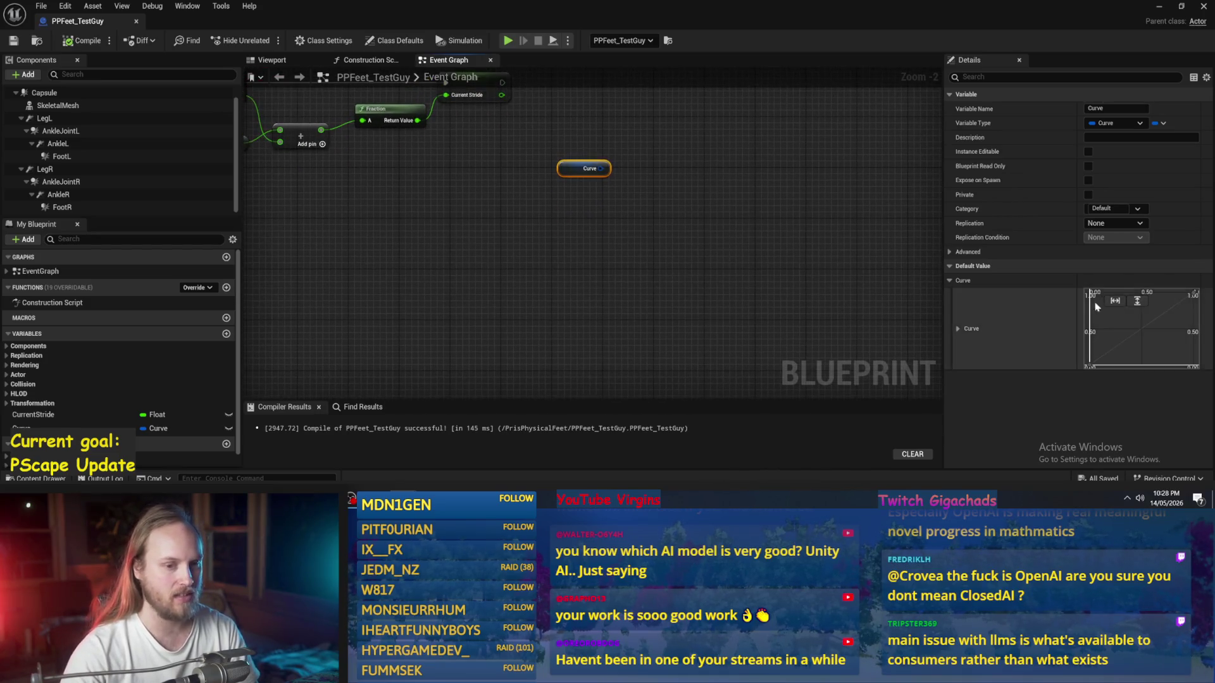
Step: Rename the Curve variable to FeetHeightCurve in Details and reposition its getter node
drag(943, 282, 695, 284)
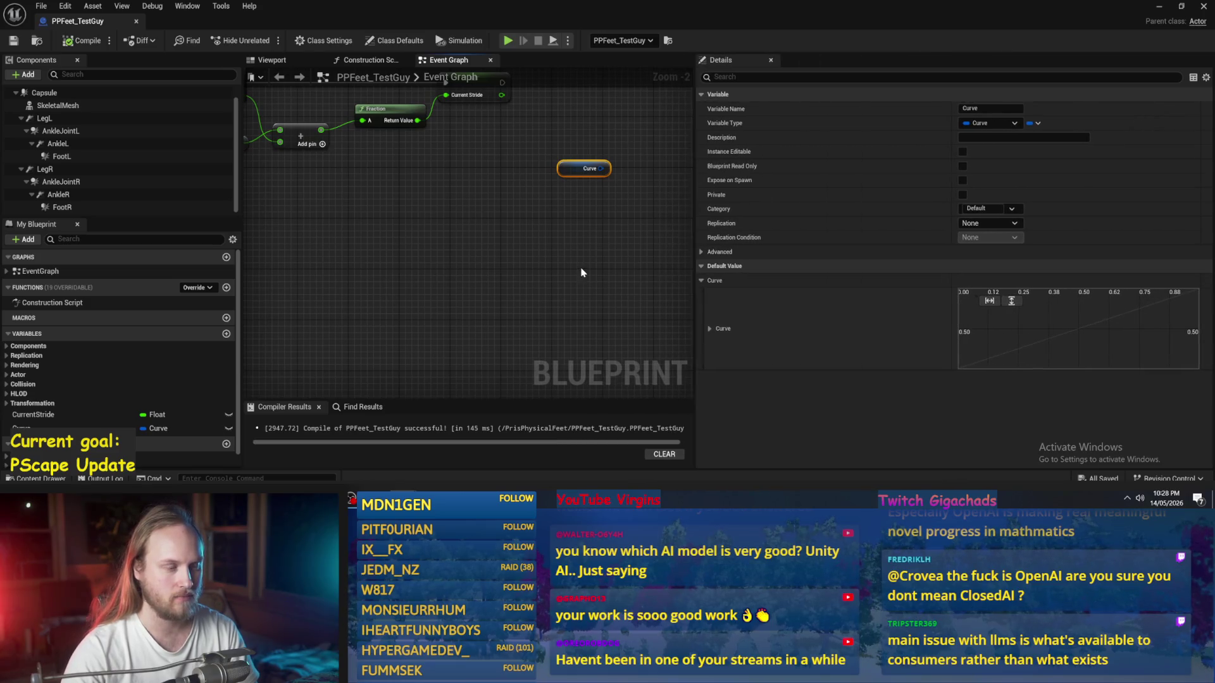
scroll(570, 278, up, 2)
click(974, 108)
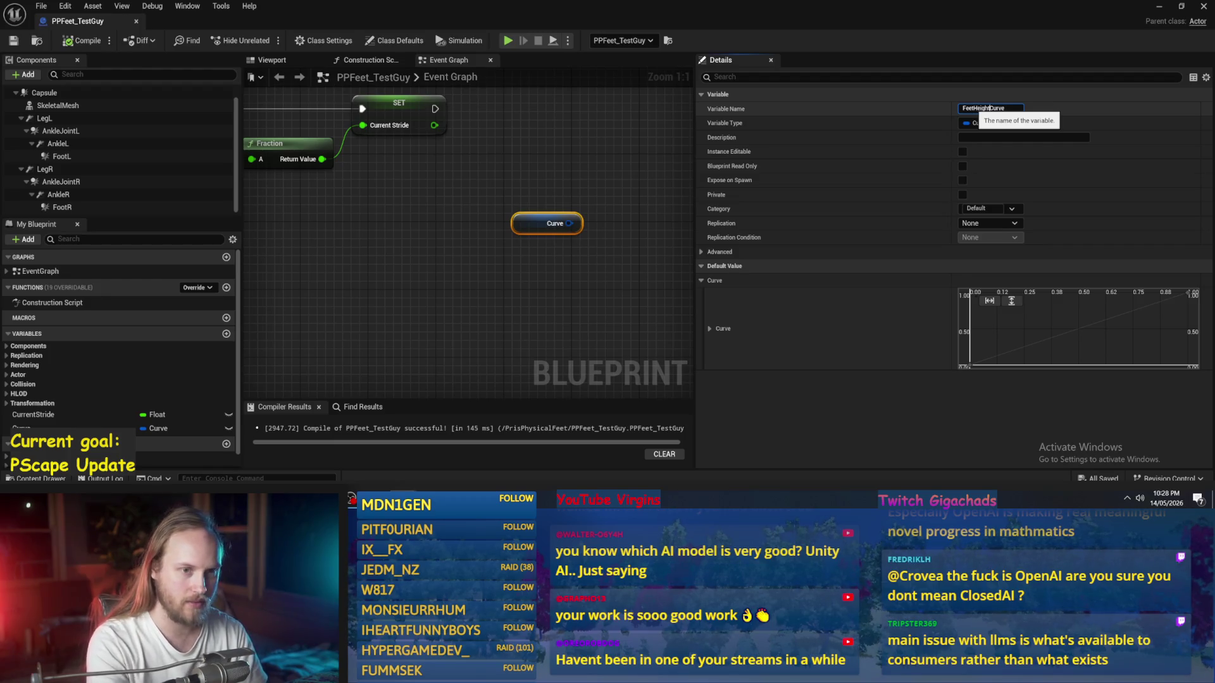
key(Return)
click(563, 265)
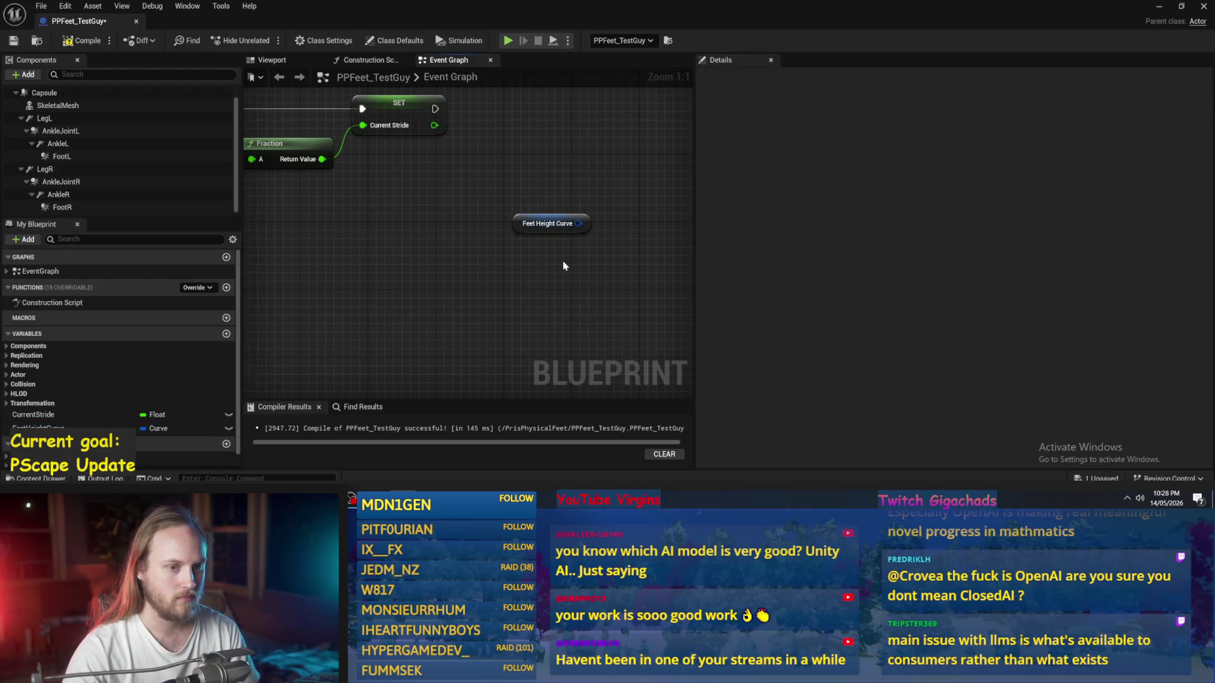
click(541, 226)
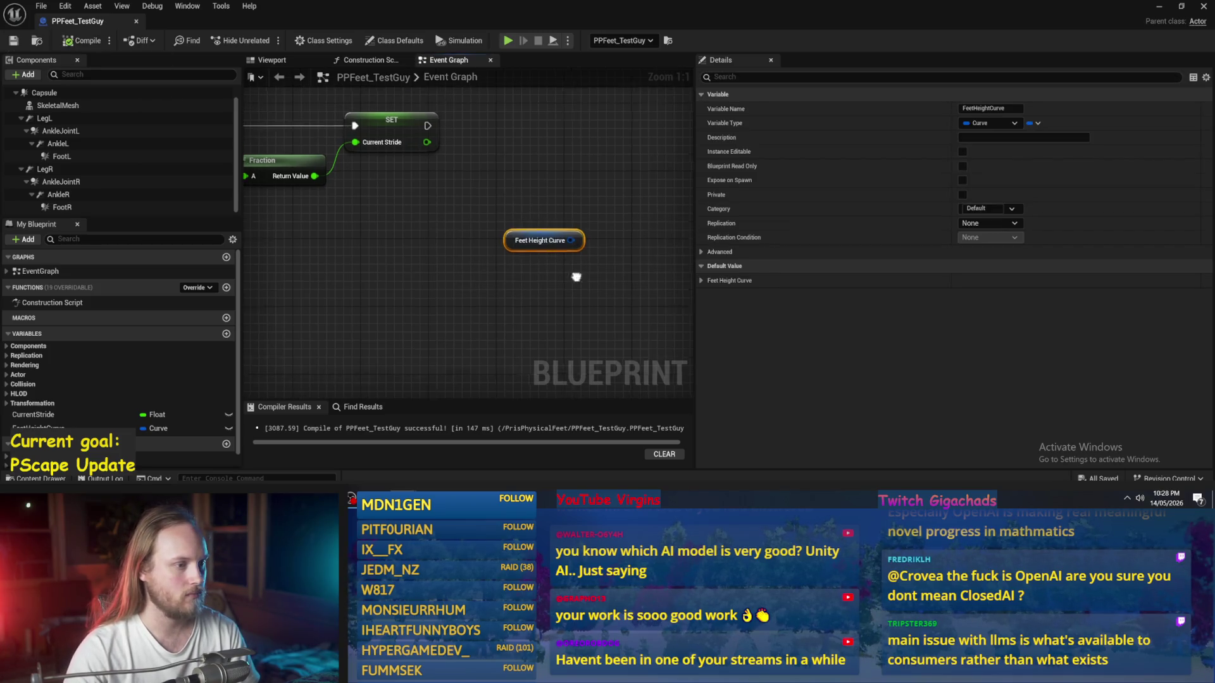
mouse_move(500, 260)
mouse_down()
mouse_move(417, 286)
mouse_move(351, 270)
mouse_move(367, 268)
mouse_up()
drag(456, 333, 497, 325)
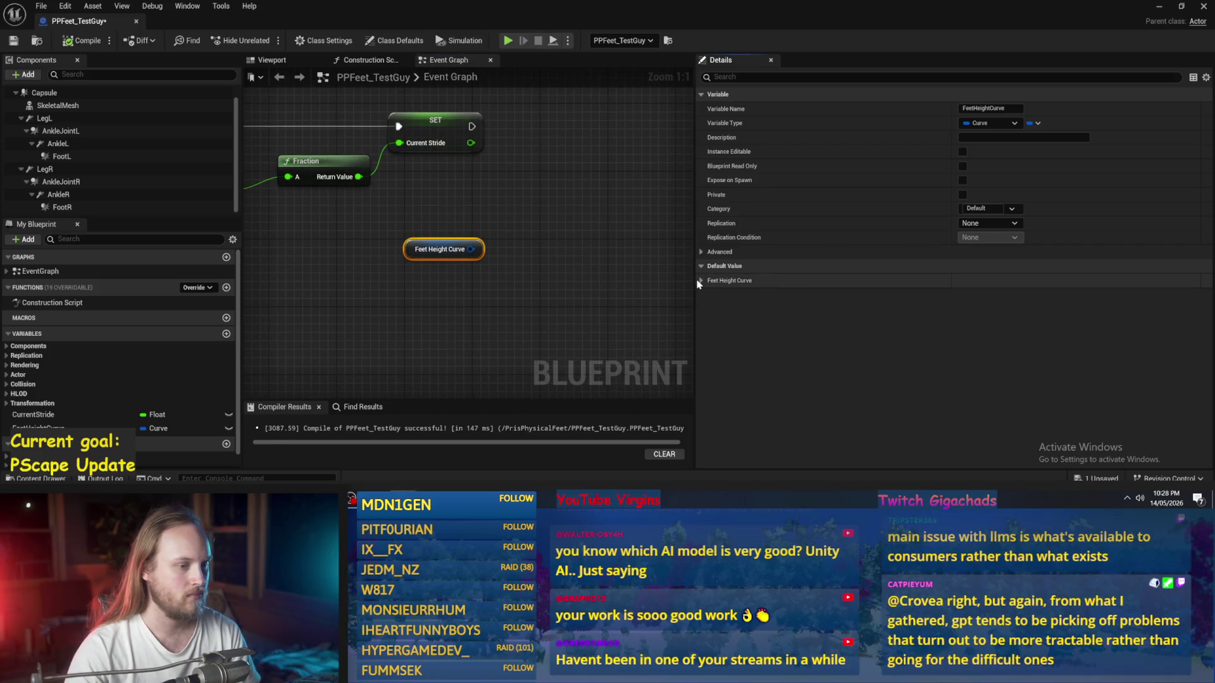
Step: Search the variable types for 'curve' and switch FeetHeightCurve to a curve reference type
click(701, 281)
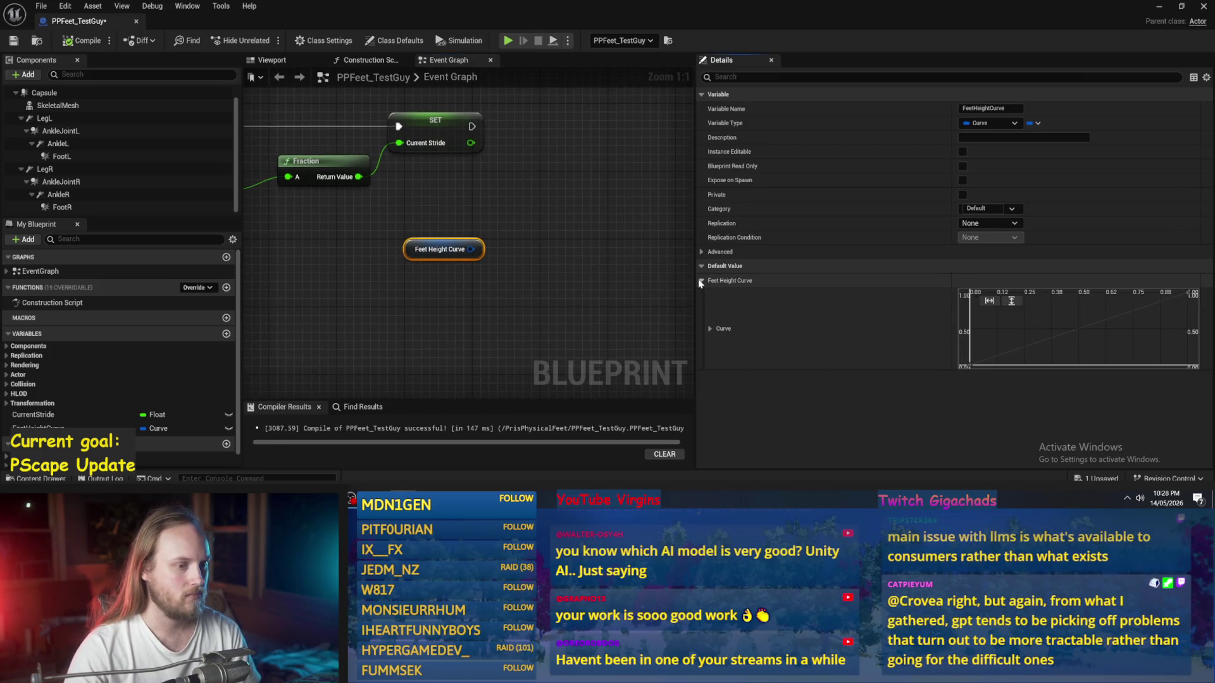
click(991, 122)
text(crve)
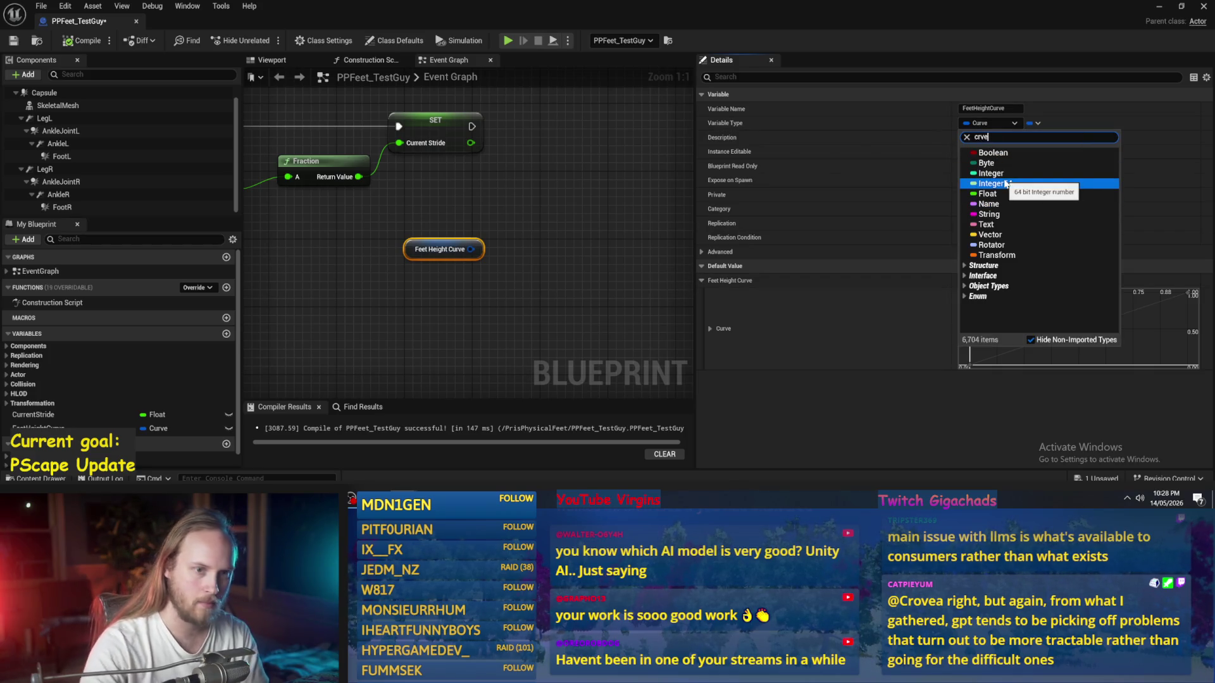
key(BackSpace)
key(BackSpace)
text(urve)
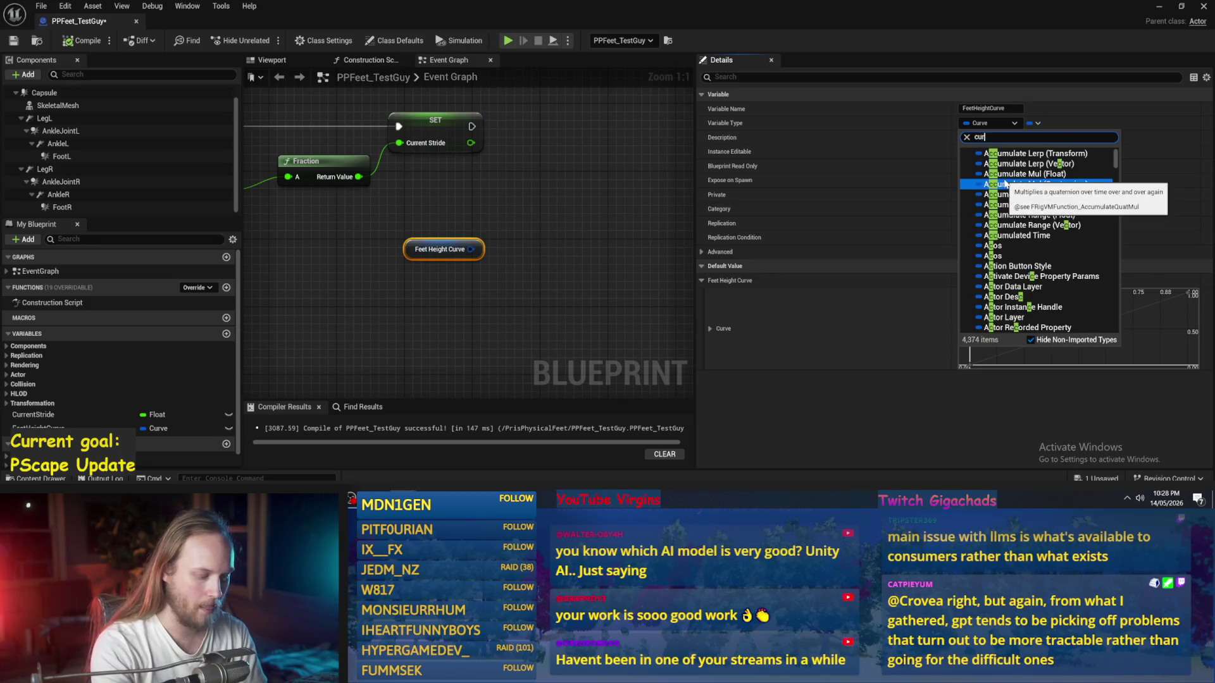
scroll(1056, 253, down, 5)
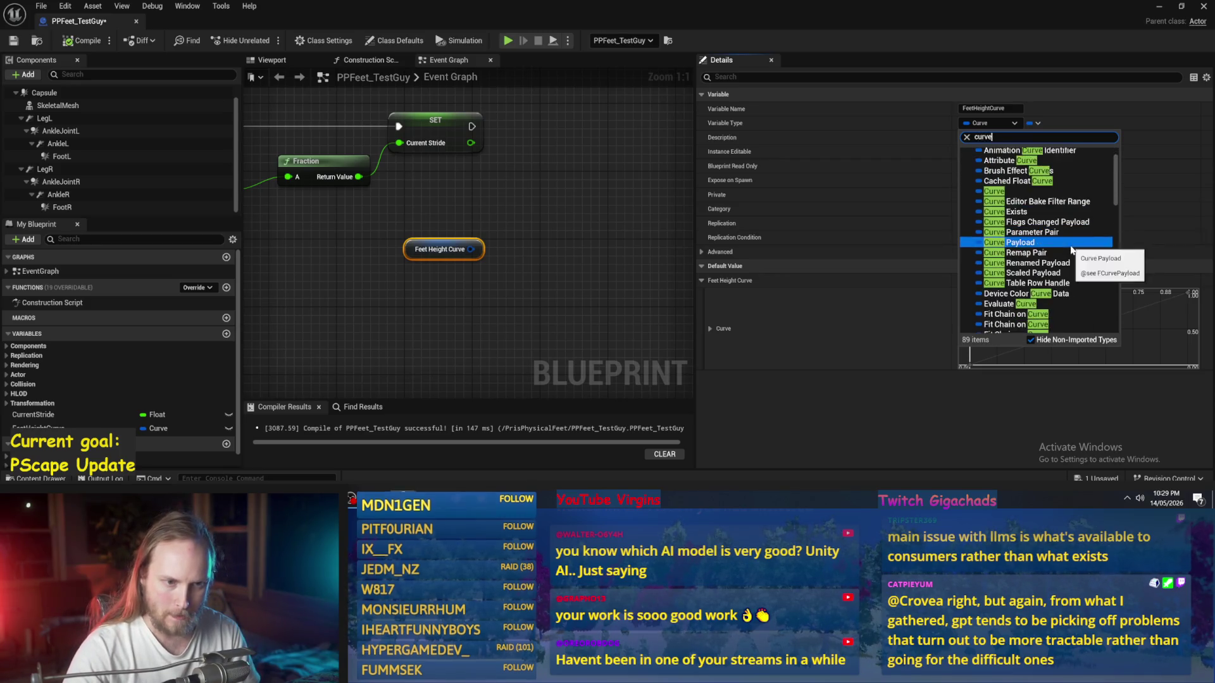
scroll(1066, 265, down, 5)
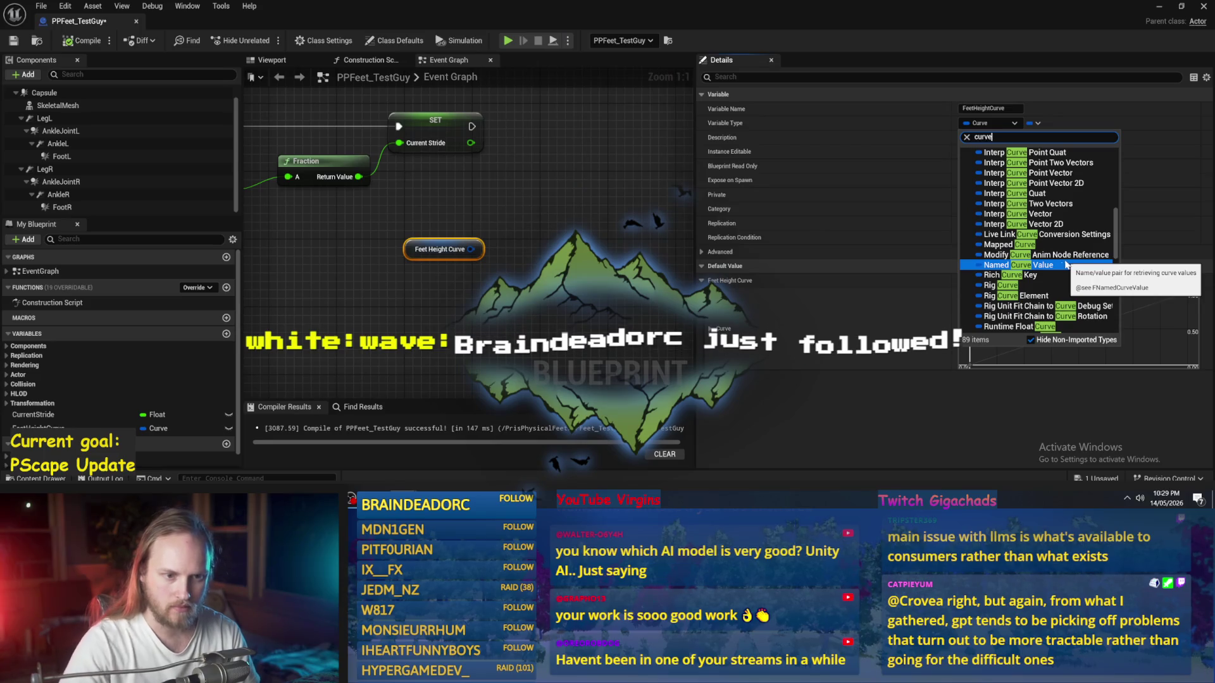
scroll(1064, 294, down, 1)
mouse_move(1064, 296)
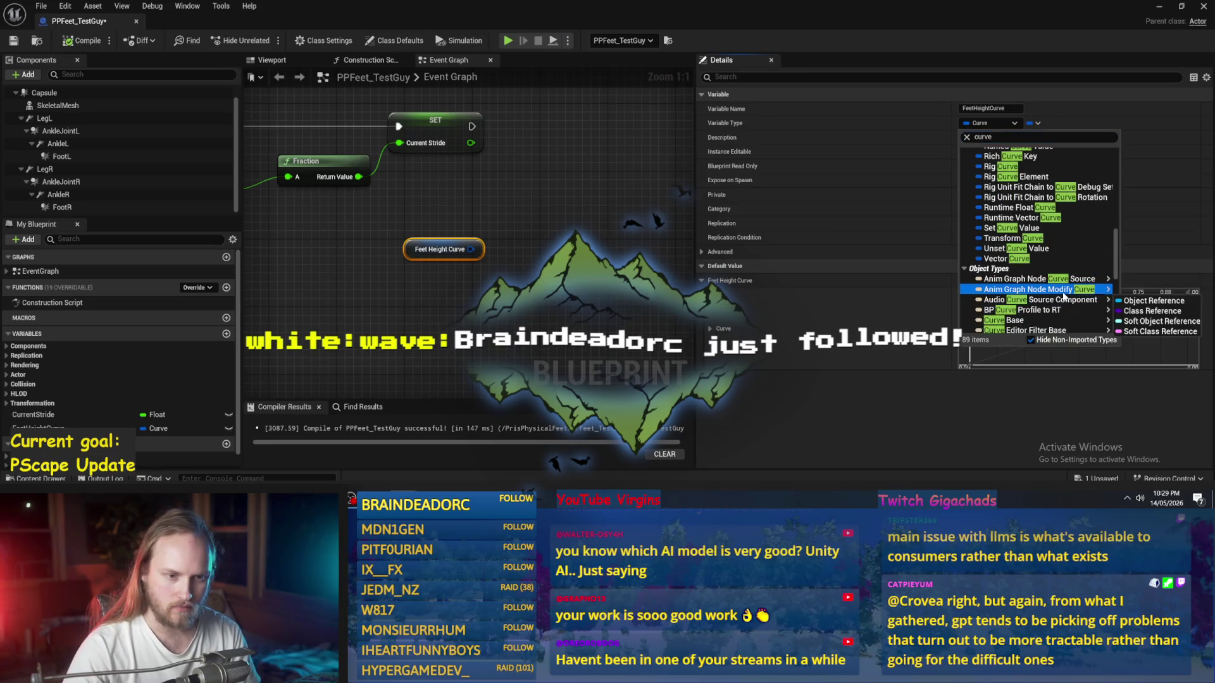
click(1019, 262)
key(Return)
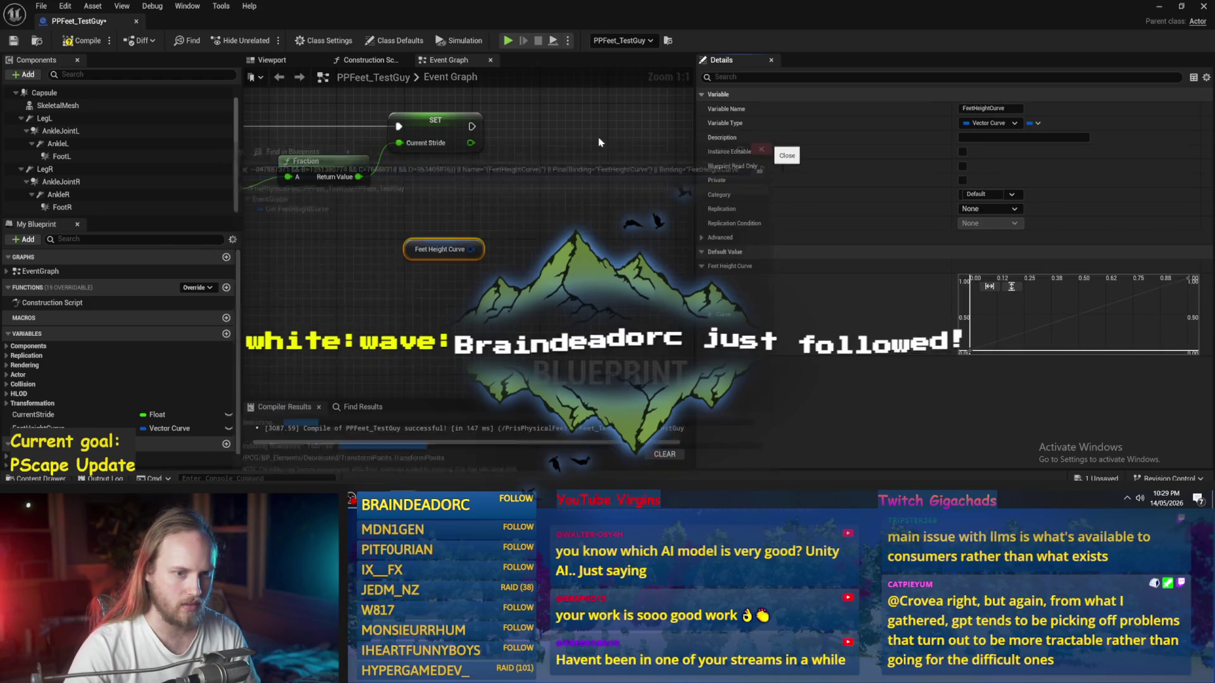
Step: Recompile and save the blueprint, keeping the Feet Height Curve node selected
click(411, 247)
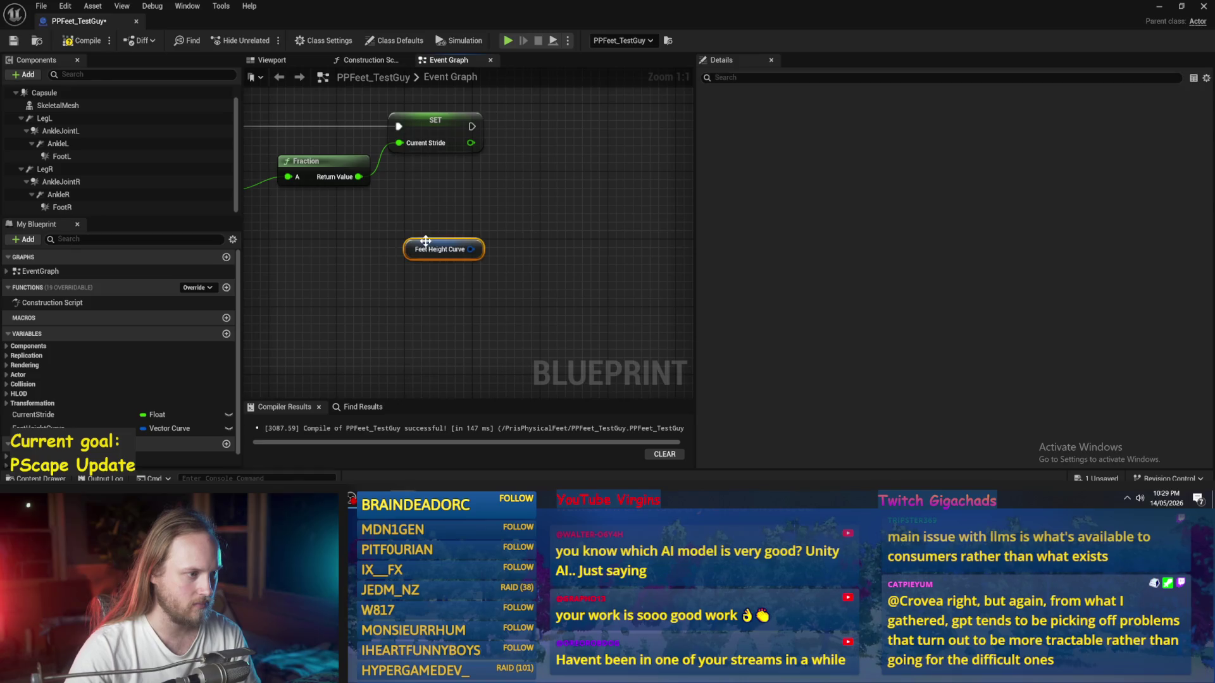
click(81, 41)
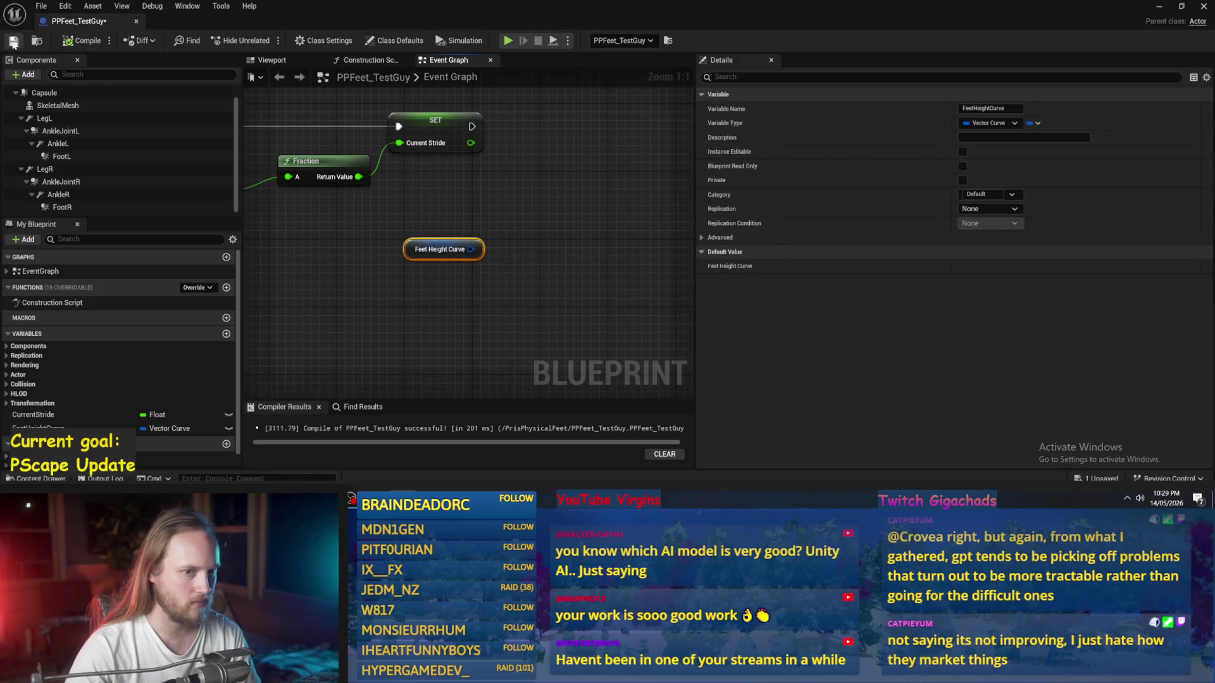
click(638, 266)
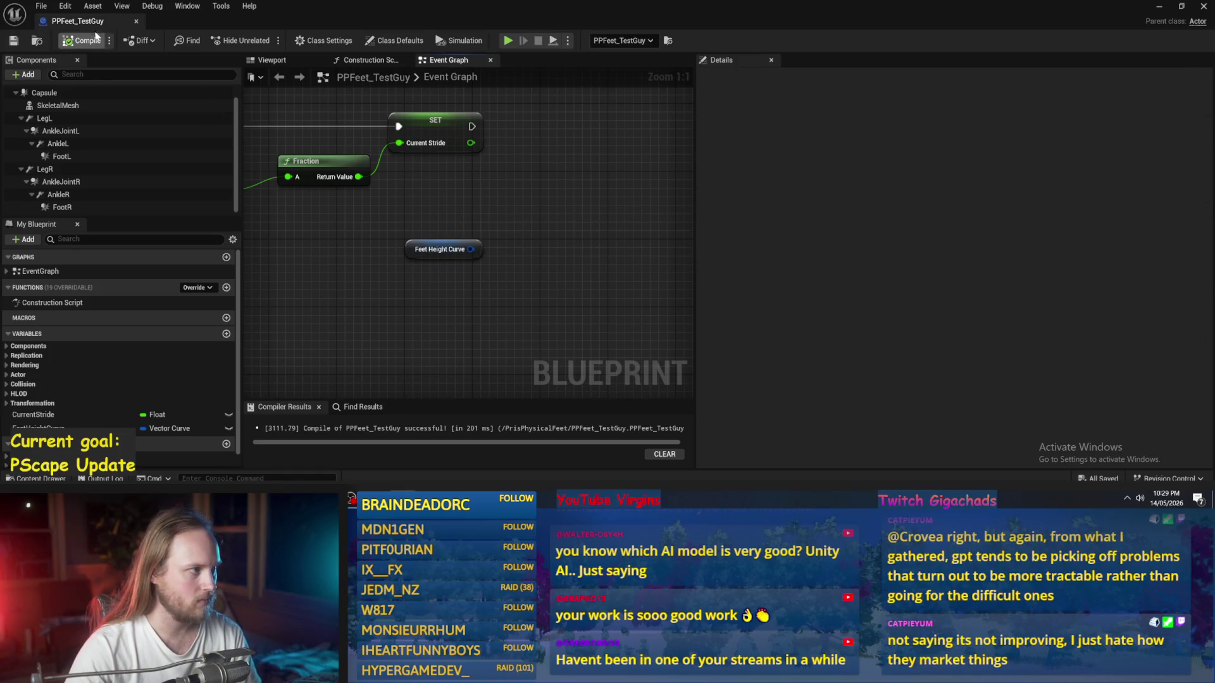
click(12, 42)
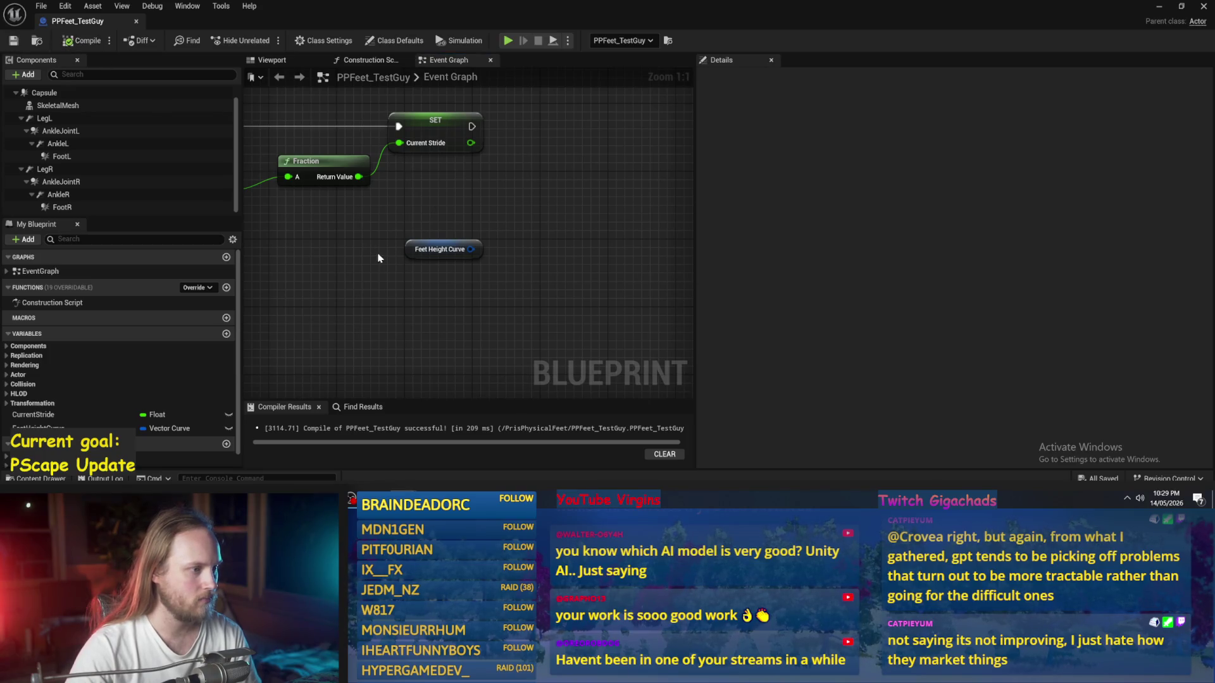
click(410, 249)
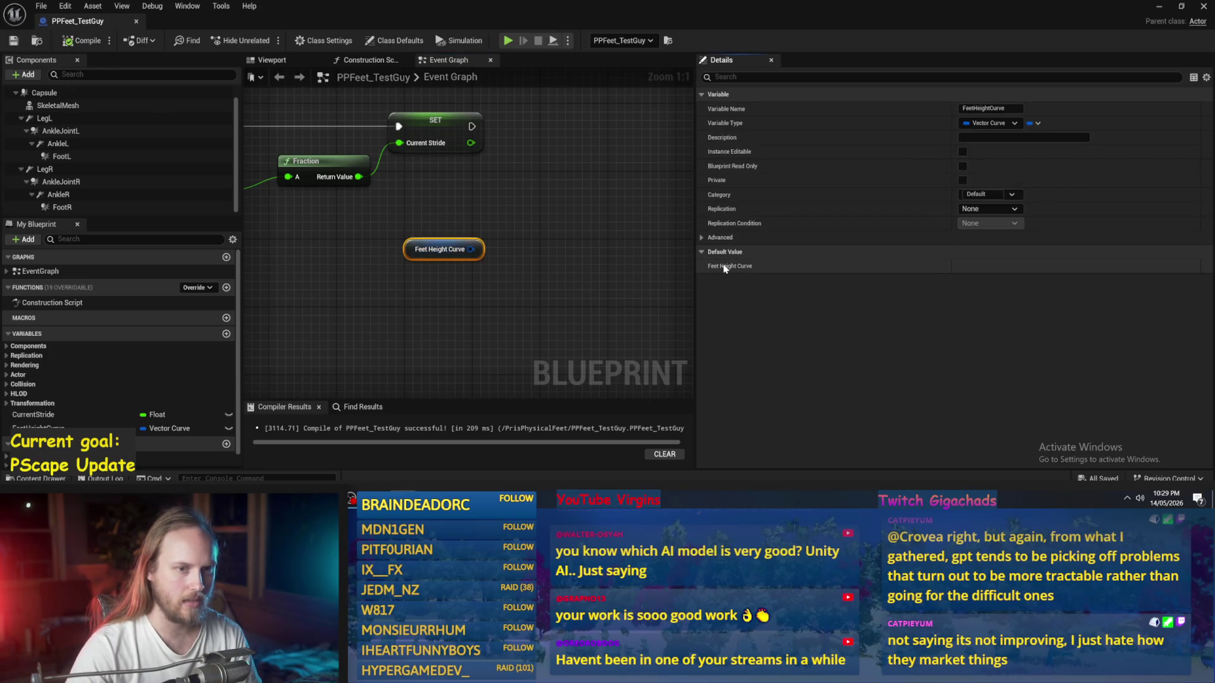
drag(578, 249, 593, 234)
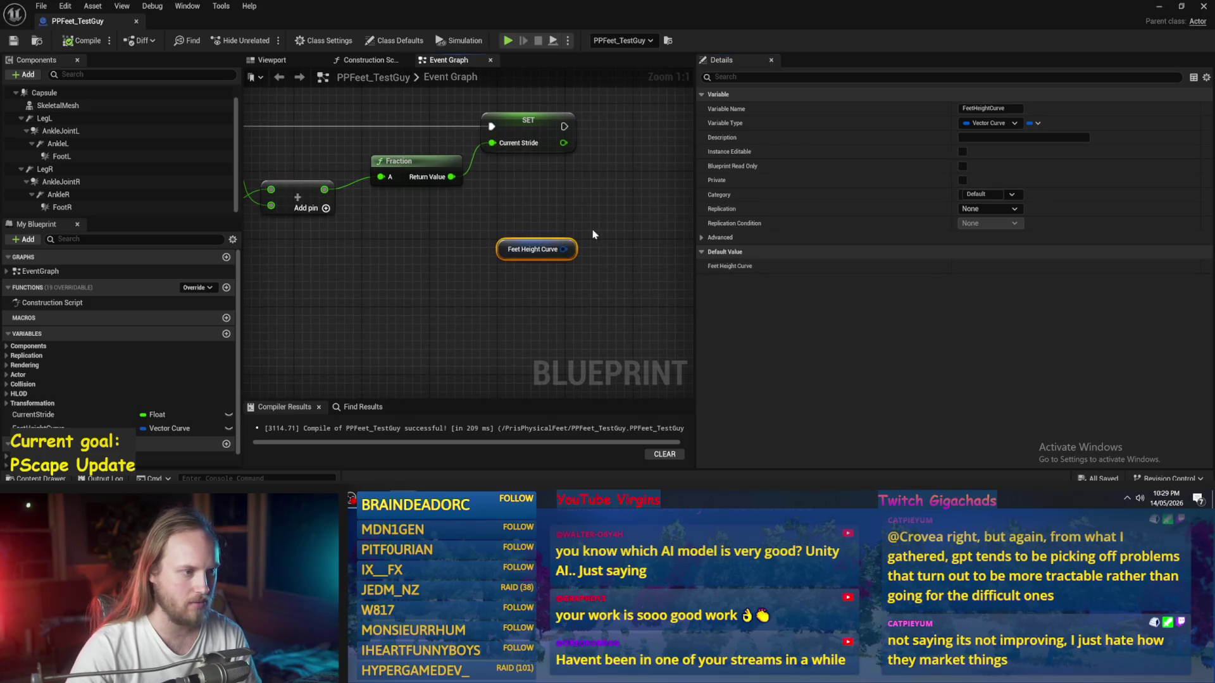
Step: Set FeetHeightCurve's type to Curve, confirm the change, and compile the blueprint
click(1011, 123)
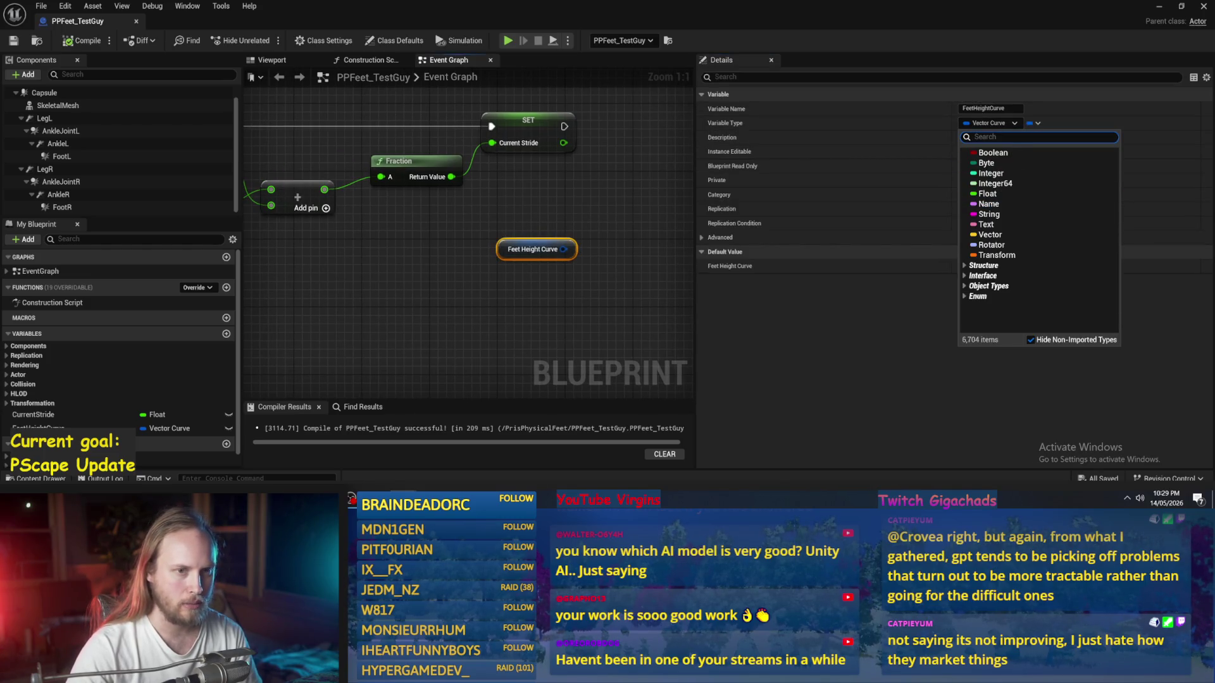
text(curve)
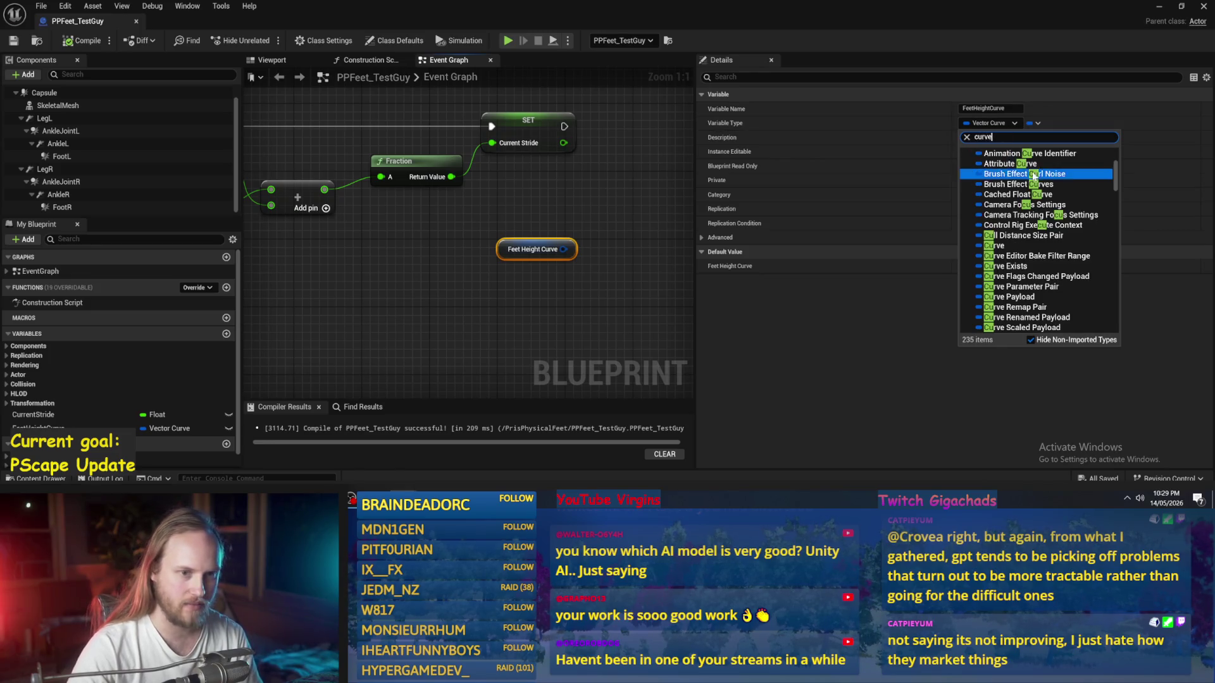
click(1013, 226)
click(649, 268)
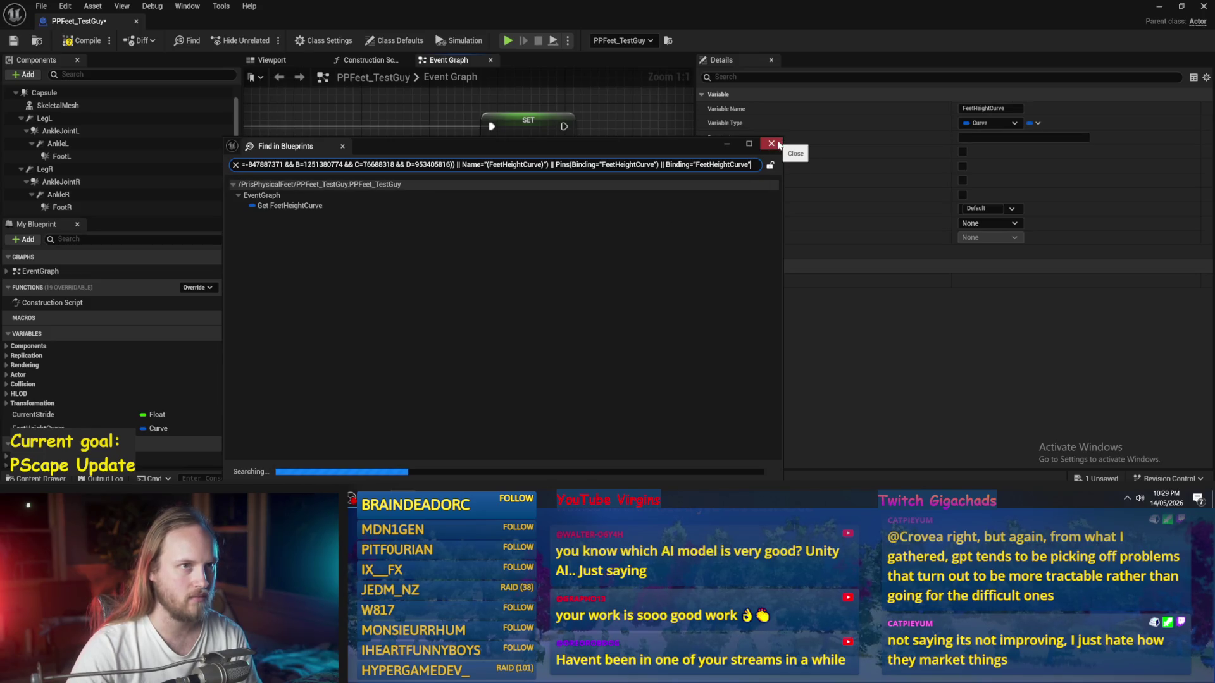
click(771, 143)
click(82, 41)
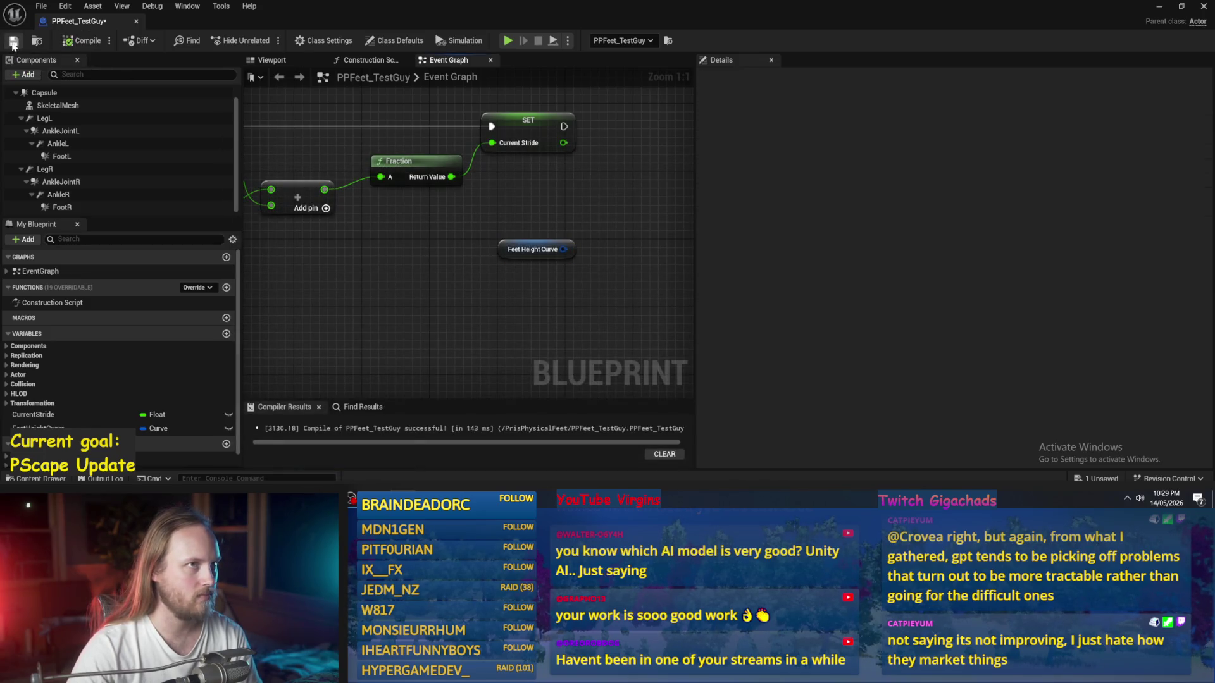
click(534, 250)
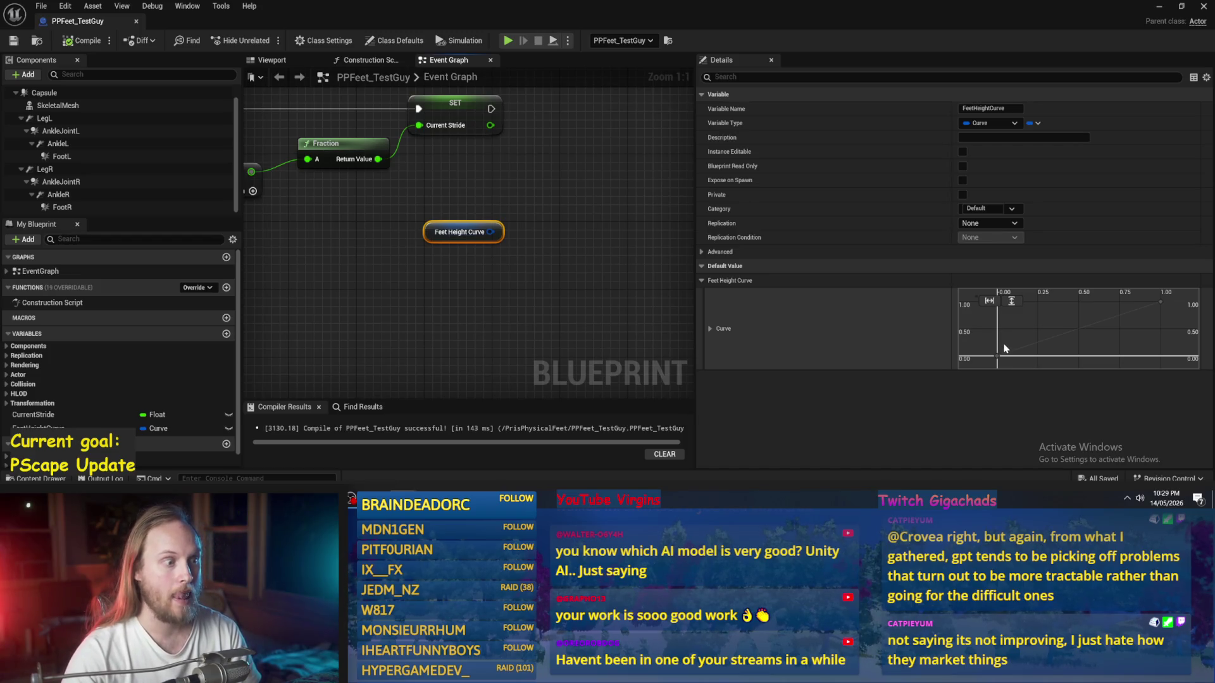
Step: In the enlarged curve editor, add a zero-value key at time 0.4
double_click(1039, 346)
click(1027, 233)
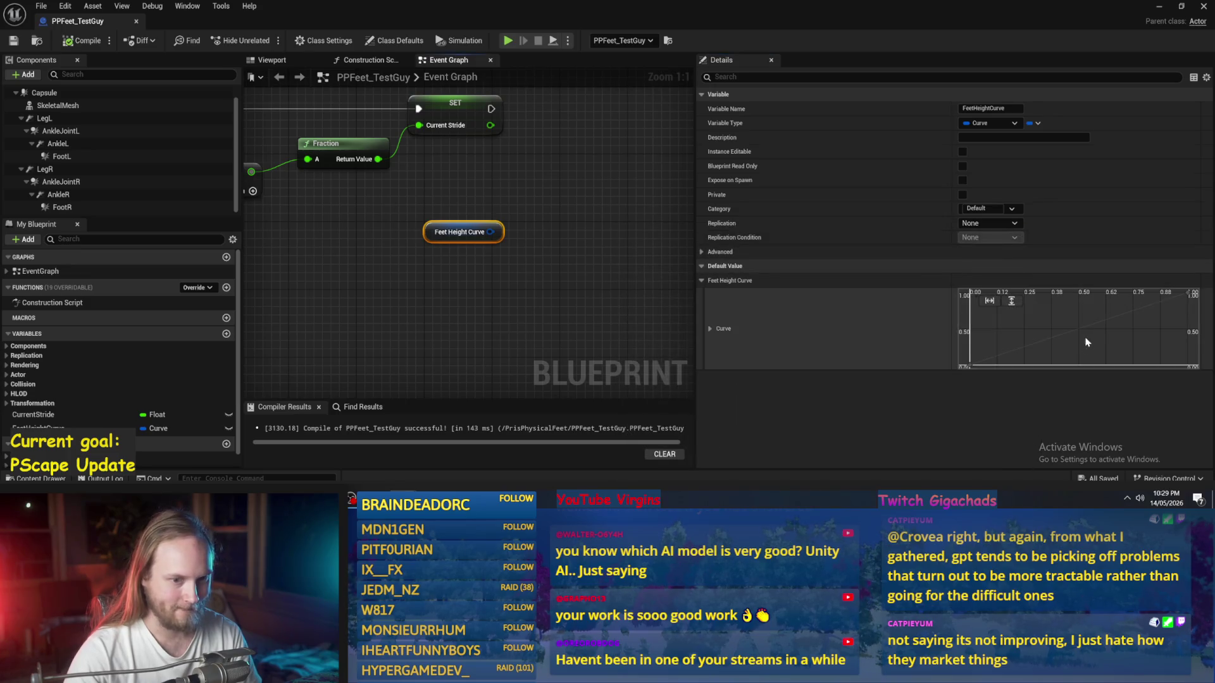
double_click(1080, 329)
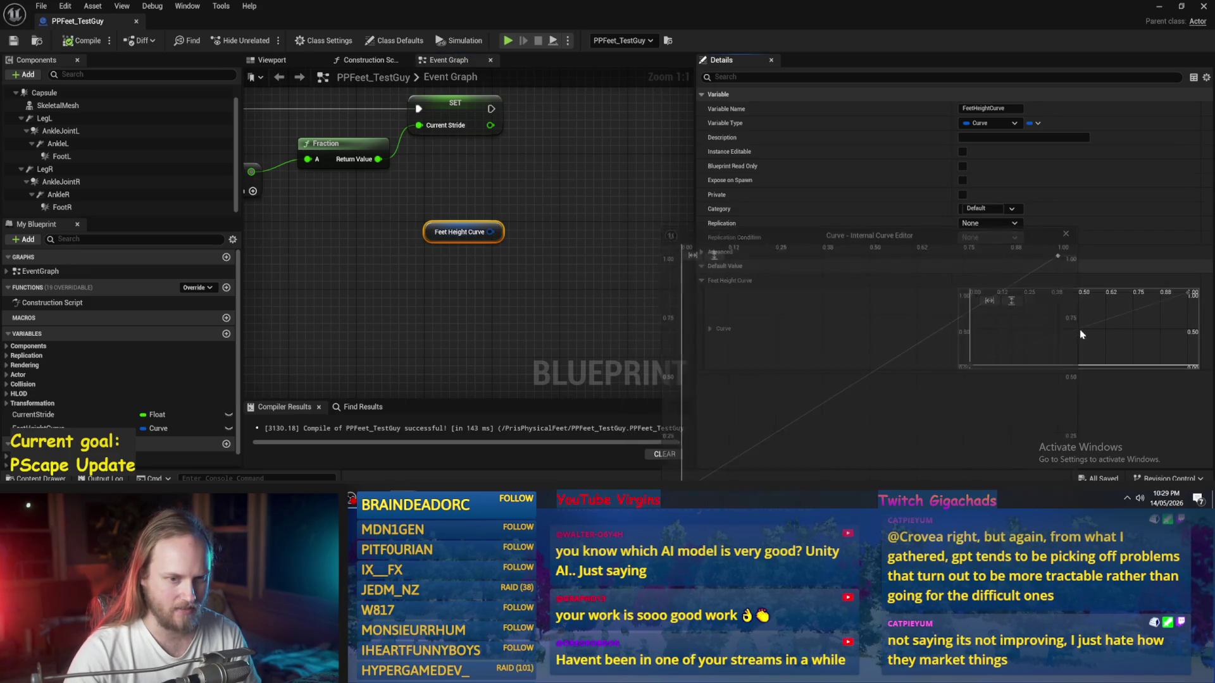
drag(854, 226, 870, 81)
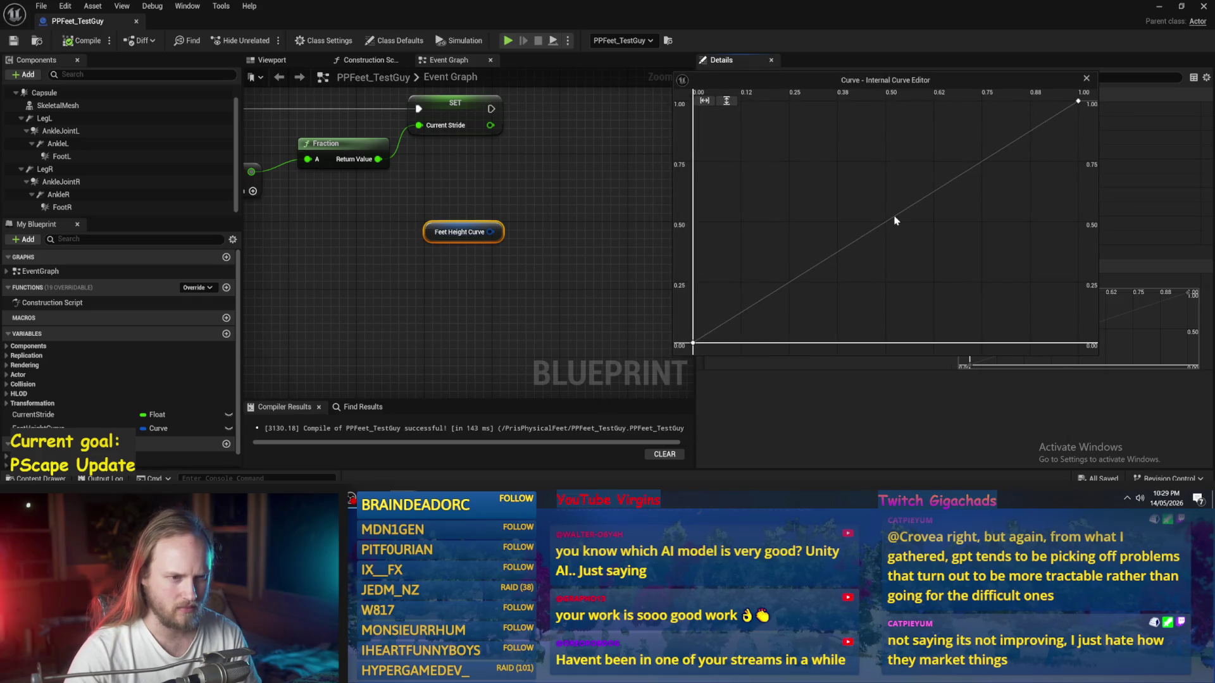
scroll(895, 220, down, 2)
right_click(894, 219)
click(910, 238)
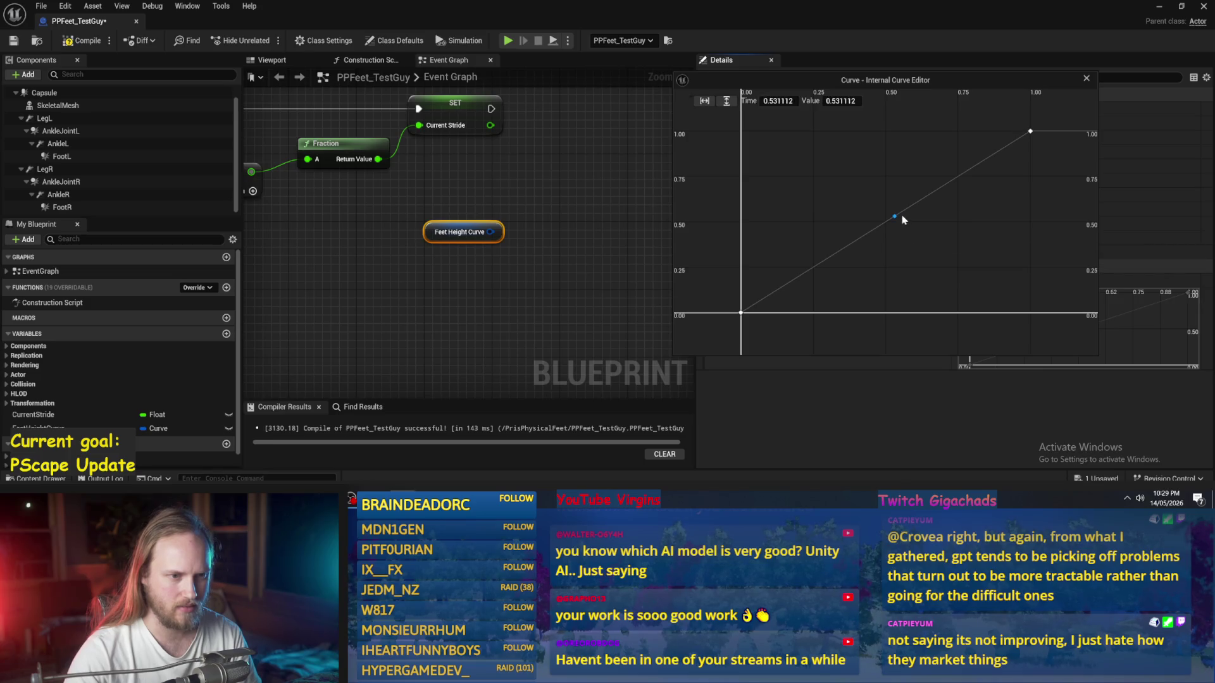
drag(894, 216, 892, 316)
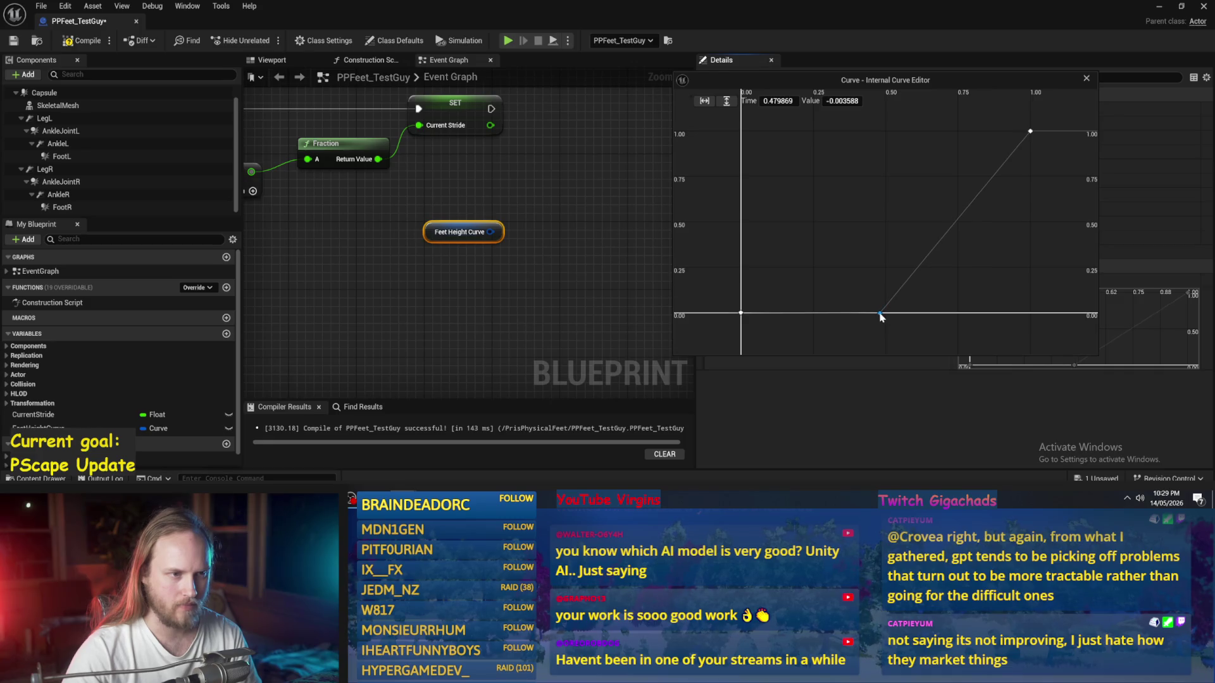
click(779, 101)
text(0.4)
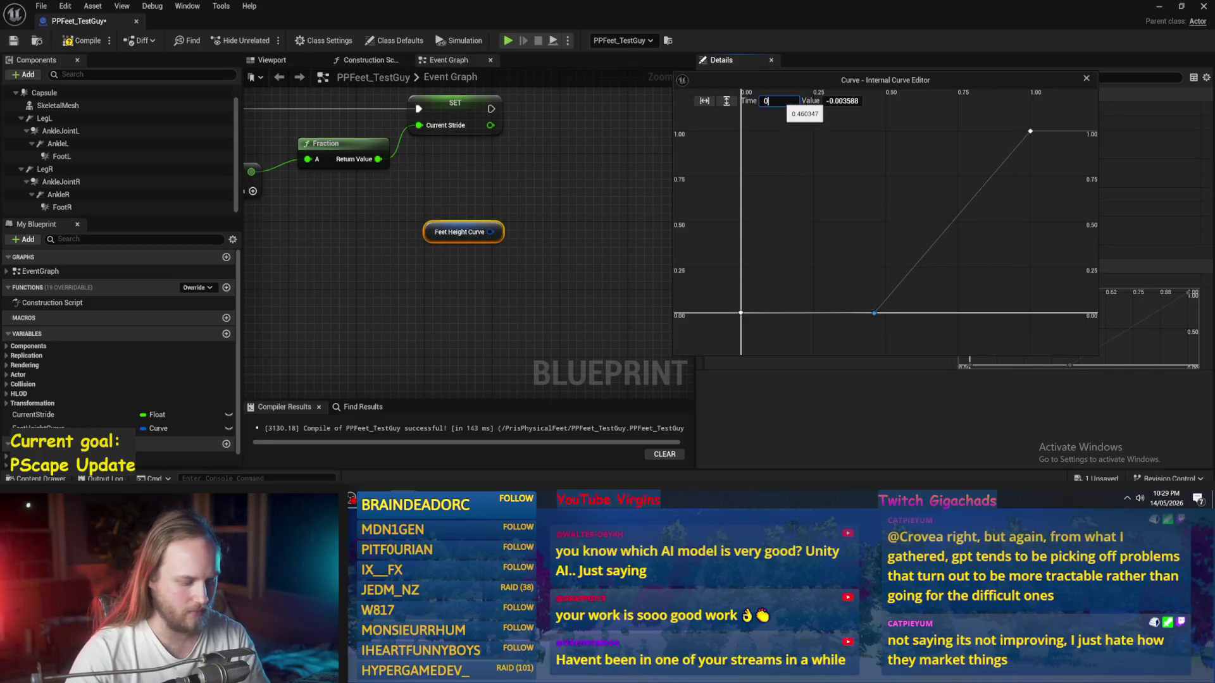
key(Return)
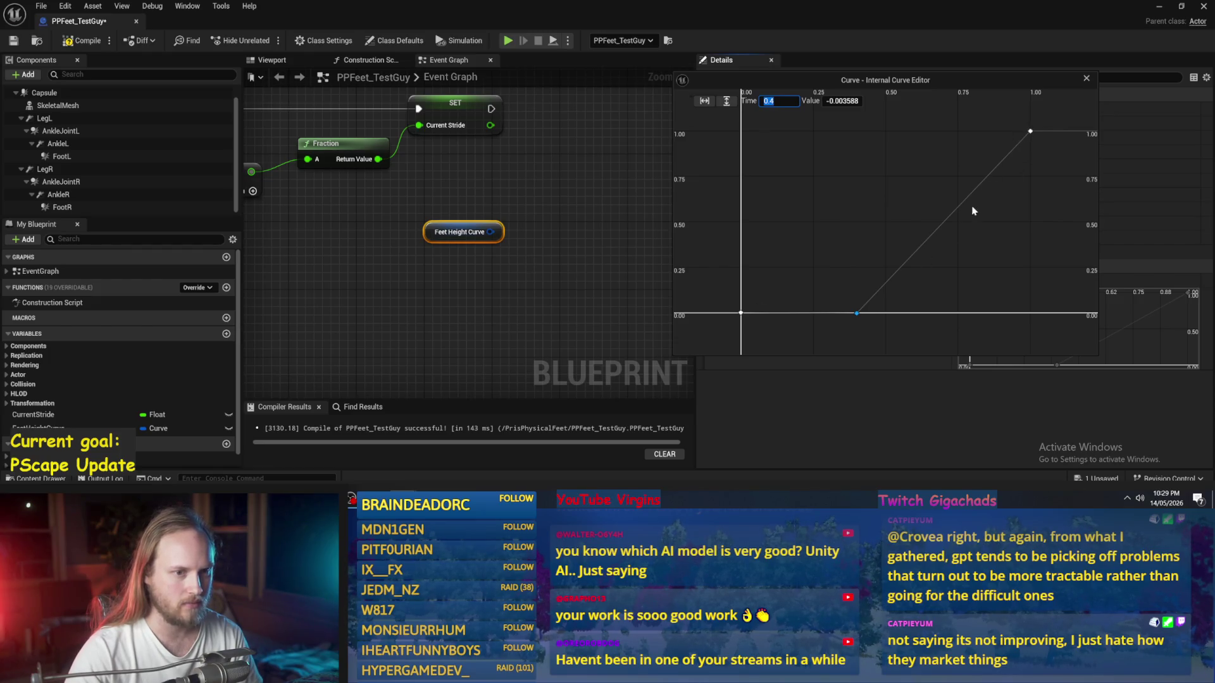
Step: Set the end key to value 0 at time 1.0
drag(1030, 131, 1029, 316)
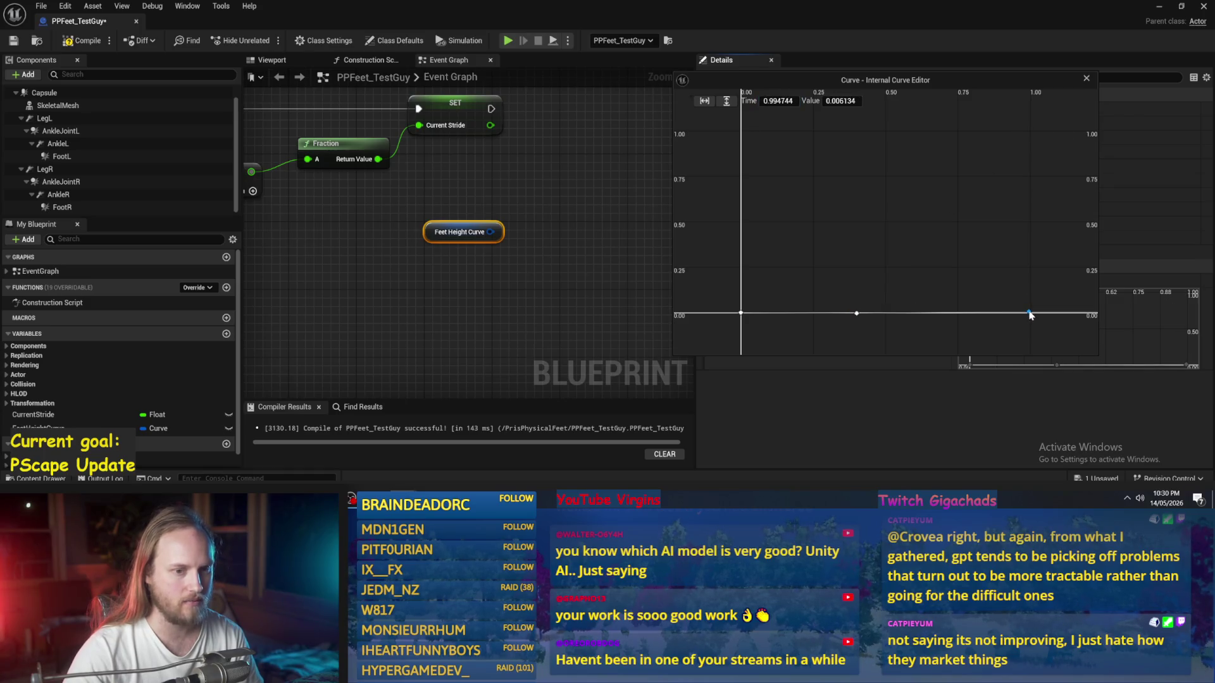
right_click(1030, 315)
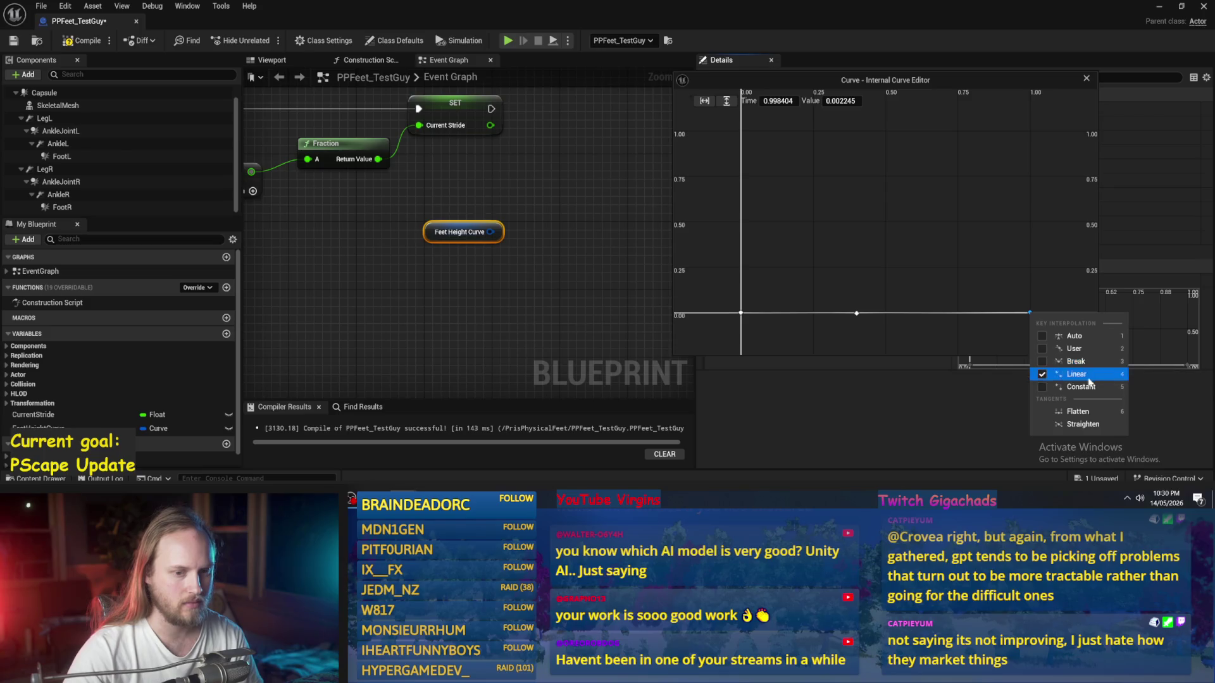
click(830, 101)
key(shift+Tab)
text(1.0)
Step: Add a raised key near time 0.7 and set it and the 0.4 key to Auto interpolation
right_click(946, 315)
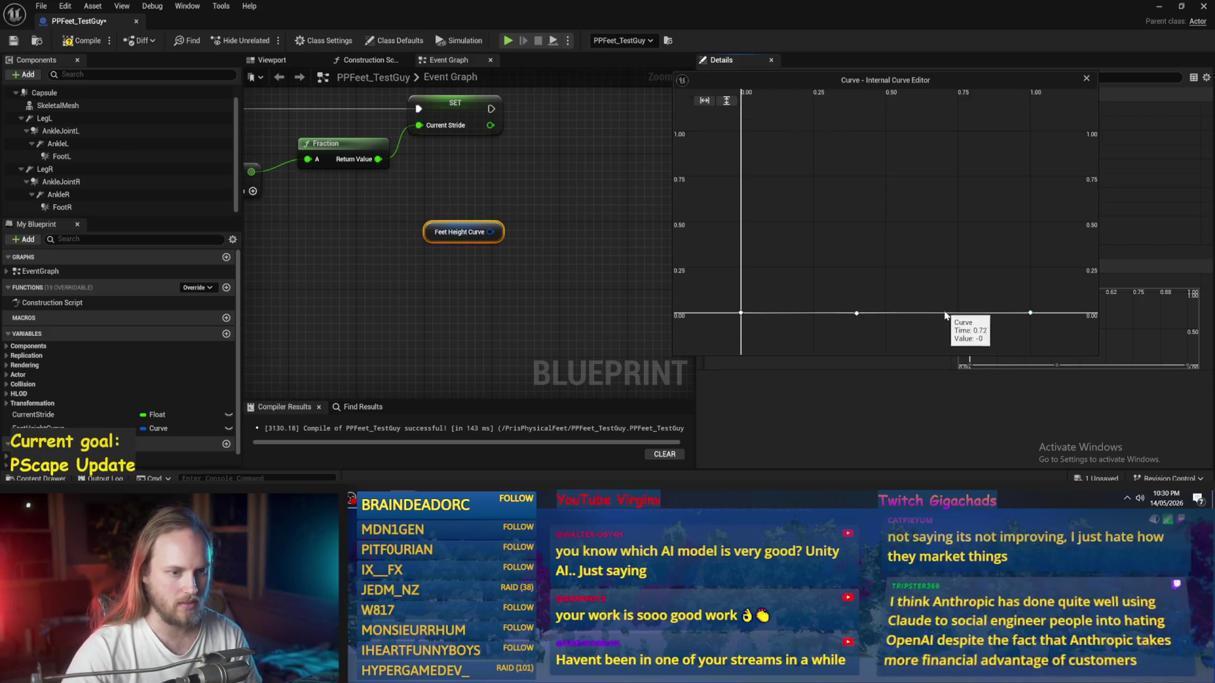
click(966, 333)
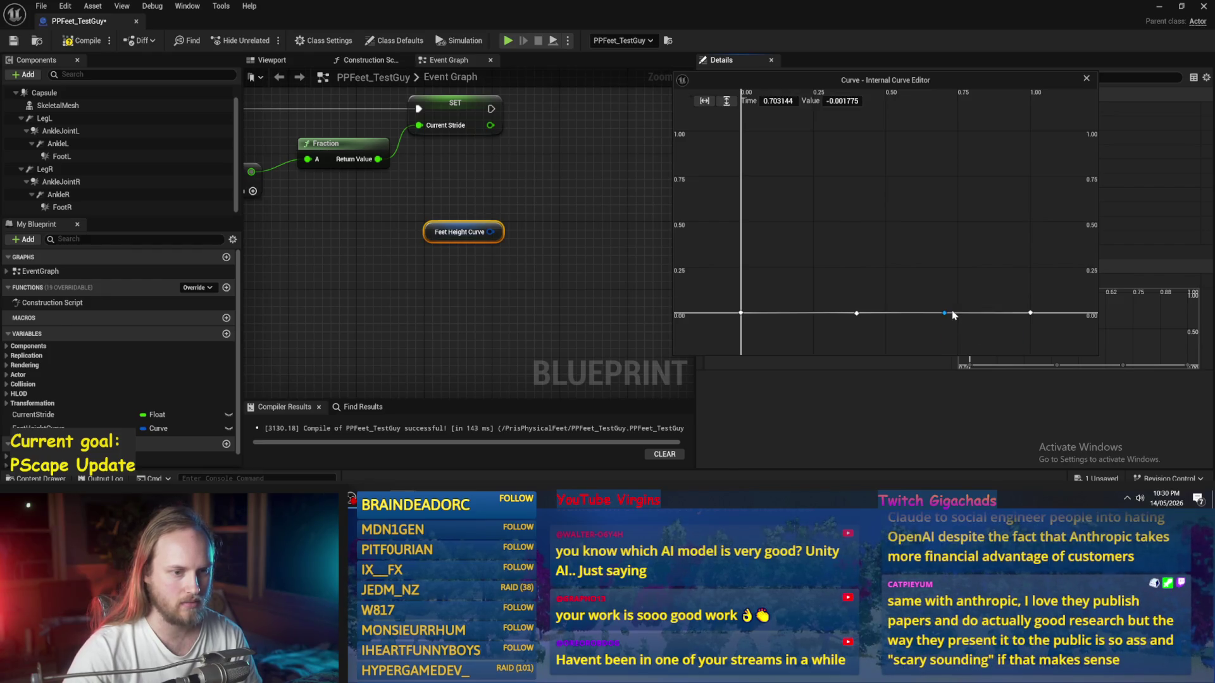
drag(942, 313, 945, 285)
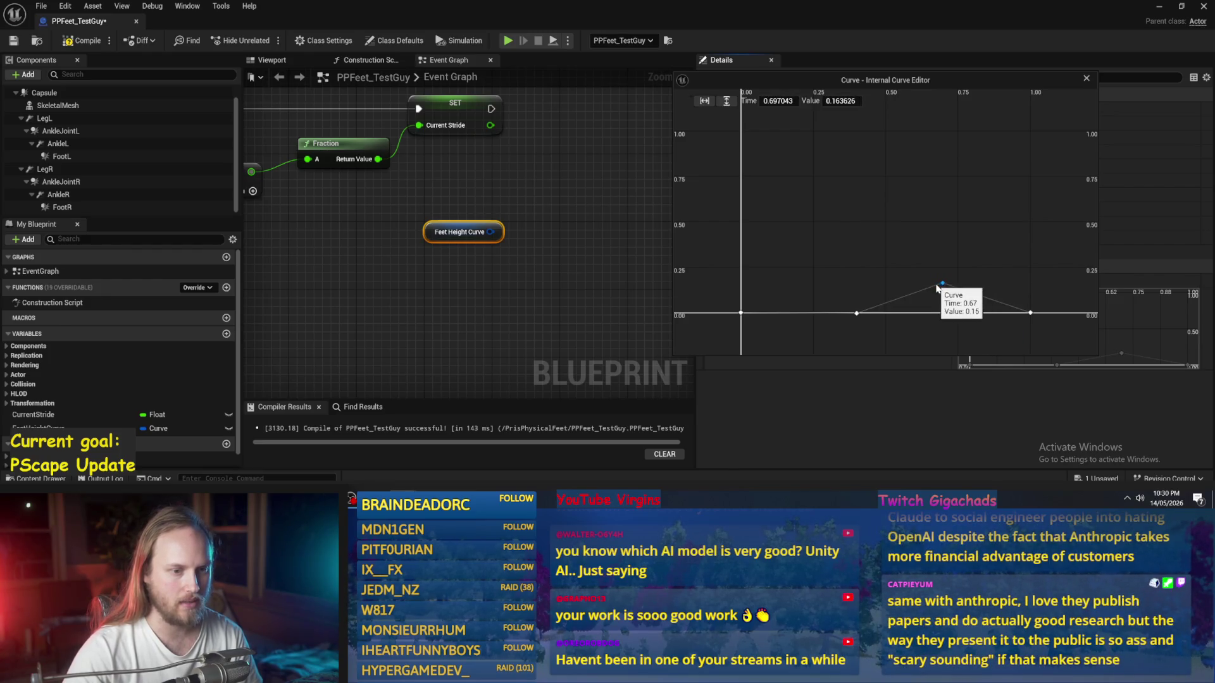
right_click(943, 286)
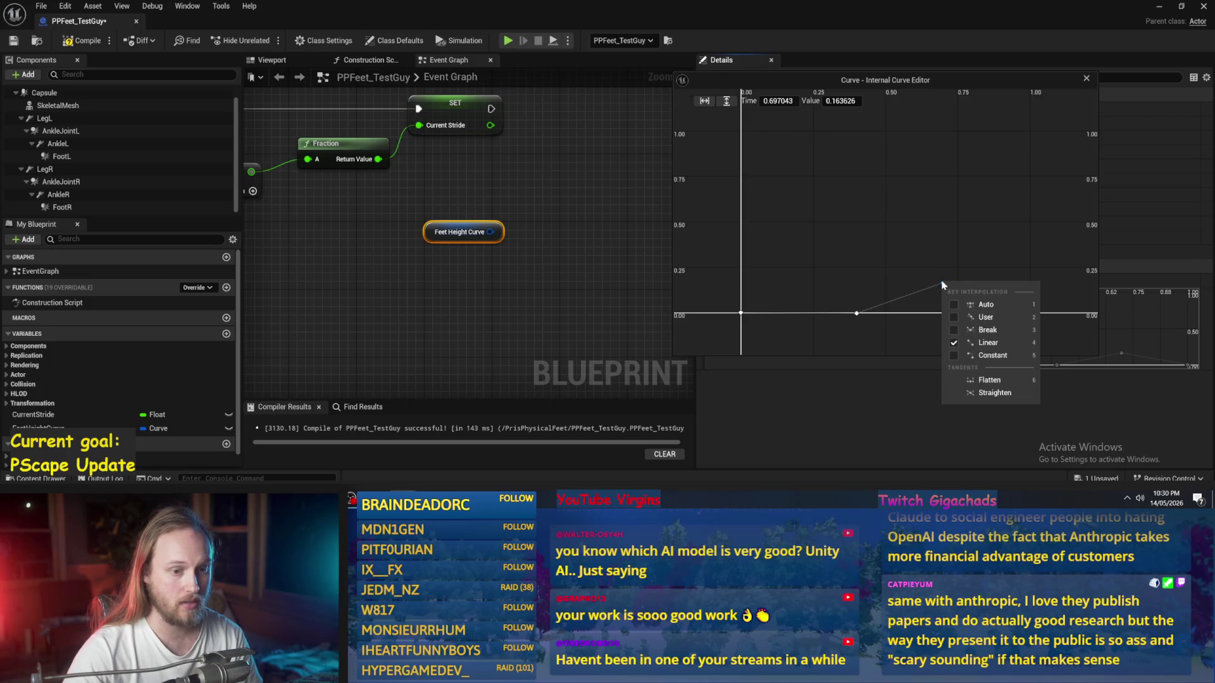
click(954, 306)
click(858, 314)
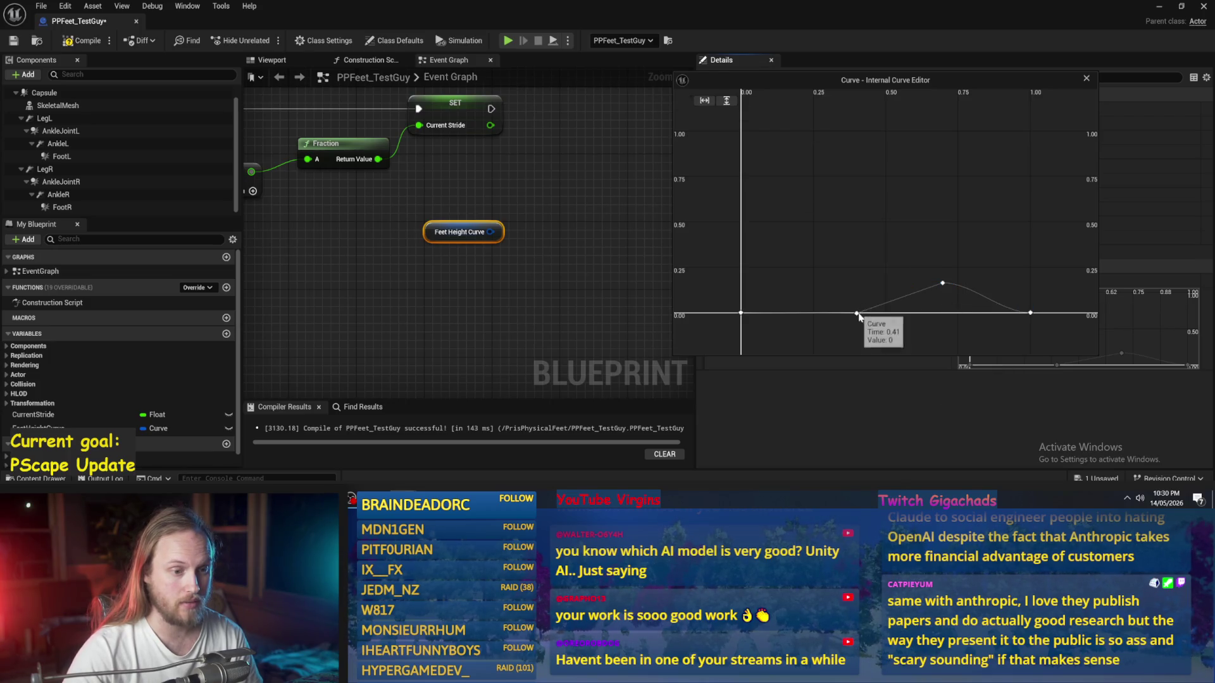
right_click(858, 314)
click(898, 336)
click(987, 279)
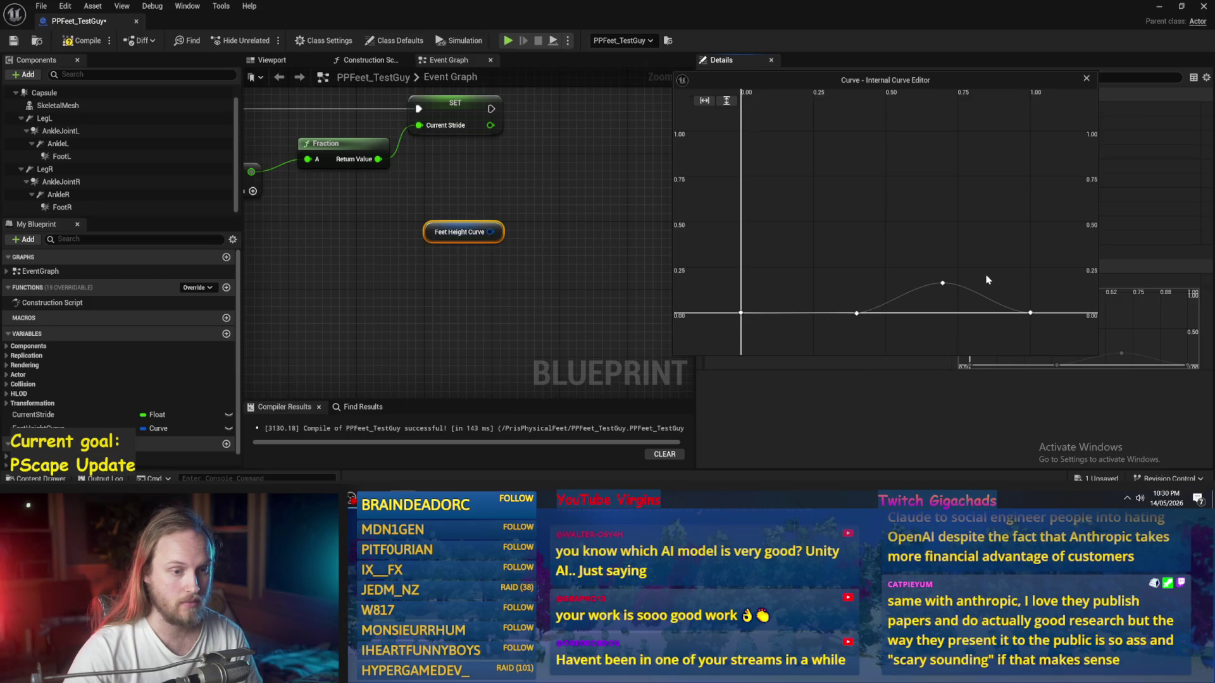
Step: Place the peak key at time 0.7 with value 1.0, then close the curve editor
mouse_move(946, 286)
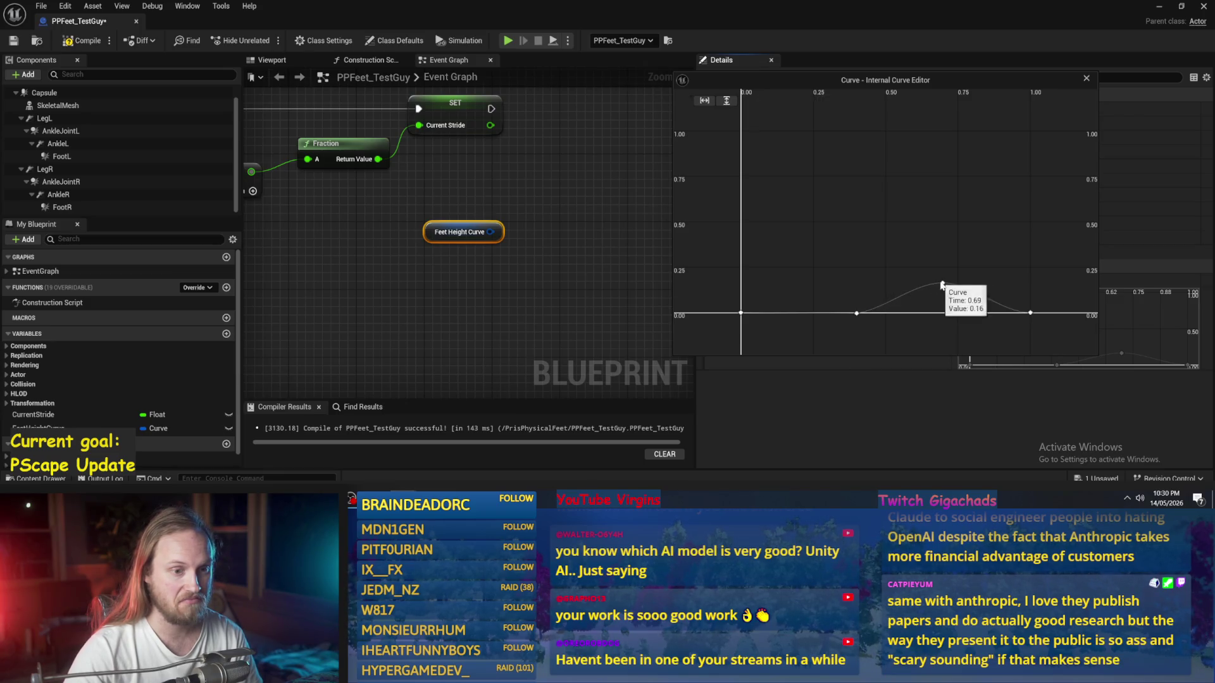
drag(947, 286, 988, 290)
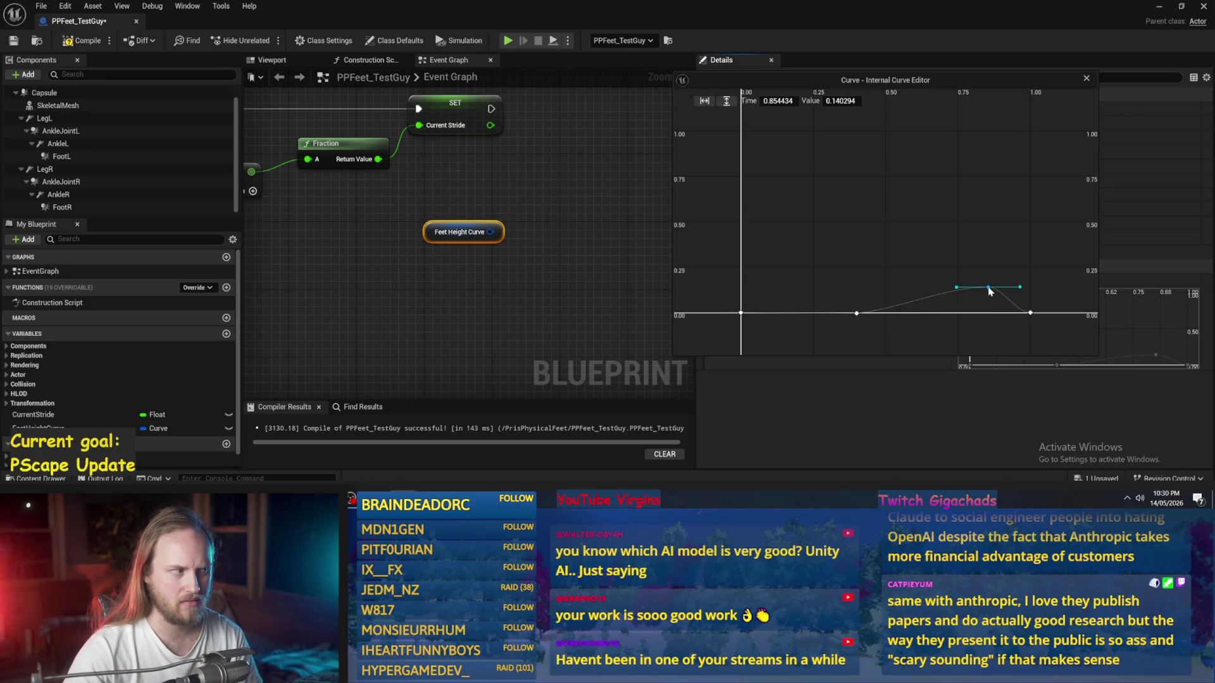
drag(961, 294, 956, 291)
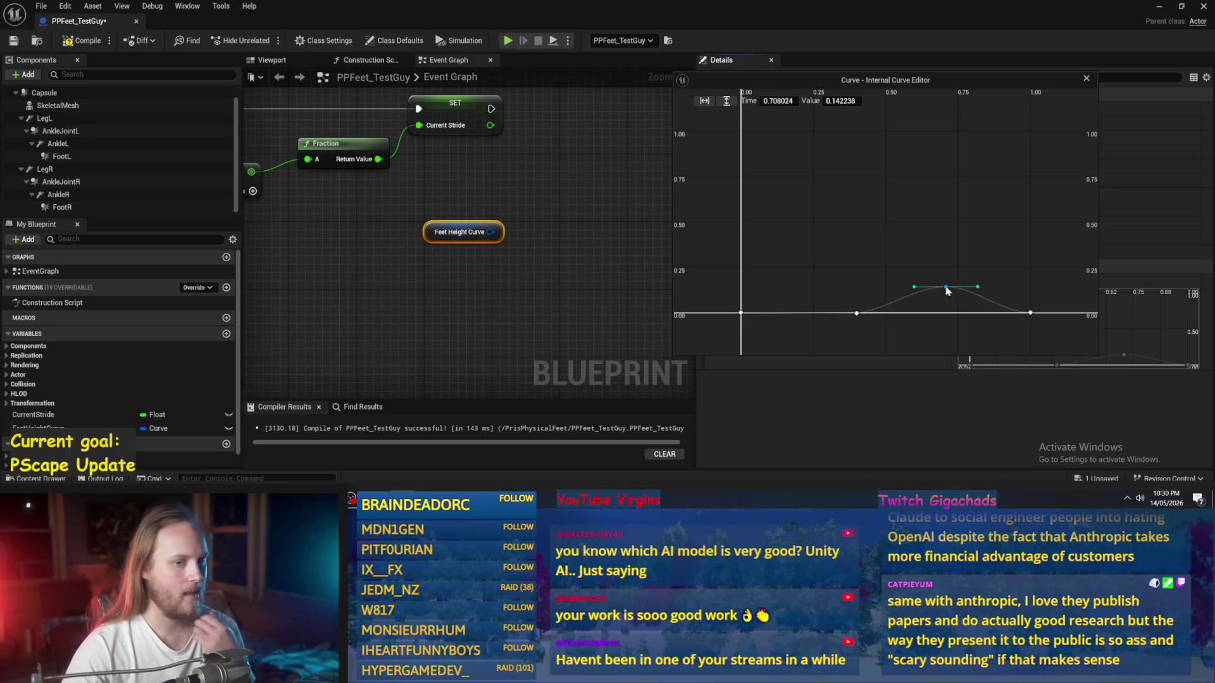
drag(947, 291, 950, 283)
drag(945, 159, 946, 139)
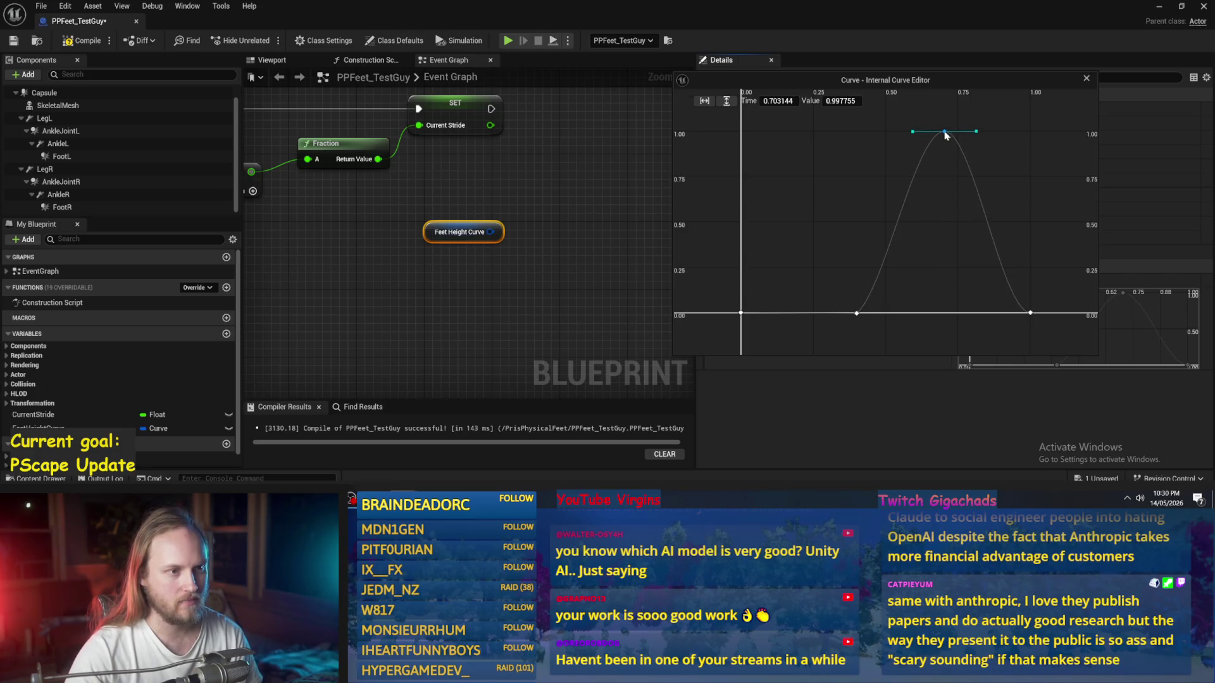
click(836, 101)
text(1.0)
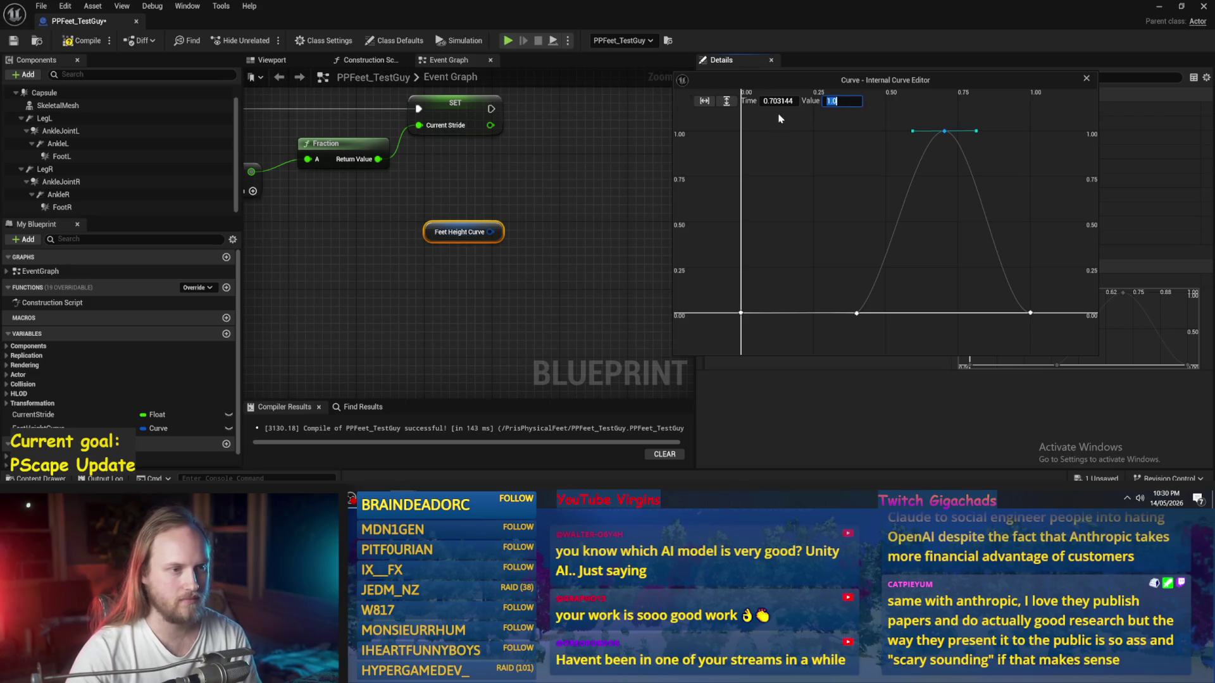
click(767, 102)
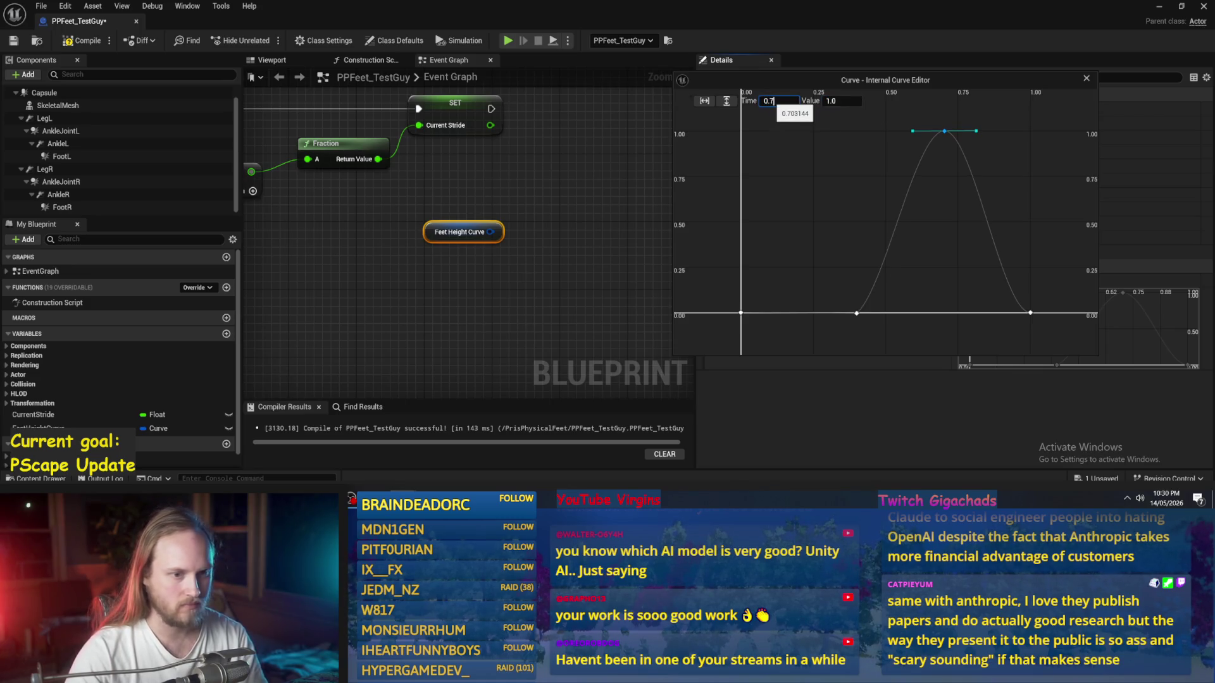
key(Return)
click(873, 349)
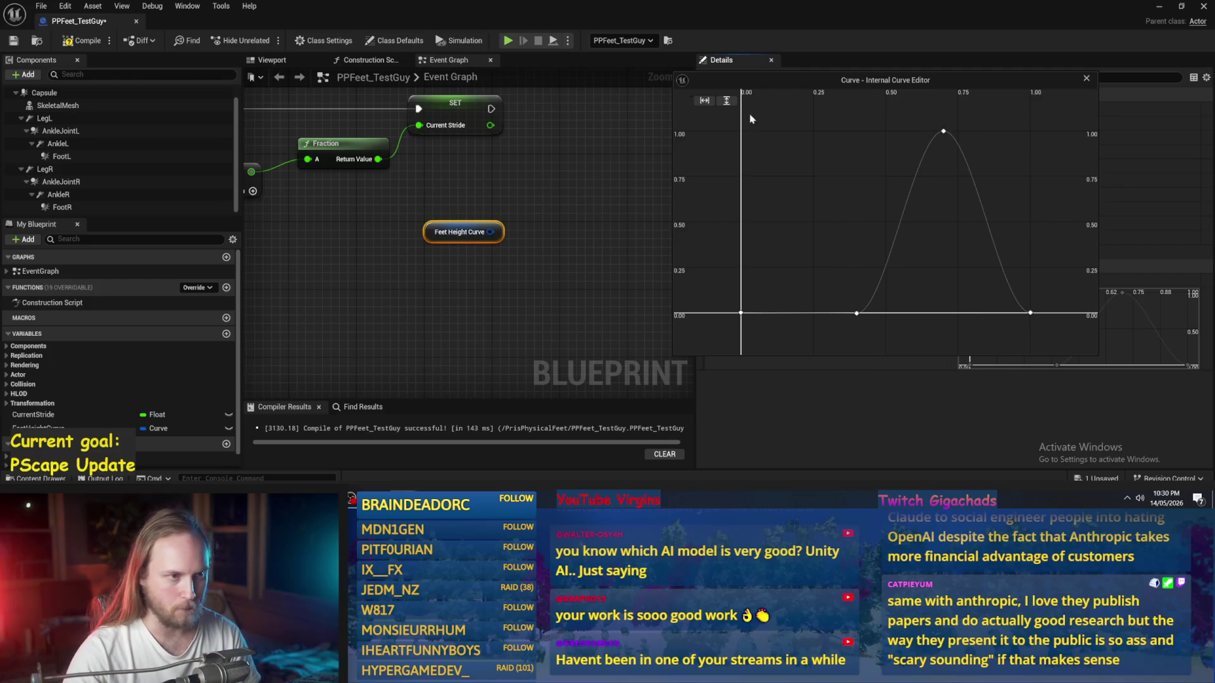
click(1087, 80)
Step: Compile and save, shift the Feet Height Curve node right, and search its actions for 'get' without adding one
click(82, 39)
click(13, 40)
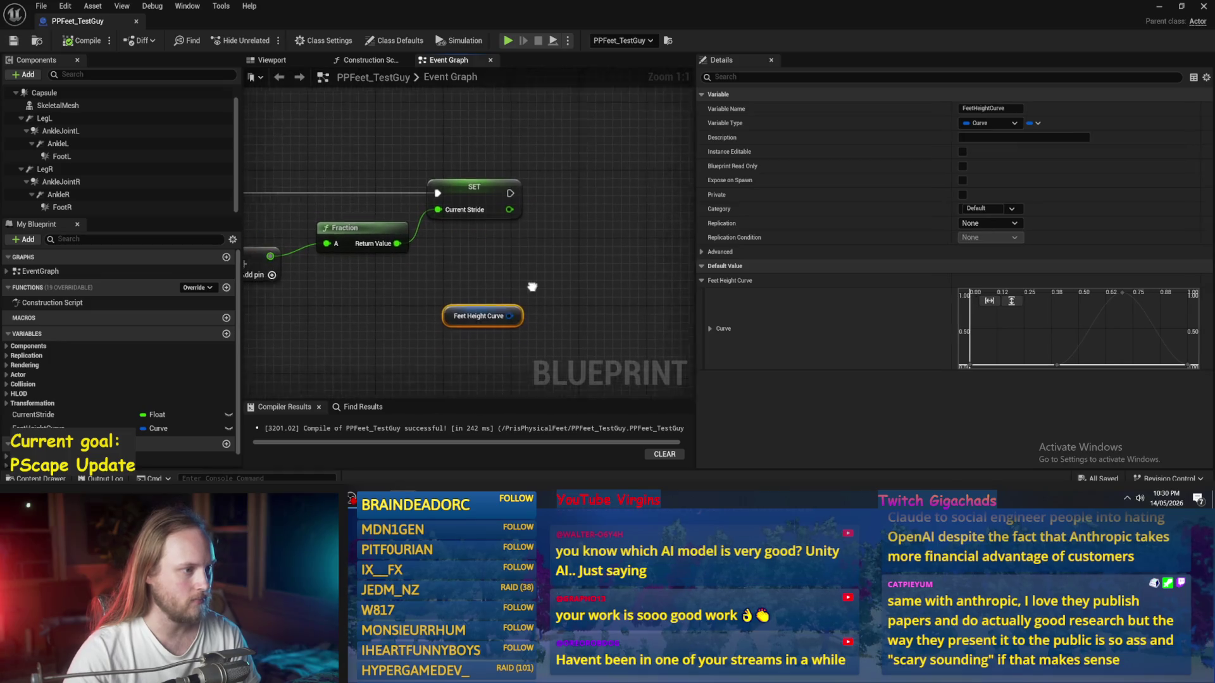
mouse_move(439, 288)
mouse_down()
mouse_move(565, 245)
mouse_move(441, 260)
mouse_move(474, 268)
mouse_move(426, 253)
mouse_move(532, 253)
mouse_up()
text(get)
key(BackSpace)
key(BackSpace)
key(BackSpace)
text(ge)
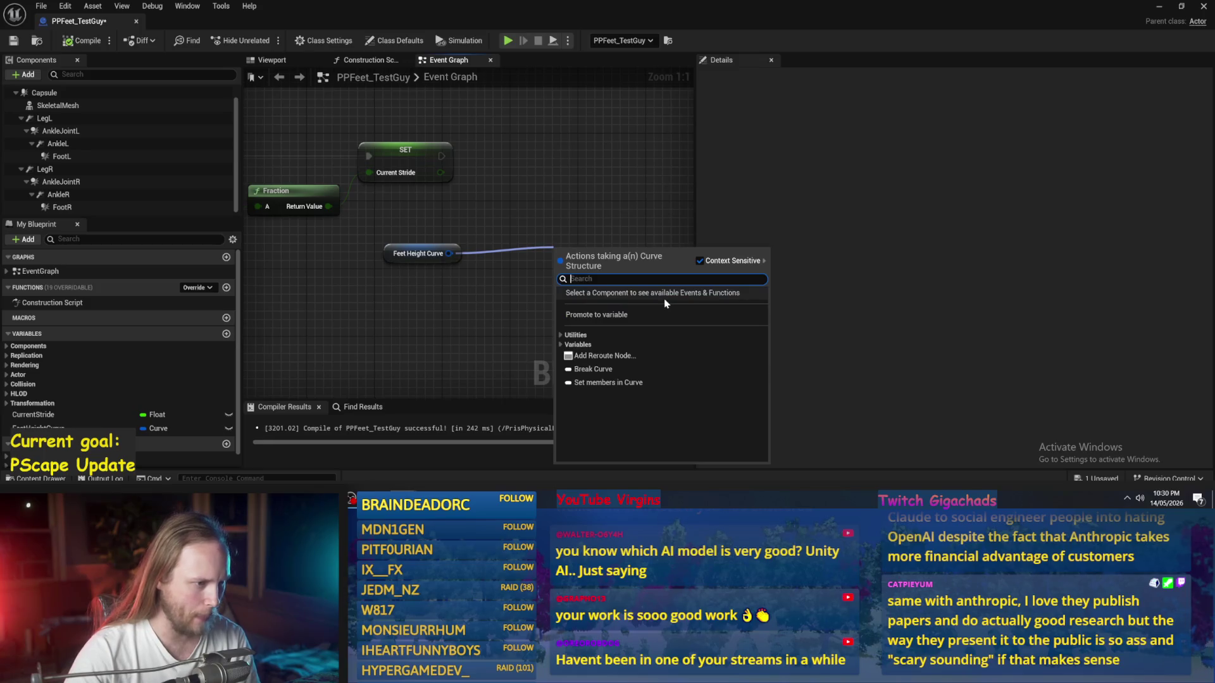
click(490, 317)
Step: Browse the Feet Height Curve action list and expand the Utilities category, then dismiss it
drag(449, 253, 522, 238)
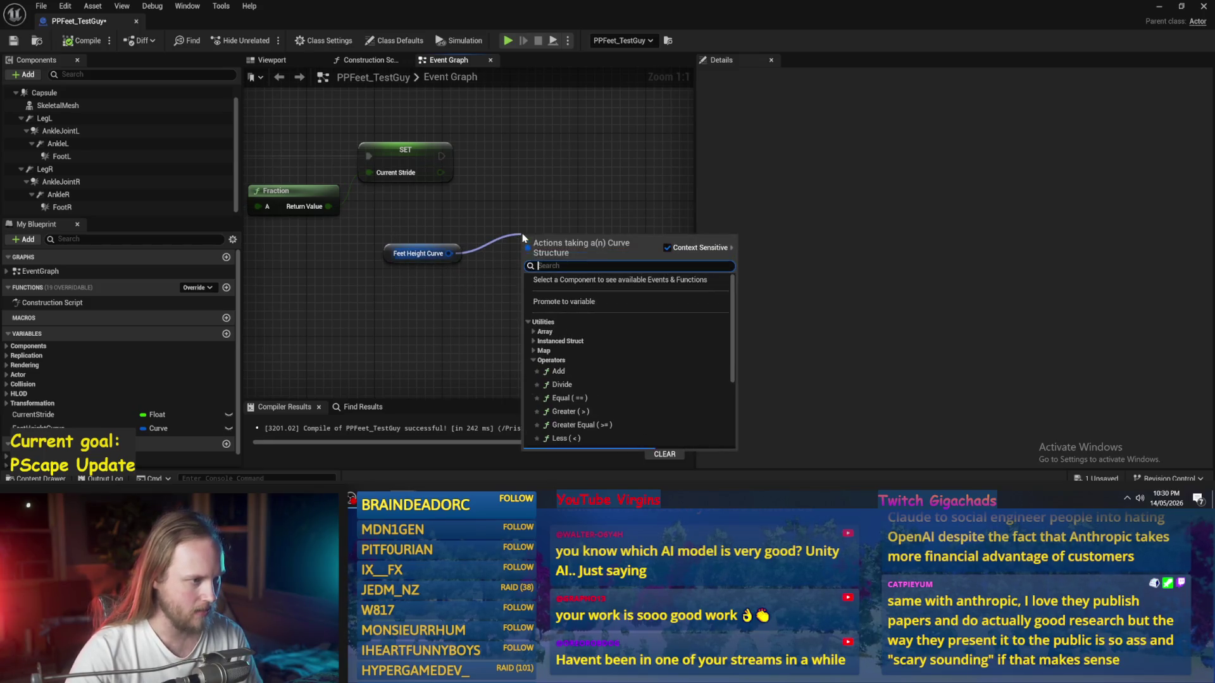
scroll(601, 323, down, 2)
scroll(601, 323, down, 2)
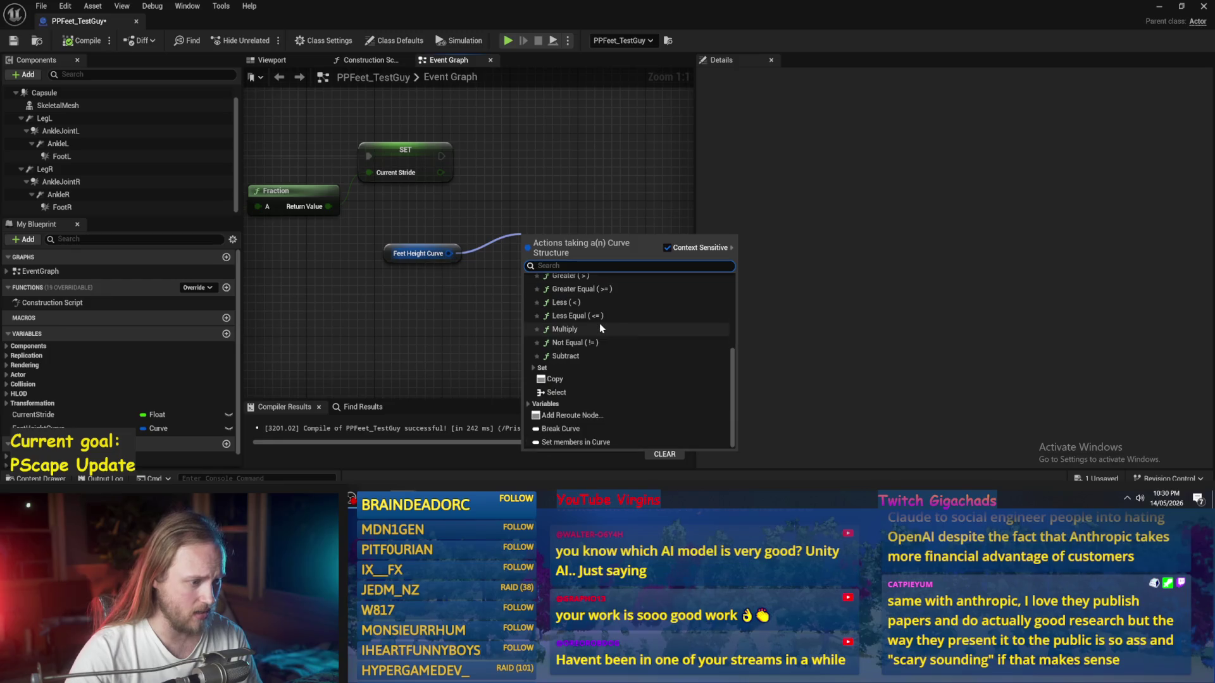
text(a)
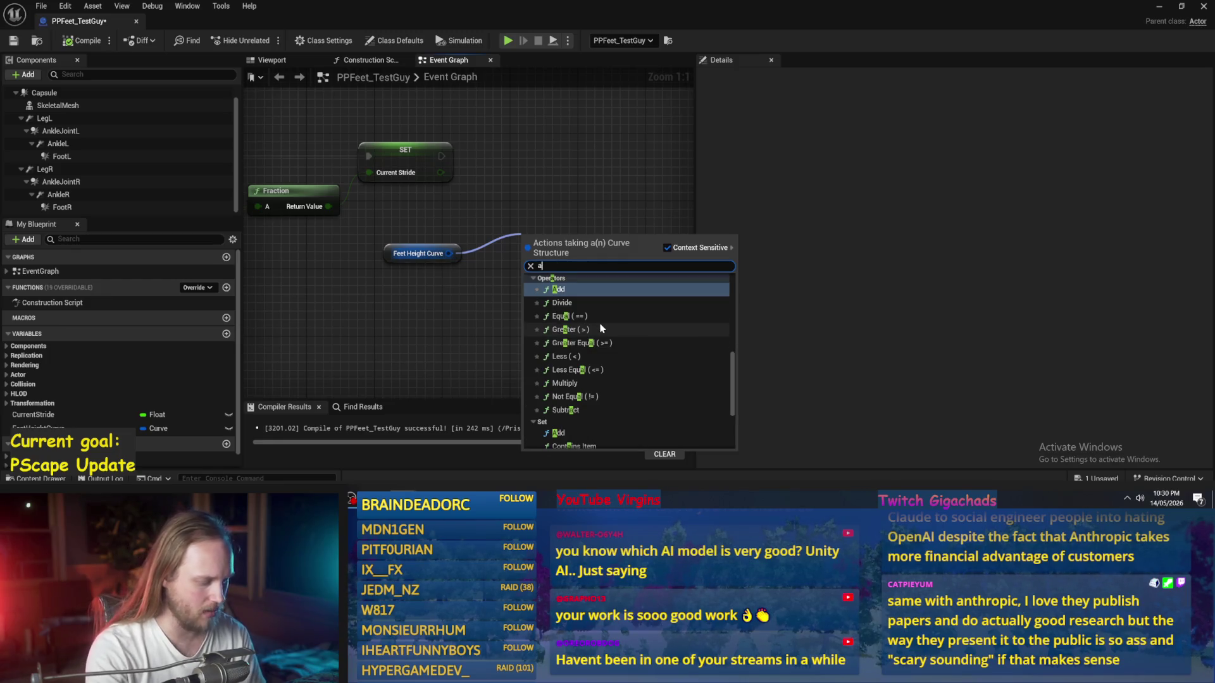
key(BackSpace)
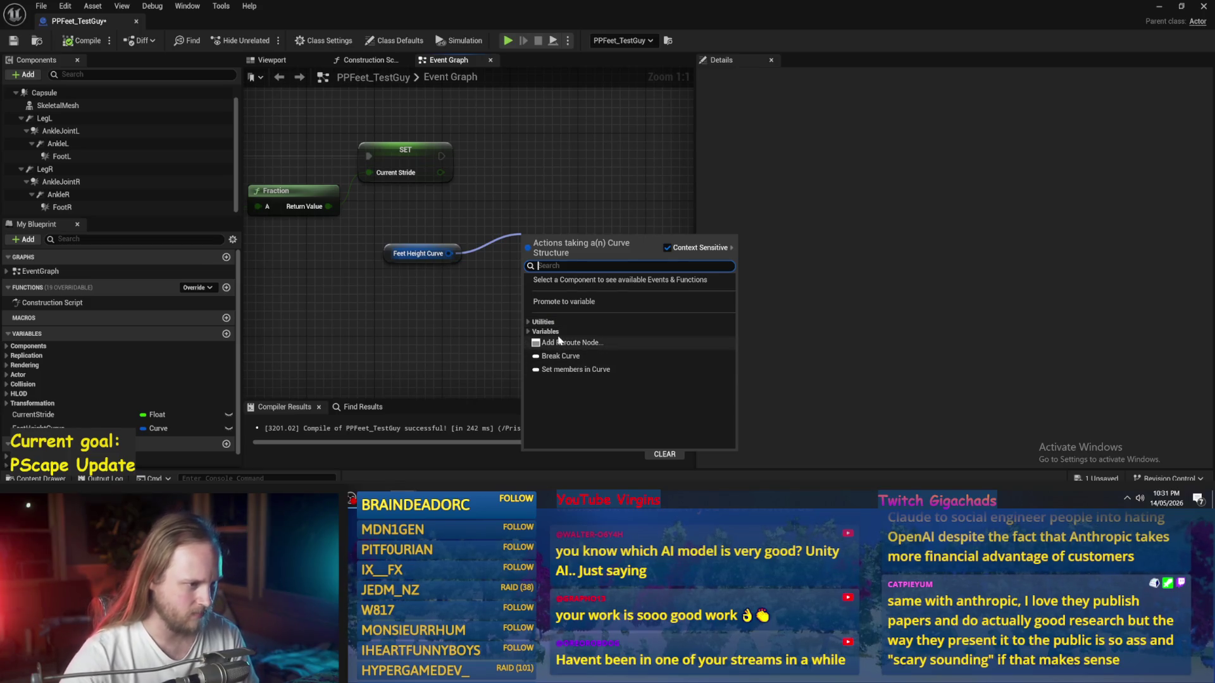
click(529, 322)
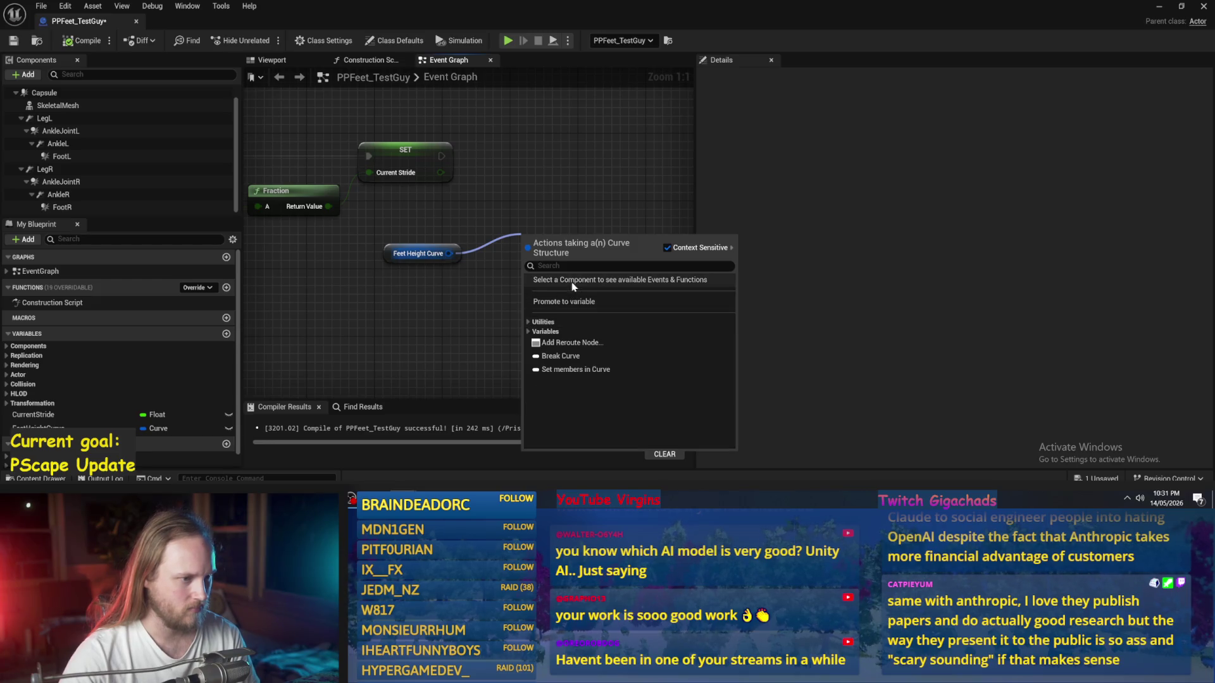
key(Escape)
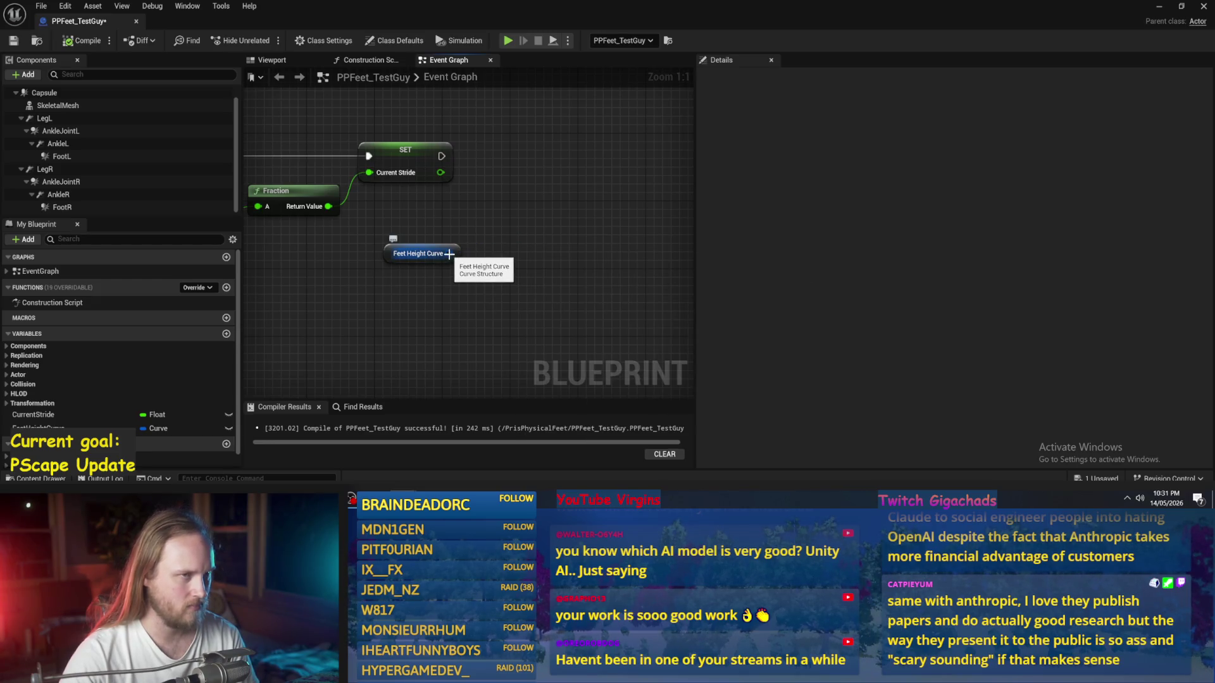
Step: Search the pin's actions for 'curve' with Context Sensitive unticked, then close the list unchanged
drag(448, 254, 520, 248)
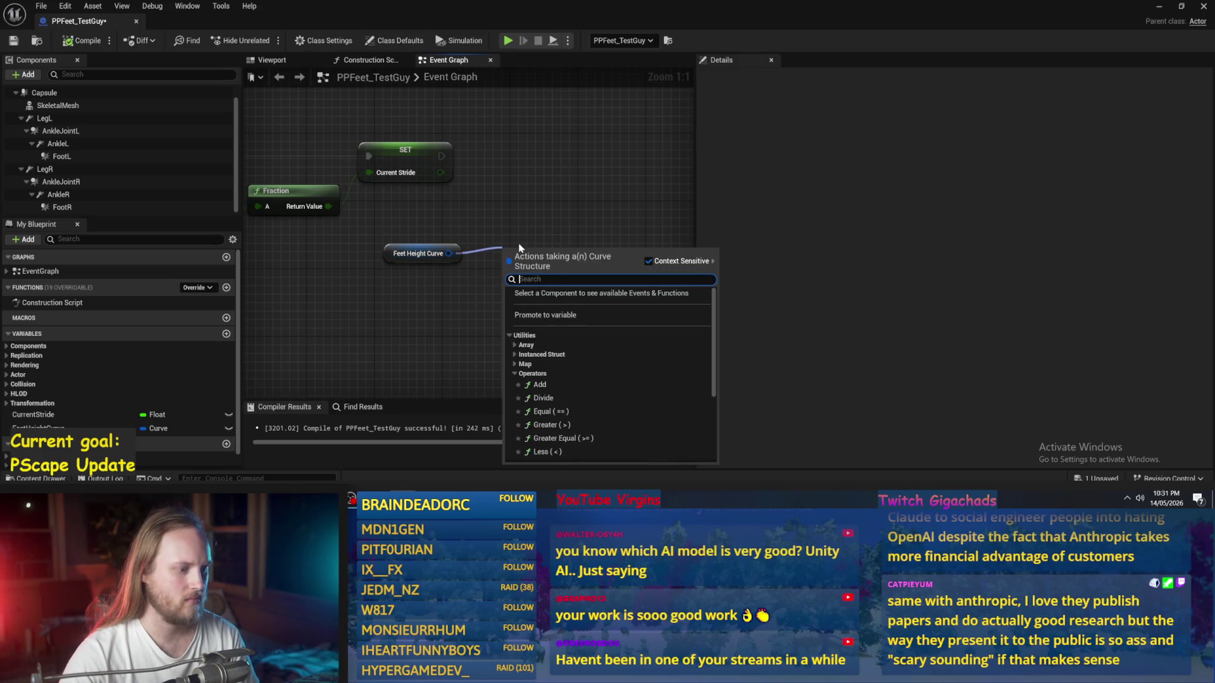
text(curve)
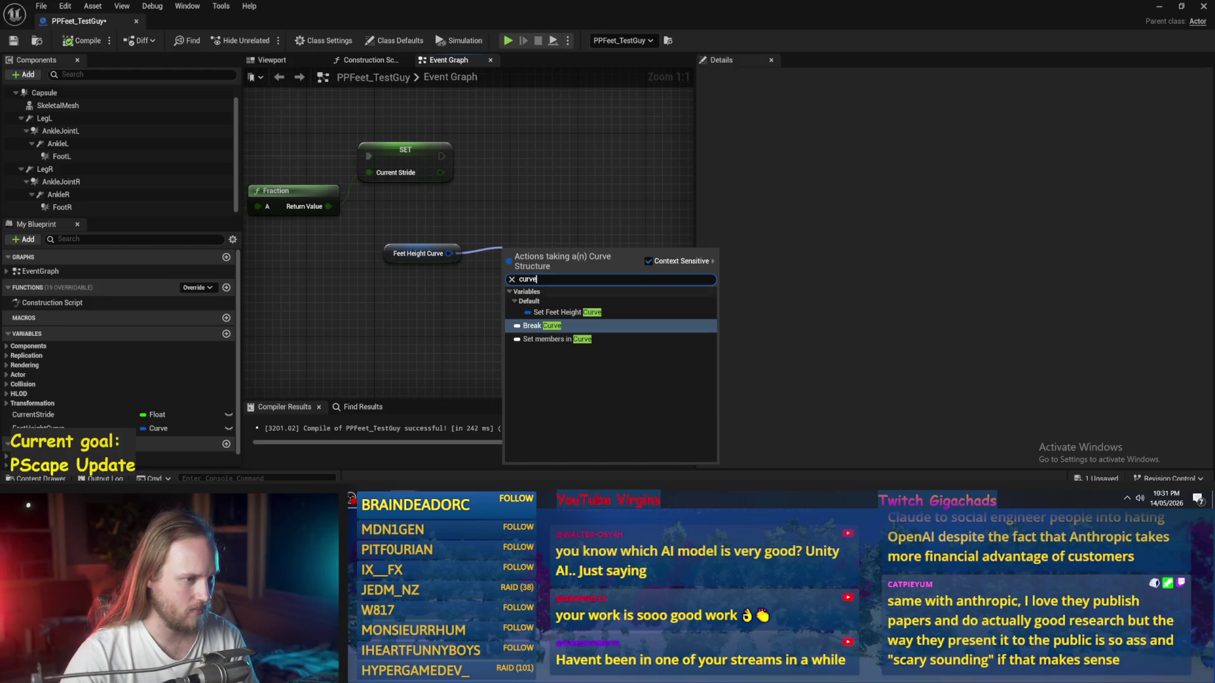
click(648, 261)
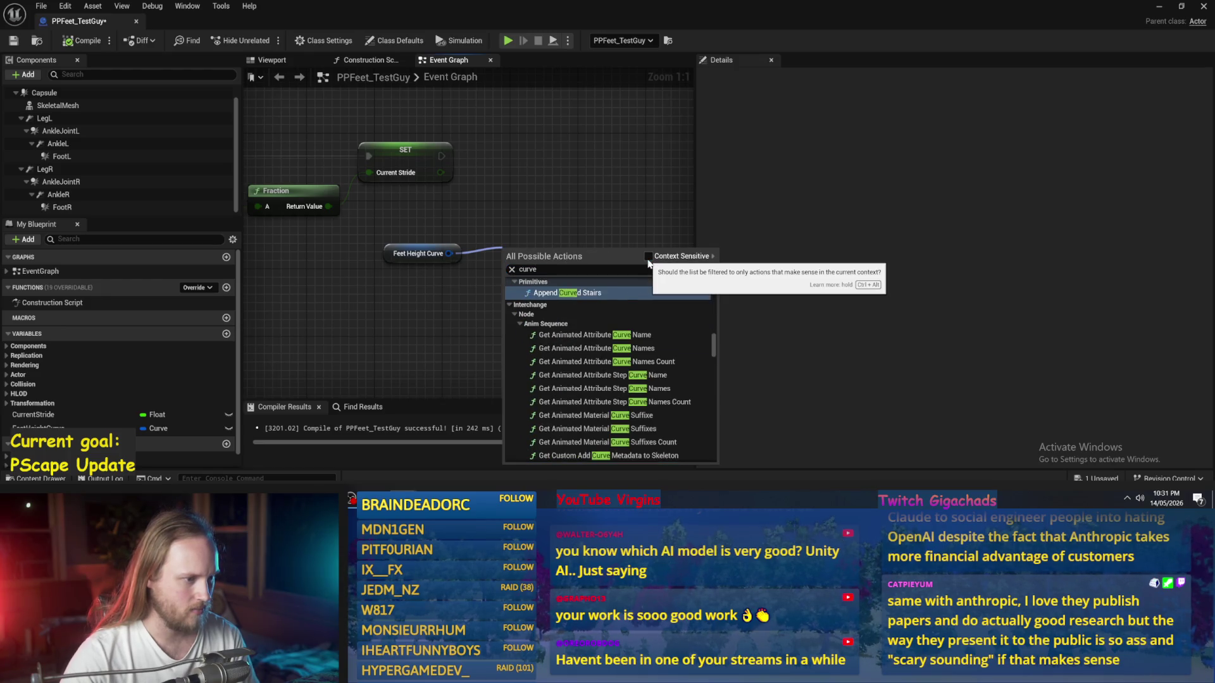
click(548, 222)
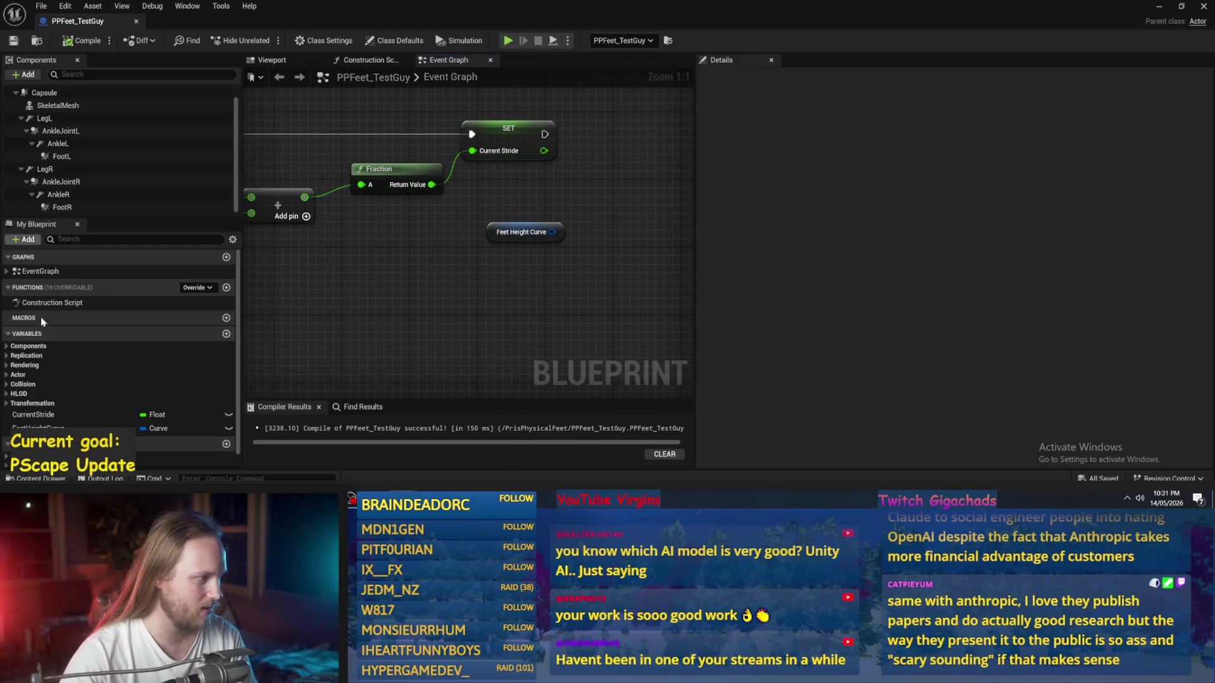
Step: Add a new variable NewVar and browse the type dropdown's 'curve' types
click(226, 333)
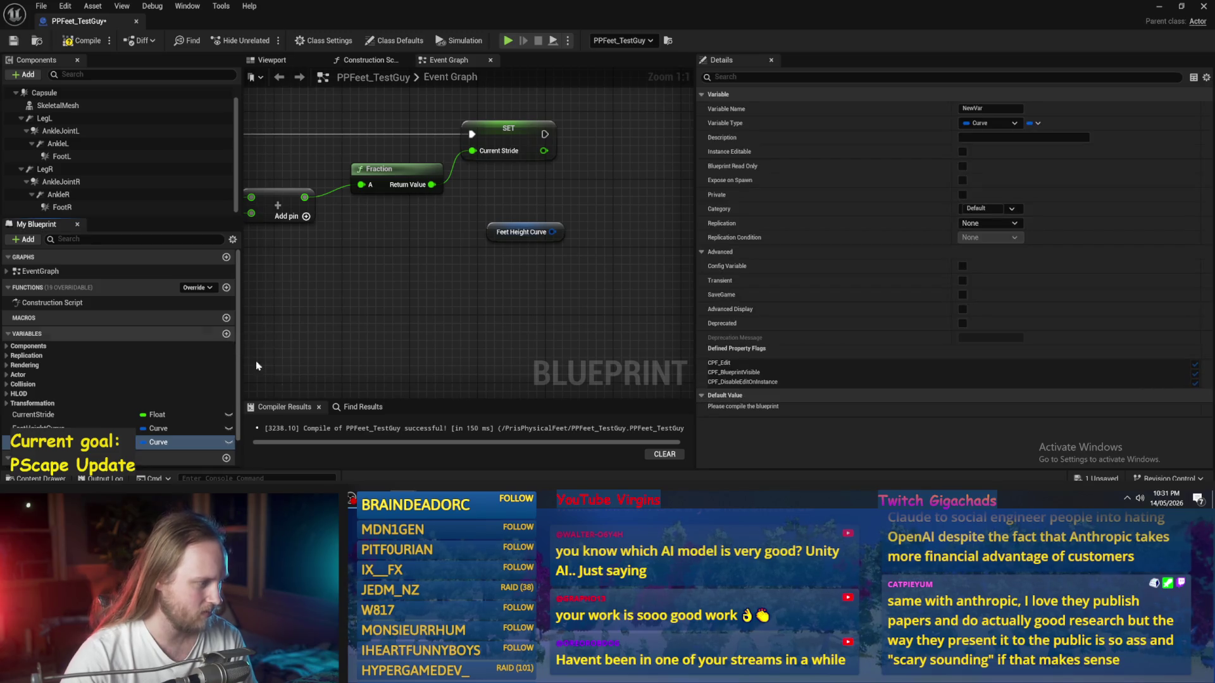
click(172, 443)
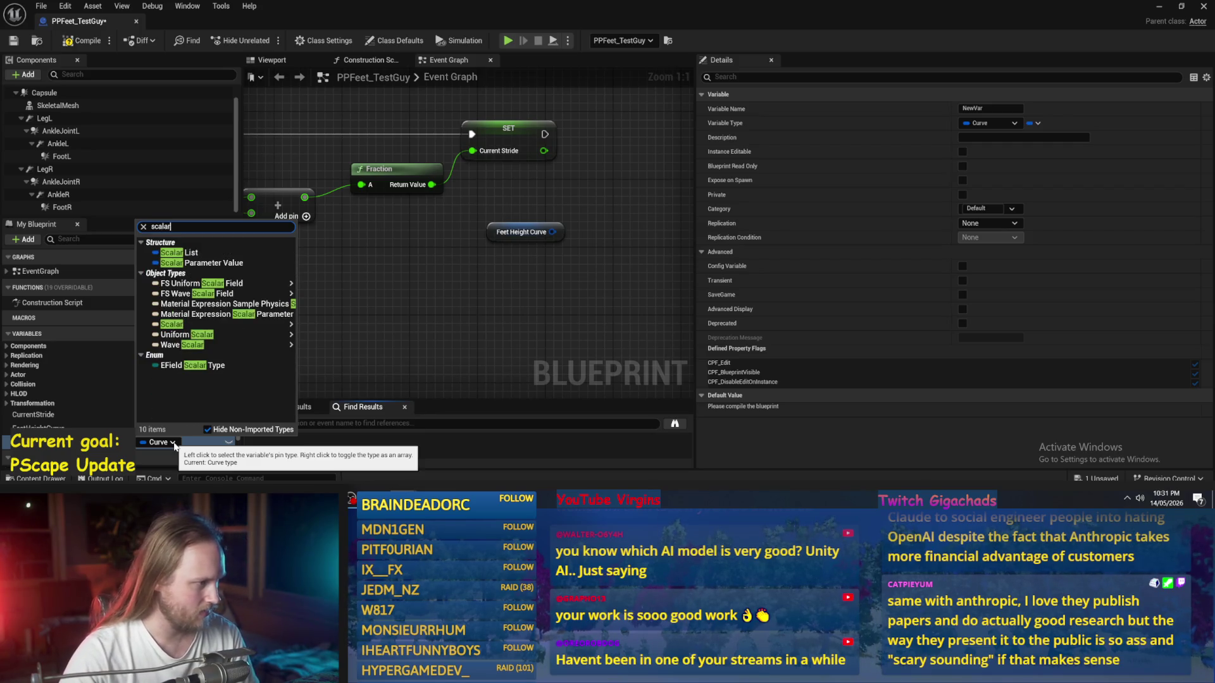
mouse_move(165, 324)
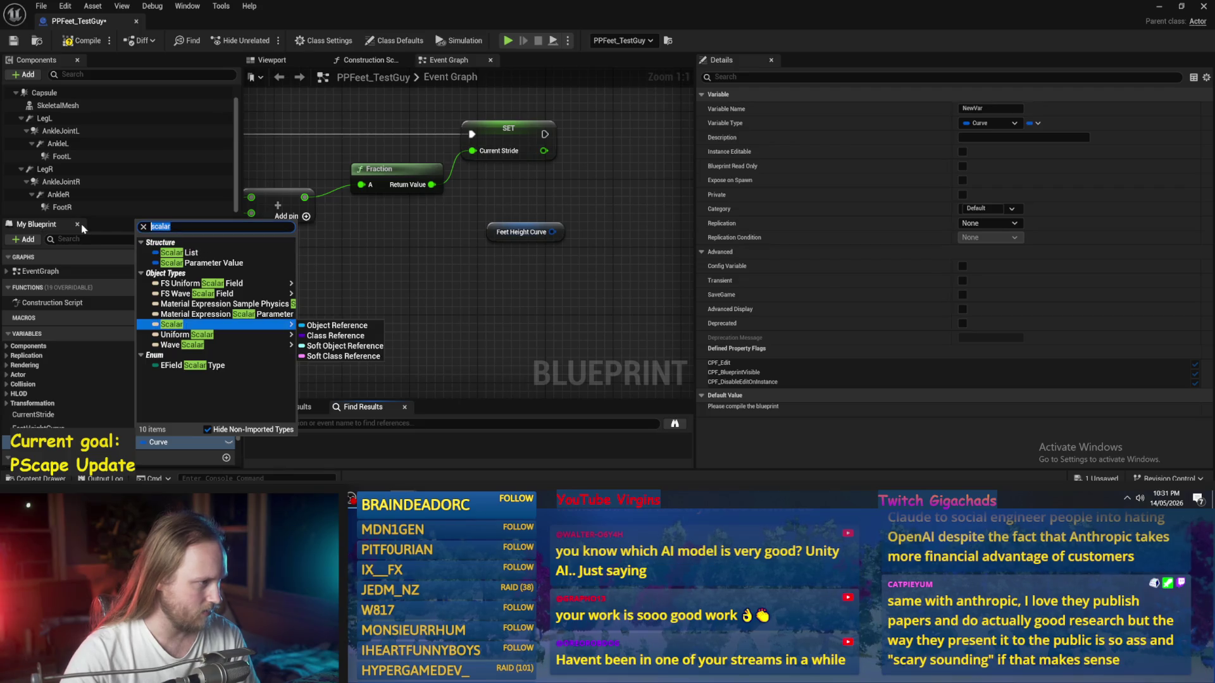
text(curve)
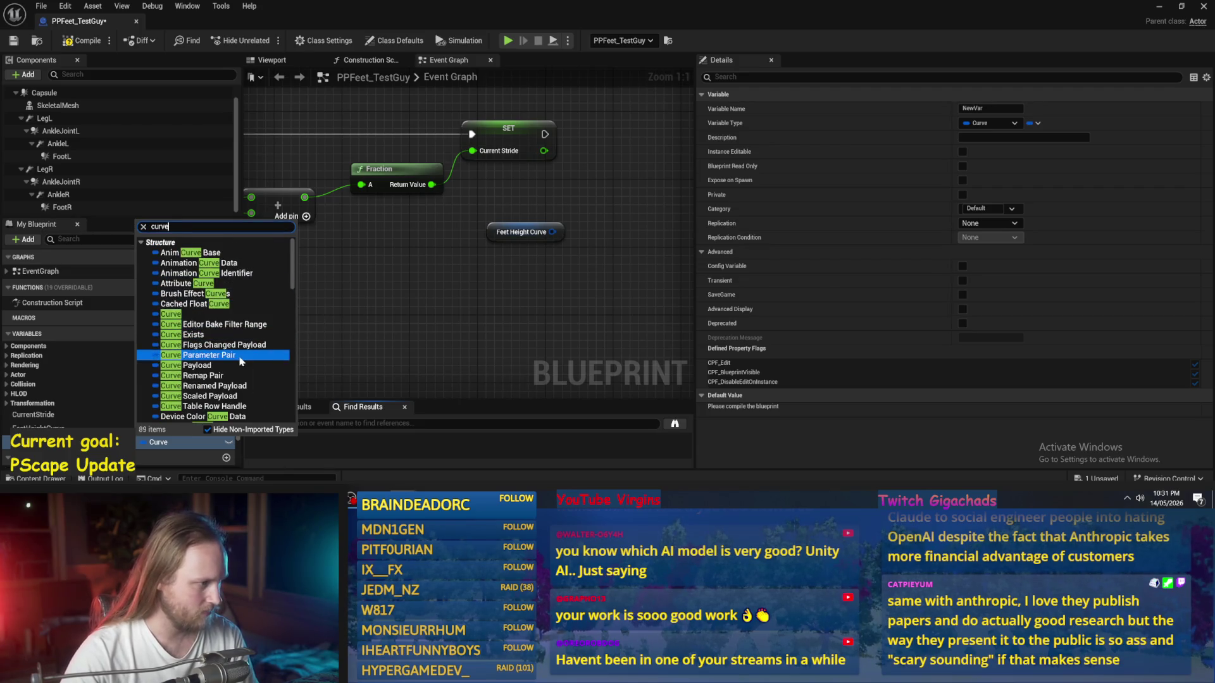
scroll(242, 364, down, 1)
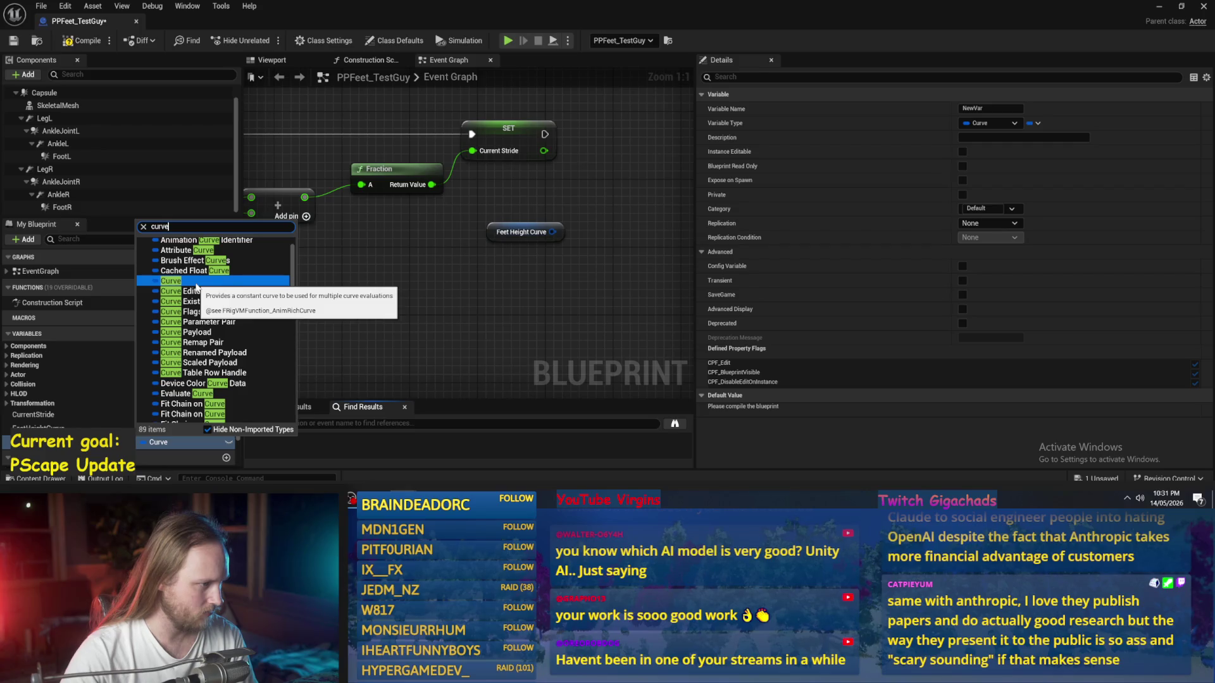
scroll(249, 324, down, 8)
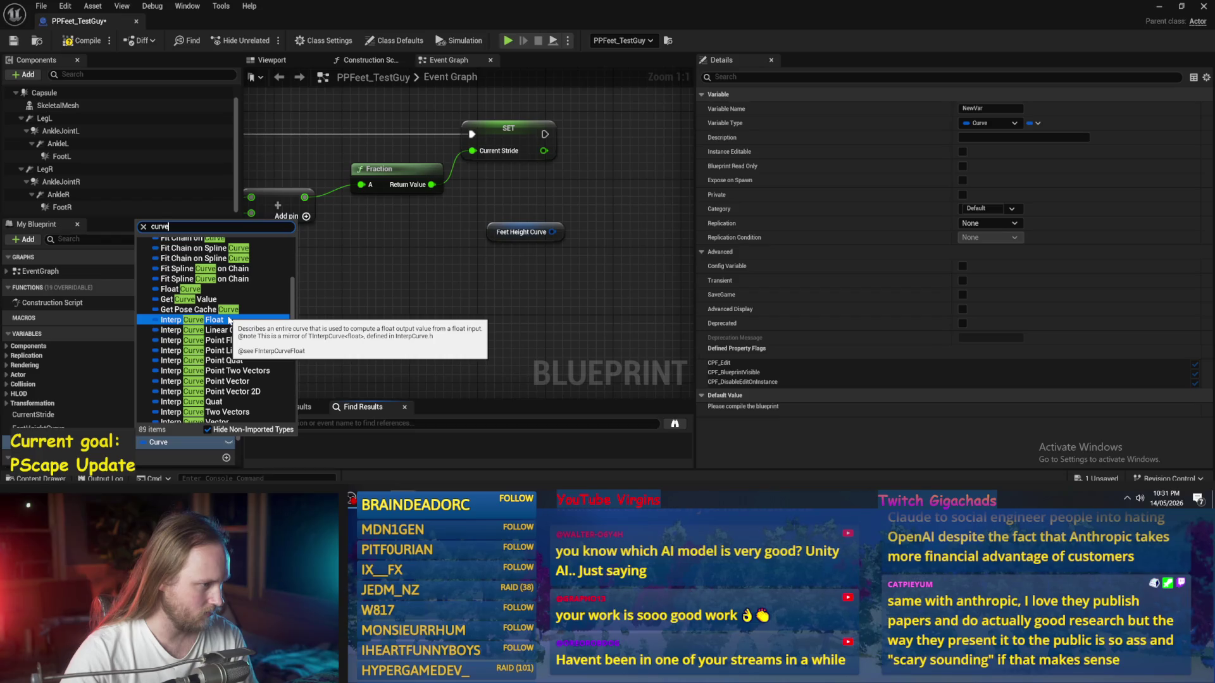
scroll(229, 321, down, 8)
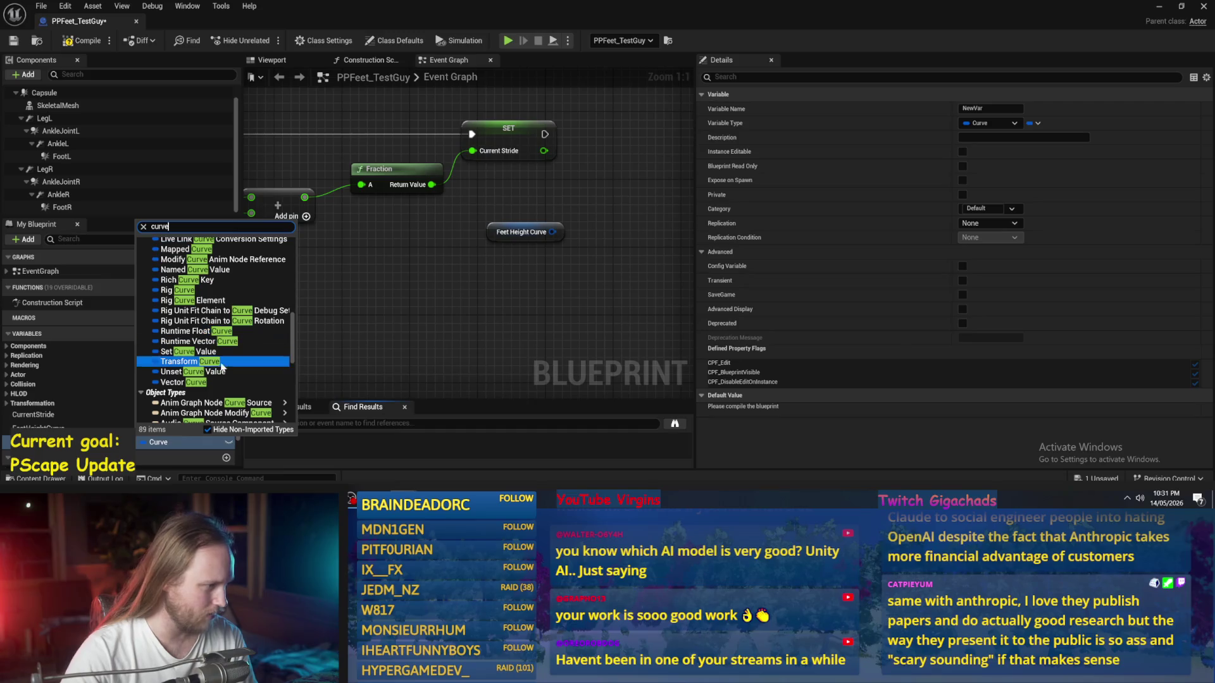
scroll(229, 388, down, 8)
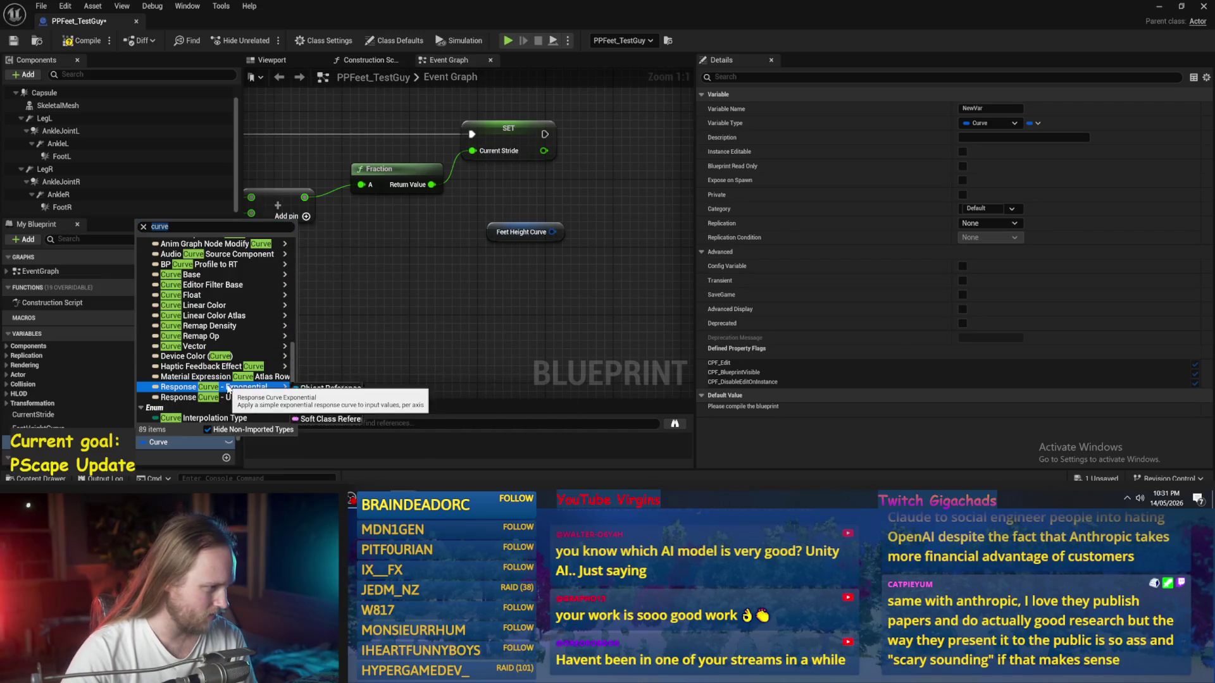
scroll(231, 387, down, 5)
scroll(232, 386, down, 5)
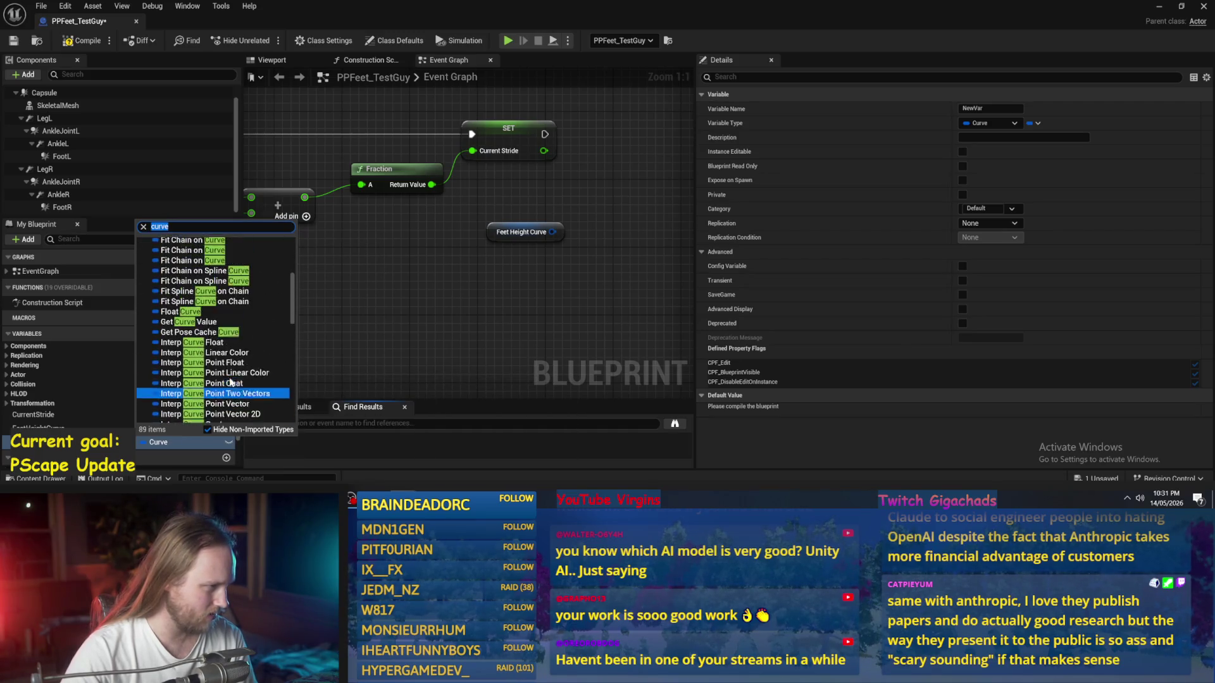
scroll(227, 381, up, 5)
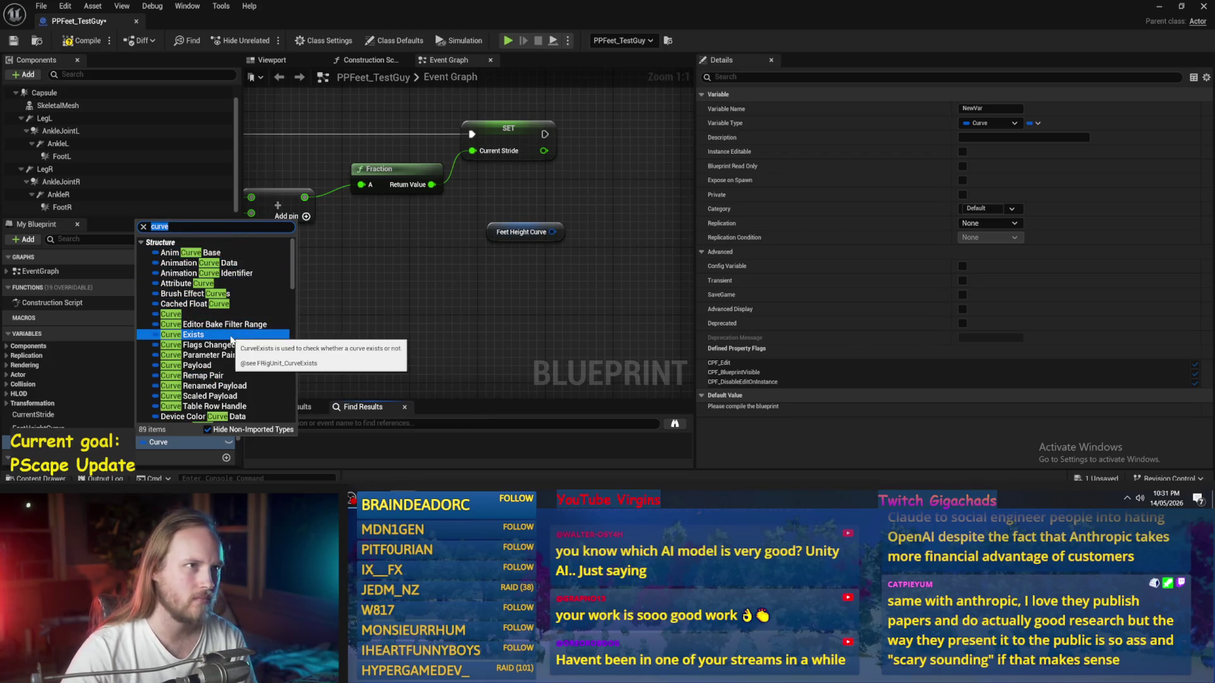
Step: Leave NewVar's type unchanged and list the actions accepting the Feet Height Curve value
click(489, 306)
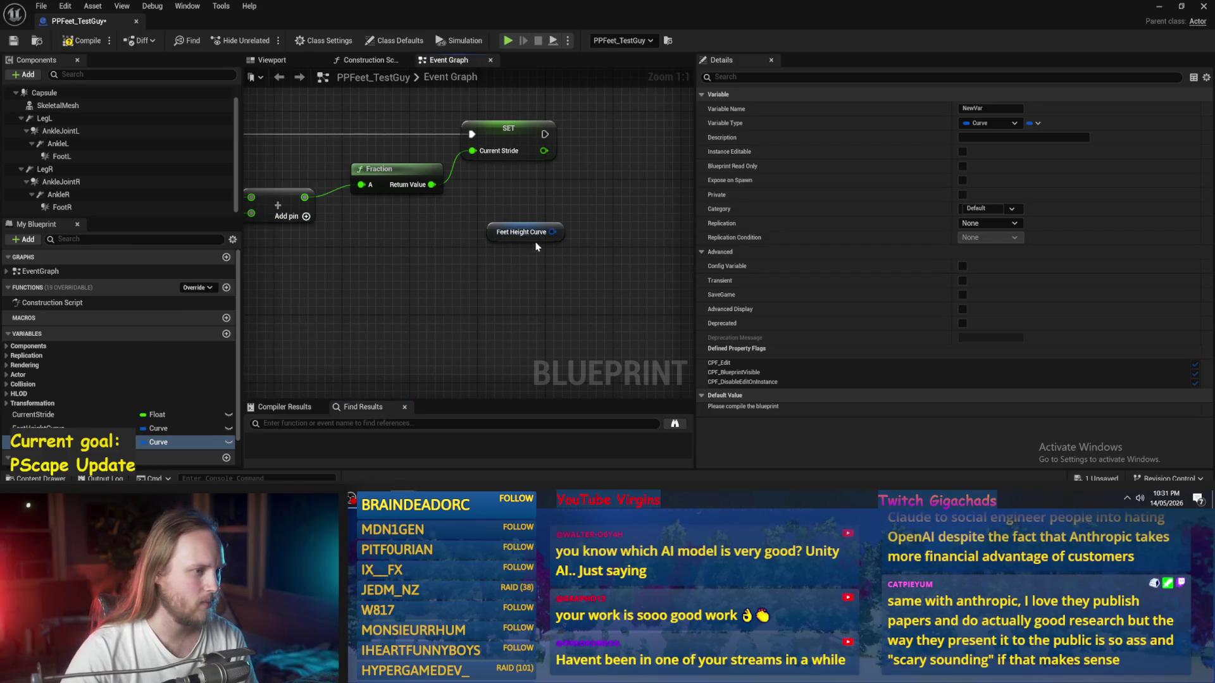
drag(552, 232, 642, 208)
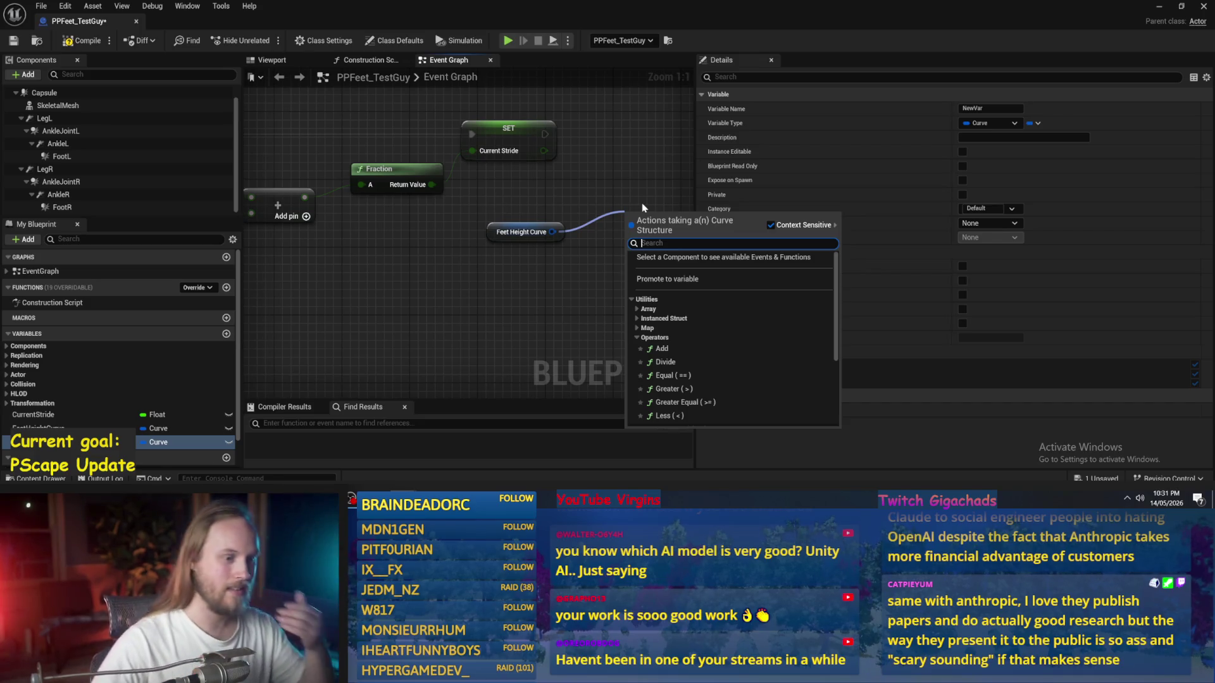
scroll(728, 339, down, 5)
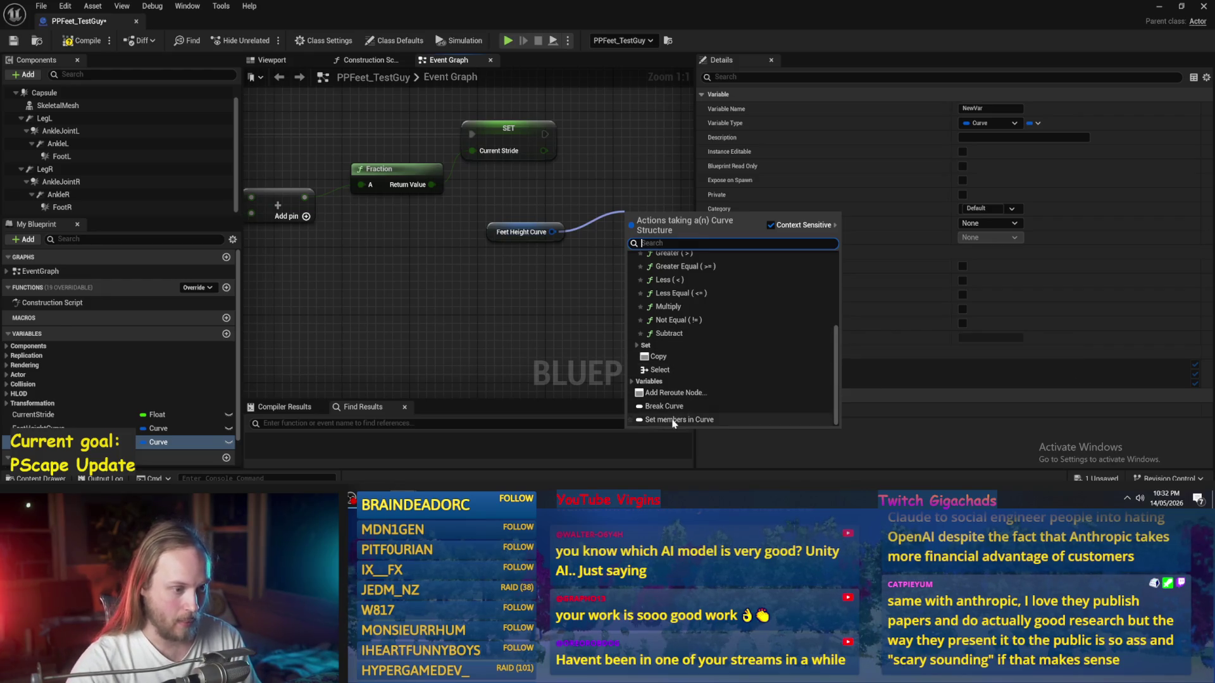
Step: Dismiss the action list, reposition the Event Graph view, and save the blueprint
click(585, 259)
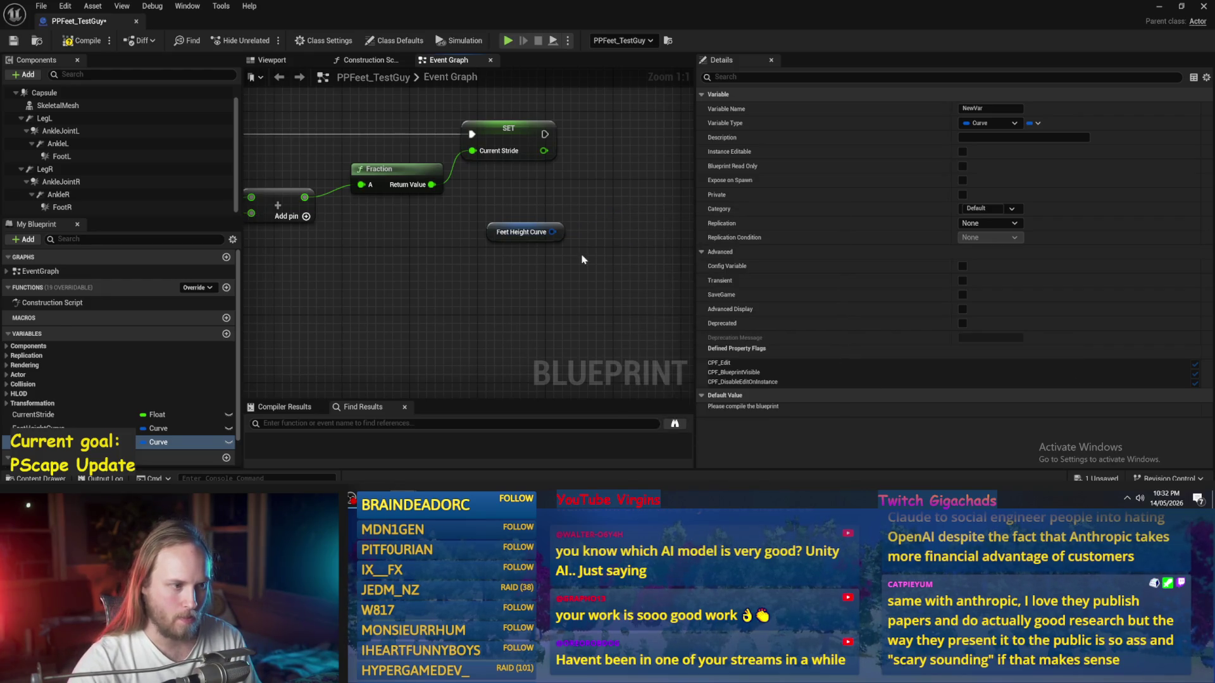
click(514, 225)
mouse_move(579, 258)
mouse_down()
mouse_move(493, 284)
mouse_move(476, 260)
mouse_move(557, 233)
mouse_up()
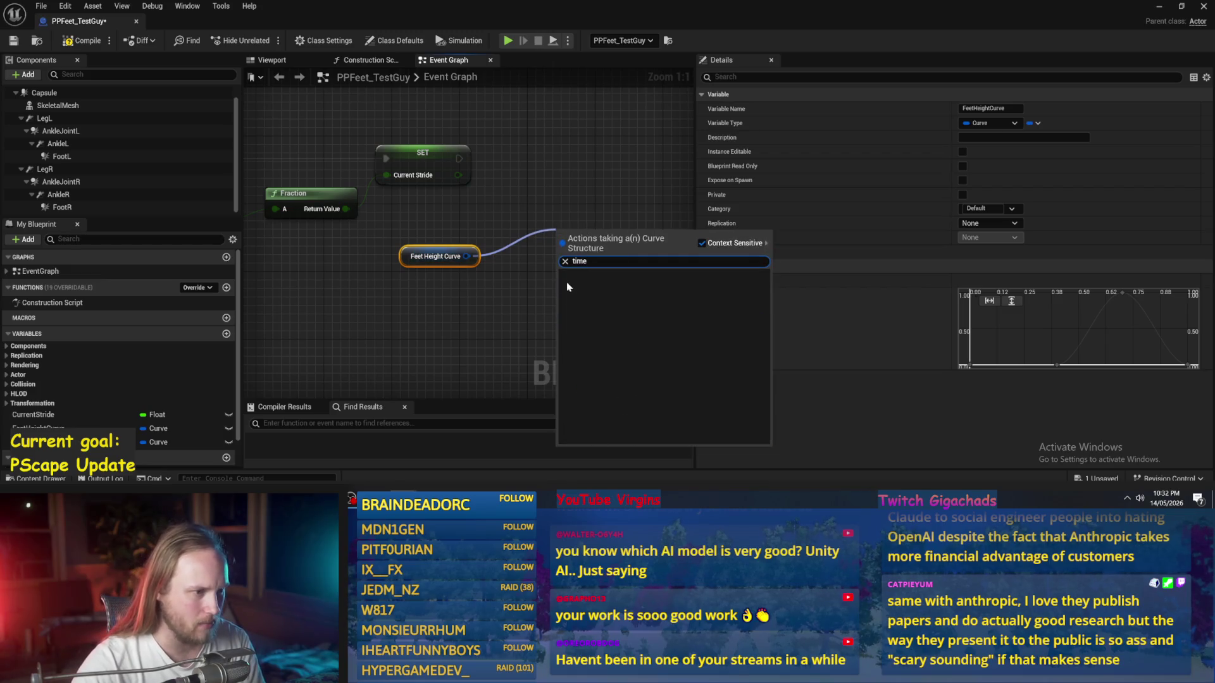
click(519, 297)
click(14, 41)
Step: Search the Feet Height Curve pin's actions for 'get' and 'timecurve' with Context Sensitive off
drag(467, 256, 577, 229)
text(get)
click(724, 241)
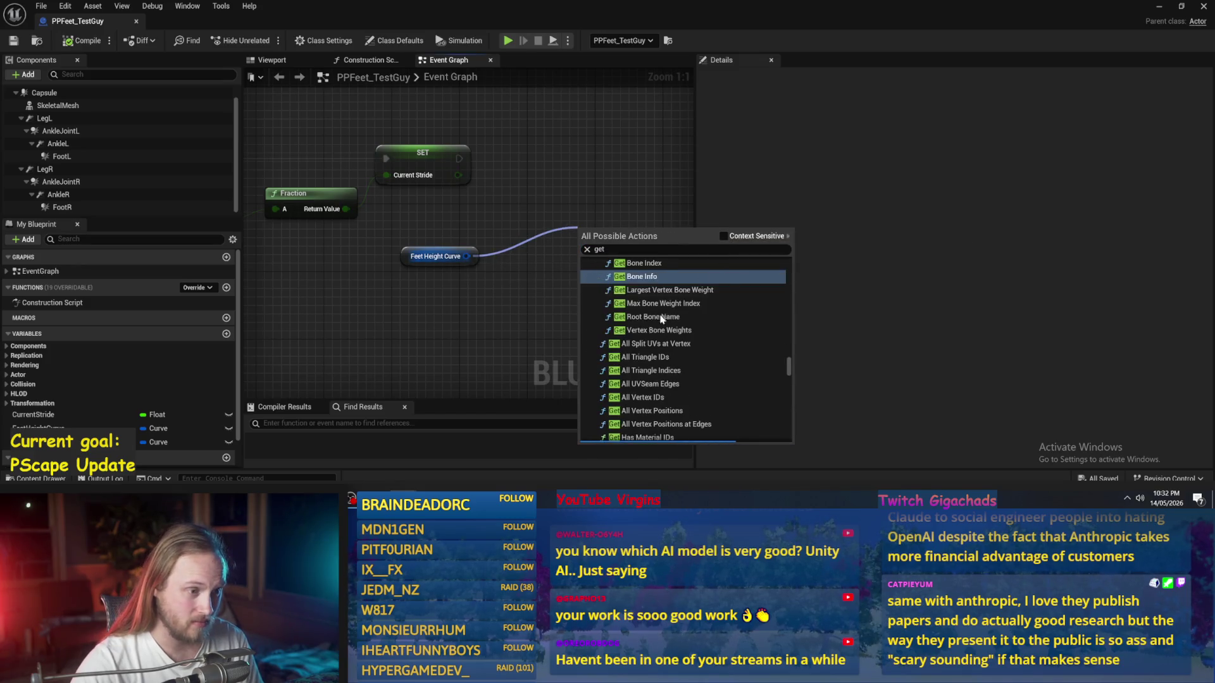
text( ti)
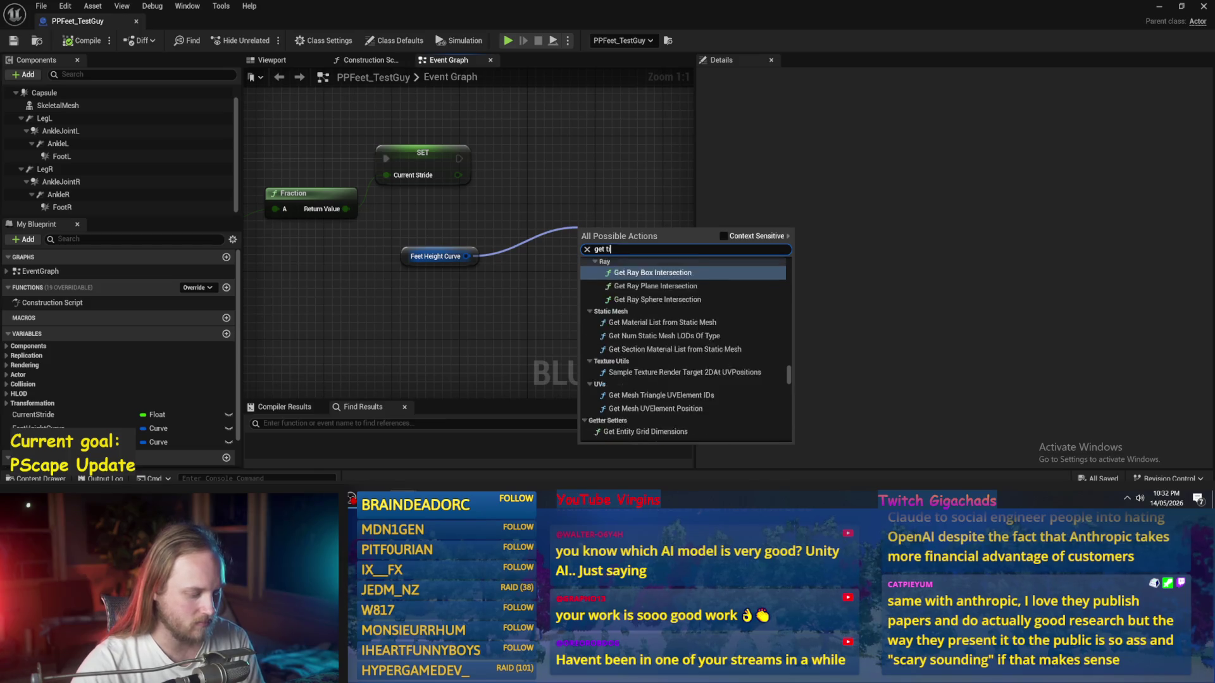
text(mecurve)
scroll(723, 321, down, 5)
scroll(728, 321, up, 3)
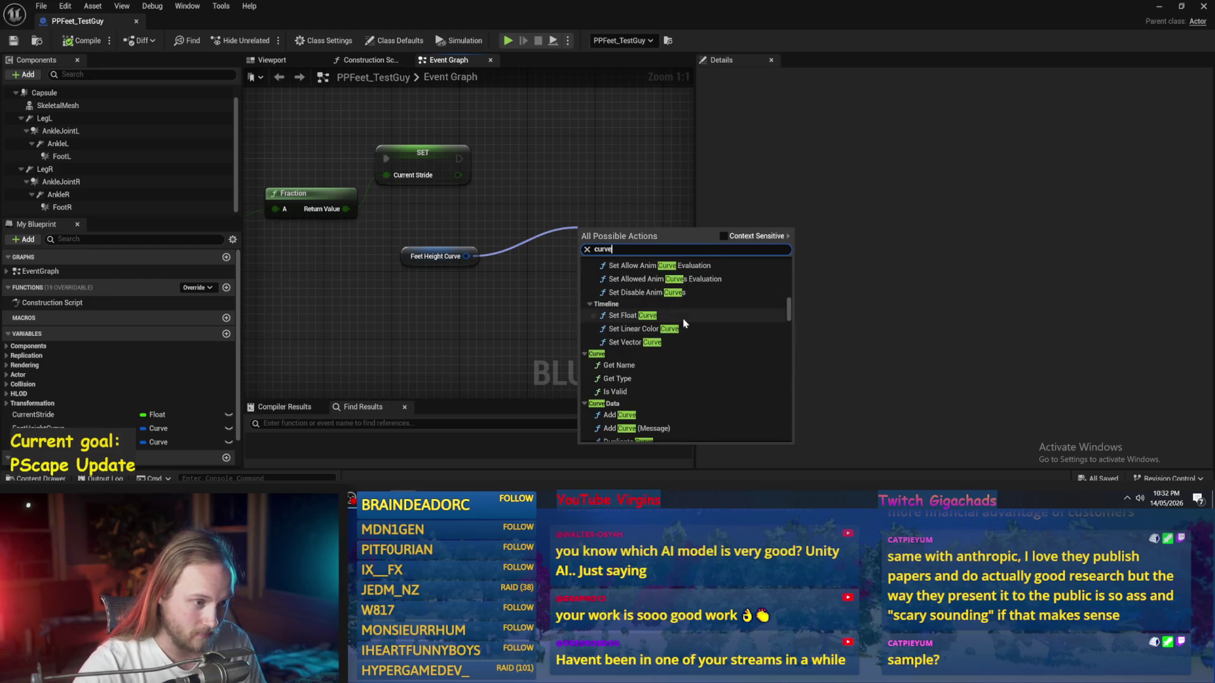
scroll(681, 318, down, 1)
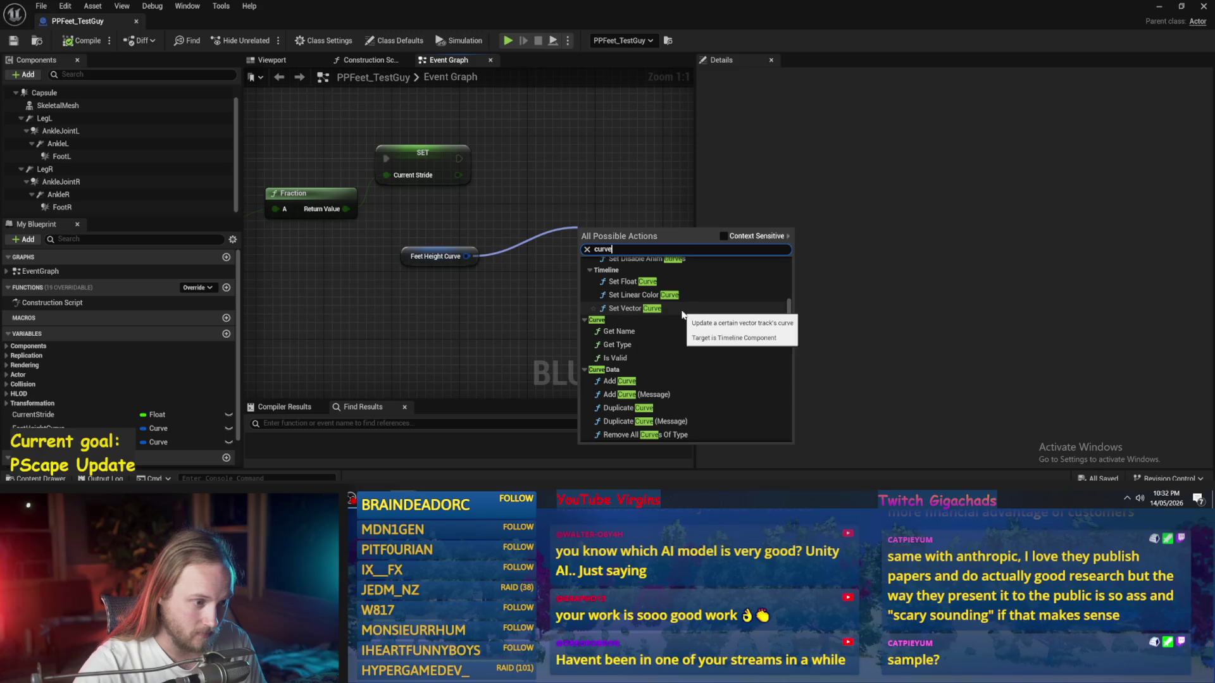
scroll(684, 319, down, 2)
Step: Replace the search with 'sample', then 'curve', and scroll to Animation > Curves > Get Curve Value
key(ctrl+a)
text(sample)
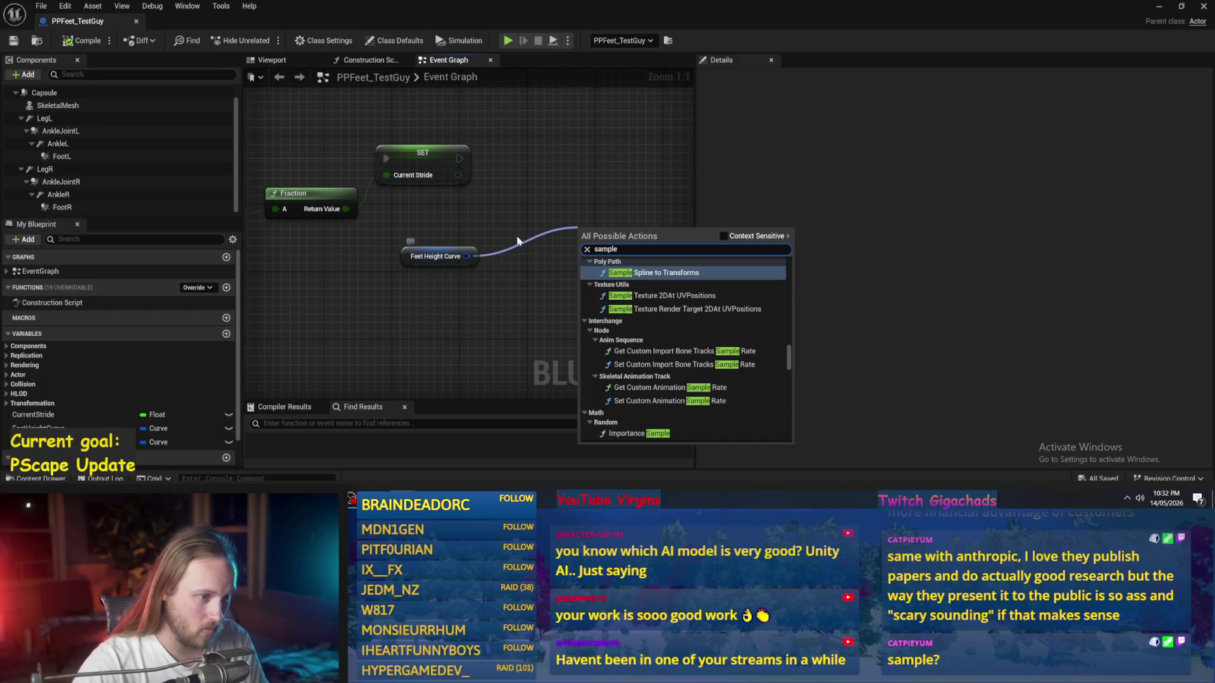
scroll(727, 329, down, 2)
scroll(728, 329, down, 3)
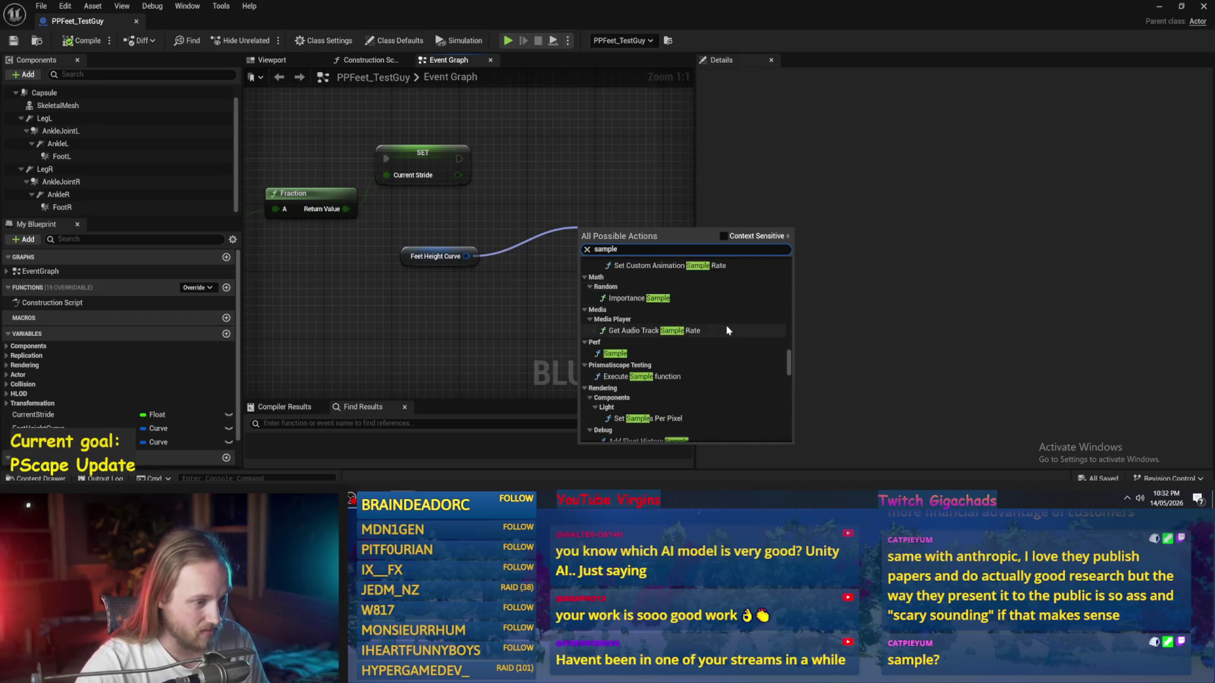
text(curve)
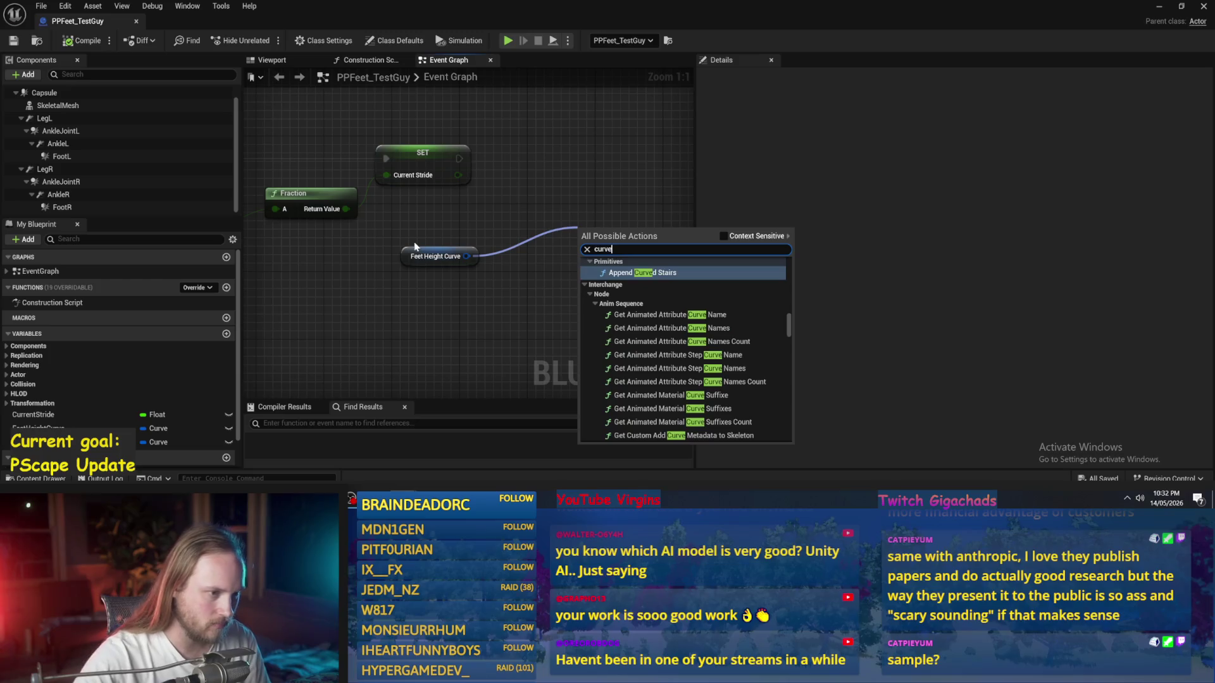
scroll(709, 303, down, 8)
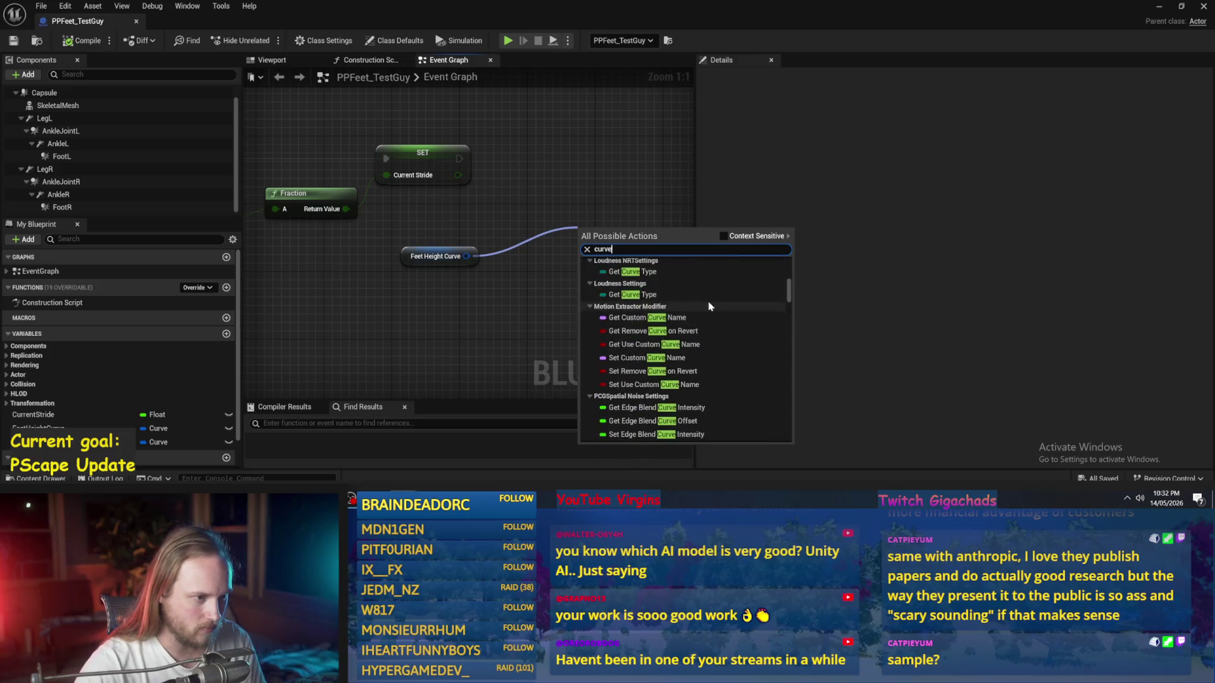
scroll(712, 308, up, 10)
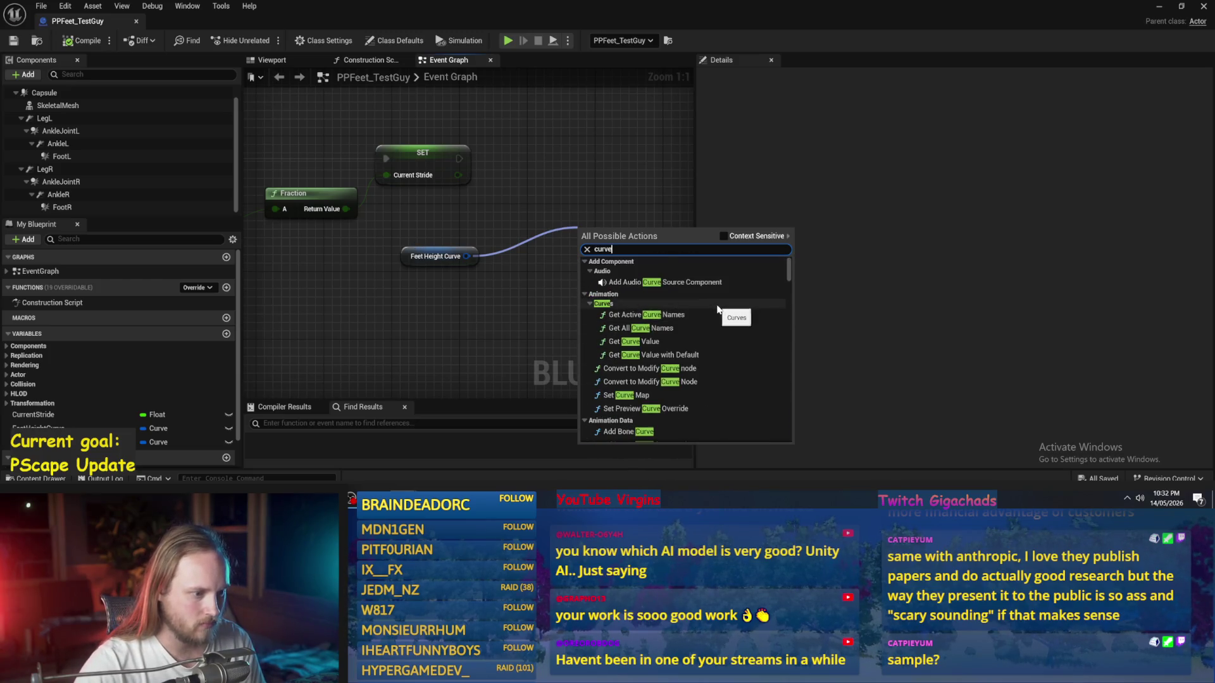
scroll(718, 308, down, 3)
scroll(671, 329, up, 2)
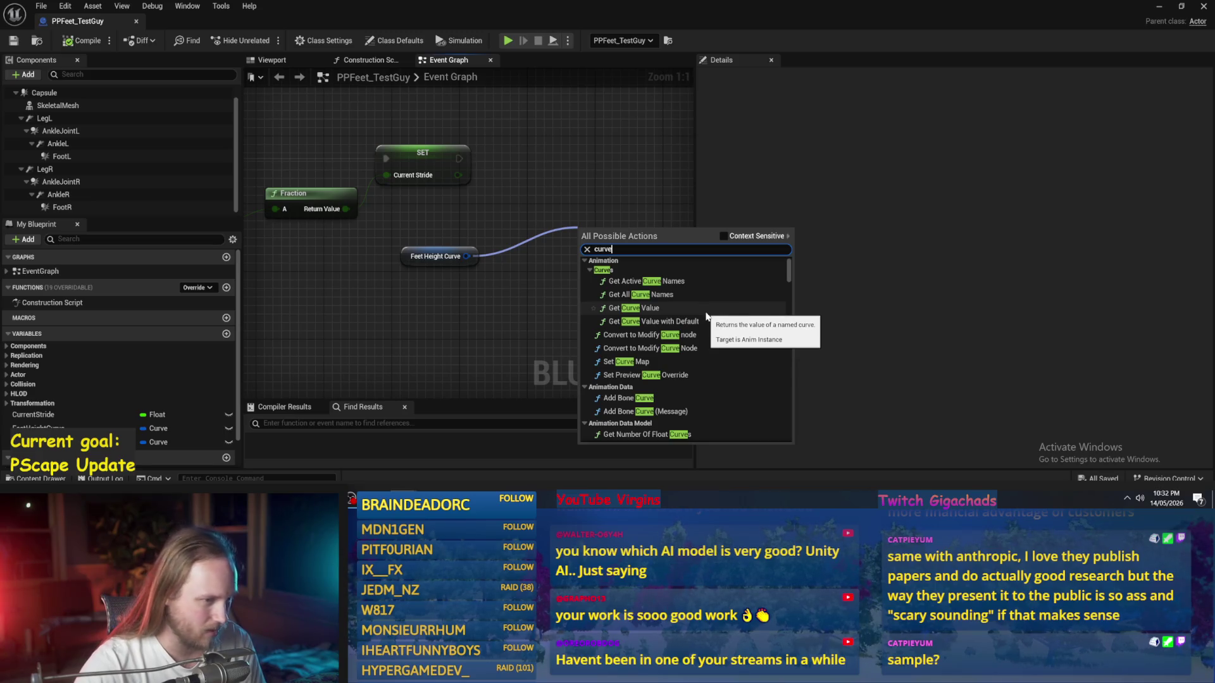
Step: Place a Get Curve Value node, then delete it
click(706, 310)
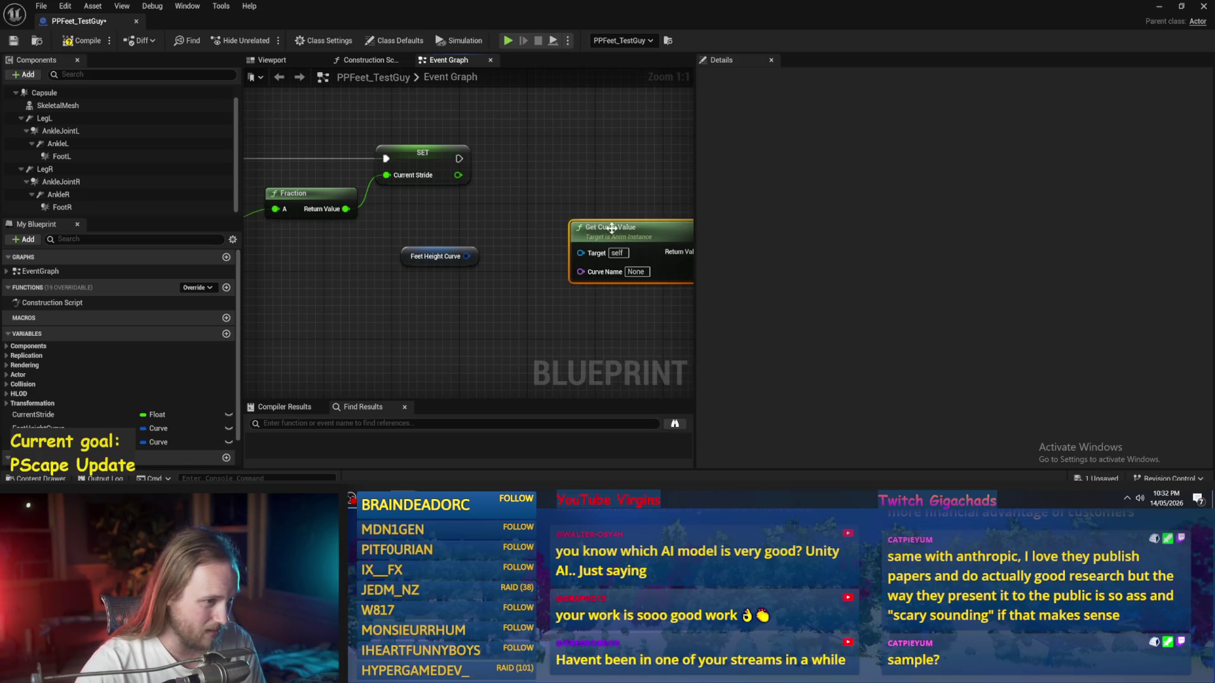
drag(629, 245, 579, 218)
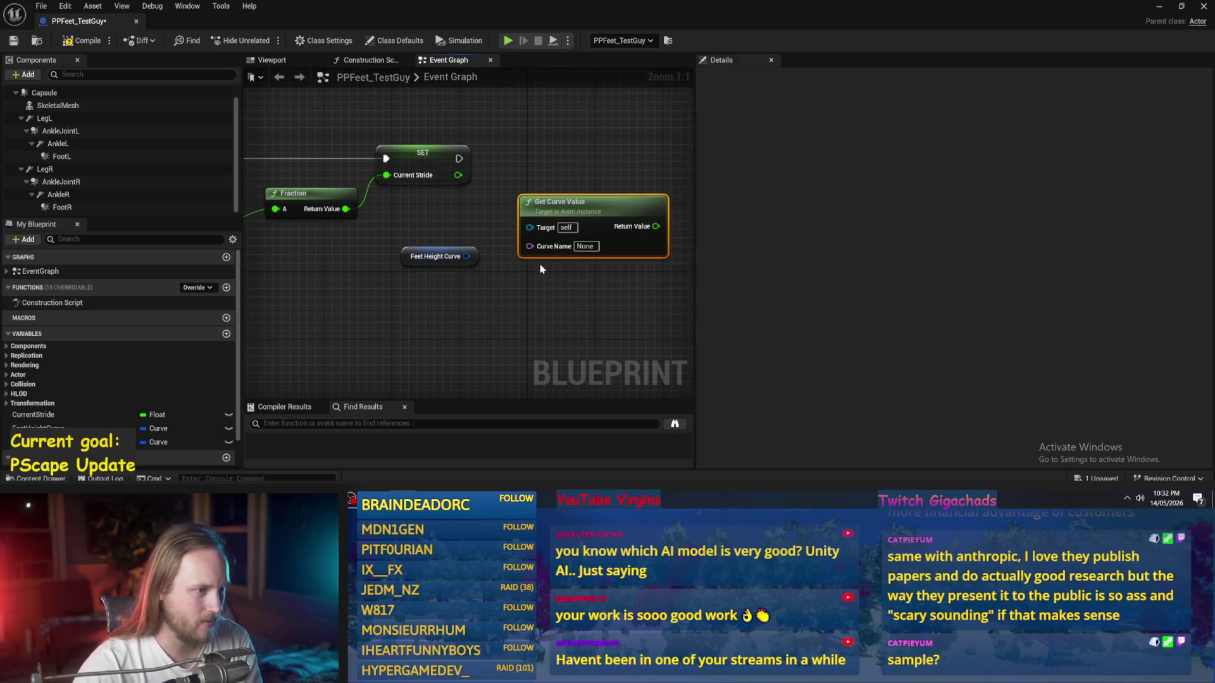
key(Delete)
Step: Add Math > Curves > Get Curve Position from a 'get curve' search, positioned beside the SET node
right_click(517, 259)
text(get curve)
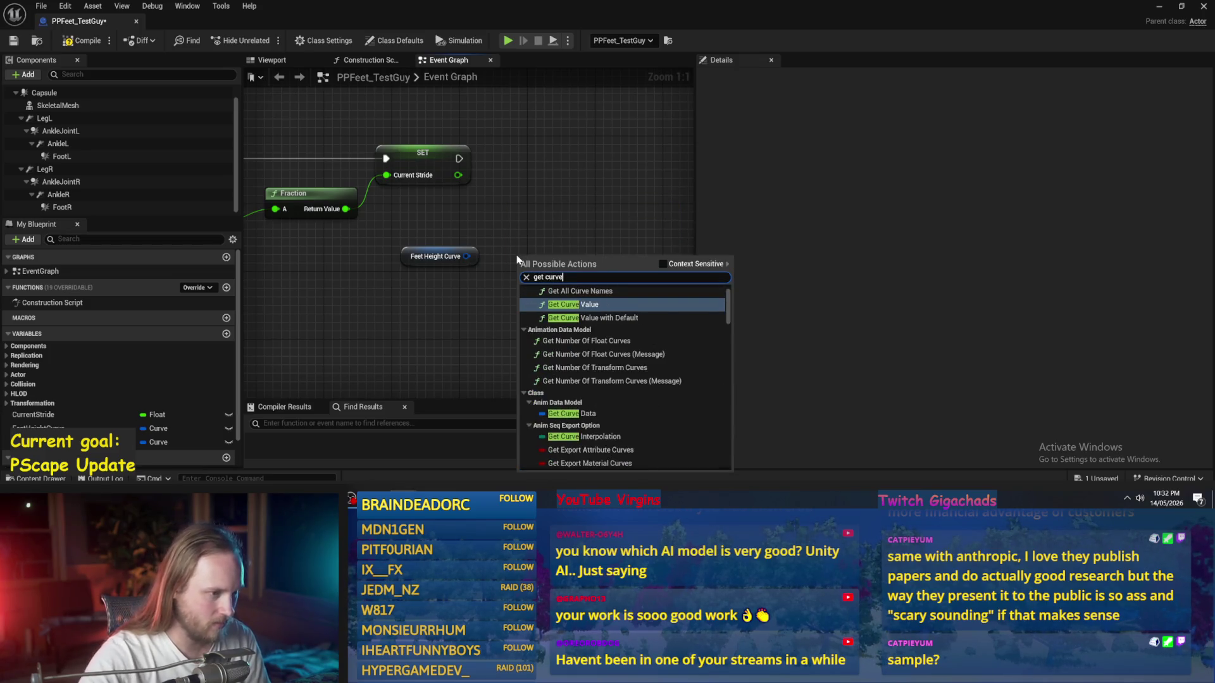
scroll(632, 378, down, 5)
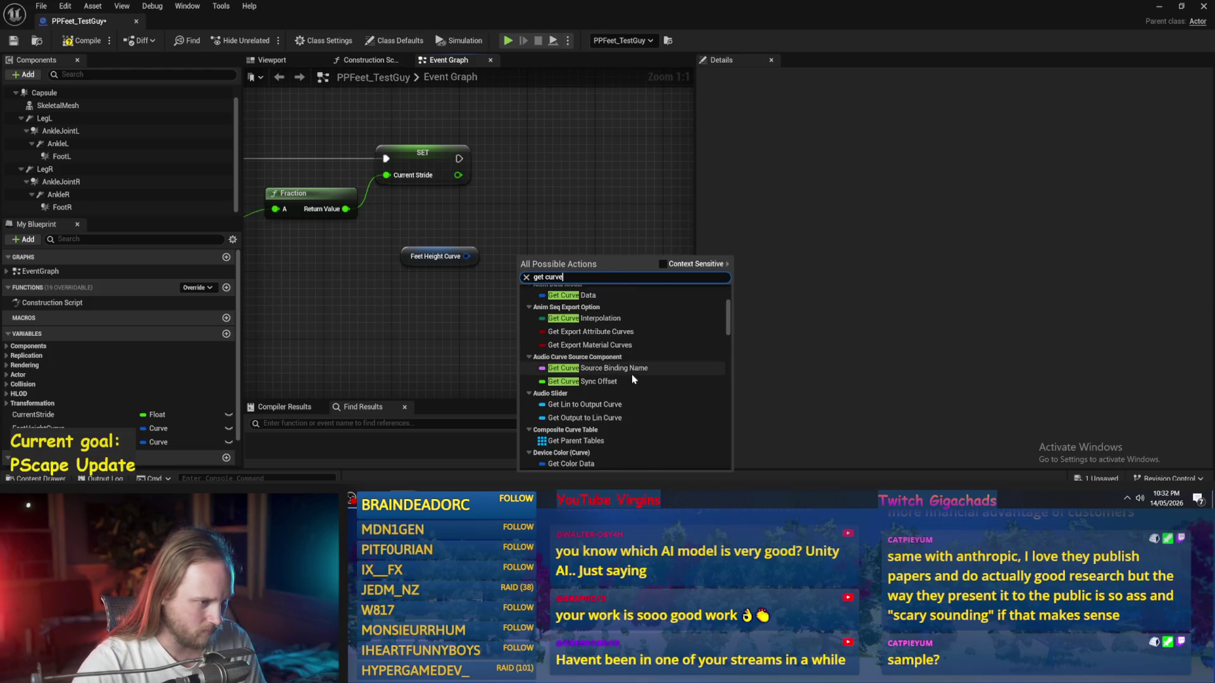
scroll(632, 383, down, 5)
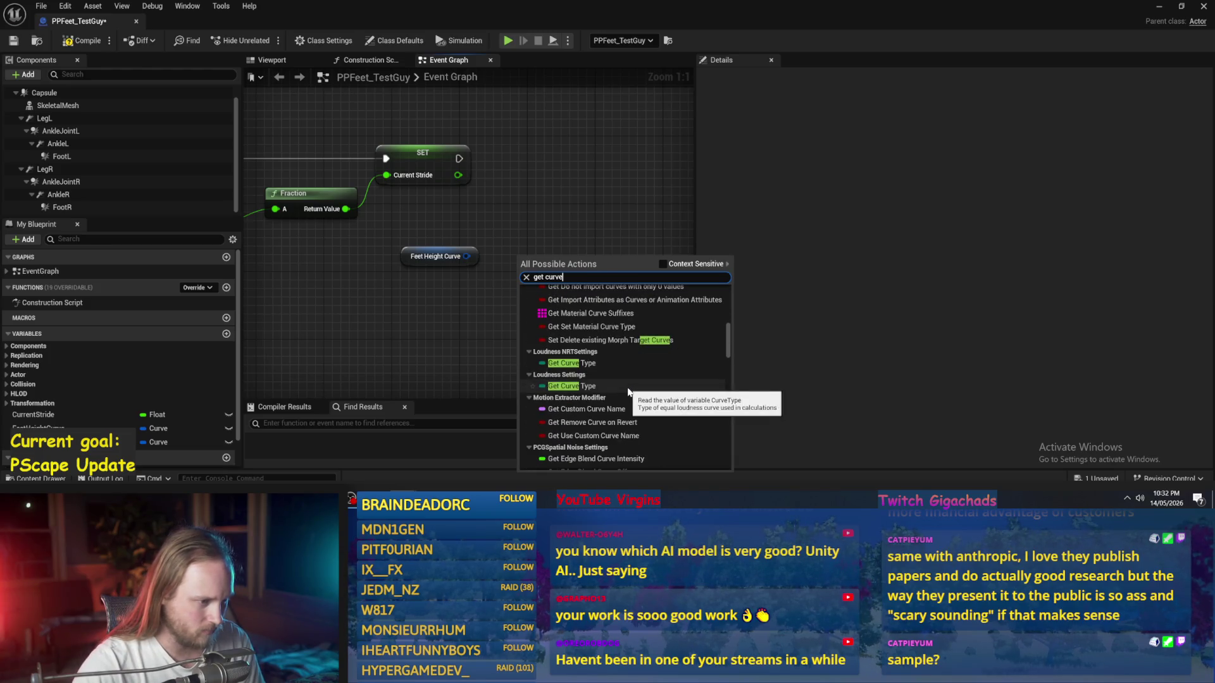
scroll(626, 391, down, 5)
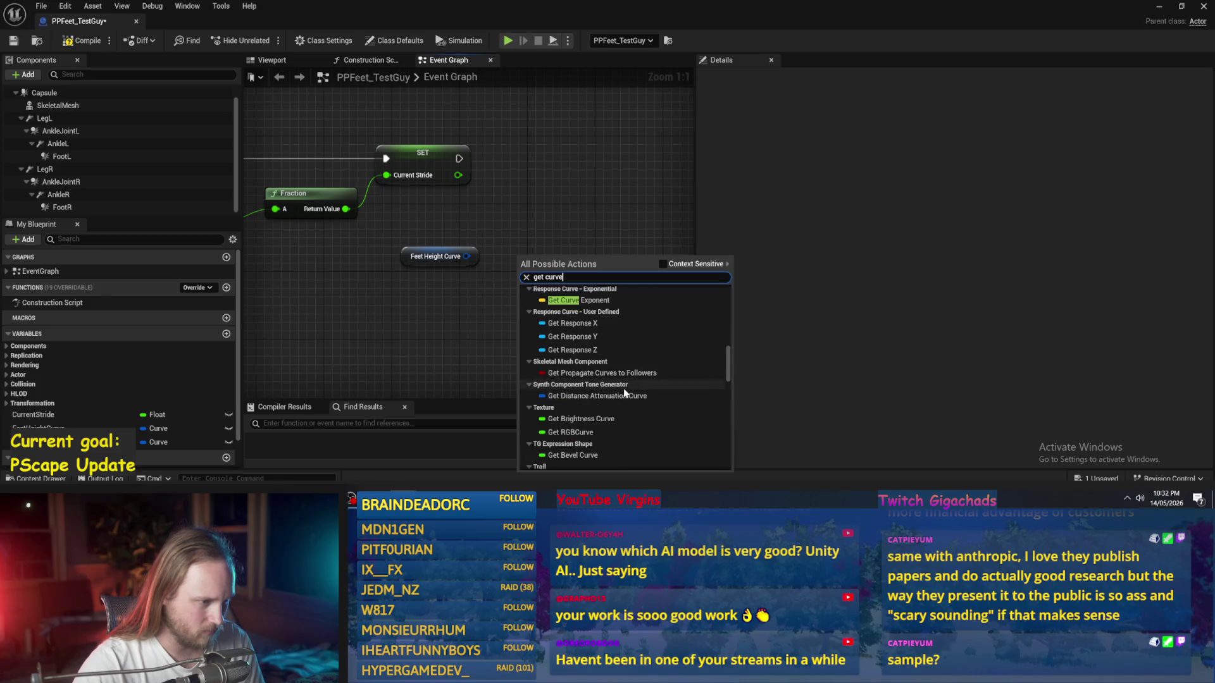
scroll(625, 393, down, 4)
scroll(623, 393, down, 5)
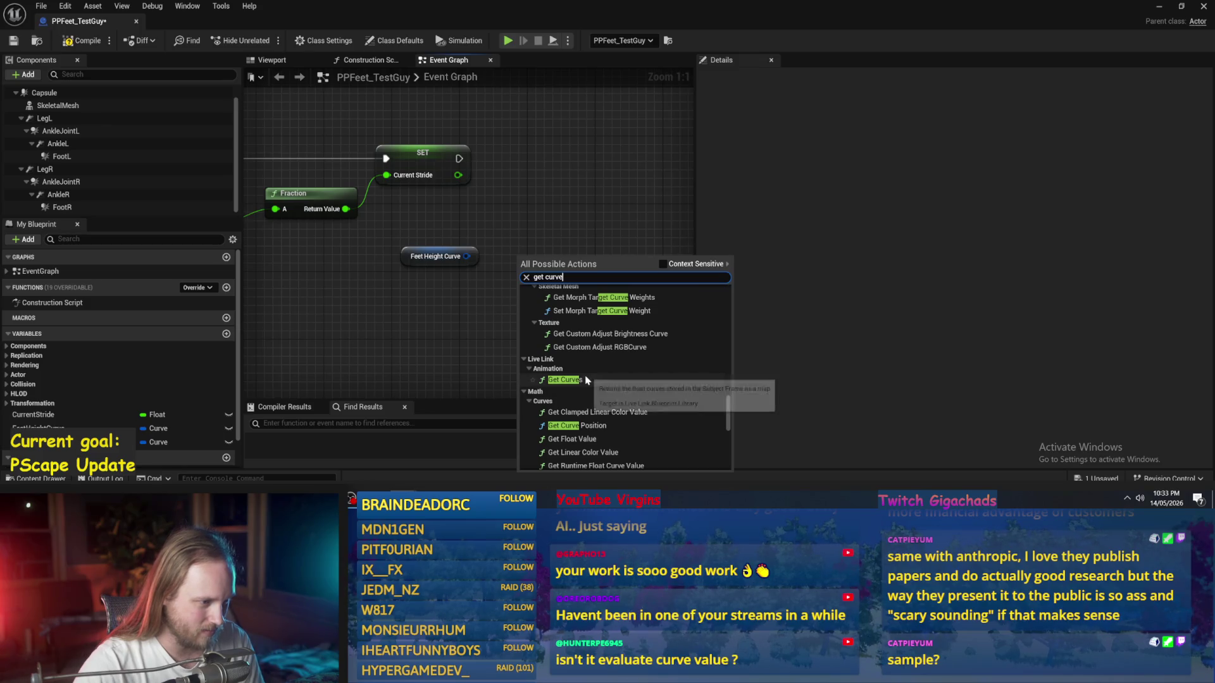
scroll(586, 380, down, 2)
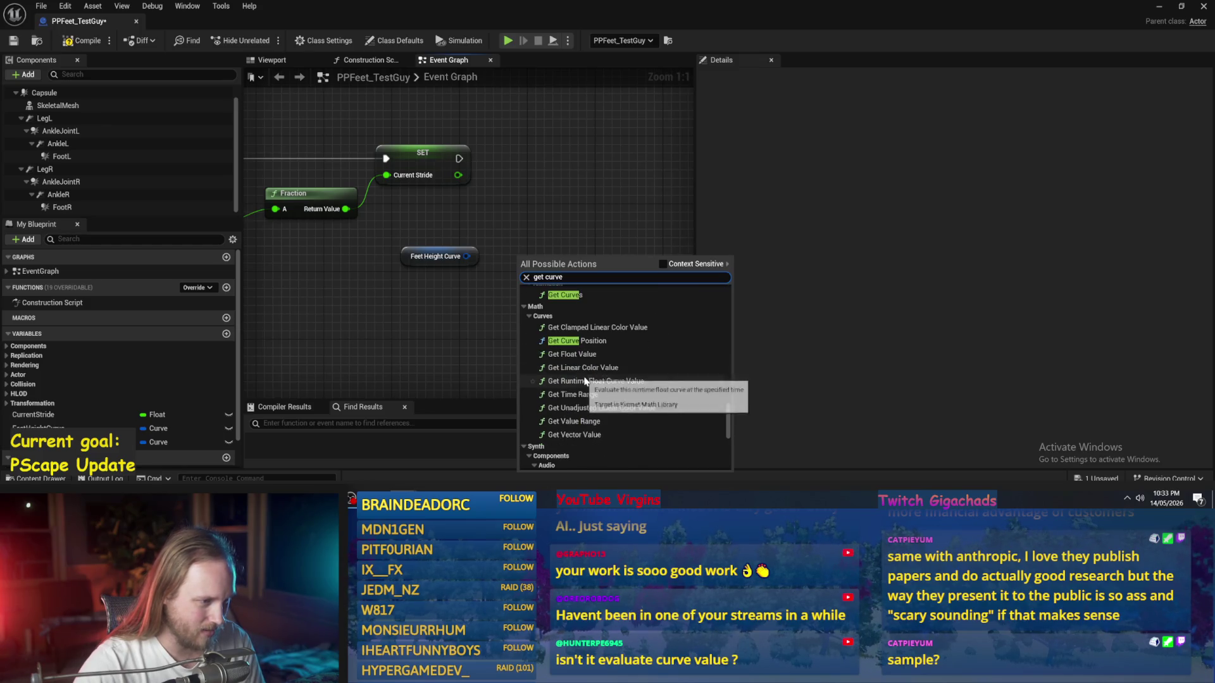
click(580, 341)
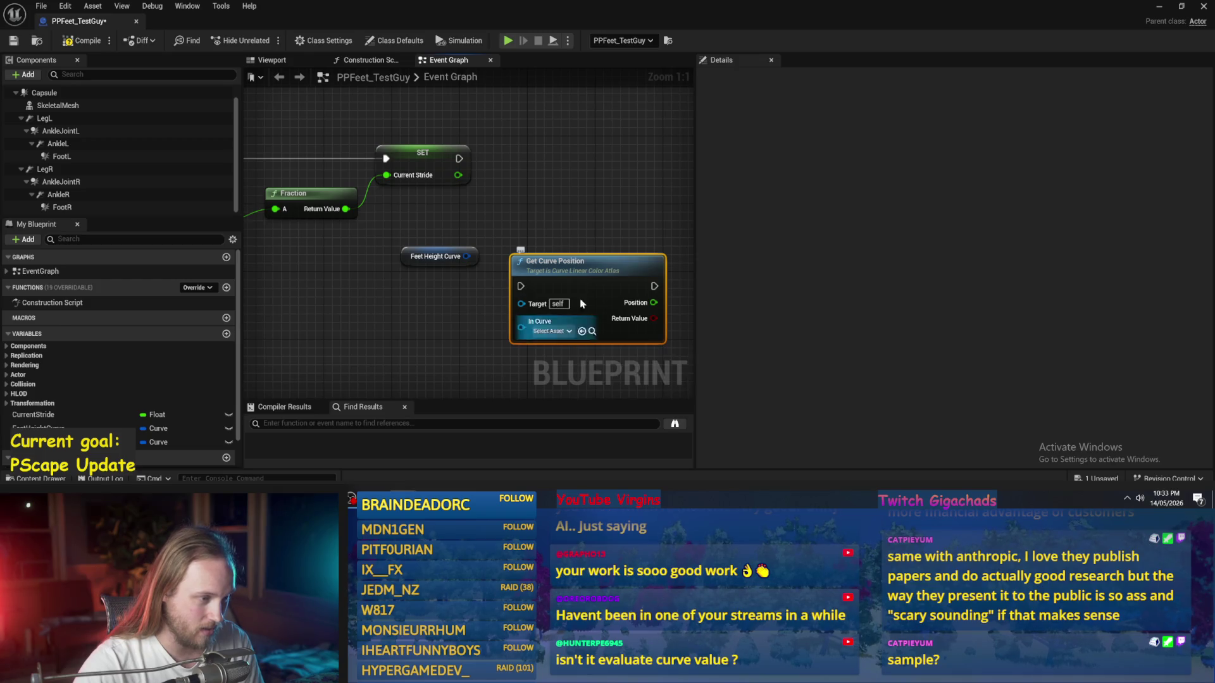
drag(583, 270, 603, 175)
right_click(482, 268)
Step: Search the graph actions for 'curve' and dismiss the list without adding a node
text(curve)
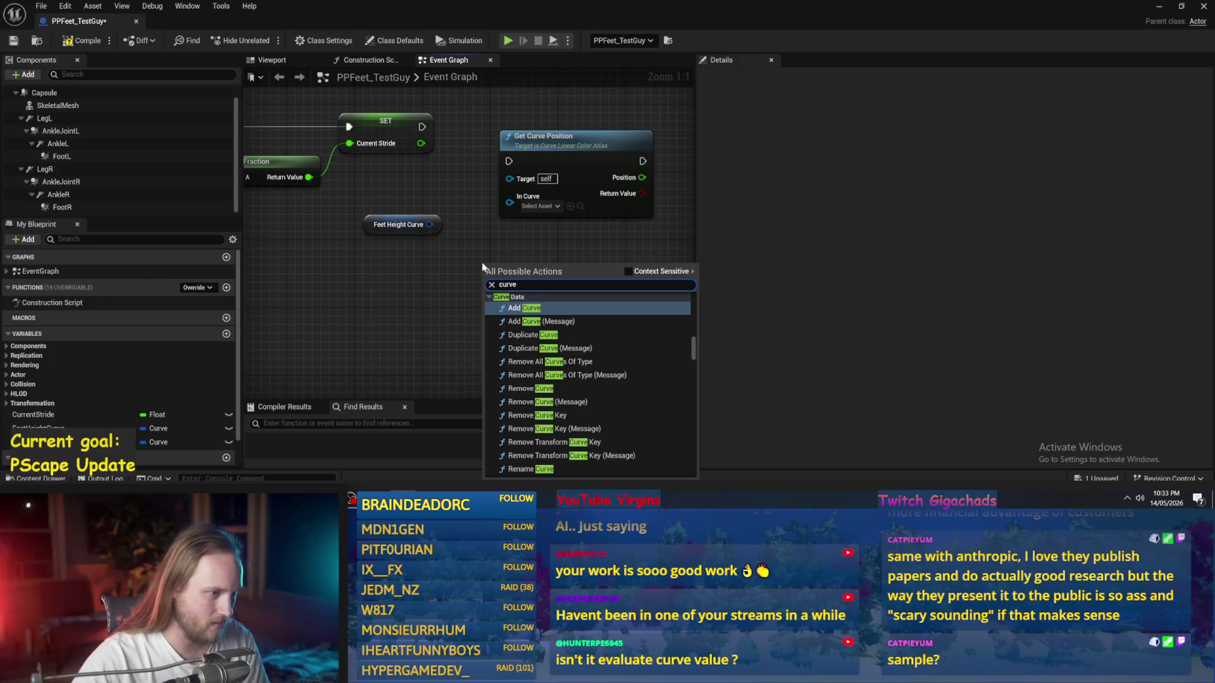
scroll(570, 354, down, 3)
click(399, 269)
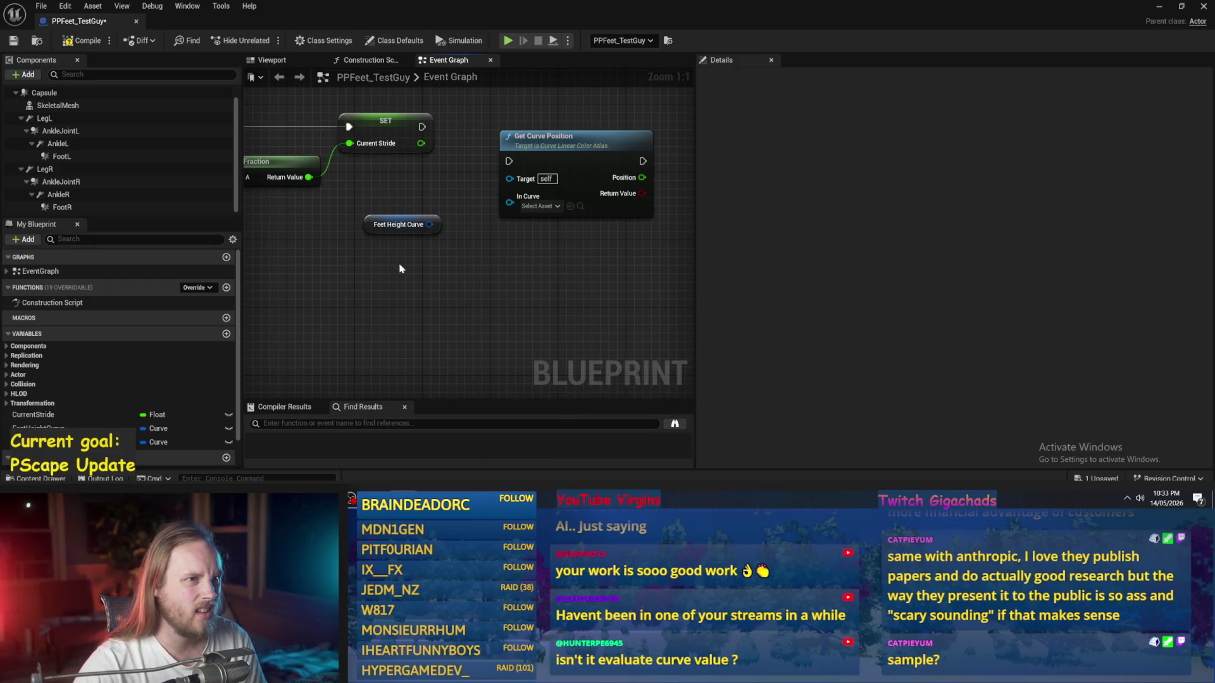
Step: Search 'evaluate curve value', add a Get Curve Value node, then delete it
right_click(532, 287)
text(evaluat)
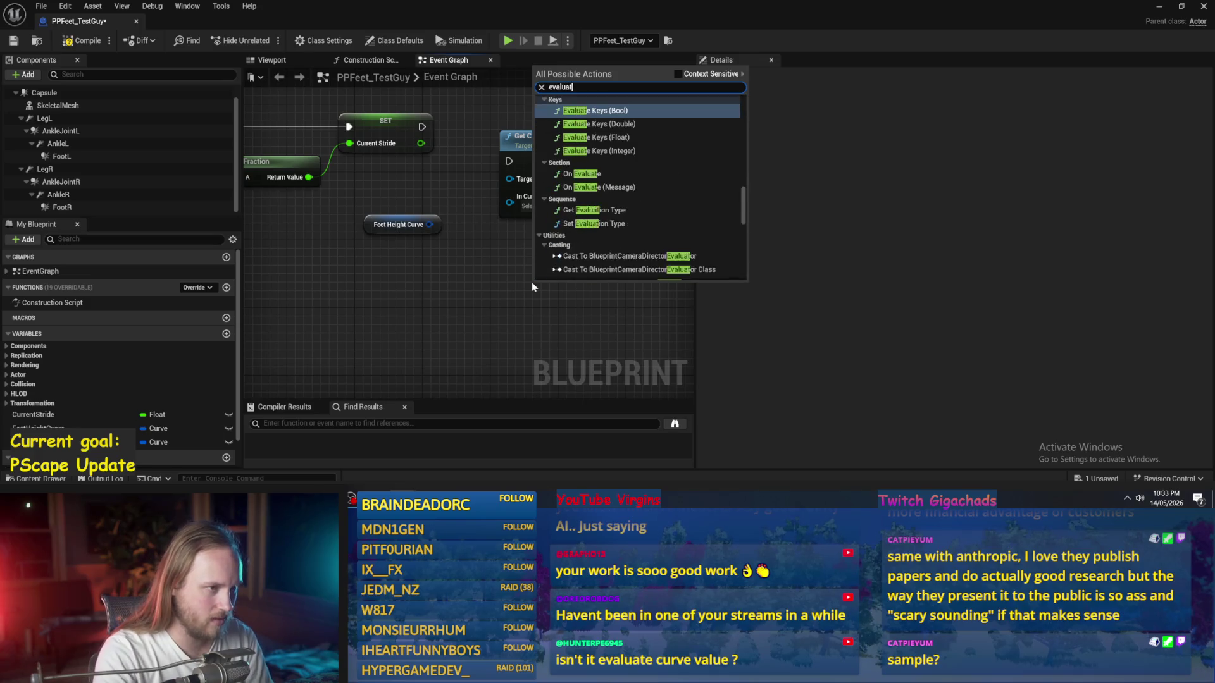
text(e curve)
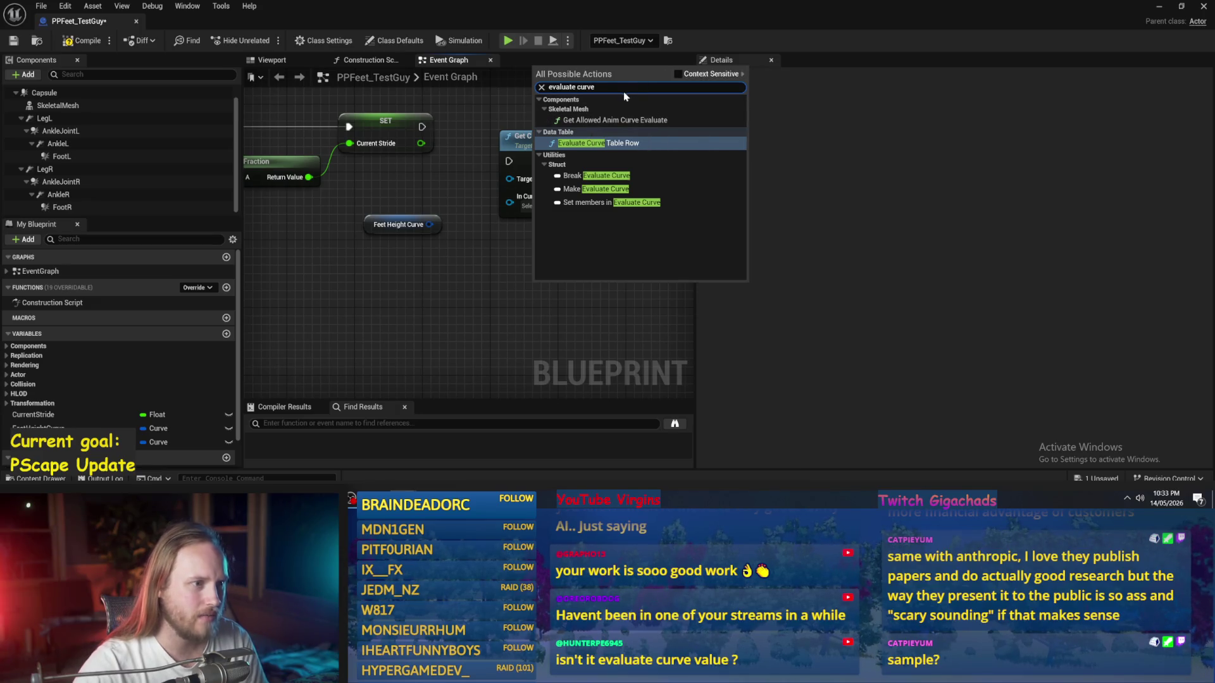
text( value)
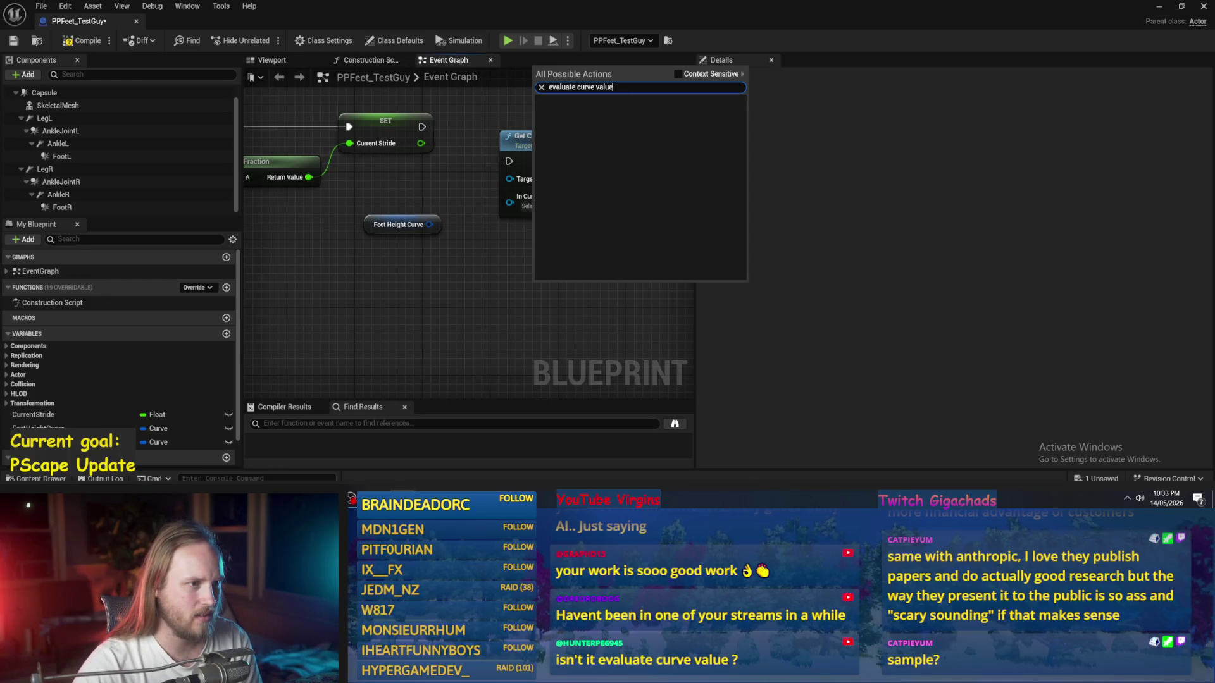
key(BackSpace)
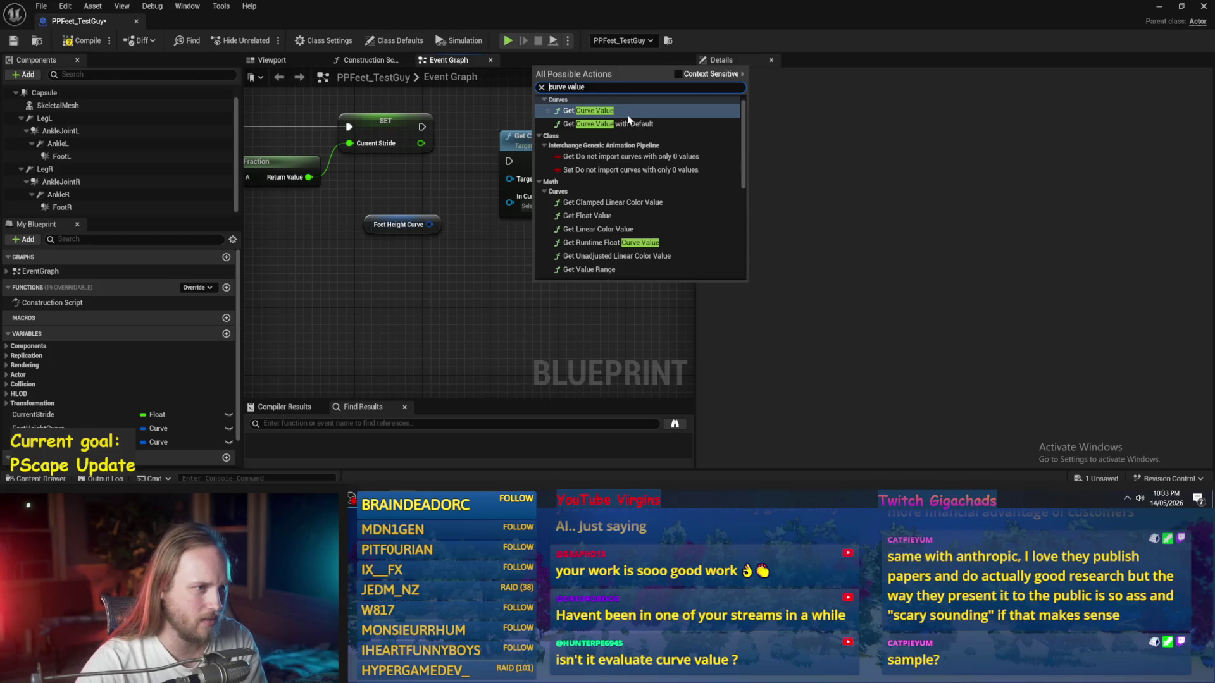
click(618, 120)
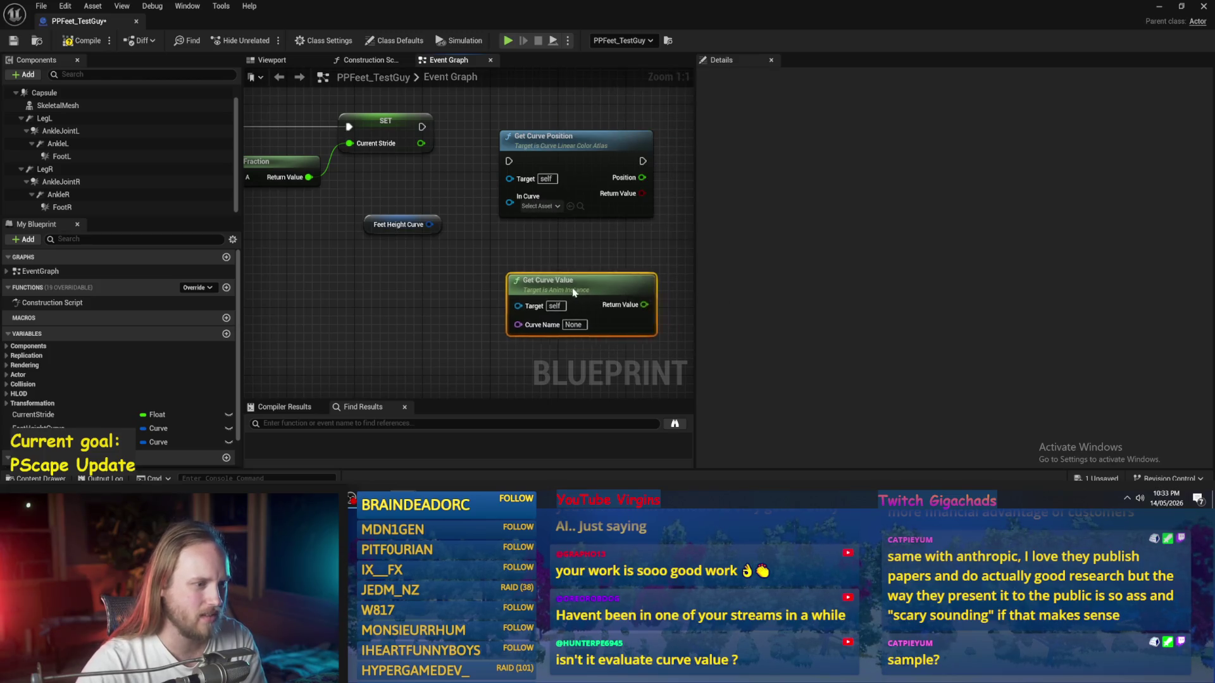
key(Delete)
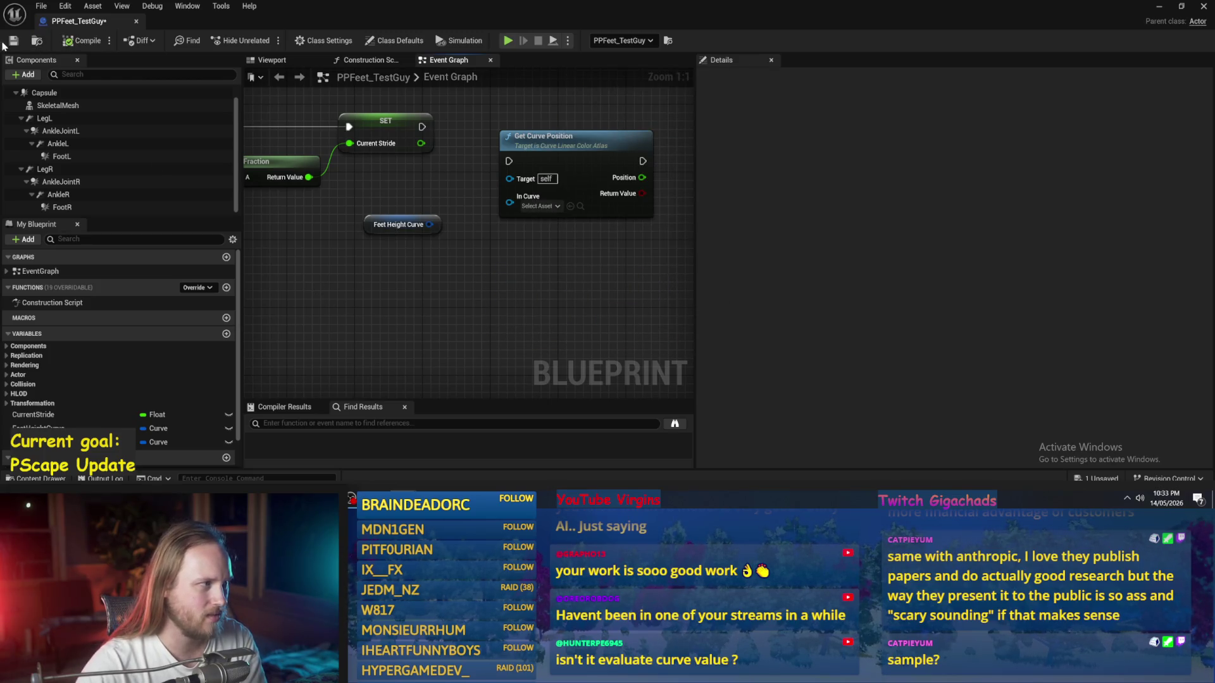
Step: Pan the graph and search its actions for 'curve', then 'at time'
drag(448, 298, 525, 233)
right_click(525, 233)
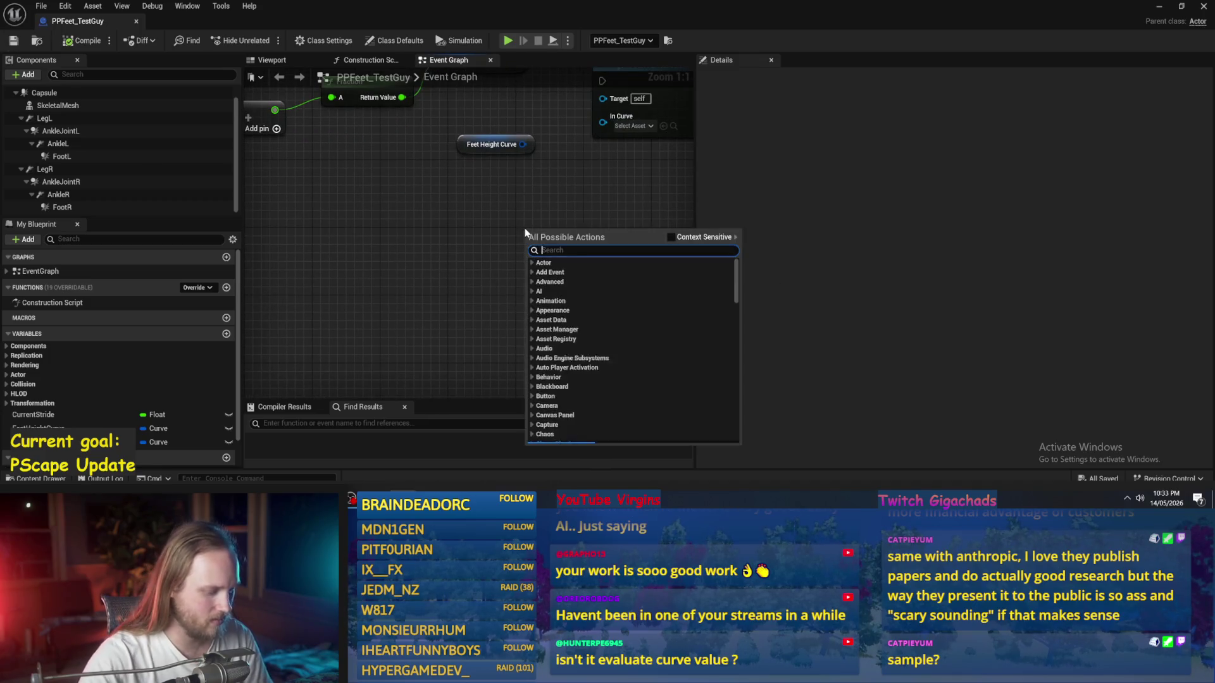
text(curve)
scroll(610, 288, down, 3)
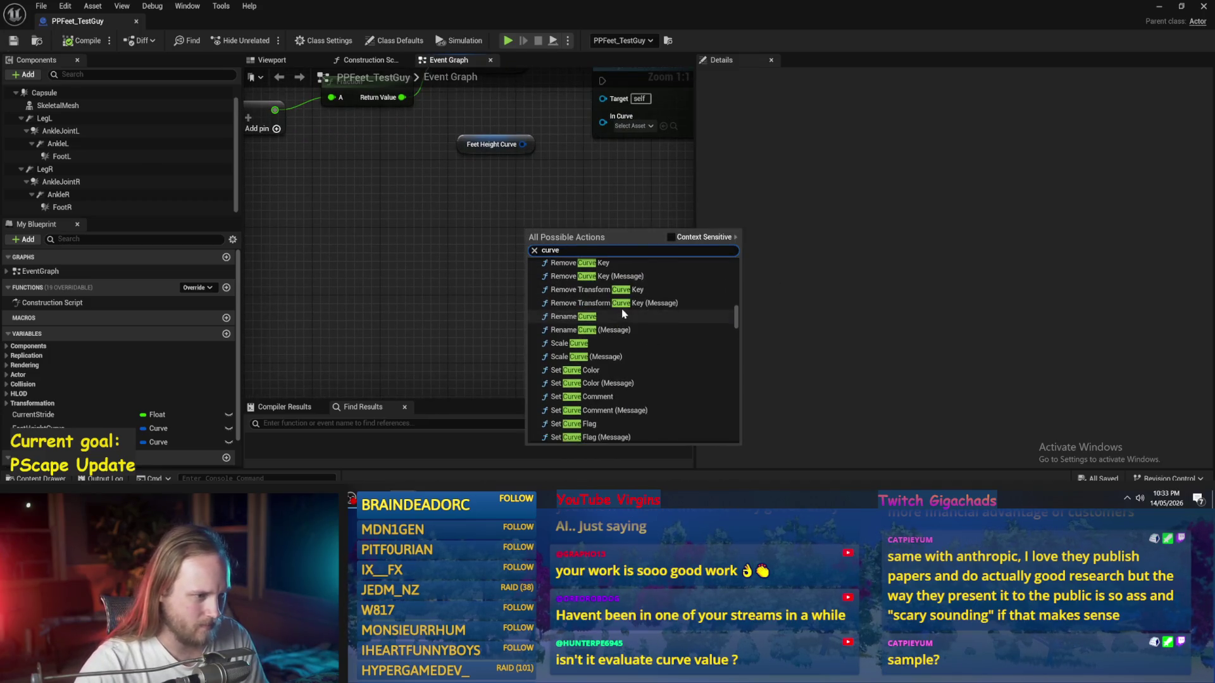
text(at )
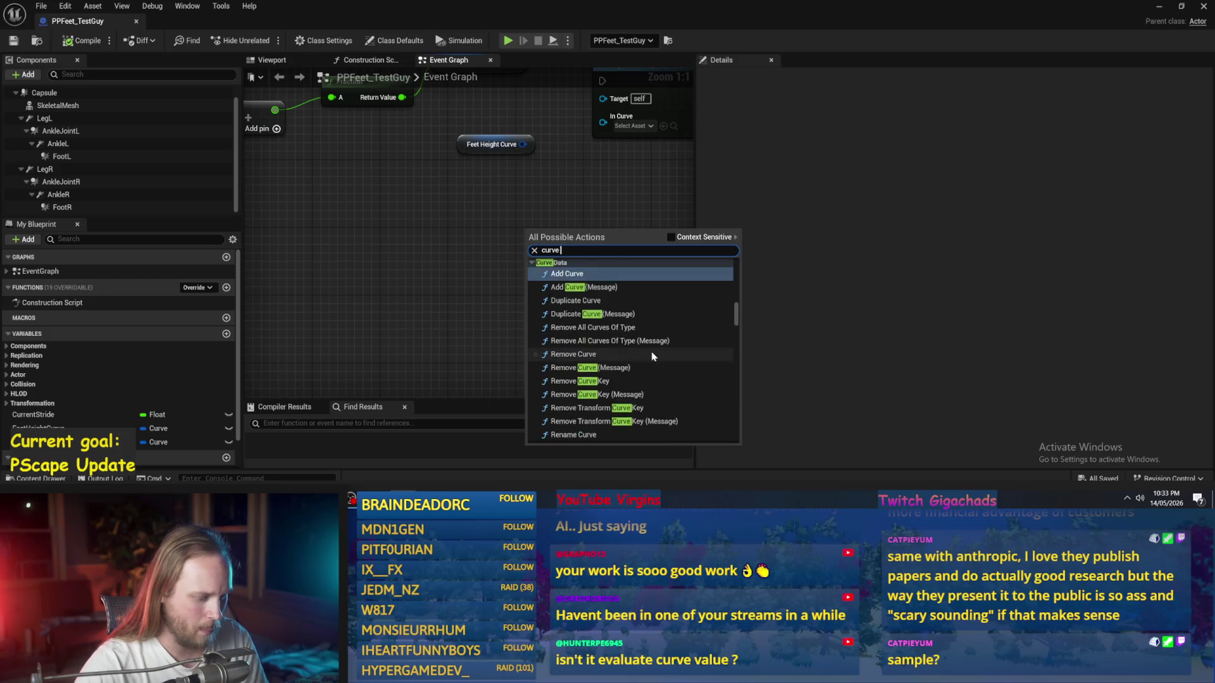
text(time)
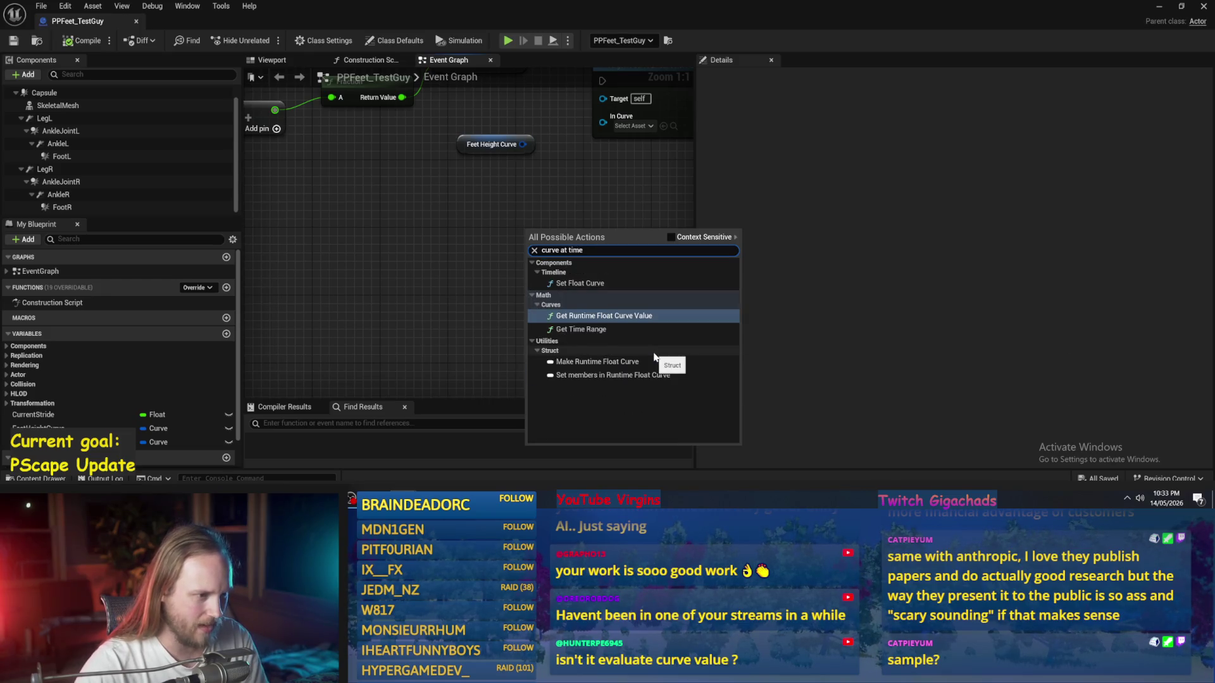
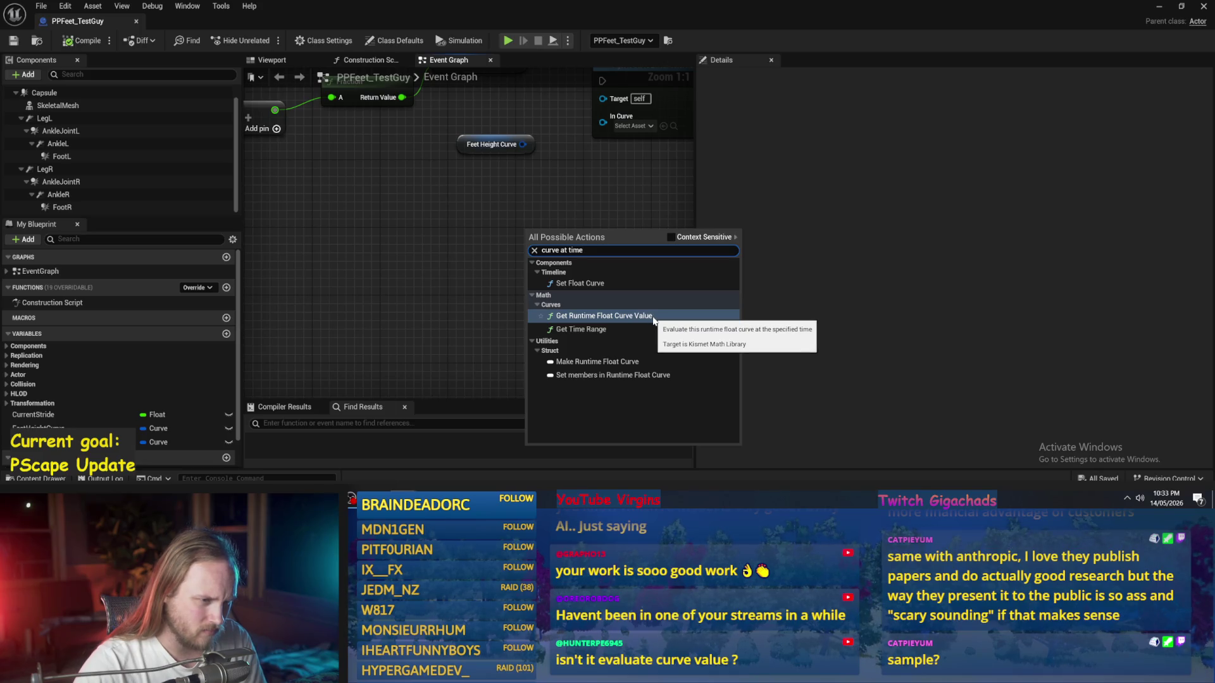
Step: Add a trial Get Runtime Float Curve Value node, then delete it
click(651, 316)
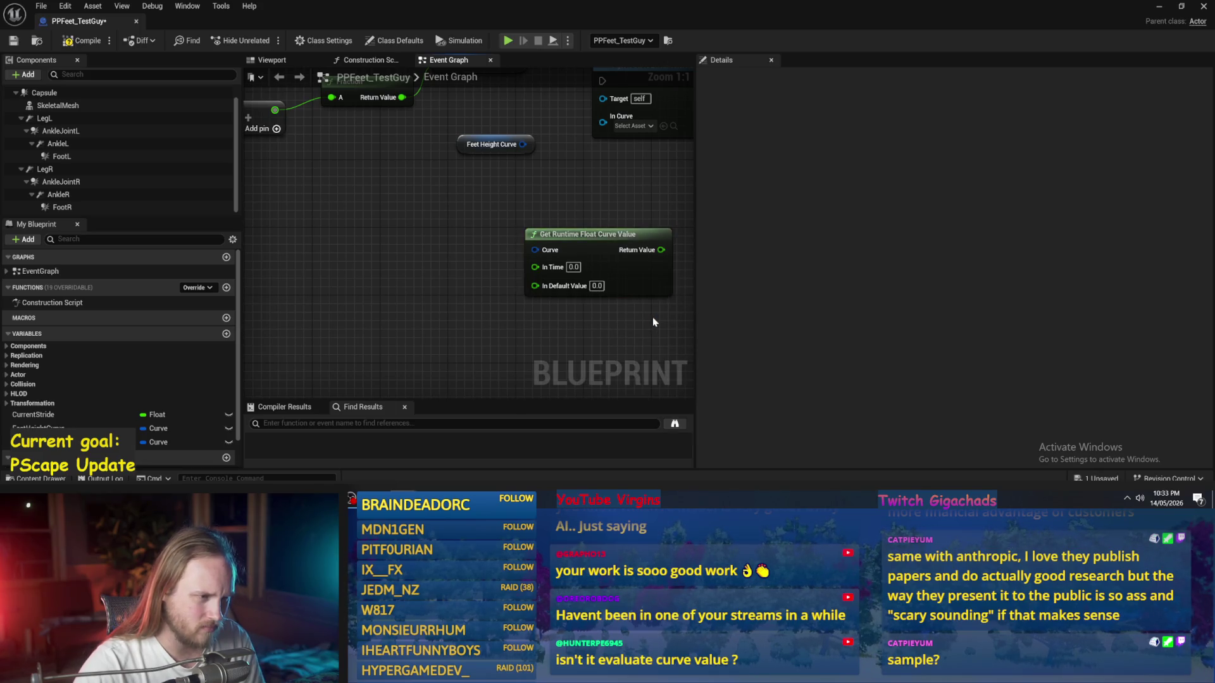
drag(652, 317, 605, 321)
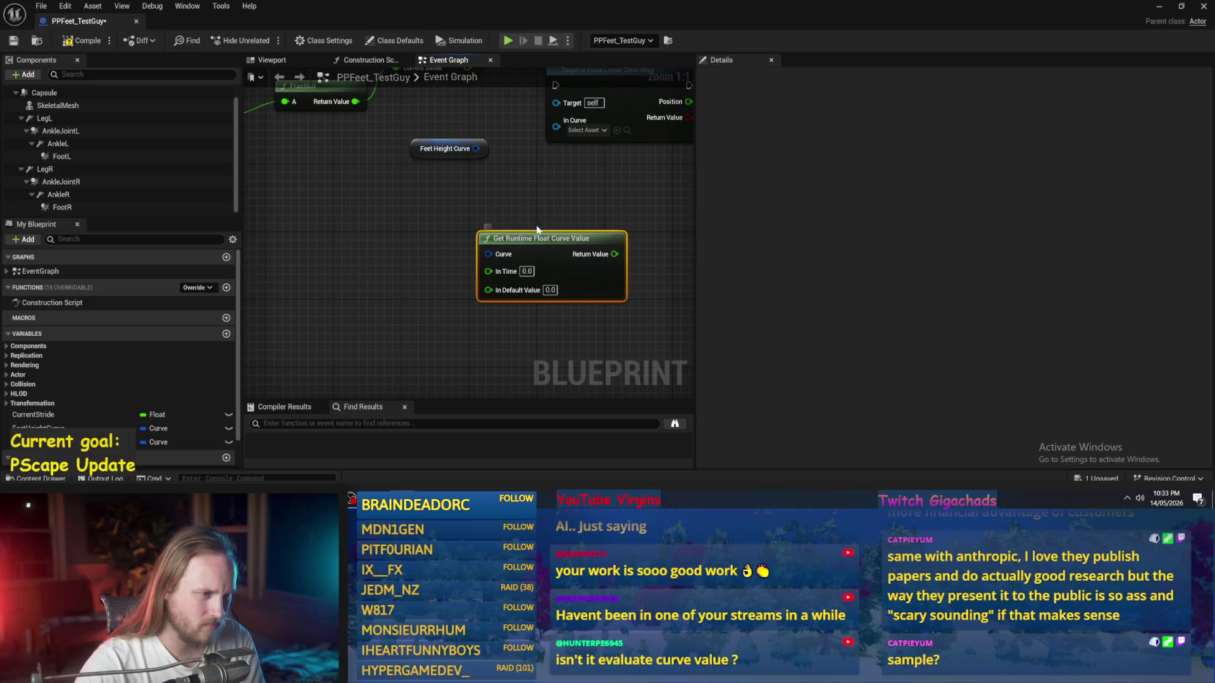
key(Delete)
Step: Delete the Feet Height Curve node and compile and save the Blueprint
click(447, 149)
drag(454, 190, 455, 249)
key(Delete)
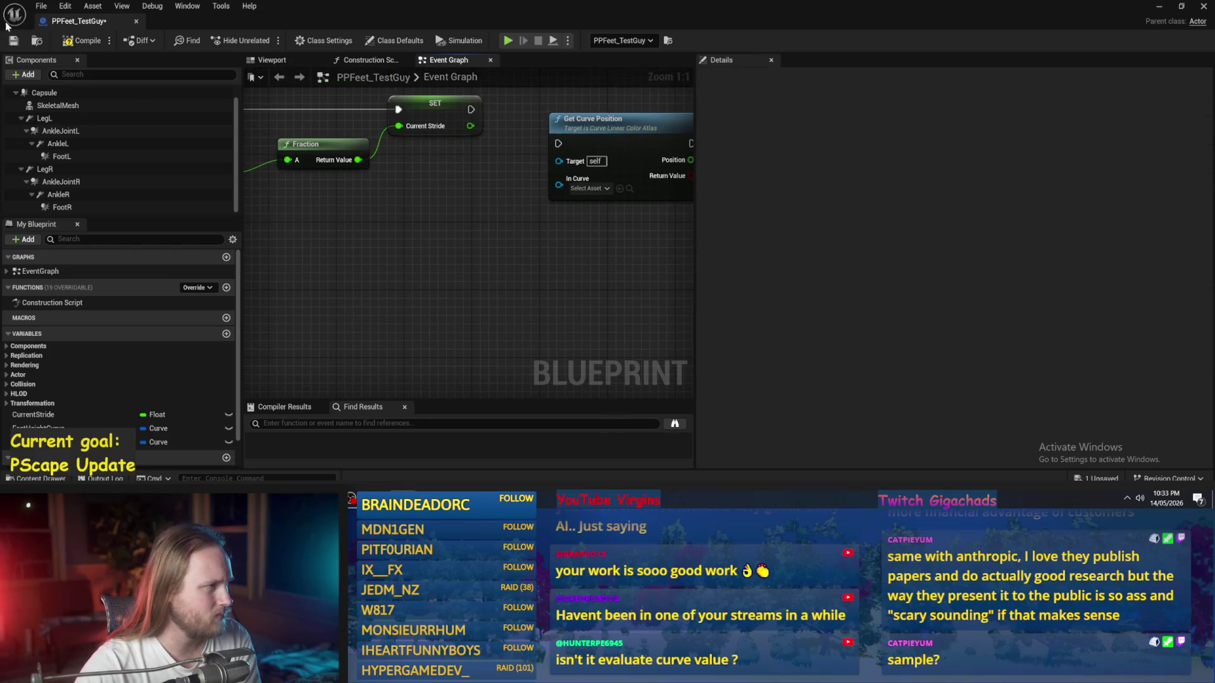
click(19, 43)
Step: Create a CurveVector asset named FeetStrideCurve via Miscellaneous > Curve, and open it
click(1162, 7)
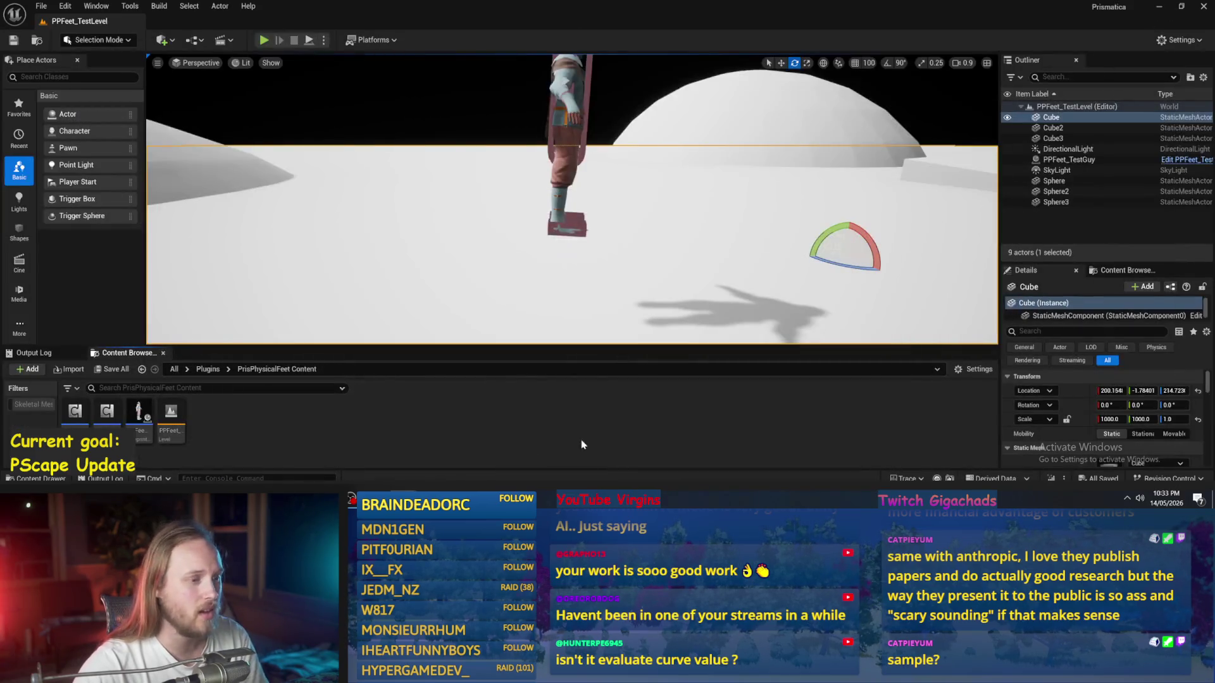
right_click(299, 433)
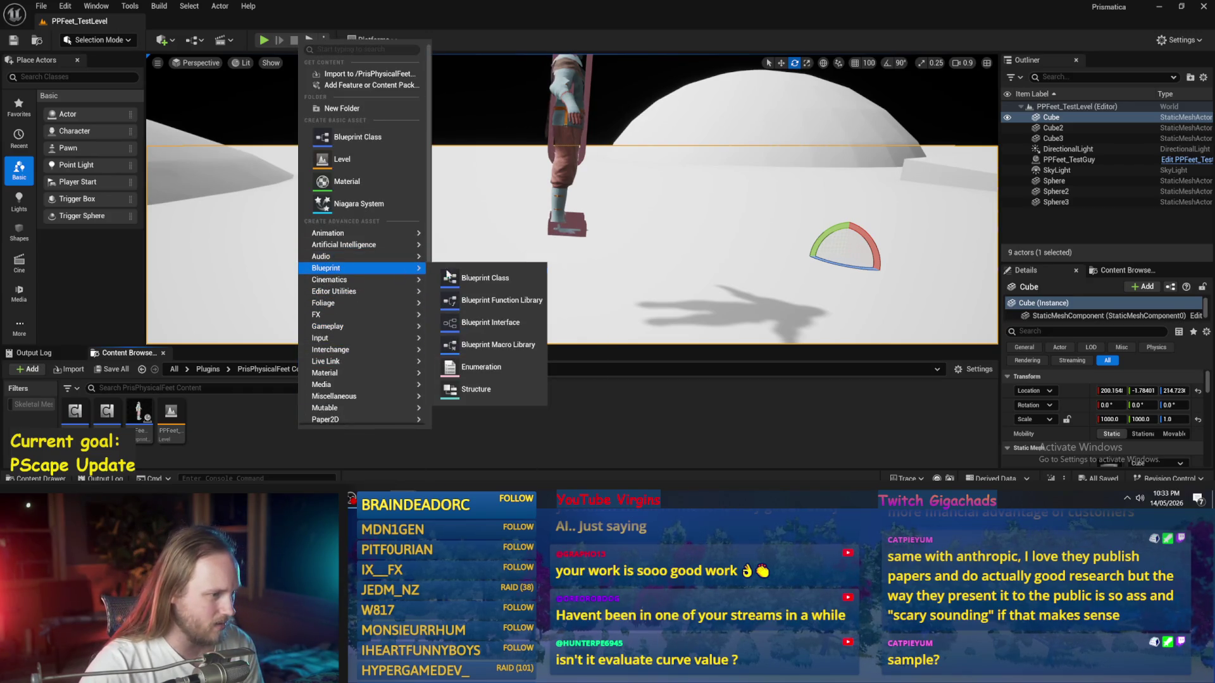
mouse_move(342, 238)
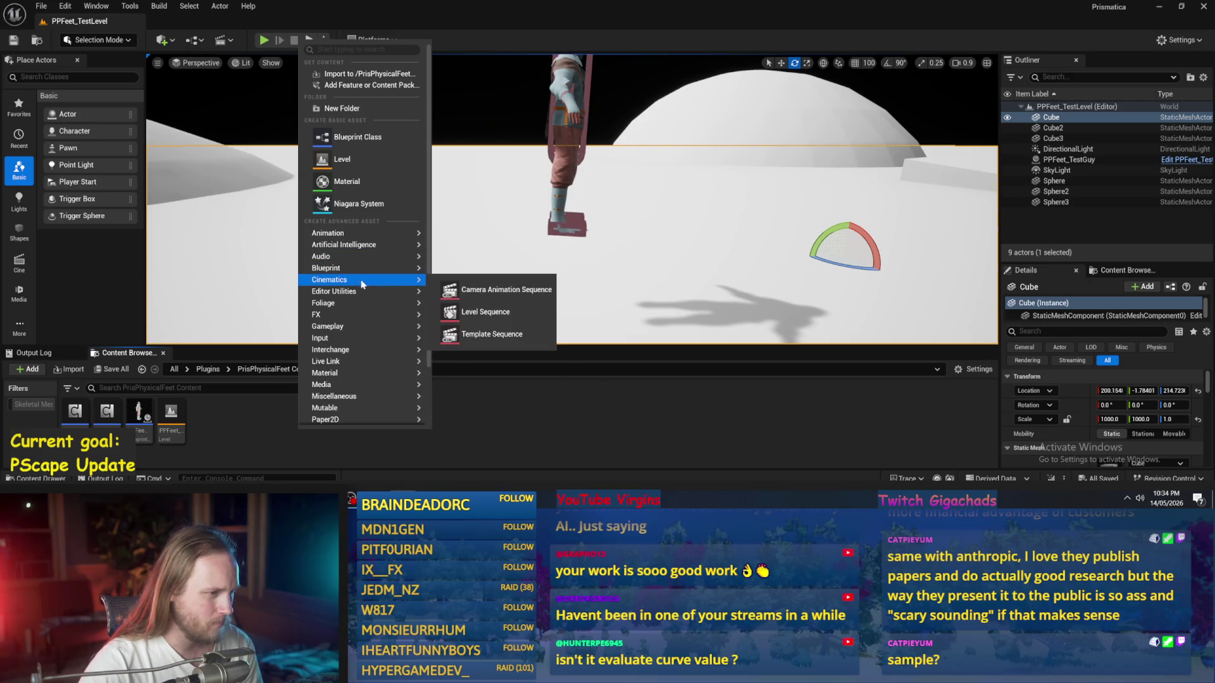
mouse_move(354, 298)
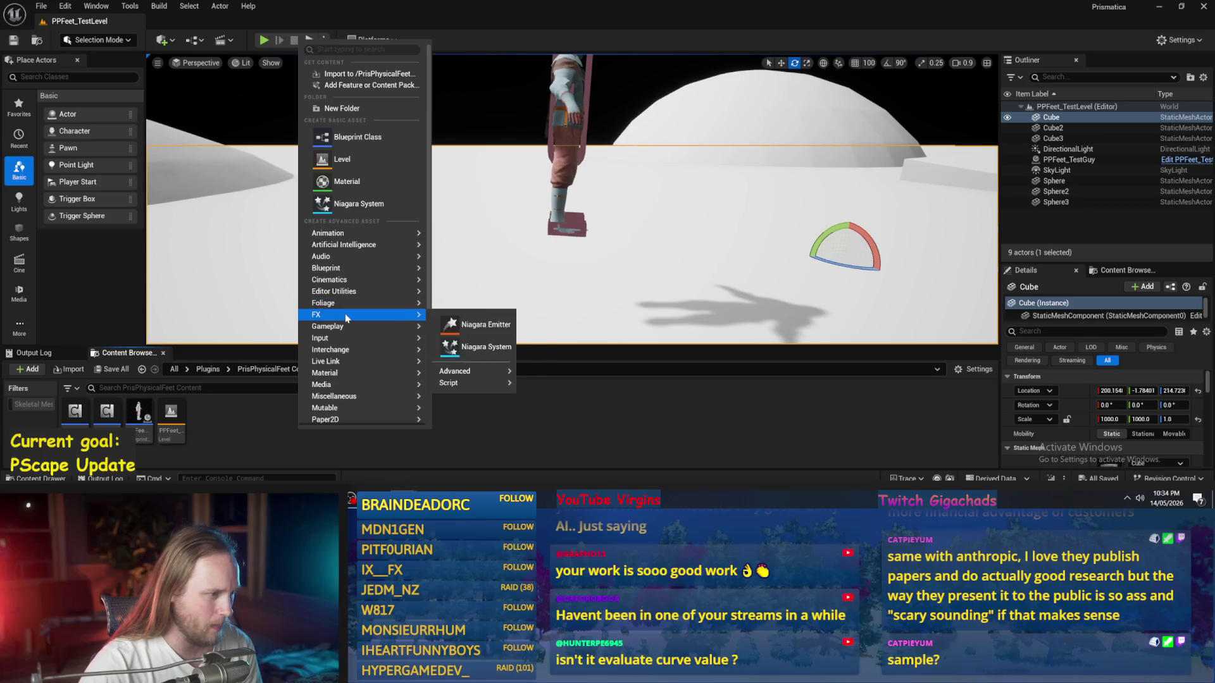
mouse_move(338, 328)
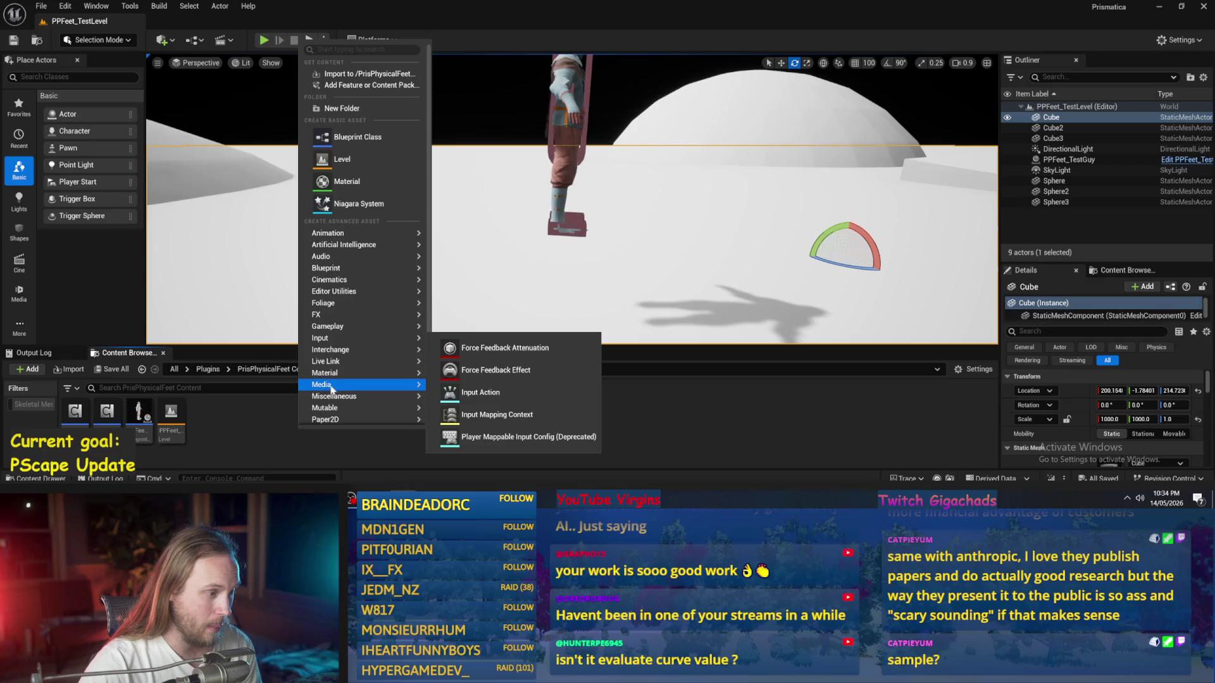
mouse_move(345, 401)
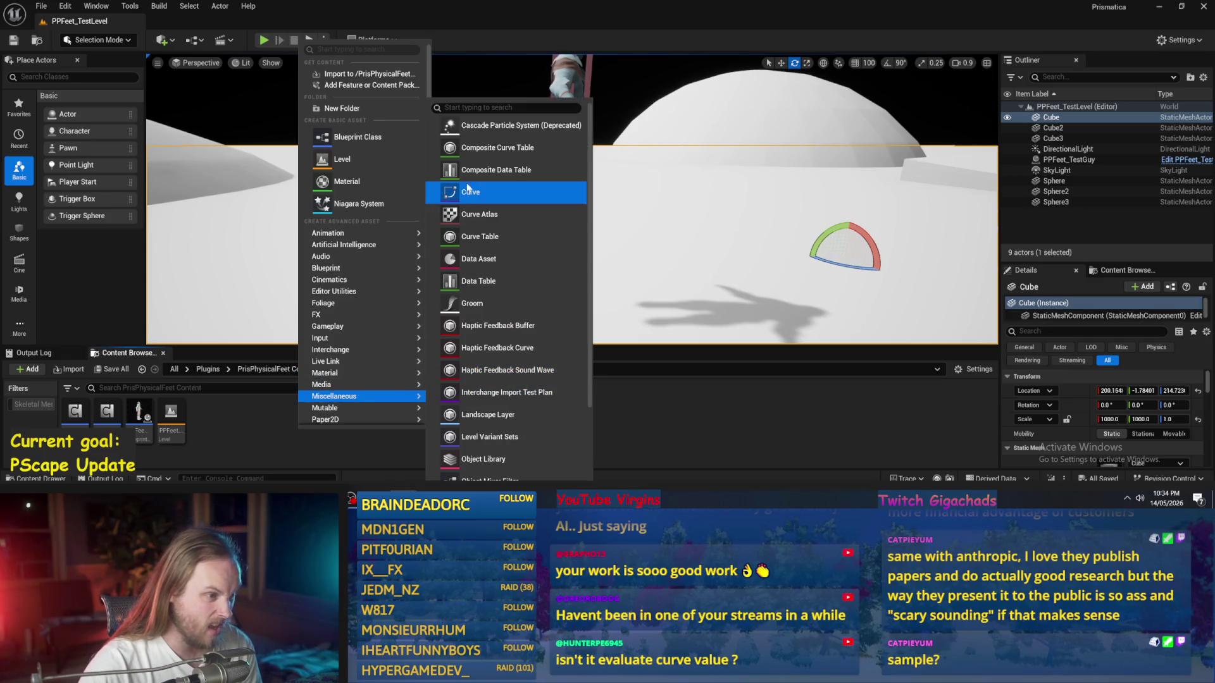
click(484, 197)
click(482, 174)
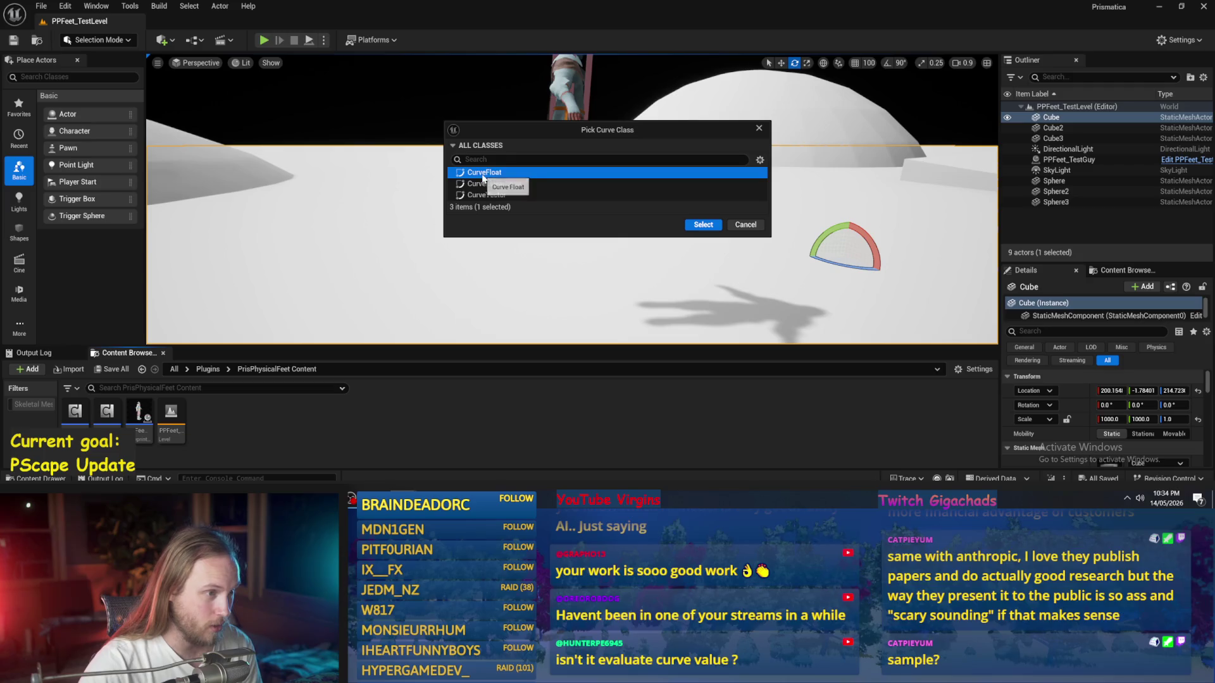
click(497, 196)
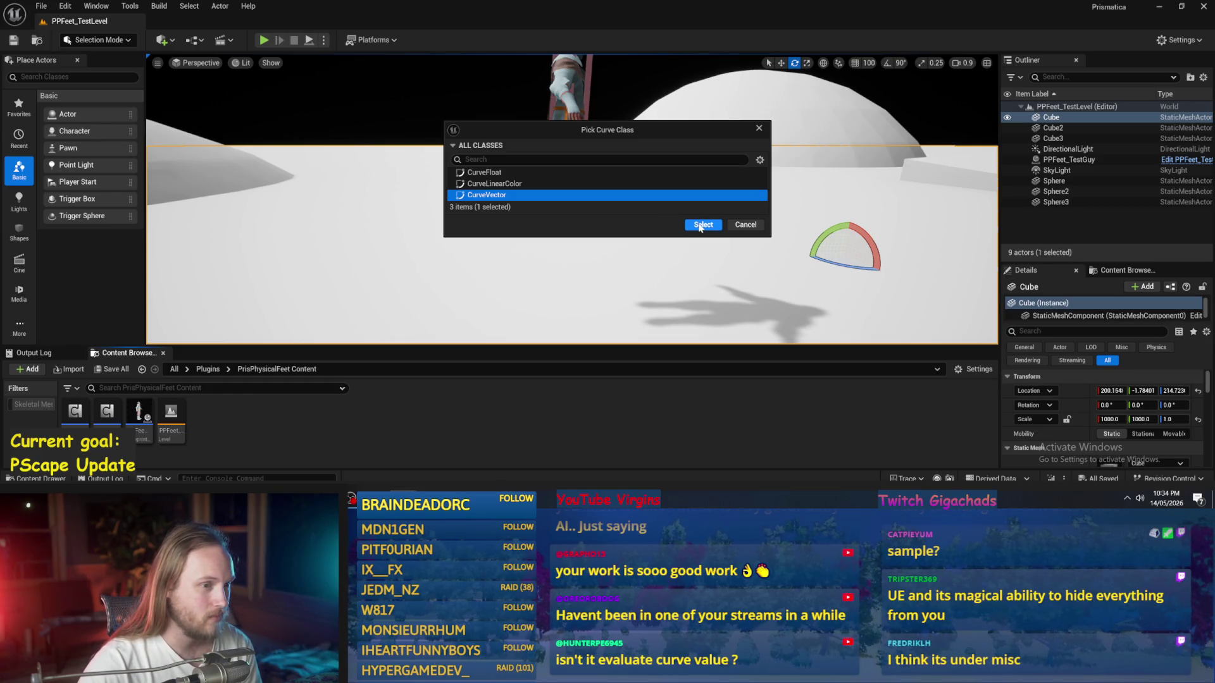
click(701, 226)
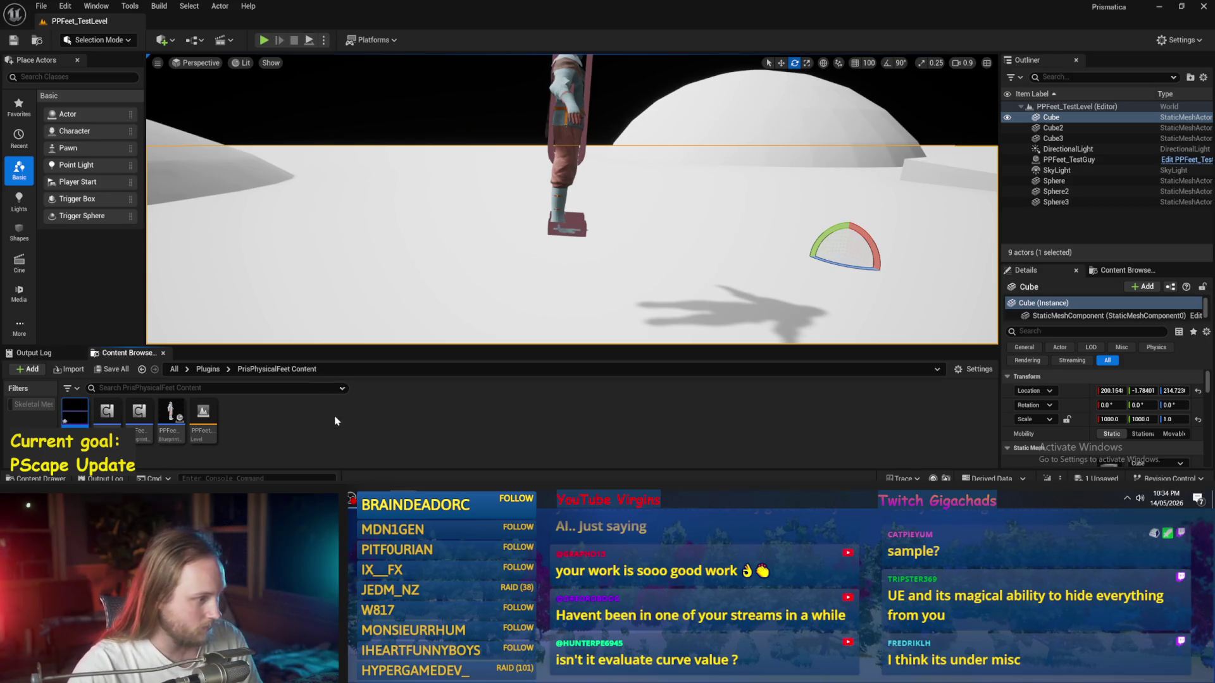
double_click(77, 414)
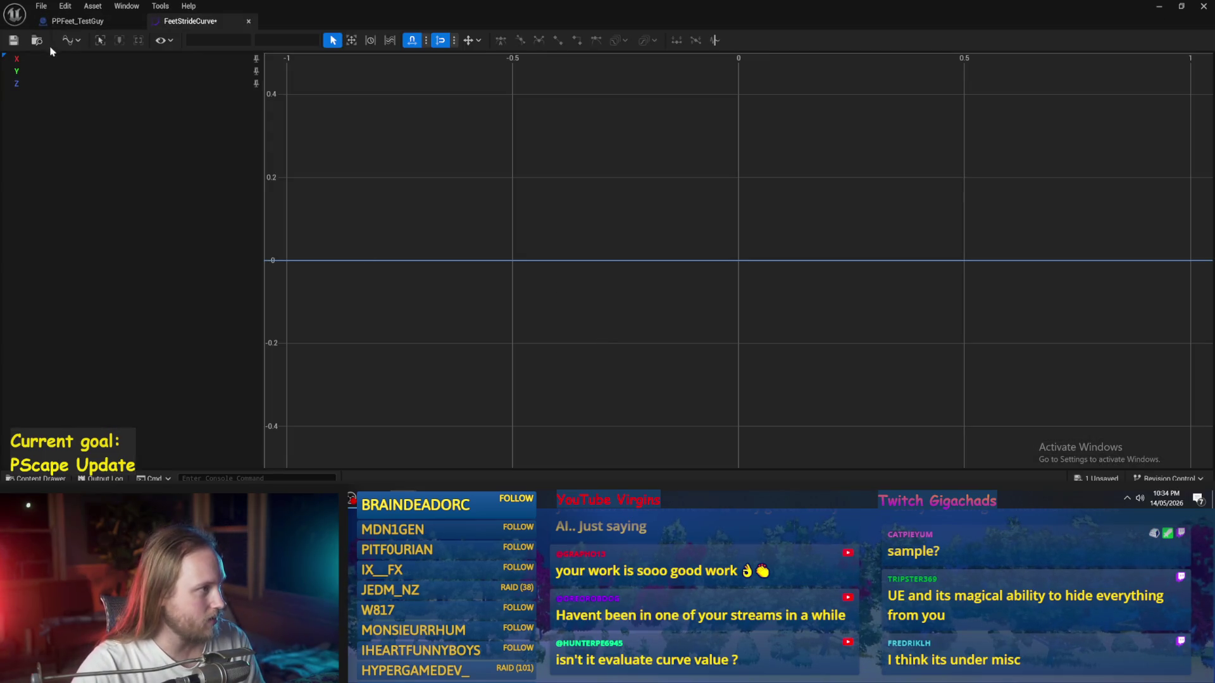
Step: Save FeetStrideCurve, then delete both old curve variables and the Get Curve Position node
click(12, 41)
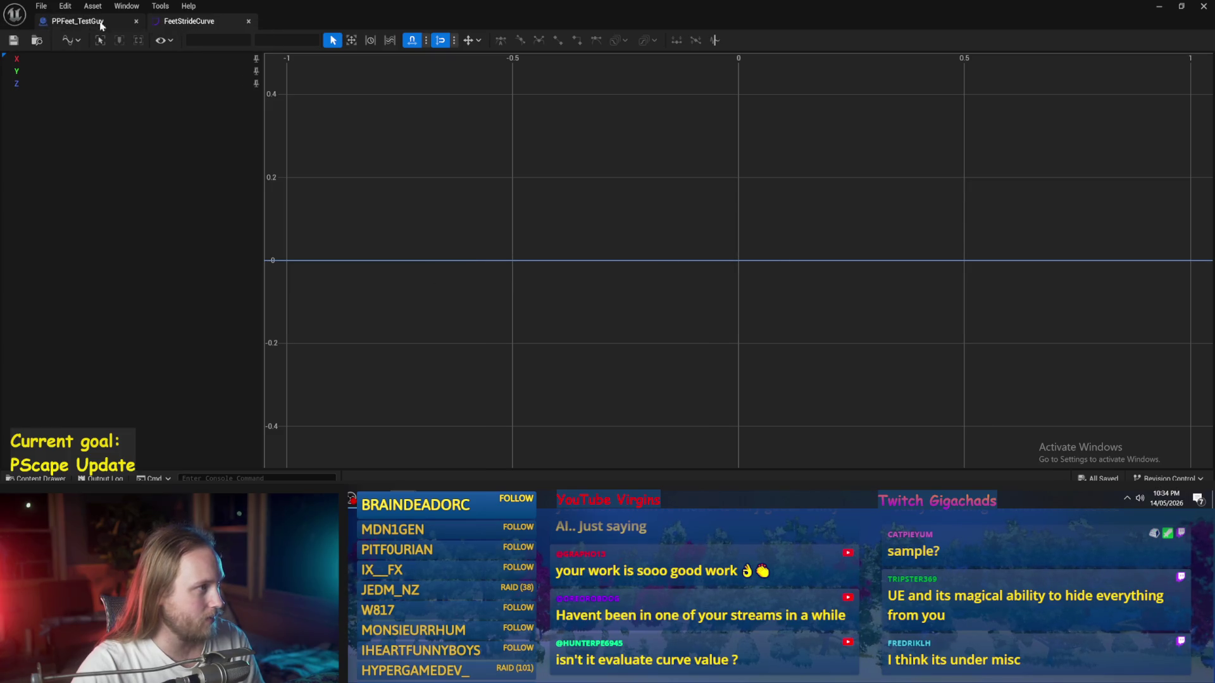
click(81, 26)
drag(496, 252, 391, 322)
click(158, 442)
key(Delete)
click(158, 428)
key(Delete)
click(519, 189)
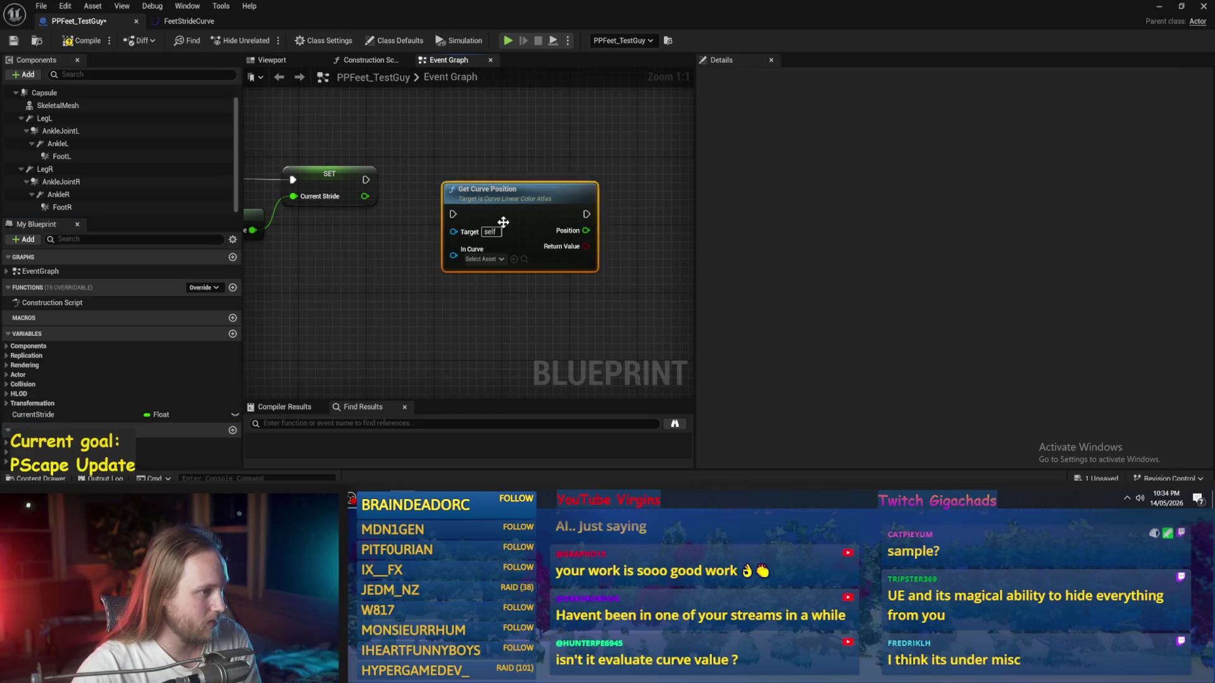
key(Delete)
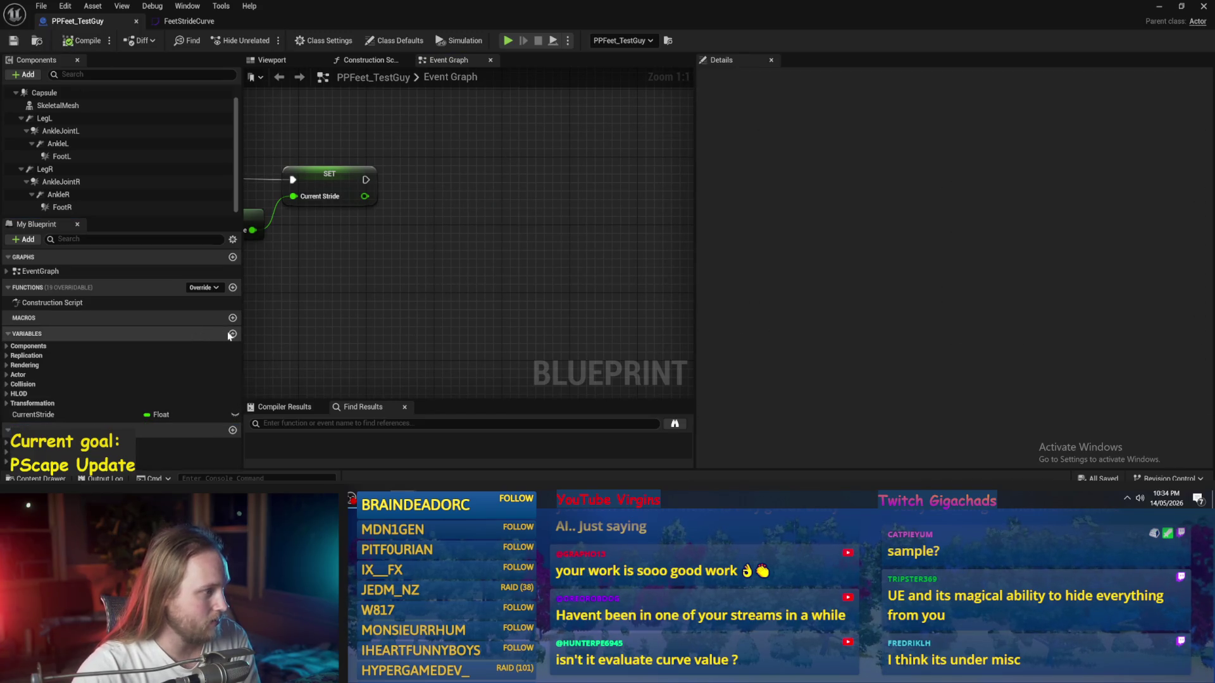
Step: Add a Vector Curve variable named FeetCurve, then compile and save the Blueprint
click(231, 333)
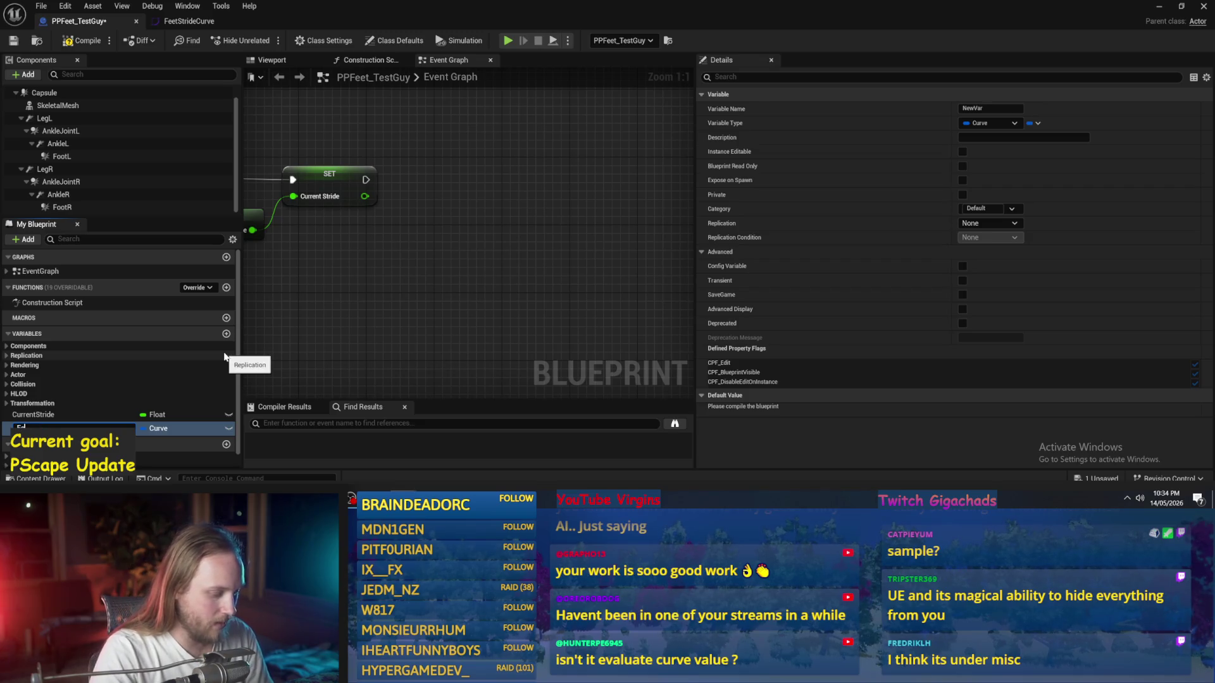
key(Return)
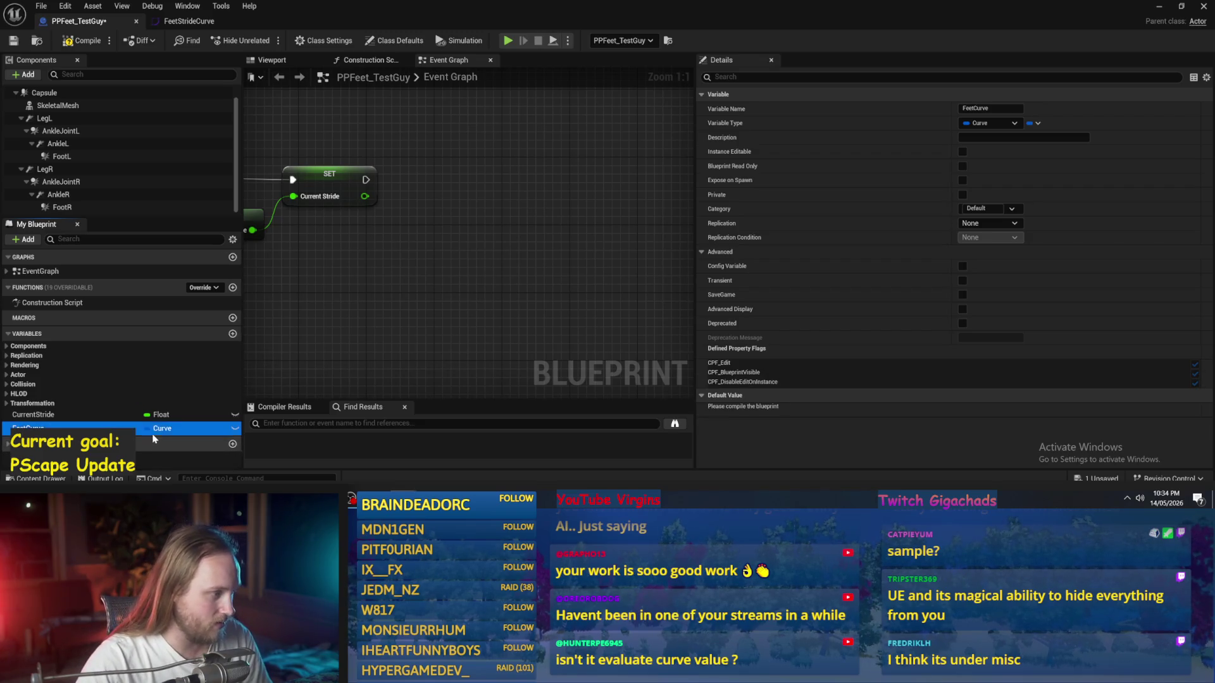
click(171, 429)
text(or cur)
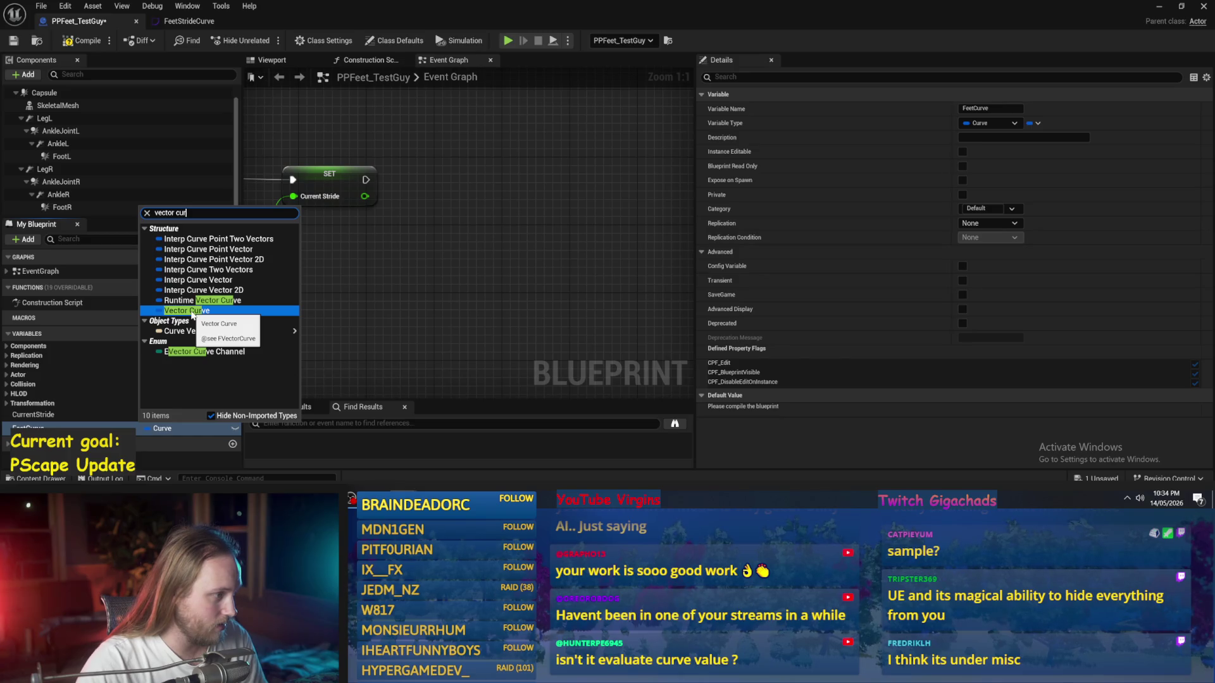
click(186, 310)
click(82, 41)
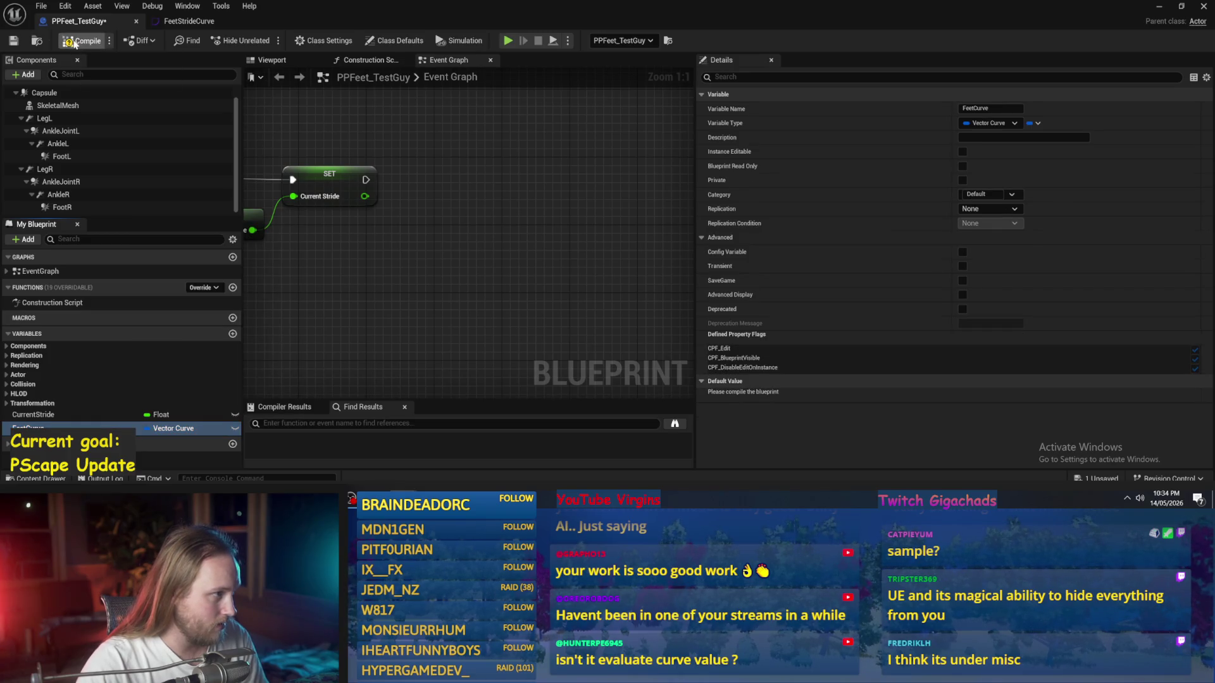
click(11, 43)
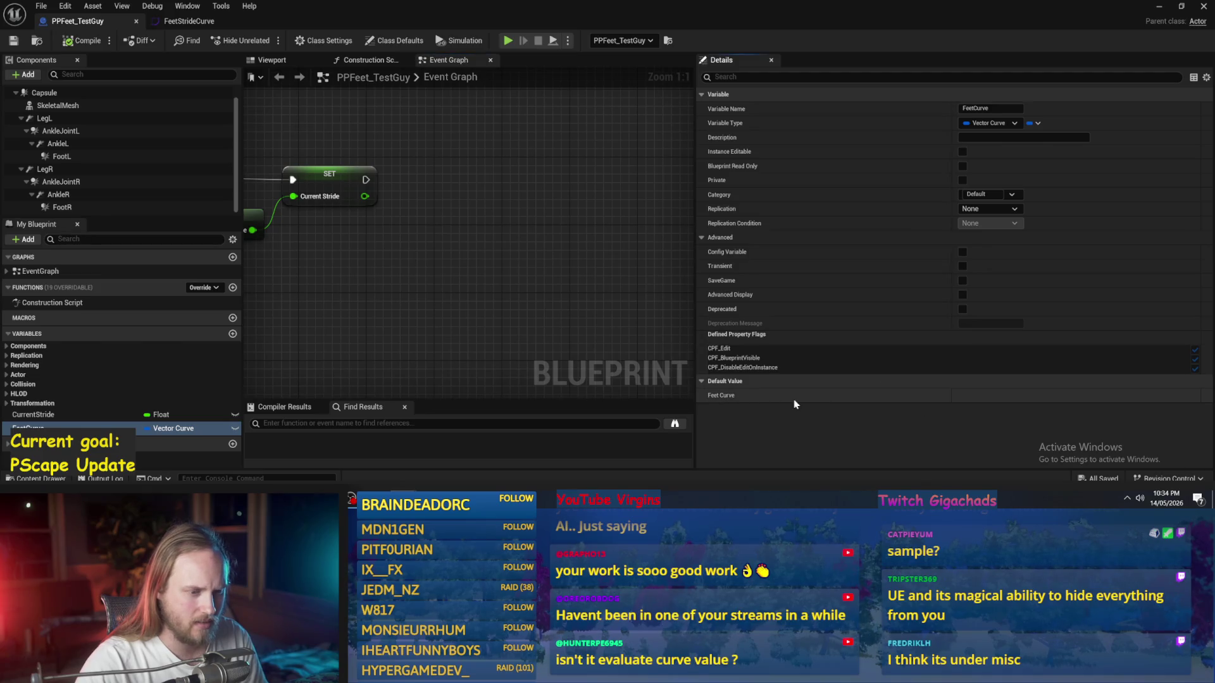
Step: Float the Blueprint editor beside the Content Browser and try dropping FeetStrideCurve into Feet Curve's default
double_click(320, 14)
mouse_move(75, 415)
mouse_down()
mouse_move(405, 416)
mouse_move(671, 397)
mouse_up()
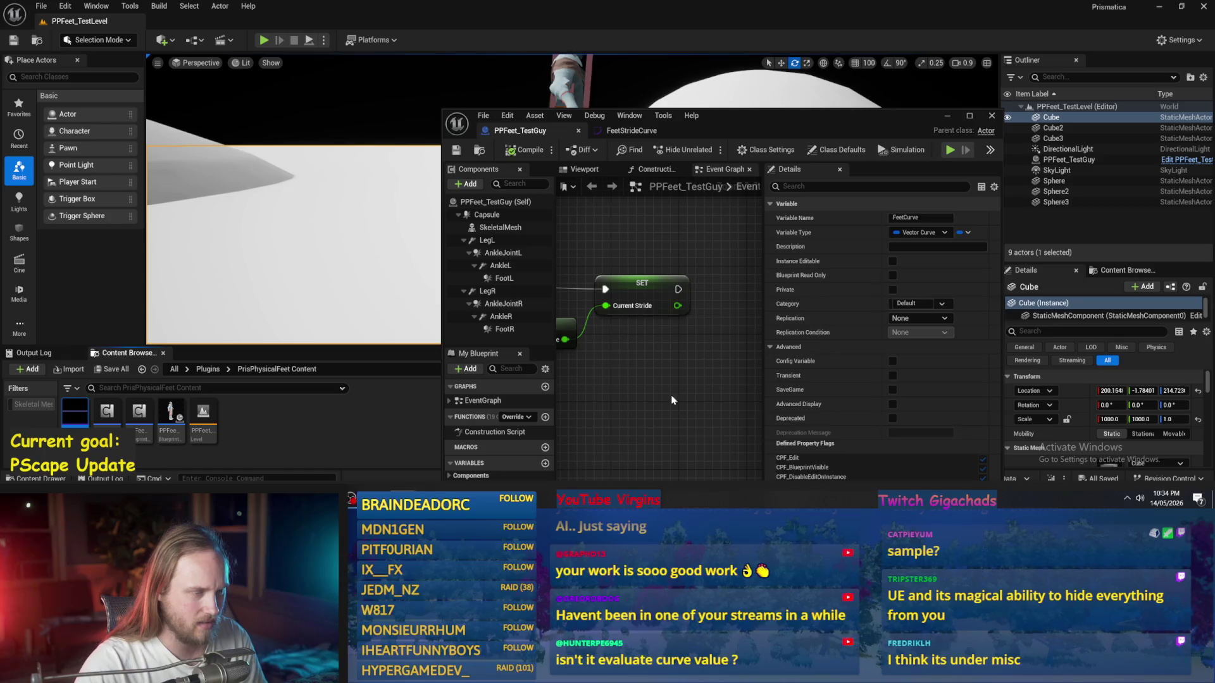
drag(713, 109, 648, 33)
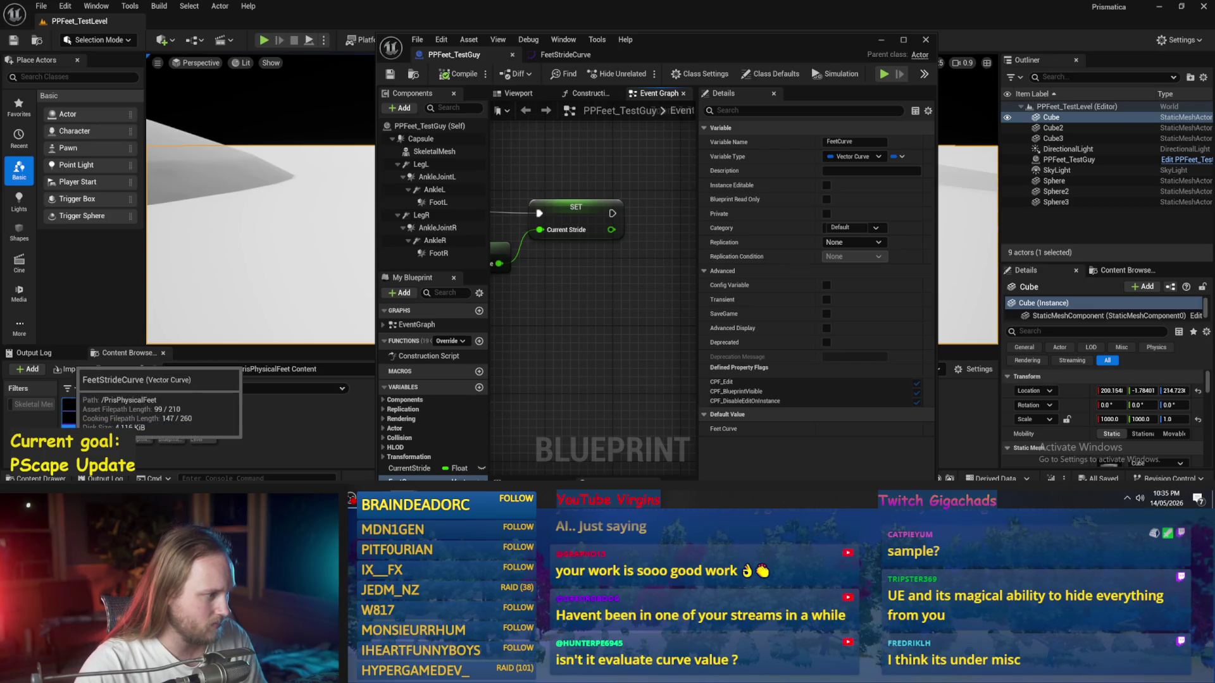
mouse_move(73, 412)
mouse_down()
mouse_move(709, 409)
mouse_move(732, 434)
mouse_up()
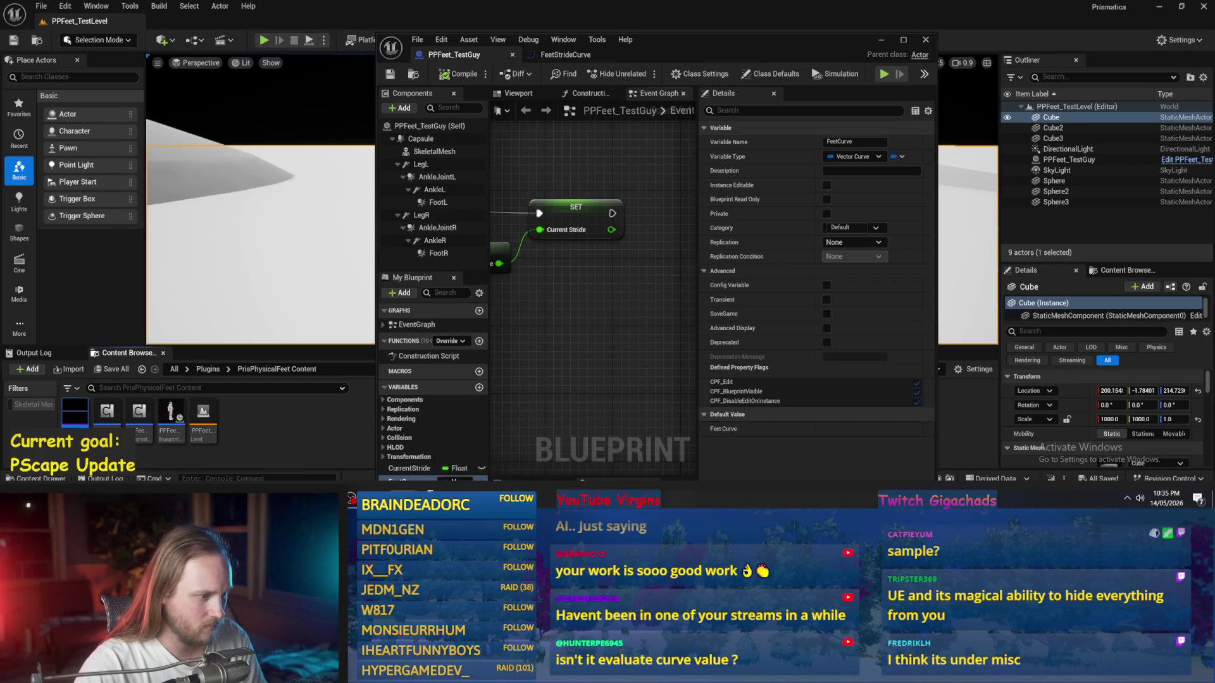
scroll(583, 367, down, 4)
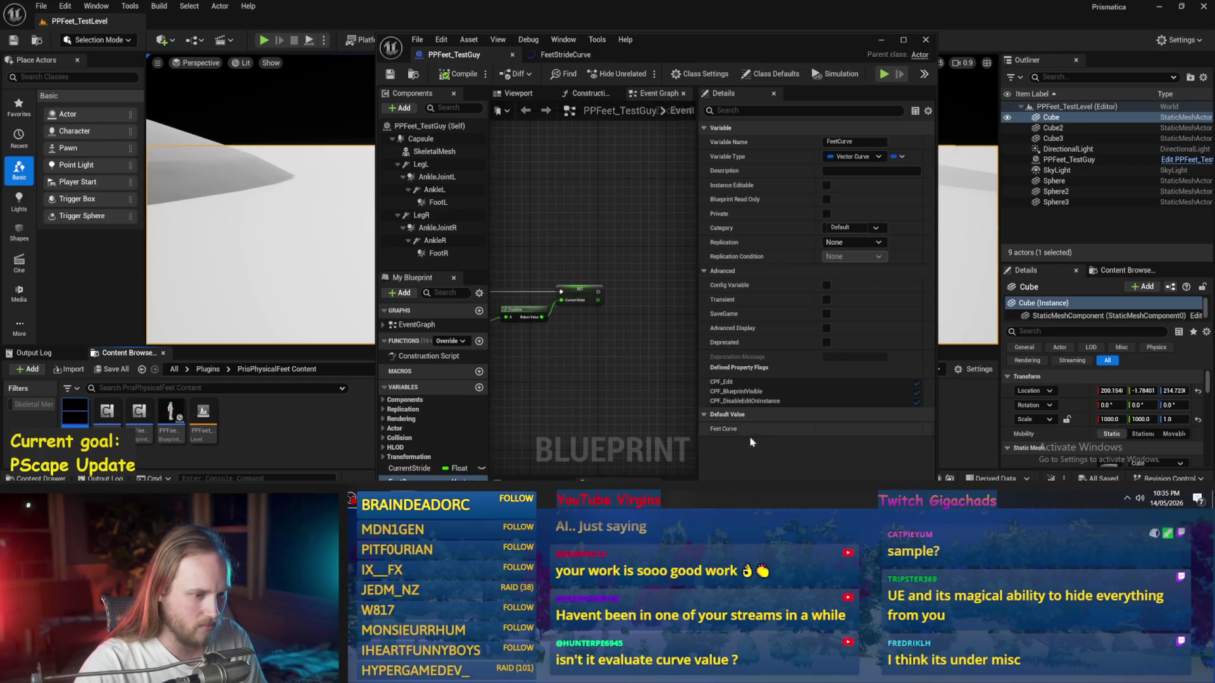
drag(595, 354, 604, 241)
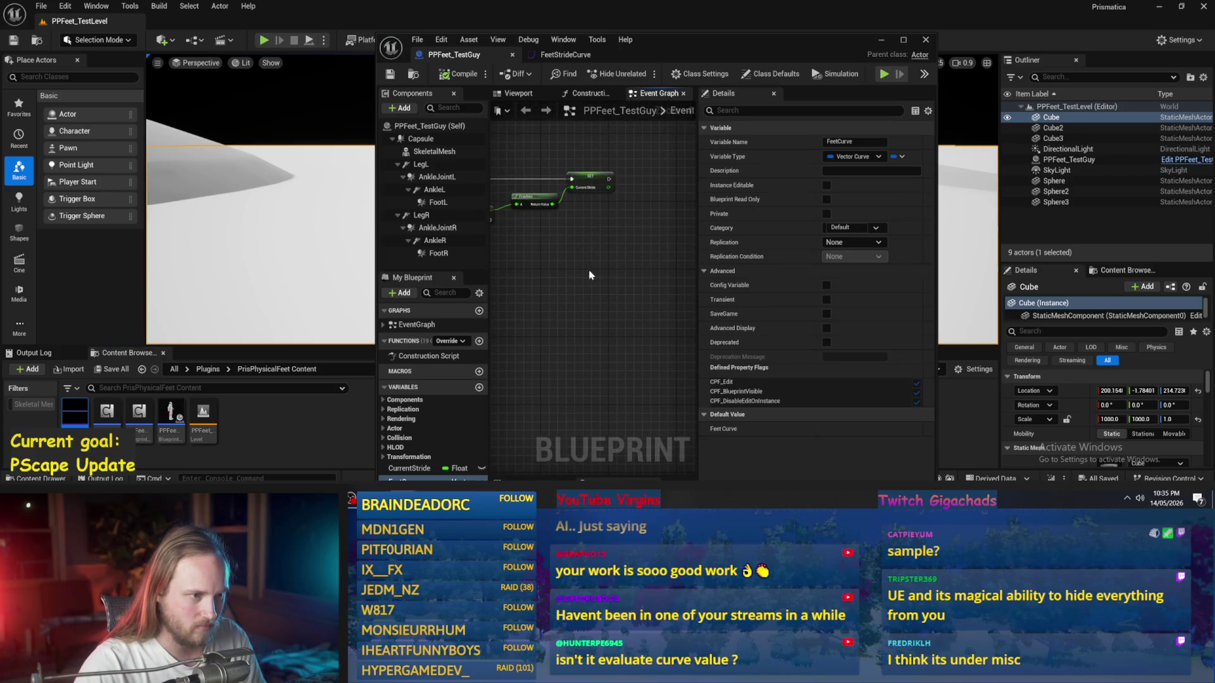
Step: Change FeetCurve's type to a Curve Vector object reference and save
click(832, 161)
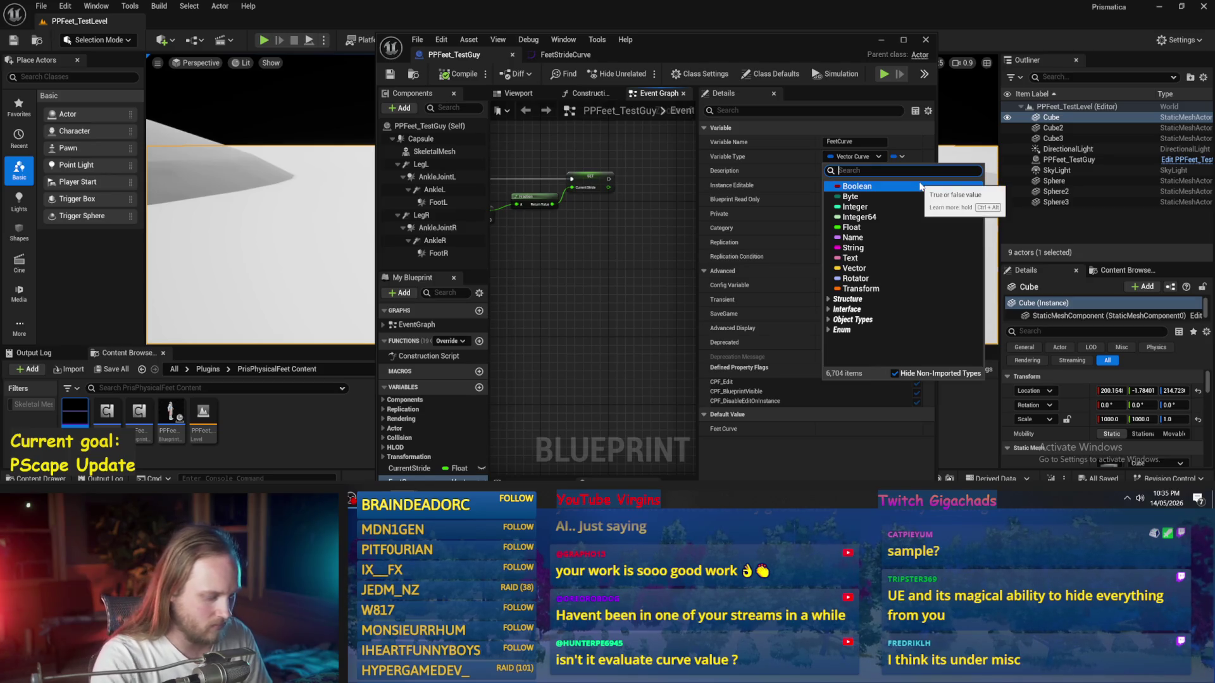
text(curve)
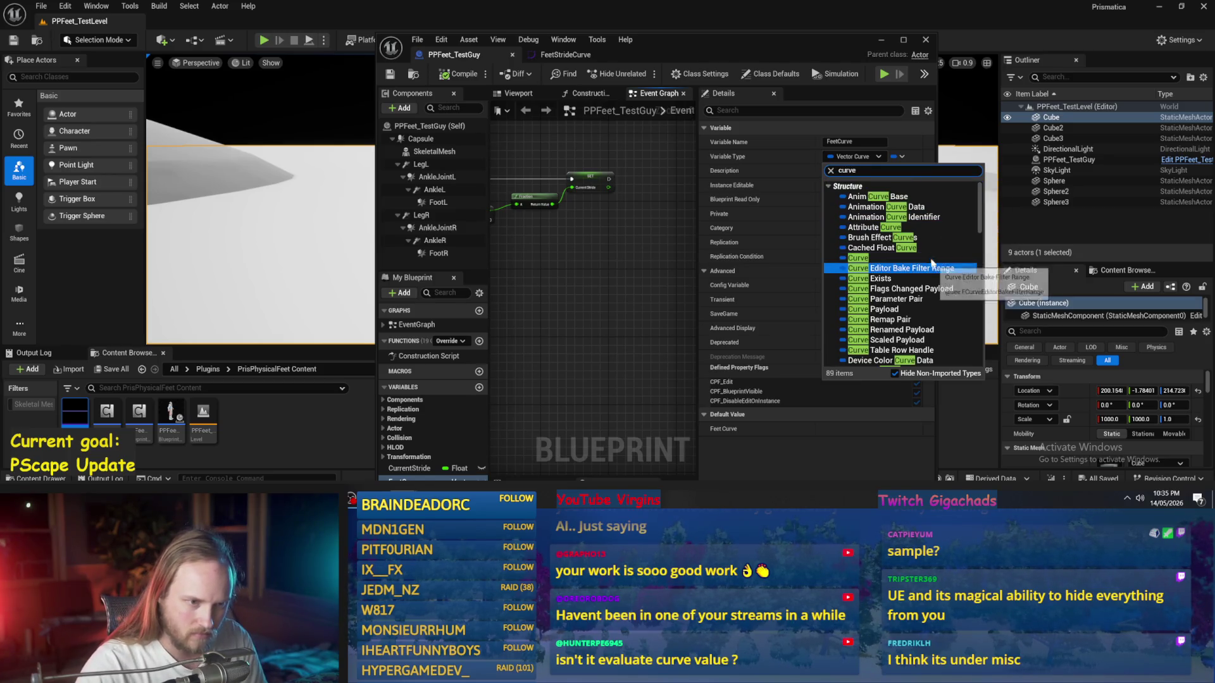
scroll(929, 259, down, 10)
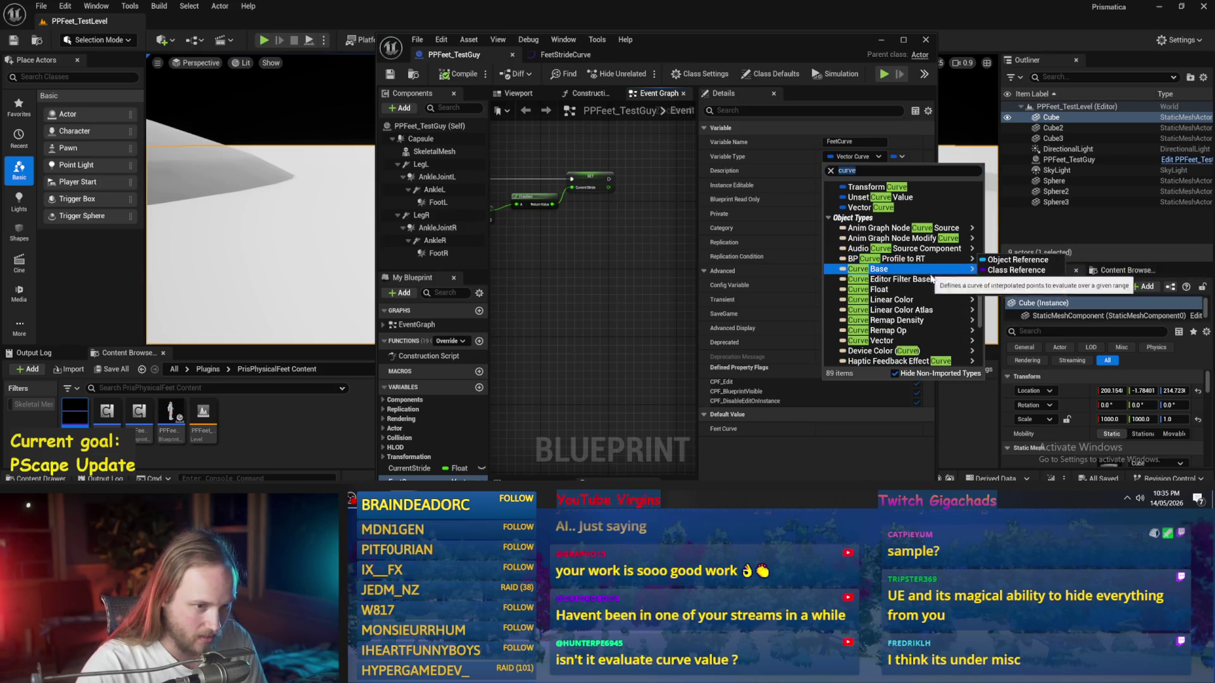
mouse_move(911, 341)
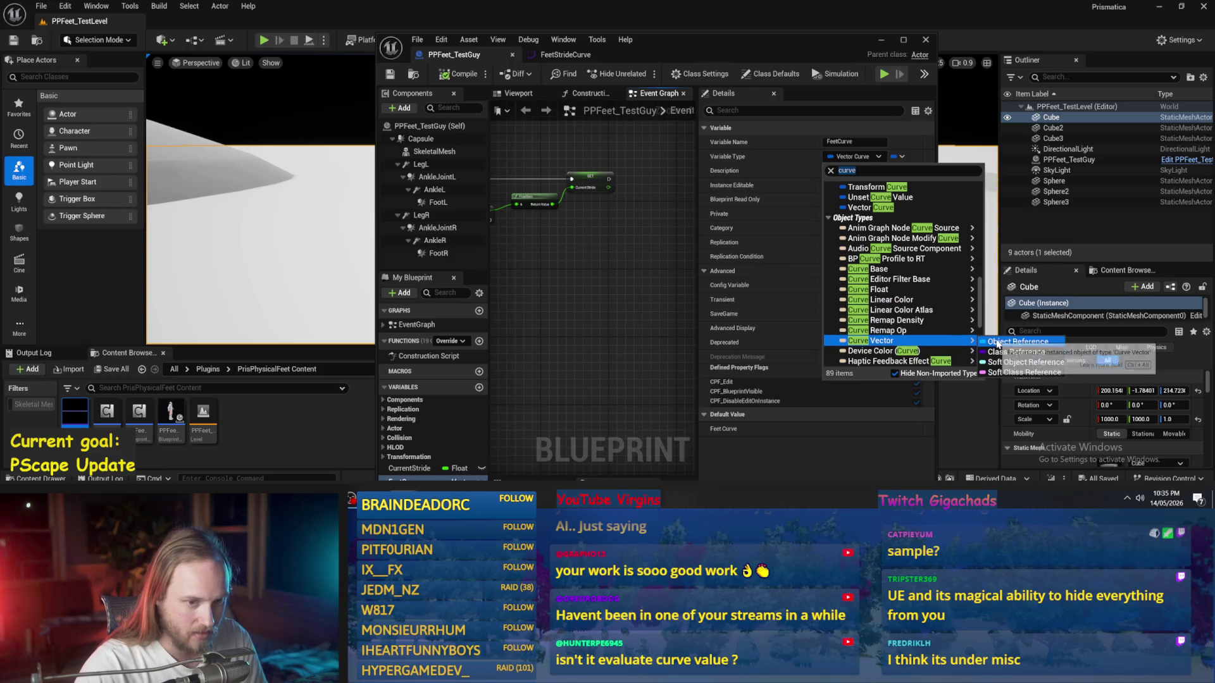
click(995, 345)
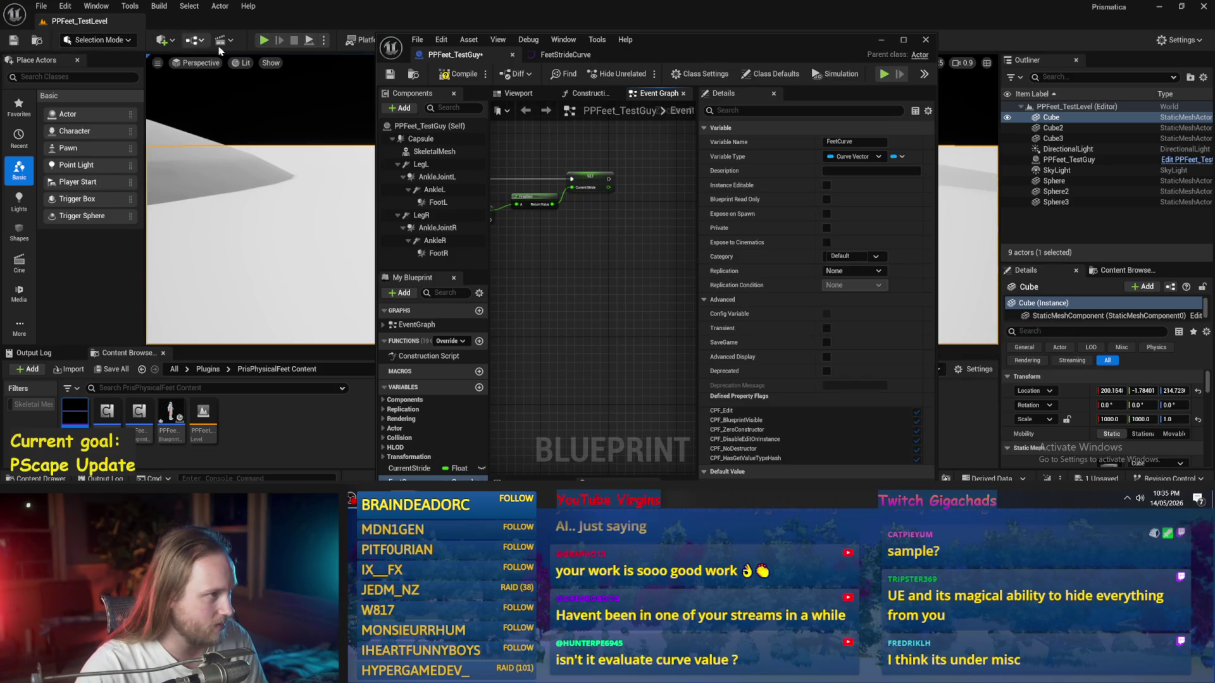
click(390, 77)
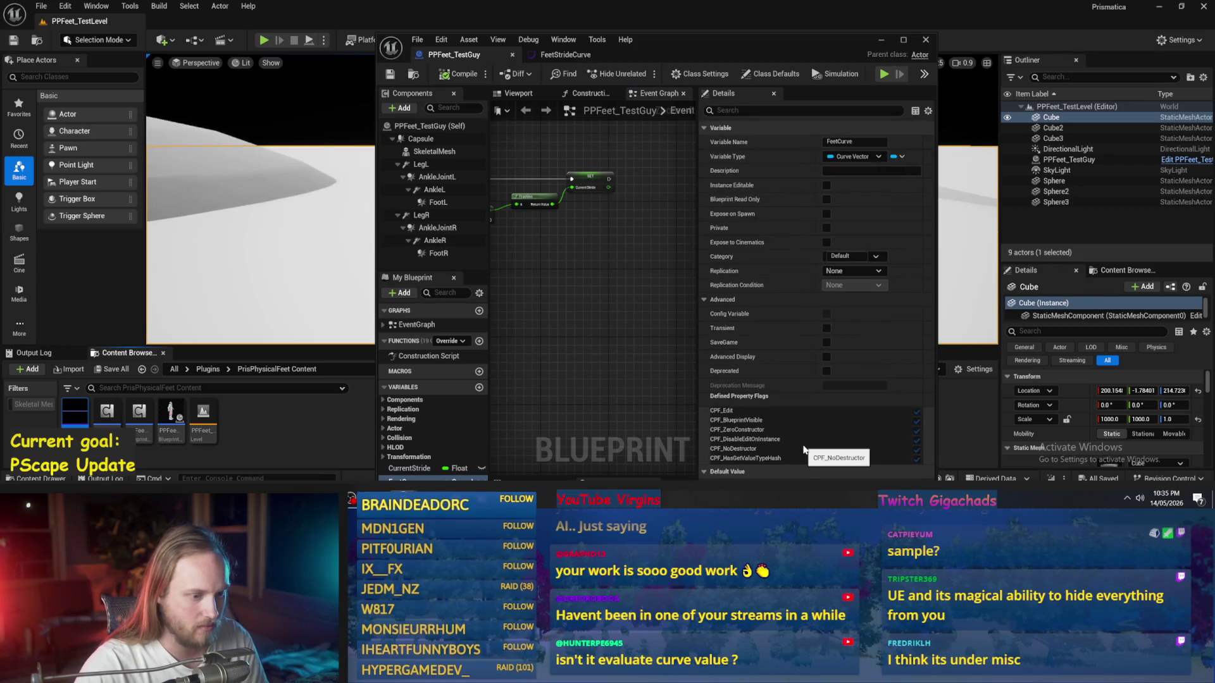
Step: Assign FeetStrideCurve as Feet Curve's default value and maximize the editor
drag(746, 40, 740, 9)
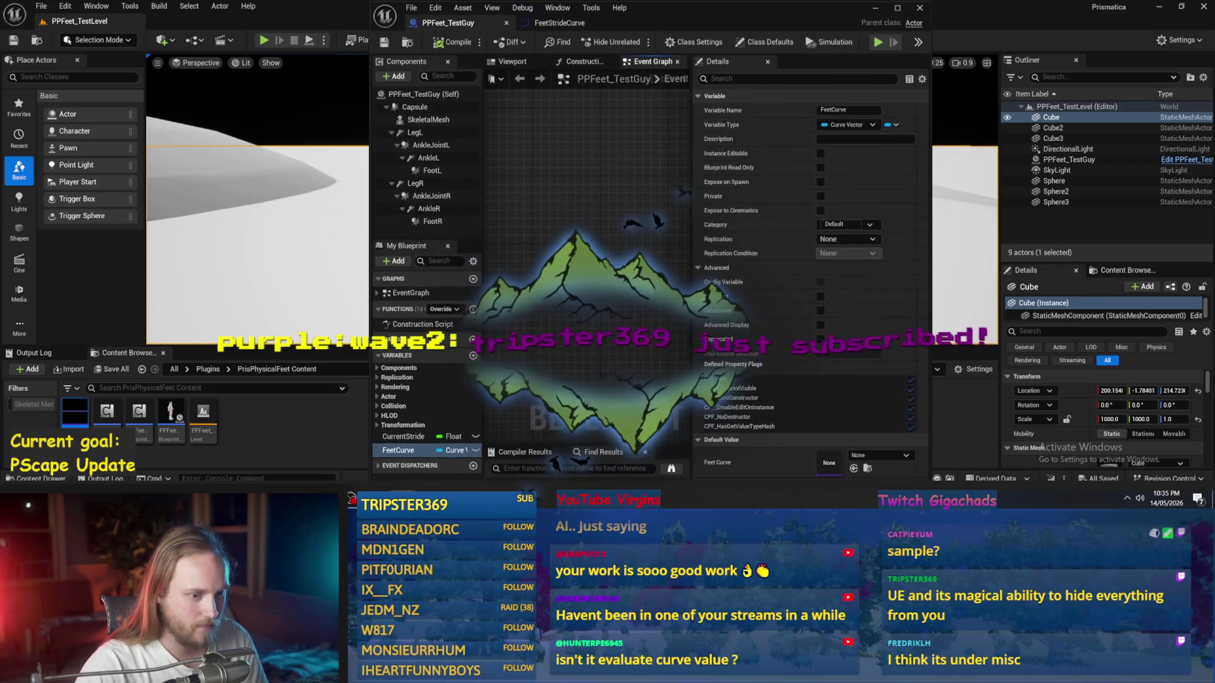
drag(893, 467, 893, 467)
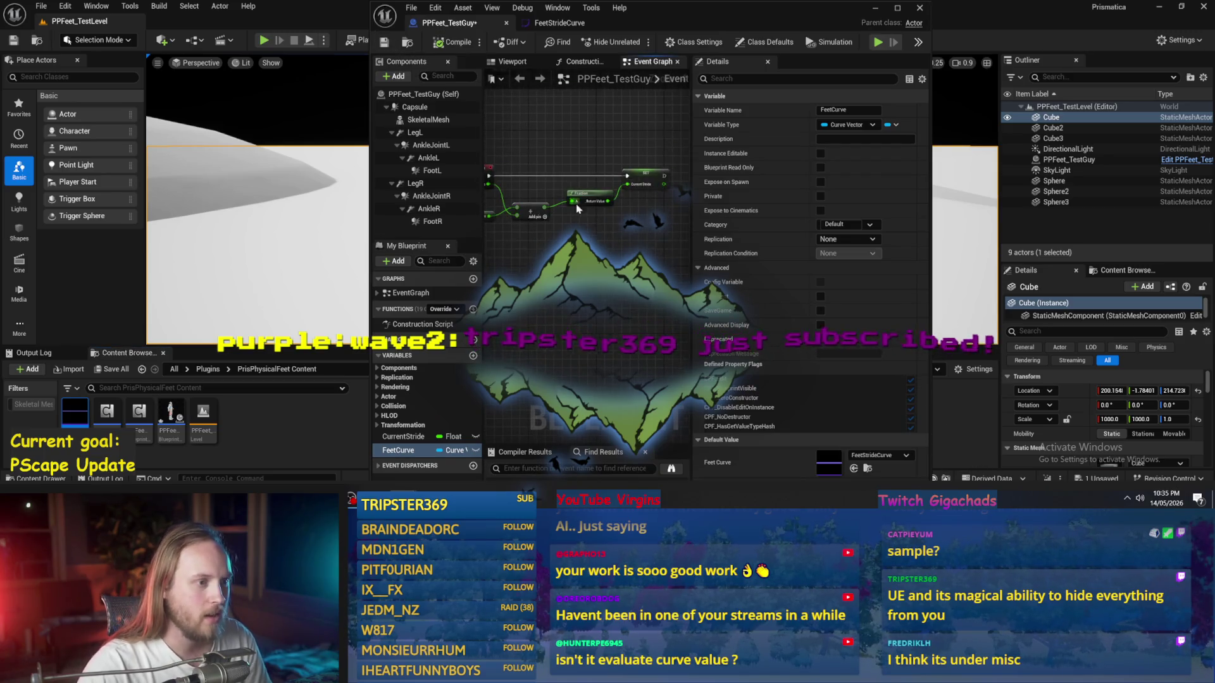
click(898, 8)
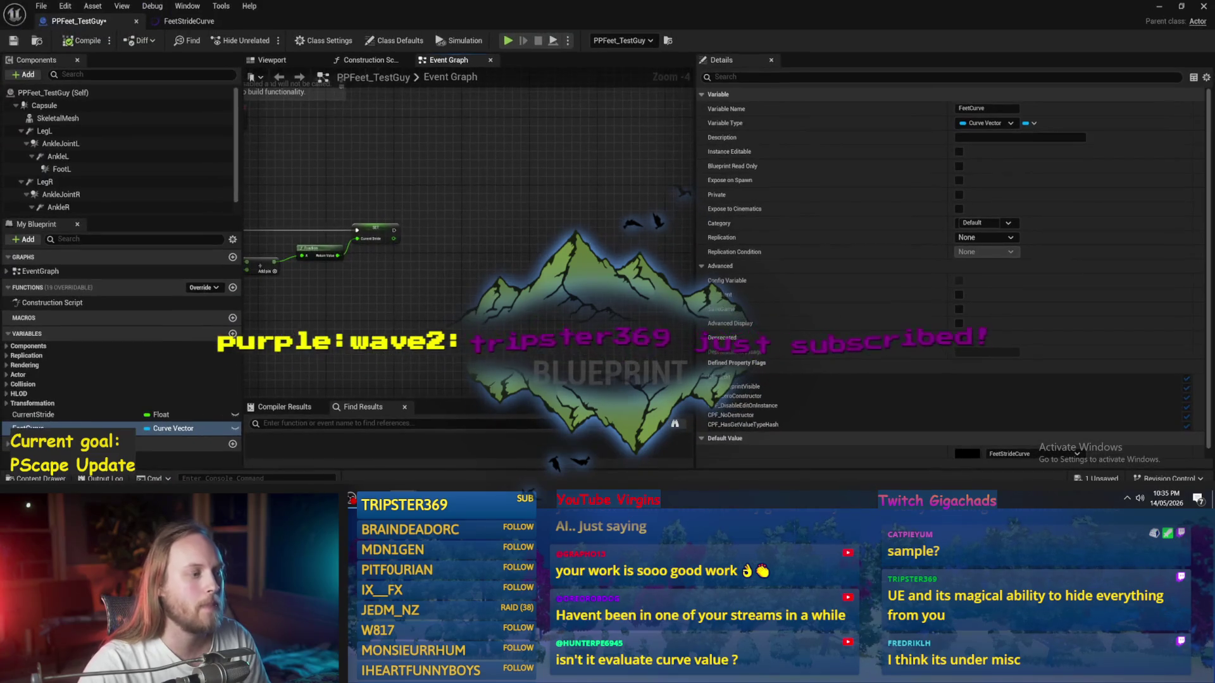
Step: Place a Feet Curve getter in the Event Graph and browse Curve Vector actions without picking one
scroll(510, 291, up, 1)
mouse_move(28, 429)
mouse_down()
mouse_move(498, 249)
mouse_move(517, 262)
mouse_move(526, 247)
mouse_move(580, 237)
mouse_move(532, 190)
mouse_up()
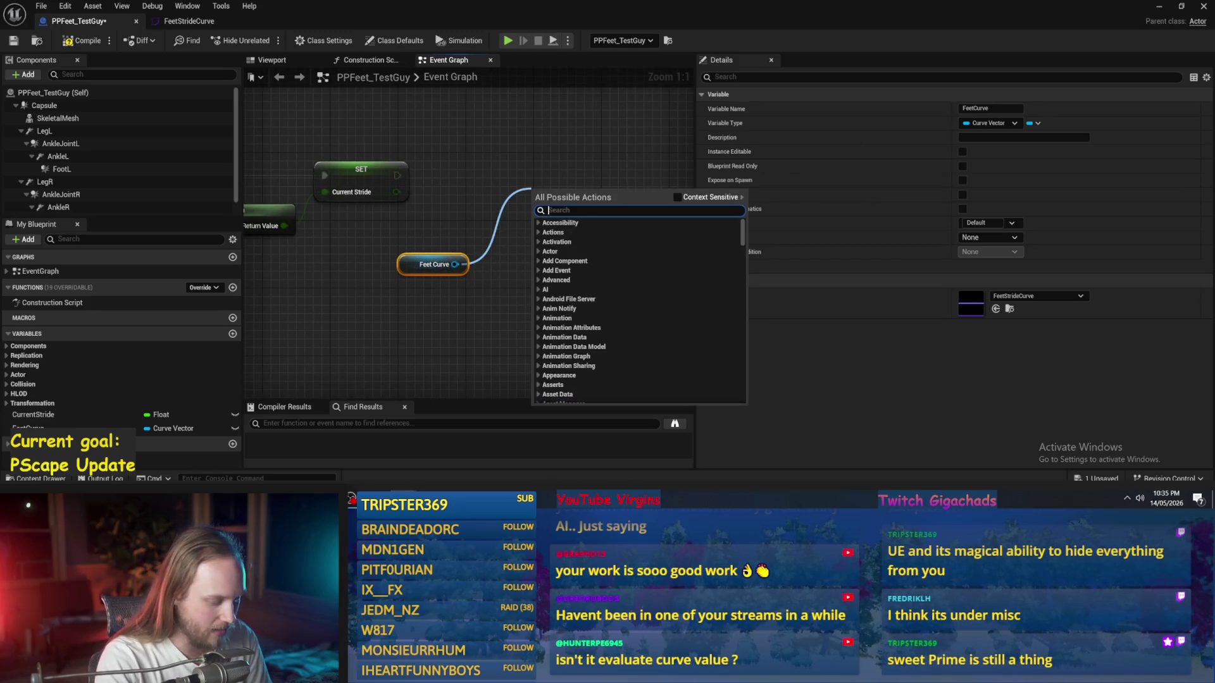
text(evaluate)
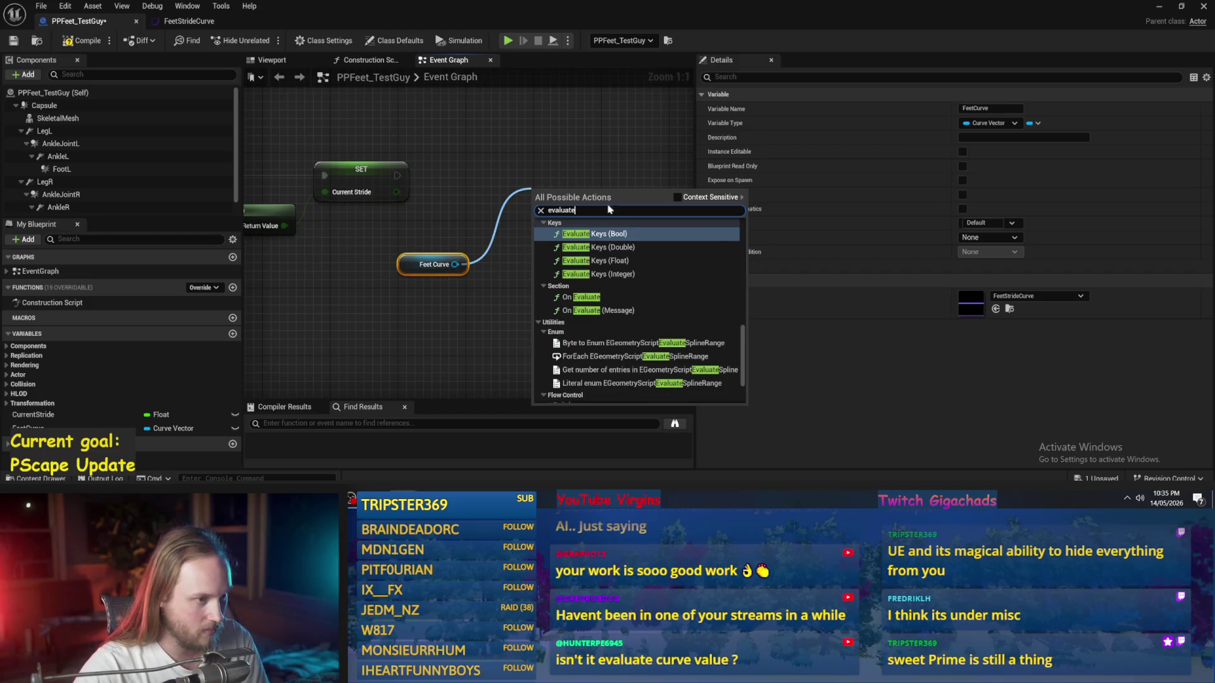
click(693, 198)
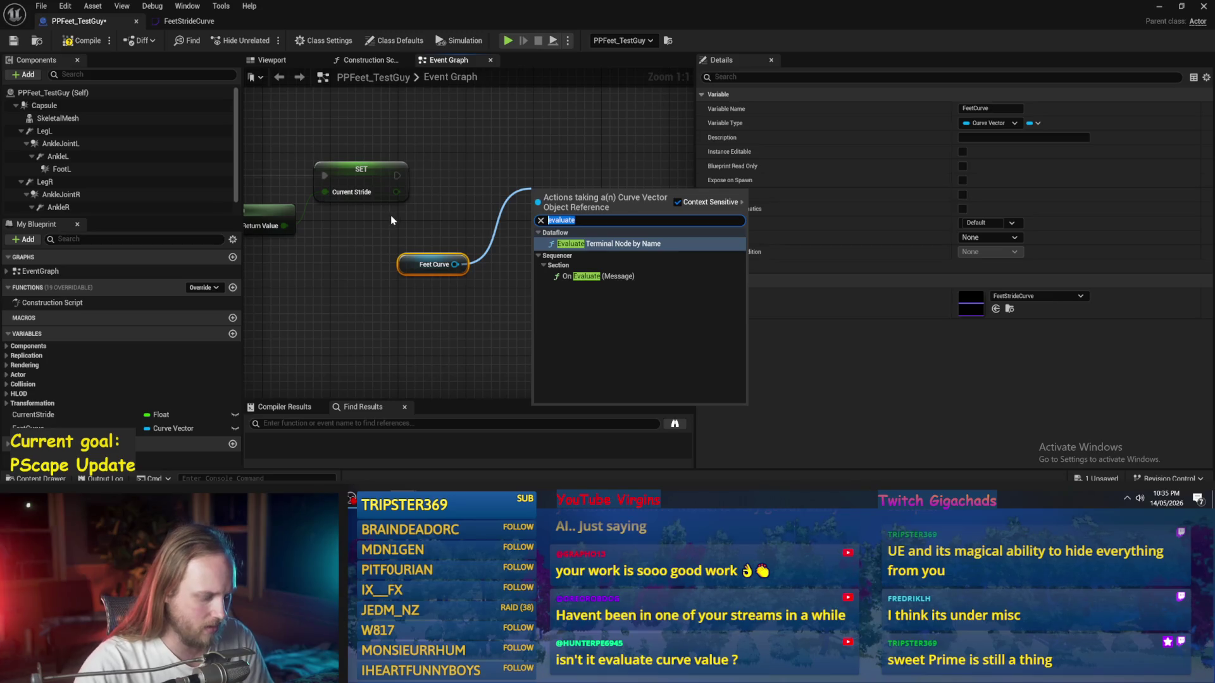
text(get cure)
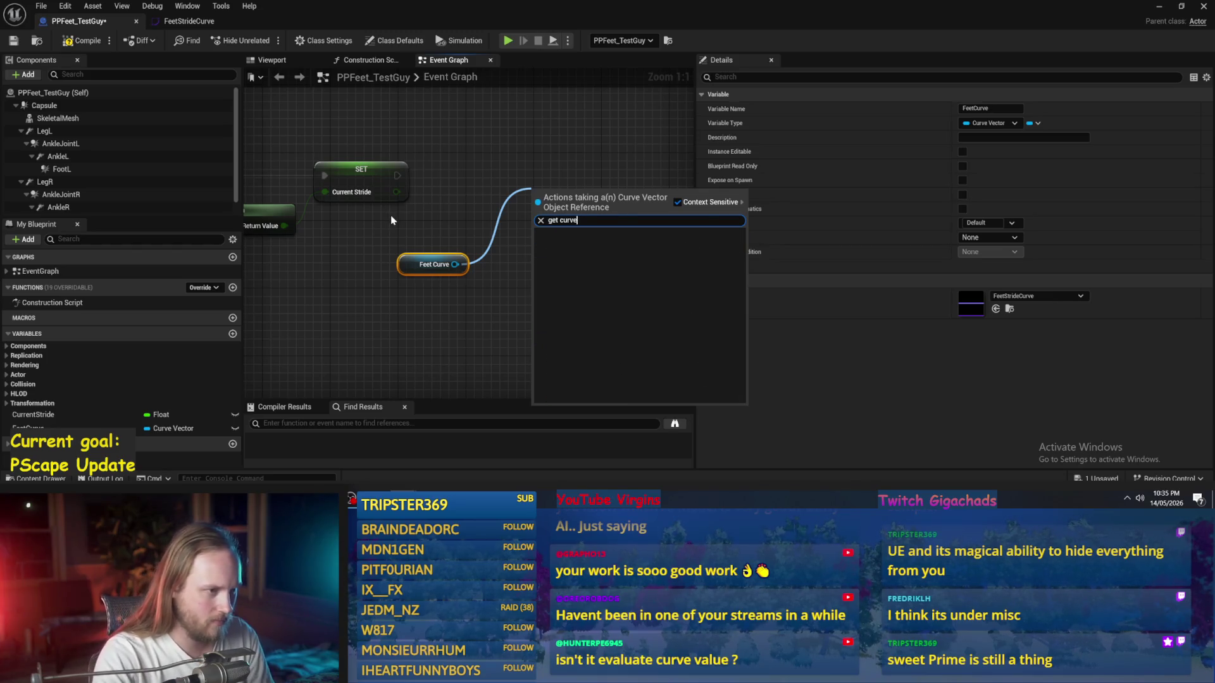
key(BackSpace)
key(BackSpace)
key(BackSpace)
text(et)
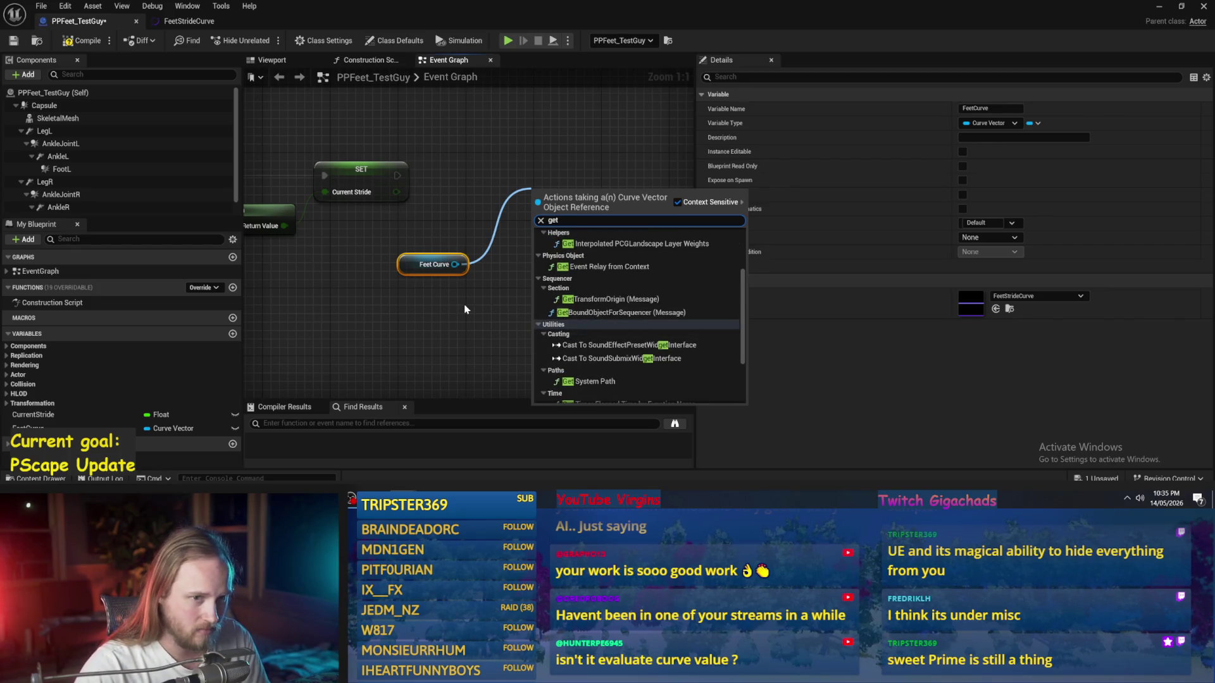
scroll(583, 281, down, 3)
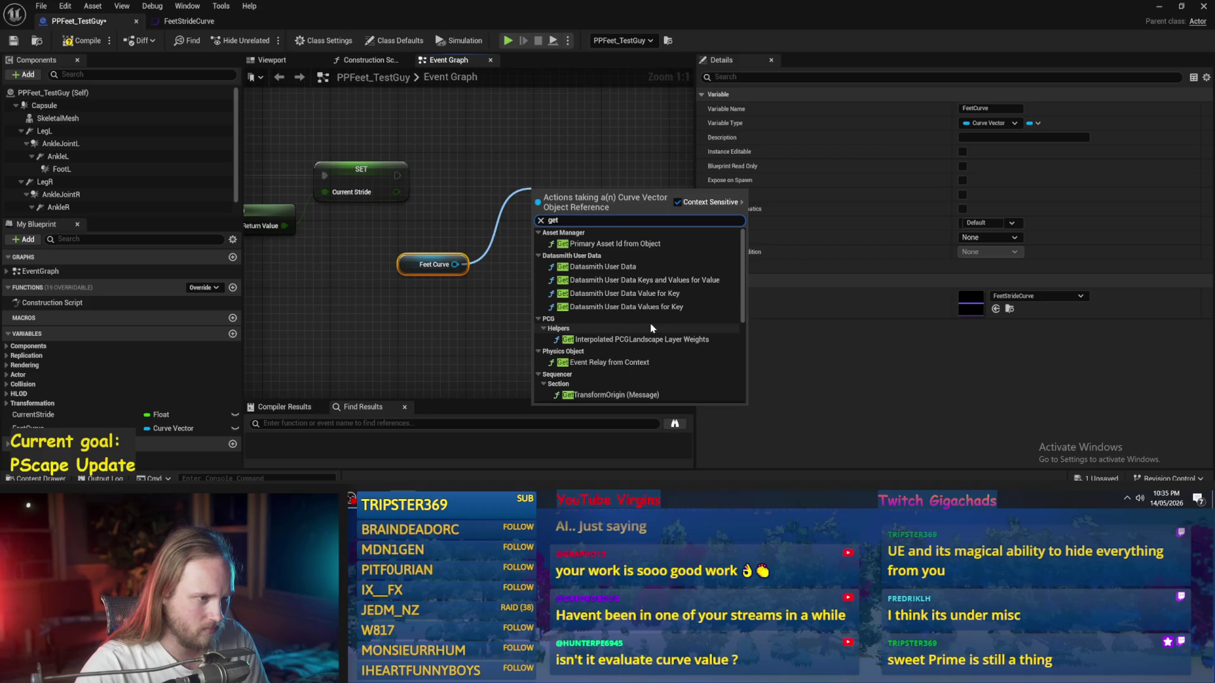
scroll(691, 328, down, 2)
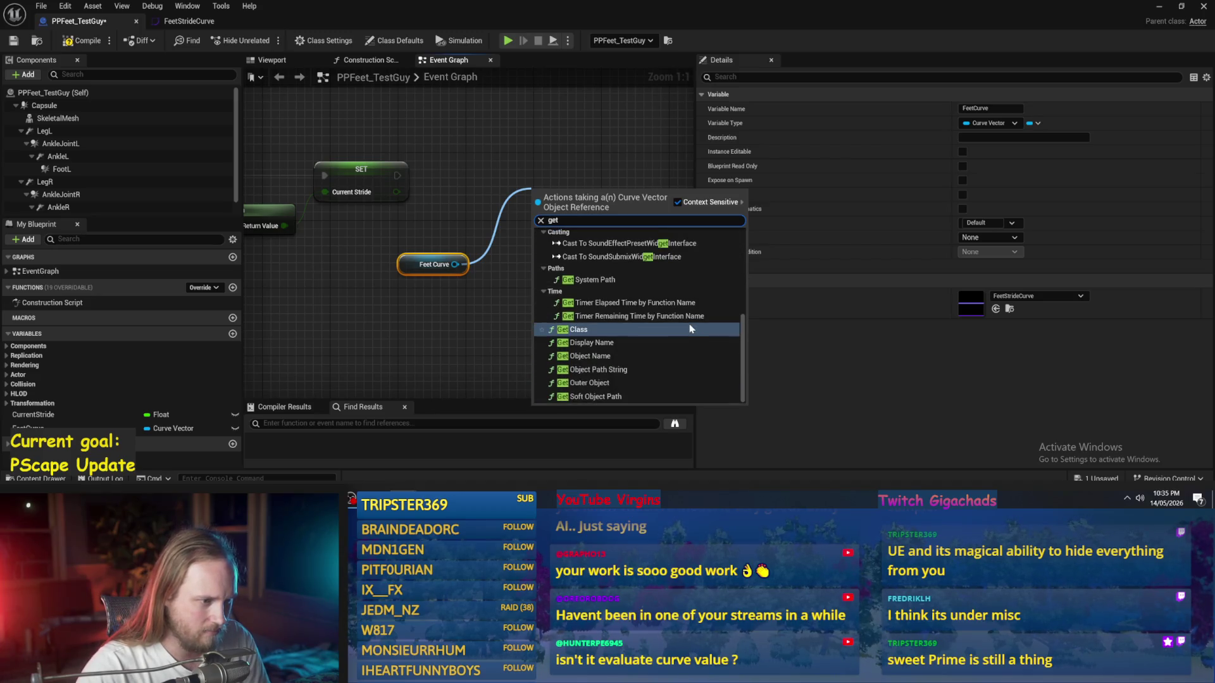
click(515, 295)
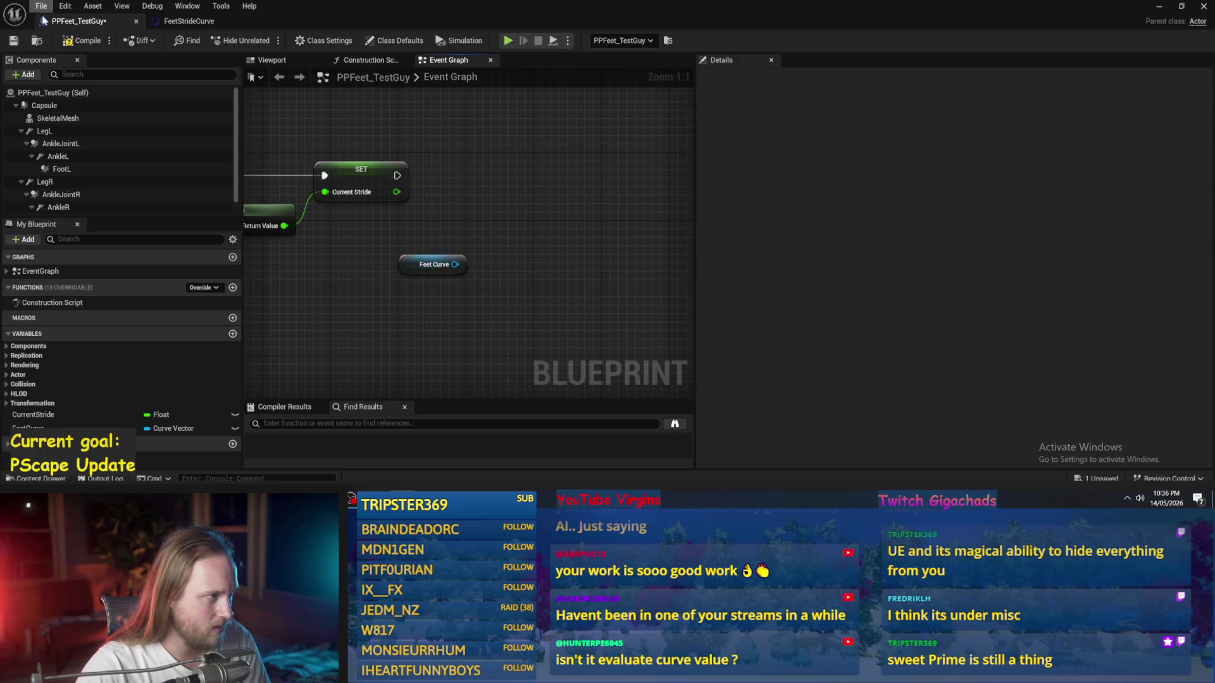
Step: Wire a Get Vector Value node off the Feet Curve getter
click(450, 267)
drag(454, 264, 522, 260)
text(get curve)
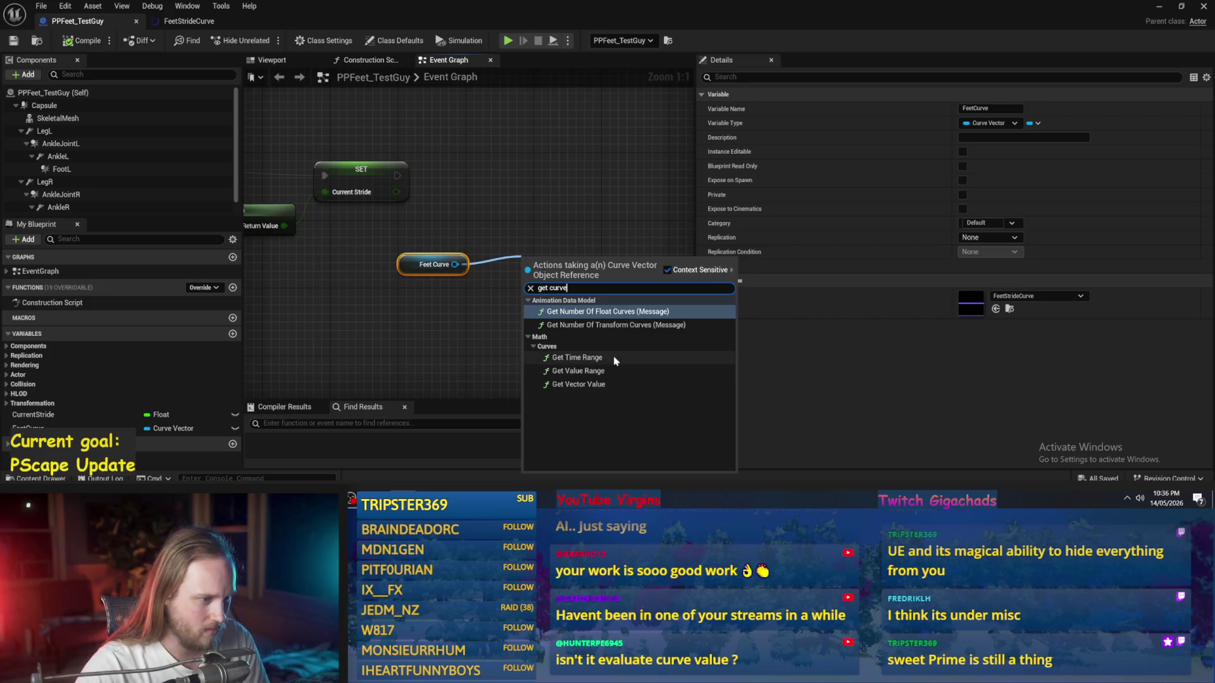
click(612, 384)
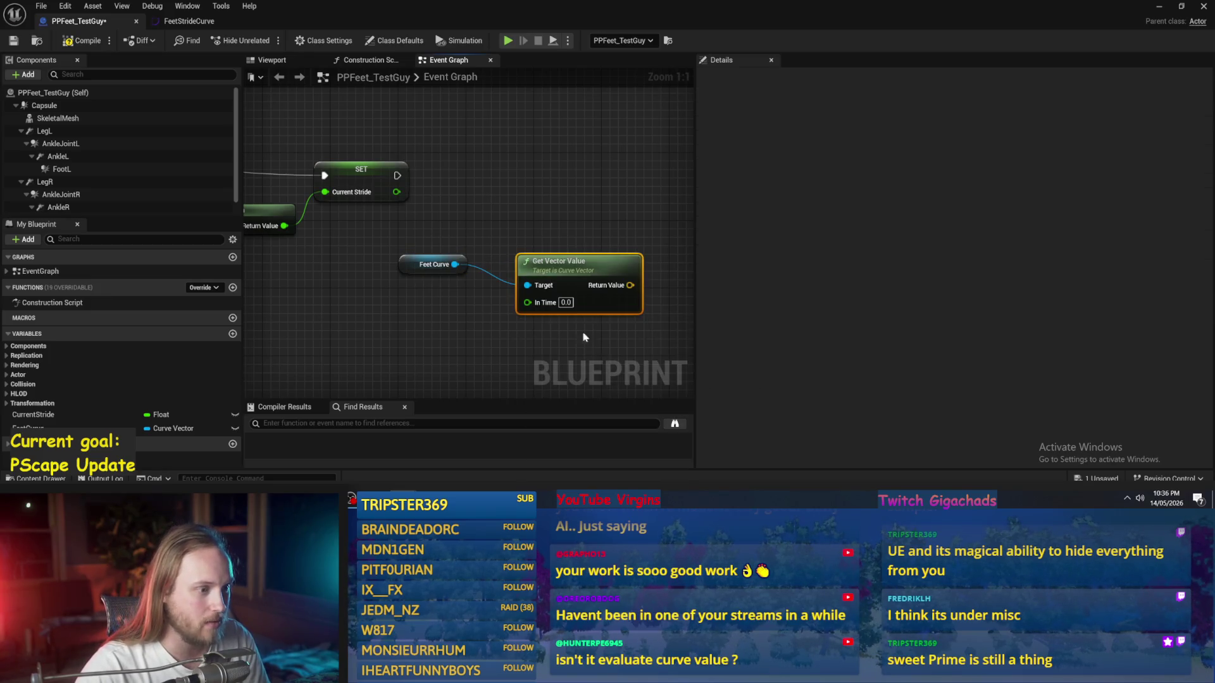
drag(401, 197, 410, 196)
Step: Arrange the curve nodes and connect Current Stride to Get Vector Value's In Time
scroll(676, 274, down, 4)
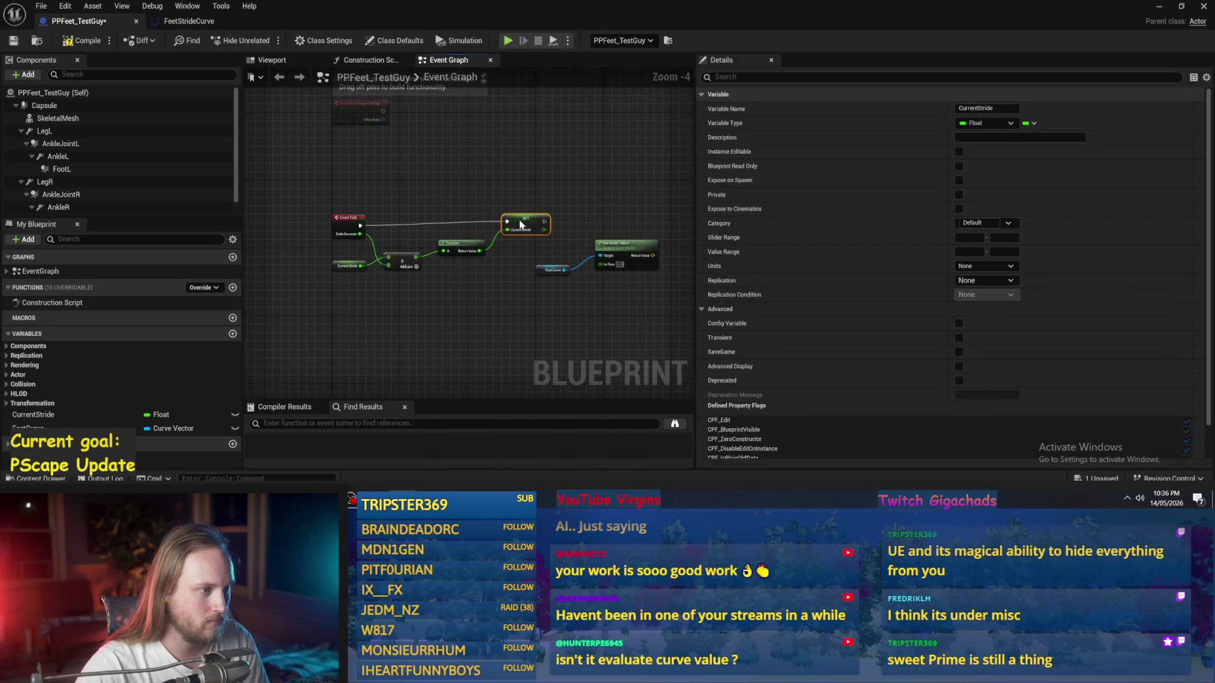
scroll(580, 231, up, 3)
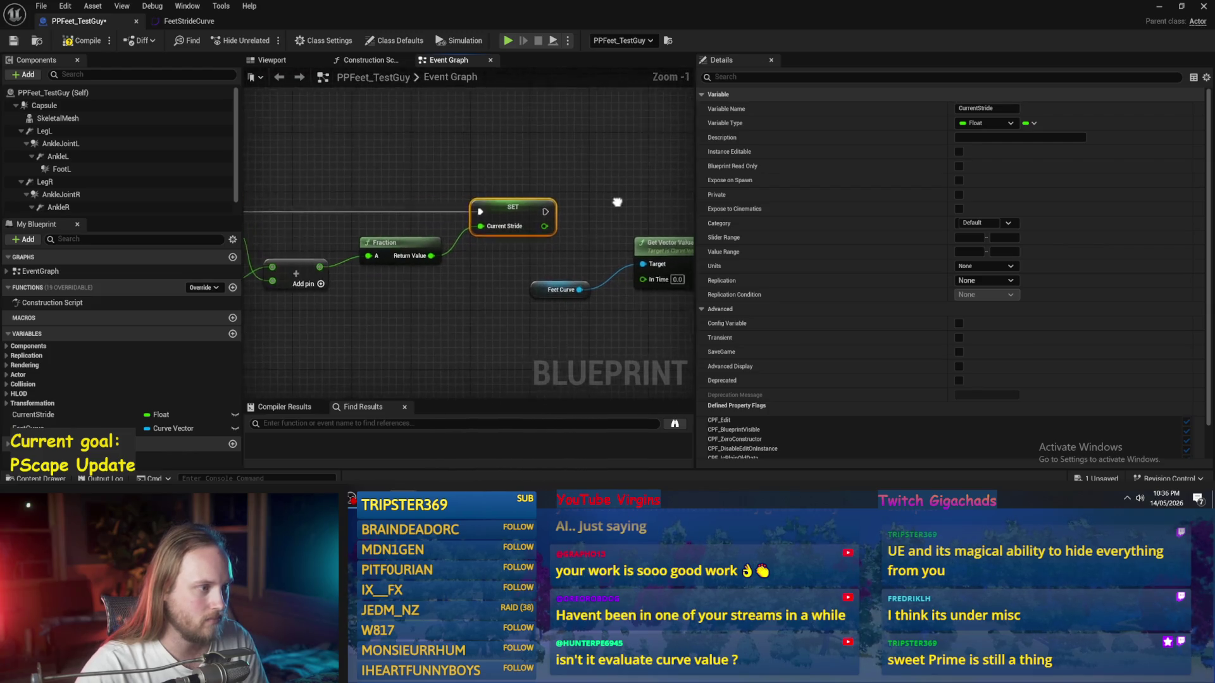
click(562, 248)
mouse_move(562, 248)
mouse_down()
mouse_move(548, 292)
mouse_move(578, 264)
mouse_up()
click(538, 226)
drag(455, 281, 549, 314)
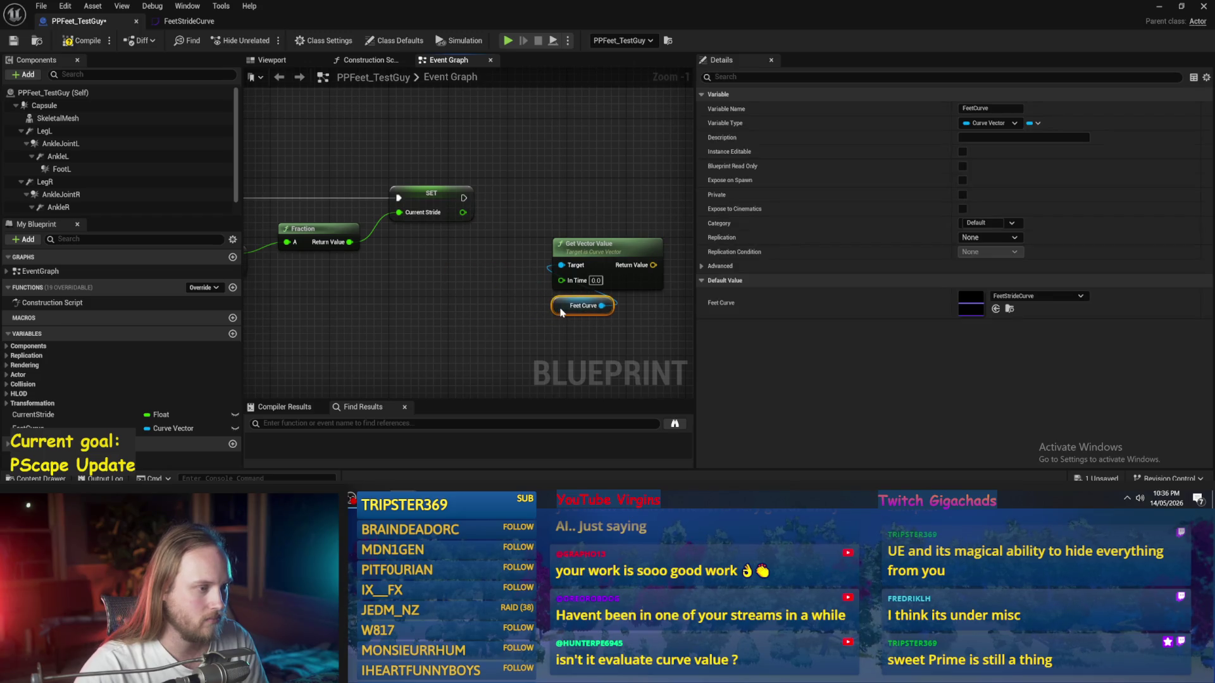
click(535, 304)
drag(410, 205, 550, 298)
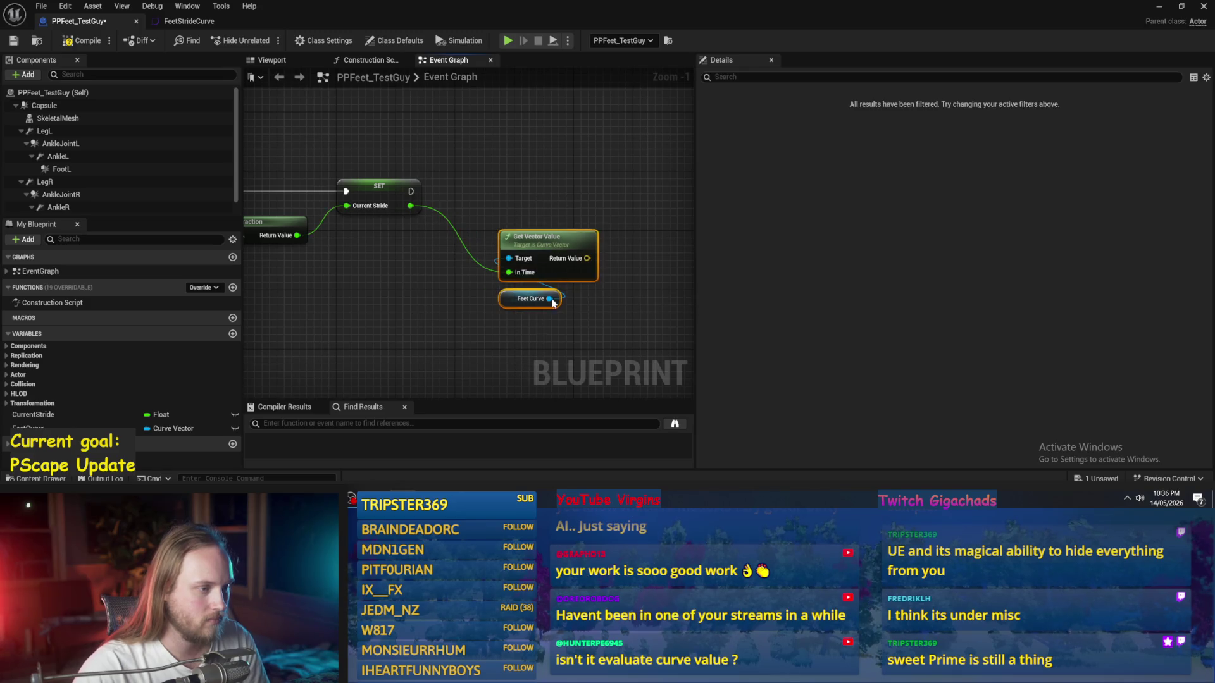
Step: Add 0.5 to Current Stride and take its Fraction
click(380, 197)
mouse_move(410, 206)
mouse_down()
mouse_move(543, 198)
mouse_move(516, 190)
mouse_move(434, 268)
mouse_move(503, 267)
mouse_move(427, 304)
mouse_move(570, 272)
mouse_move(595, 183)
mouse_up()
text(+)
key(Return)
text(0.5fr)
key(Return)
Step: Duplicate the Feet Curve / Get Vector Value pair and feed Fraction into the copy's In Time
key(ctrl+c)
key(ctrl+v)
drag(570, 286, 602, 273)
drag(415, 289, 529, 291)
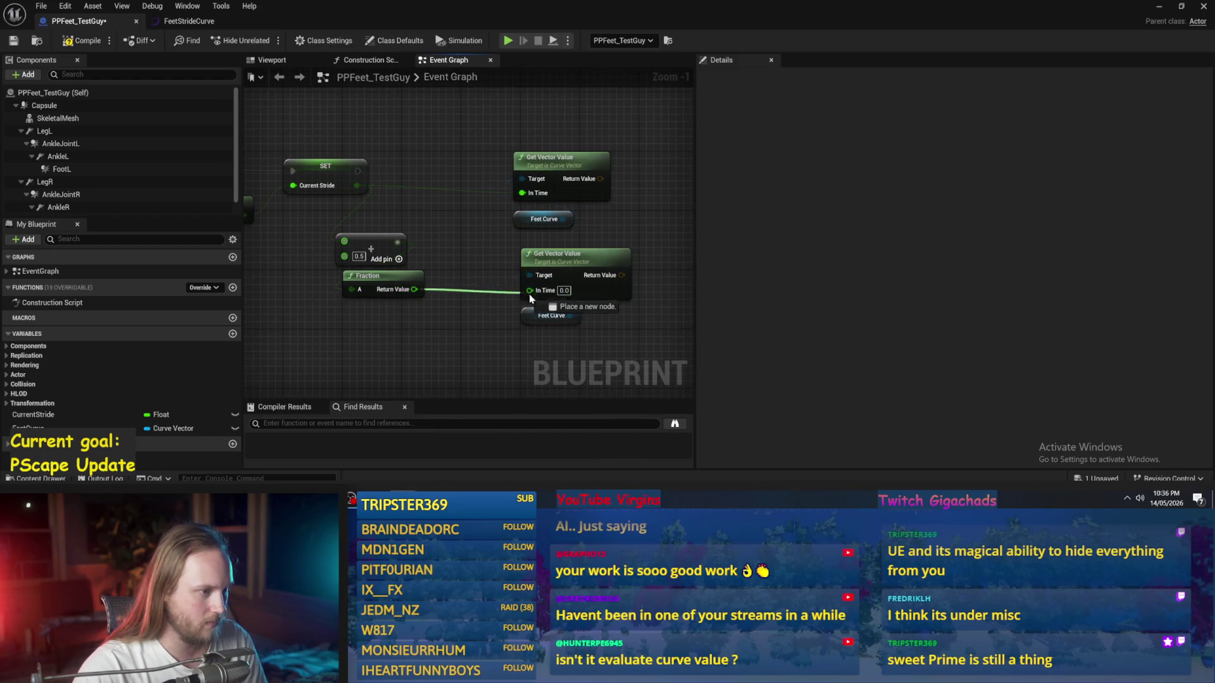
Step: Tidy the layout of the two node pairs and Fraction node, then save
drag(658, 190, 564, 239)
drag(476, 181, 460, 238)
click(437, 250)
click(450, 389)
mouse_move(450, 389)
mouse_down()
mouse_move(459, 303)
mouse_move(506, 273)
mouse_move(509, 324)
mouse_up()
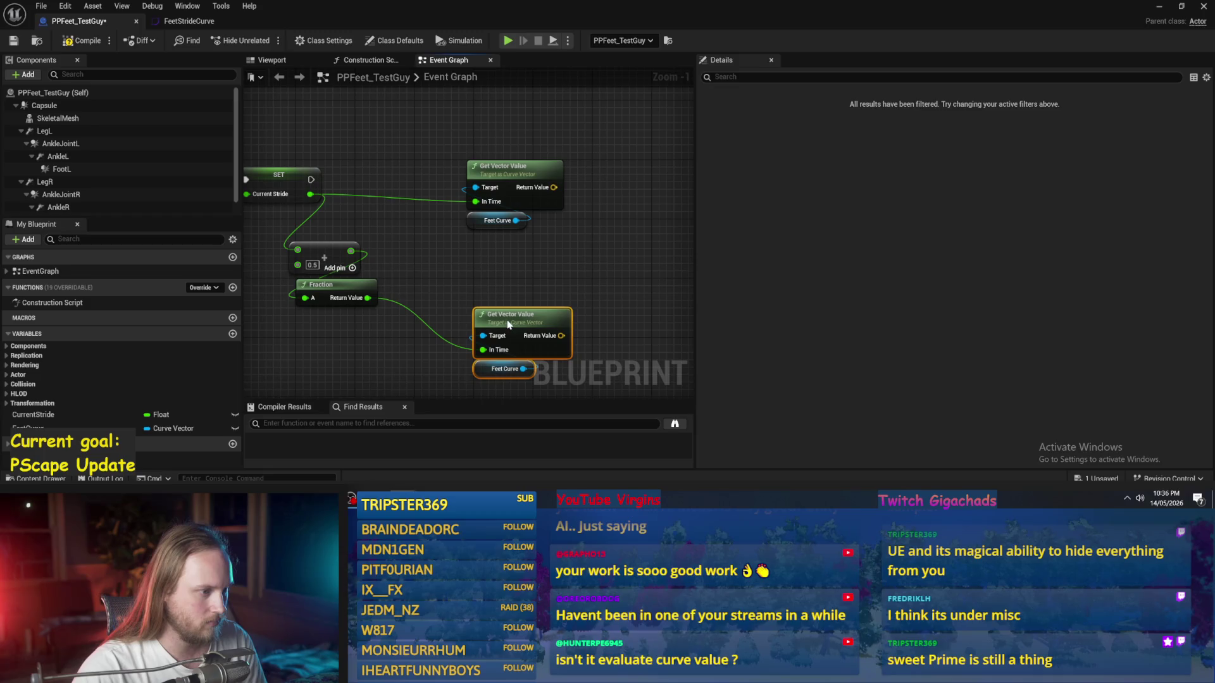
drag(508, 186, 515, 251)
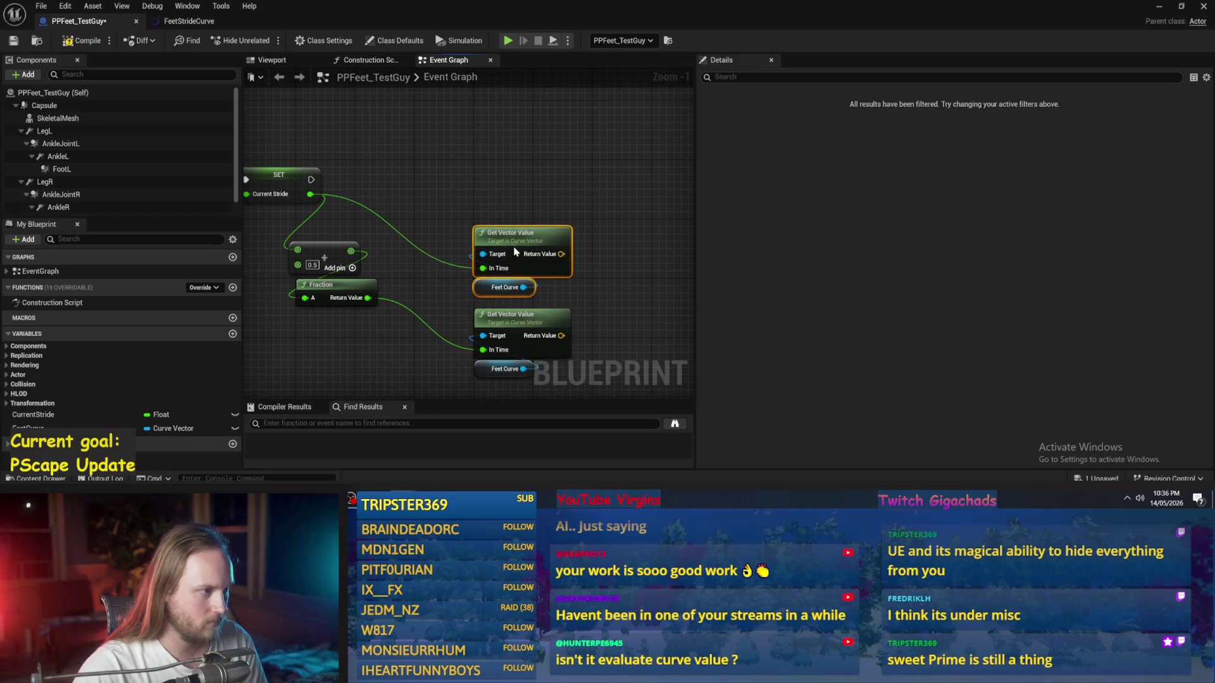
drag(457, 211, 509, 202)
drag(383, 281, 375, 282)
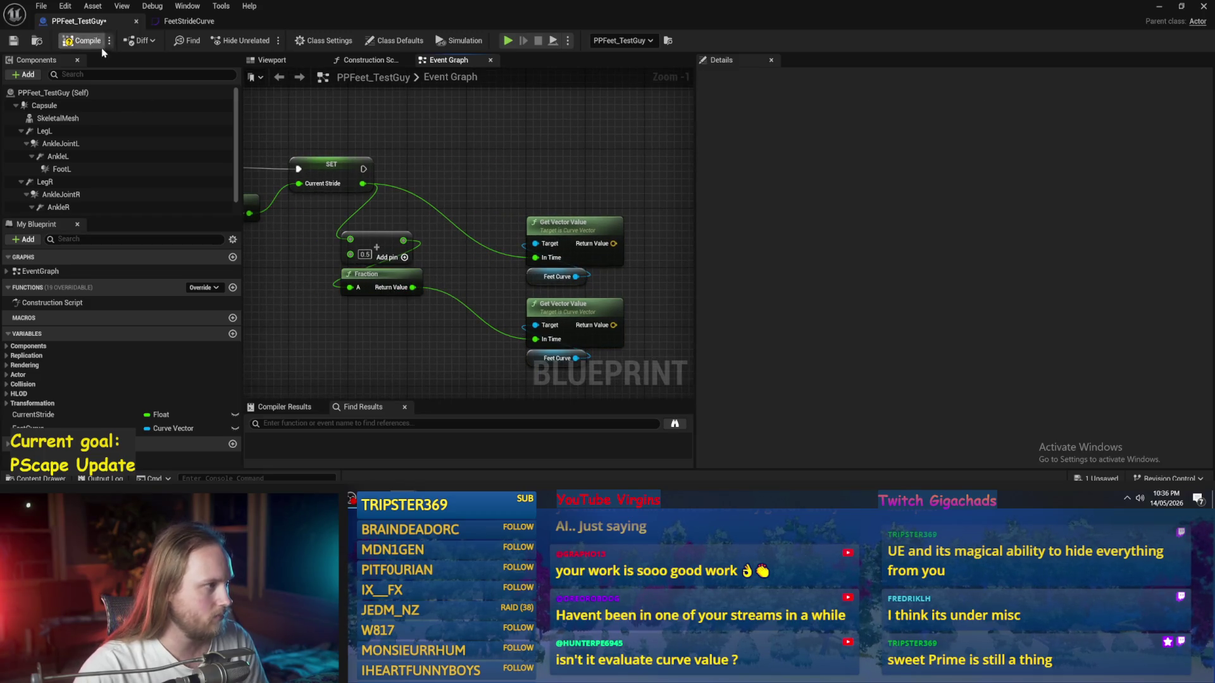
click(13, 40)
Step: Check the LegL component, then open the FeetStrideCurve asset from the FeetCurve variable
mouse_move(502, 164)
mouse_down()
mouse_move(441, 159)
mouse_move(515, 197)
mouse_move(368, 194)
mouse_up()
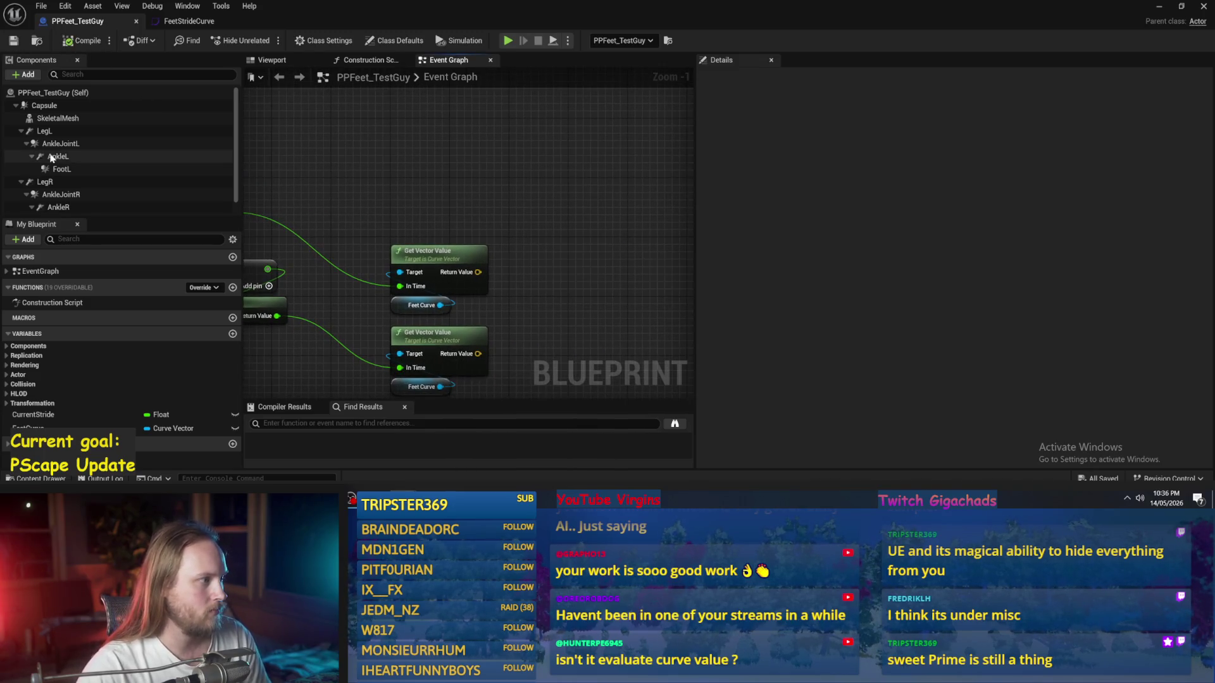
click(47, 131)
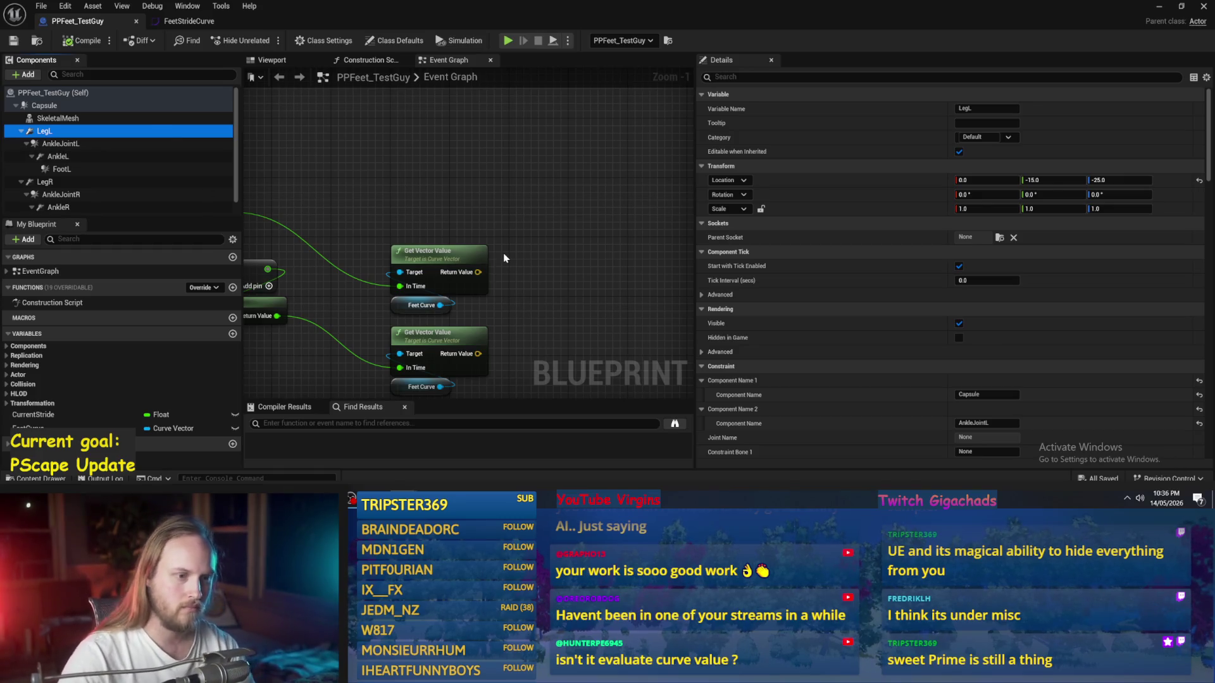
drag(555, 256, 565, 201)
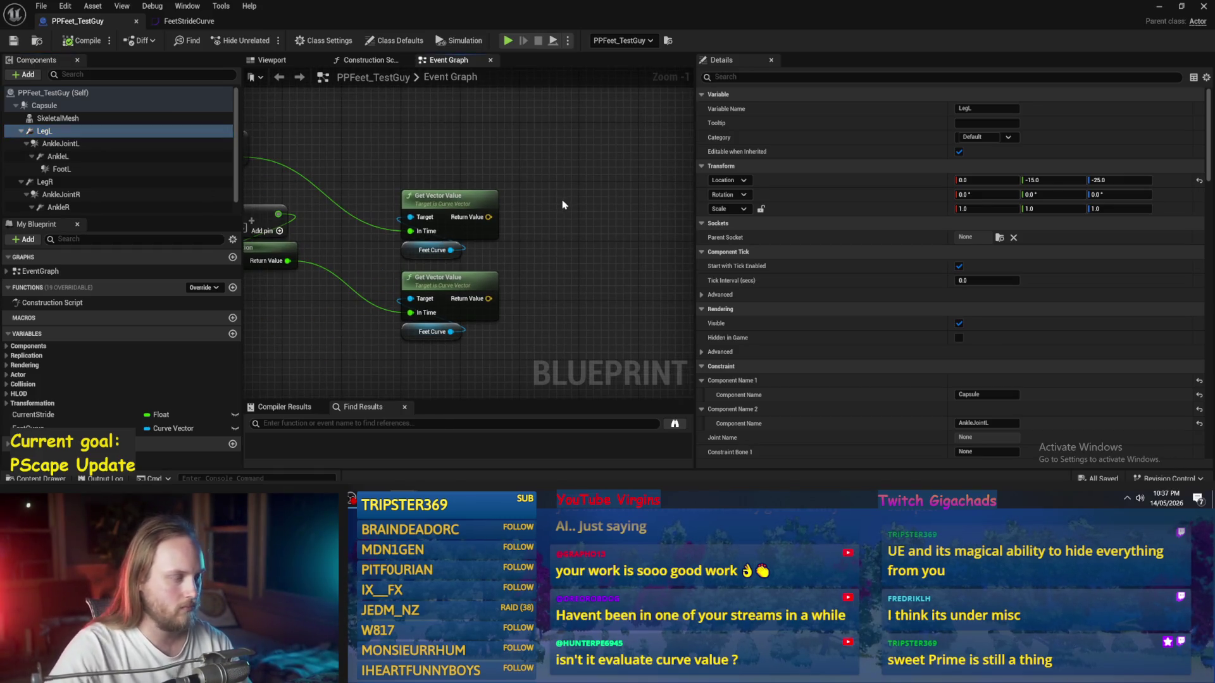
click(29, 429)
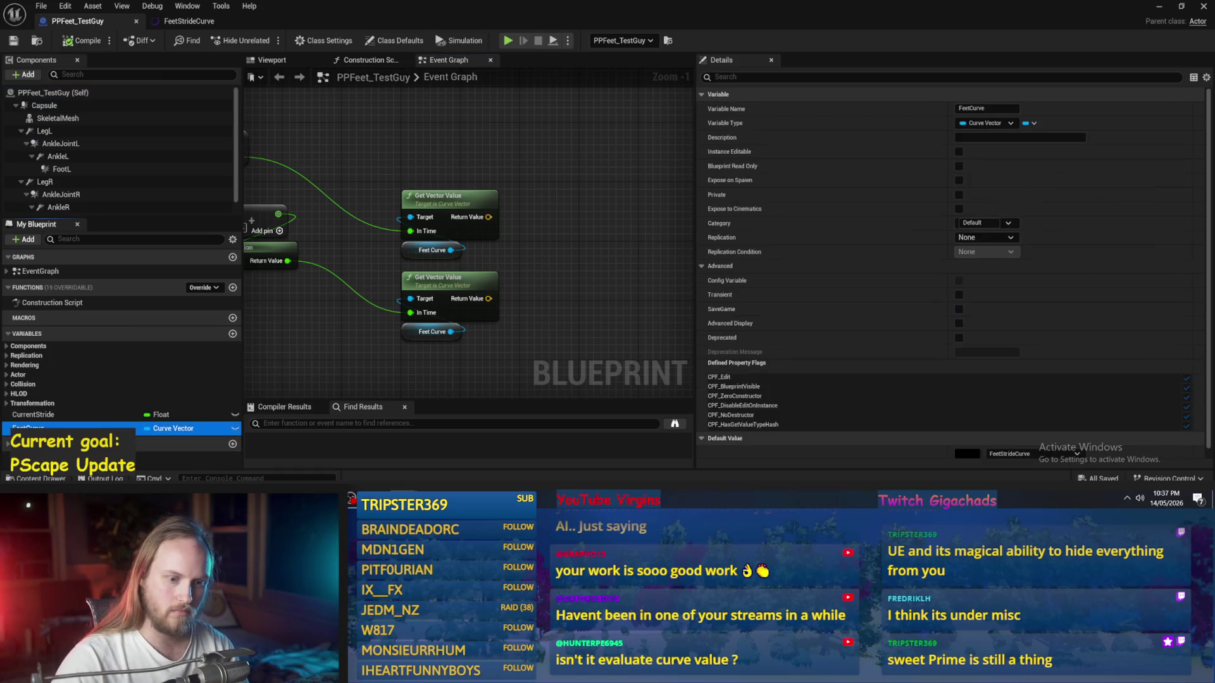
double_click(973, 450)
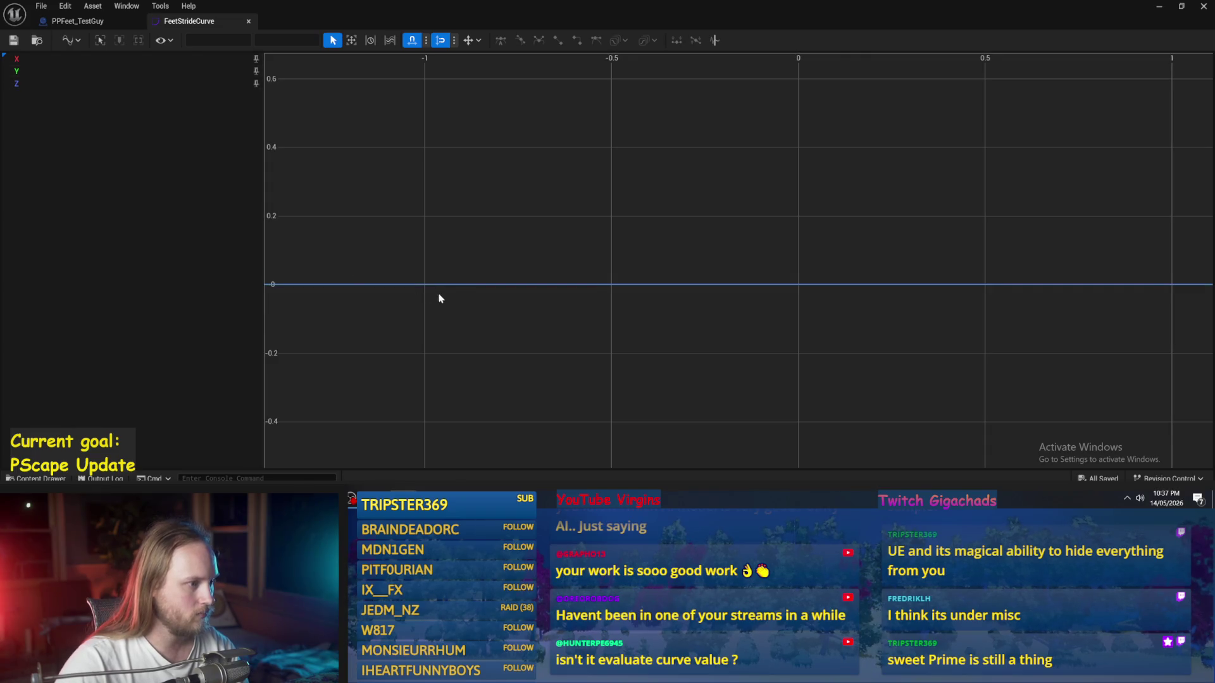
Step: Add keys at time -1 on the curves, raising Y to about 0.15 and Z to 0.05
right_click(426, 289)
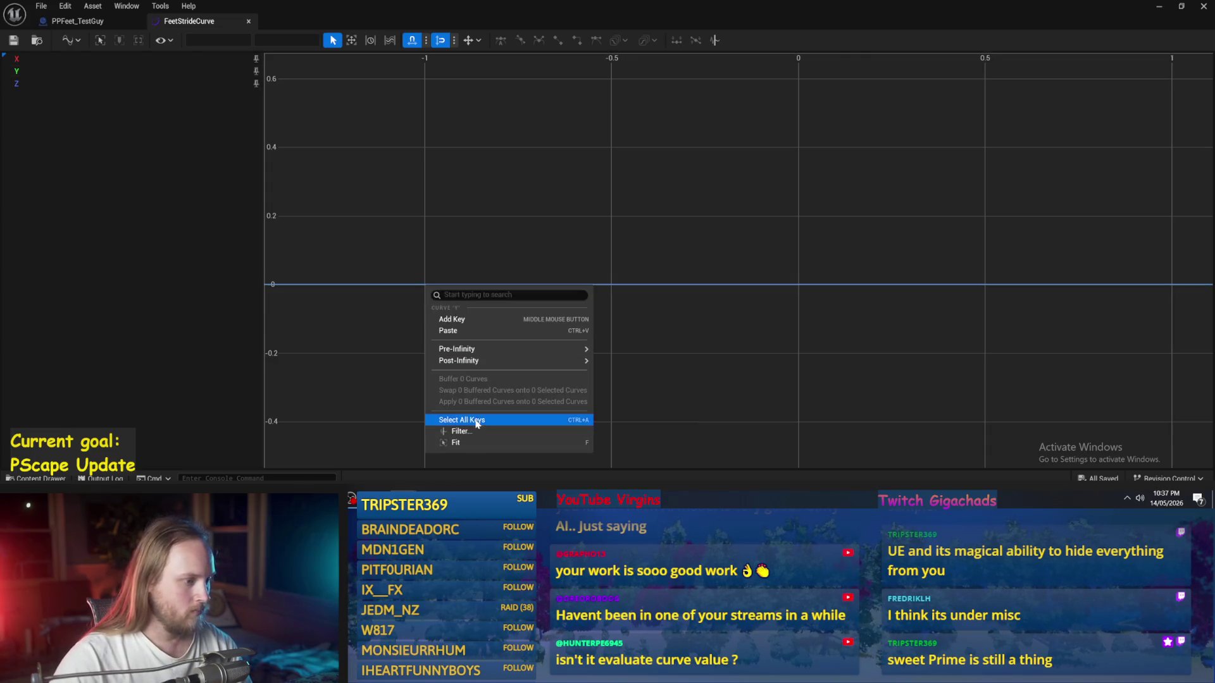
click(441, 326)
click(475, 200)
click(82, 58)
drag(426, 284, 451, 253)
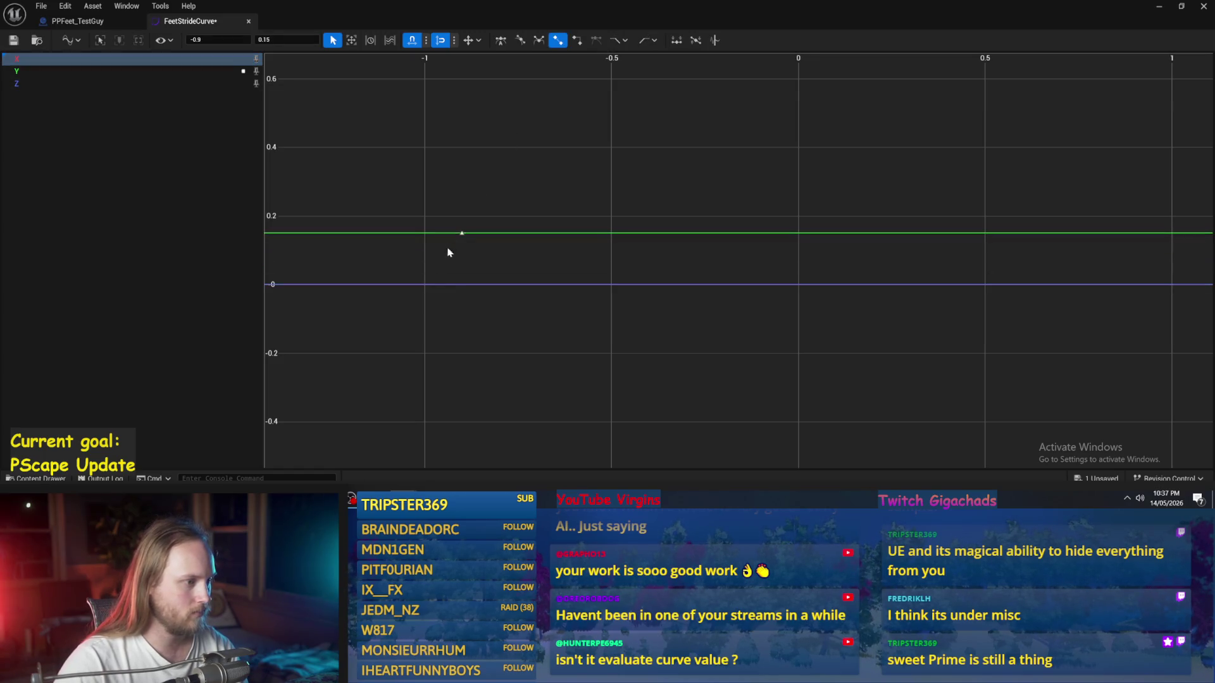
right_click(430, 288)
click(456, 317)
drag(432, 286, 434, 271)
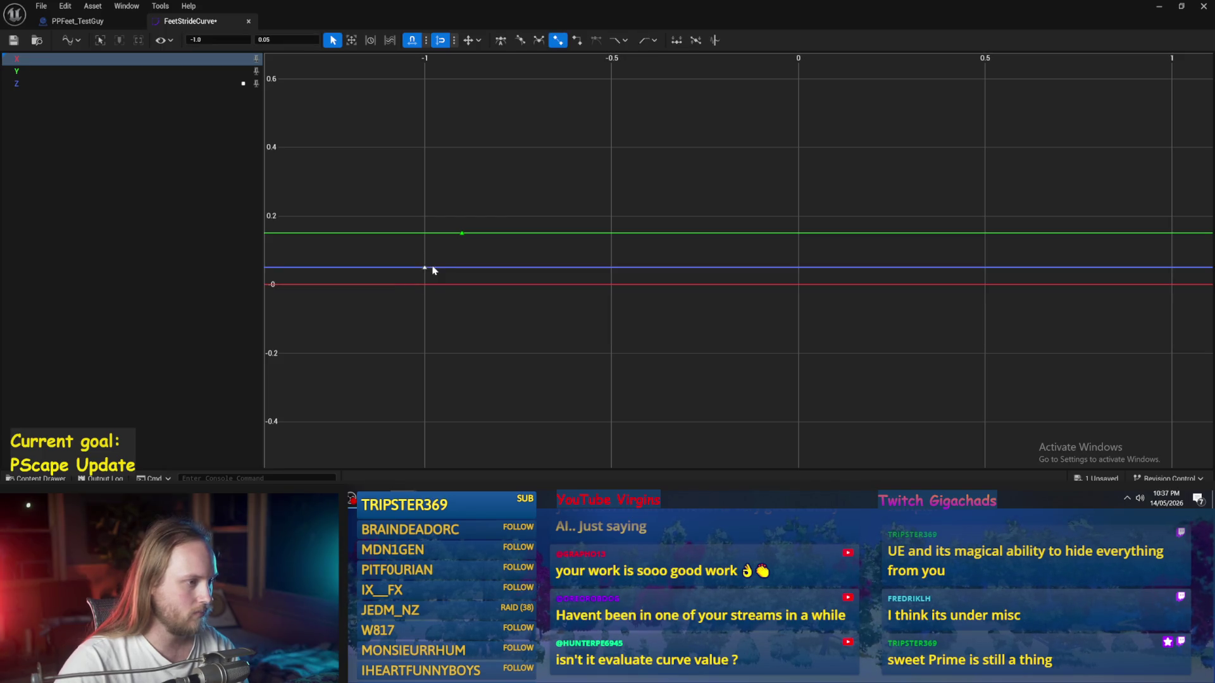
right_click(423, 286)
click(450, 319)
Step: Add X-curve keys at times 1, about -0.2 and 0.4, leaving them at 0
scroll(501, 316, down, 3)
right_click(803, 299)
click(801, 298)
right_click(800, 296)
click(824, 332)
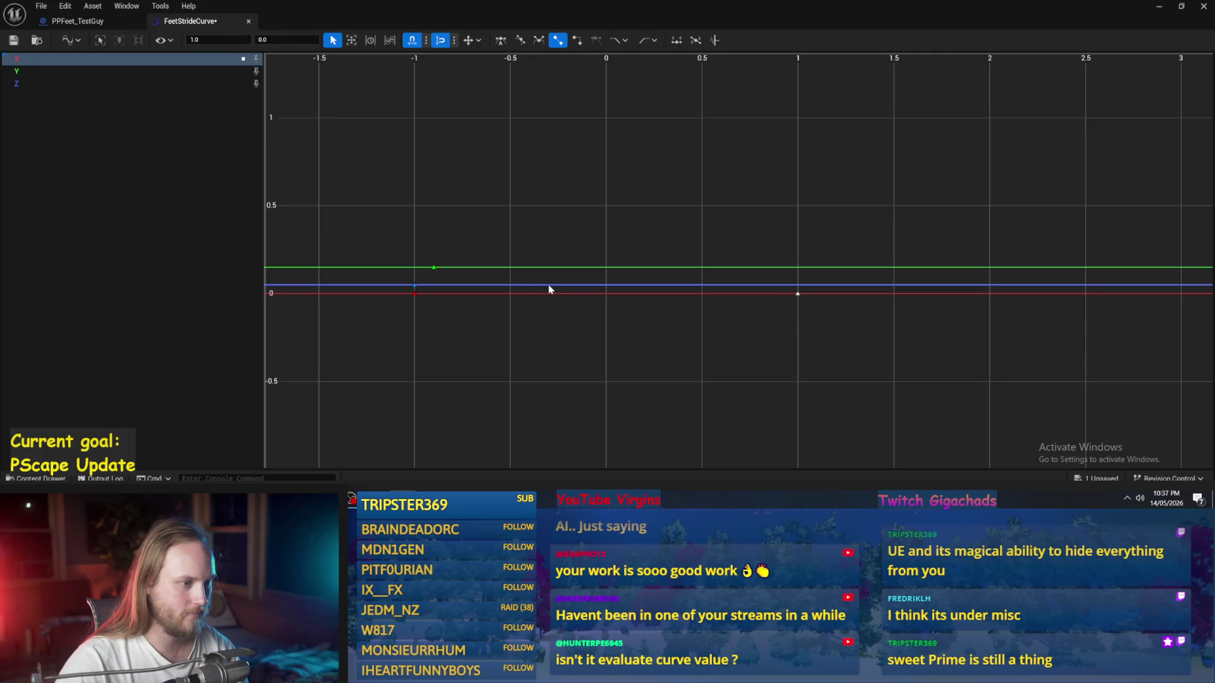
right_click(611, 299)
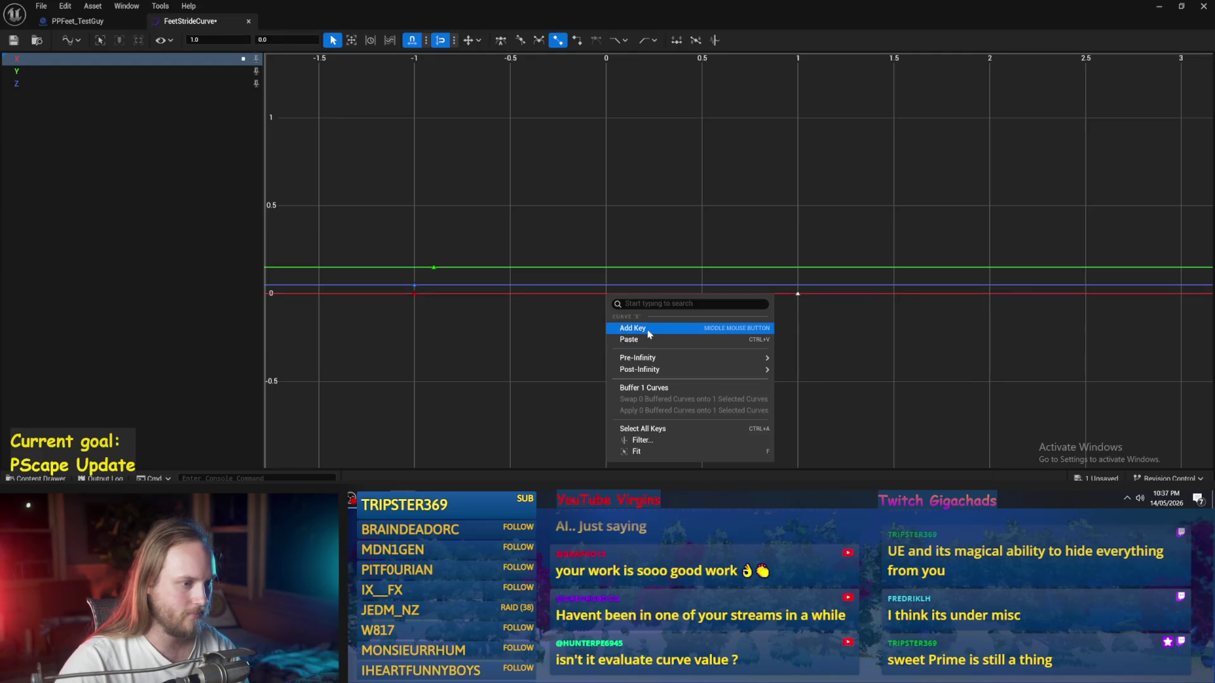
click(642, 329)
drag(557, 294, 566, 296)
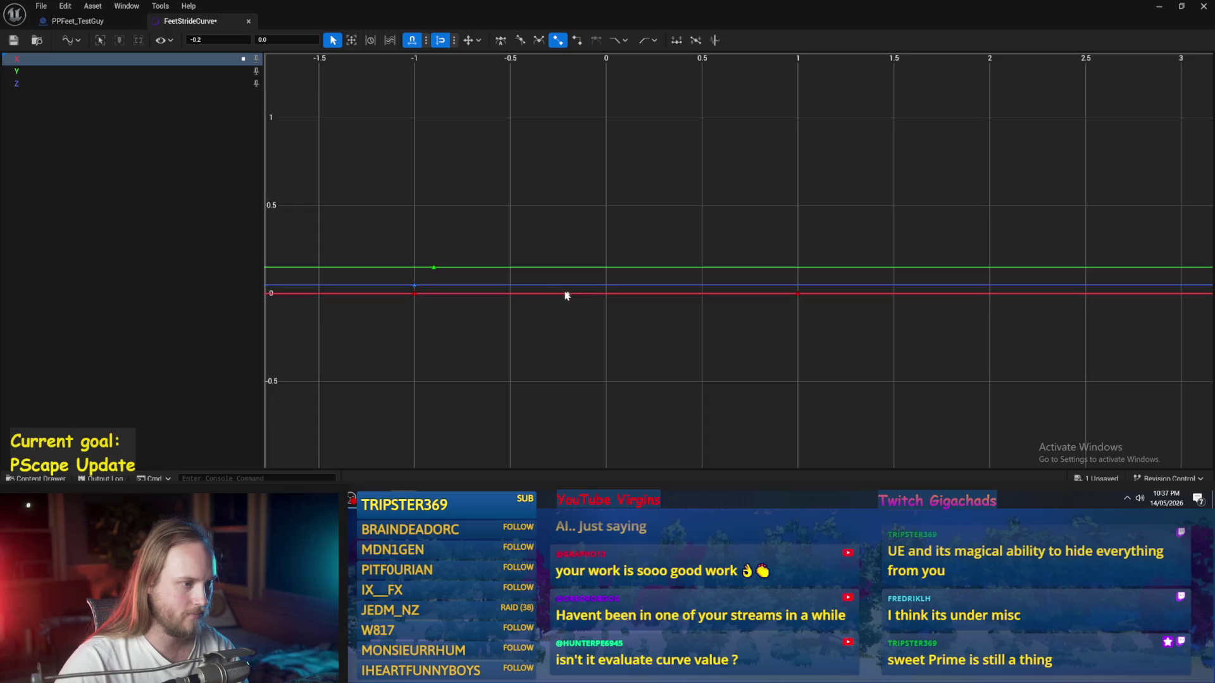
right_click(686, 293)
click(689, 301)
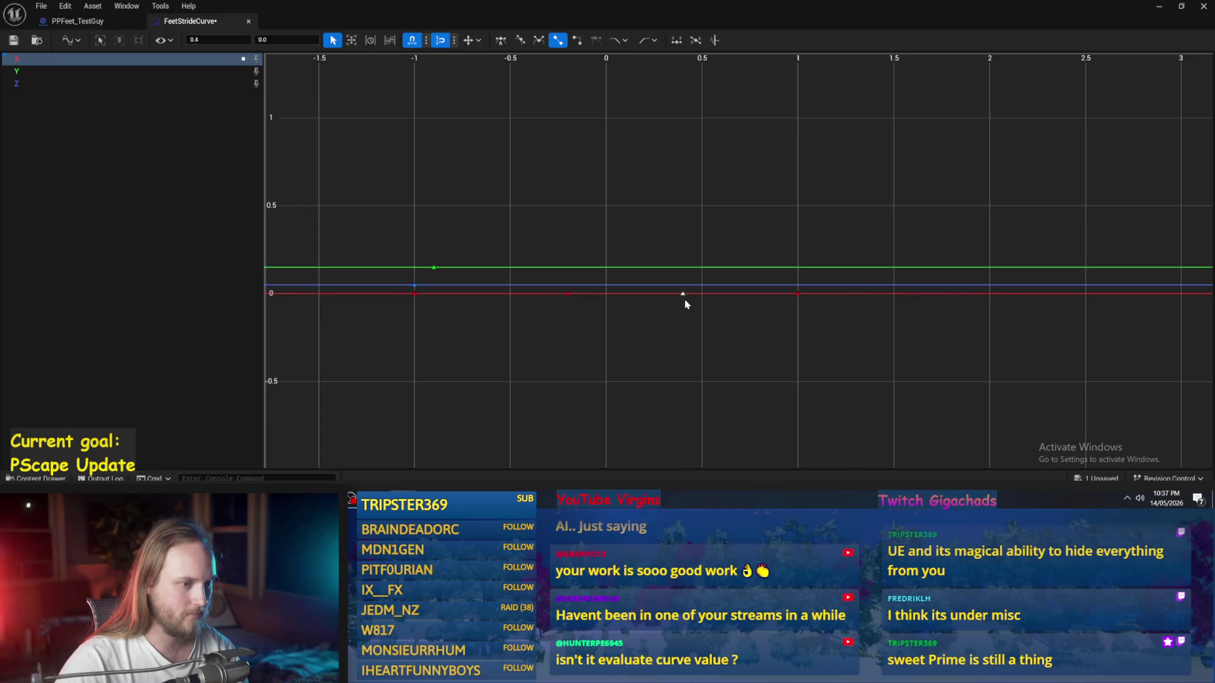
mouse_move(682, 285)
mouse_down()
mouse_move(683, 274)
mouse_move(684, 291)
mouse_up()
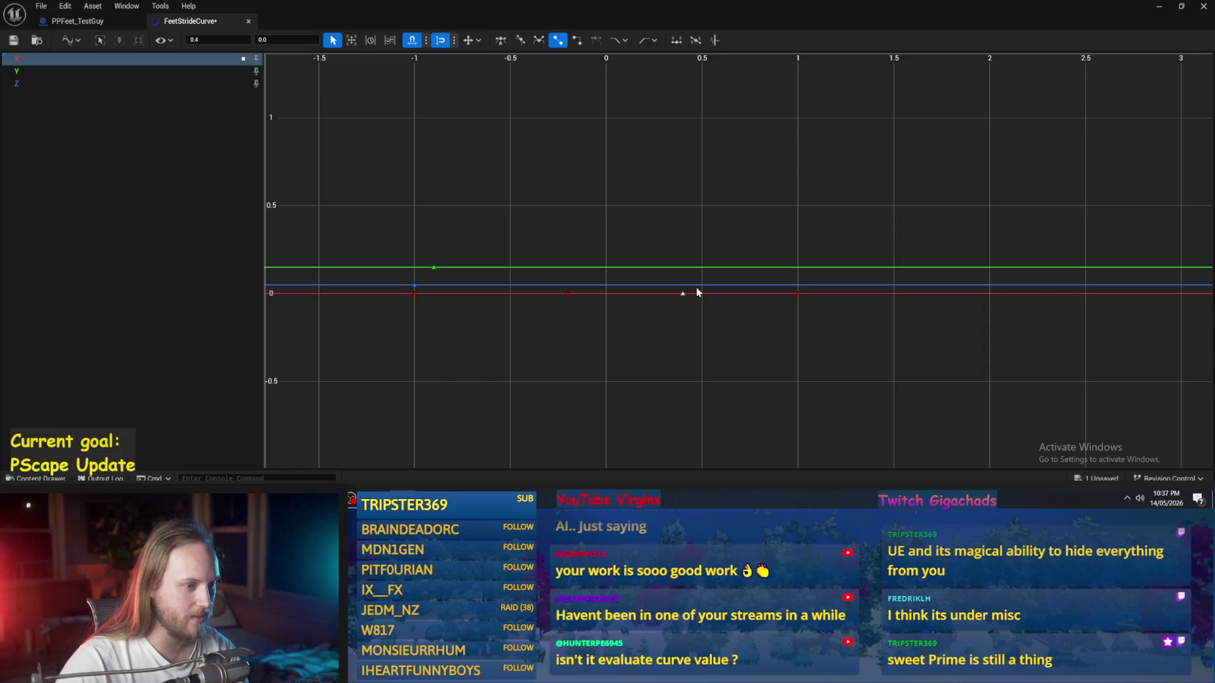
Step: Add Z keys at 0.4 (value 0.125) and -0.2, and lower the Z key at -1 to 0
right_click(680, 287)
click(714, 331)
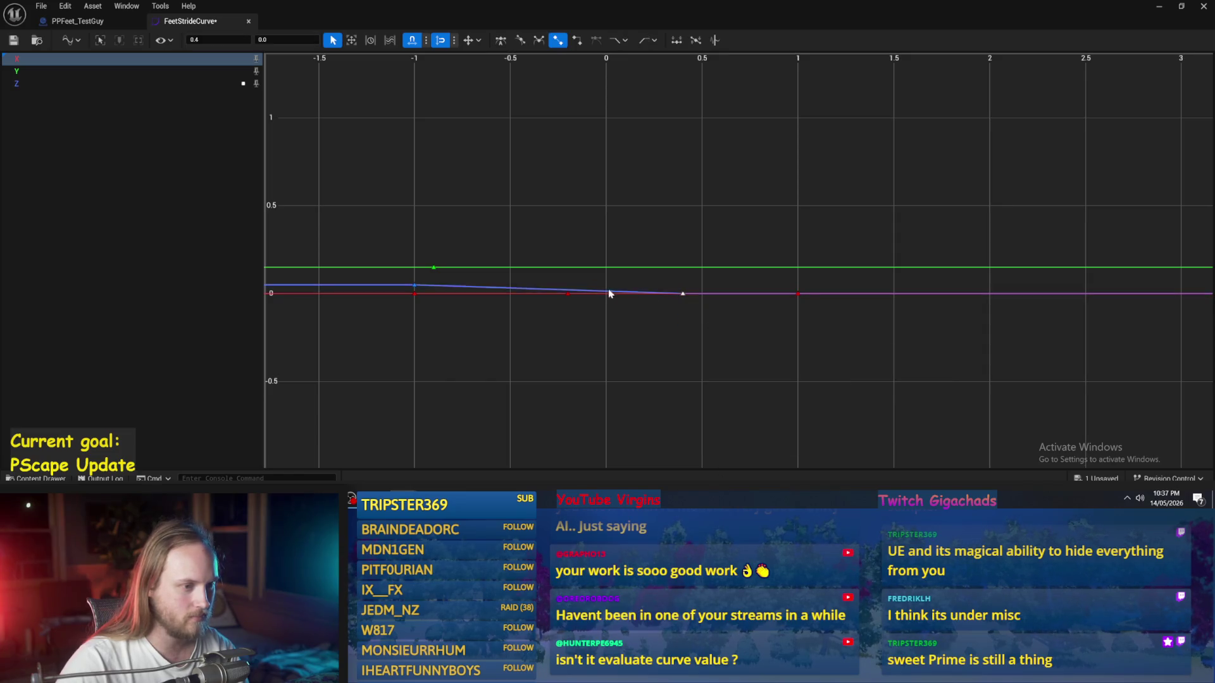
drag(682, 294, 682, 273)
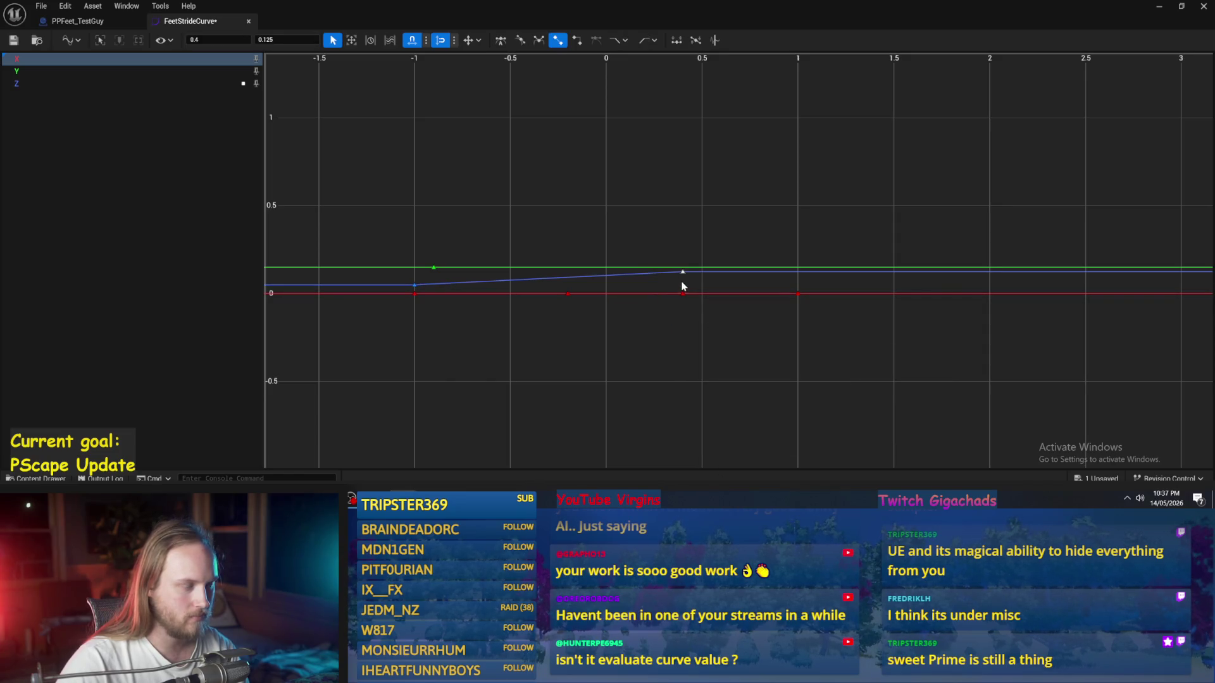
right_click(568, 285)
click(597, 313)
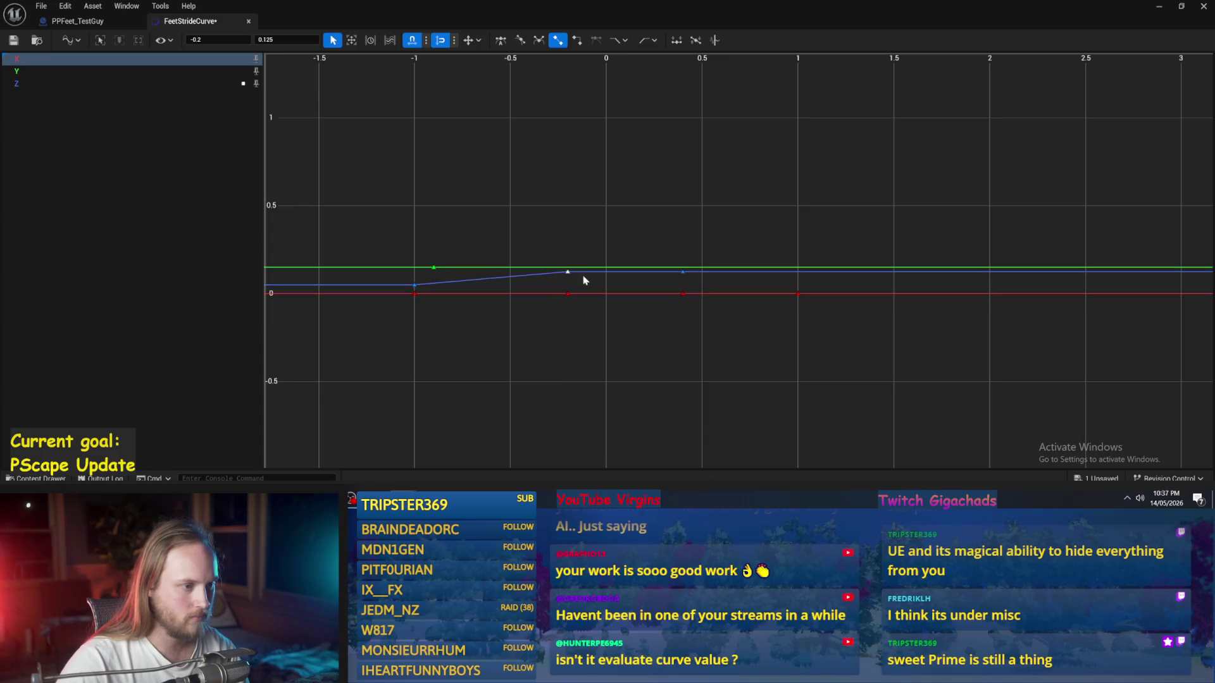
drag(414, 285, 414, 294)
Step: Shift all keys about 0.3 later, then delete the extra keys between 1.2 and 2.0
click(683, 273)
mouse_move(835, 217)
mouse_down()
mouse_move(456, 317)
mouse_move(357, 366)
mouse_up()
mouse_move(418, 296)
mouse_down()
mouse_move(601, 311)
mouse_move(608, 297)
mouse_up()
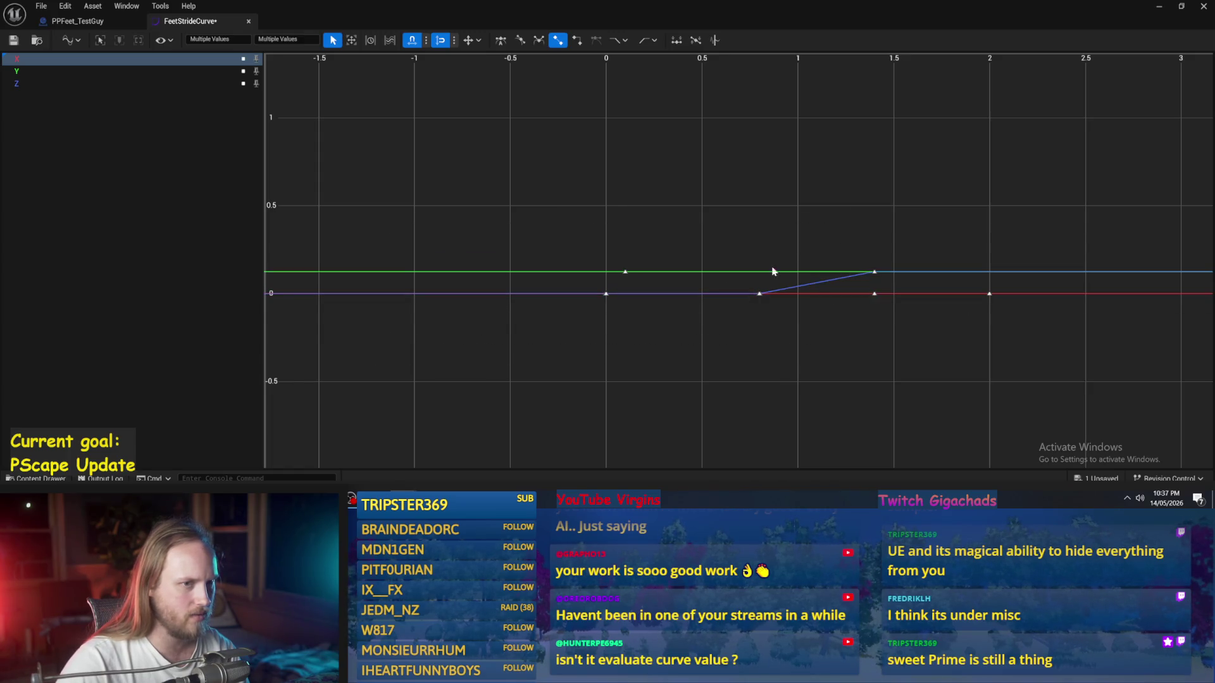
click(911, 291)
drag(1015, 228, 732, 333)
key(Delete)
key(Delete)
mouse_move(622, 280)
mouse_down()
mouse_move(608, 291)
mouse_move(611, 277)
mouse_up()
Step: Hide the X curve so only the Z curve shows in the graph
click(38, 59)
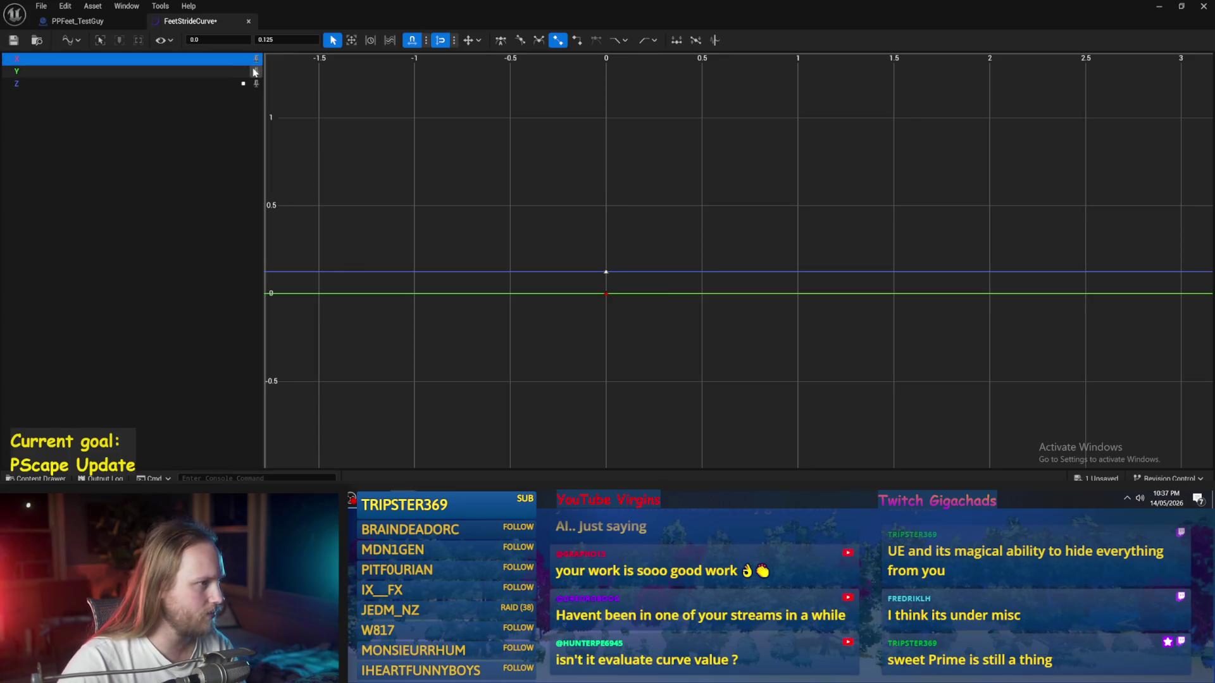
click(243, 84)
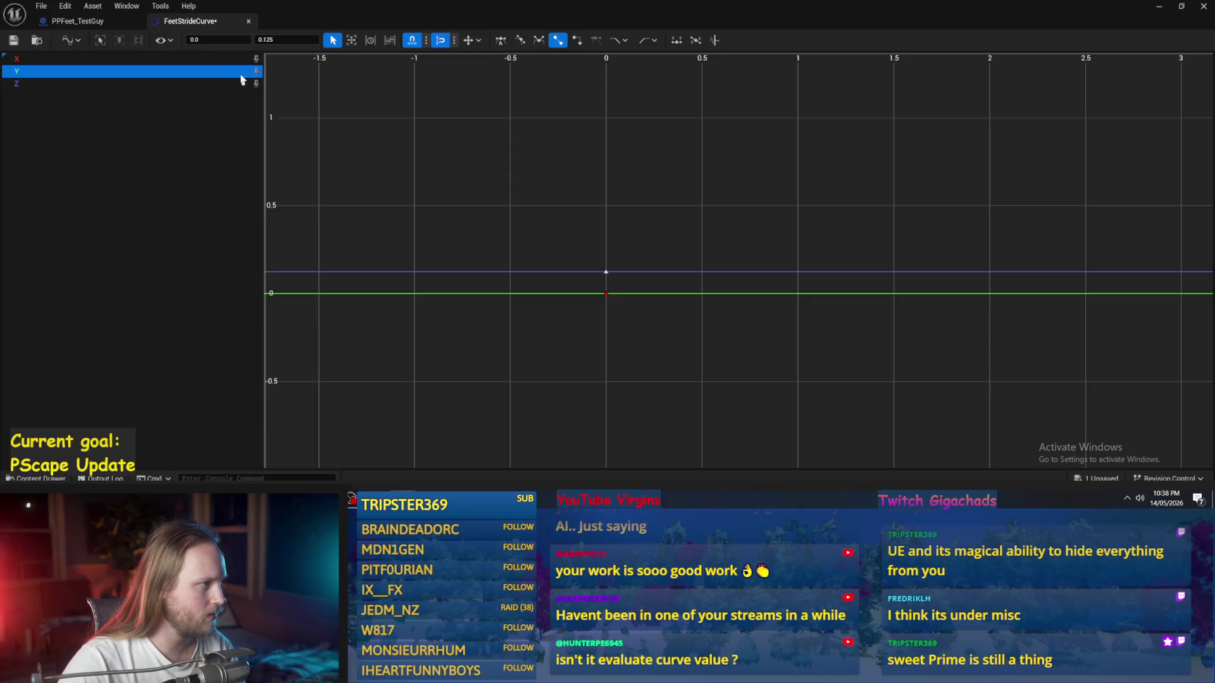
click(257, 59)
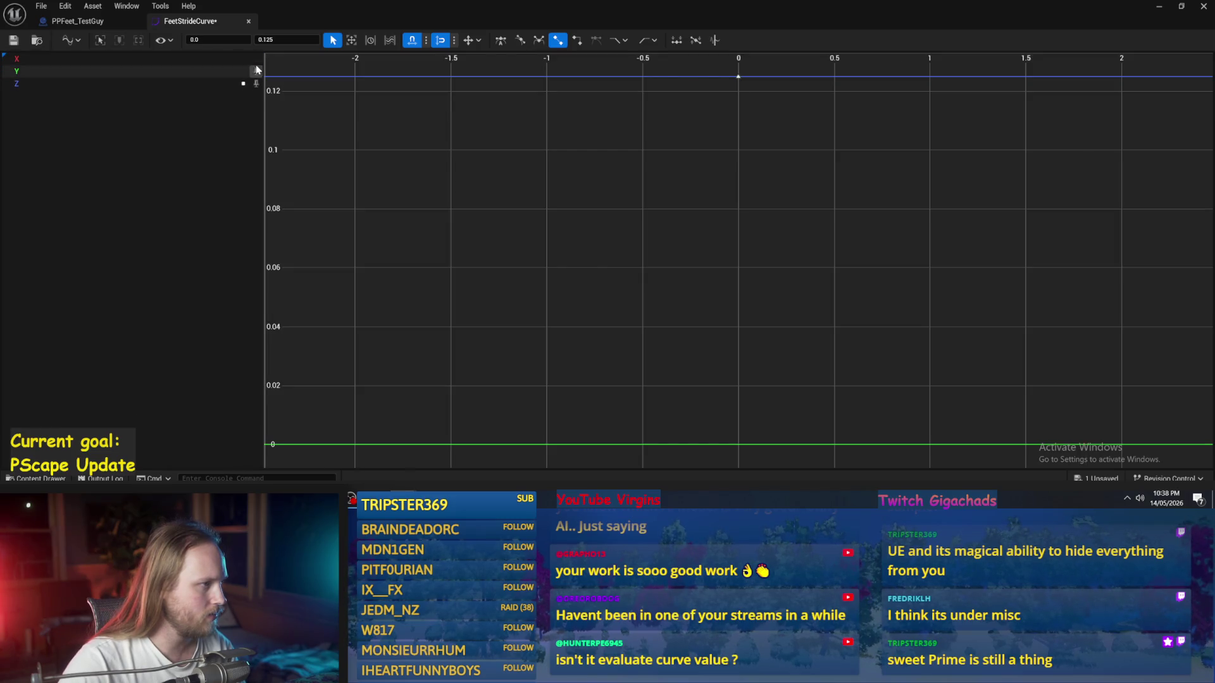
click(255, 83)
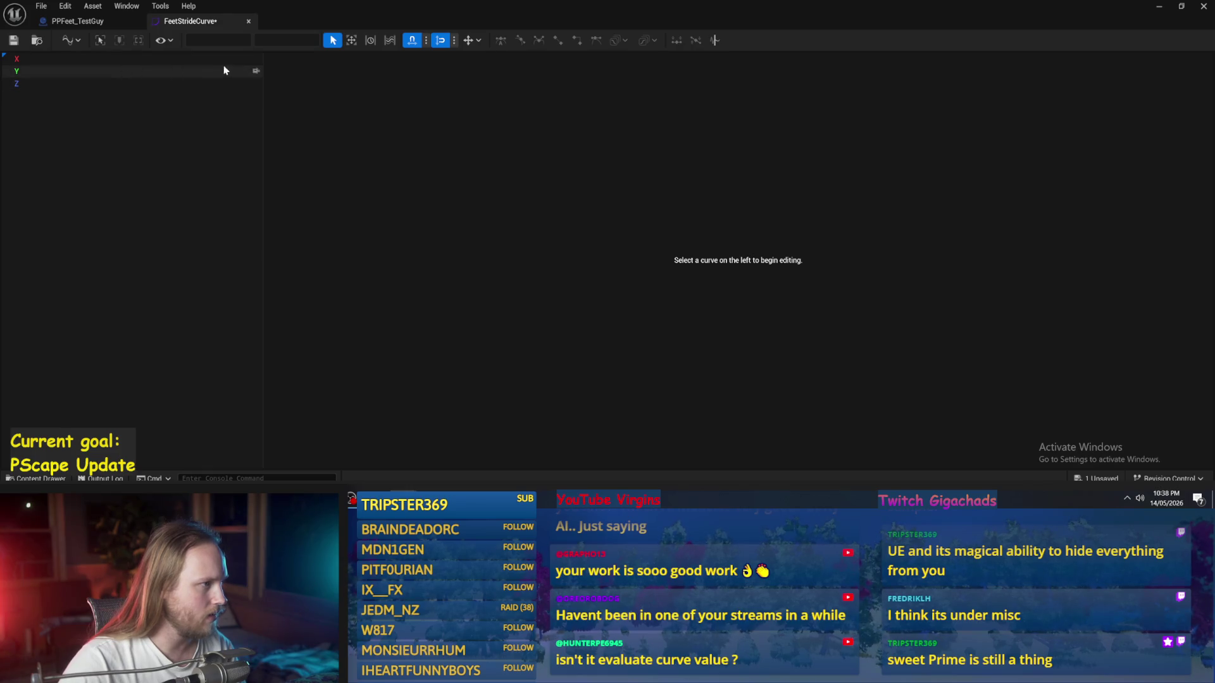
click(256, 59)
click(256, 83)
click(260, 84)
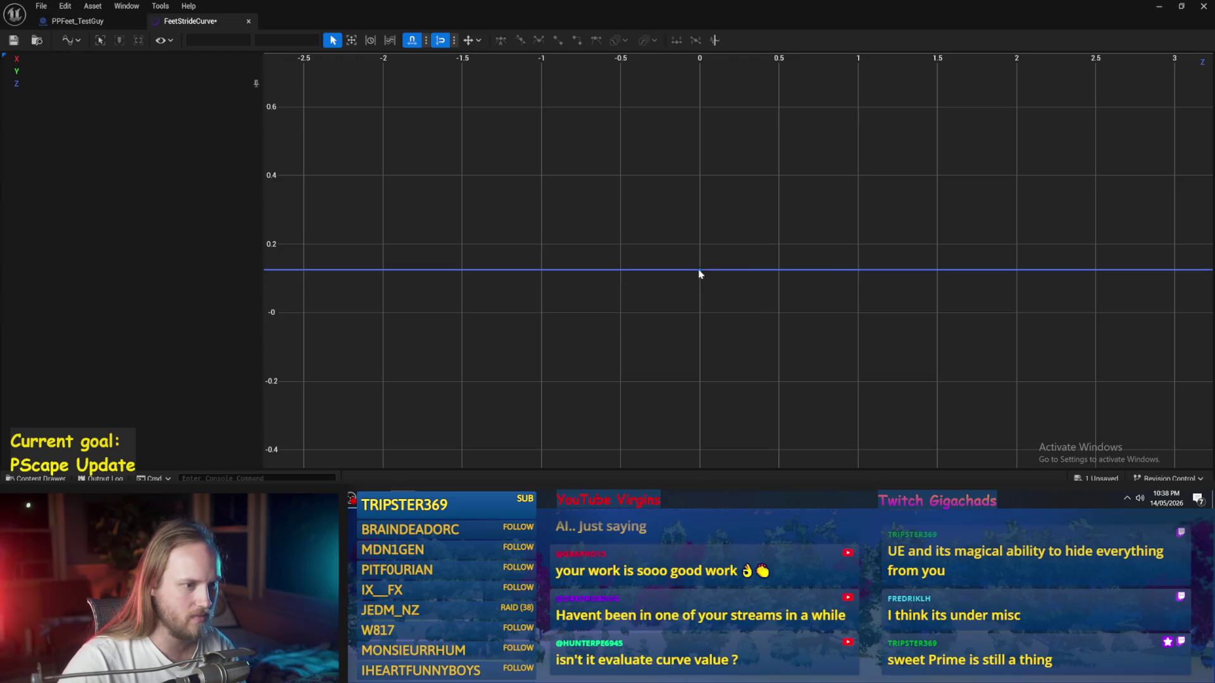
Step: Add a Z key at time 1 raised to 0.15, and lower the time-0 key to 0
right_click(858, 272)
click(867, 306)
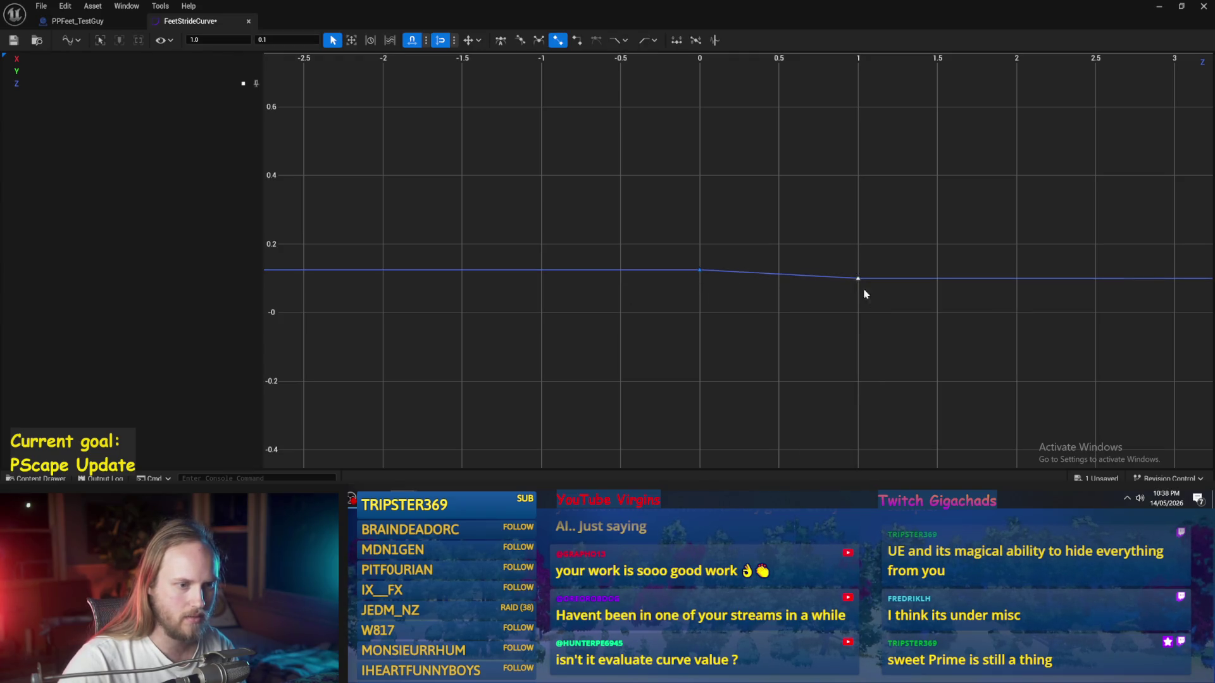
mouse_move(859, 277)
mouse_down()
mouse_move(859, 261)
mouse_move(863, 313)
mouse_up()
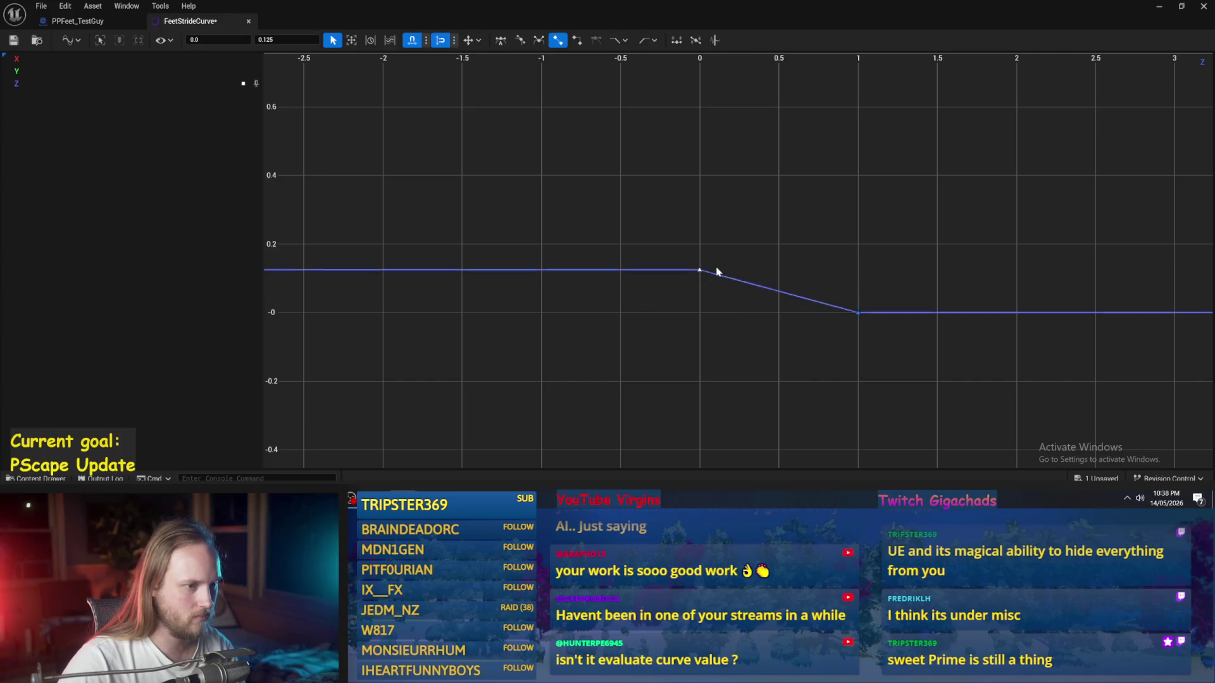
drag(699, 271, 694, 313)
scroll(787, 349, up, 8)
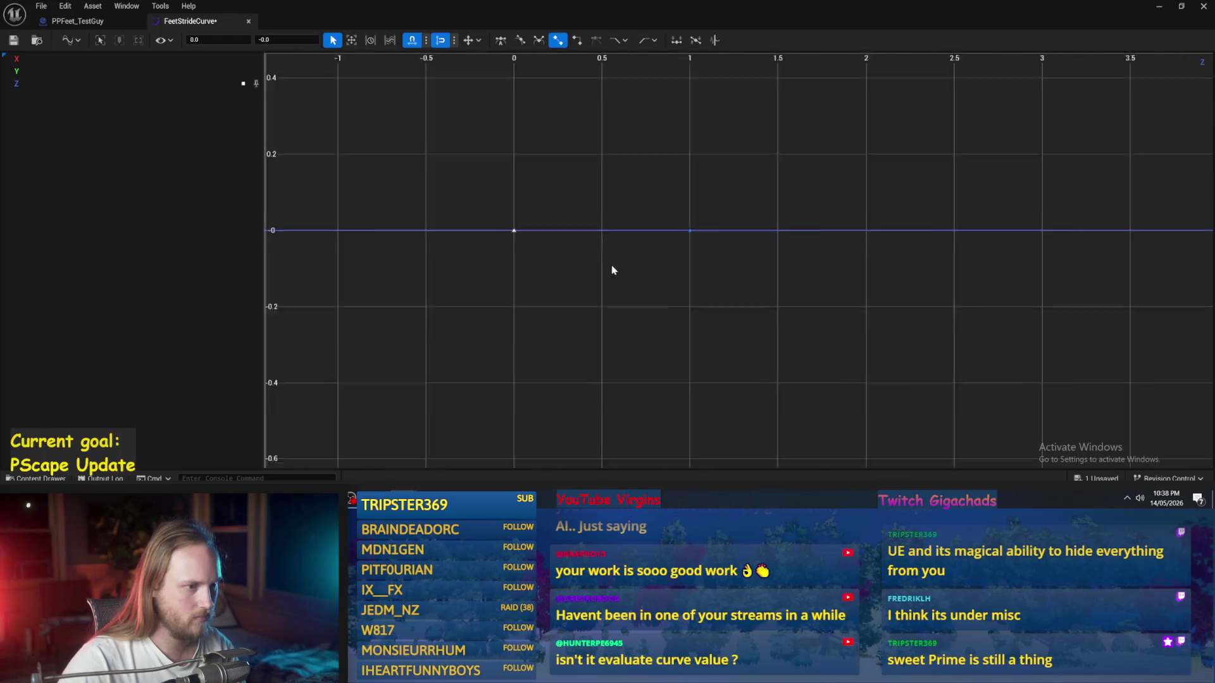
scroll(593, 348, down, 1)
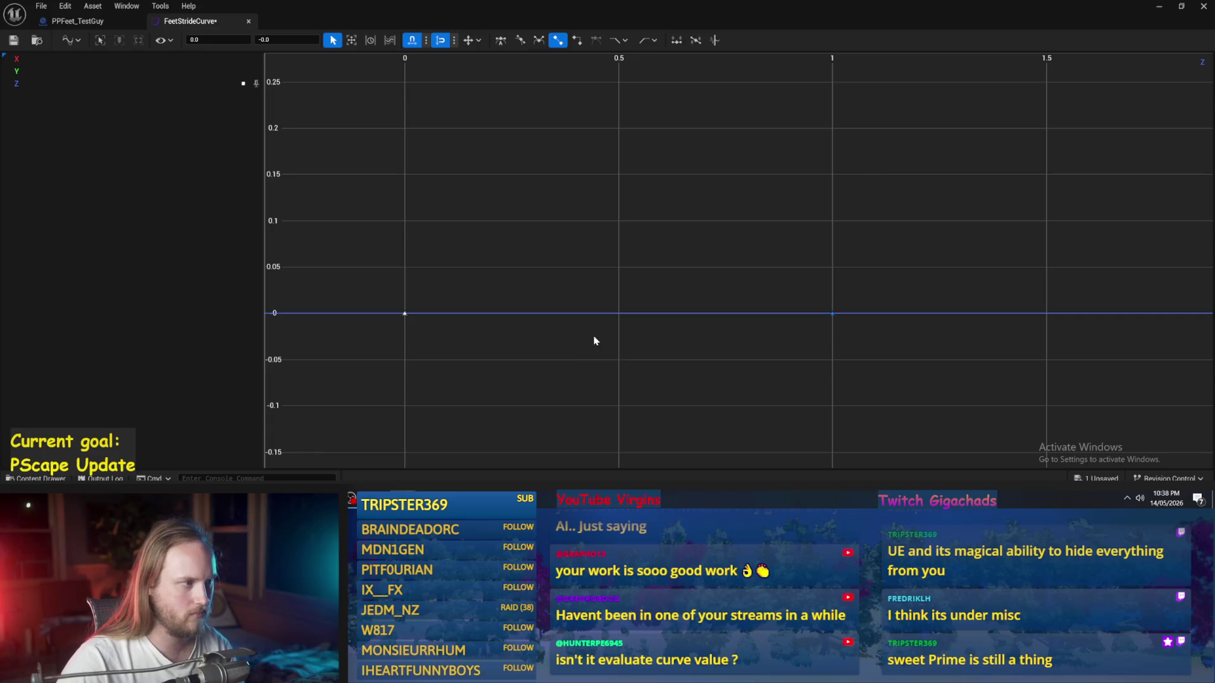
scroll(450, 209, down, 1)
scroll(527, 409, down, 1)
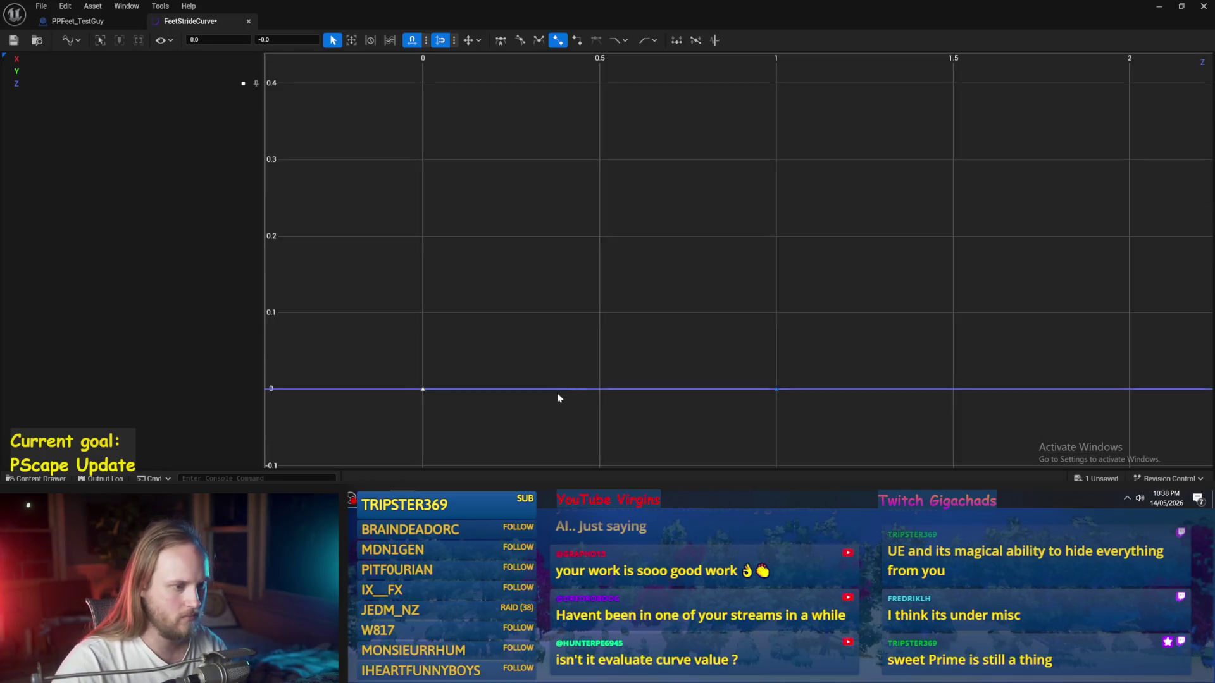
Step: Add Z keys at times 0.5 and 0.7, raising the 0.7 key to a peak of 1
right_click(627, 390)
key(ctrl+a)
right_click(628, 390)
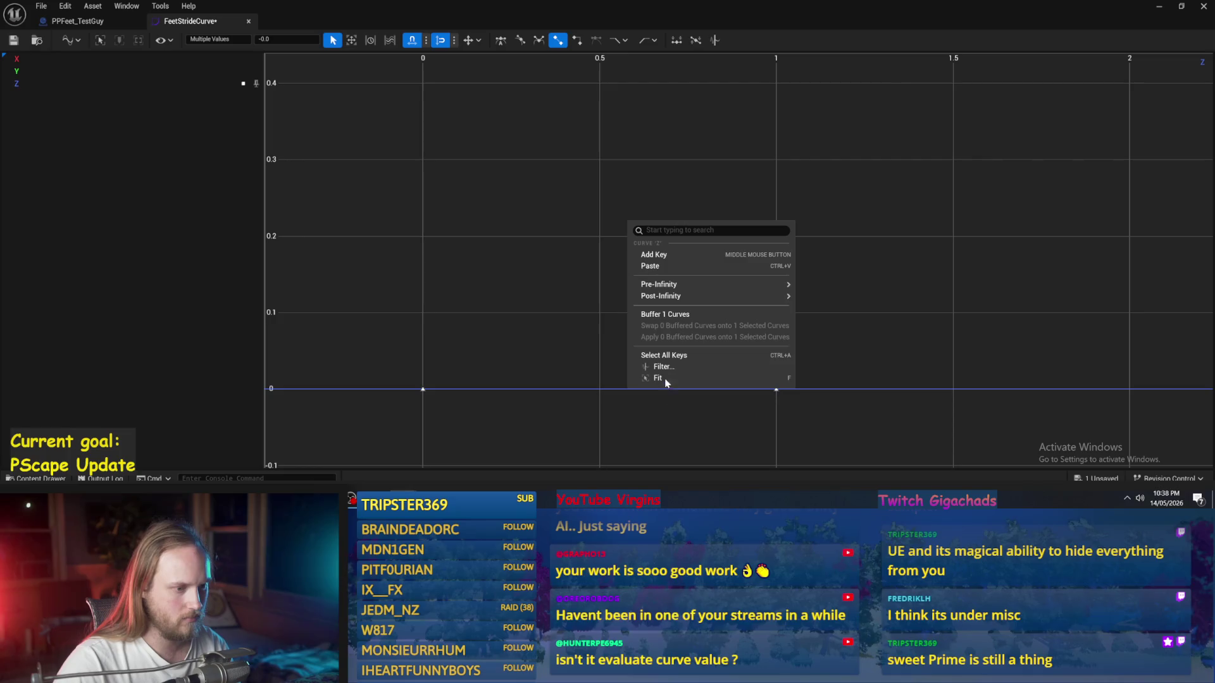
click(654, 254)
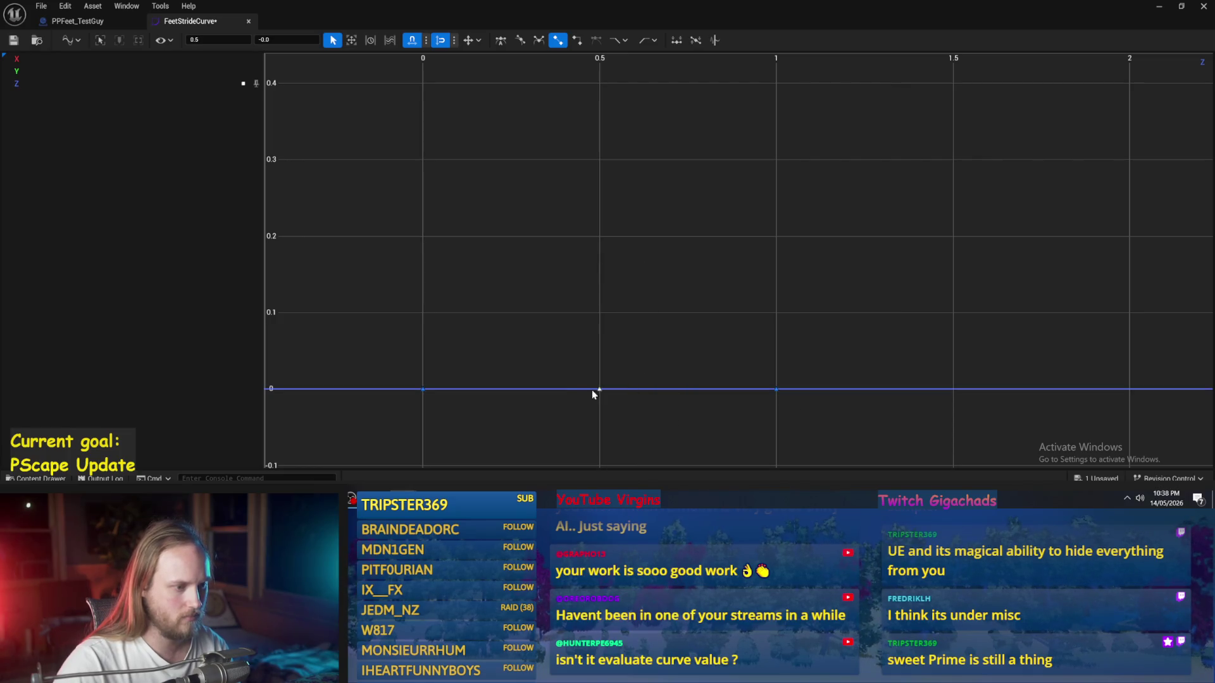
right_click(660, 390)
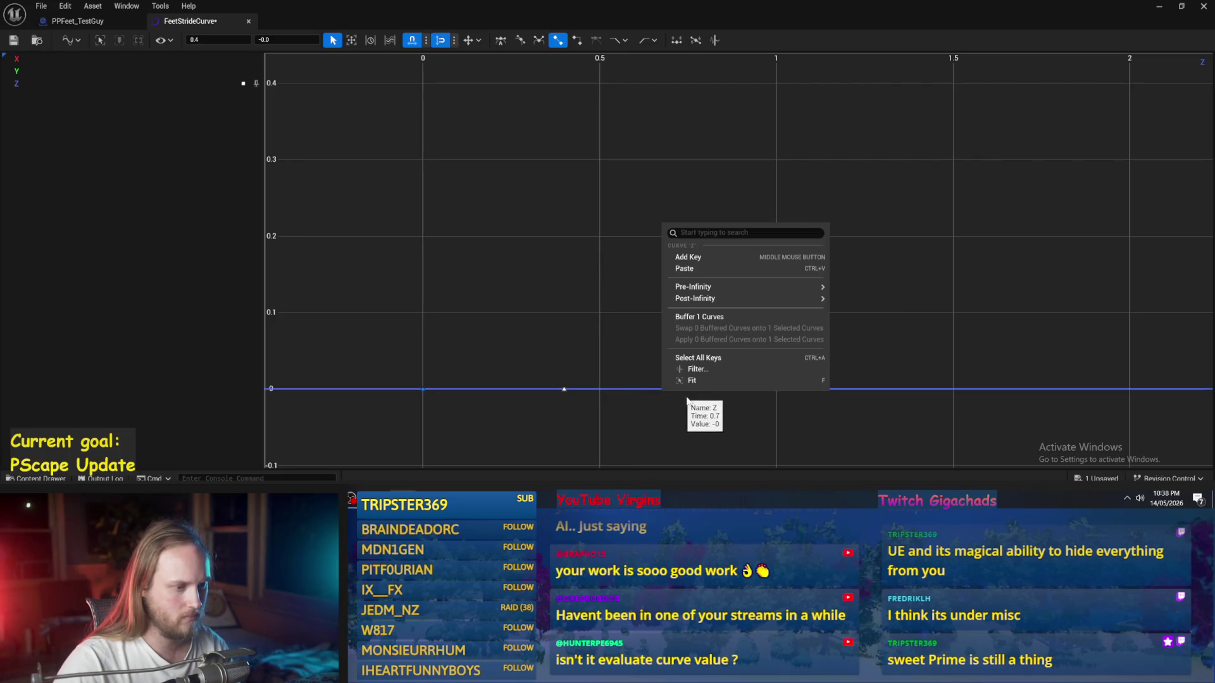
click(675, 257)
mouse_move(670, 392)
mouse_down()
mouse_move(691, 214)
mouse_move(677, 109)
mouse_up()
scroll(677, 109, down, 3)
scroll(694, 127, down, 3)
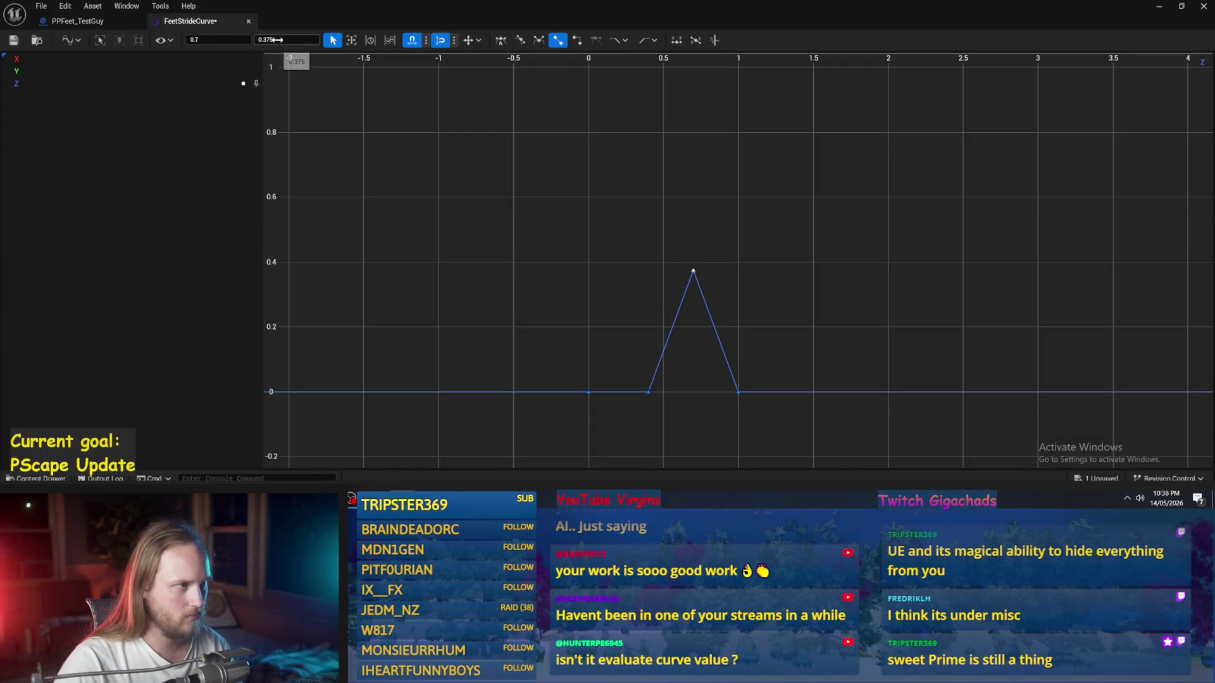
key(Return)
scroll(557, 187, down, 2)
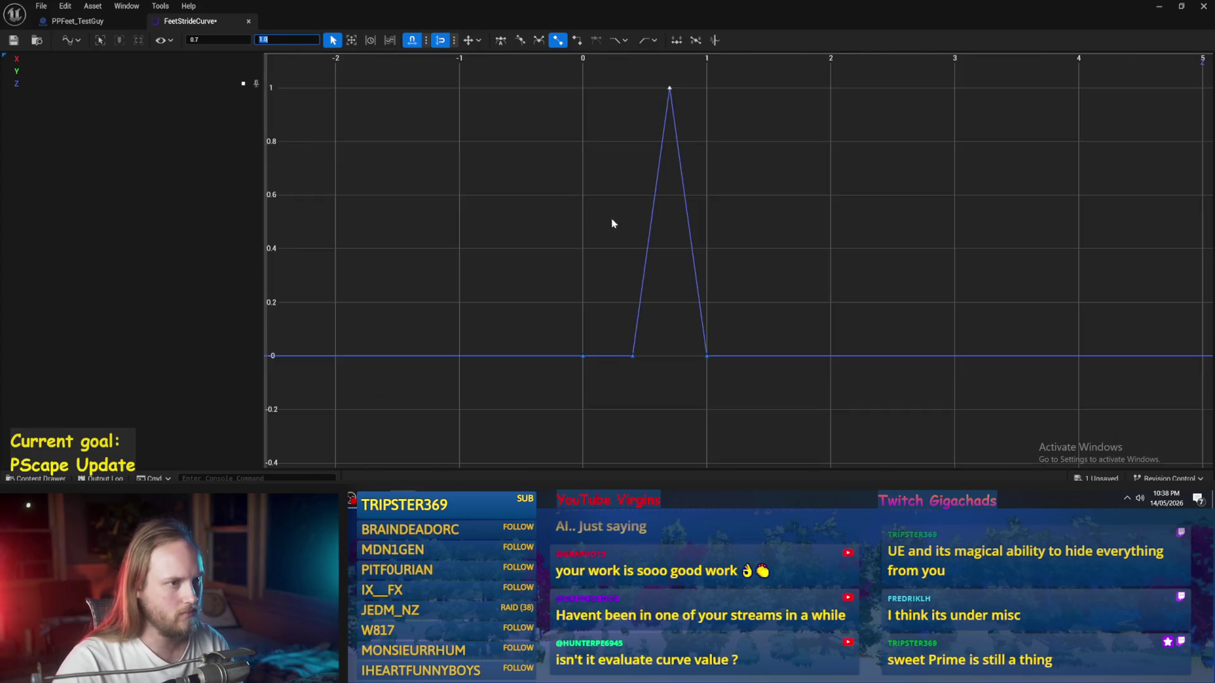
Step: Select all the Z keys and smooth the sharp peak into a bell shape
mouse_move(690, 79)
mouse_down()
mouse_move(567, 353)
mouse_move(594, 385)
mouse_up()
right_click(628, 359)
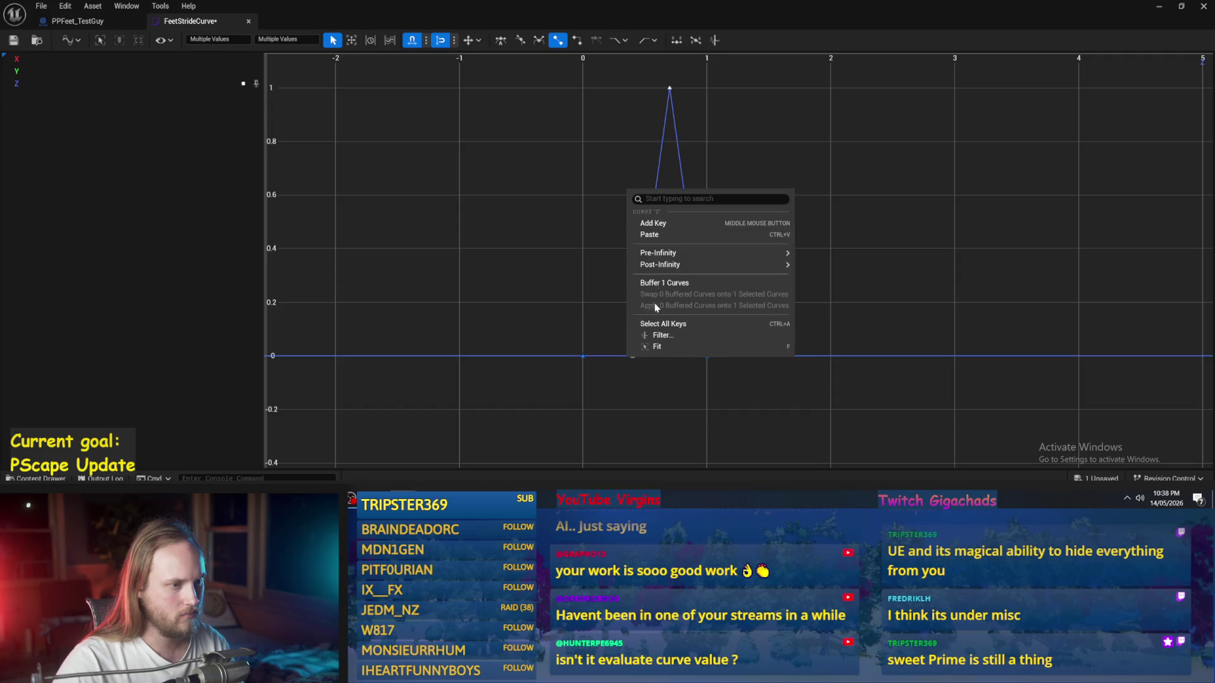
right_click(632, 358)
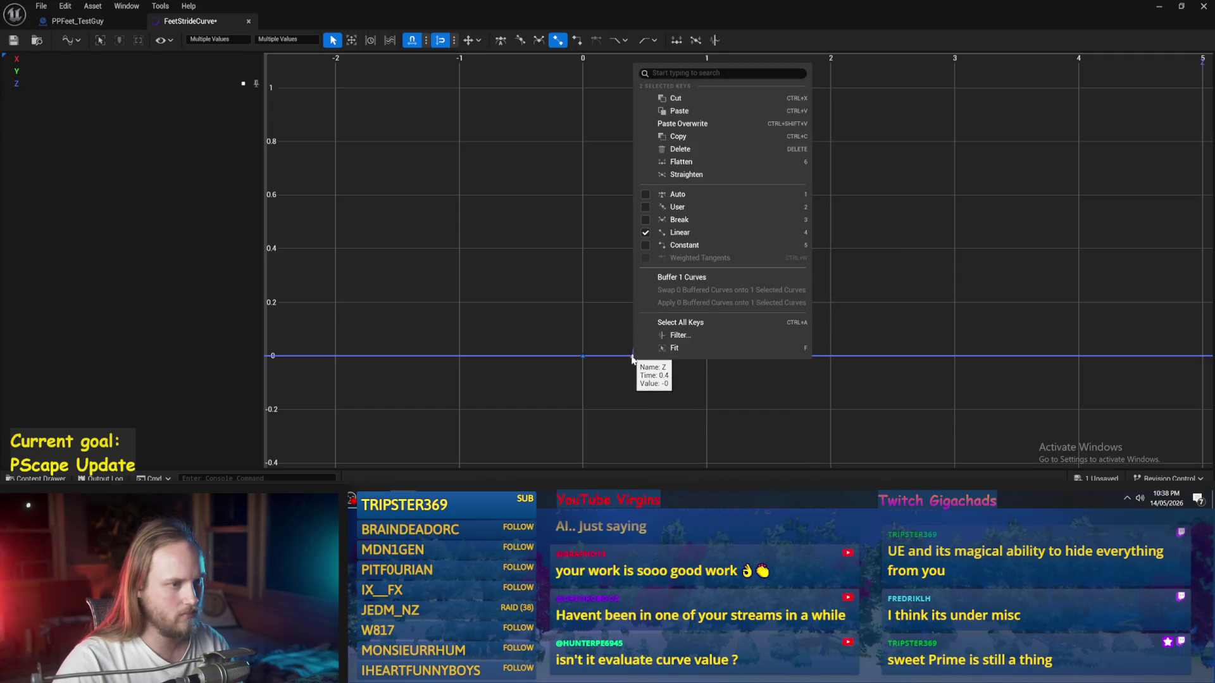
click(671, 194)
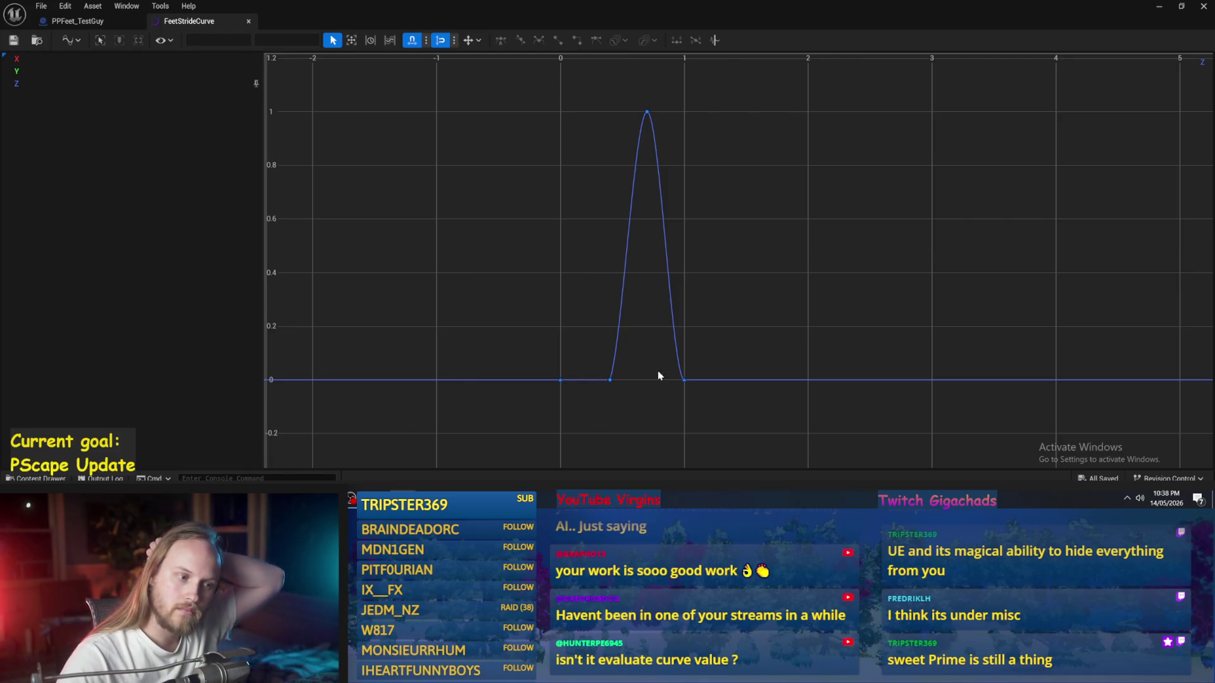
Step: Give the peak key flat auto tangents and ease the right bottom key so the curve drops steeply at 1
click(647, 112)
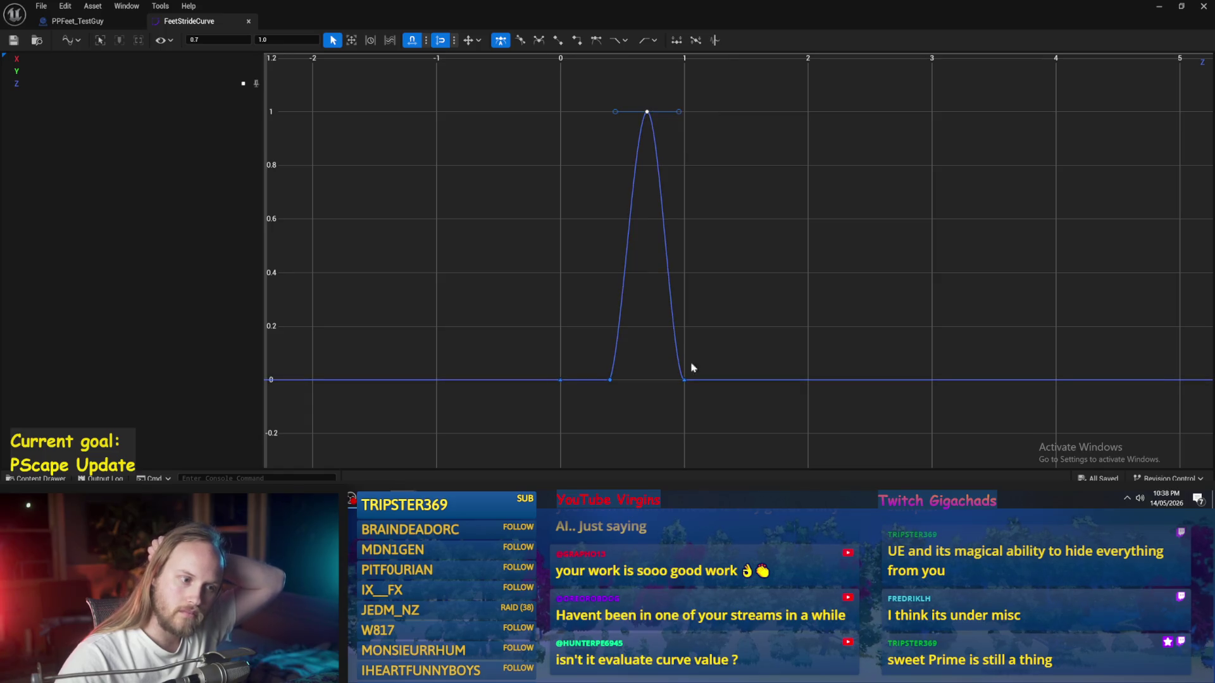
mouse_move(678, 111)
mouse_down()
mouse_move(656, 90)
mouse_move(696, 109)
mouse_up()
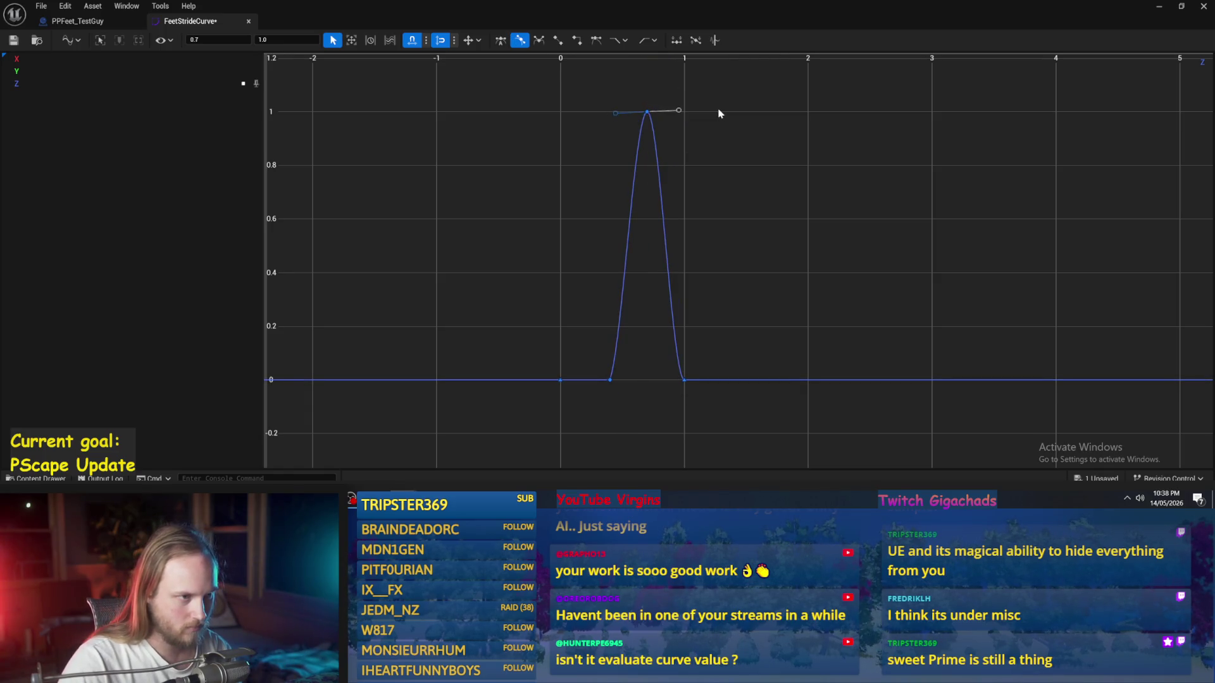
right_click(656, 118)
click(691, 246)
scroll(700, 370, up, 3)
right_click(661, 348)
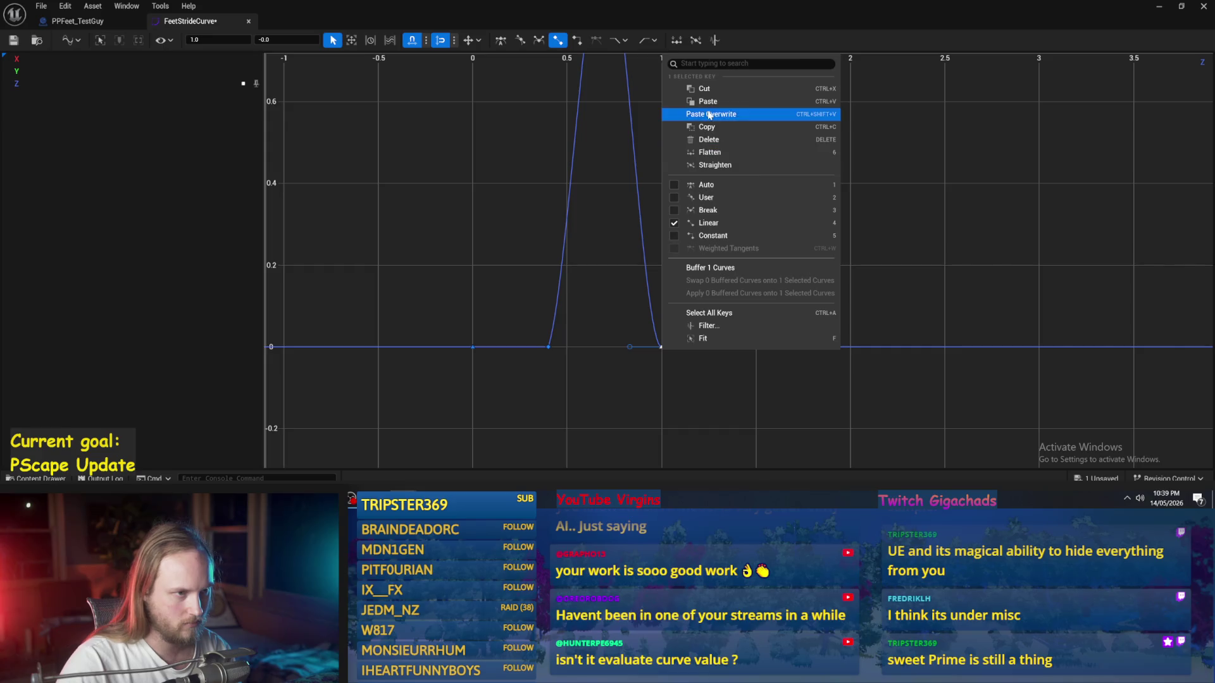
click(707, 183)
mouse_move(693, 348)
mouse_down()
mouse_move(683, 391)
mouse_move(656, 392)
mouse_move(665, 396)
mouse_up()
key(a)
Step: Switch the peak key to User tangents and tilt its tangent slightly downward
click(729, 284)
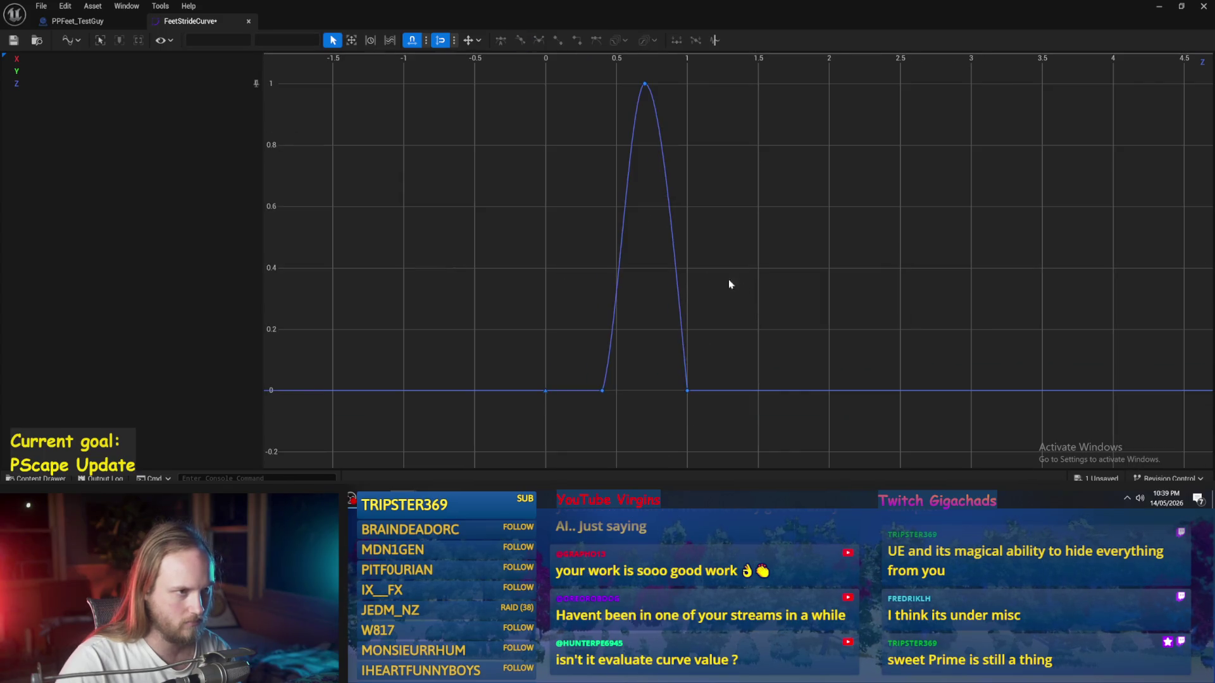
right_click(644, 83)
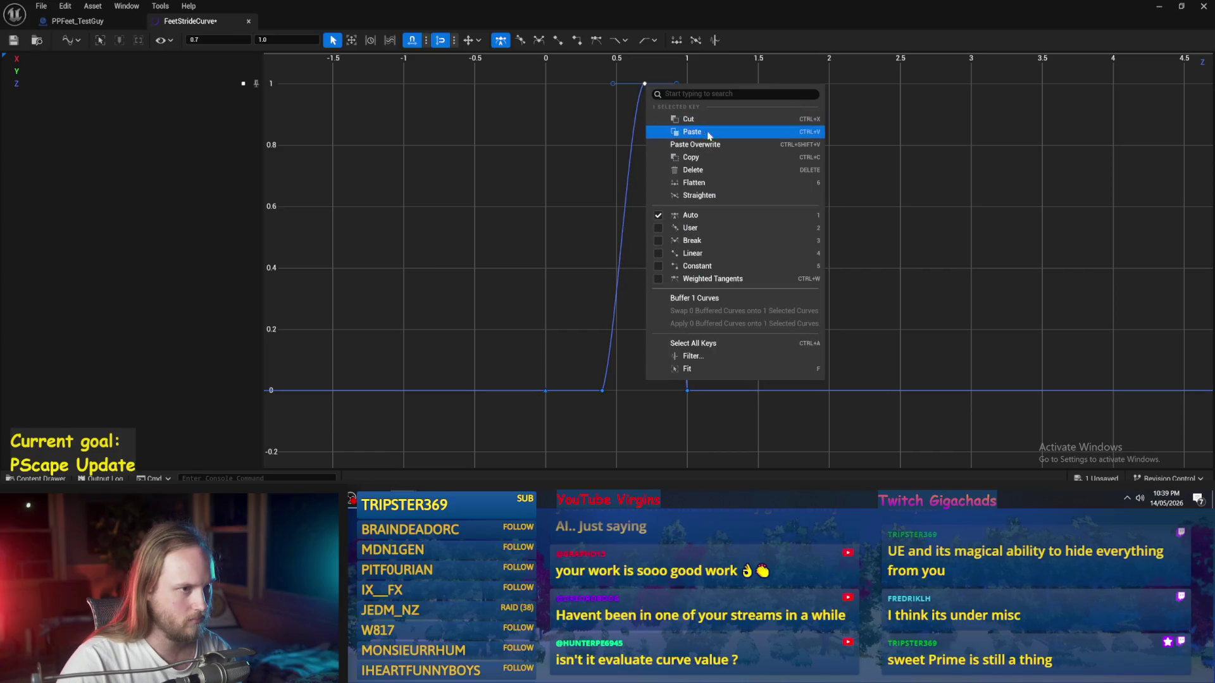
click(707, 227)
drag(673, 88, 681, 92)
click(696, 93)
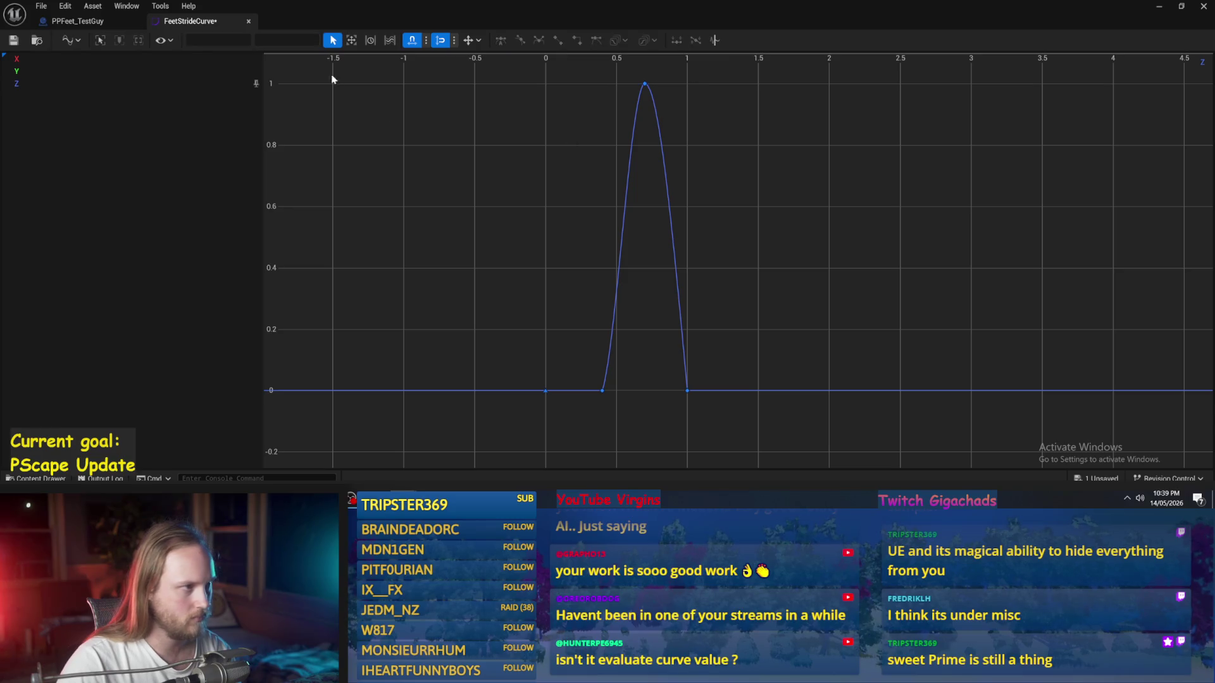
Step: Save the FeetStrideCurve asset
click(441, 41)
scroll(636, 203, down, 3)
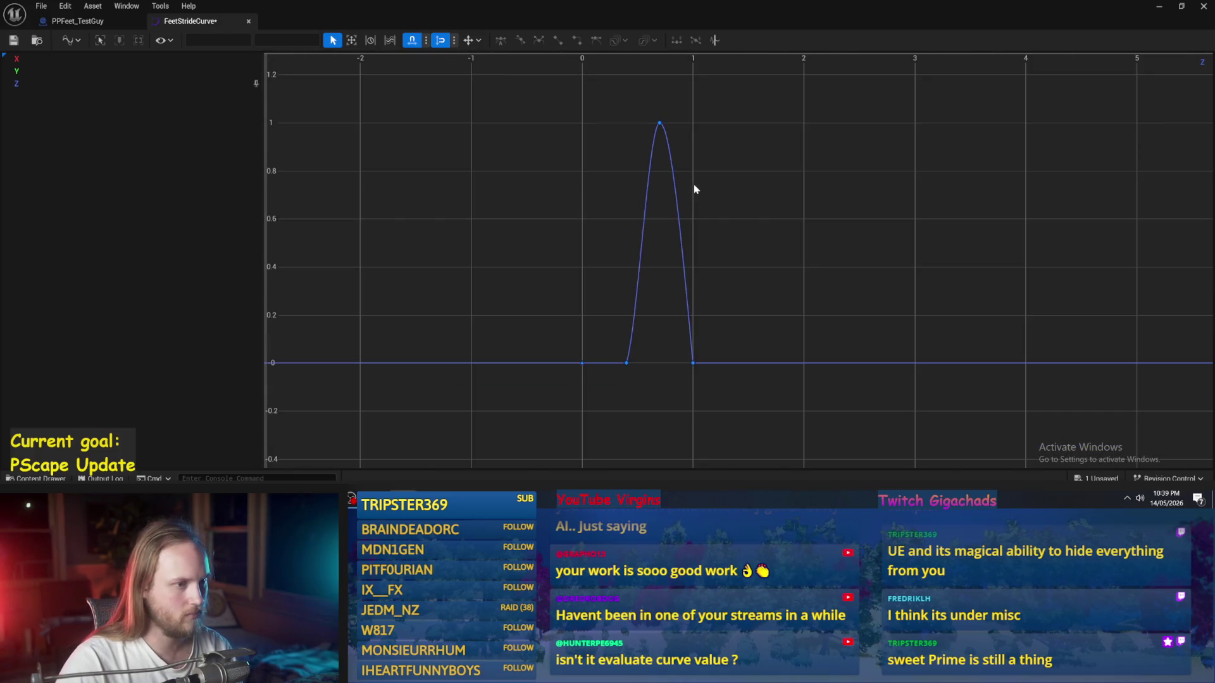
click(21, 40)
click(659, 123)
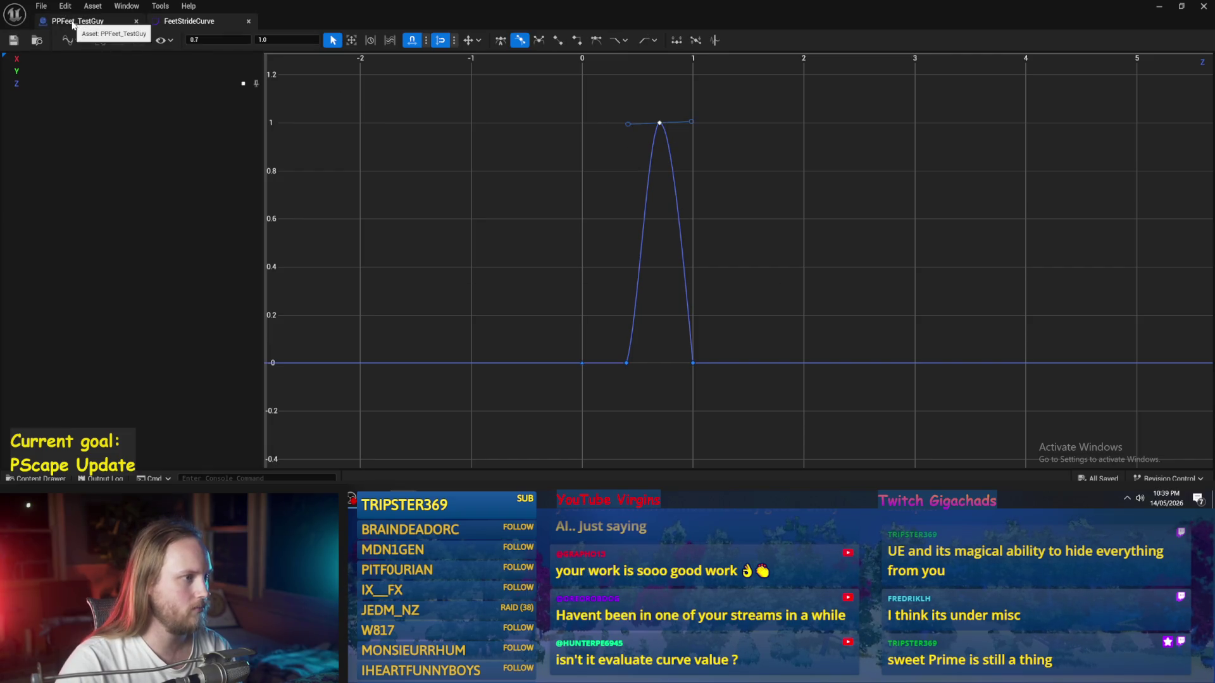
click(401, 305)
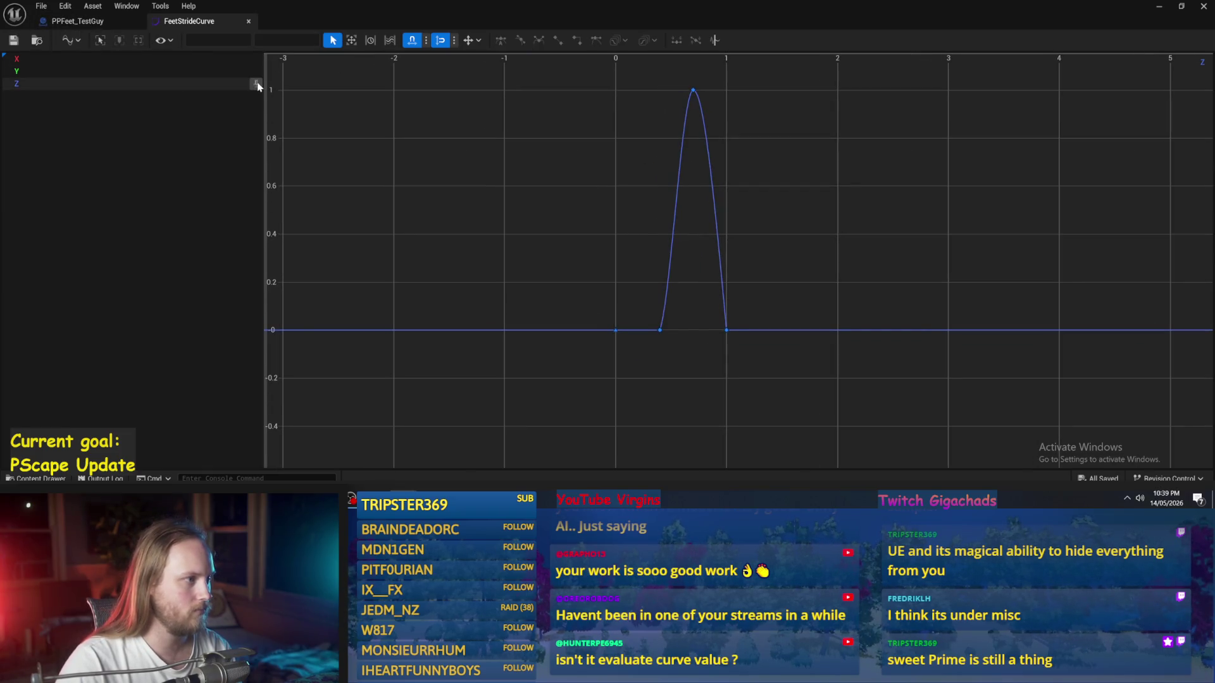
Step: Frame the curve's base in the graph and turn the X track back on beside Z
scroll(551, 212, up, 5)
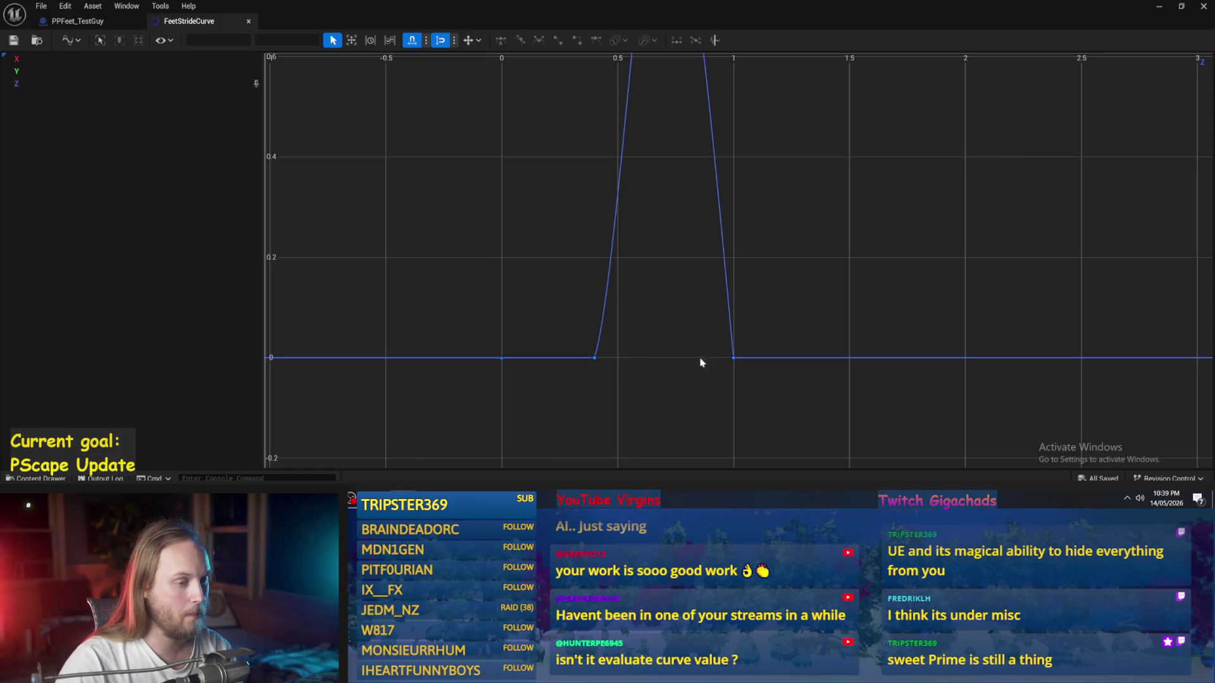
drag(358, 177, 371, 213)
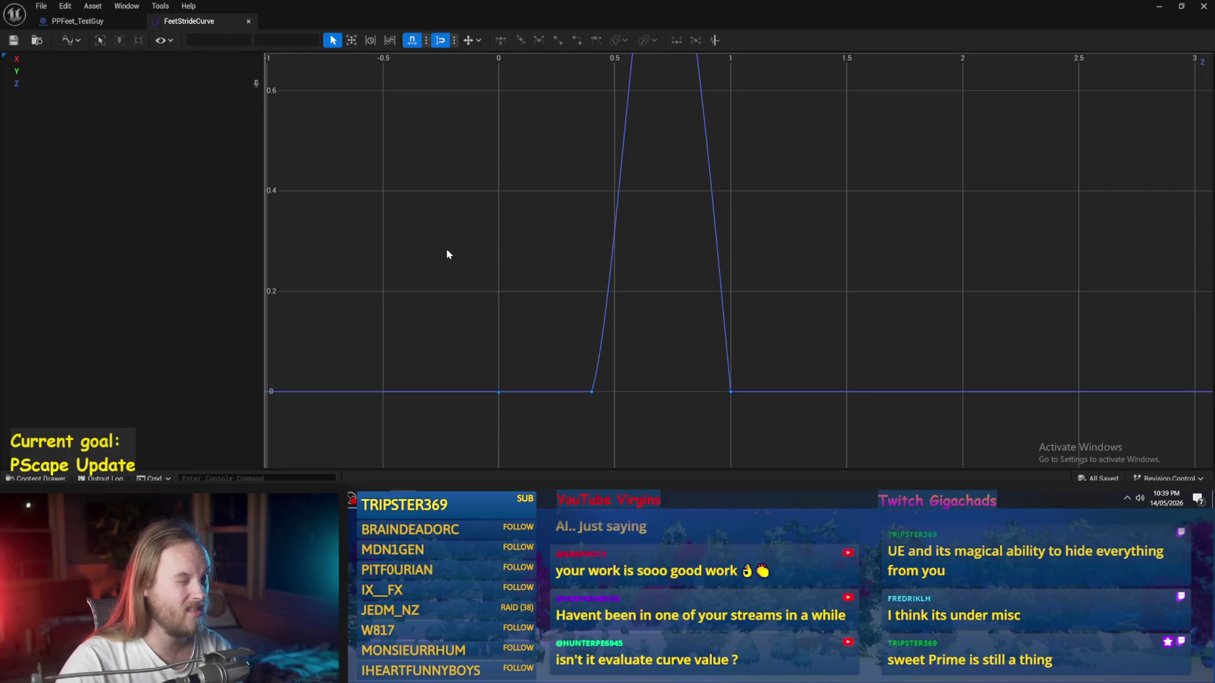
drag(447, 254, 443, 261)
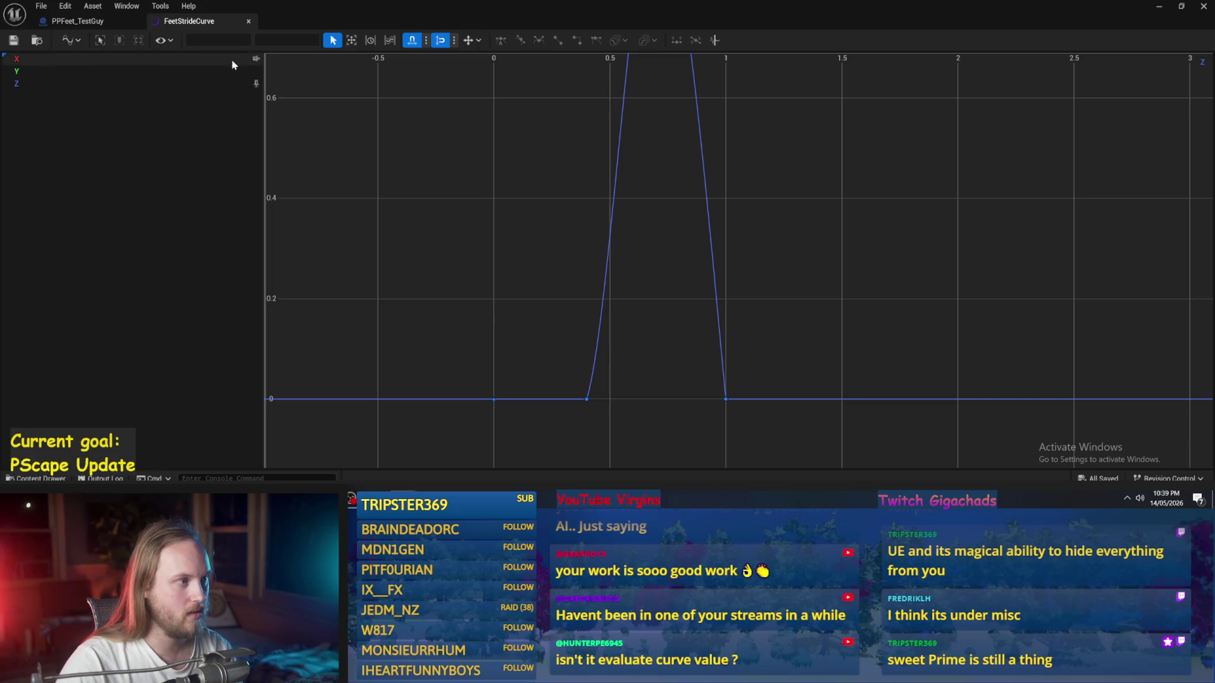
click(256, 60)
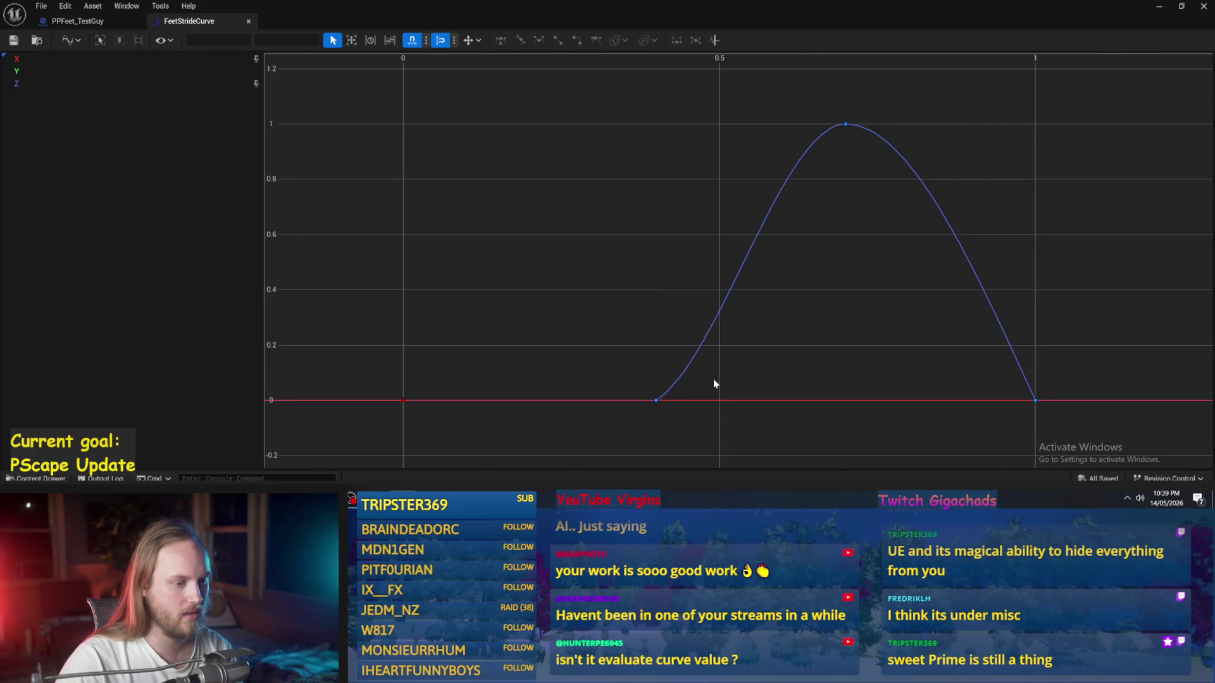
mouse_move(402, 403)
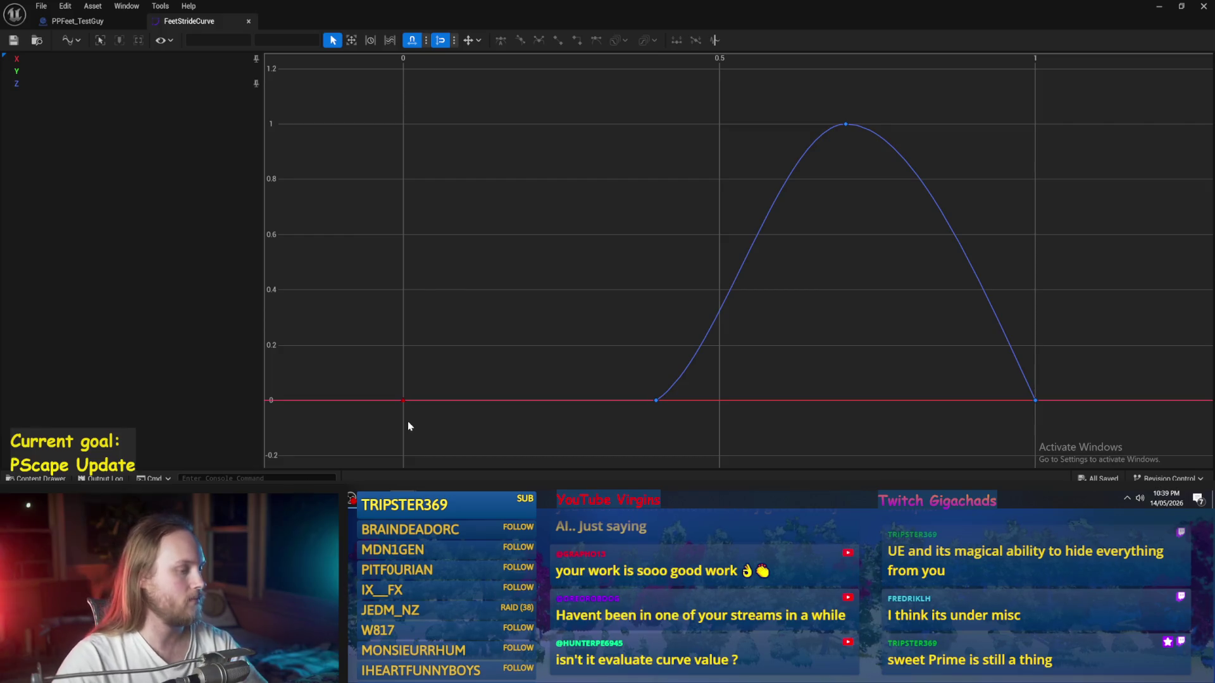
Step: Add a new key to the X curve and settle it at a value of 1
right_click(754, 405)
click(732, 401)
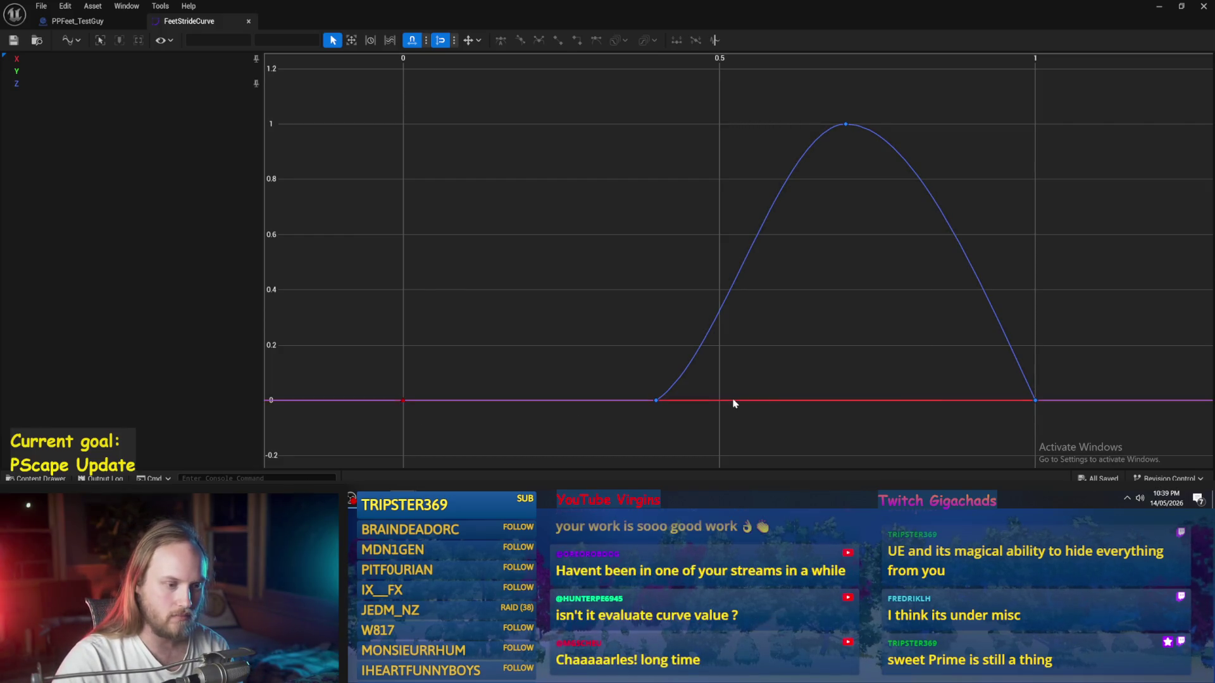
right_click(733, 401)
mouse_move(775, 287)
click(759, 265)
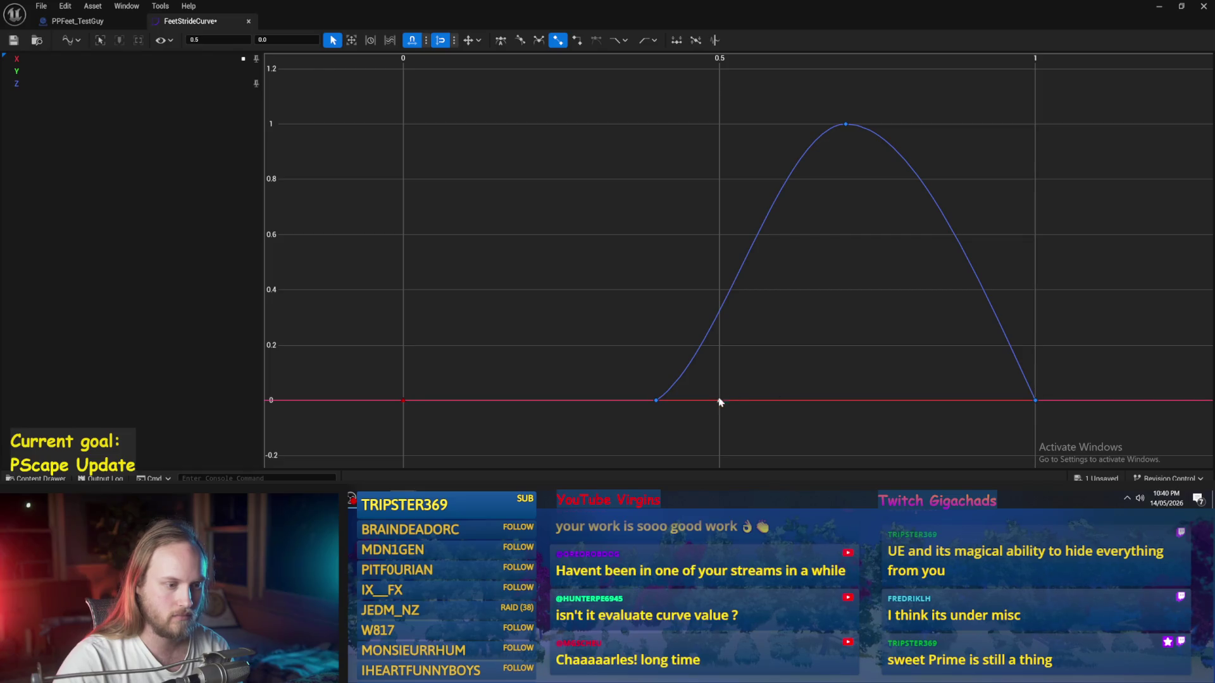
mouse_move(719, 401)
mouse_down()
mouse_move(755, 132)
mouse_move(732, 145)
mouse_move(732, 127)
mouse_move(732, 248)
mouse_move(730, 233)
mouse_move(678, 237)
mouse_up()
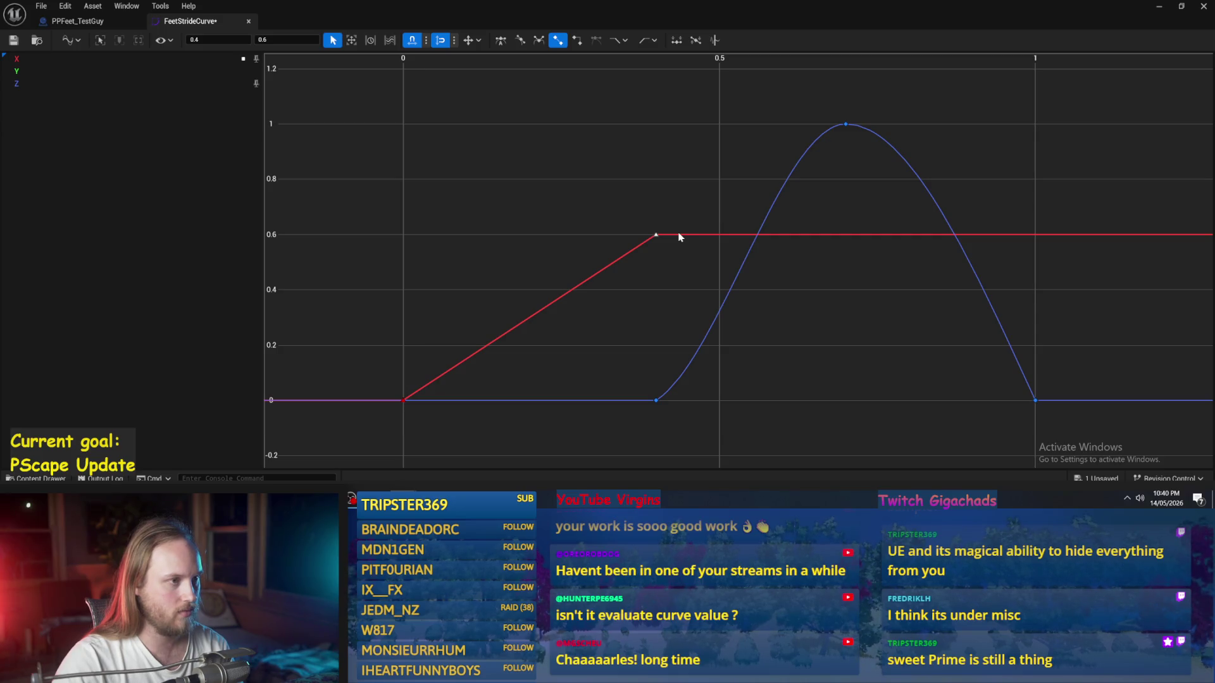
drag(679, 237, 684, 295)
scroll(636, 355, down, 2)
key(f)
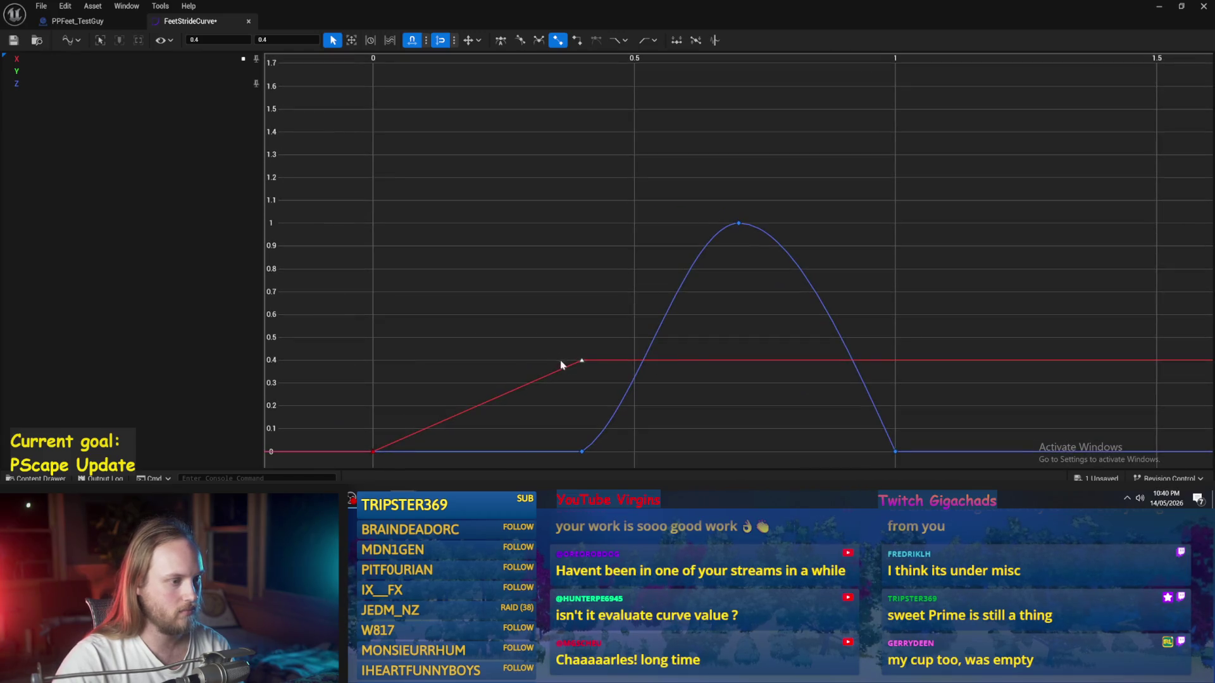
mouse_move(582, 362)
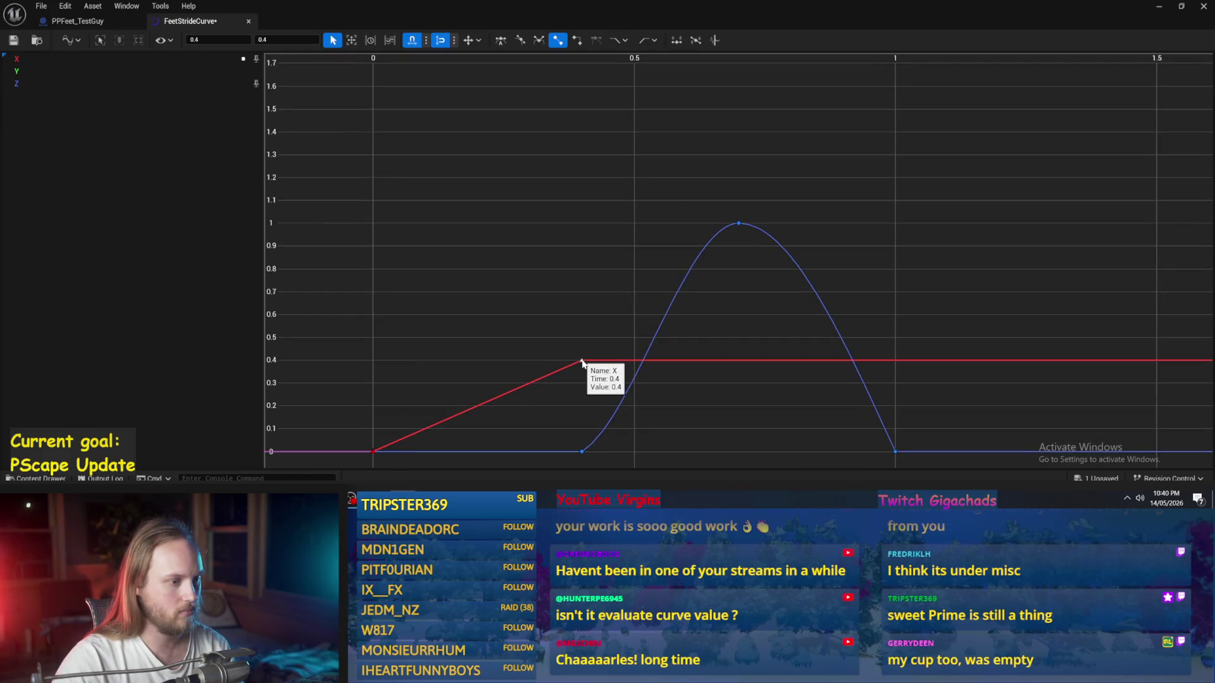
mouse_move(583, 361)
mouse_down()
mouse_move(584, 89)
mouse_move(587, 225)
mouse_up()
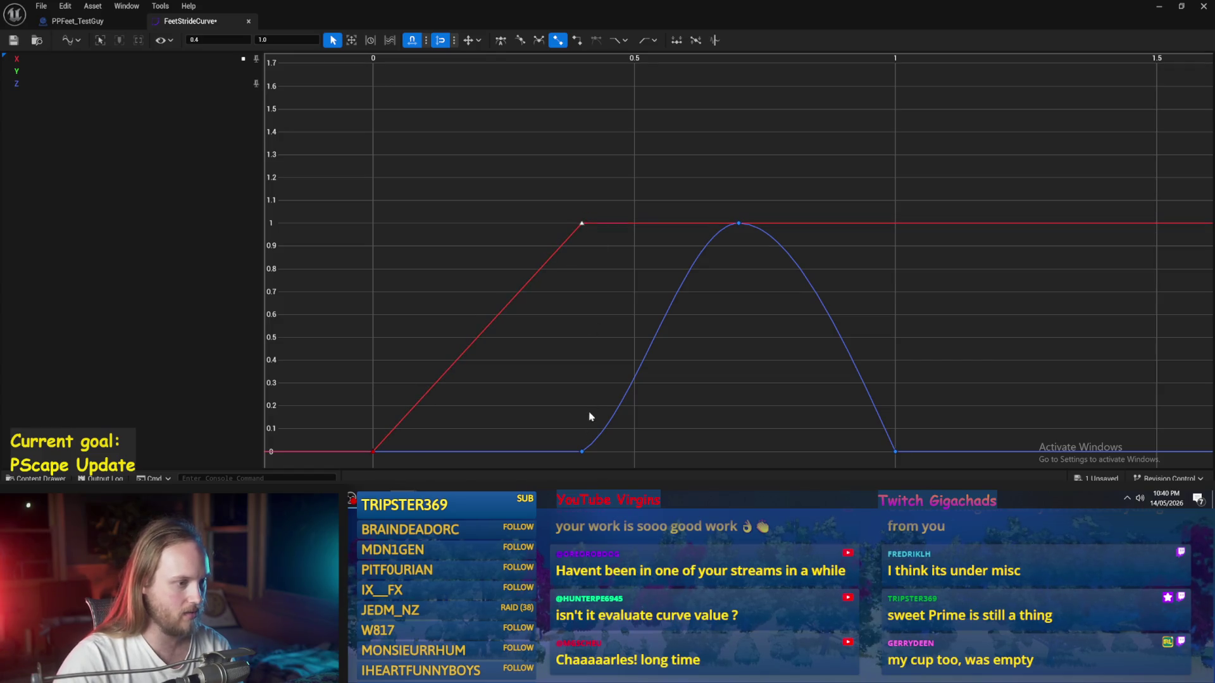
key(f)
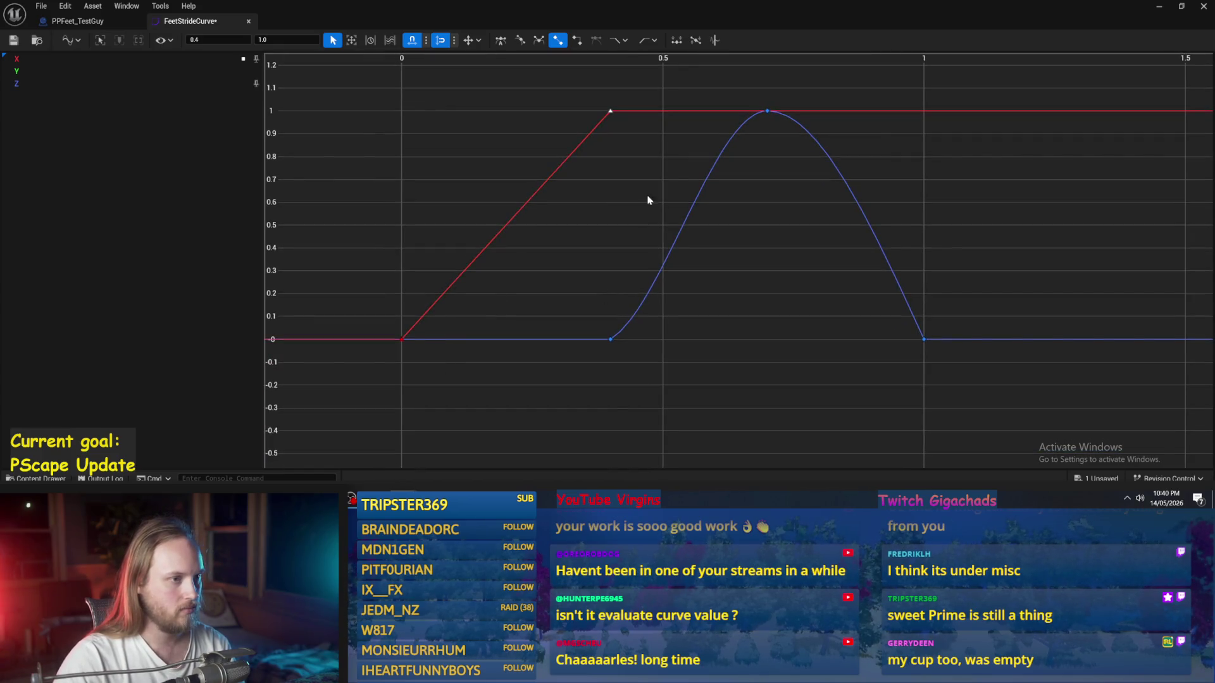
scroll(617, 128, down, 1)
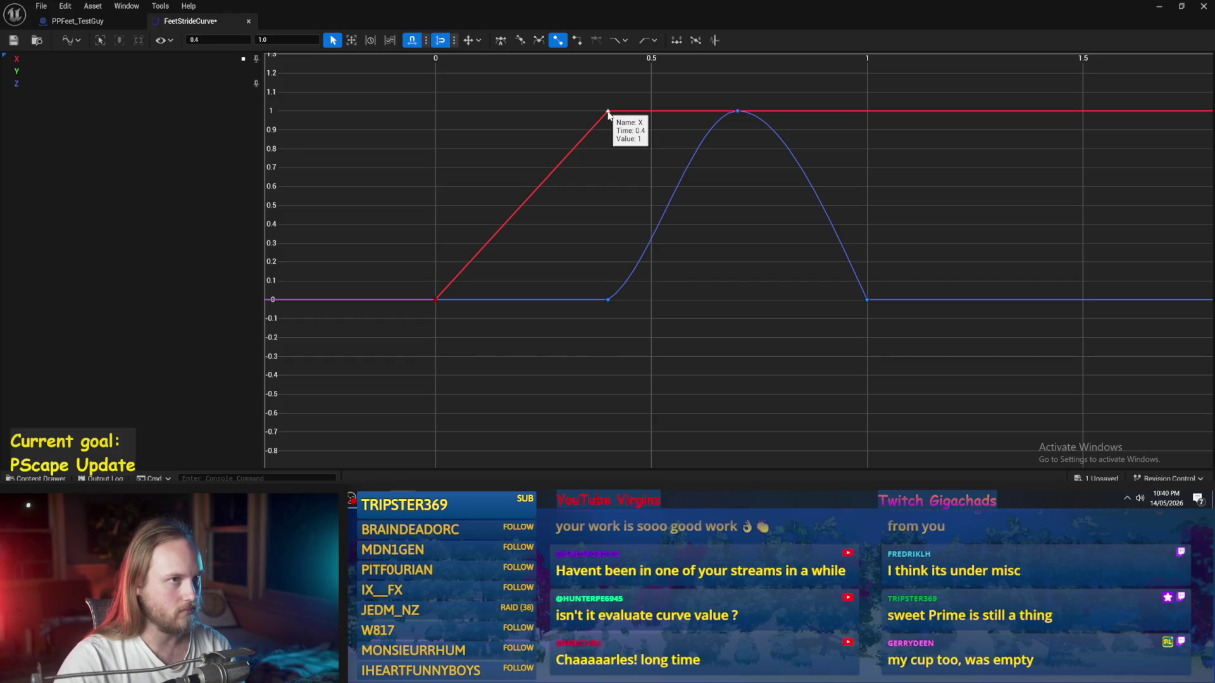
Step: Raise the X key at time 0 to 1 and pull the next key down toward -1
drag(510, 238, 520, 317)
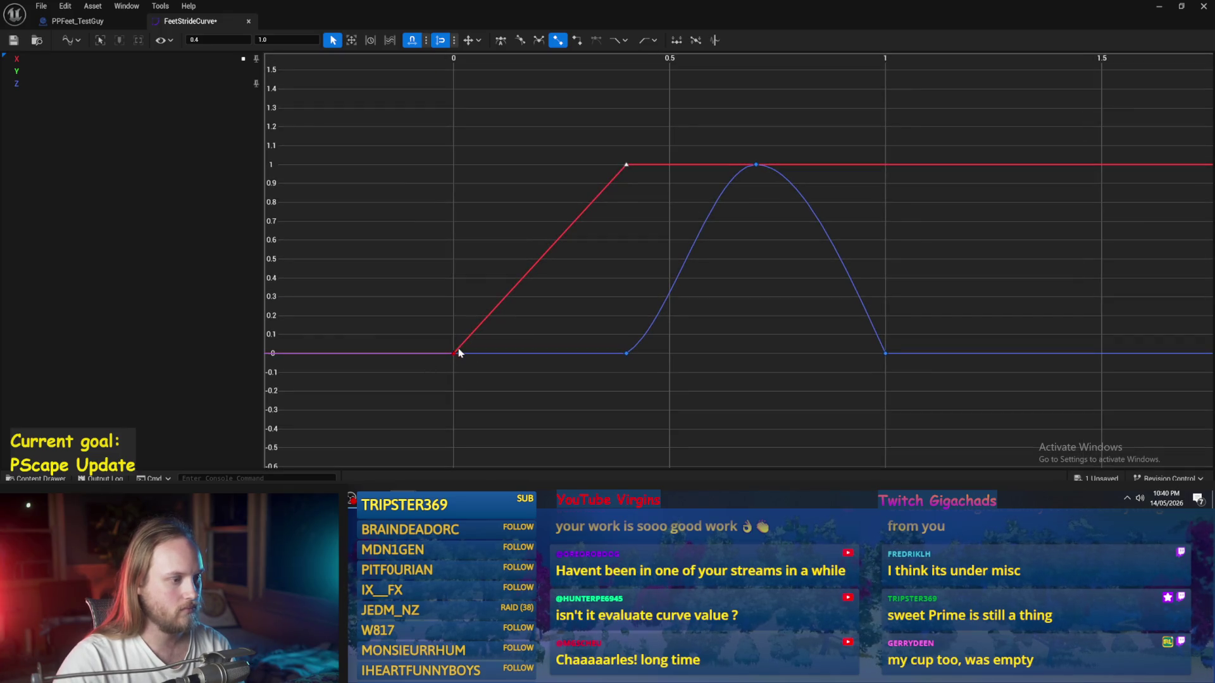
drag(455, 354, 469, 166)
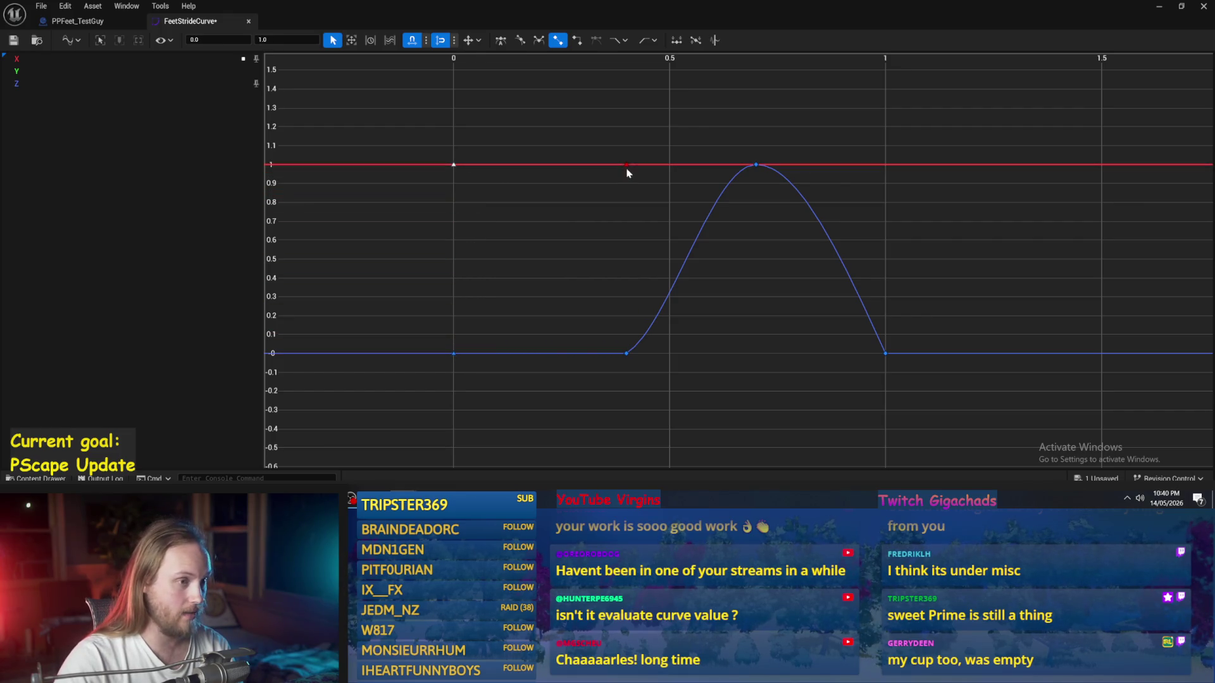
drag(627, 166, 639, 443)
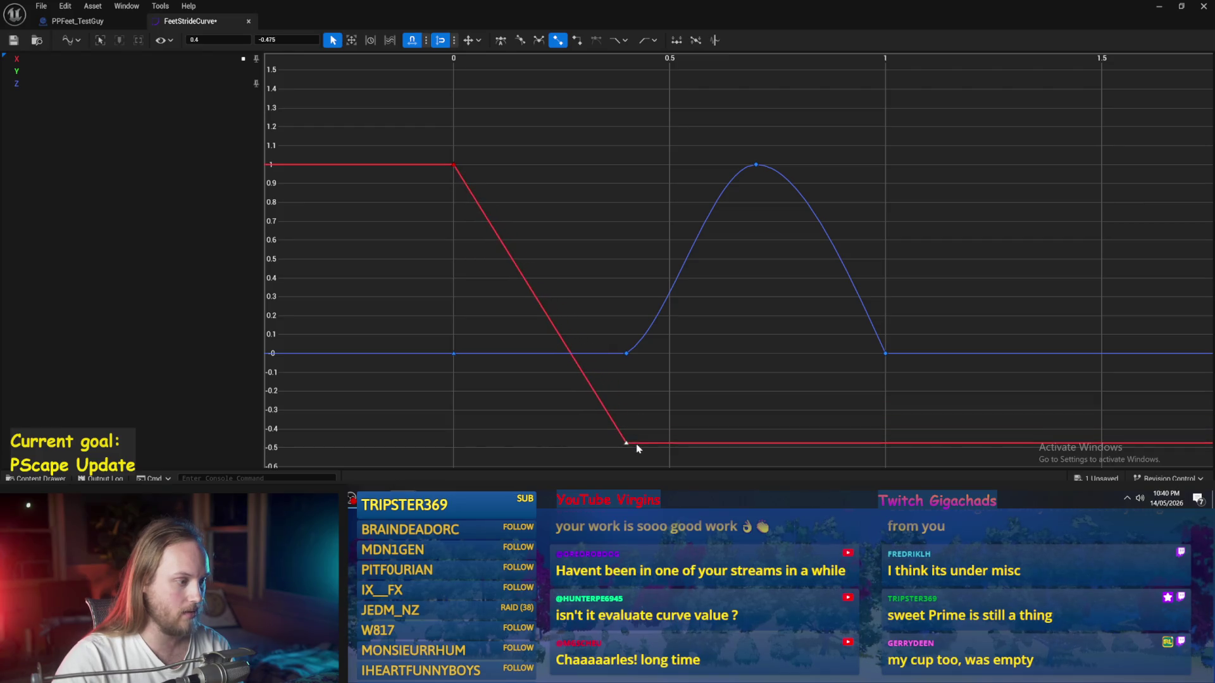
mouse_move(603, 121)
mouse_down()
mouse_move(605, 239)
mouse_move(605, 203)
mouse_move(606, 223)
mouse_up()
key(a)
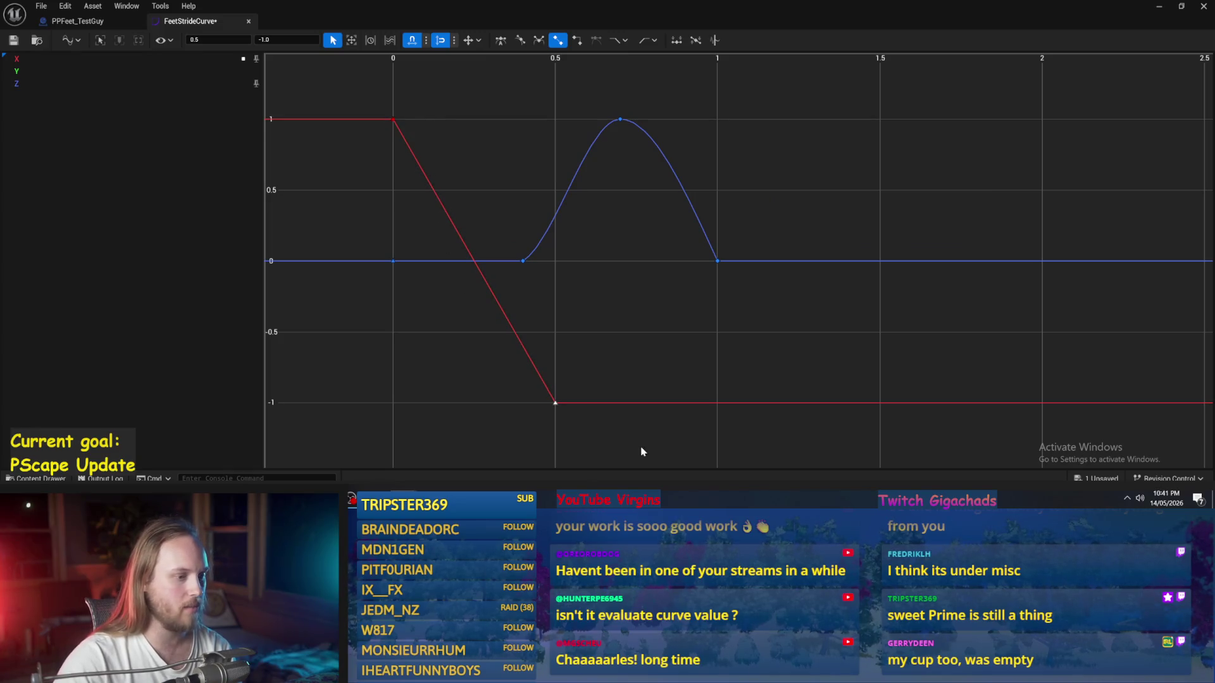
Step: Add an X key at time 1 with value 1 and give it and the bottom key smooth tangents
right_click(720, 406)
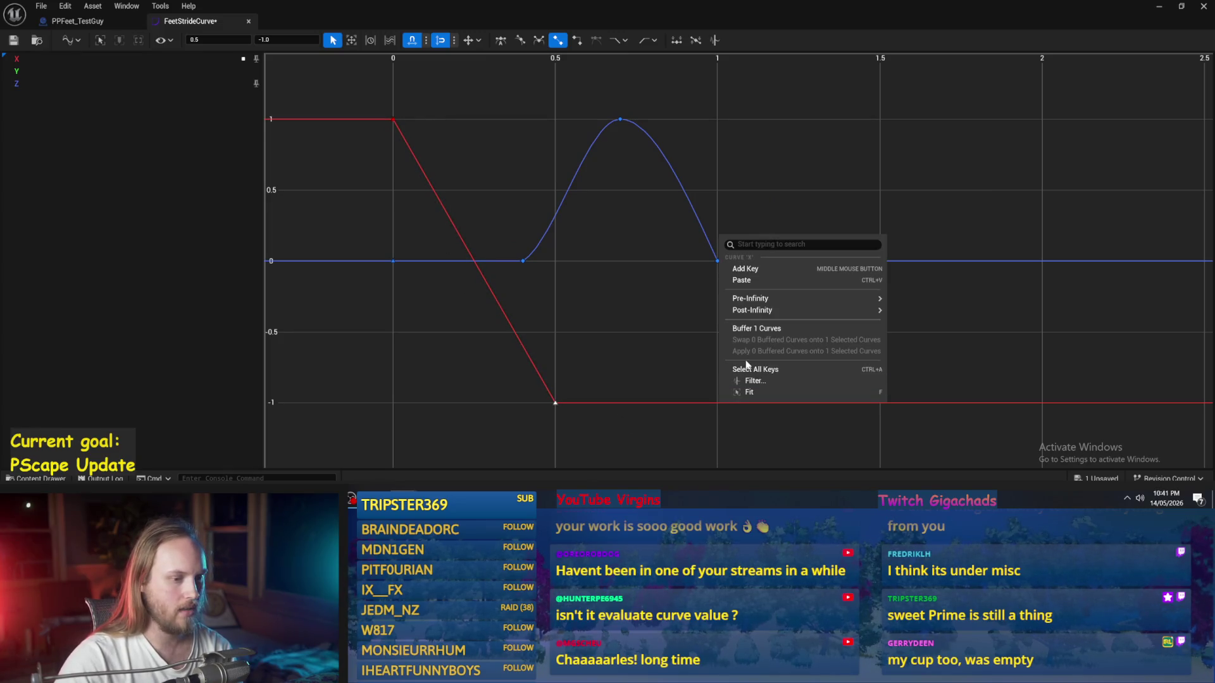
click(757, 274)
drag(719, 405, 718, 119)
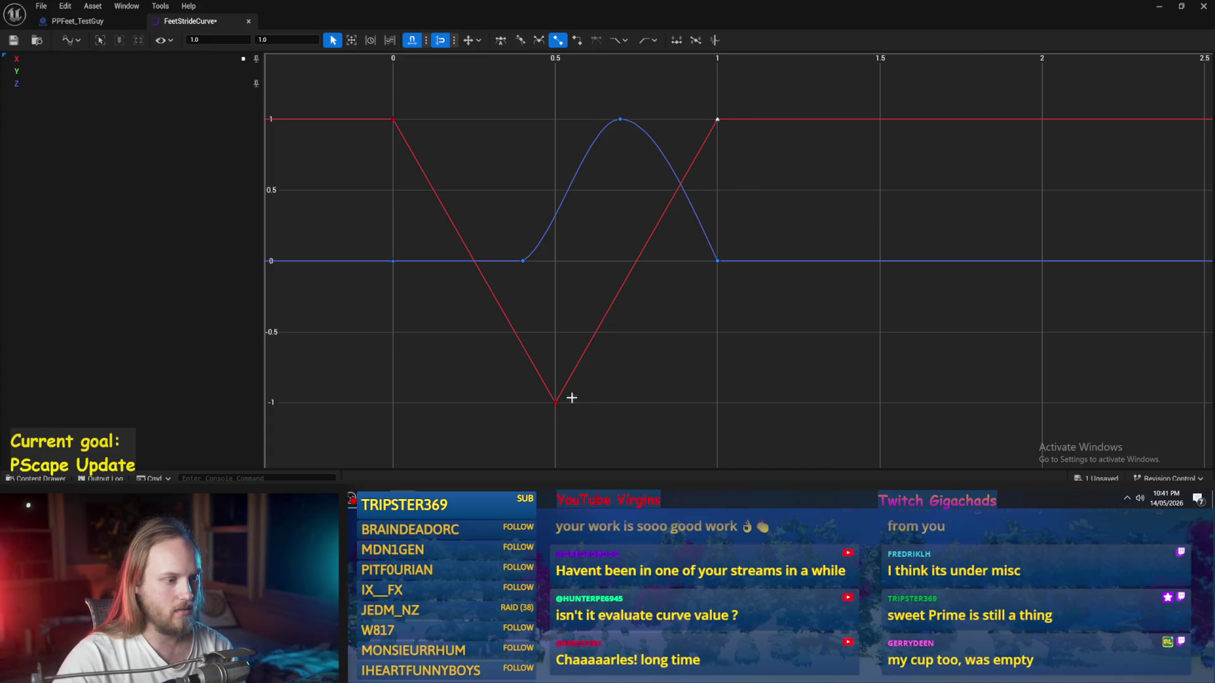
shift+click(555, 402)
right_click(556, 401)
right_click(555, 405)
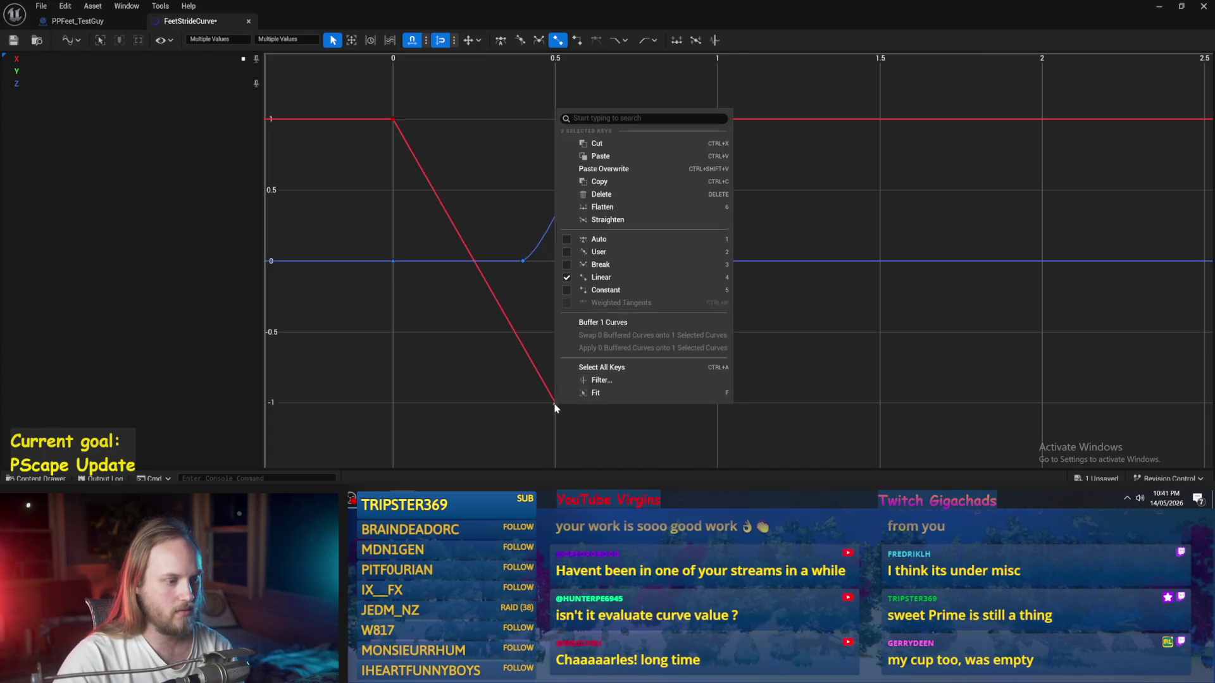
click(597, 240)
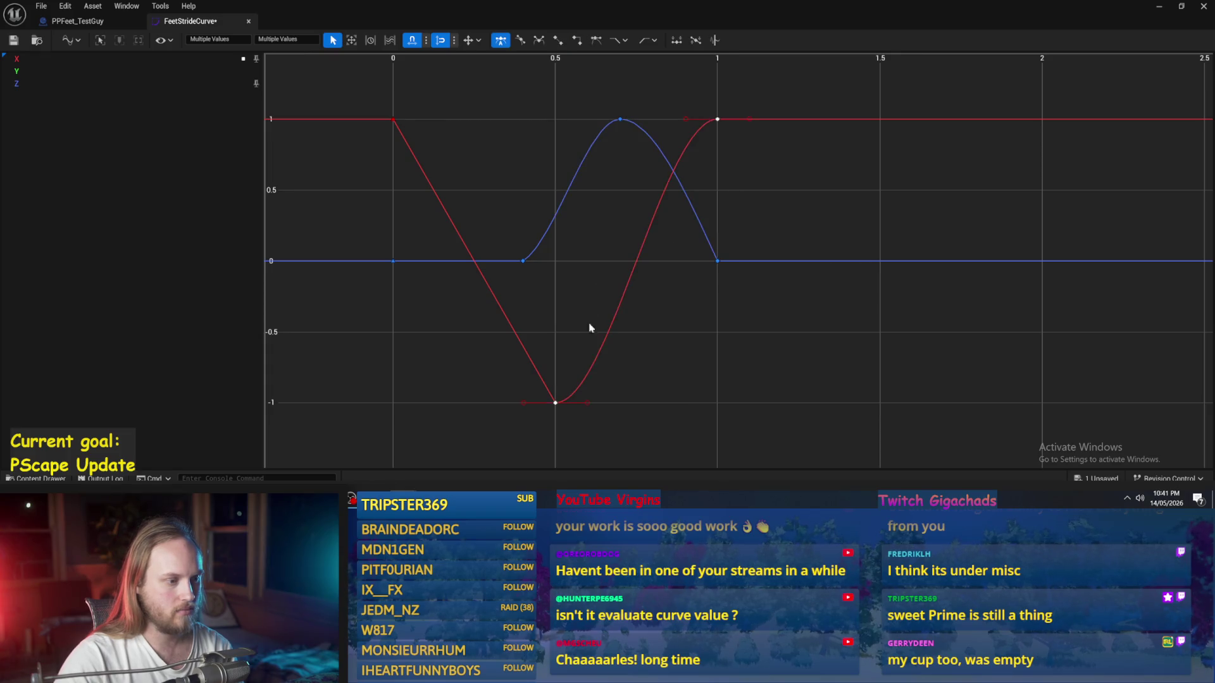
Step: Move the bottom key to time 0.4, value -0.875, and steepen the rise into the time-1 key
click(555, 403)
mouse_move(583, 402)
mouse_down()
mouse_move(587, 422)
mouse_move(598, 408)
mouse_move(601, 420)
mouse_move(599, 406)
mouse_move(594, 448)
mouse_up()
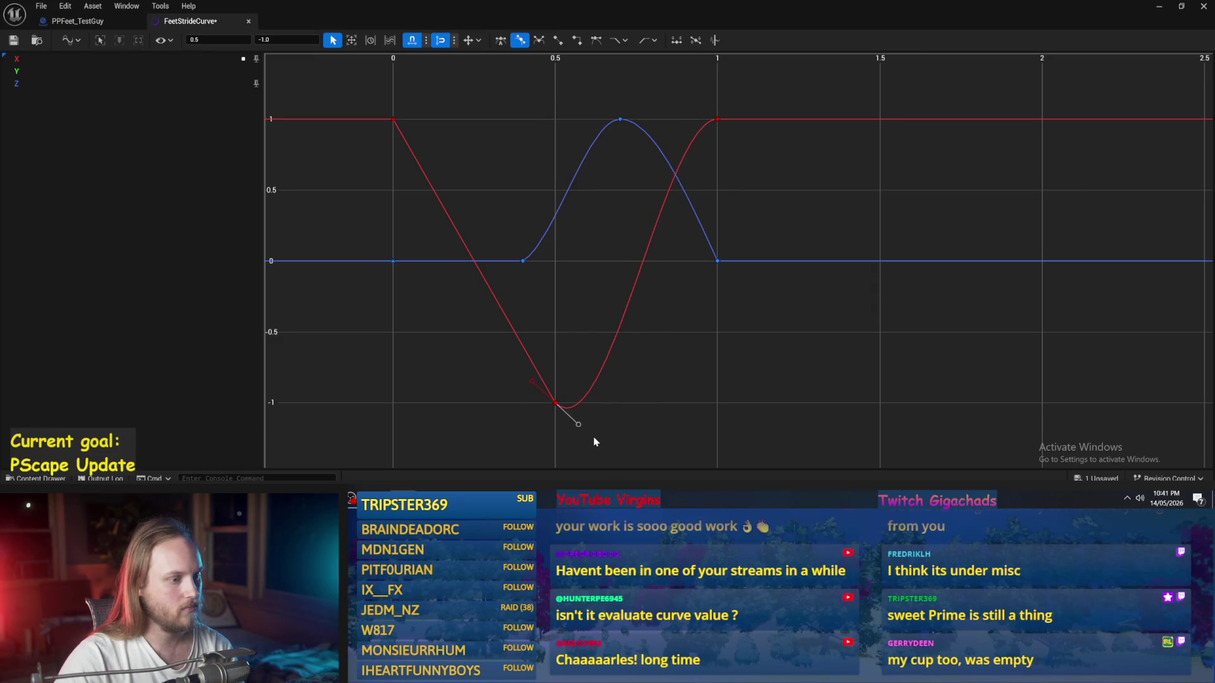
mouse_move(549, 400)
mouse_down()
mouse_move(537, 388)
mouse_move(593, 423)
mouse_up()
click(717, 120)
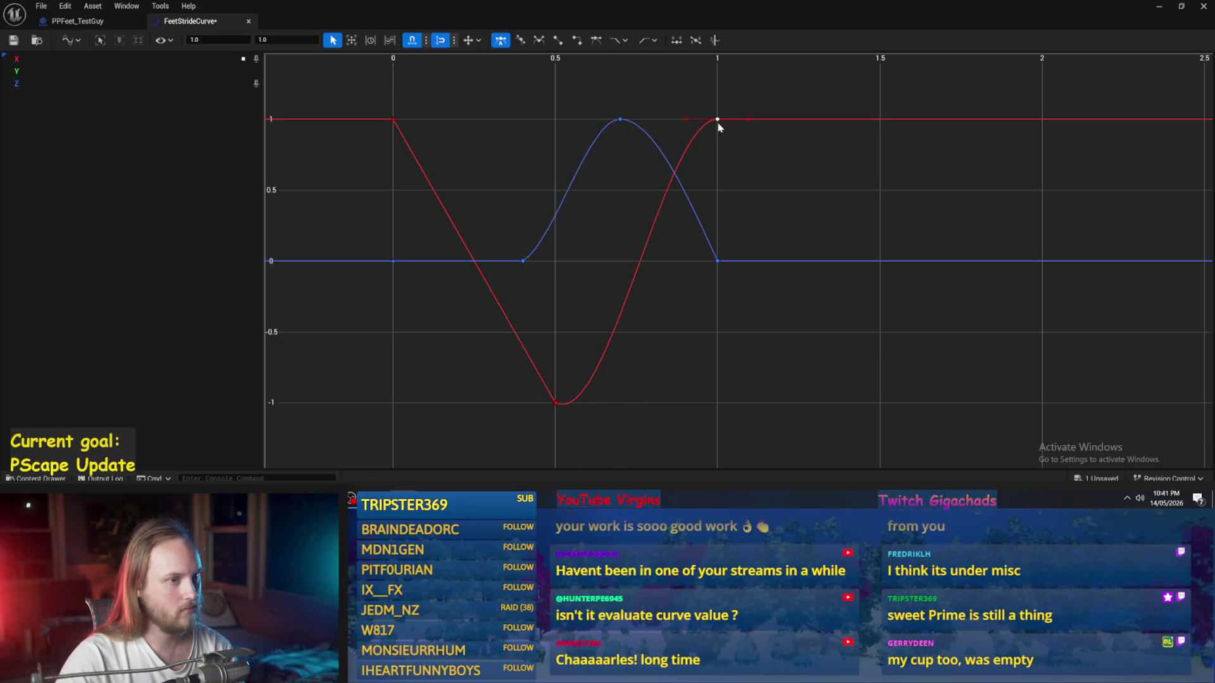
mouse_move(692, 119)
mouse_down()
mouse_move(686, 149)
mouse_move(721, 184)
mouse_move(705, 190)
mouse_move(670, 184)
mouse_move(625, 109)
mouse_up()
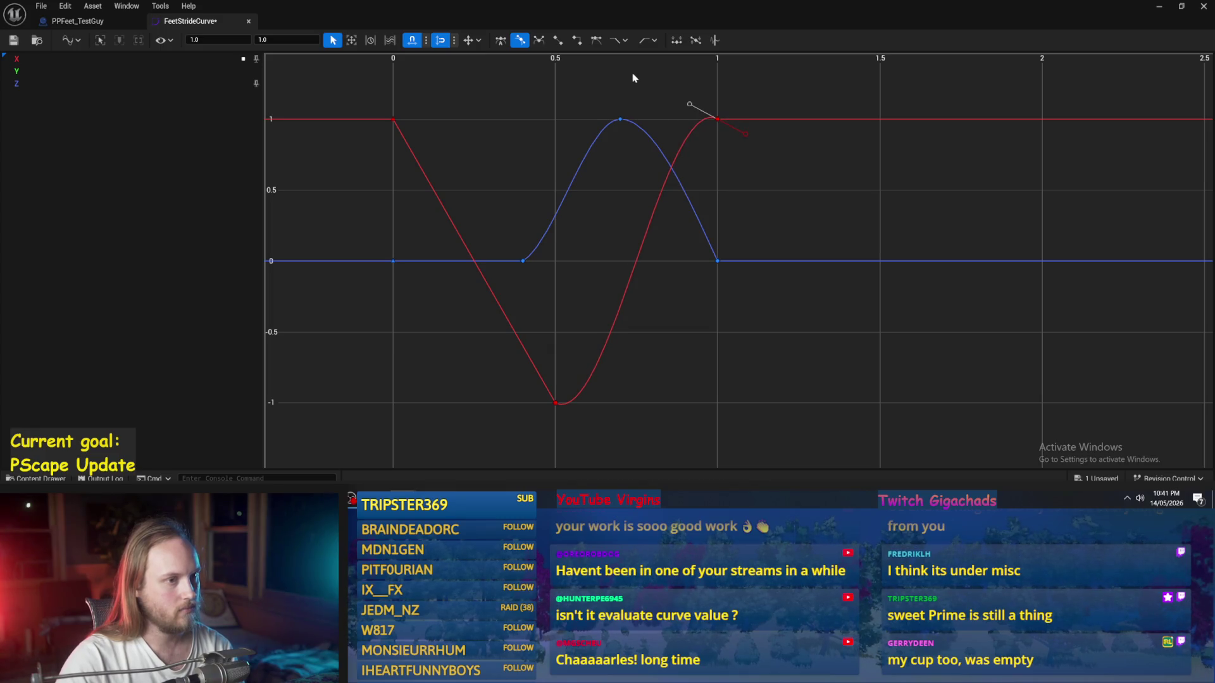
click(619, 94)
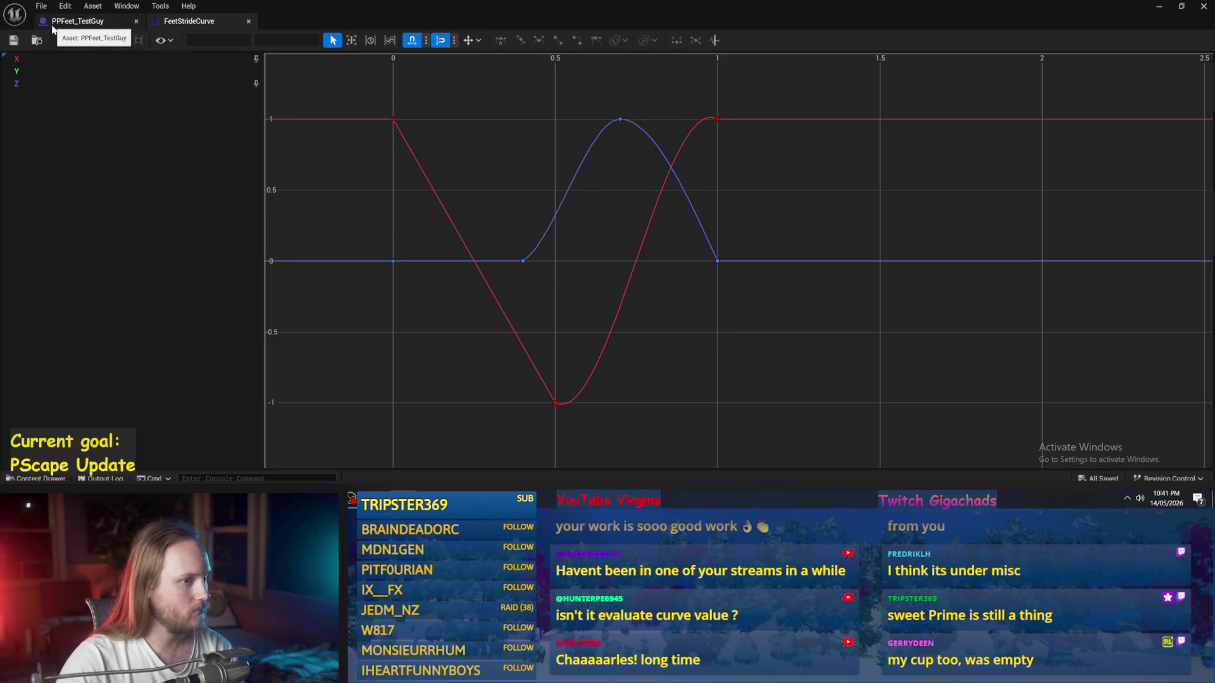
Step: In PPFeet_TestGuy, add a Break Vector node and wire a copy to the second curve's Get Vector Value
click(76, 21)
mouse_move(452, 316)
mouse_down()
mouse_move(528, 329)
mouse_move(542, 234)
mouse_move(549, 254)
mouse_up()
text(break vector)
key(Return)
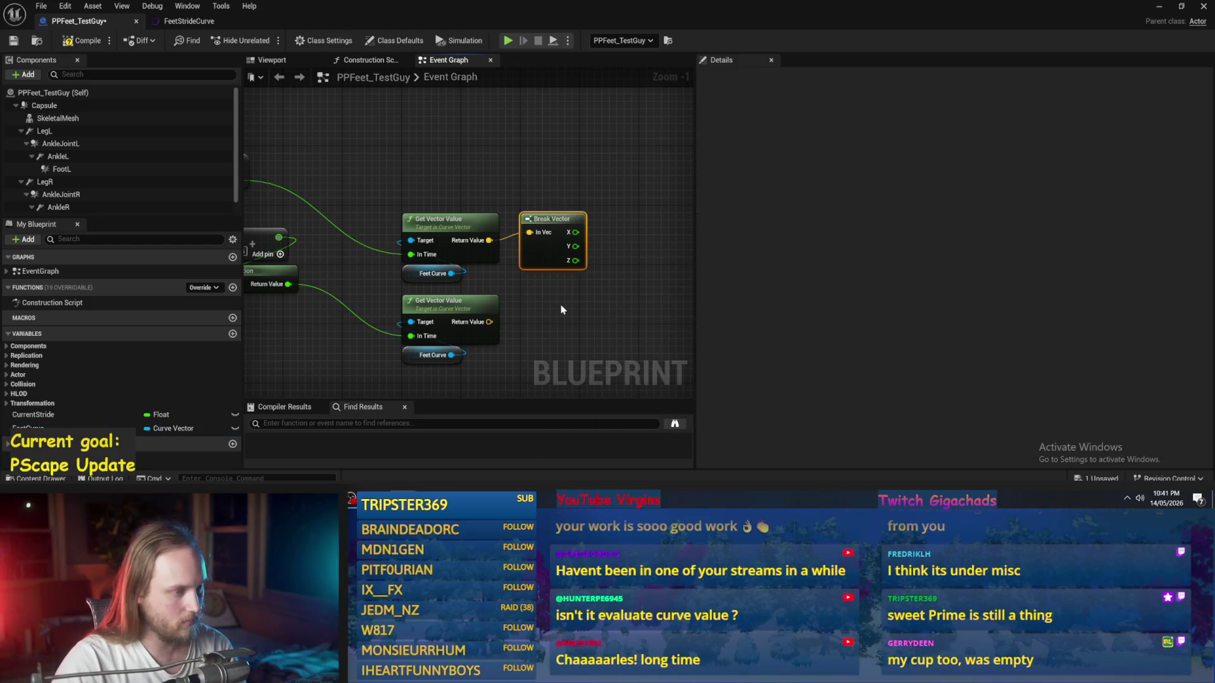
key(ctrl+c)
key(ctrl+v)
mouse_move(470, 284)
mouse_down()
mouse_move(548, 289)
mouse_move(525, 301)
mouse_up()
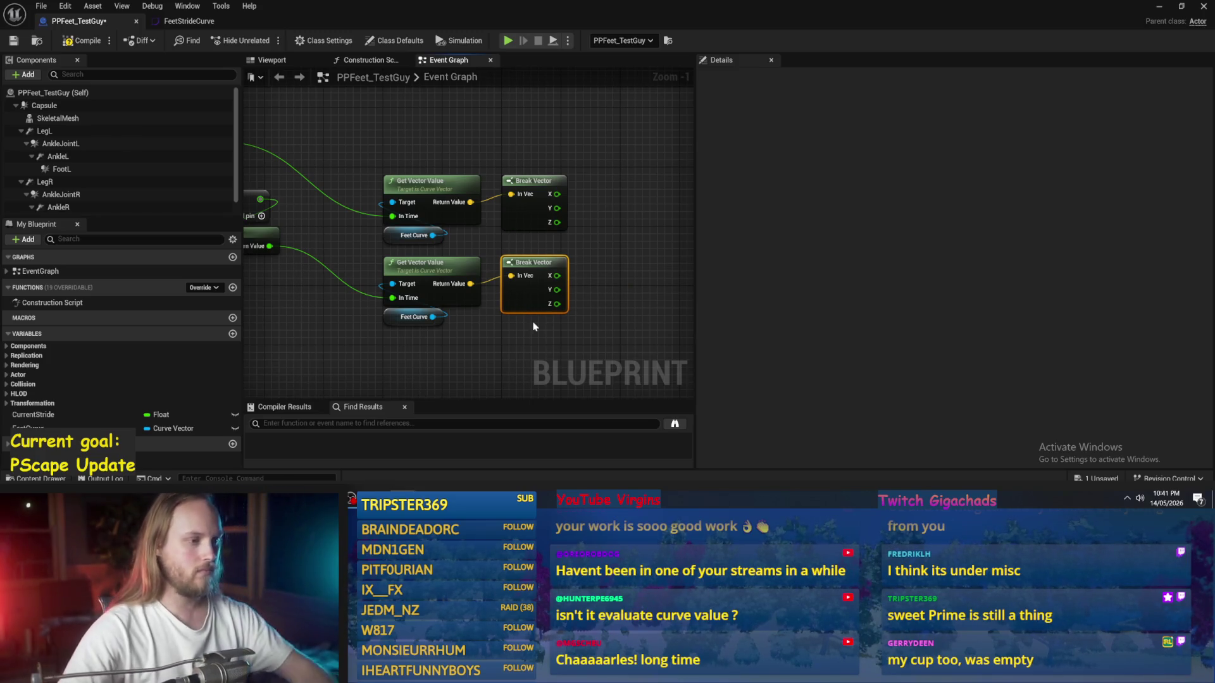
mouse_move(528, 324)
mouse_down()
mouse_move(523, 279)
mouse_move(565, 299)
mouse_move(530, 315)
mouse_up()
click(555, 304)
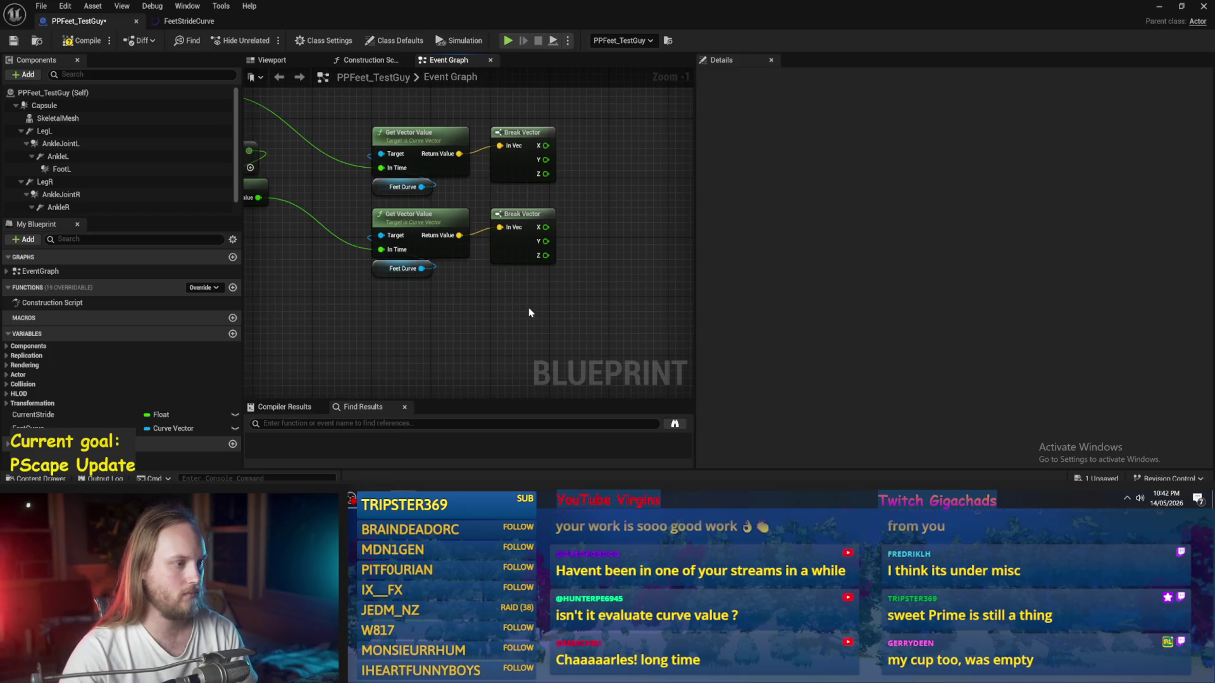
scroll(530, 313, down, 4)
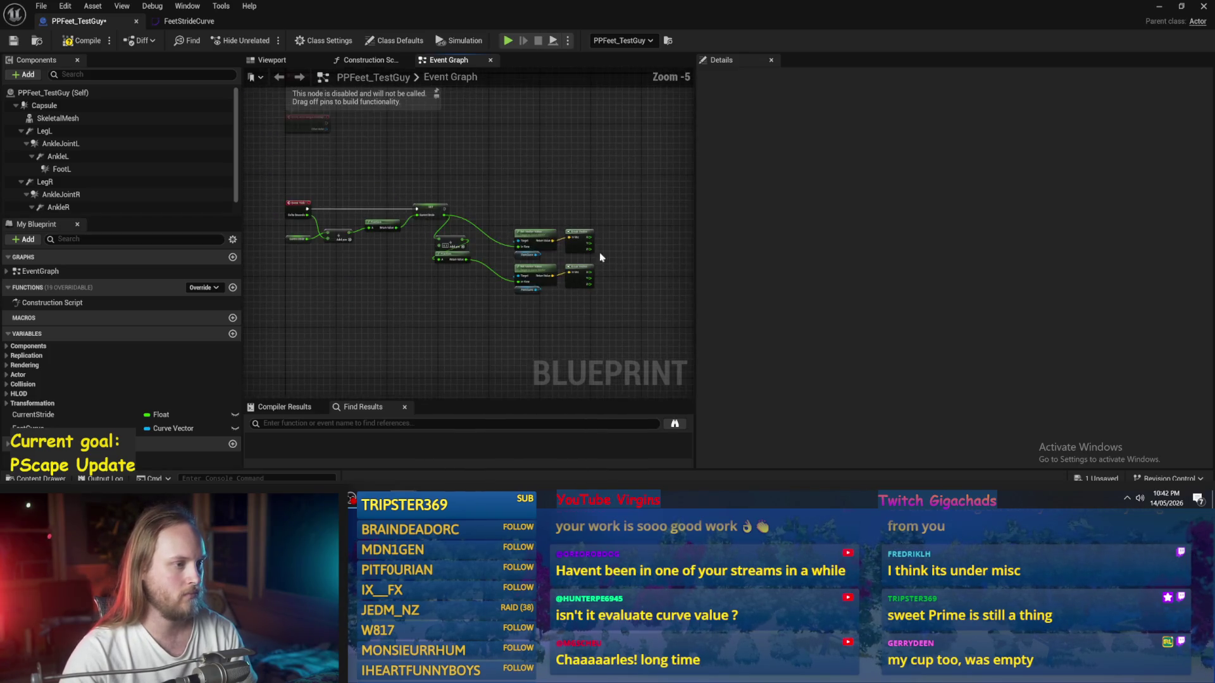
Step: Place LegL and LegR component references side by side in the Event Graph
scroll(464, 202, up, 2)
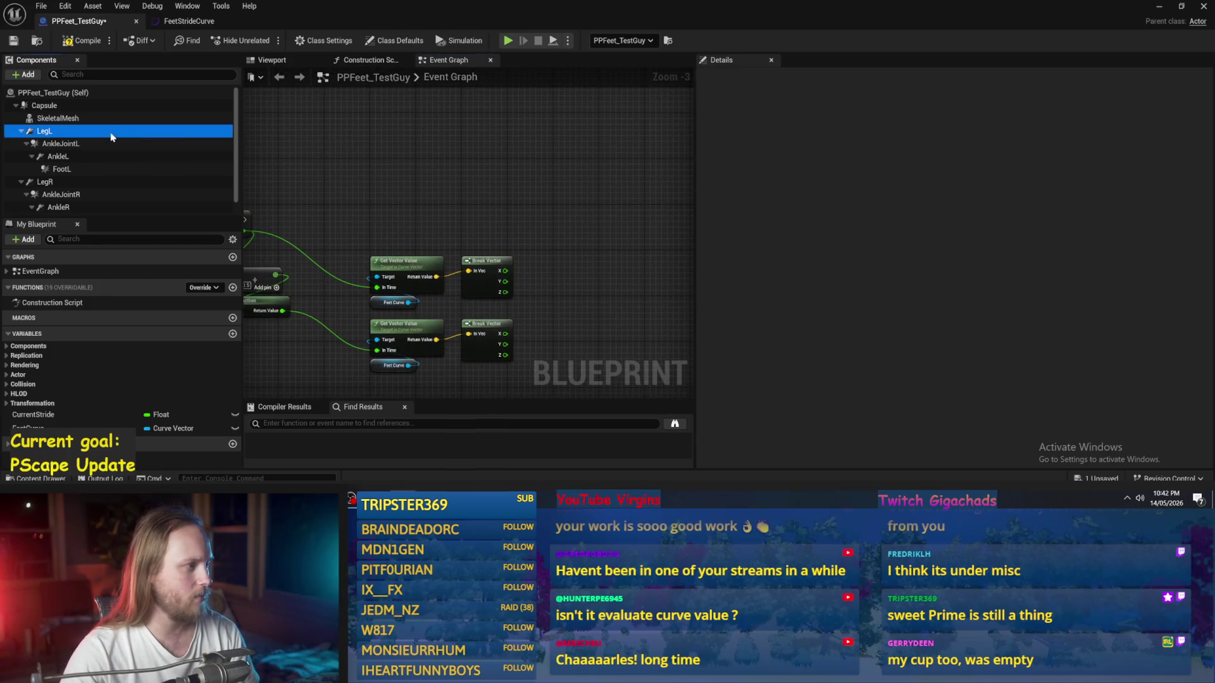
drag(44, 131, 412, 142)
mouse_move(44, 182)
mouse_down()
mouse_move(418, 213)
mouse_move(412, 167)
mouse_up()
mouse_move(446, 127)
mouse_down()
mouse_move(400, 176)
mouse_move(537, 252)
mouse_move(473, 241)
mouse_up()
click(532, 230)
Step: Add a Set Linear Position Target node driven by LegL
drag(455, 176, 482, 179)
text(set linear position)
key(Return)
scroll(544, 216, up, 3)
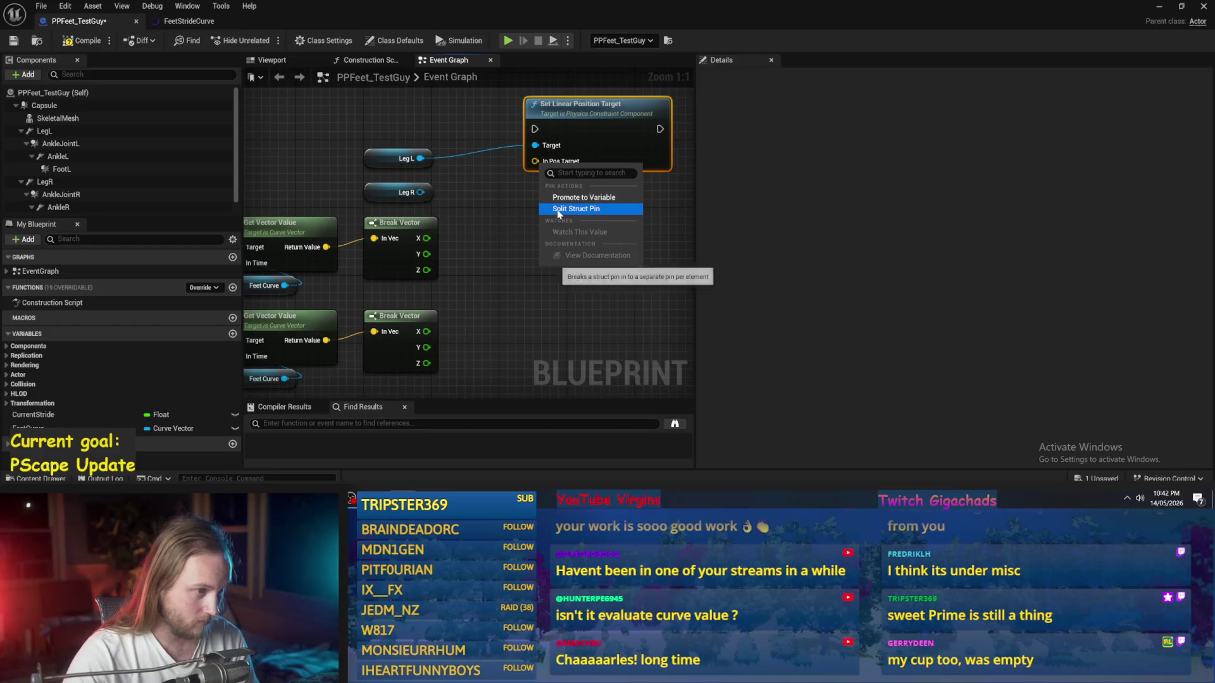
scroll(453, 293, down, 2)
drag(588, 150, 673, 145)
drag(414, 184, 605, 120)
Step: Duplicate the Set Linear Position Target node for LegR and position LegR beside it
click(614, 130)
key(ctrl+c)
key(ctrl+v)
mouse_move(408, 179)
mouse_down()
mouse_move(525, 218)
mouse_move(524, 233)
mouse_up()
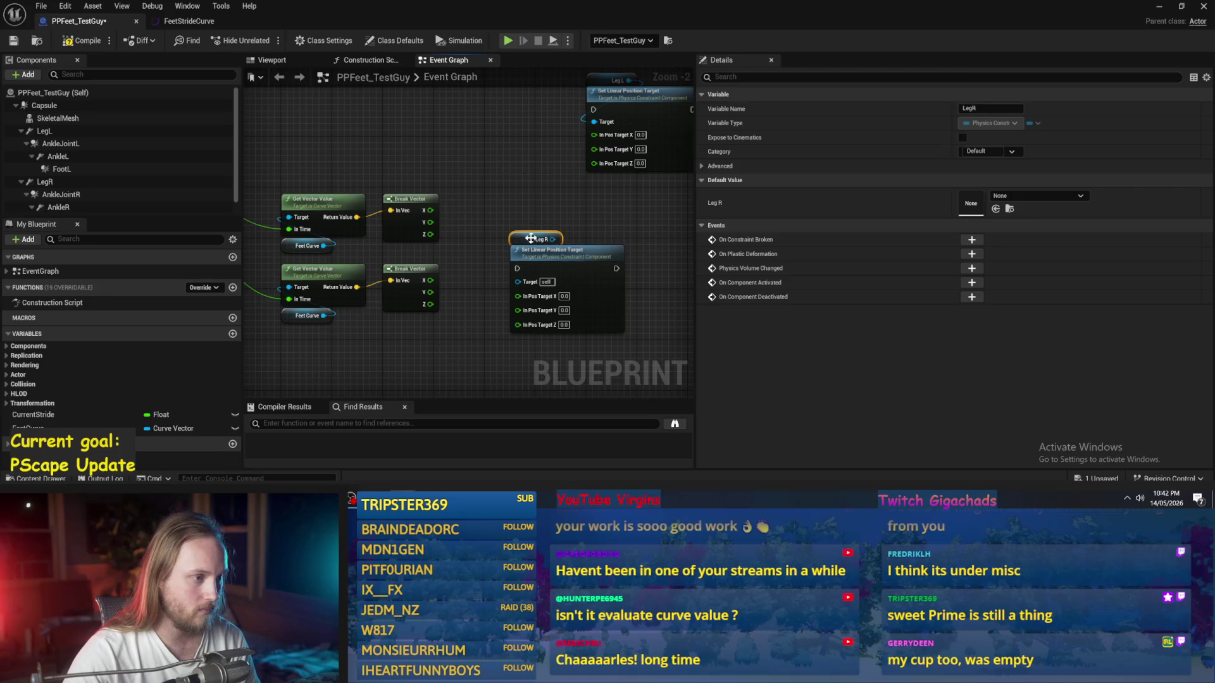
click(551, 285)
scroll(535, 261, down, 3)
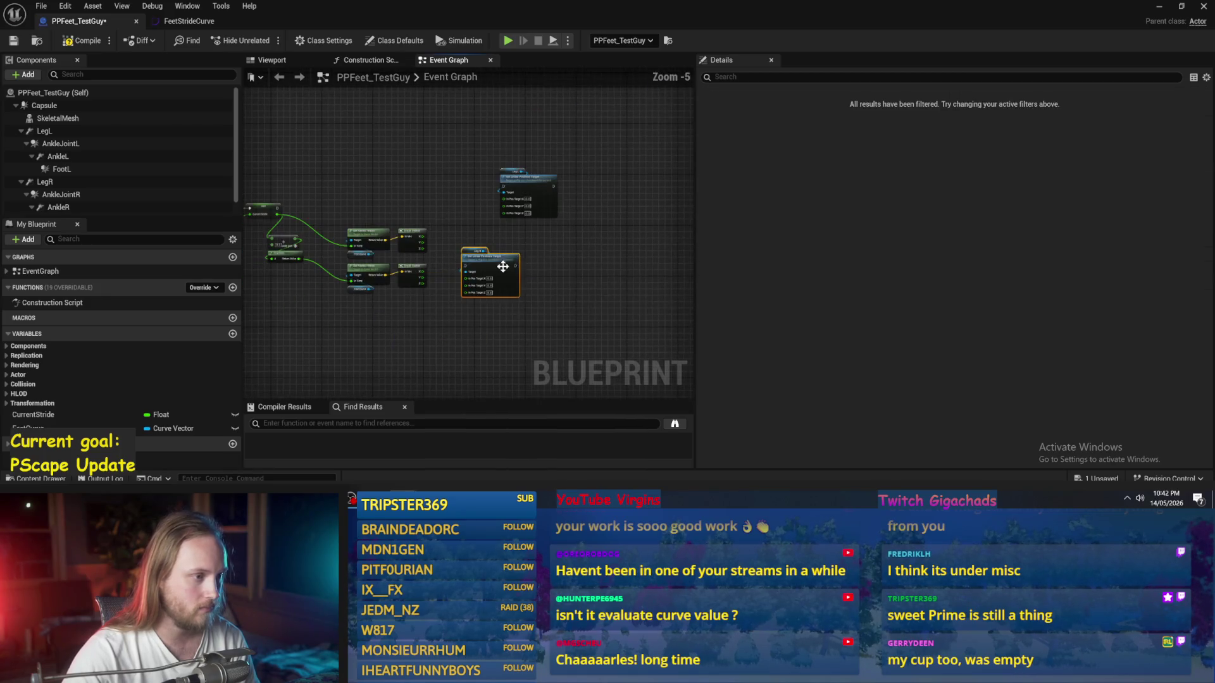
Step: Multiply the first Break Vector's Z by 50 and feed it into LegL's In Pos Target Z
scroll(461, 253, up, 3)
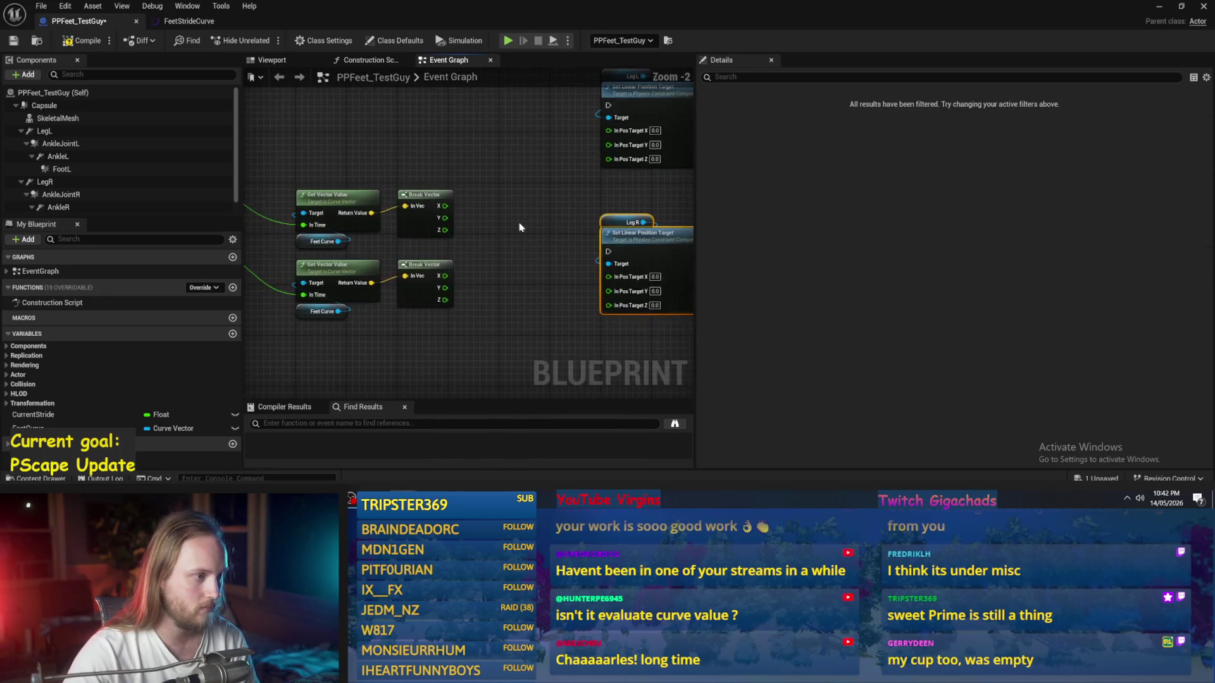
mouse_move(398, 250)
mouse_down()
mouse_move(610, 182)
mouse_move(567, 181)
mouse_move(465, 221)
mouse_up()
click(481, 227)
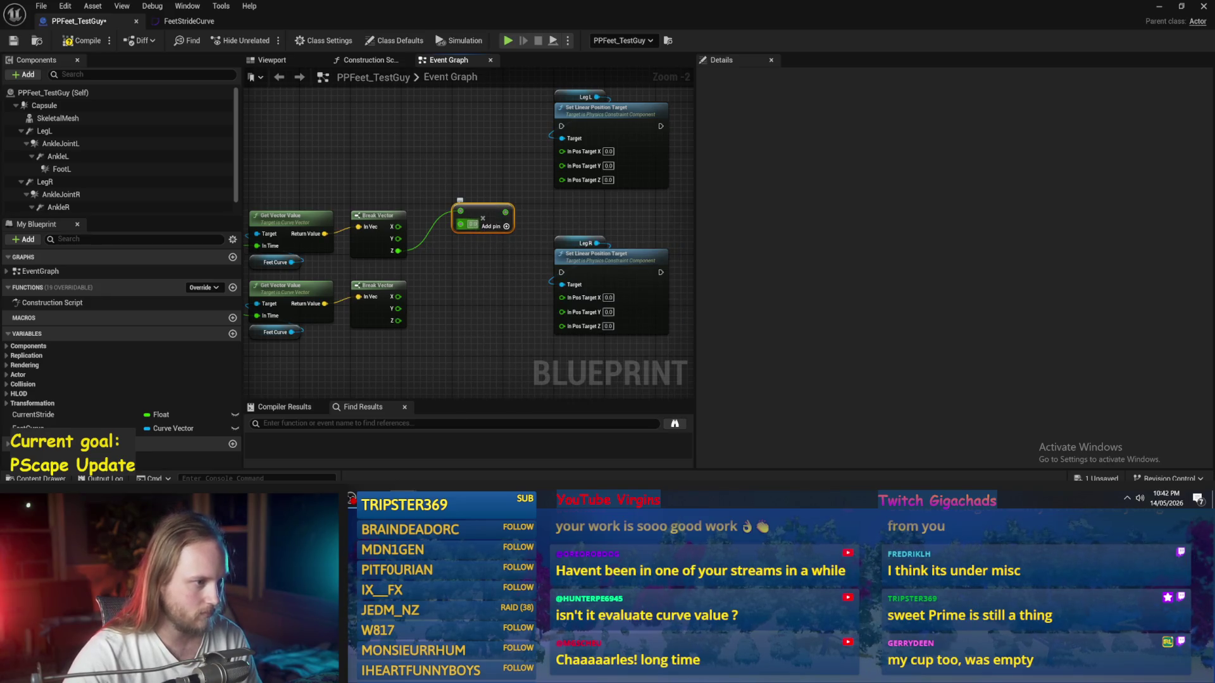
text(50)
key(Return)
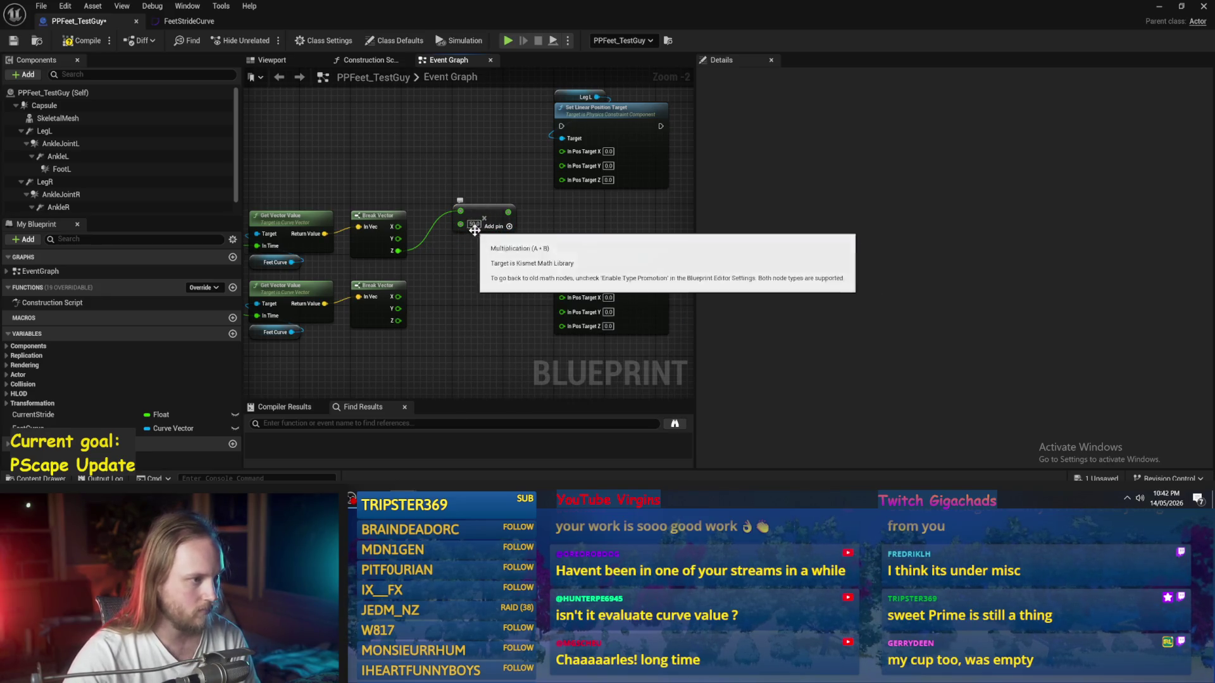
mouse_move(508, 212)
mouse_down()
mouse_move(547, 216)
mouse_move(571, 182)
mouse_up()
Step: Duplicate the multiply-by-50 node for the second curve's Z into LegR's In Pos Target Z
click(484, 212)
key(ctrl+c)
key(ctrl+v)
mouse_move(398, 321)
mouse_down()
mouse_move(476, 295)
mouse_move(473, 282)
mouse_move(561, 325)
mouse_up()
drag(499, 280, 487, 298)
Step: Chain execution from the stride update through the LegL setter and then the LegR setter
scroll(331, 196, down, 2)
mouse_move(356, 189)
mouse_down()
mouse_move(656, 162)
mouse_move(549, 159)
mouse_move(577, 164)
mouse_move(574, 192)
mouse_up()
click(399, 170)
scroll(411, 171, up, 1)
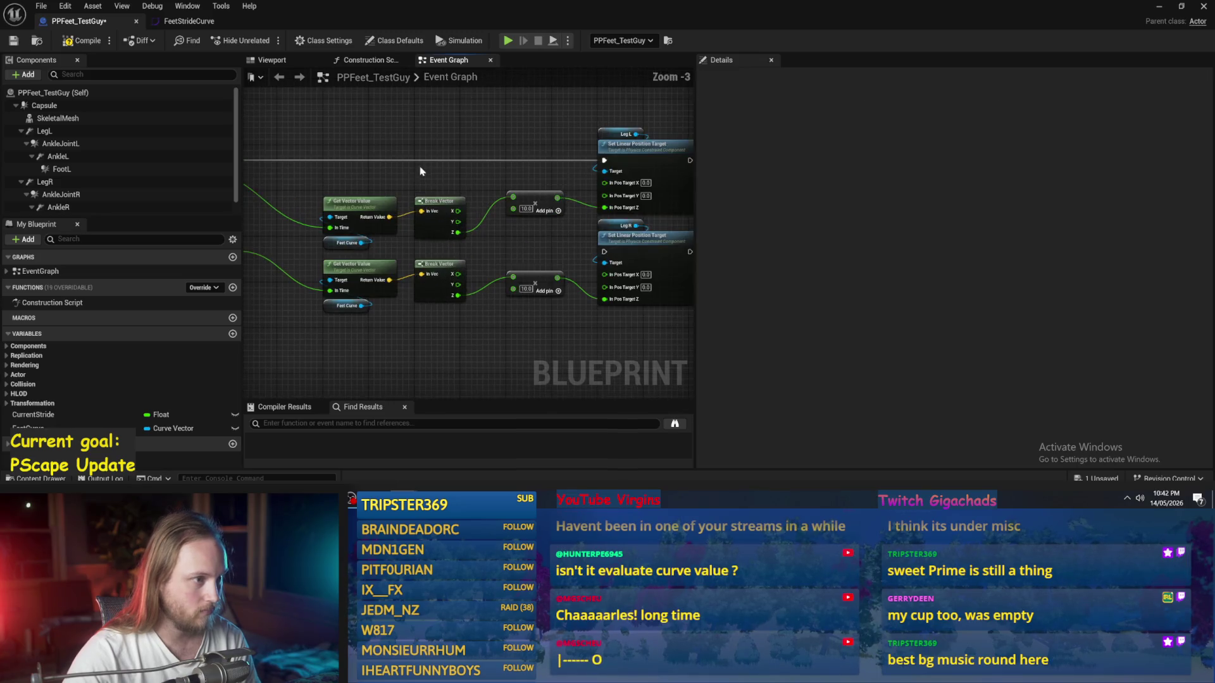
drag(488, 183, 423, 167)
mouse_move(626, 145)
mouse_down()
mouse_move(556, 253)
mouse_move(522, 225)
mouse_move(639, 136)
mouse_move(540, 236)
mouse_up()
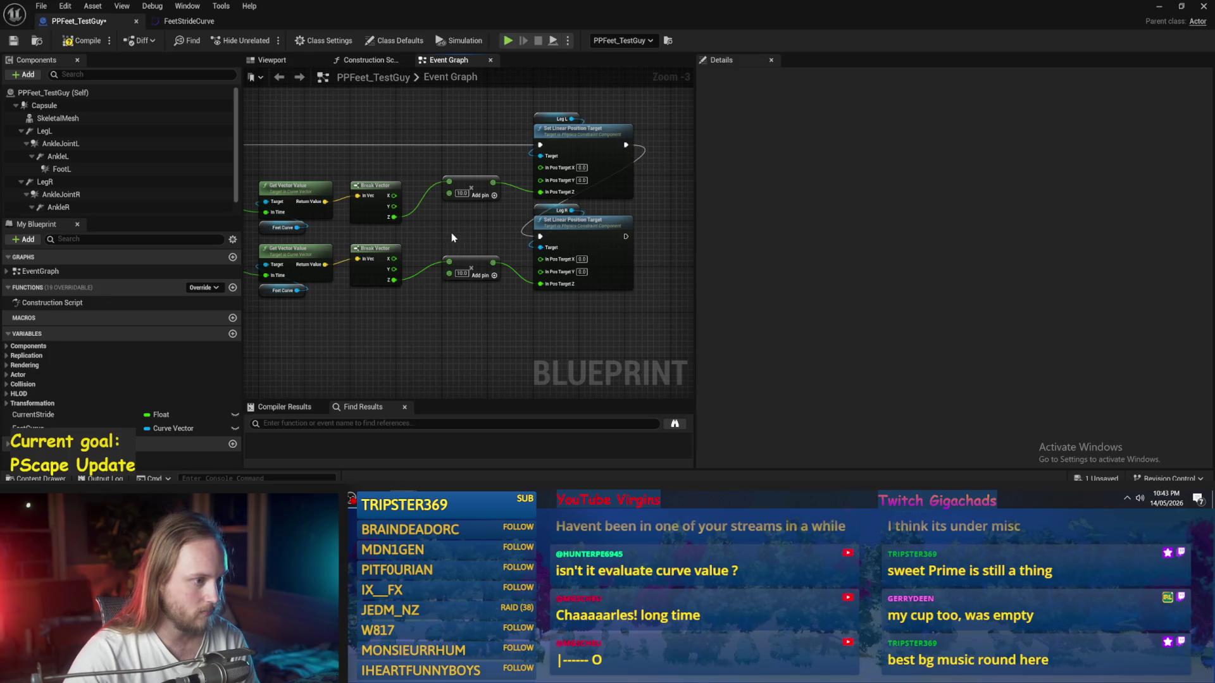
drag(266, 171, 388, 183)
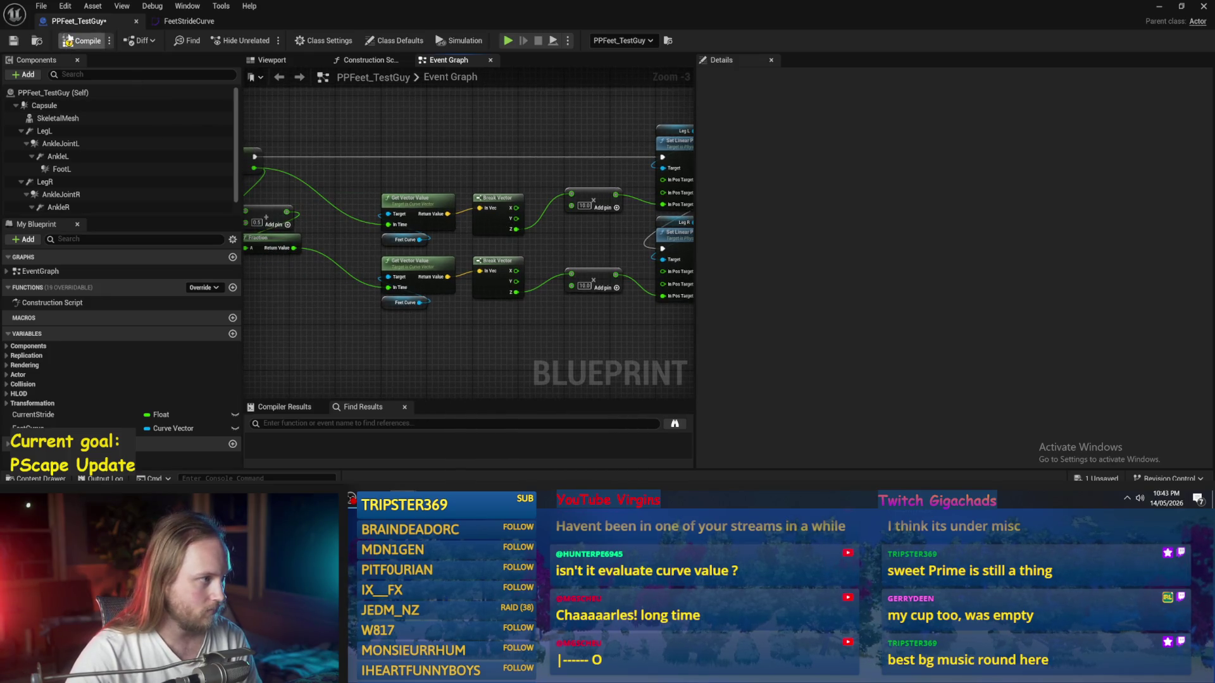
Step: Play-test the level with Alt+P, stop it, and reopen the PPFeet_TestGuy Blueprint
click(1159, 6)
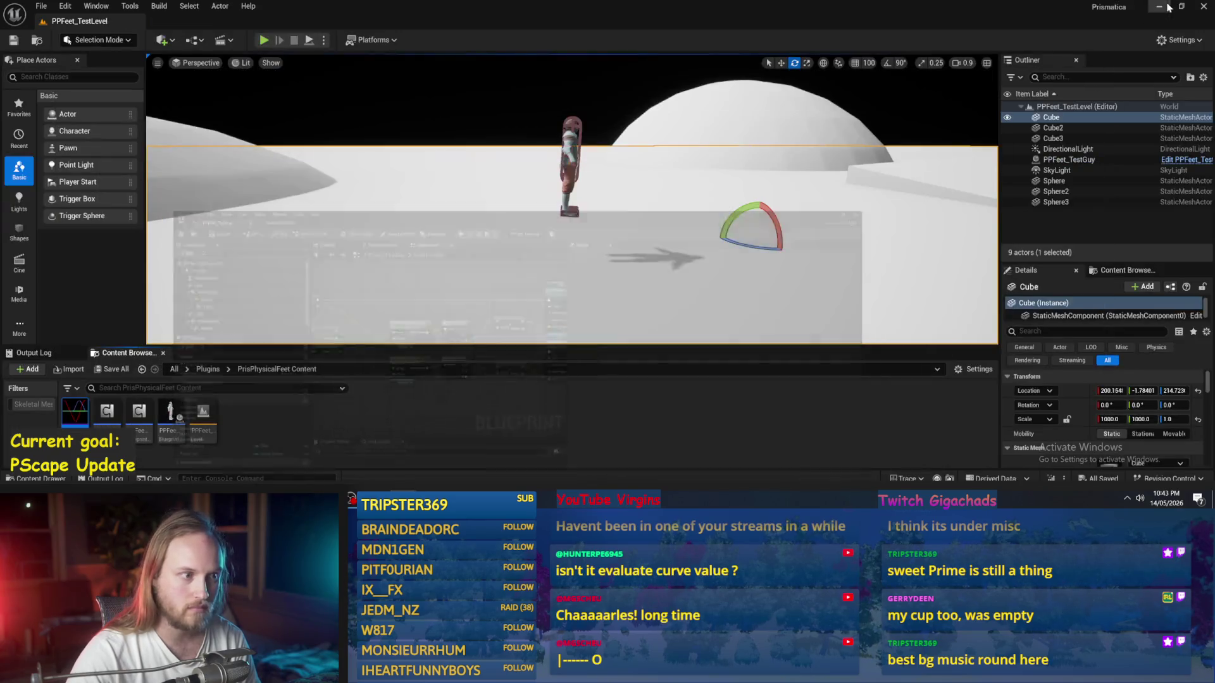
key(alt+p)
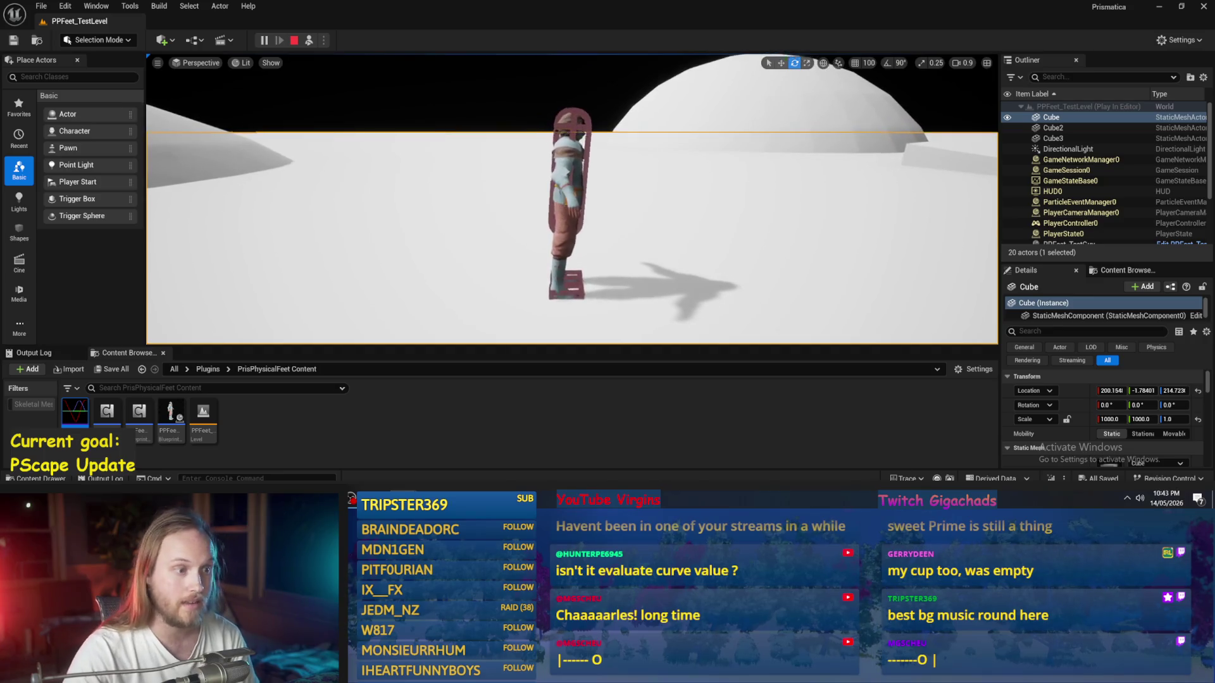
key(Escape)
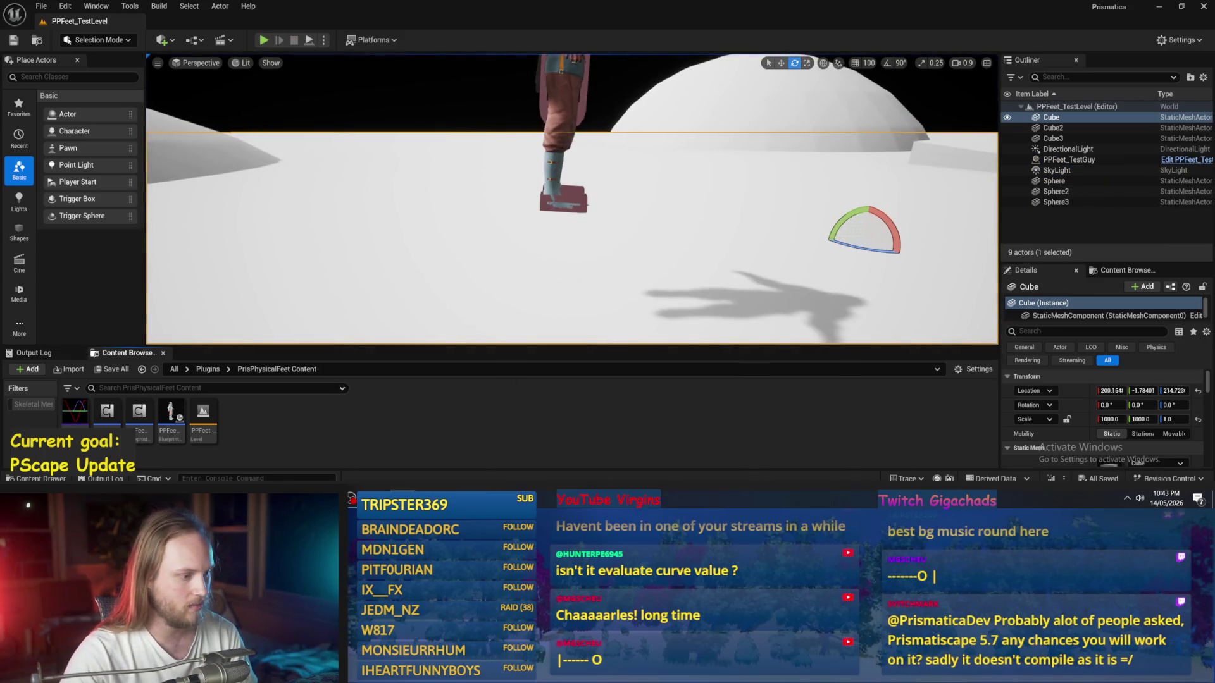
double_click(170, 419)
drag(453, 327, 526, 241)
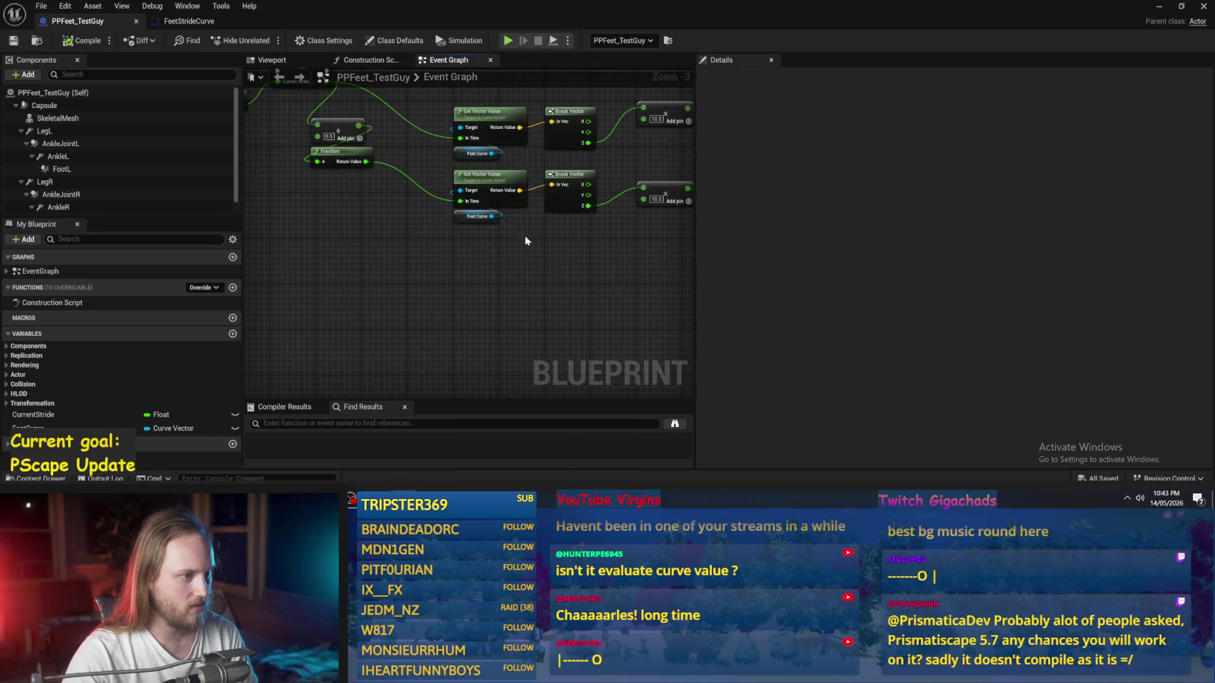
Step: Inspect the FeetCurve variable and pan the graph to the SET, Fraction and Event Tick nodes
click(471, 216)
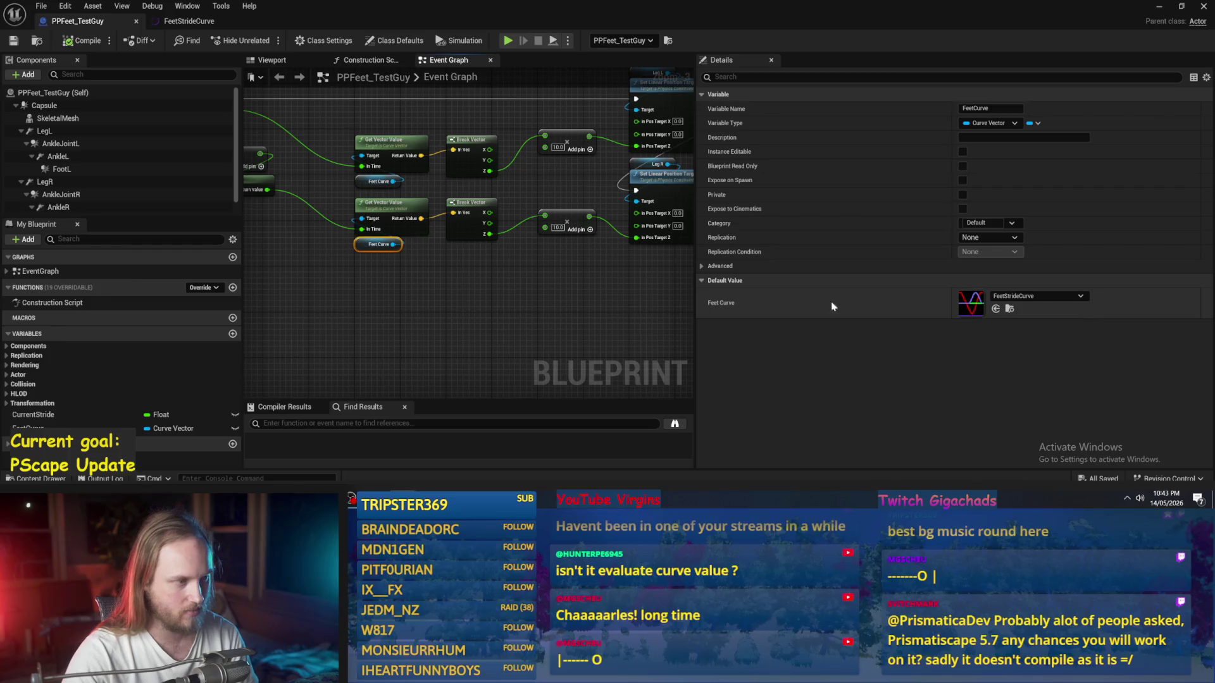
drag(245, 191, 369, 244)
drag(291, 264, 397, 279)
drag(291, 250, 397, 265)
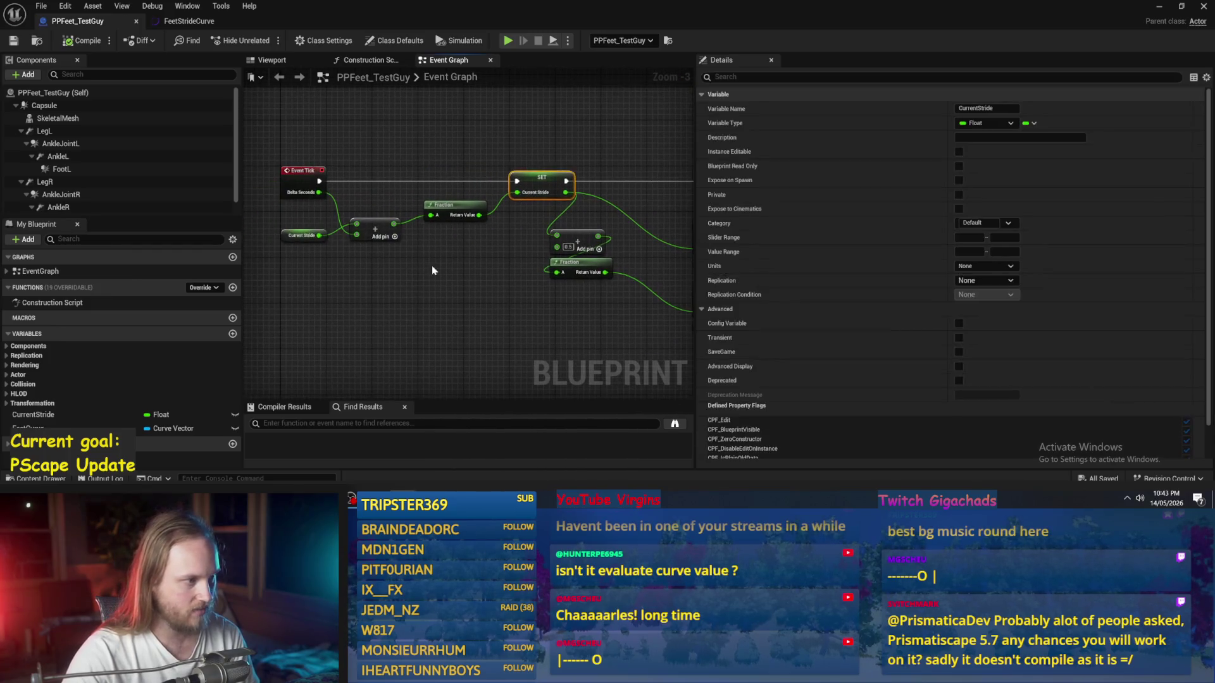
mouse_move(293, 230)
mouse_down()
mouse_move(287, 216)
mouse_move(241, 249)
mouse_up()
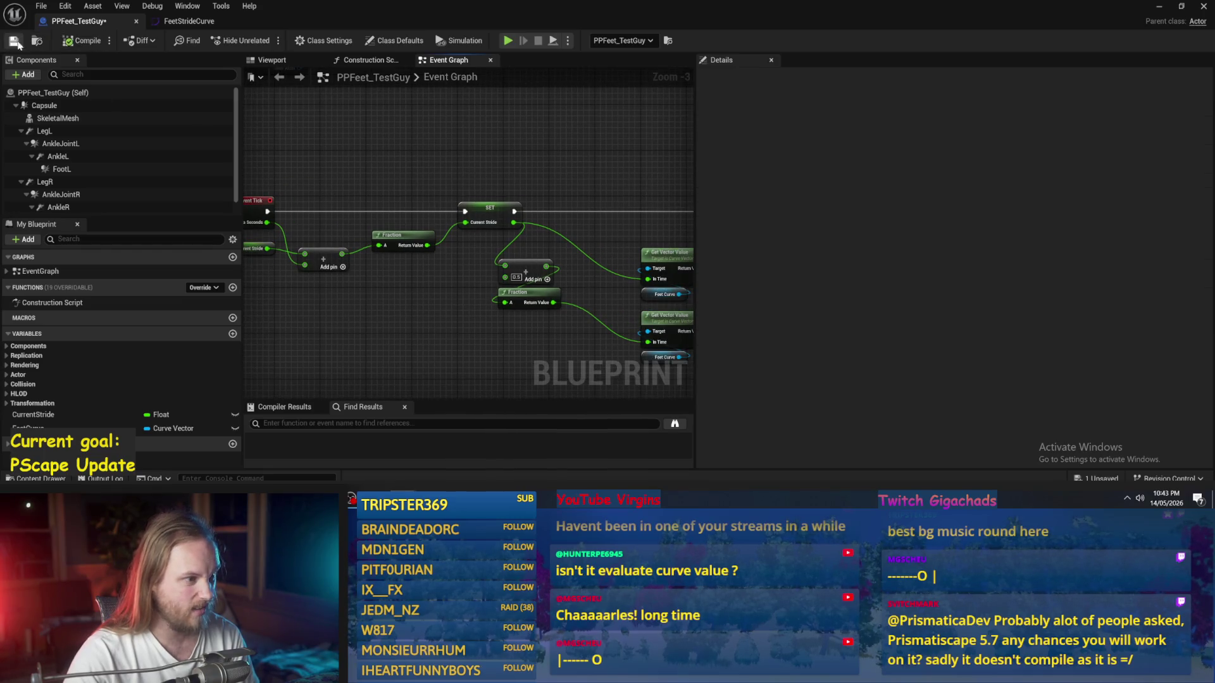
drag(420, 179, 441, 163)
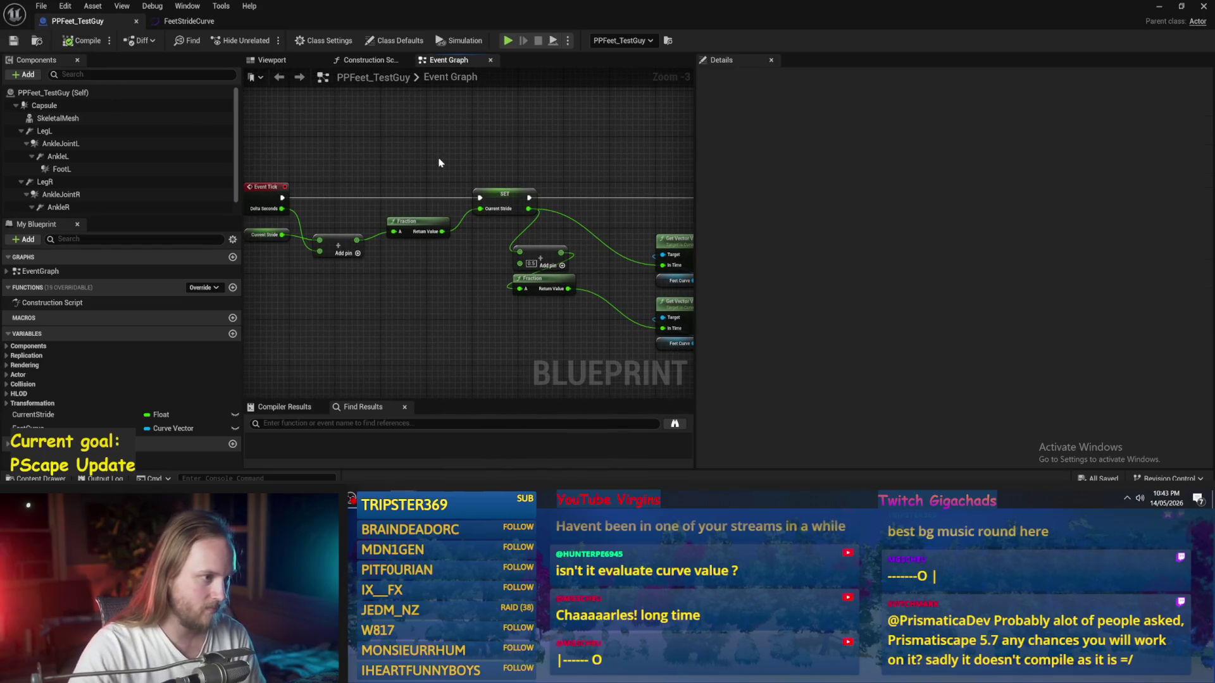
Step: Add a Draw Debug String node and place it above the SET leg setters
right_click(439, 163)
text(draw)
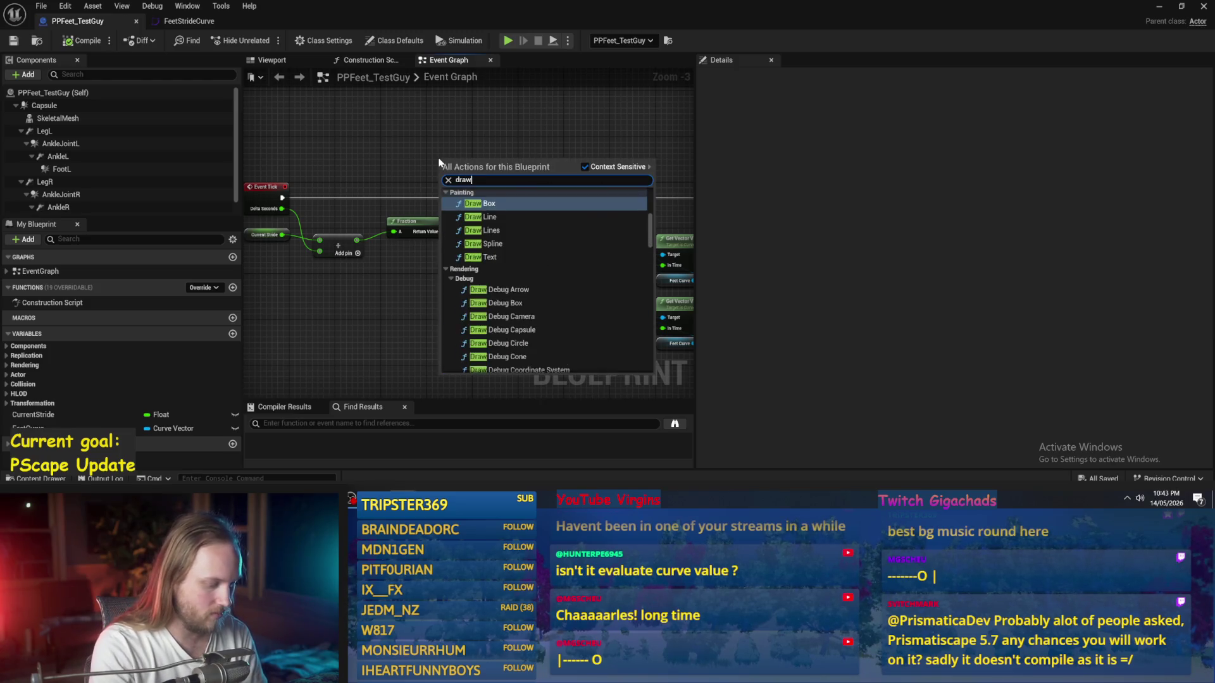
text( debug te)
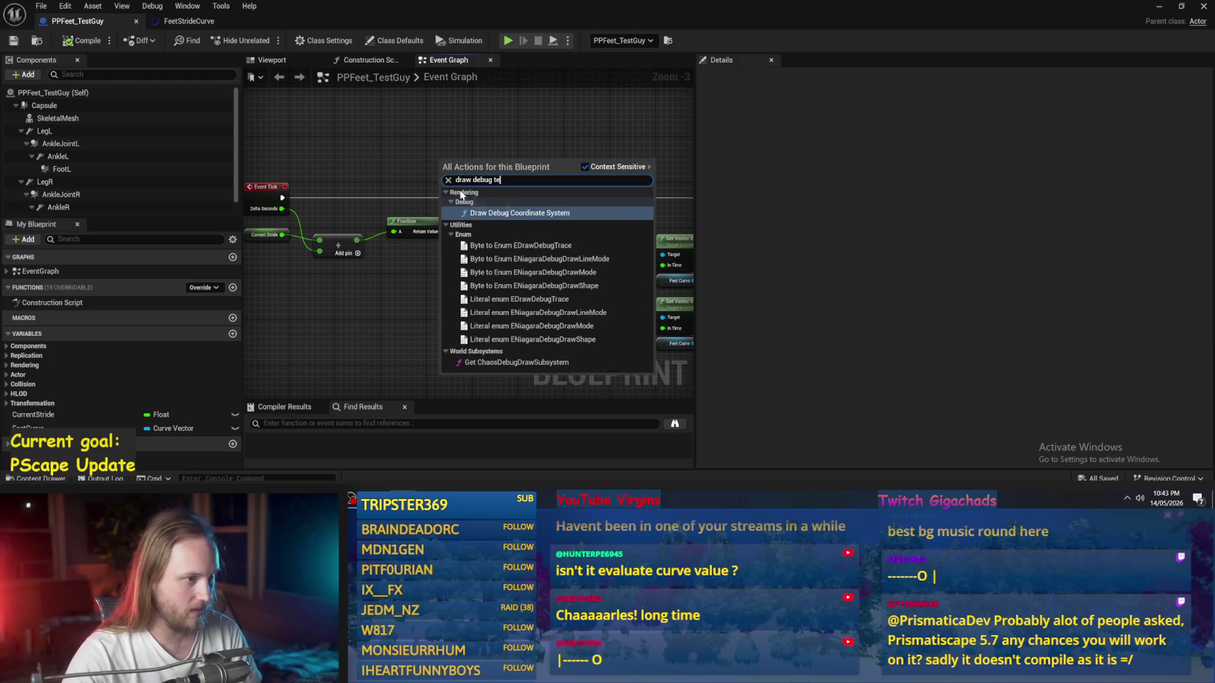
key(BackSpace)
key(BackSpace)
text(string)
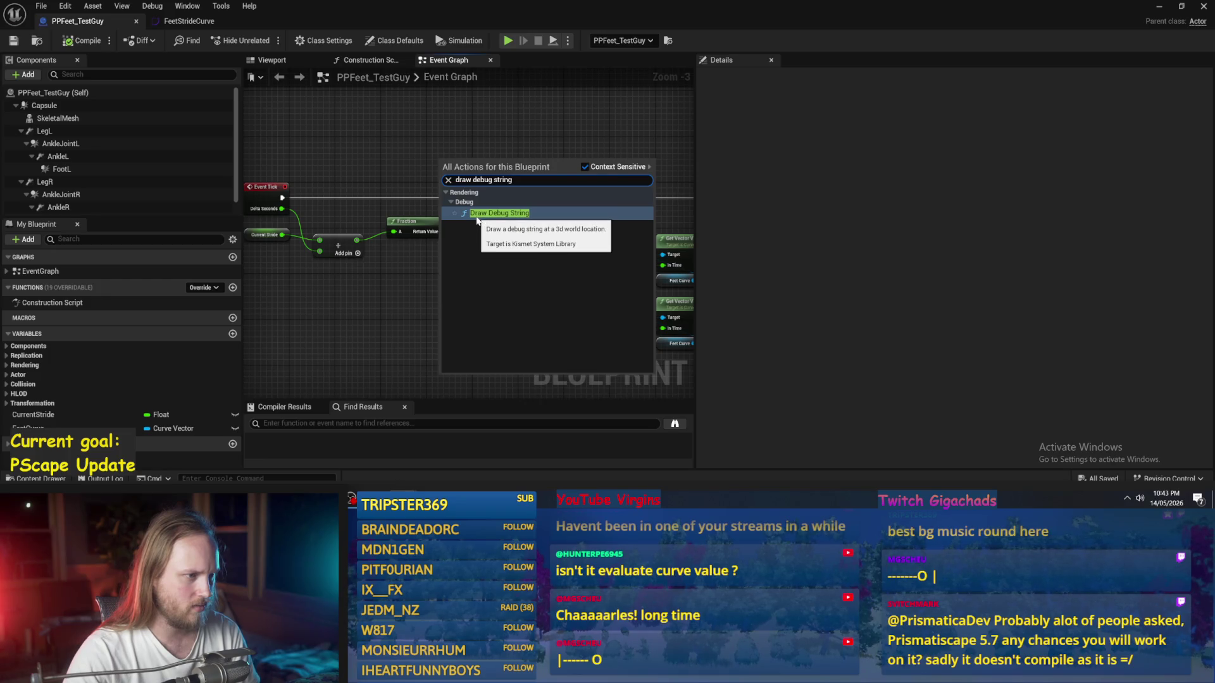
click(477, 213)
mouse_move(471, 208)
mouse_down()
mouse_move(458, 127)
mouse_move(430, 136)
mouse_up()
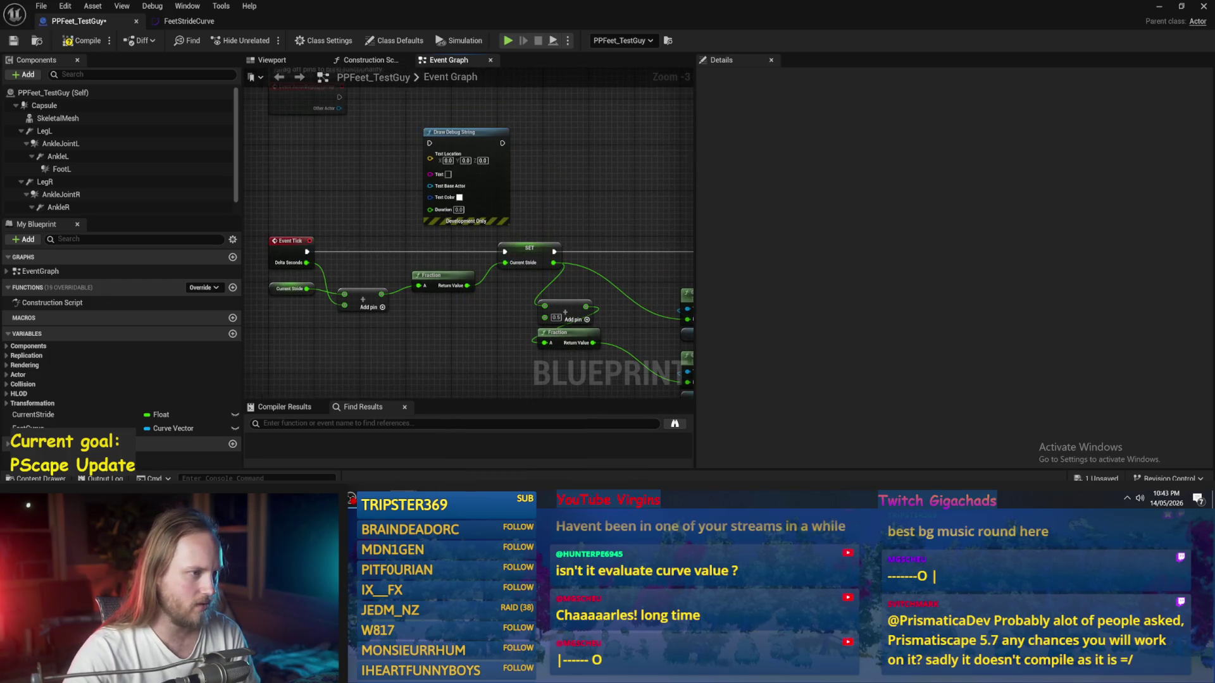
scroll(401, 187, down, 3)
scroll(476, 183, up, 2)
mouse_move(354, 184)
mouse_down()
mouse_move(516, 190)
mouse_move(522, 212)
mouse_move(495, 202)
mouse_up()
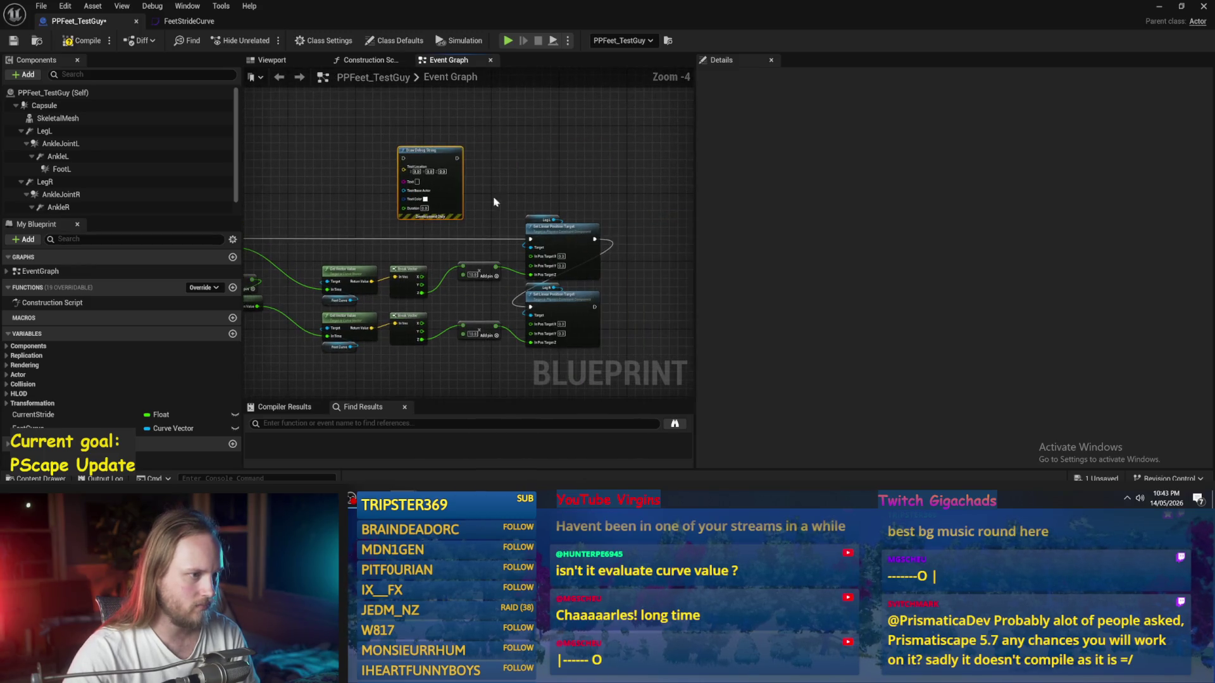
Step: Set LegL's Z Motion to Limited with Scale Linear Limits on and a limit of 50
click(537, 215)
scroll(505, 160, up, 1)
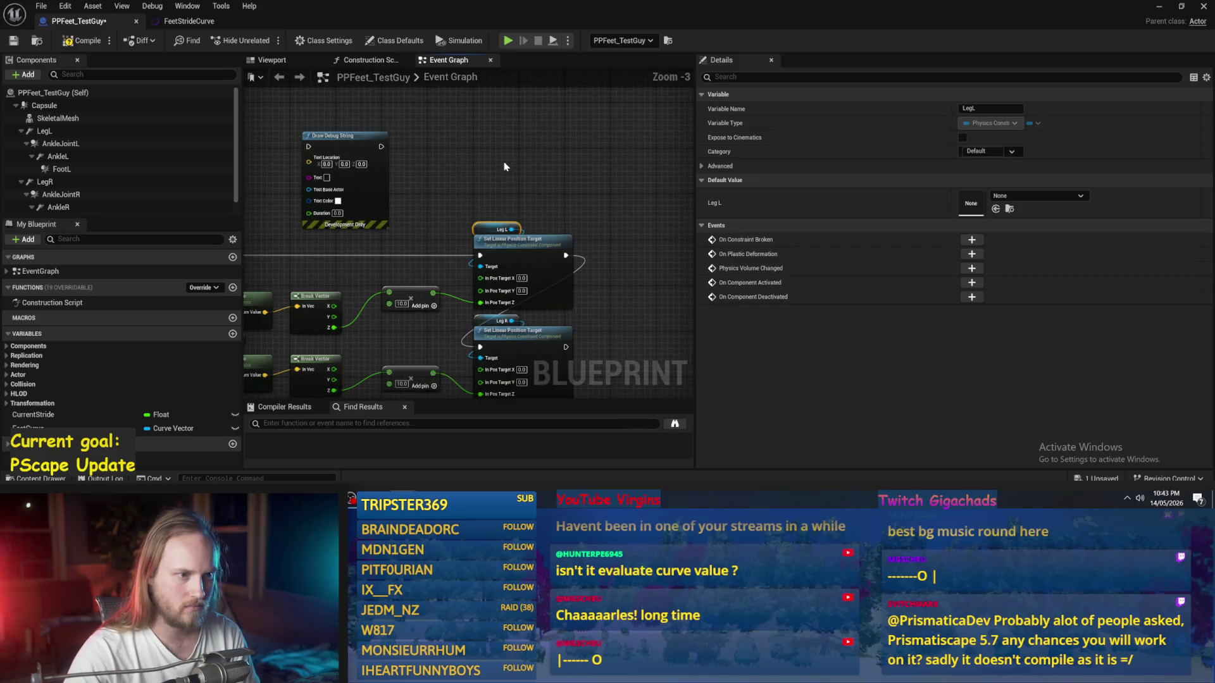
drag(505, 166, 580, 178)
click(44, 131)
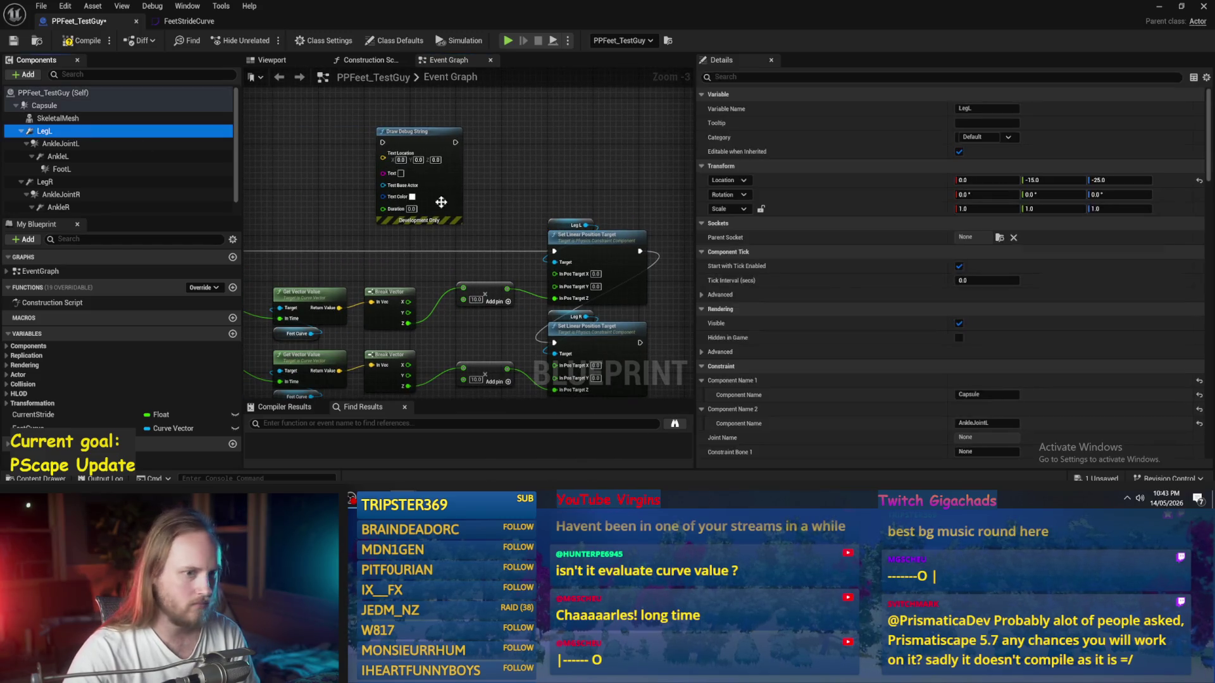
scroll(830, 277, down, 5)
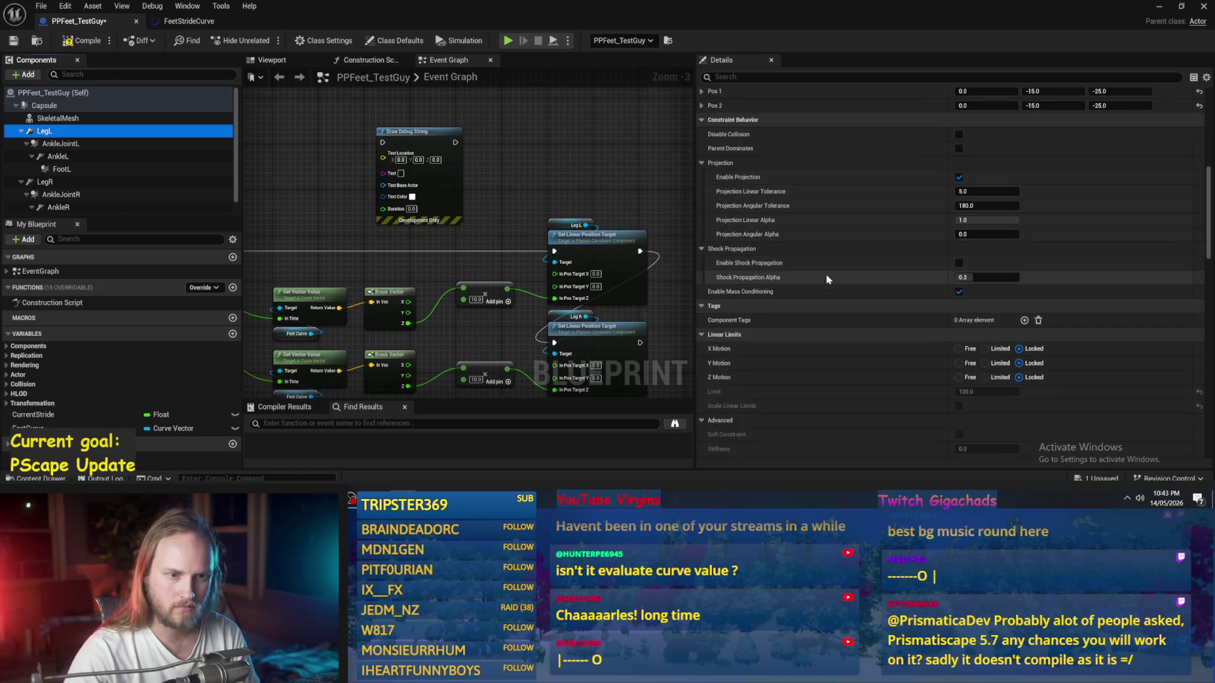
scroll(829, 274, down, 2)
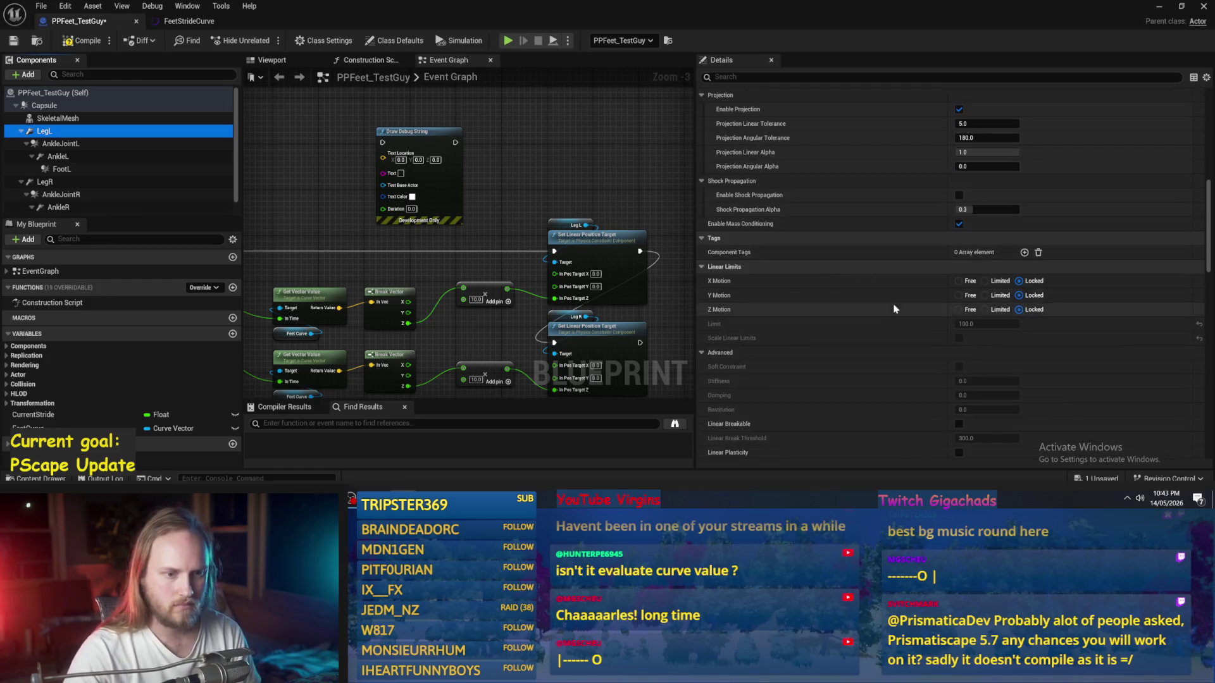
click(985, 310)
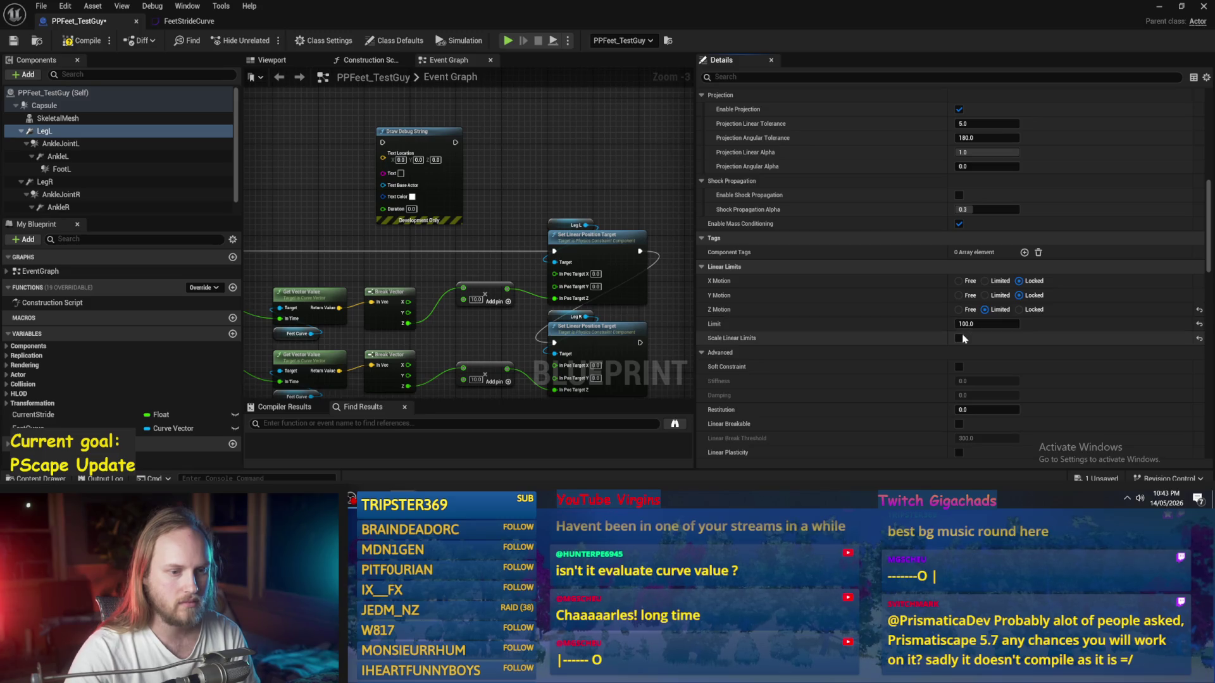
click(960, 337)
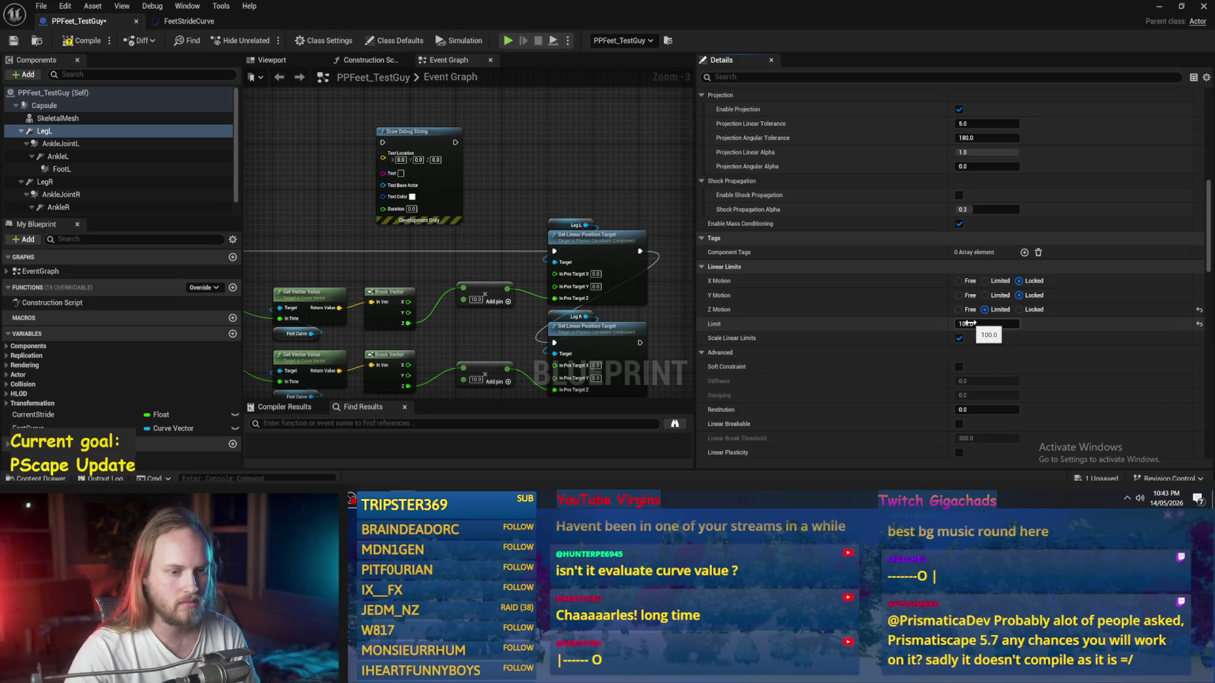
text(50)
key(Return)
Step: Compile and save the PPFeet_TestGuy Blueprint
scroll(886, 304, down, 2)
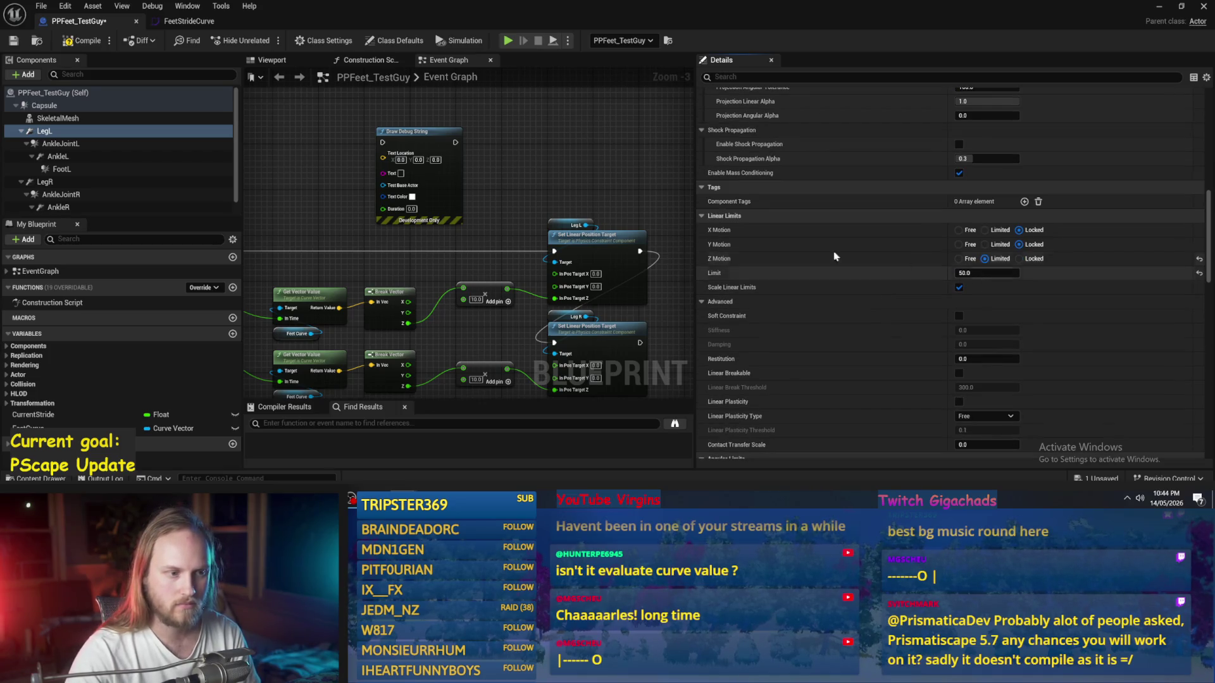
click(82, 40)
click(13, 40)
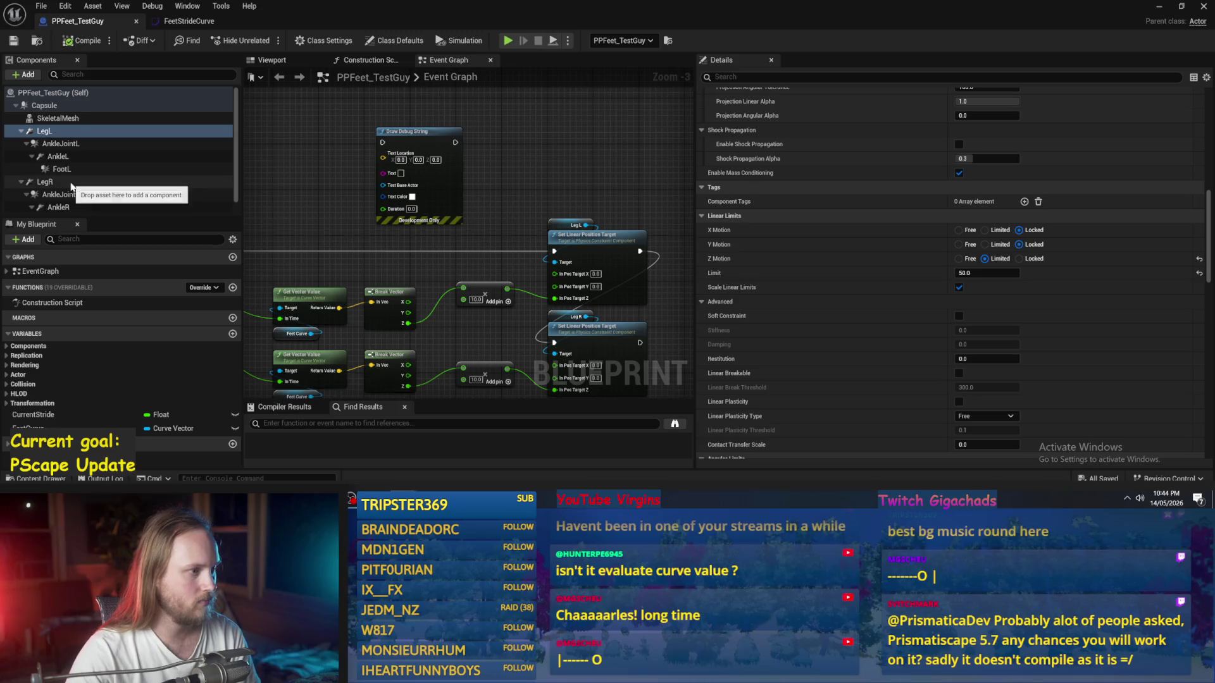
Step: Give LegR the same linear limit of 50 and minimize the Blueprint to show the level
click(71, 185)
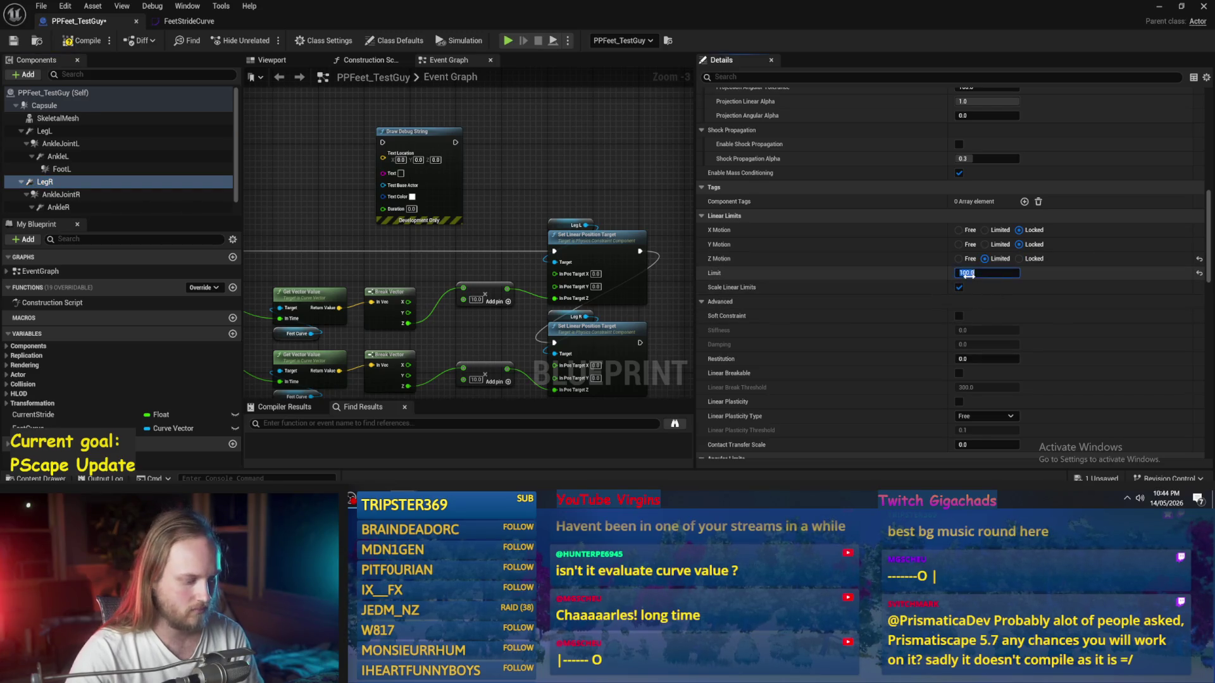
text(50)
key(Return)
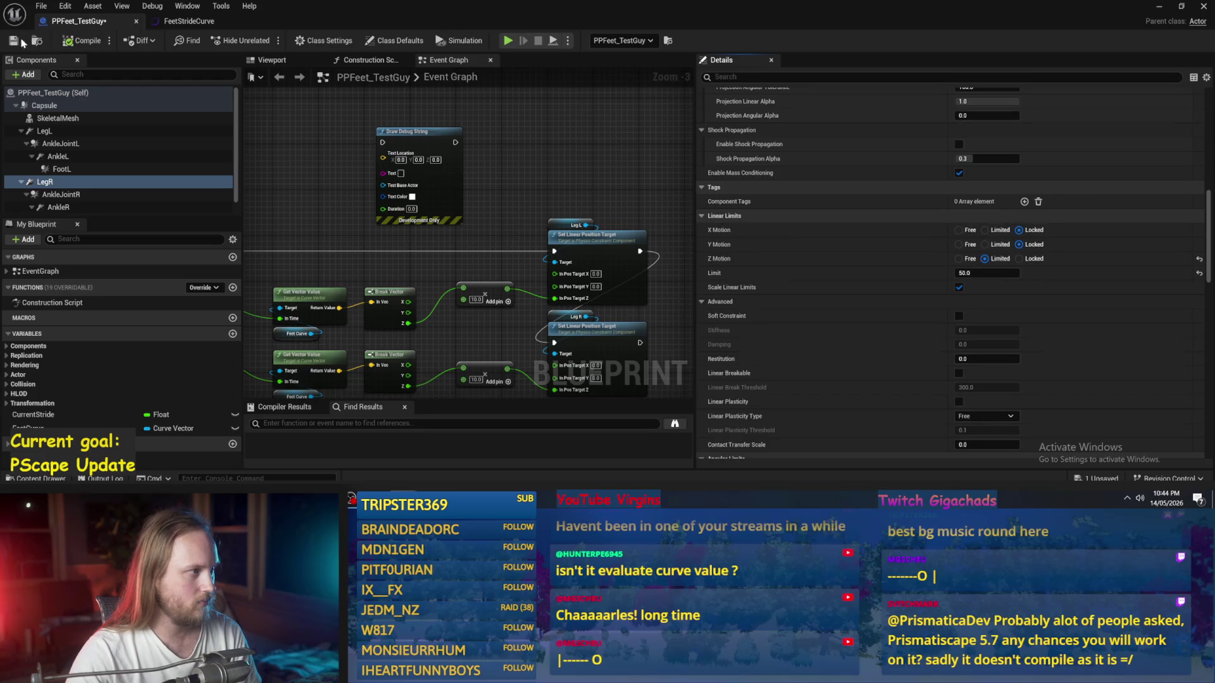
scroll(931, 291, down, 3)
scroll(930, 291, down, 10)
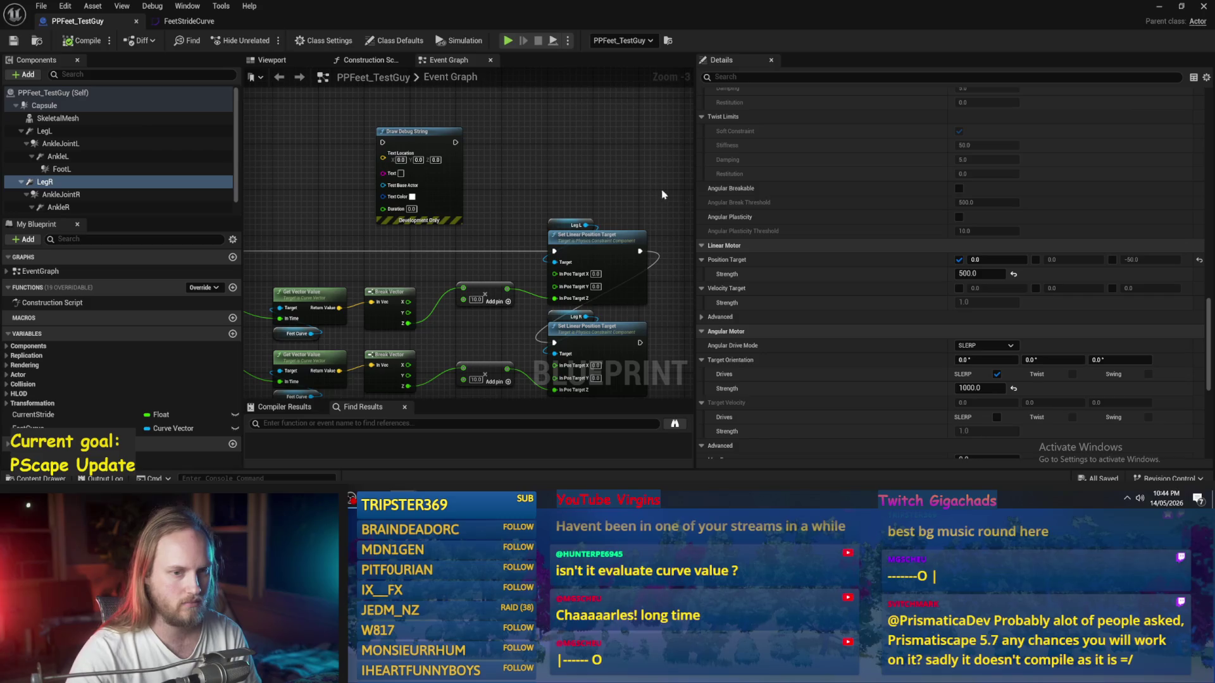
click(1154, 5)
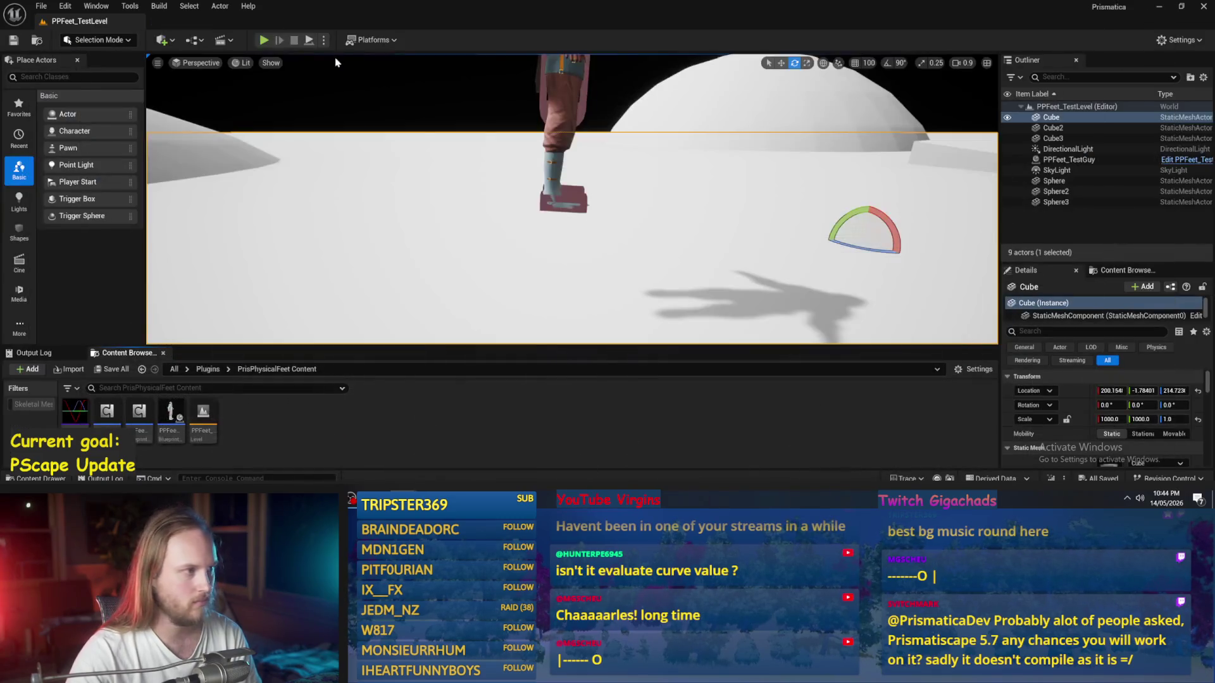
Step: Run a quick play test of the level, then return to the Blueprint
key(alt+p)
click(632, 246)
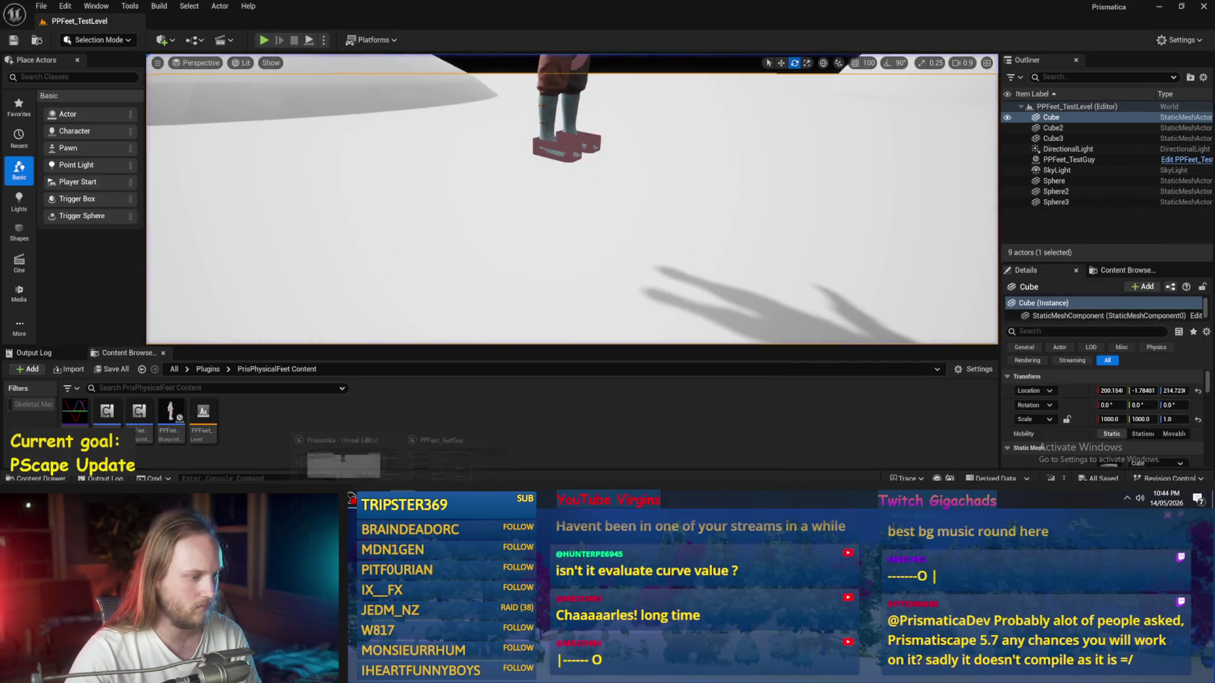
key(alt+Tab)
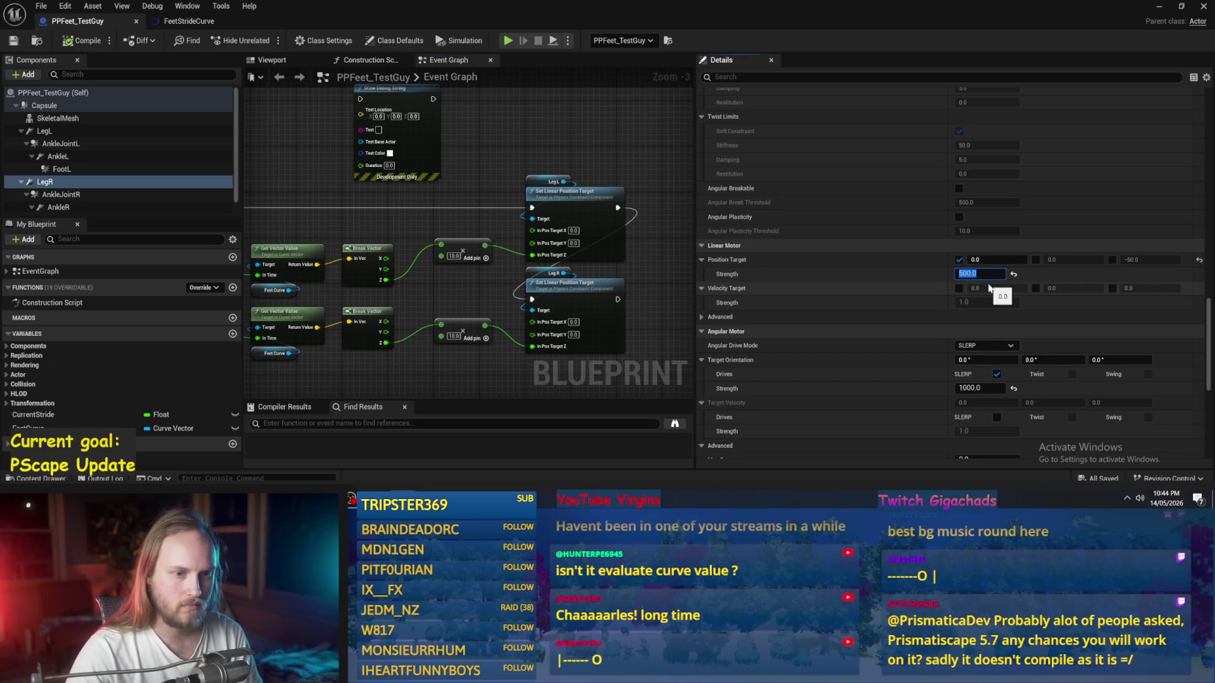
Step: Set both legs' linear motor Position Target Strength to 2000 and compile
text(000)
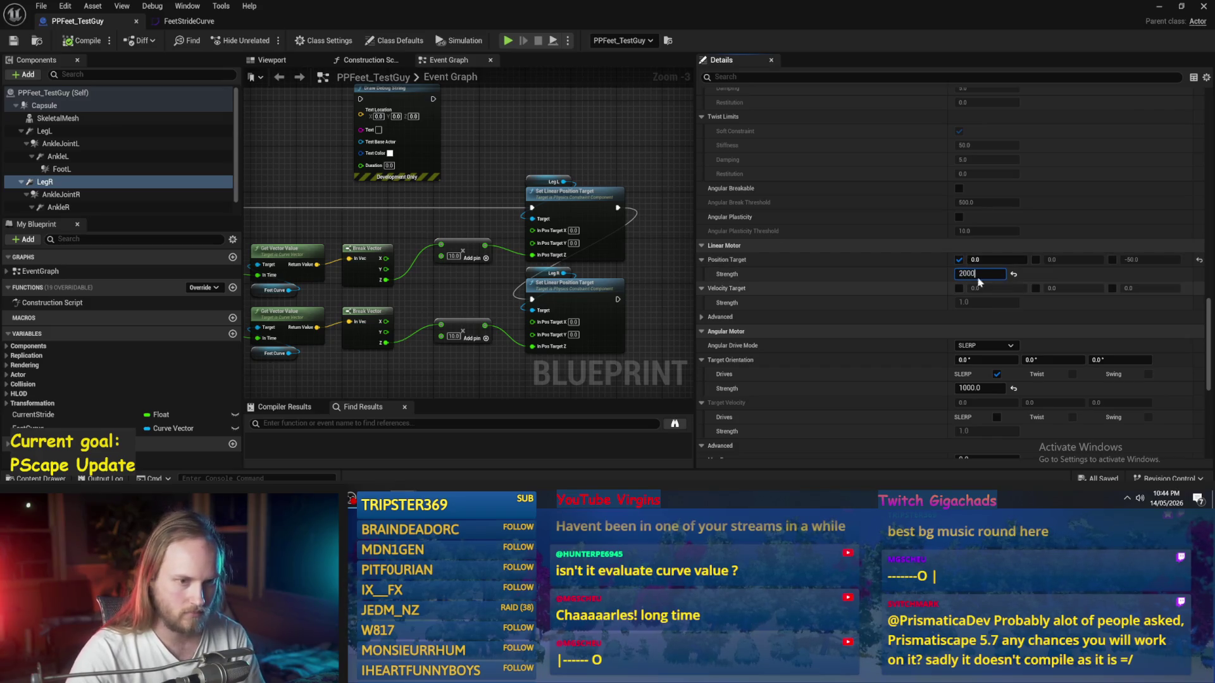
key(Return)
click(44, 132)
click(979, 273)
text(000)
key(Return)
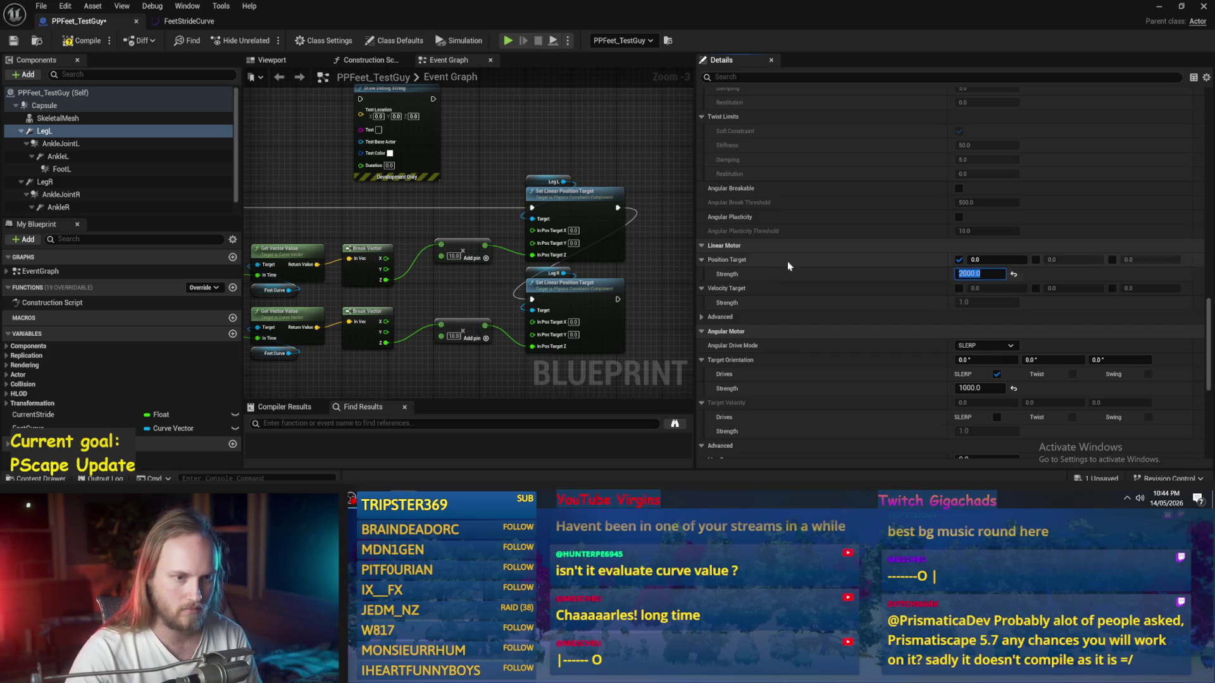
drag(537, 149, 579, 175)
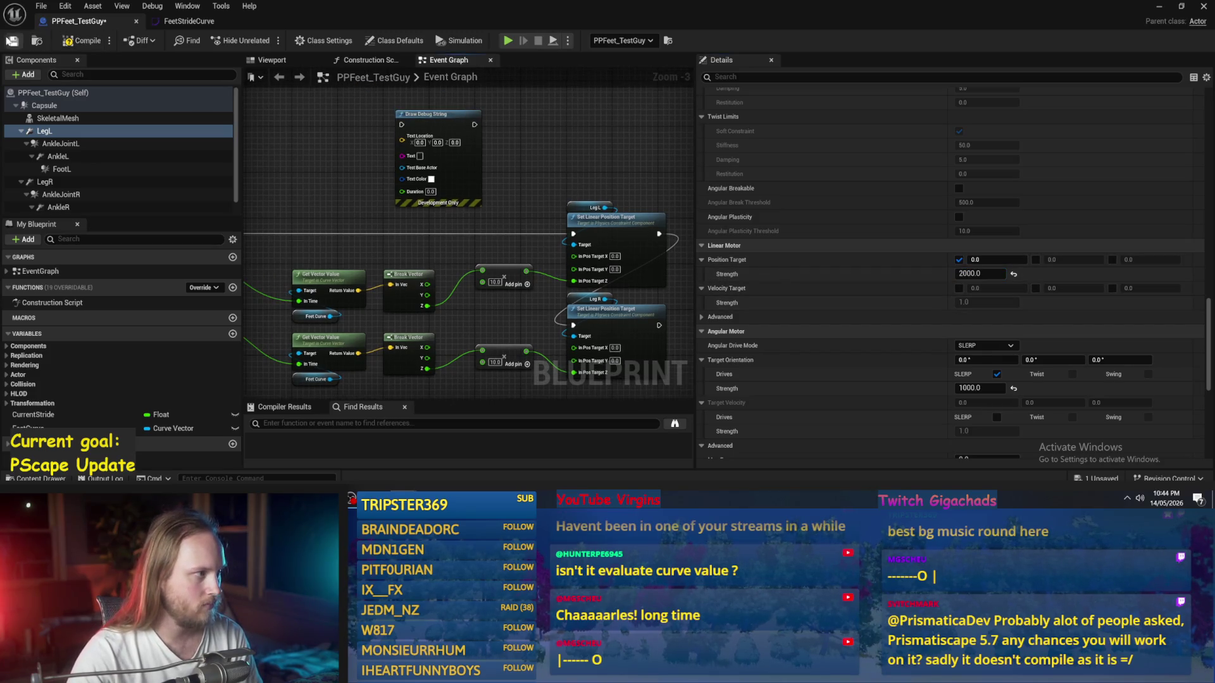
click(83, 43)
Step: Enable LegL's Y position target drive and save the Blueprint
click(1036, 259)
key(ctrl+s)
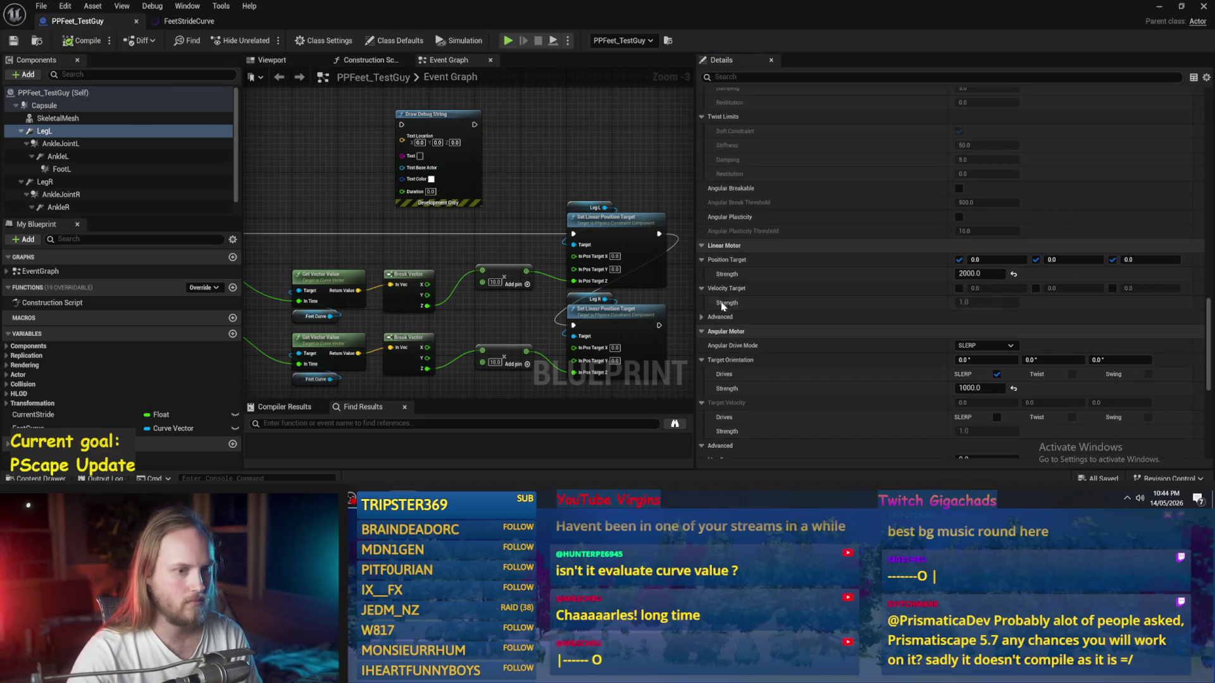
drag(598, 170, 543, 213)
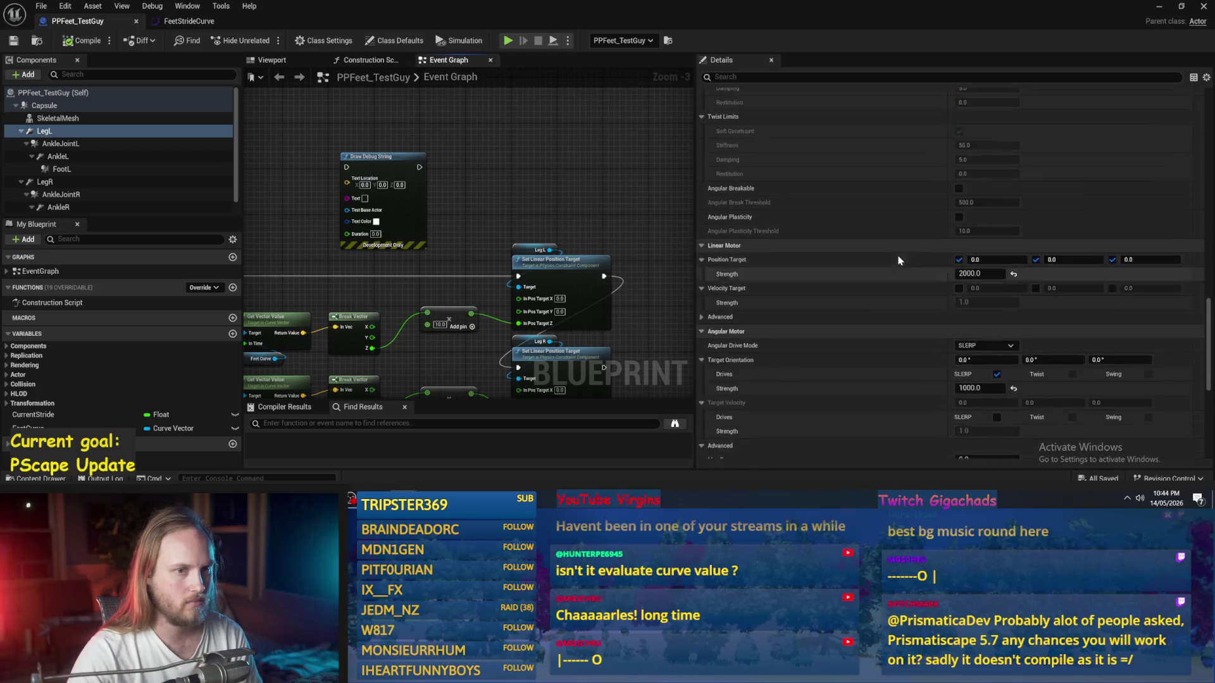
scroll(893, 266, up, 8)
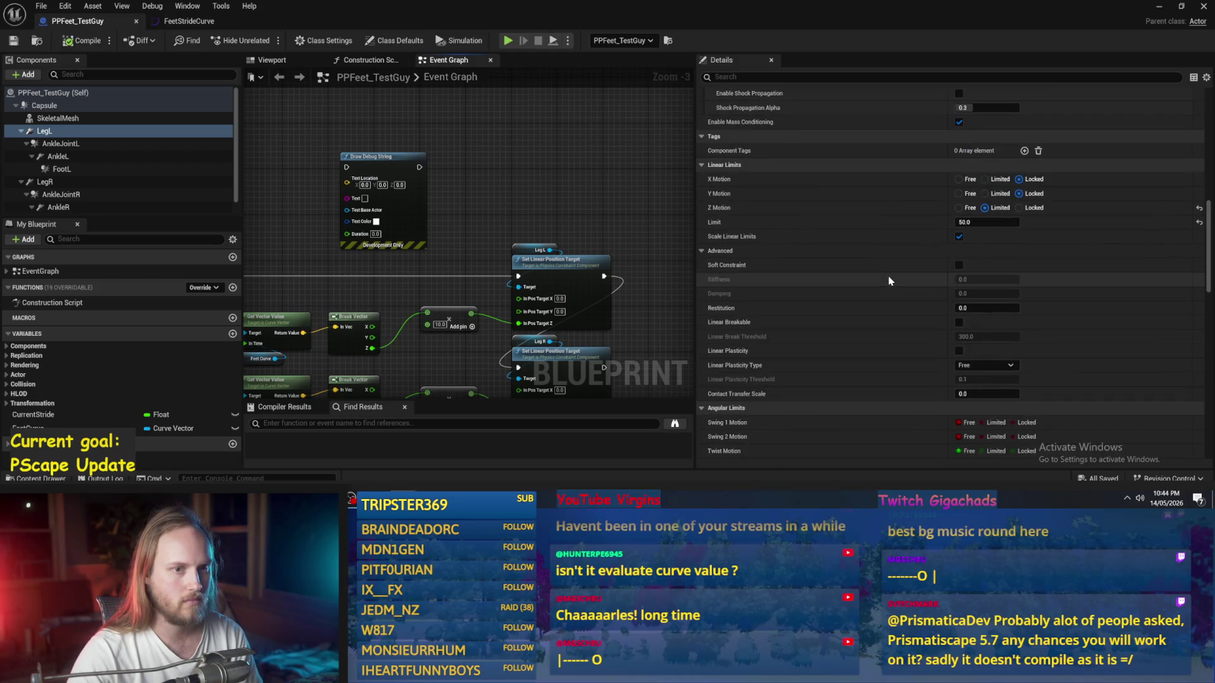
mouse_move(530, 223)
mouse_down()
mouse_move(369, 193)
mouse_move(515, 188)
mouse_up()
drag(632, 271, 611, 193)
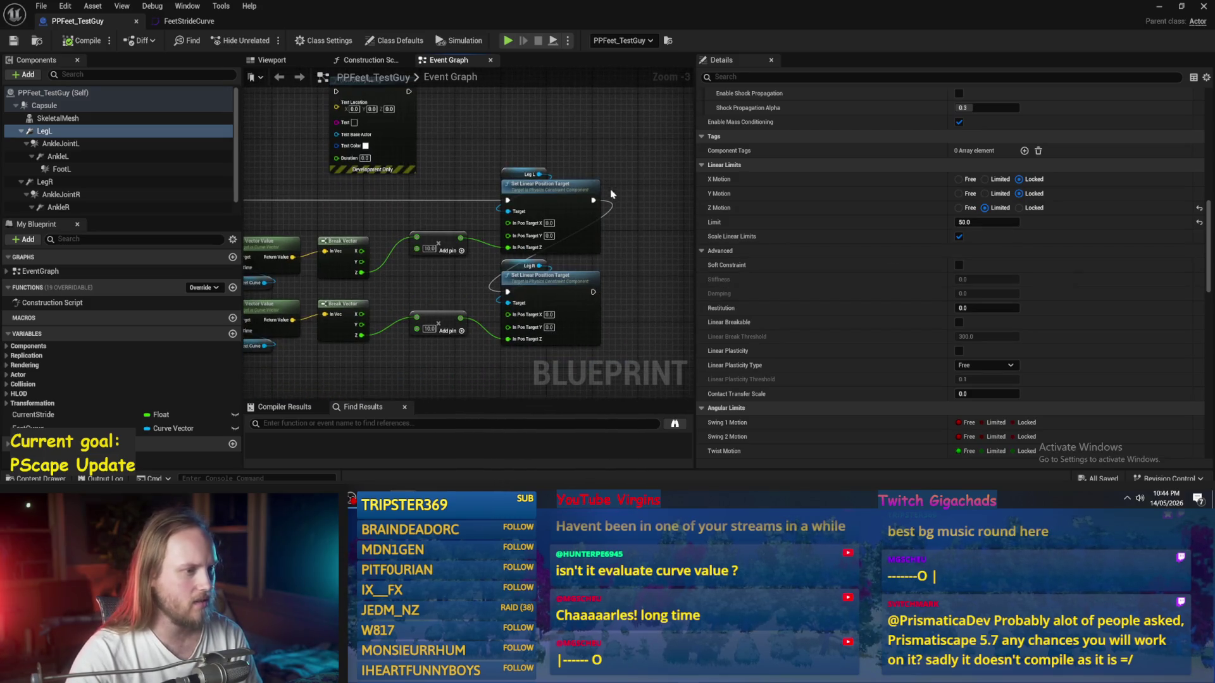
Step: Enable LegR's Y position drive, set its Z target to 0, and save
click(44, 182)
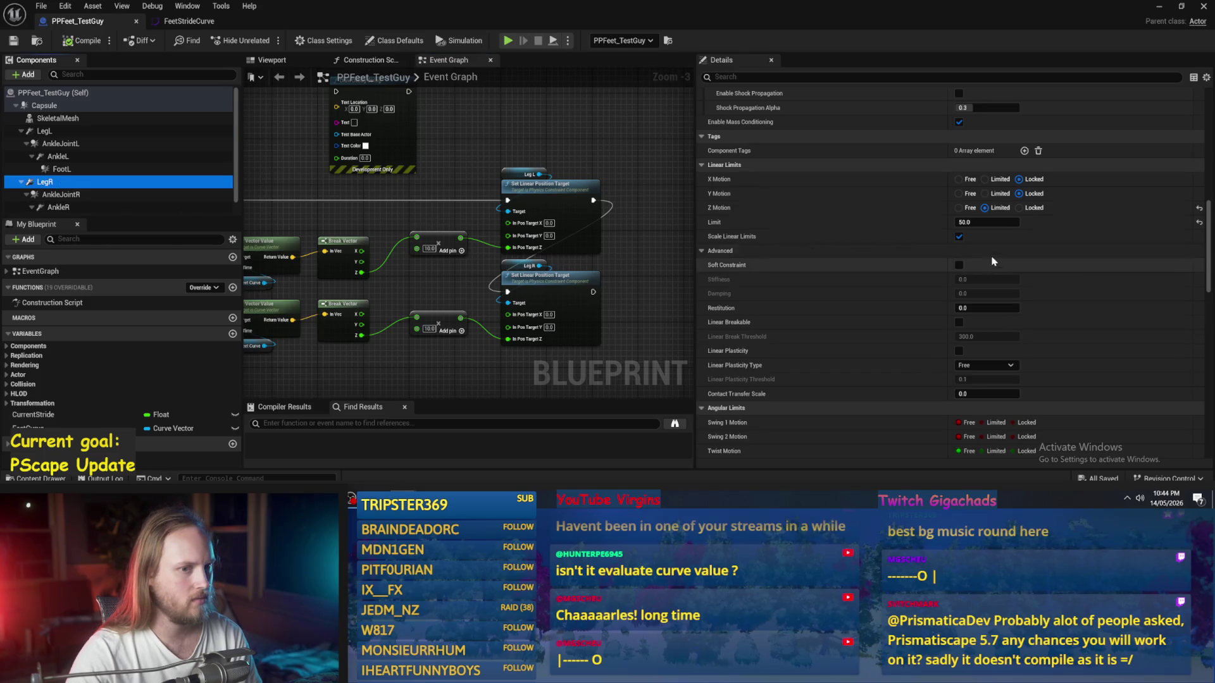
scroll(990, 317, down, 3)
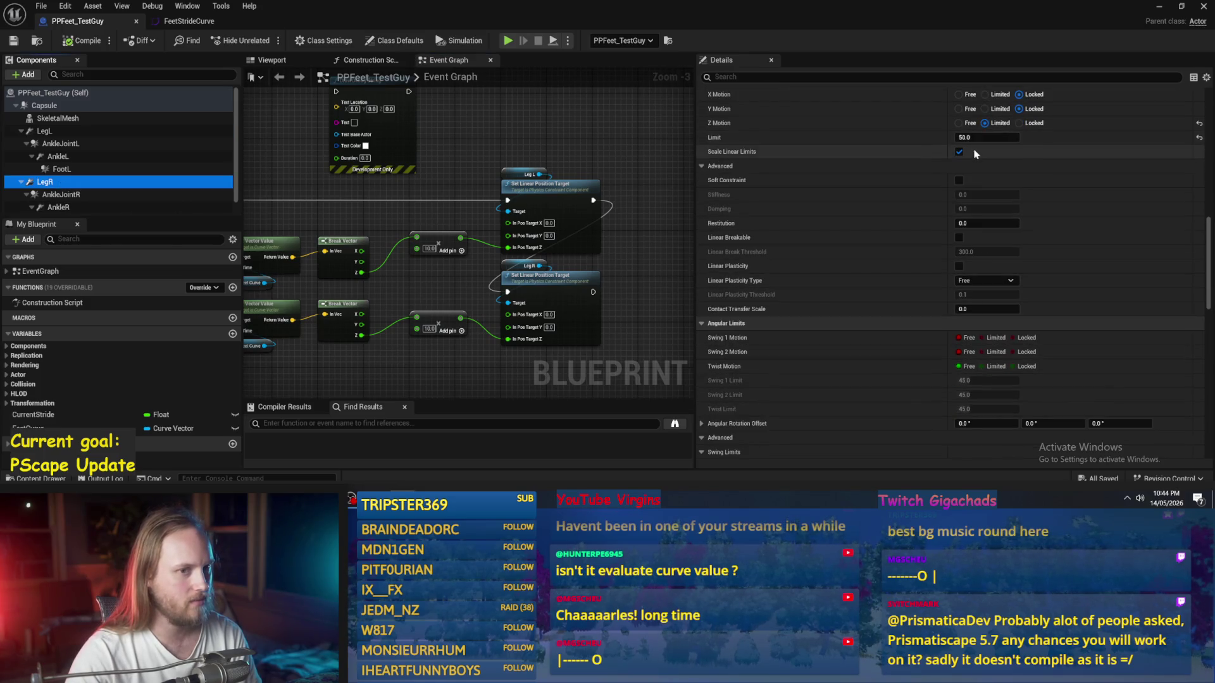
scroll(974, 154, down, 10)
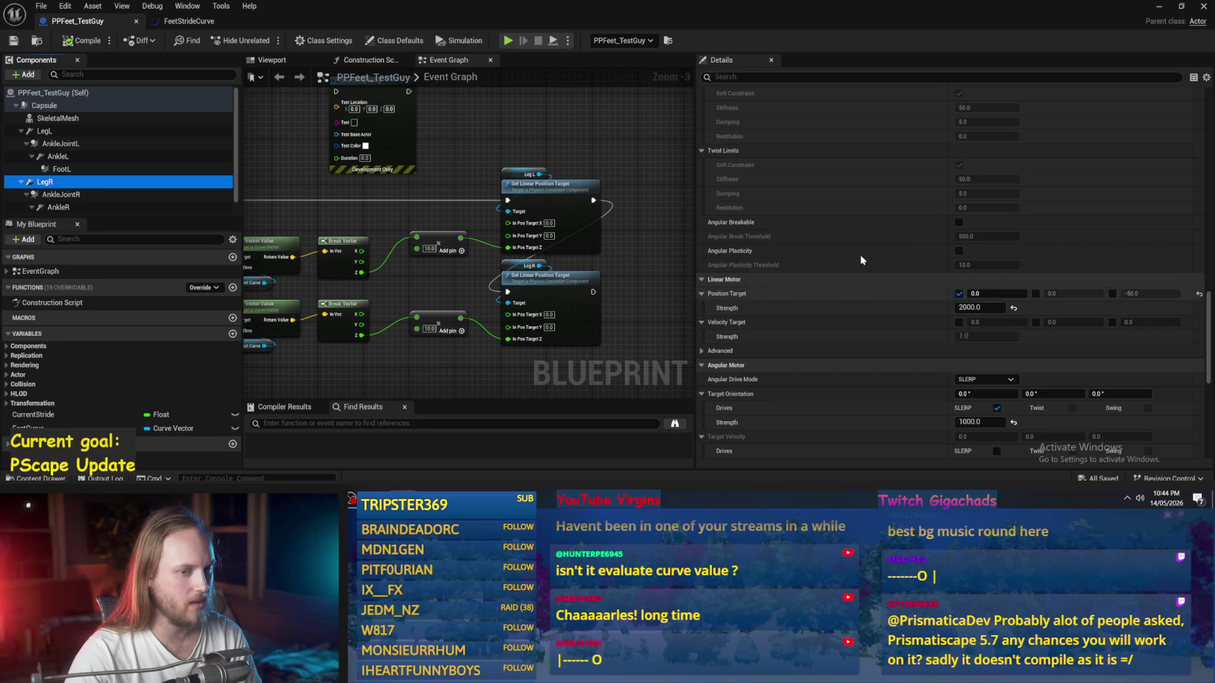
click(1035, 293)
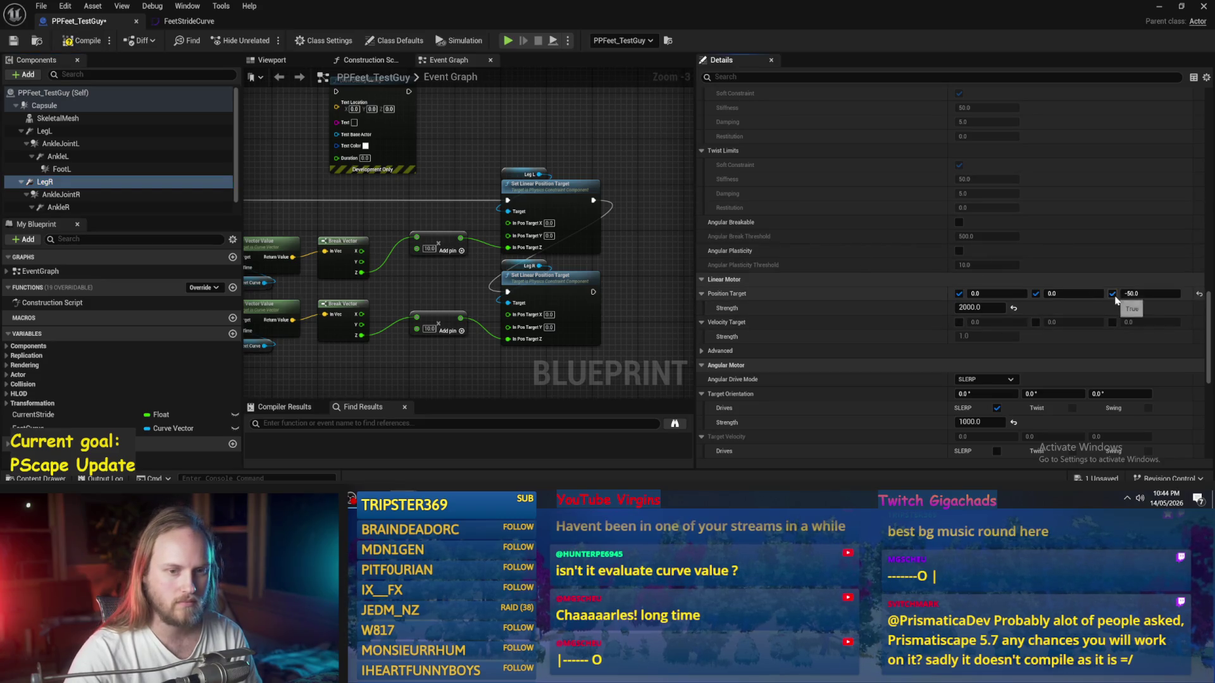
text(0)
key(Return)
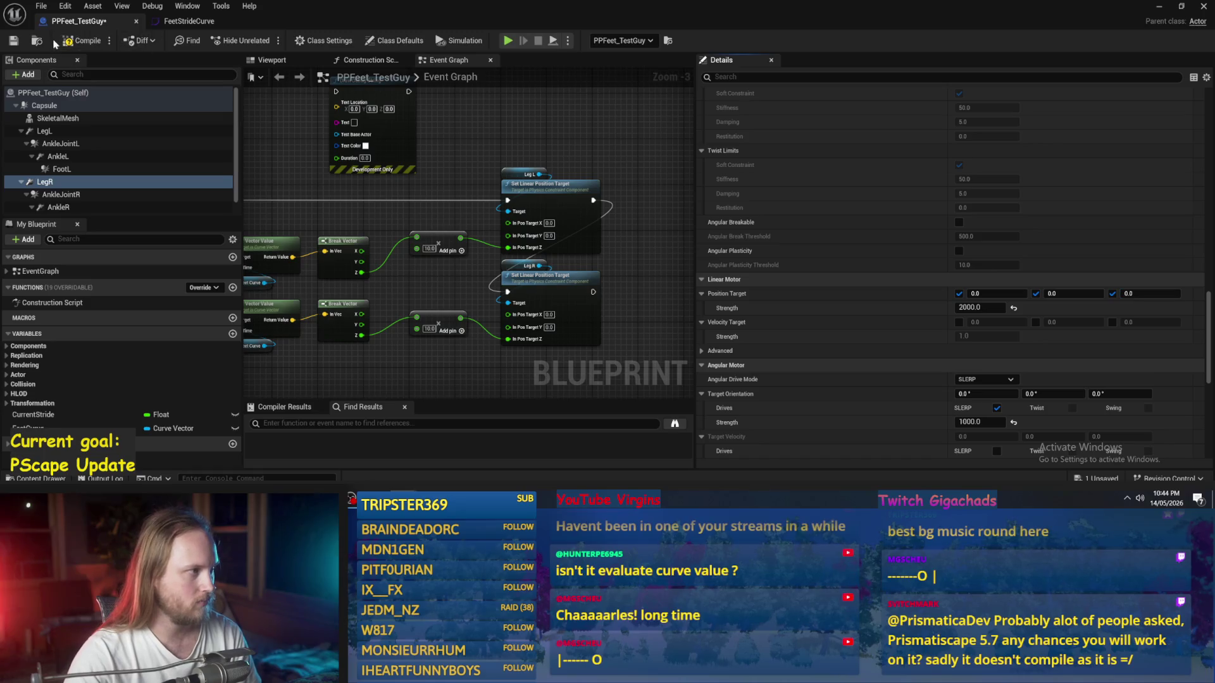
click(12, 40)
Step: Switch back to the test level and run a short play test
key(alt+Tab)
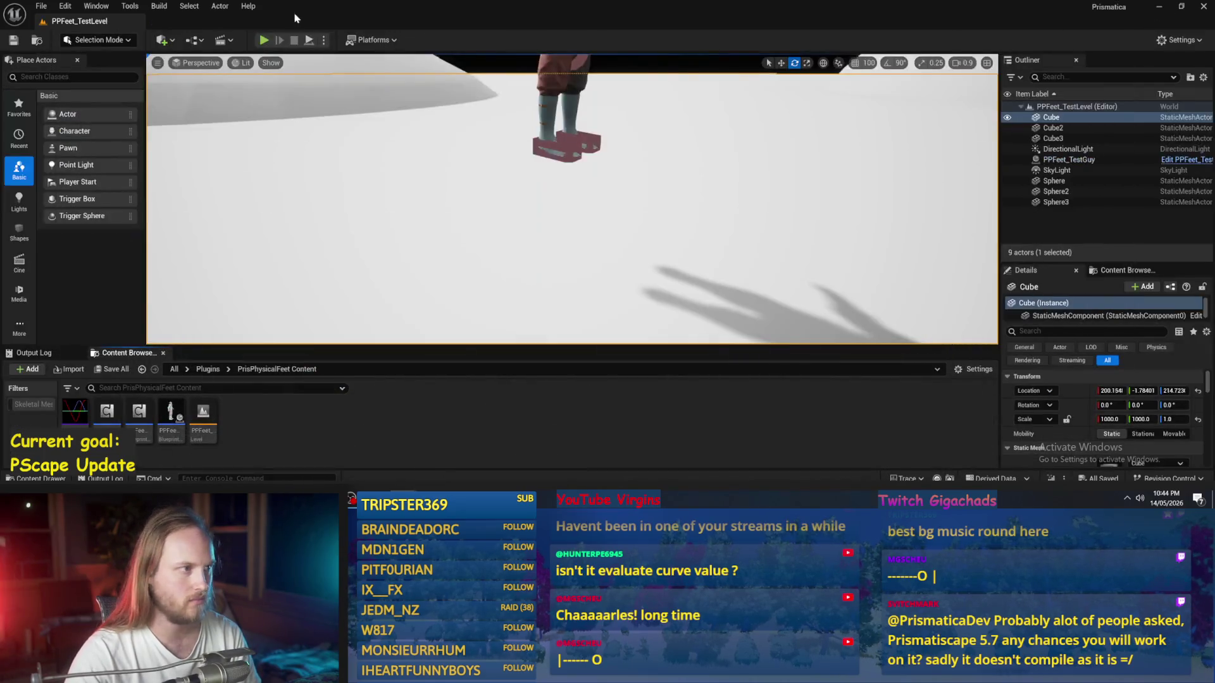
click(310, 41)
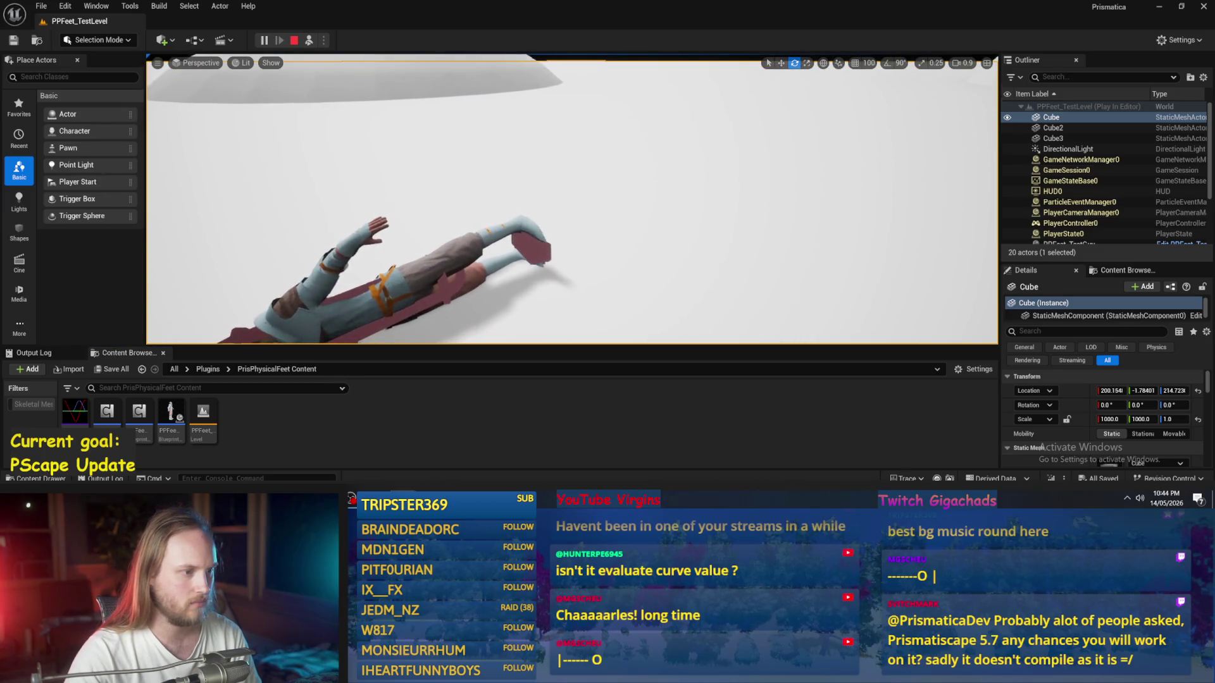
key(Escape)
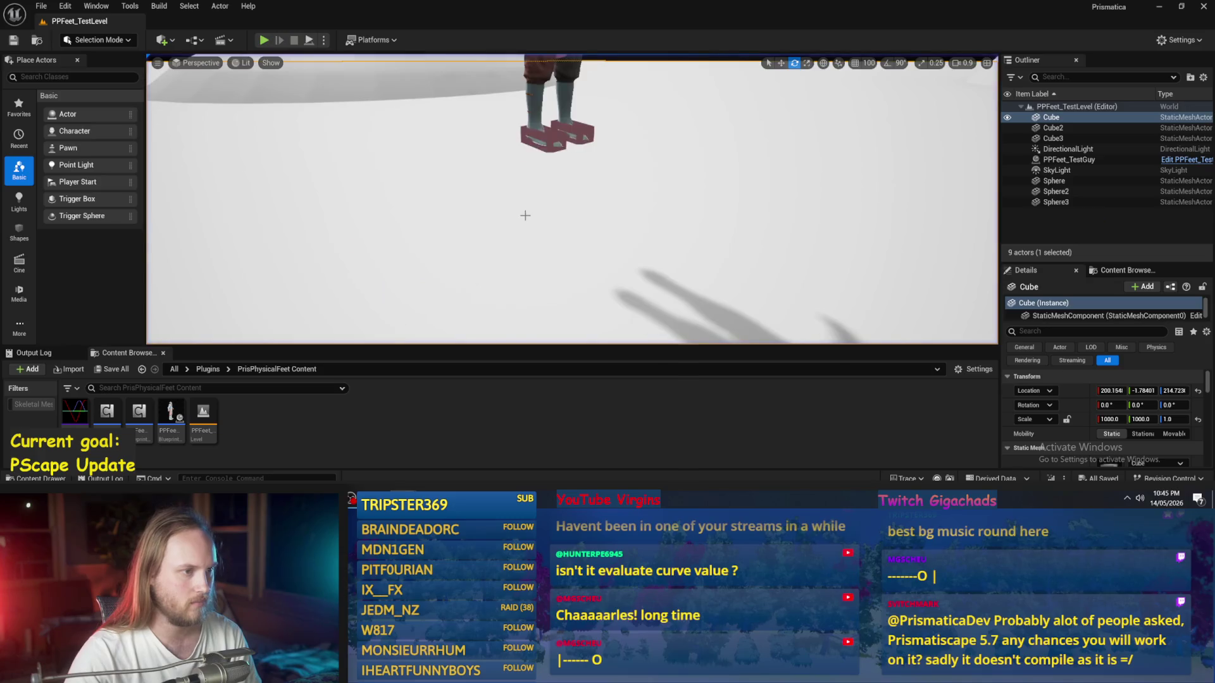
Step: Frame the PPFeet_TestGuy character, play-test again, then open its Blueprint event graph
click(524, 204)
key(w)
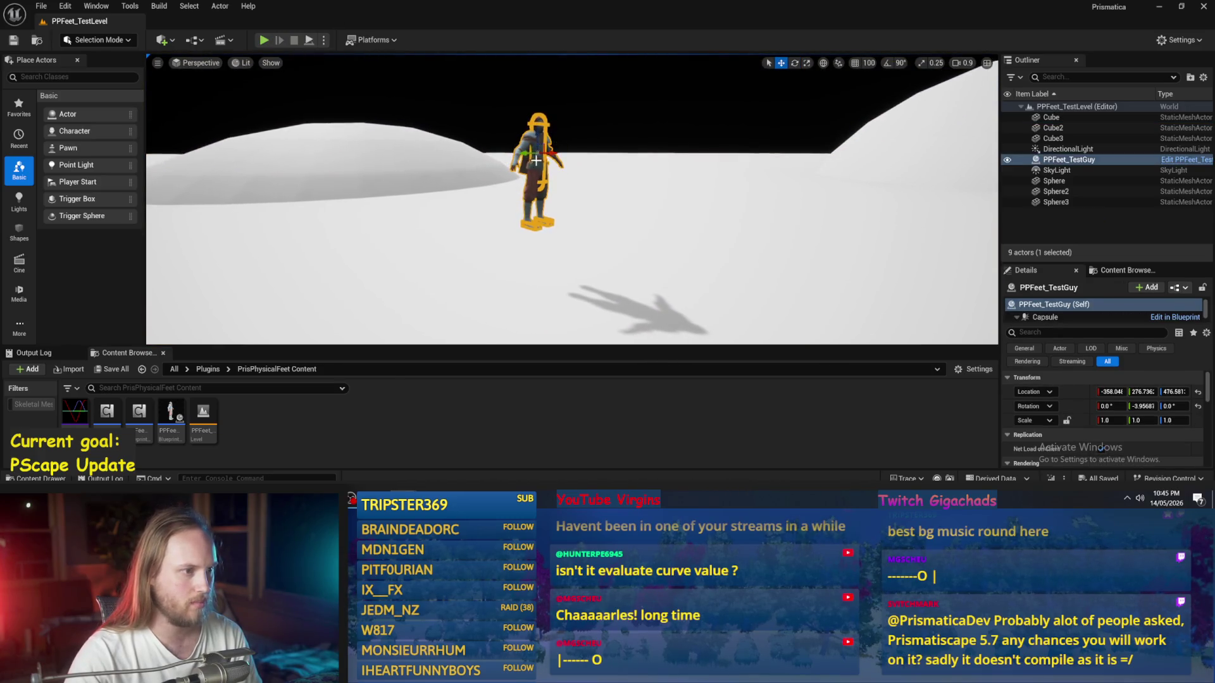
key(f)
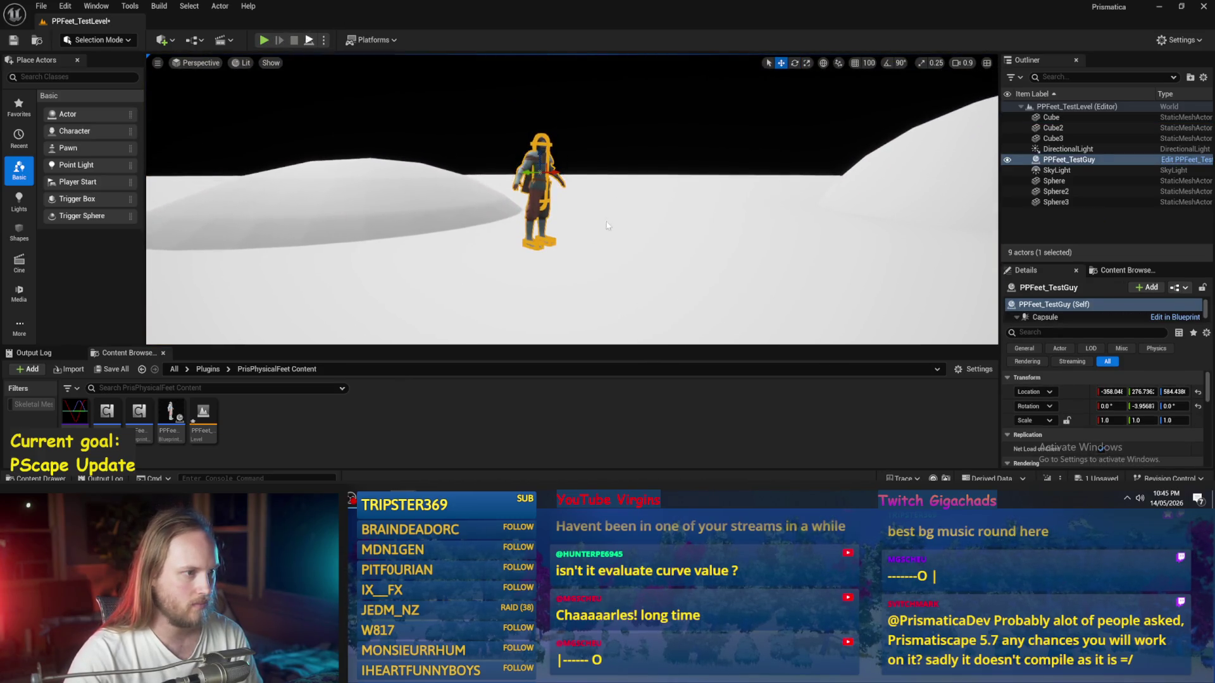
key(alt+p)
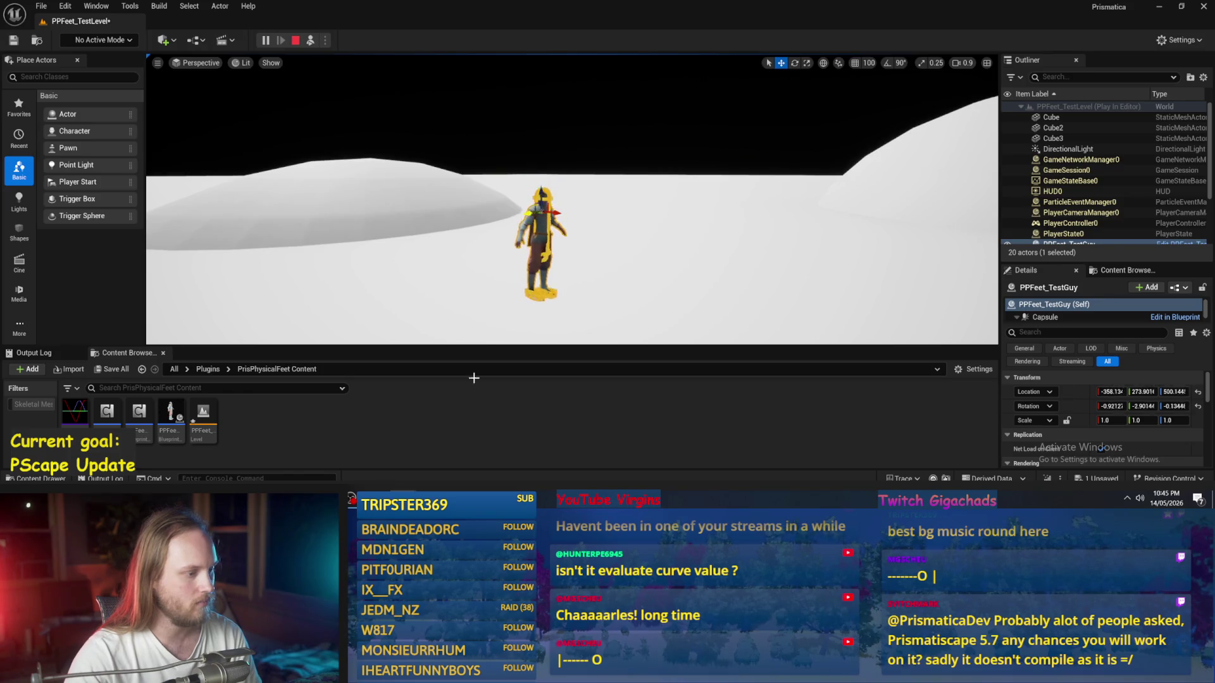
key(ctrl+e)
drag(613, 324, 407, 340)
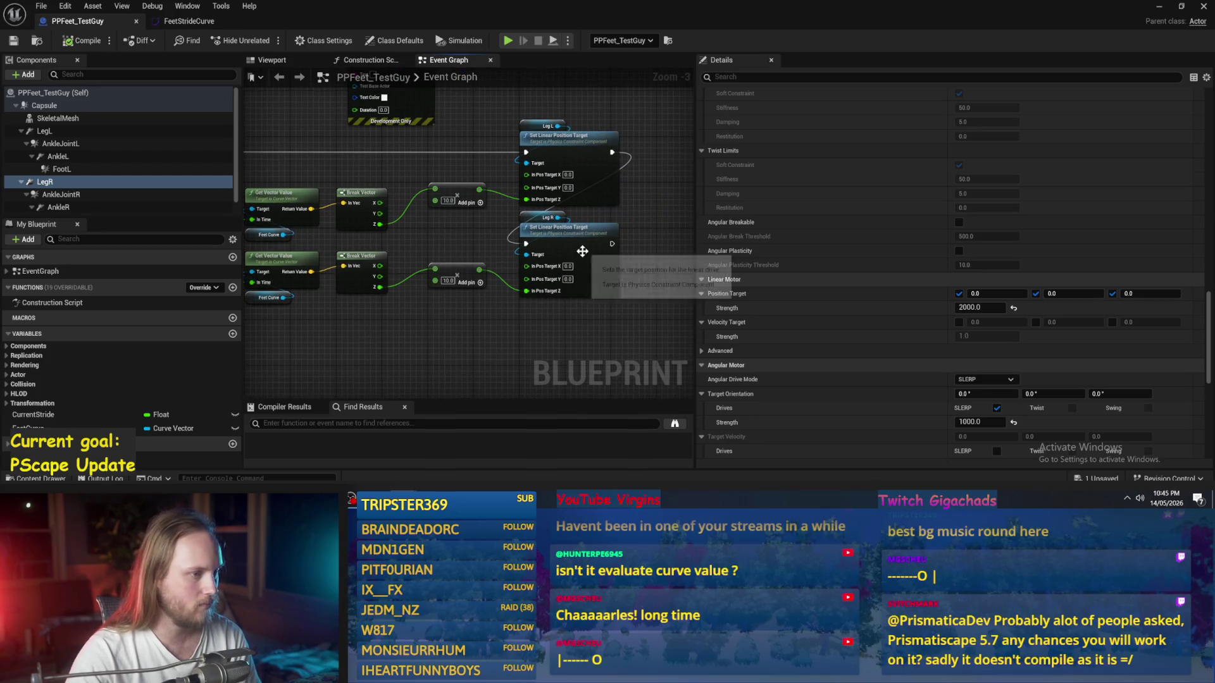
Step: Open the FeetStrideCurve asset from the FeetCurve variable to check its peak key
click(63, 428)
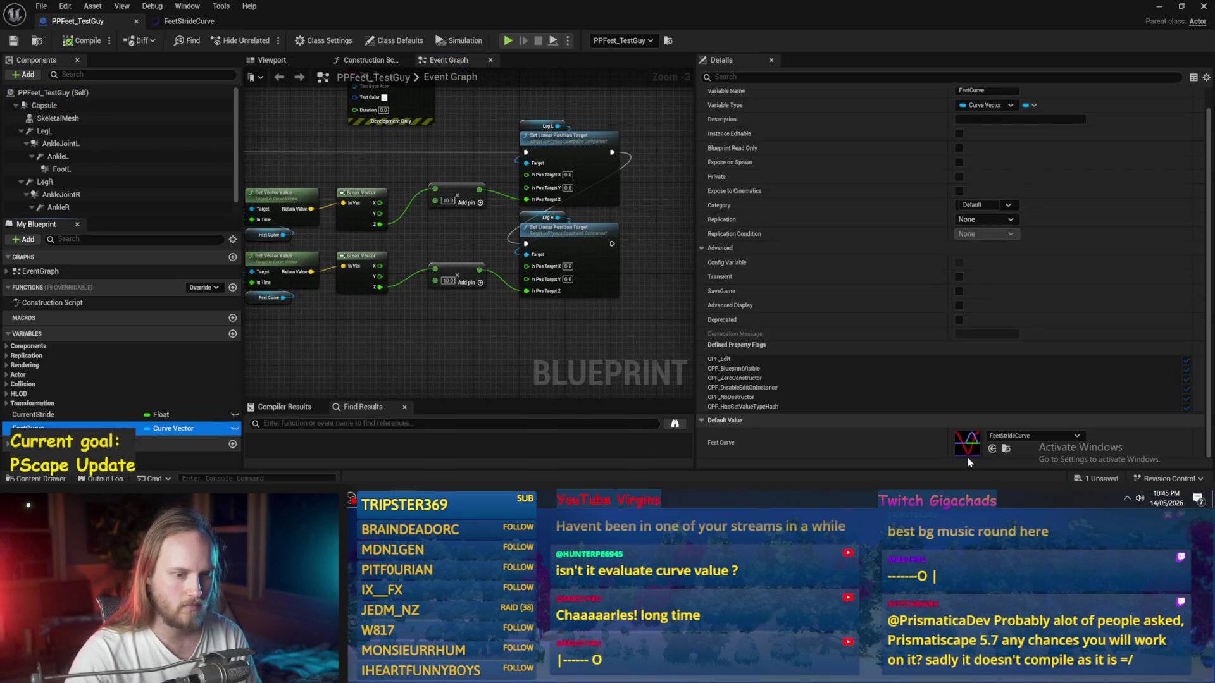
double_click(968, 453)
click(618, 118)
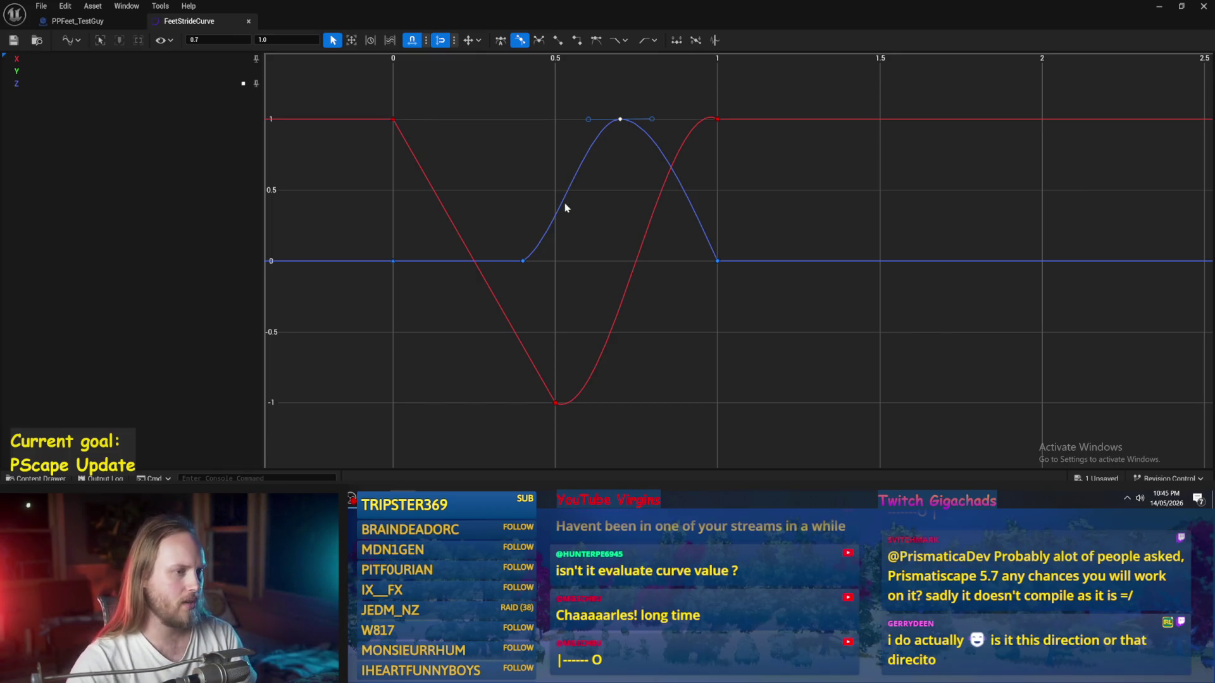
drag(566, 206, 569, 230)
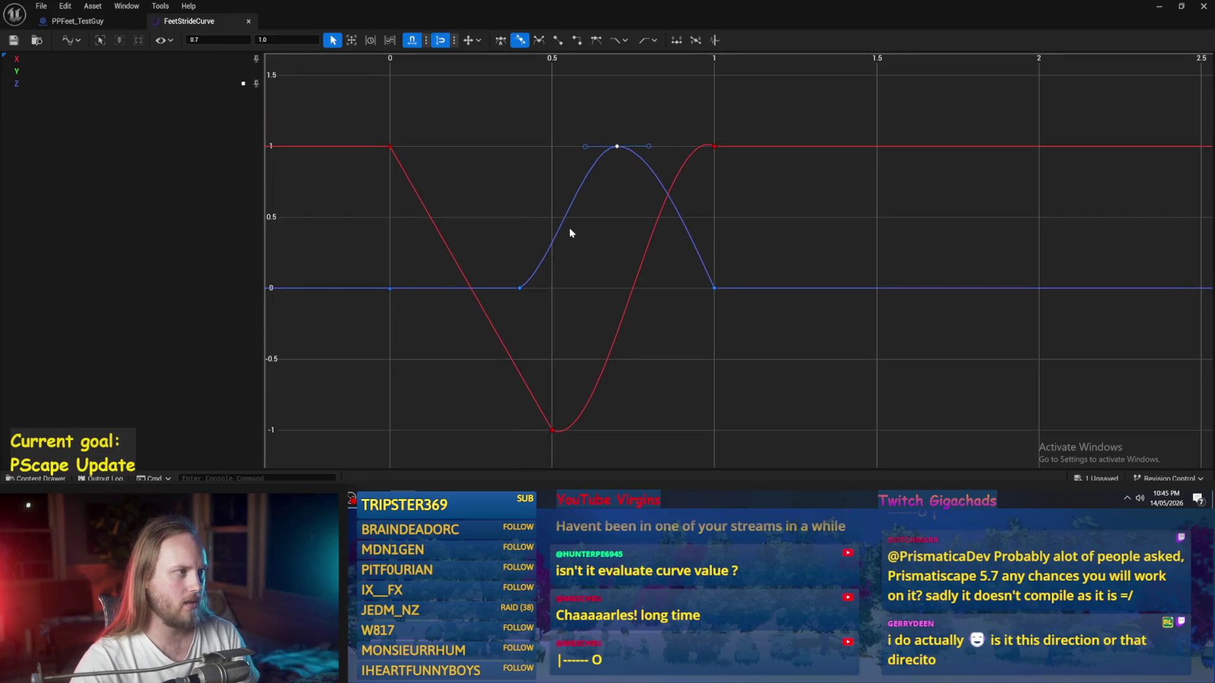
click(66, 25)
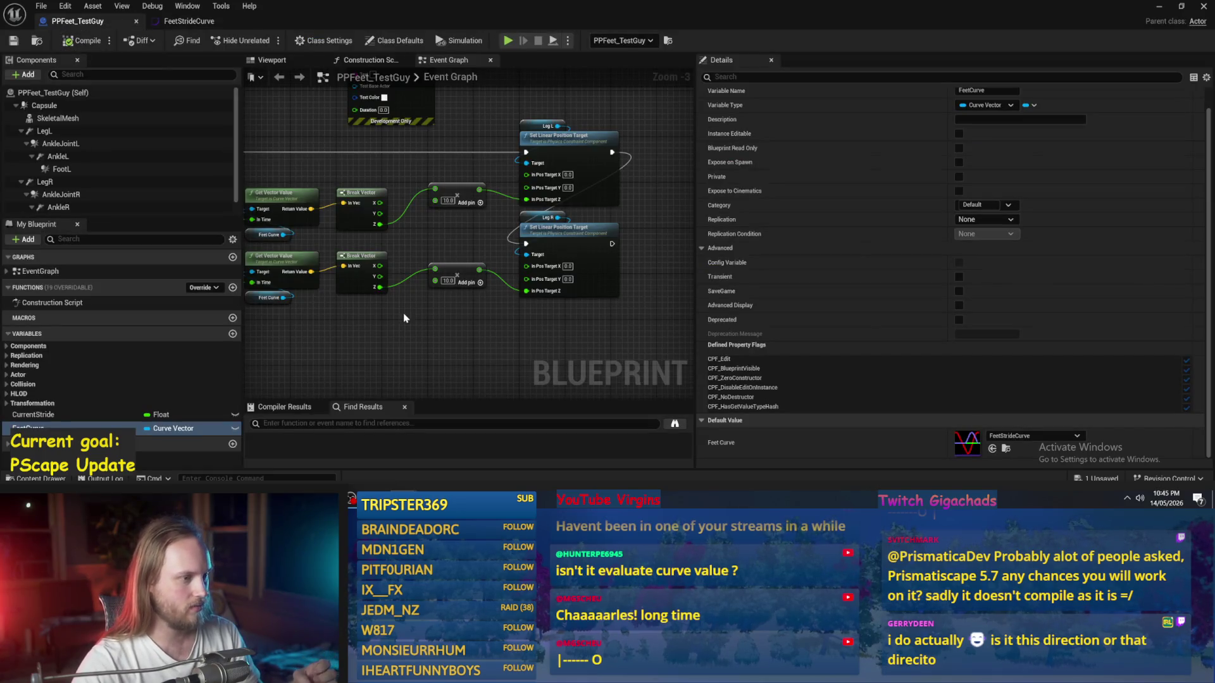
Step: Enter -20 in both leg Multiply nodes
scroll(511, 297, up, 3)
drag(508, 302, 525, 284)
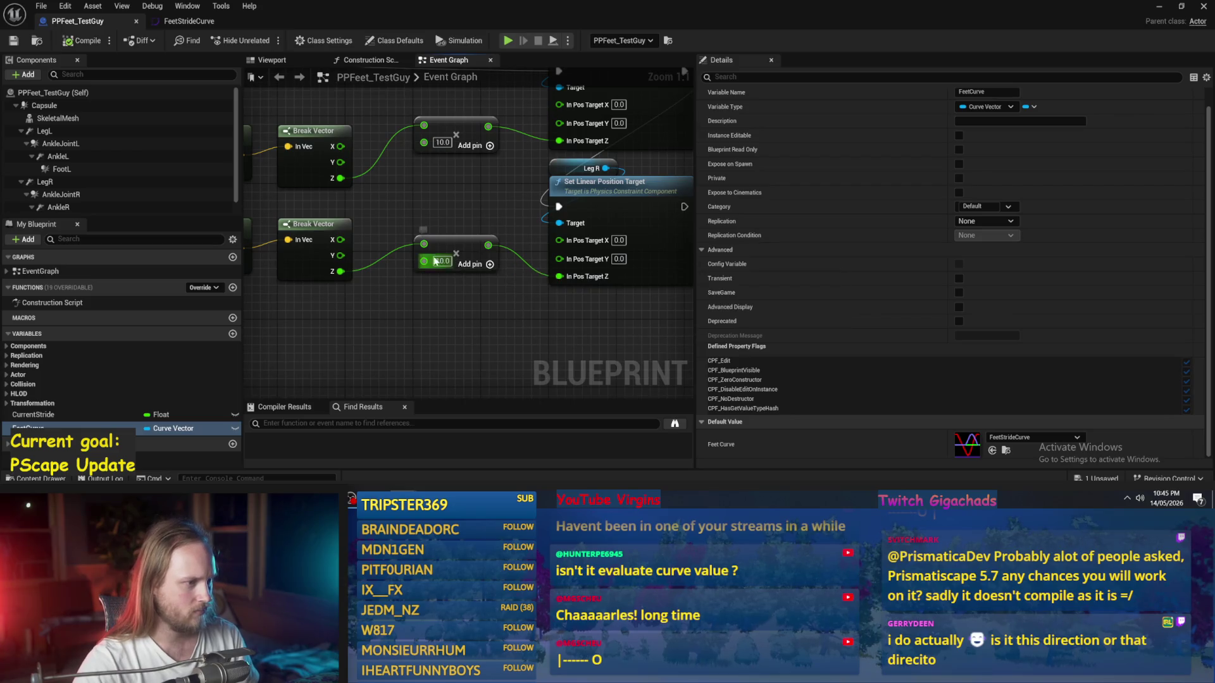
text(-20)
key(Return)
text(-2)
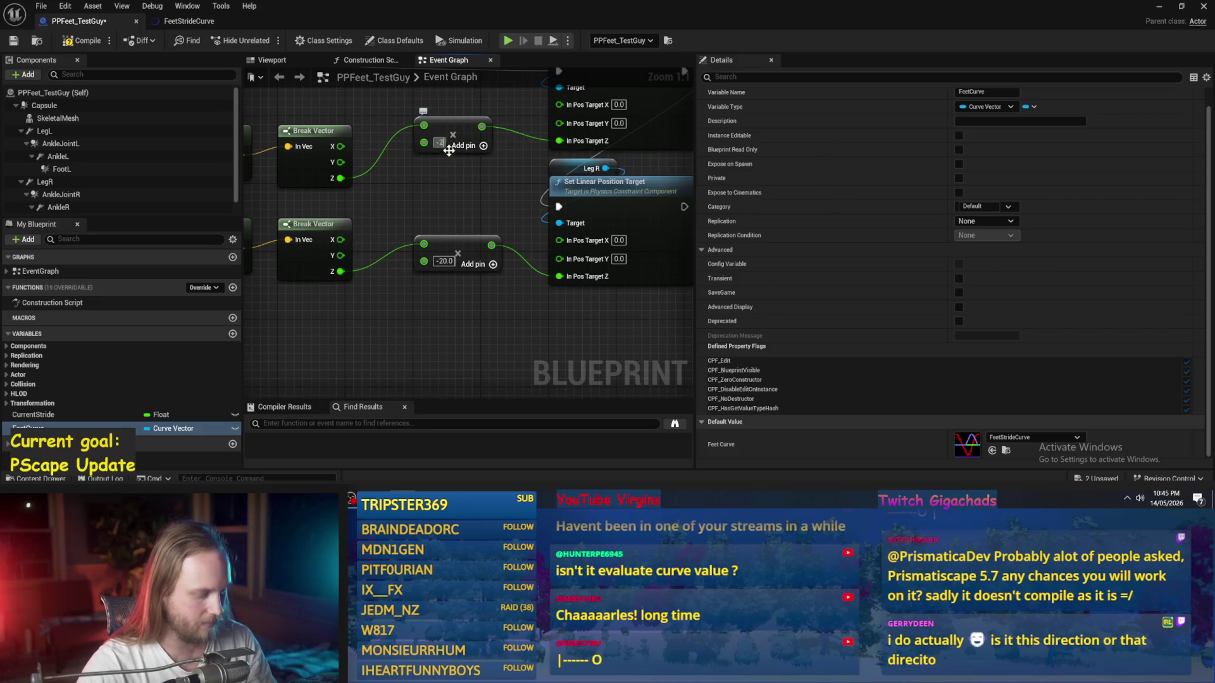
Step: Compile and save the Blueprint, minimize it, and start a play test with Alt+P
click(68, 40)
key(ctrl+s)
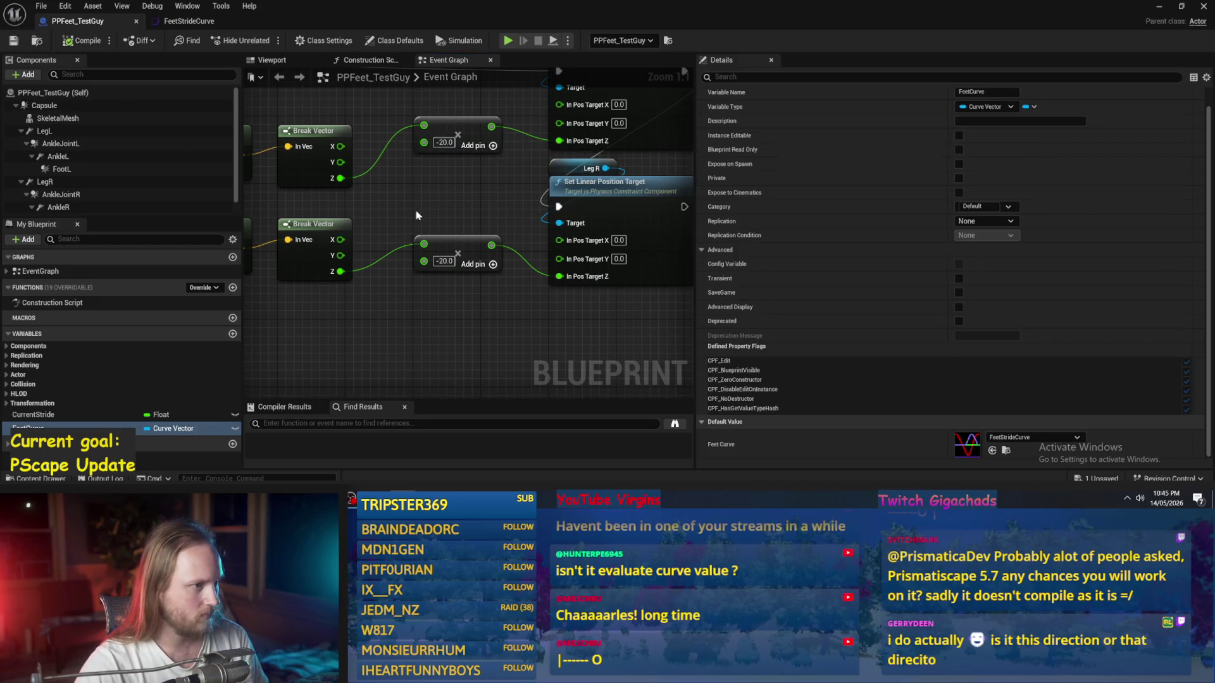
scroll(426, 188, down, 2)
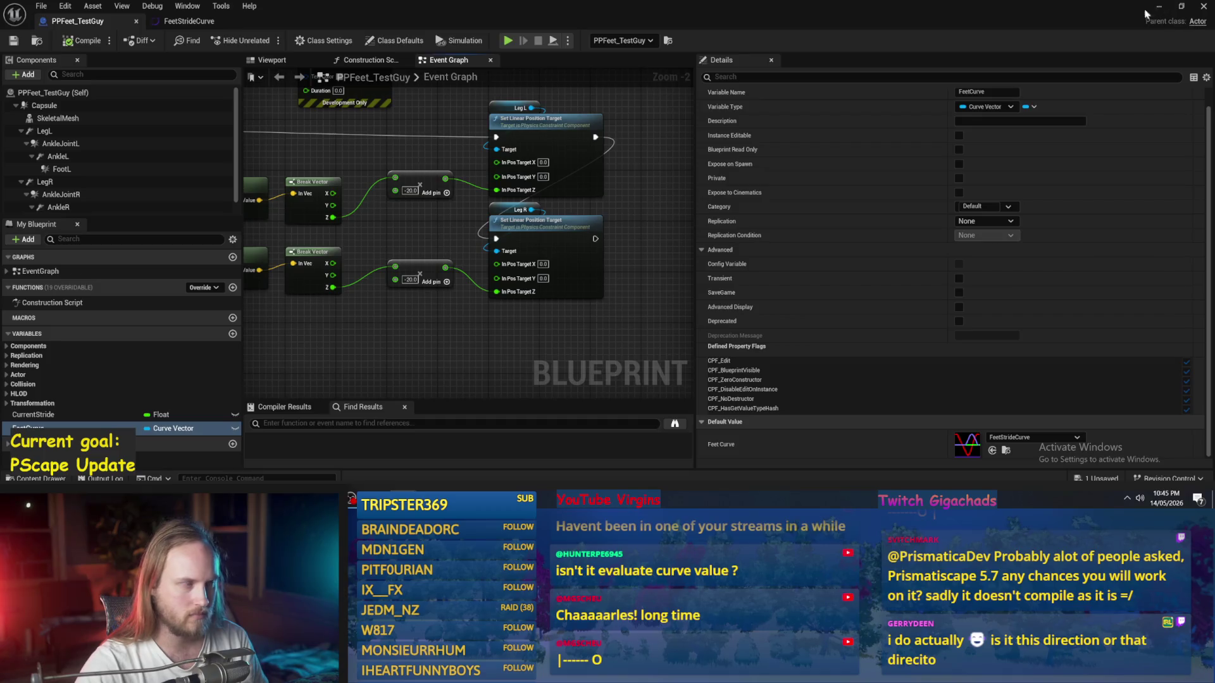
click(1158, 6)
key(alt+p)
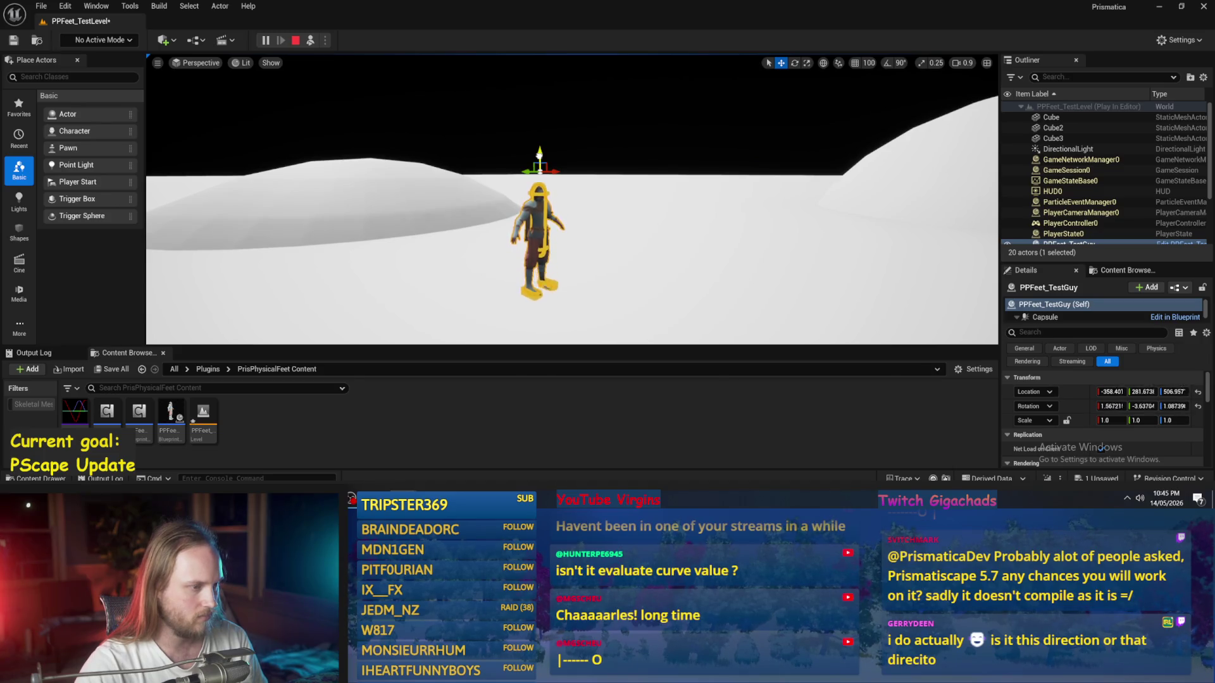
Step: Watch the play test from behind the character with F8, stop it, and return to the event graph
key(F8)
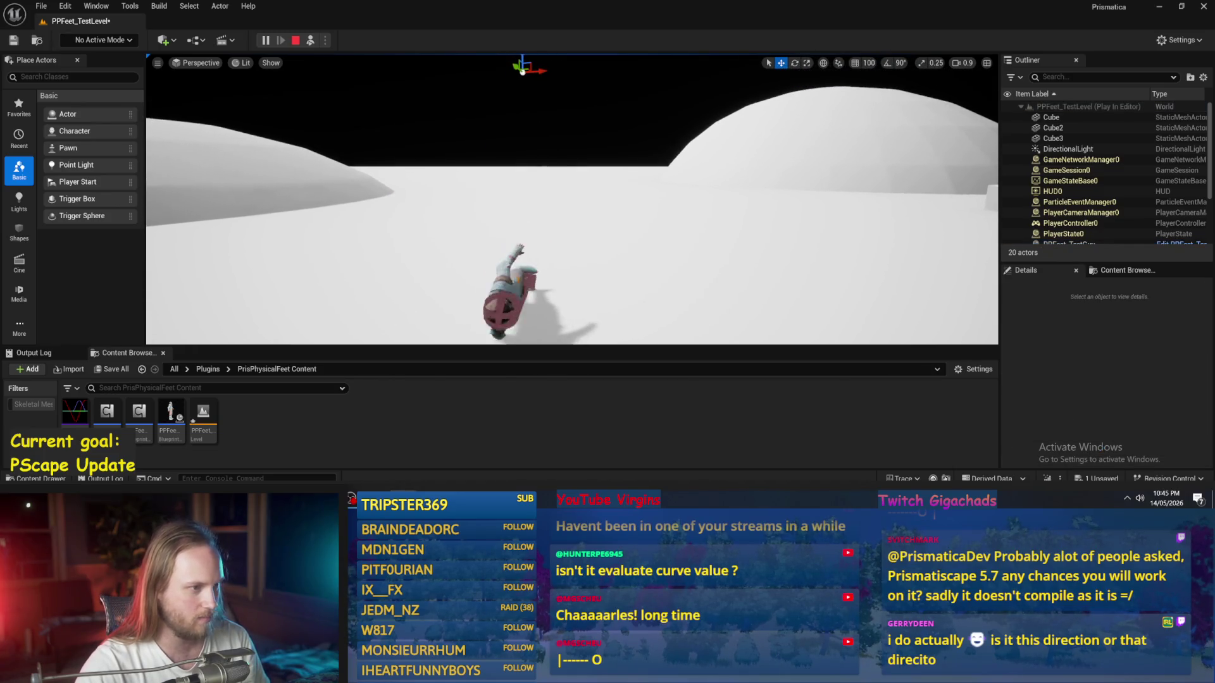
key(Escape)
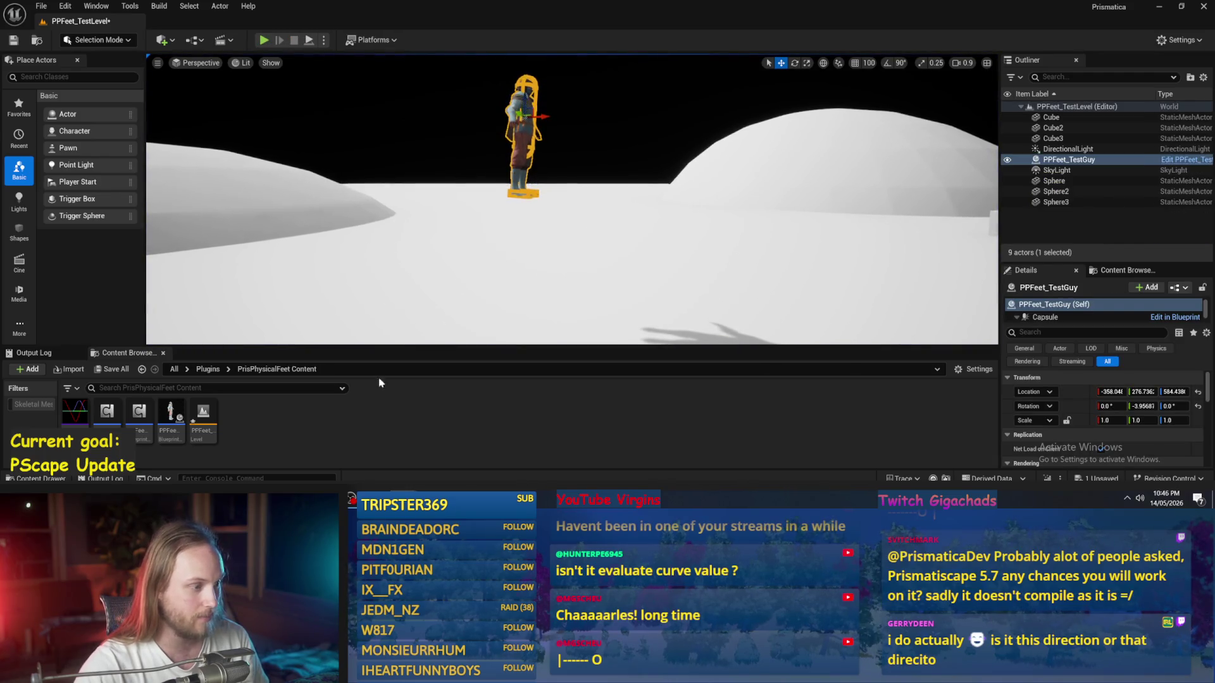
key(alt+Tab)
scroll(572, 319, up, 2)
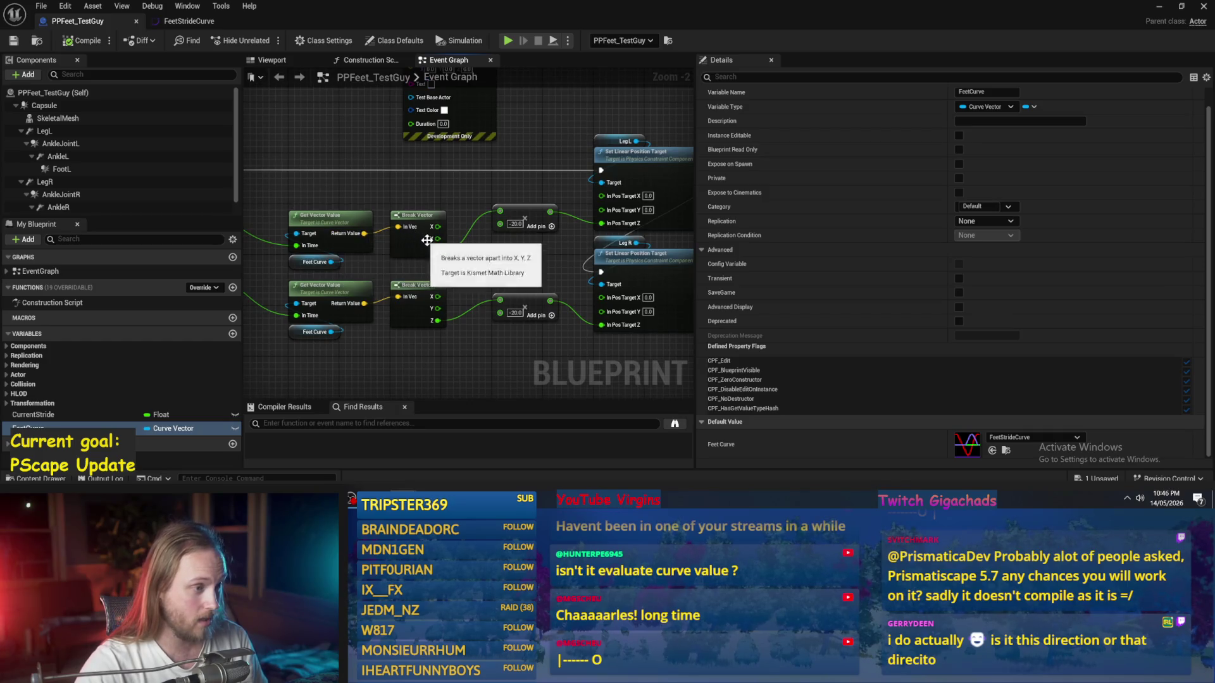
Step: Wire each leg's Break Vector X into its In Pos Target X and compile
drag(436, 228, 601, 196)
drag(436, 296, 601, 297)
click(83, 40)
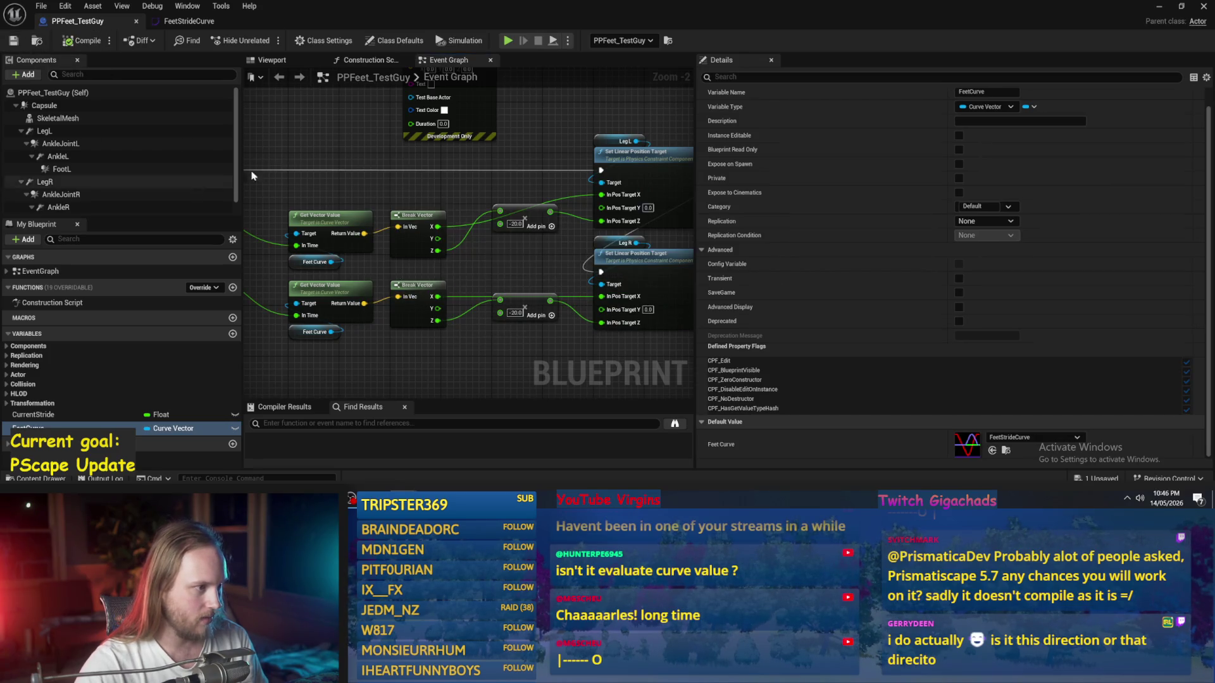
Step: Box-select the add and Fraction nodes, then clear the selection
mouse_move(346, 329)
mouse_down()
mouse_move(420, 211)
mouse_move(442, 225)
mouse_move(450, 203)
mouse_up()
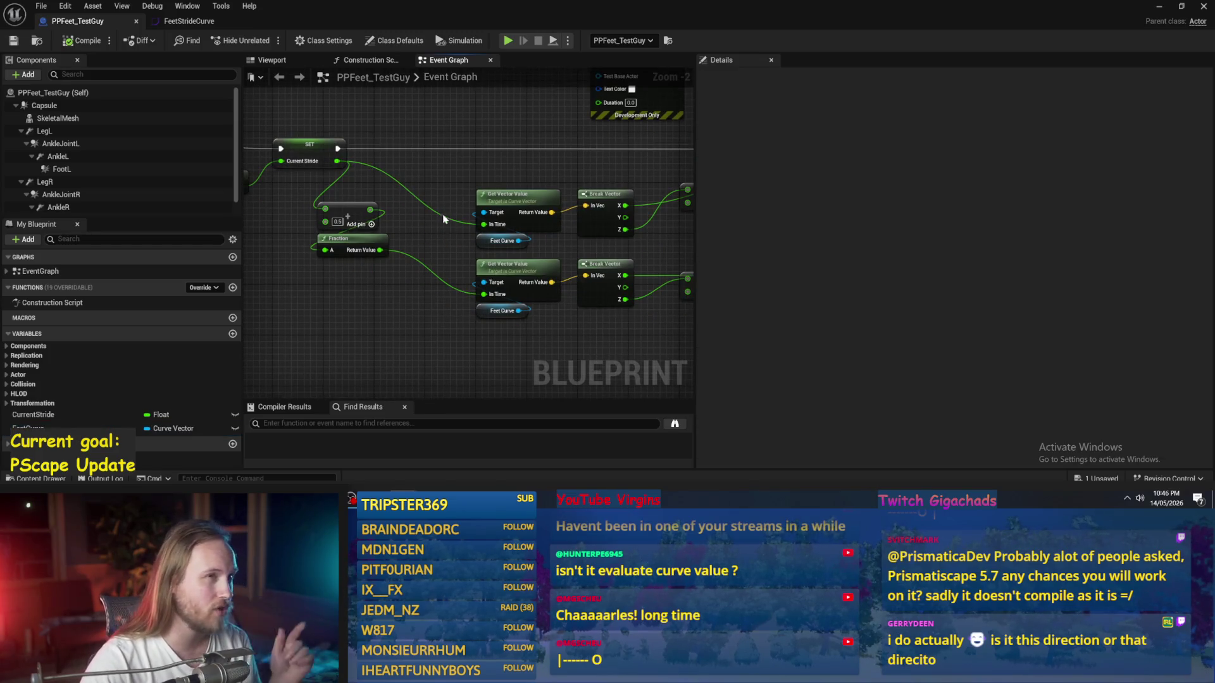
scroll(418, 264, up, 3)
drag(366, 295, 313, 210)
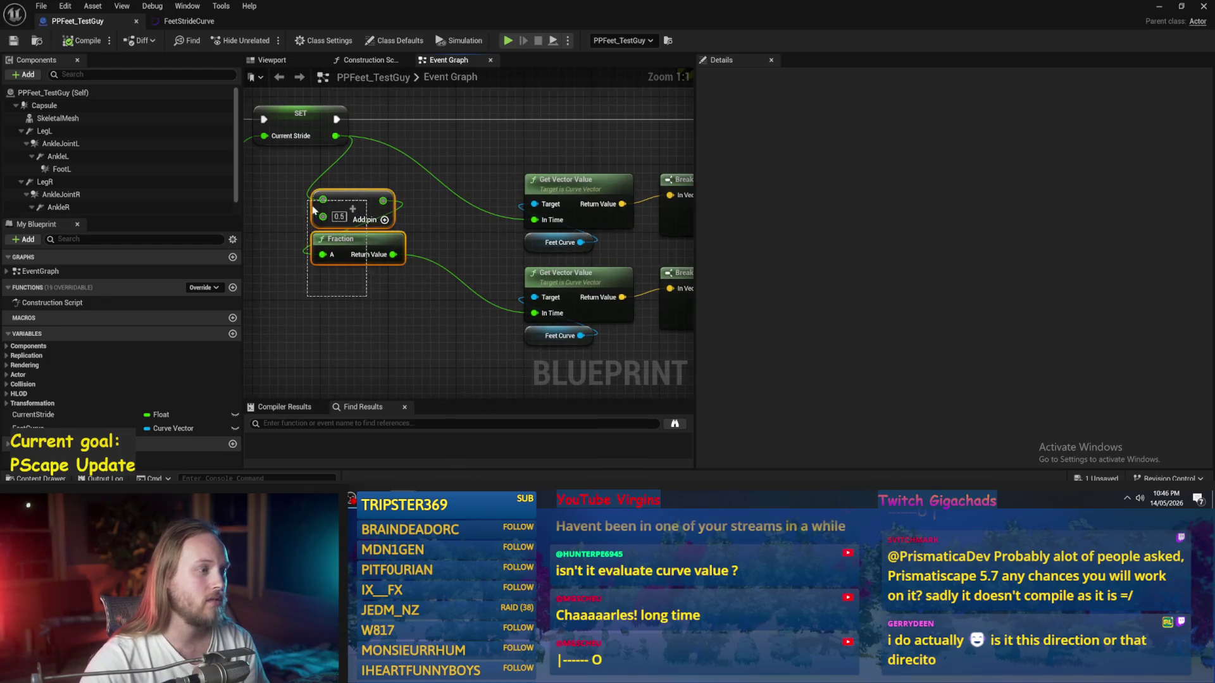
drag(353, 288, 313, 207)
click(313, 208)
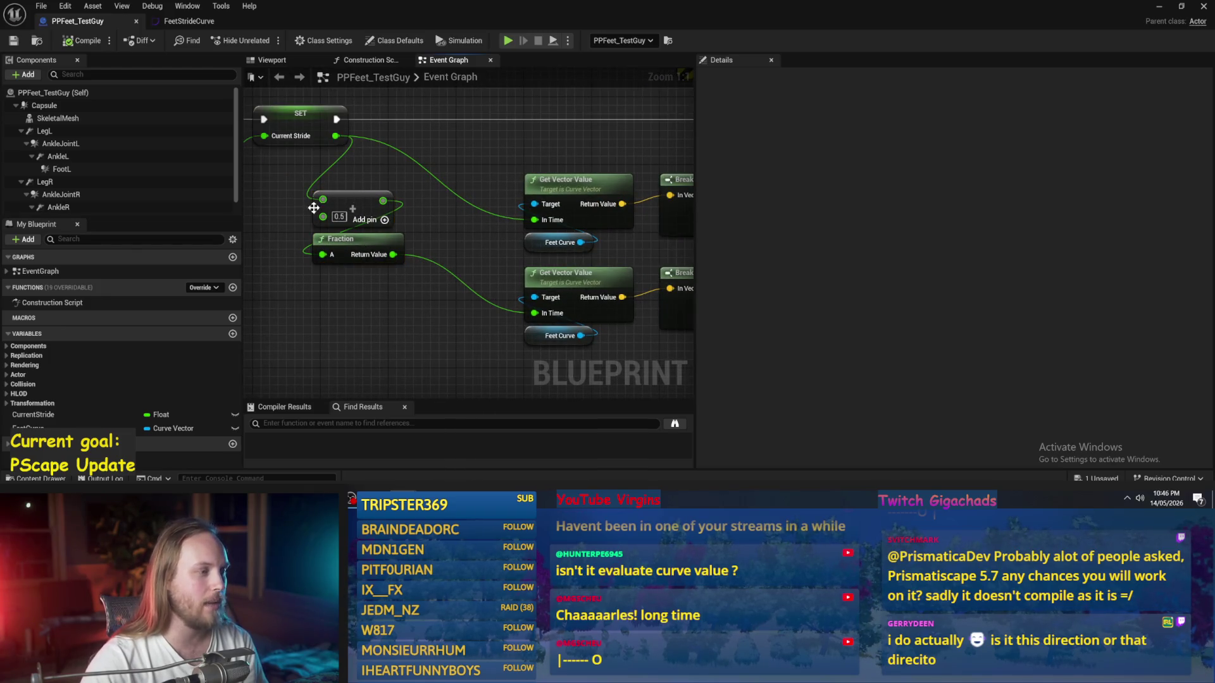
Step: Minimize the Blueprint, run a brief play test, and stop it
click(1158, 8)
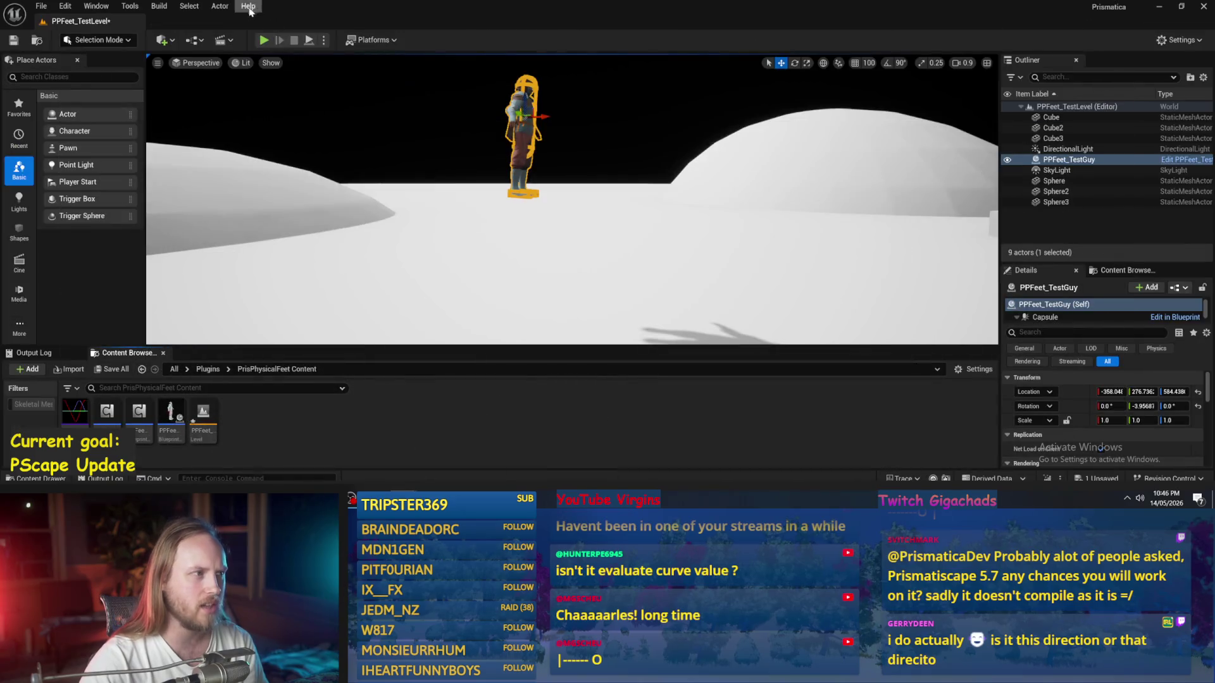
click(309, 40)
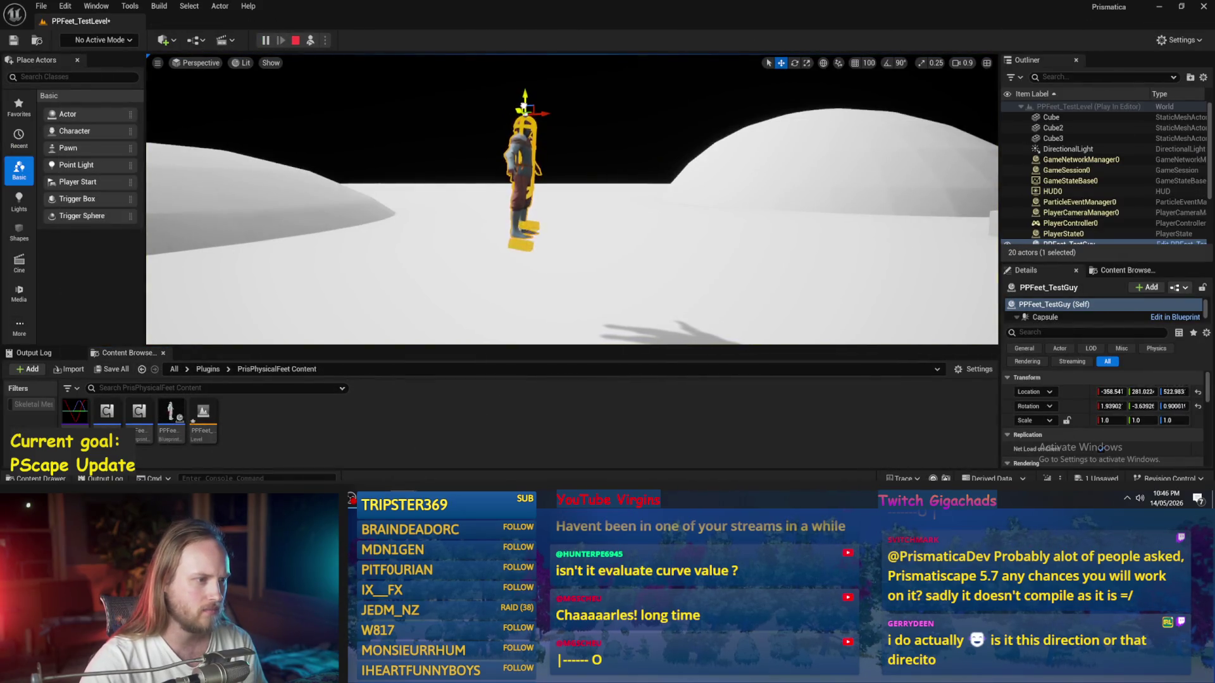
key(Escape)
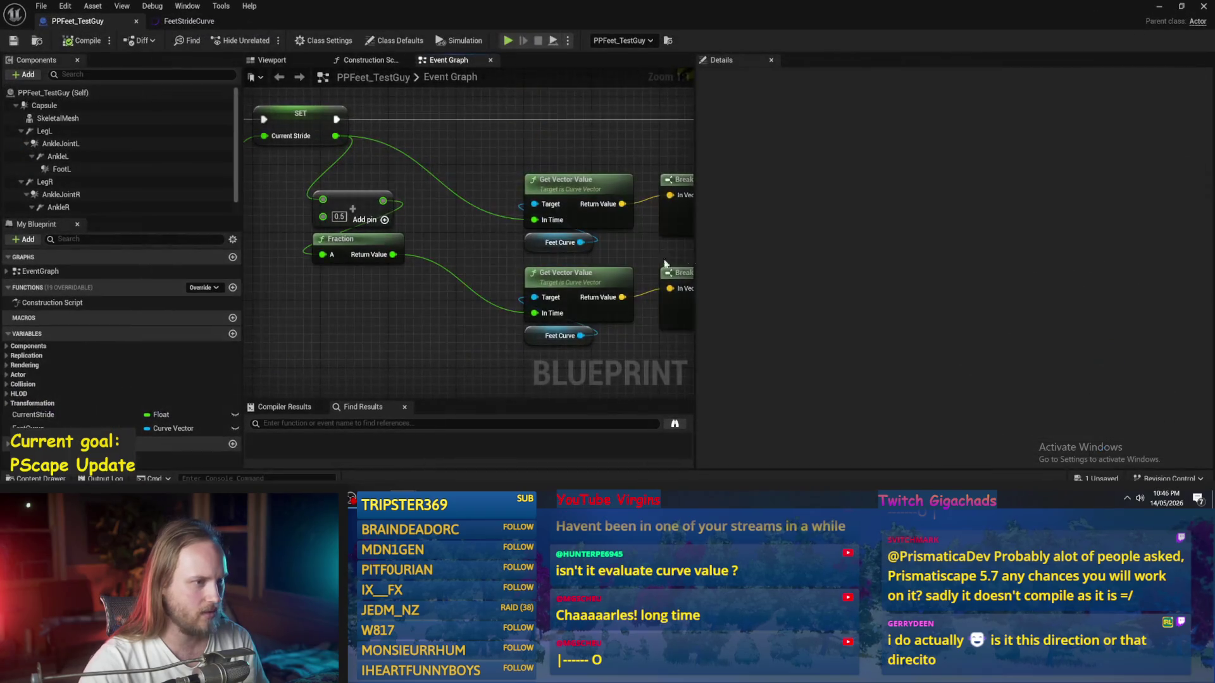
scroll(664, 264, down, 3)
scroll(455, 249, up, 3)
Step: Duplicate the multiply node as a 50.0 multiplier fed by the left leg's curve X
drag(465, 240, 474, 240)
key(ctrl+c)
key(ctrl+v)
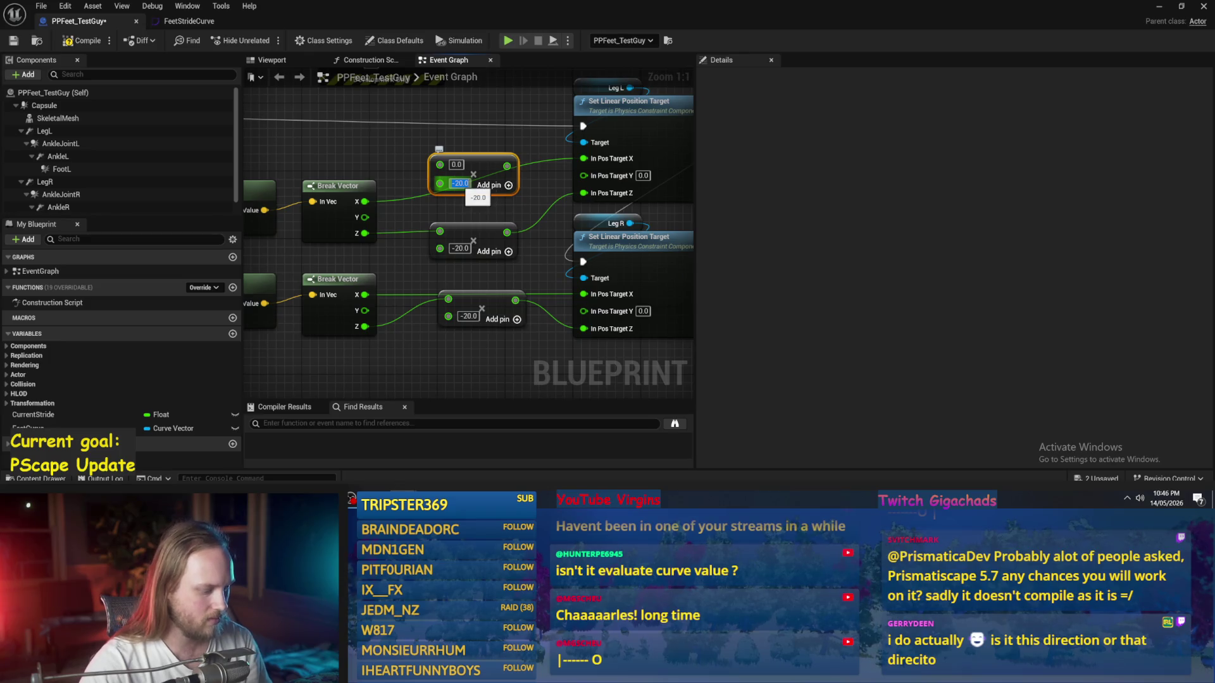
mouse_move(362, 218)
mouse_down()
mouse_move(439, 165)
mouse_move(588, 159)
mouse_up()
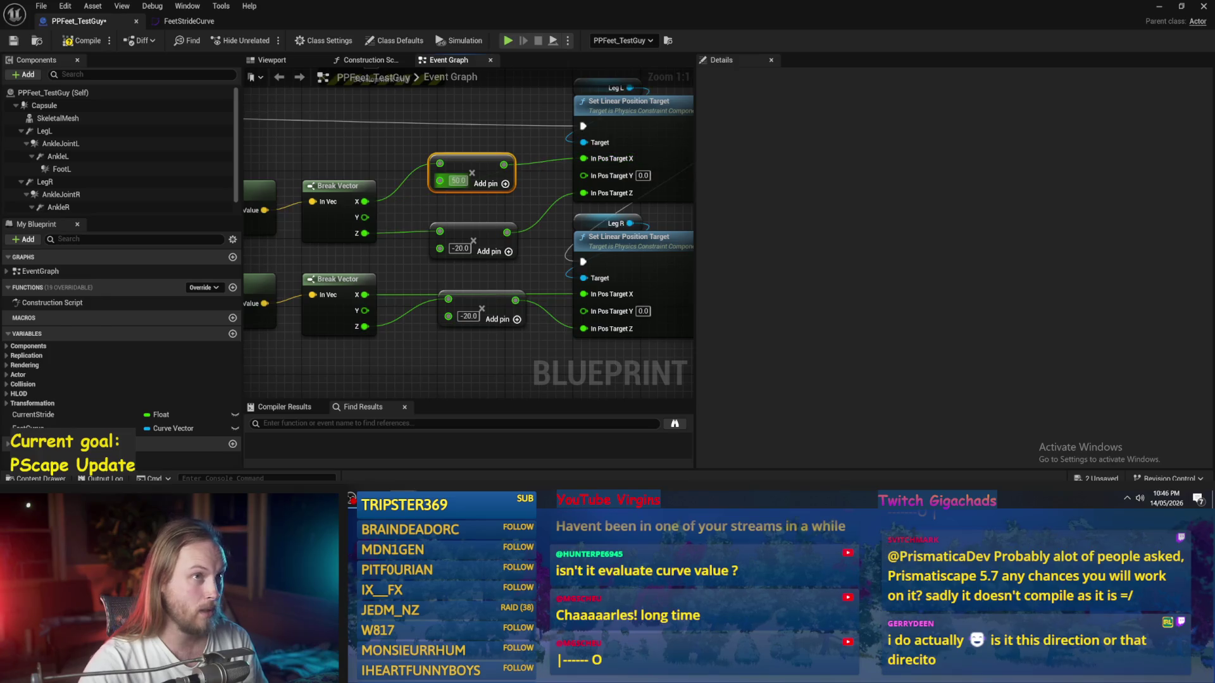
drag(453, 166, 403, 155)
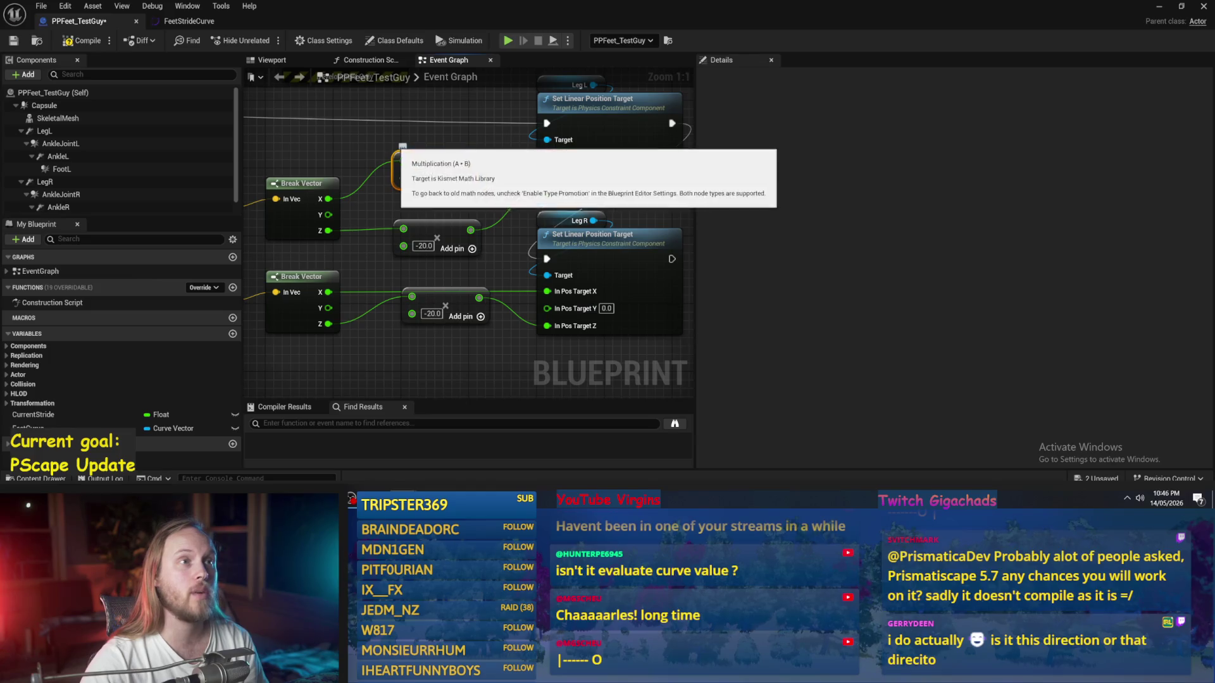
drag(431, 161, 432, 155)
Step: Move the lower -20.0 multiply node down and undo a stray paste
ctrl+click(601, 158)
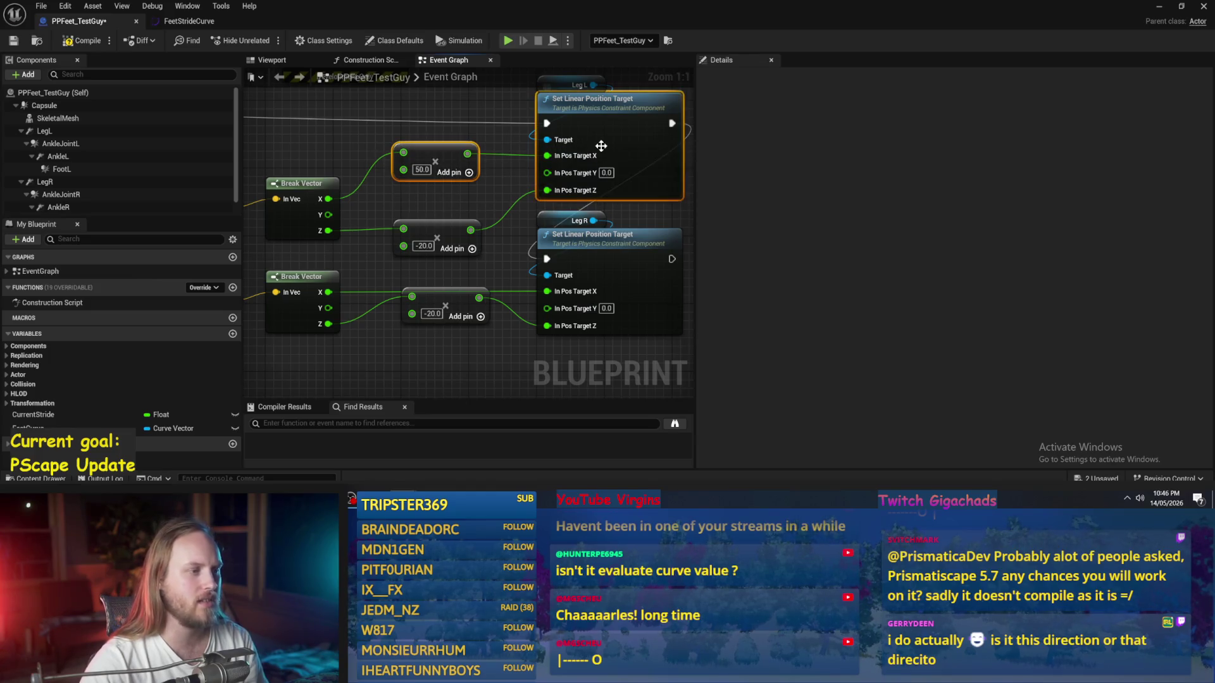
click(437, 297)
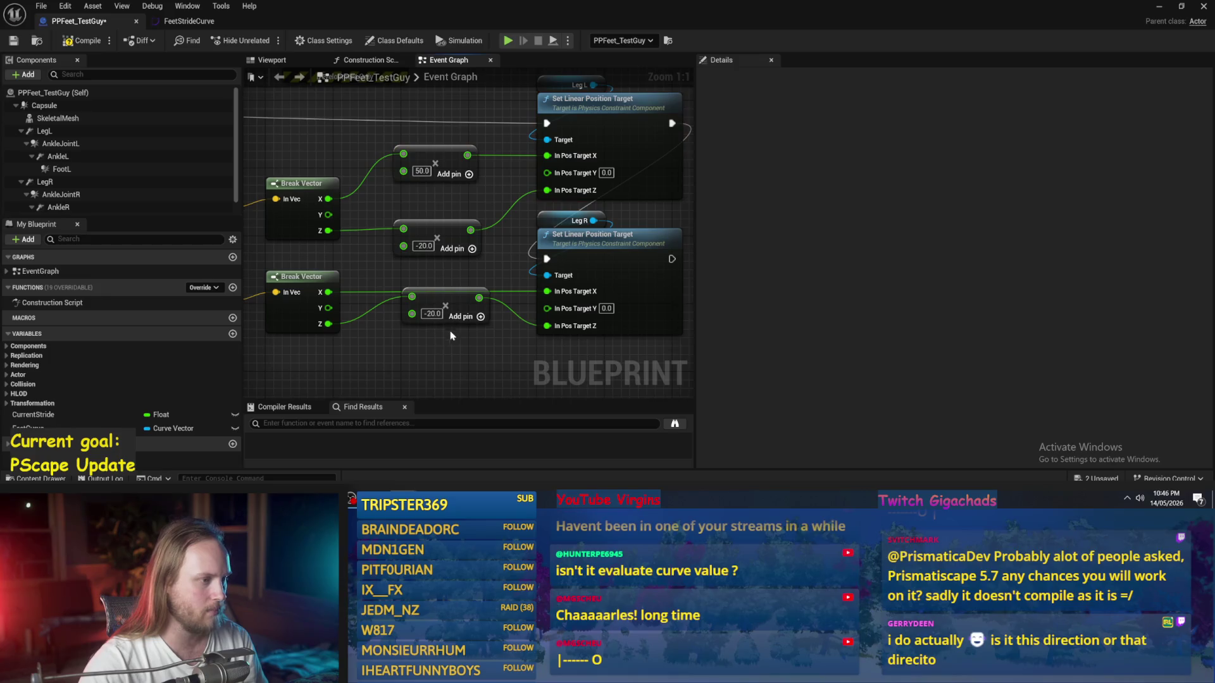
drag(443, 237, 430, 288)
key(ctrl+v)
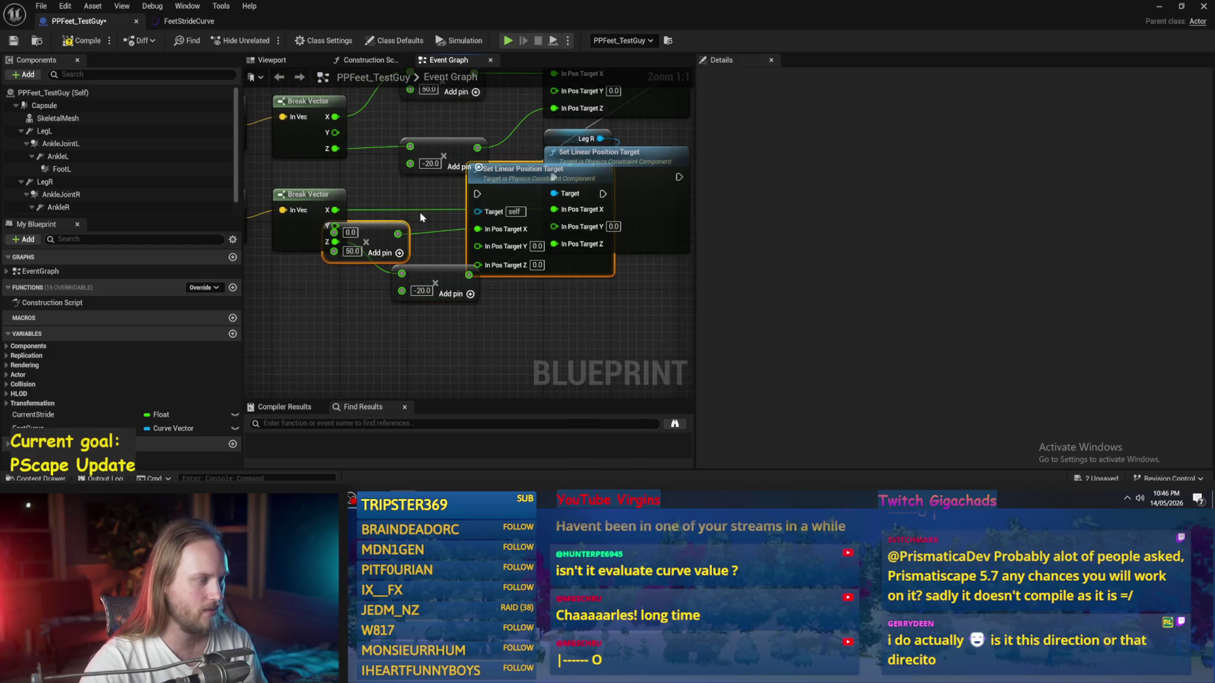
key(ctrl+z)
Step: Add a copy of the 50.0 multiply between the right leg's curve X and target X, and compile
key(ctrl+c)
key(ctrl+v)
mouse_move(333, 251)
mouse_down()
mouse_move(399, 240)
mouse_move(552, 250)
mouse_up()
drag(430, 246, 432, 255)
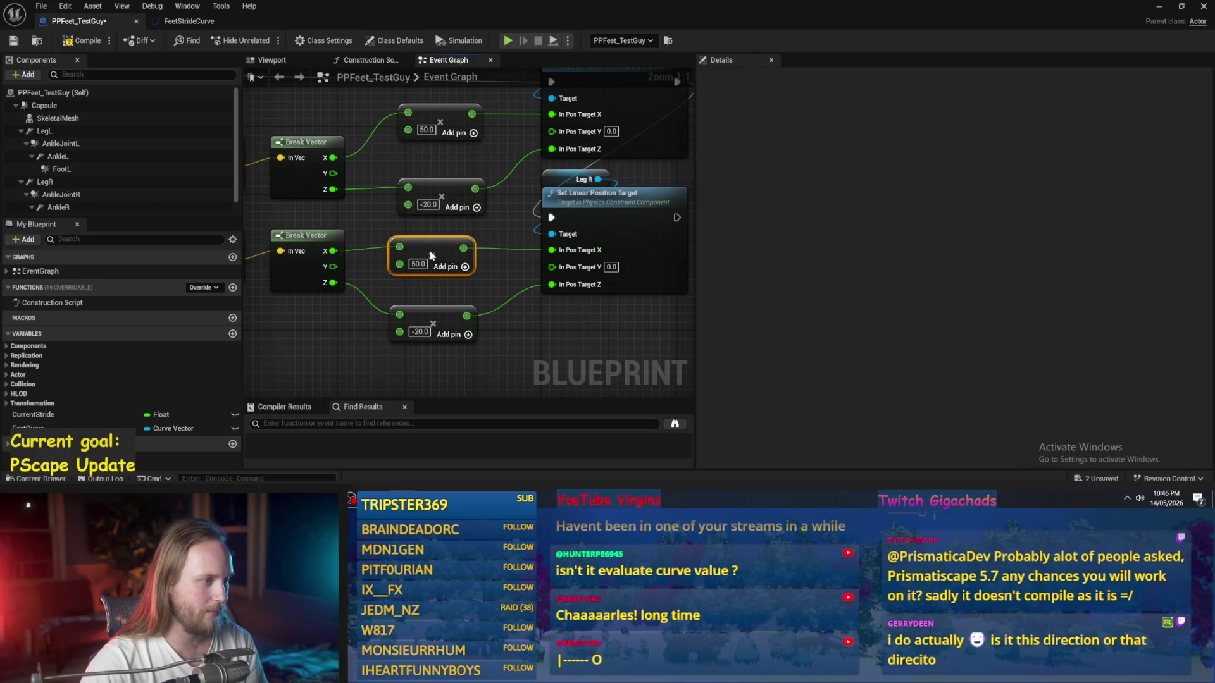
click(75, 41)
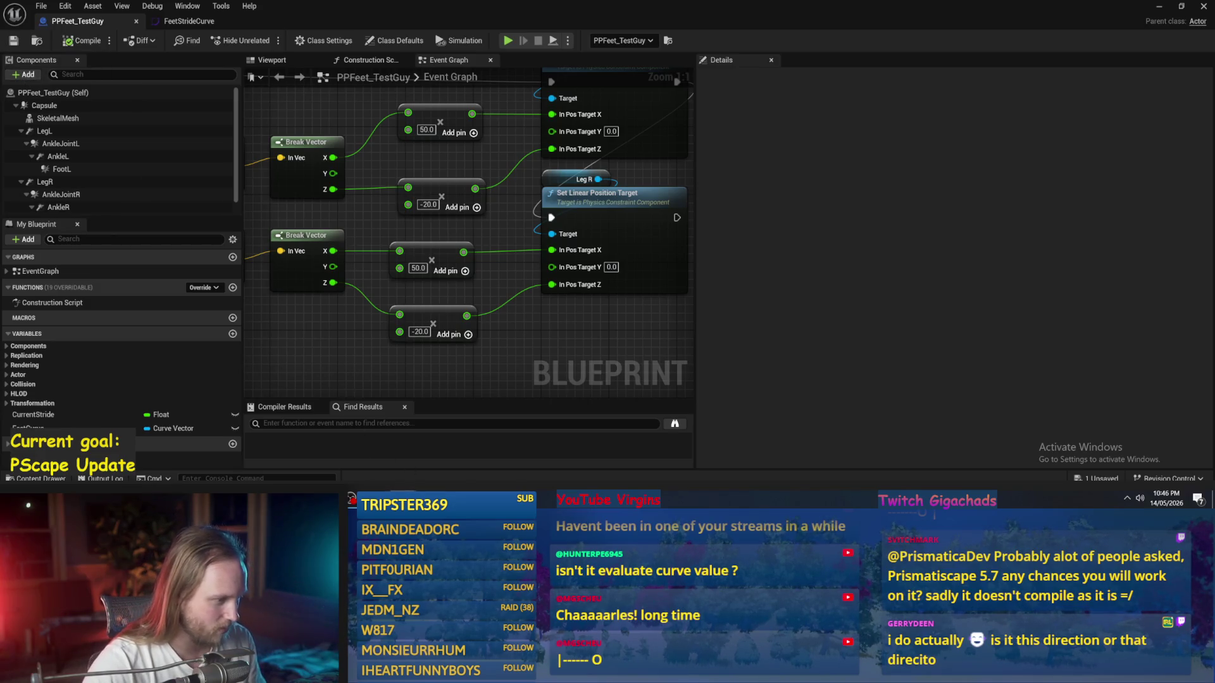
Step: Minimize the Blueprint editor and start a play test of the level
mouse_move(405, 500)
drag(501, 277, 495, 300)
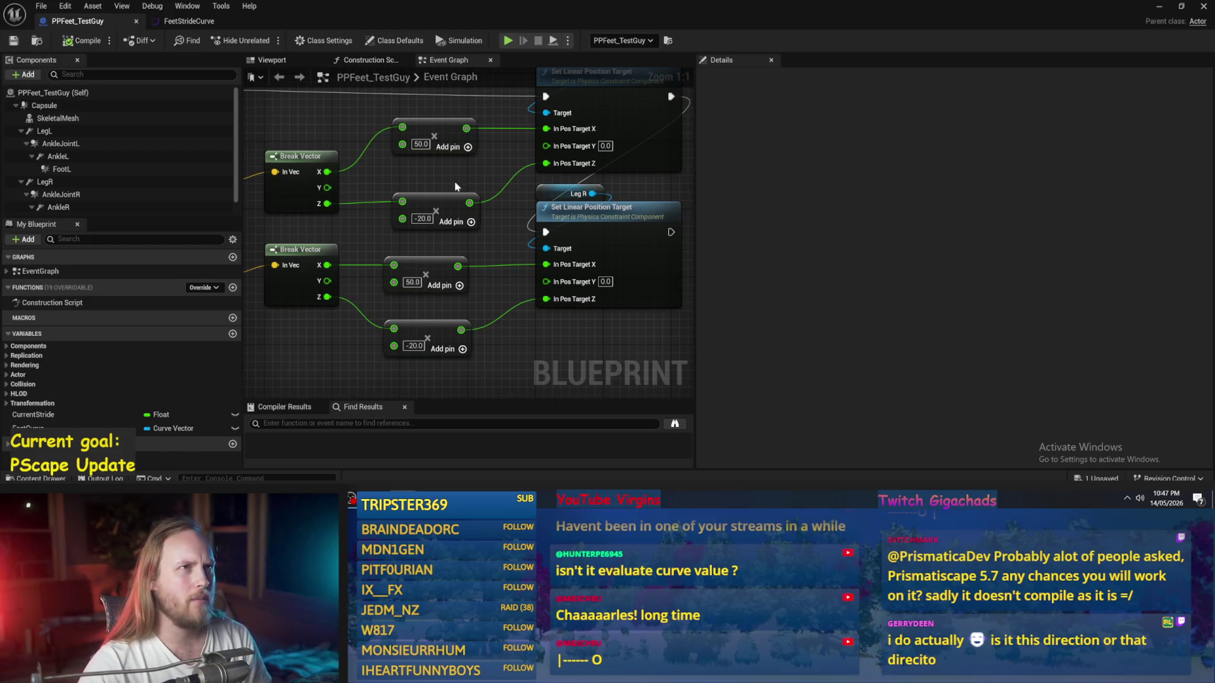
click(442, 59)
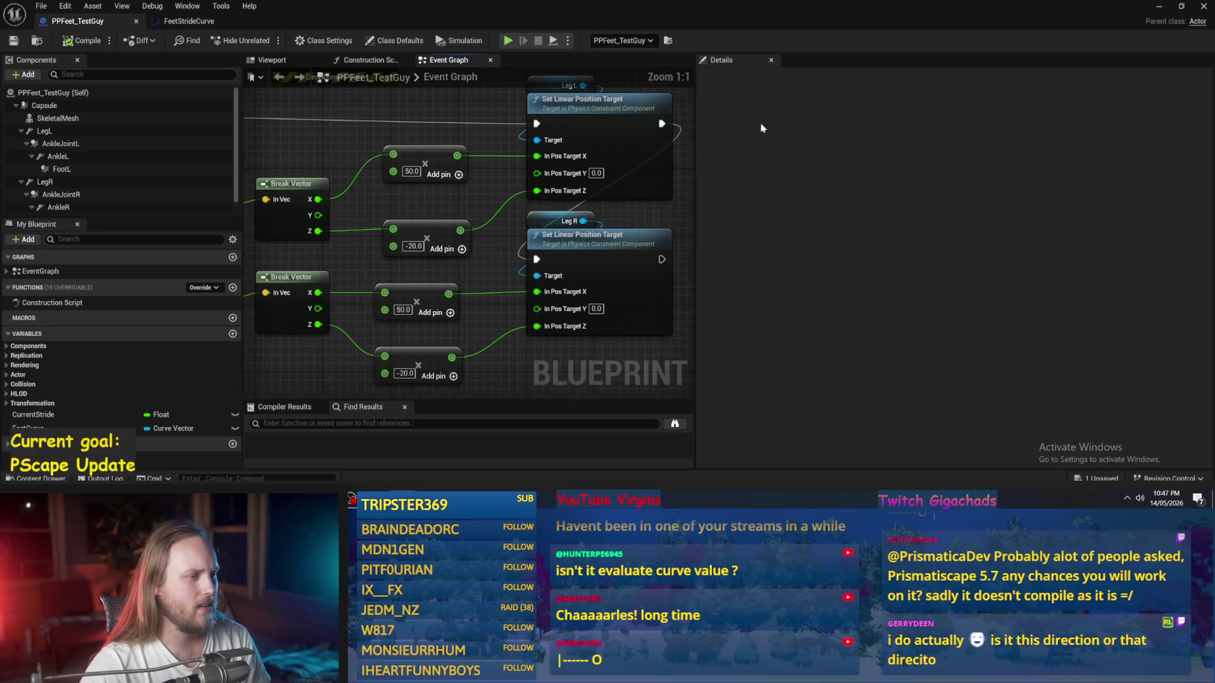
click(1161, 7)
click(314, 41)
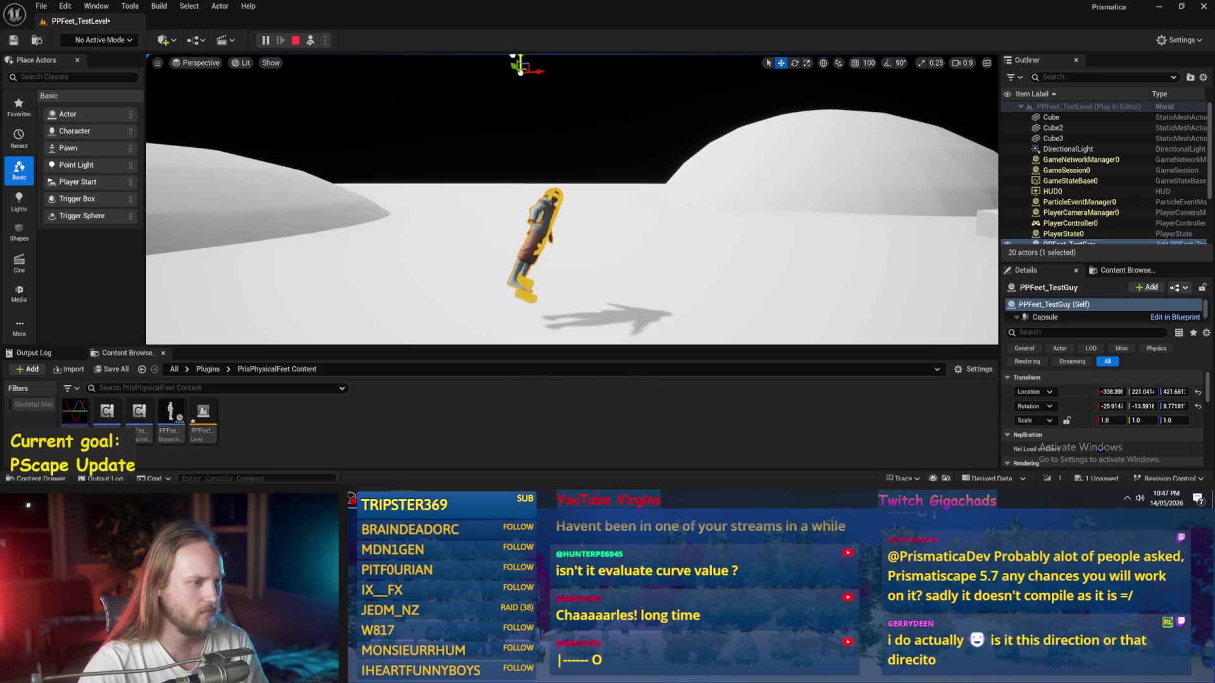
Step: Follow the toppling character through two play tests, then return to the Blueprint graph
drag(567, 163, 532, 183)
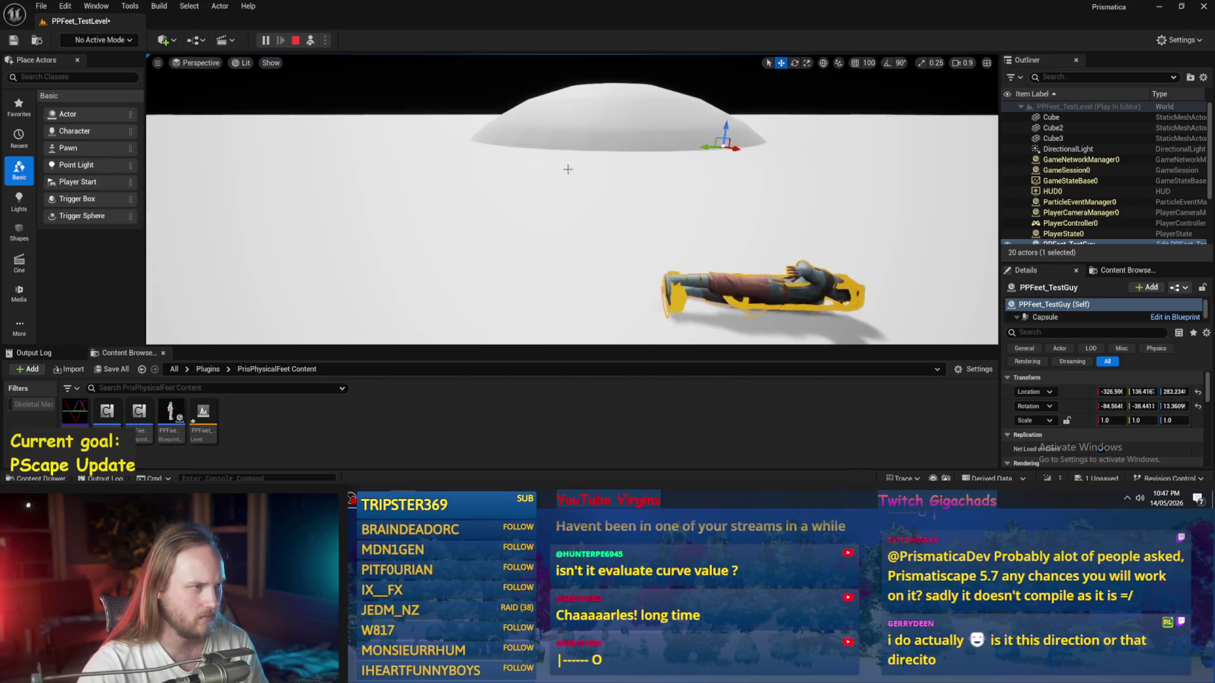
click(295, 40)
mouse_move(404, 95)
mouse_down()
mouse_move(430, 89)
mouse_move(404, 95)
mouse_up()
key(alt+p)
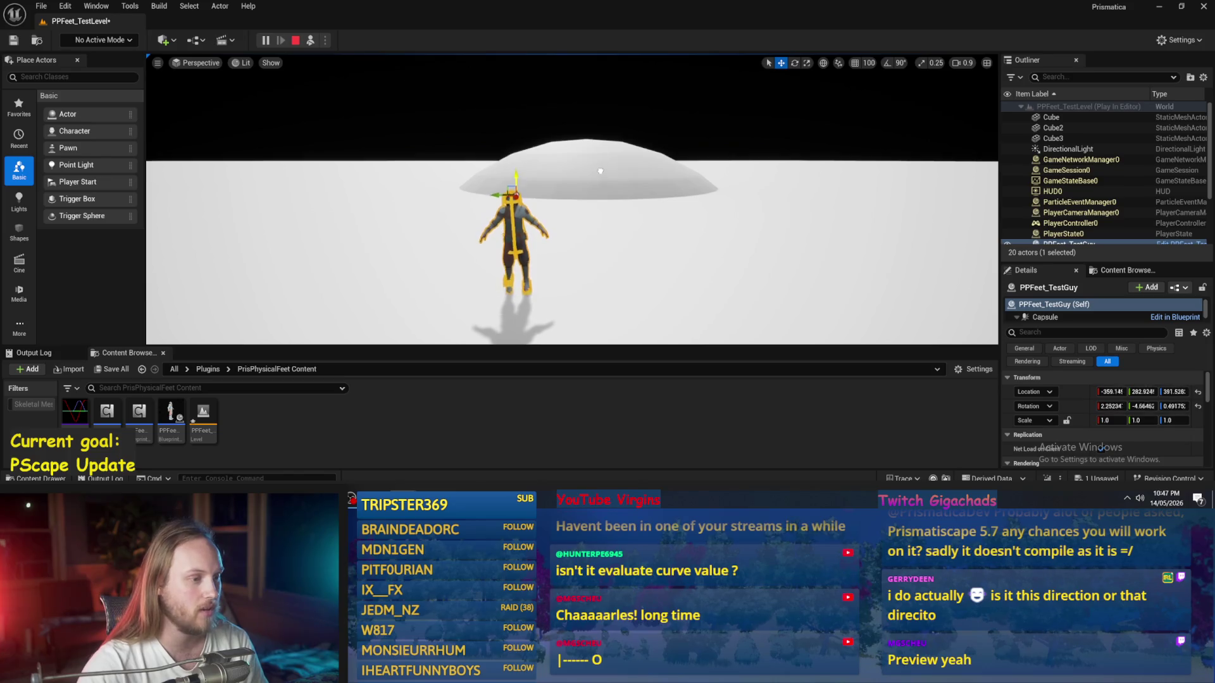
drag(600, 171, 600, 266)
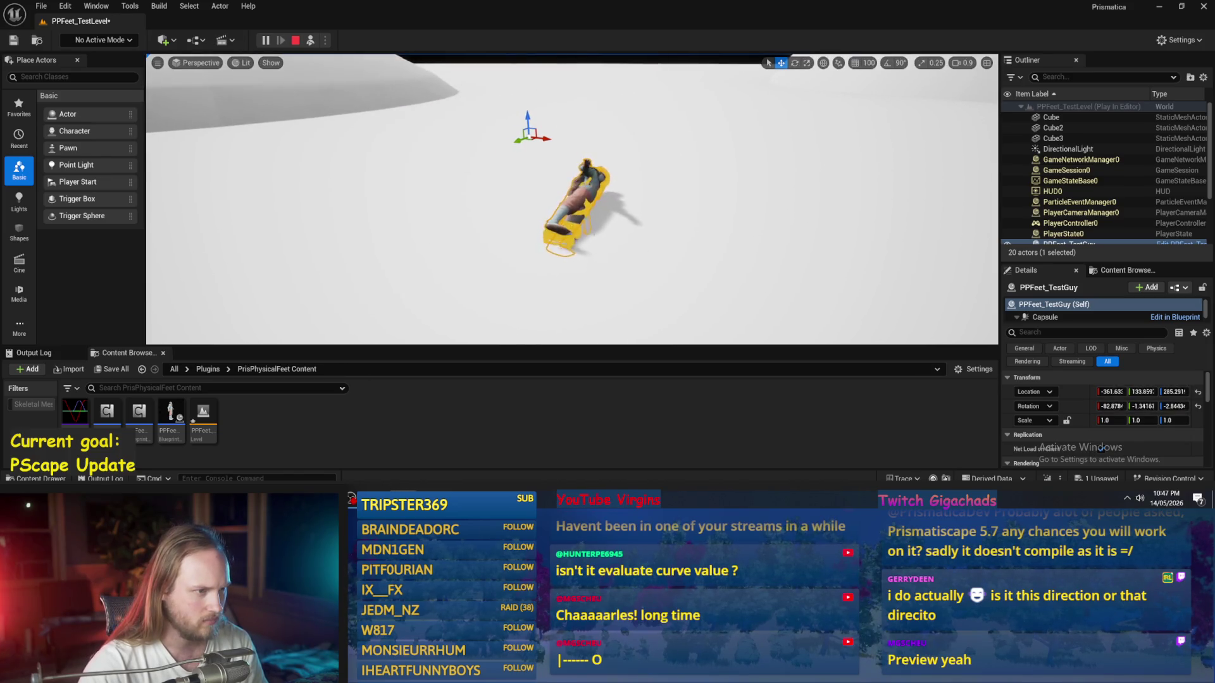
key(alt+Tab)
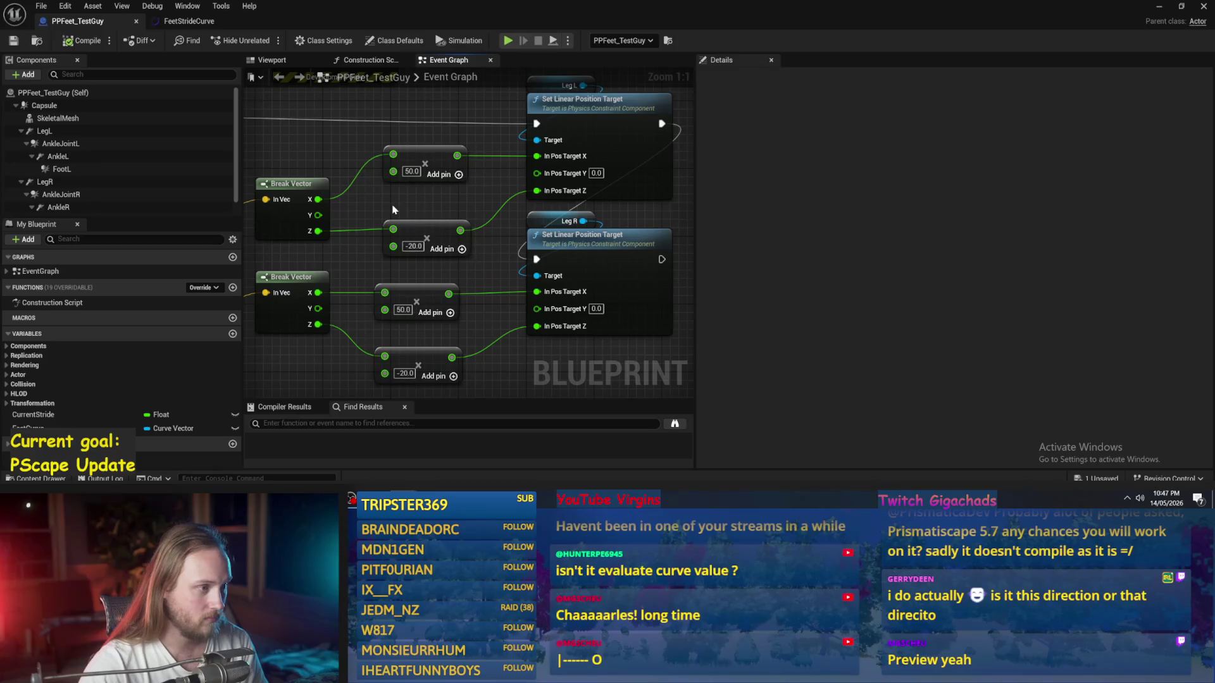
Step: Inspect the Feet Curve variable, pan to the leg target nodes, and pull a wire from Leg L
drag(392, 209, 460, 209)
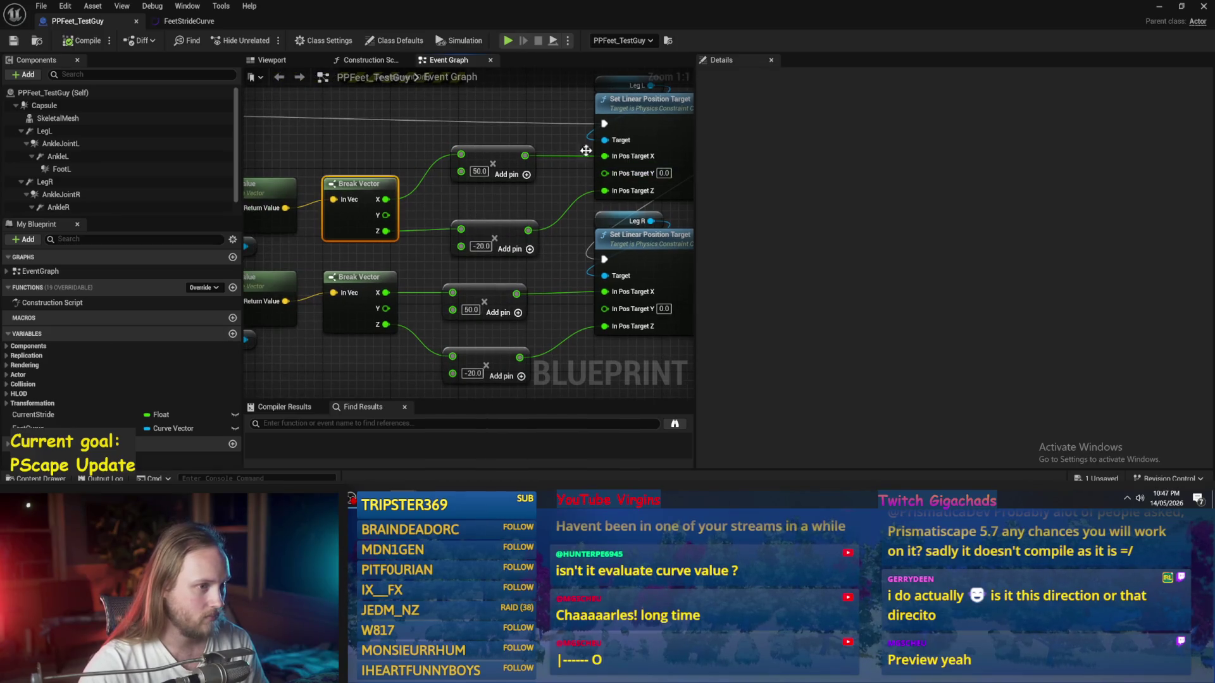
scroll(586, 150, down, 1)
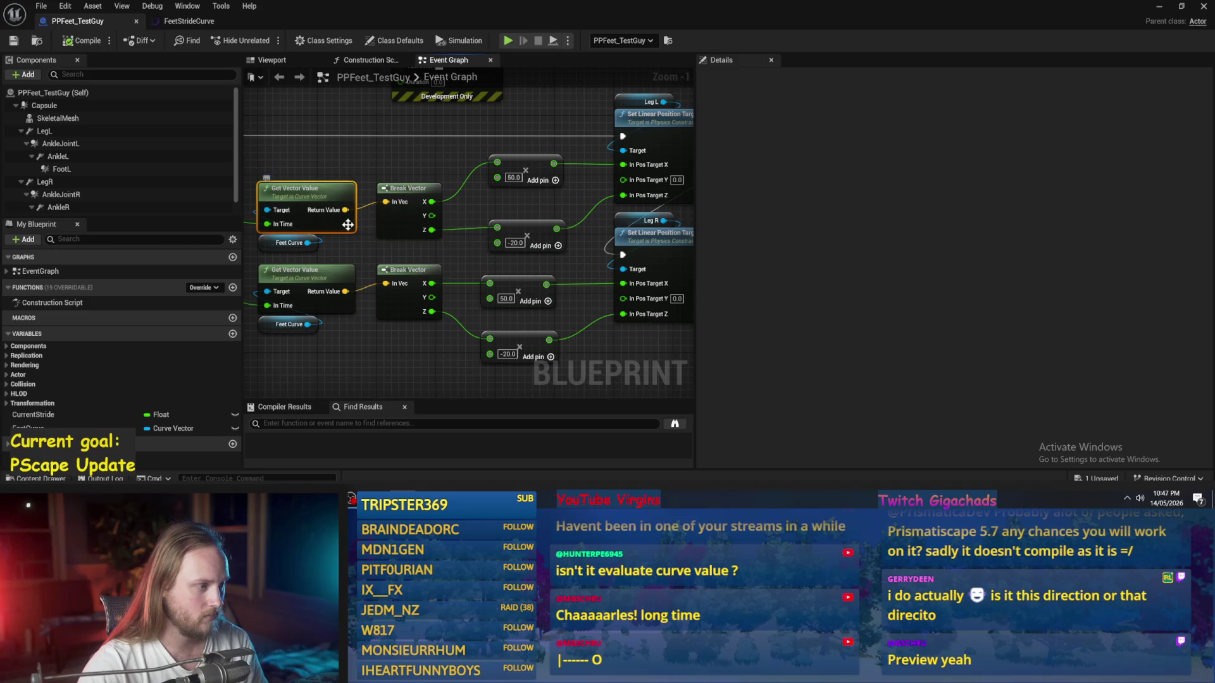
click(310, 242)
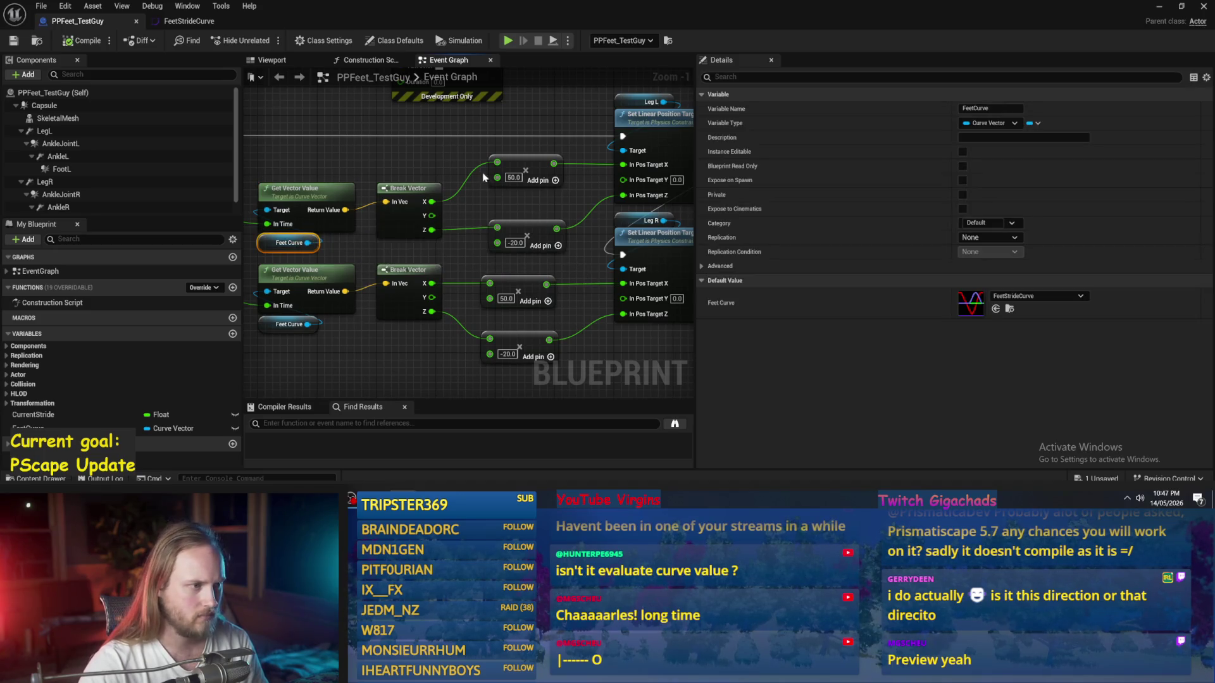
drag(355, 118, 336, 146)
drag(388, 198, 272, 194)
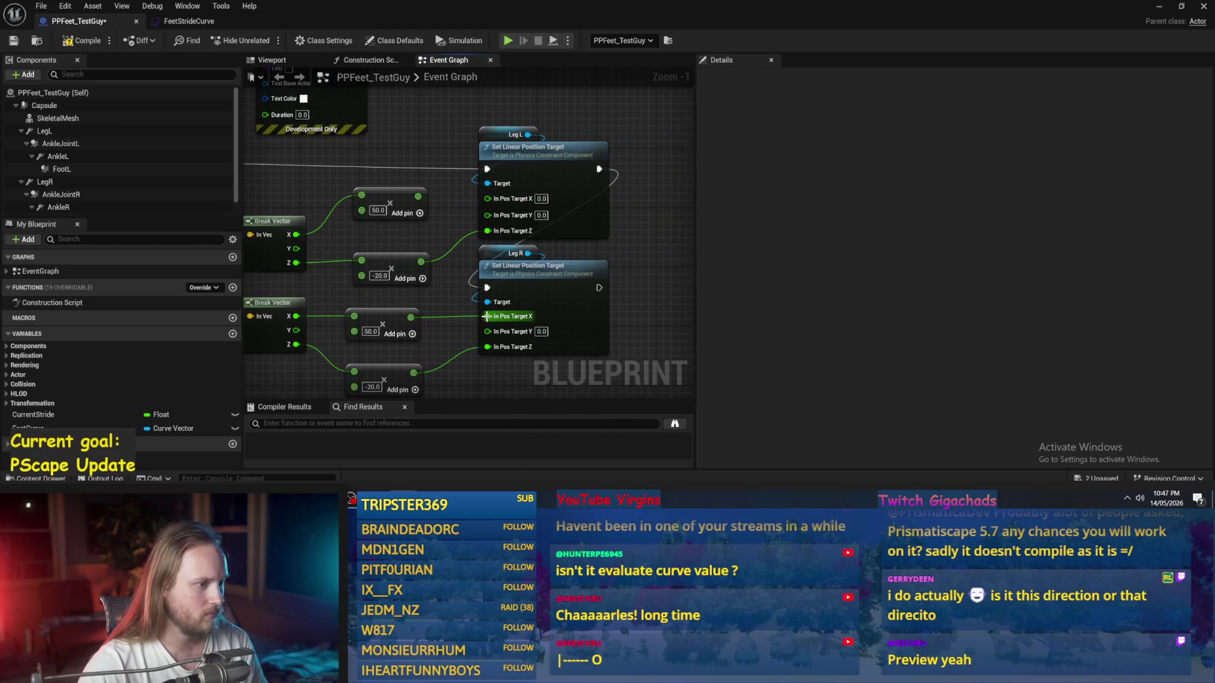
scroll(486, 317, down, 2)
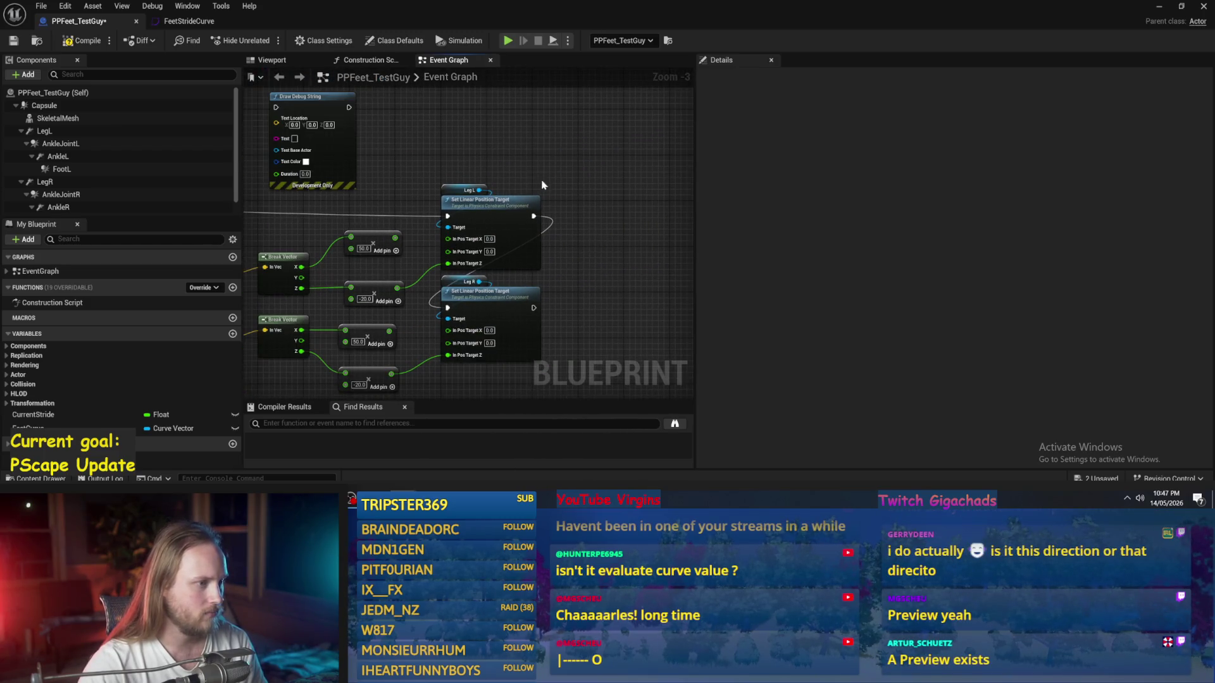
drag(531, 174, 535, 173)
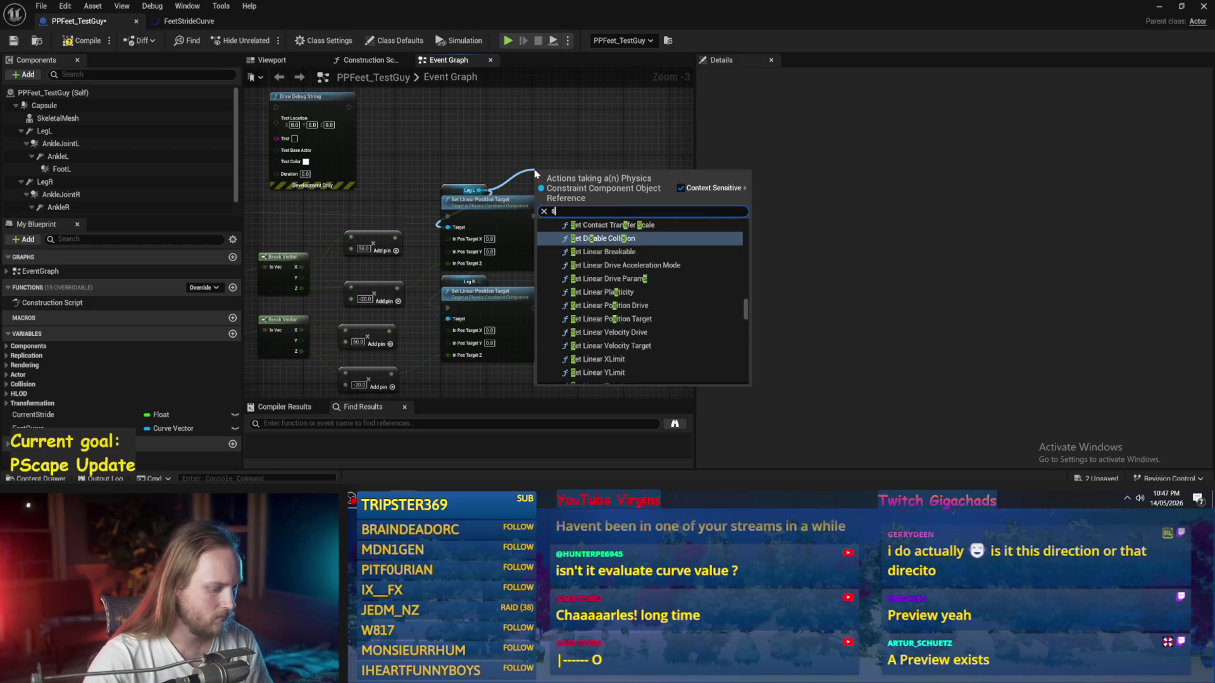
Step: Add a Leg L Set Angular Orientation Target node with a split target, chained after its position node
text(set angular targ)
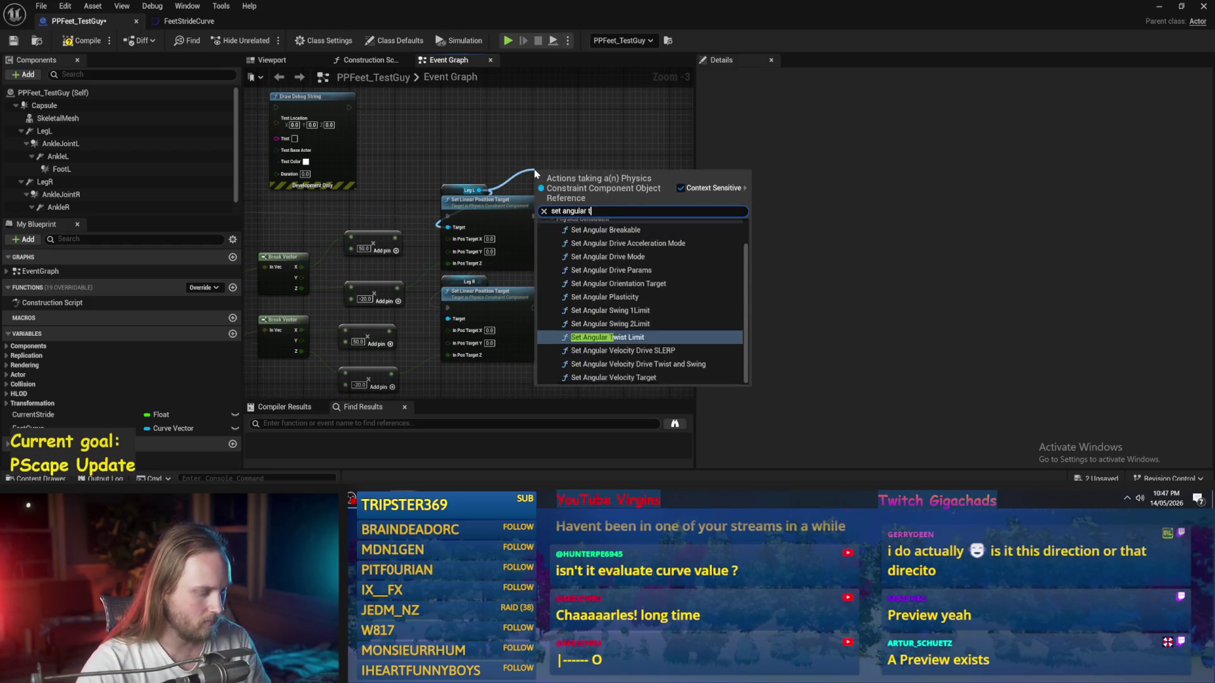
click(607, 254)
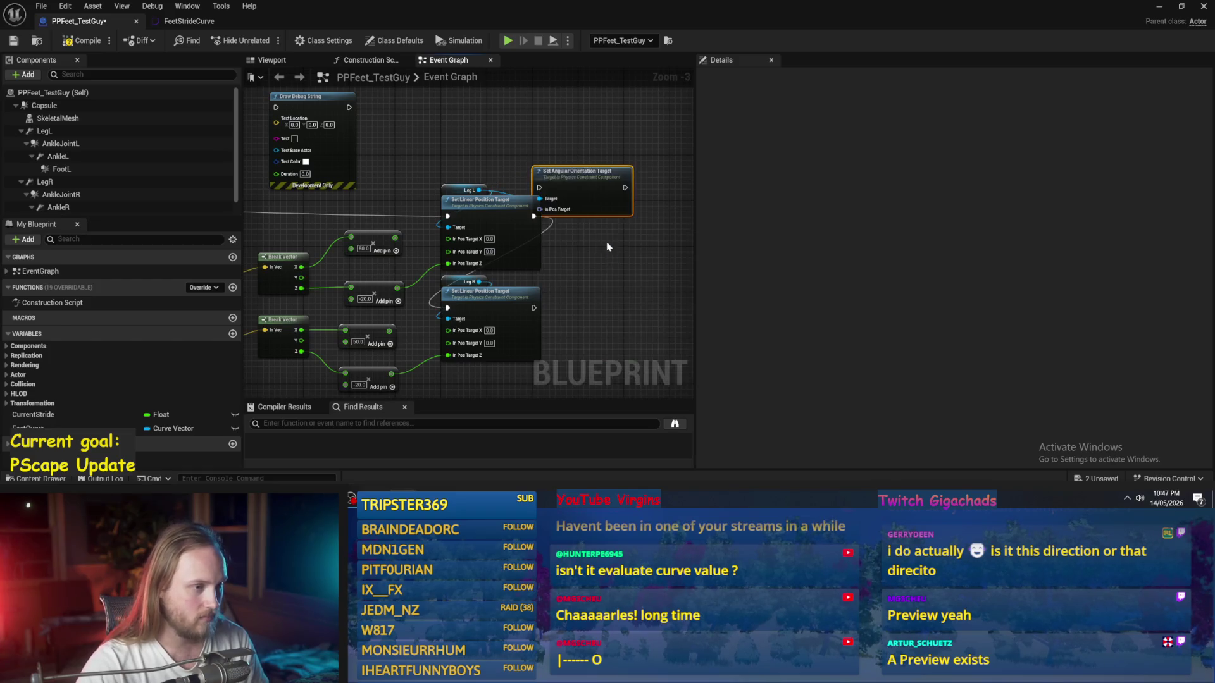
drag(538, 207, 566, 175)
right_click(573, 186)
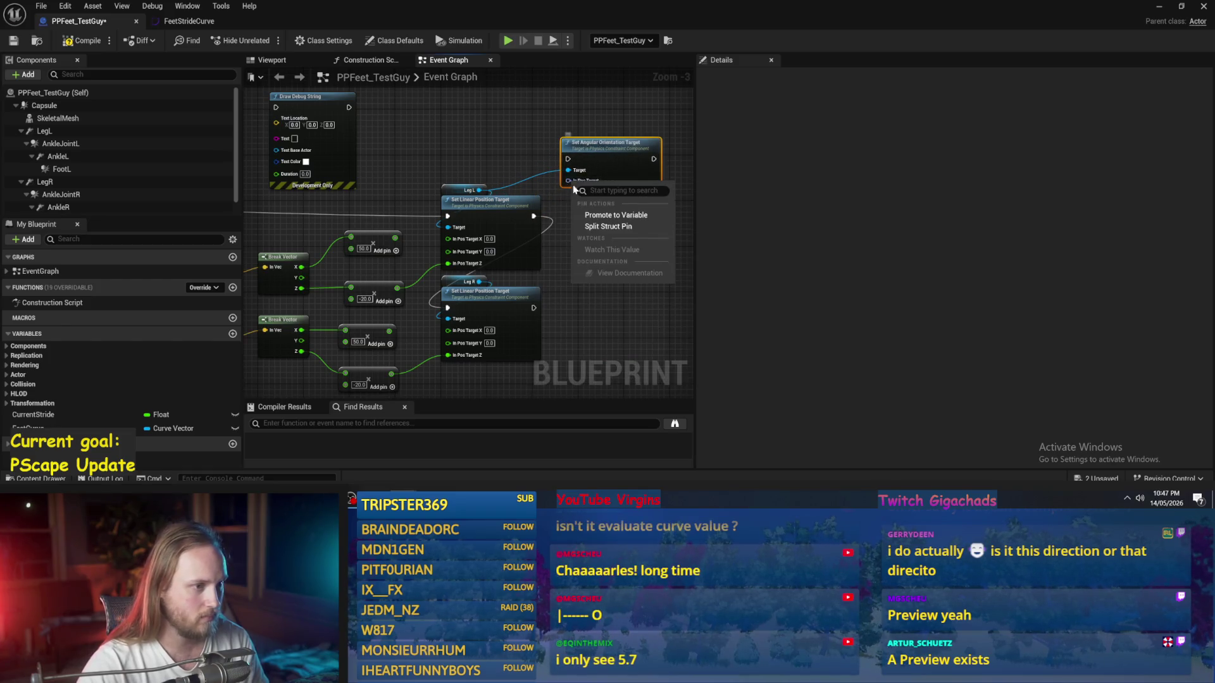
click(593, 229)
mouse_move(501, 246)
mouse_down()
mouse_move(582, 200)
mouse_move(570, 183)
mouse_move(595, 244)
mouse_move(644, 243)
mouse_up()
mouse_move(586, 396)
mouse_down()
mouse_move(565, 297)
mouse_move(633, 220)
mouse_up()
Step: Duplicate the orientation node for Leg R and wire Leg R into its Target input
key(ctrl+c)
key(ctrl+v)
scroll(565, 297, up, 2)
mouse_move(459, 233)
mouse_down()
mouse_move(596, 258)
mouse_move(585, 246)
mouse_up()
drag(387, 199, 585, 258)
drag(613, 230, 611, 223)
click(546, 202)
Step: Space out the leg node pairs and wire the upper orientation node's execution output
scroll(506, 222, down, 2)
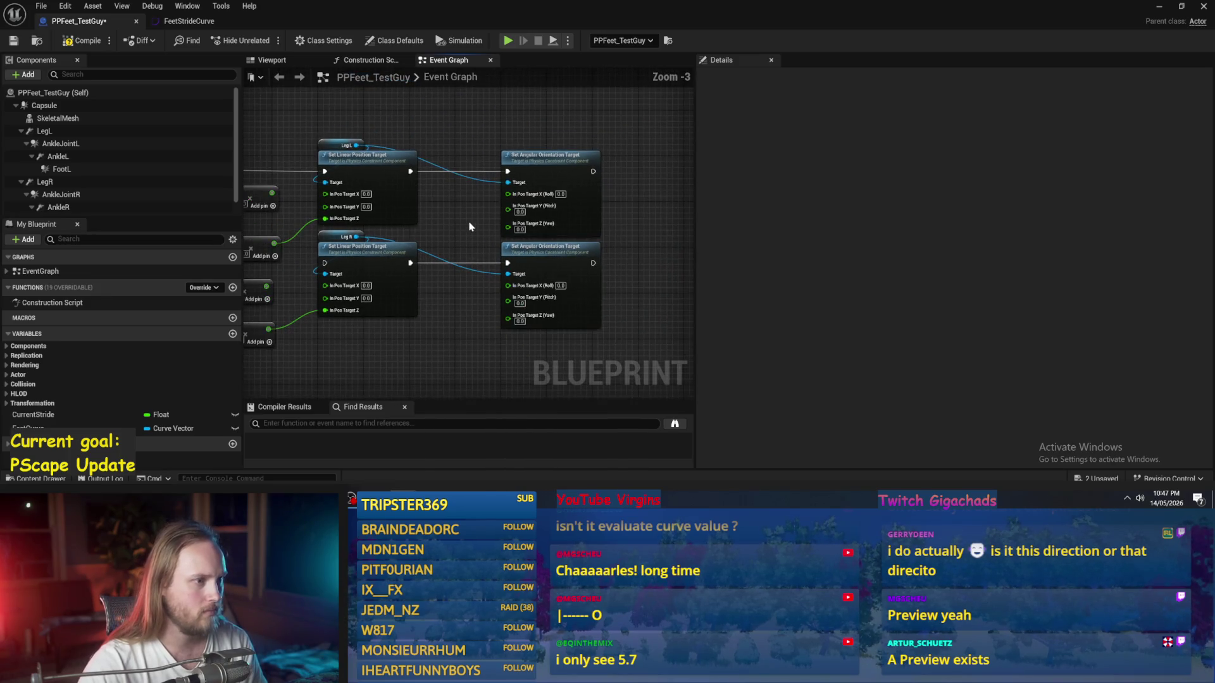
drag(610, 317, 399, 188)
click(573, 304)
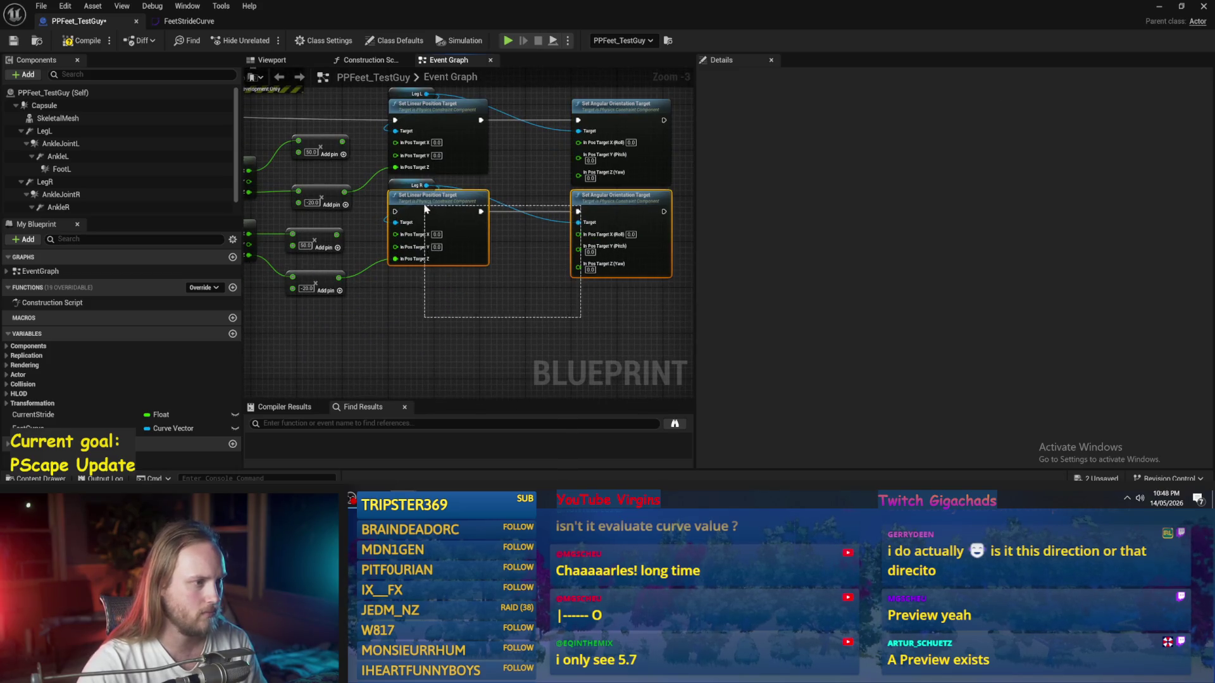
ctrl+click(401, 186)
mouse_move(442, 213)
mouse_down()
mouse_move(445, 242)
mouse_move(604, 249)
mouse_up()
drag(525, 244, 366, 224)
click(666, 156)
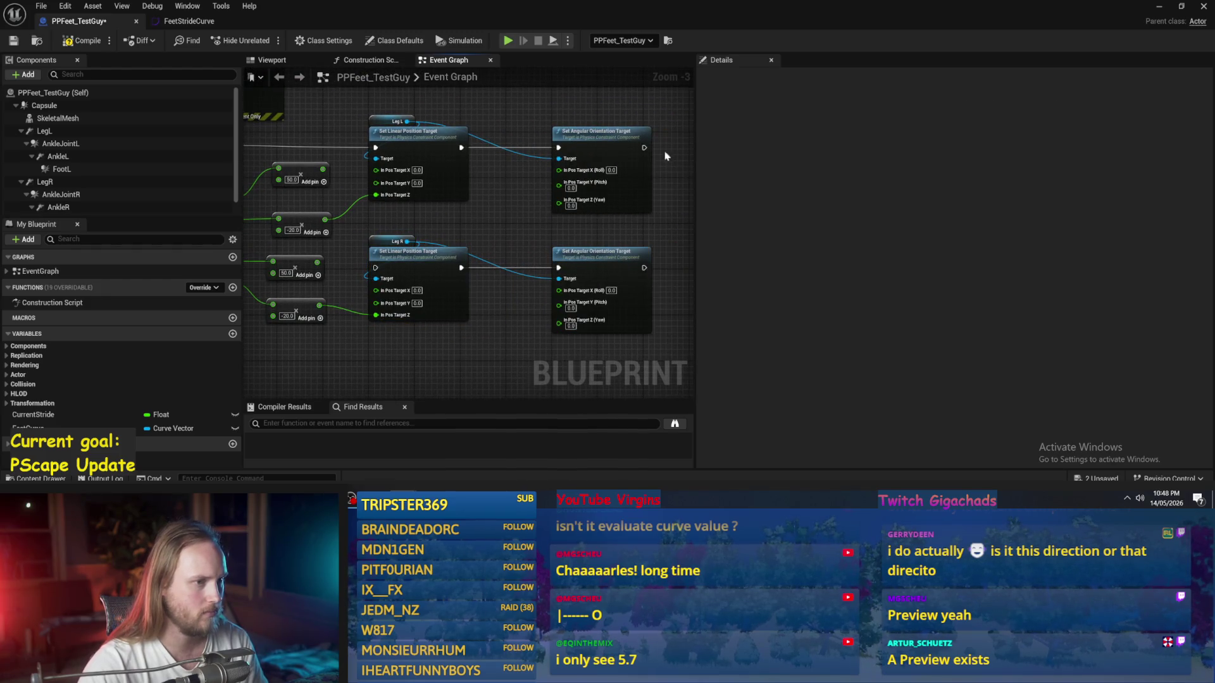
mouse_move(644, 148)
mouse_down()
mouse_move(365, 276)
mouse_move(377, 268)
mouse_up()
scroll(382, 279, up, 2)
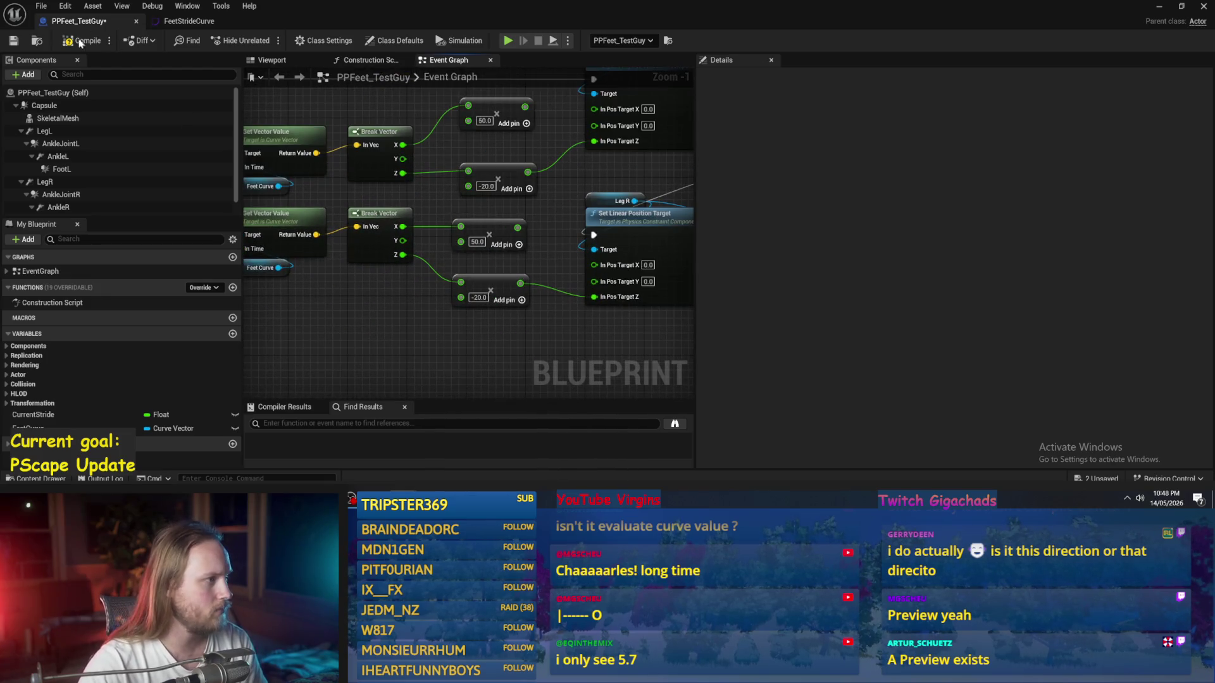
Step: Wire the multiply results into both orientation nodes' Yaw inputs and start a play test
scroll(373, 336, down, 1)
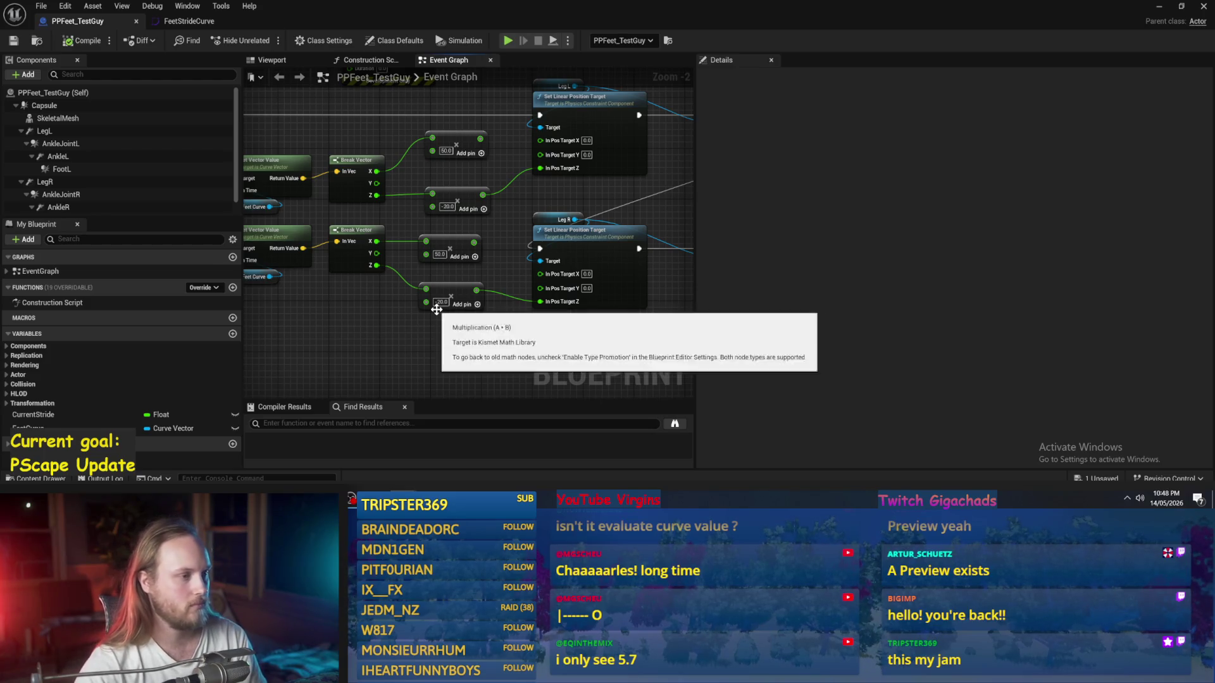
scroll(446, 307, up, 1)
scroll(534, 225, down, 1)
mouse_move(410, 196)
mouse_down()
mouse_move(534, 225)
mouse_move(626, 202)
mouse_move(390, 288)
mouse_up()
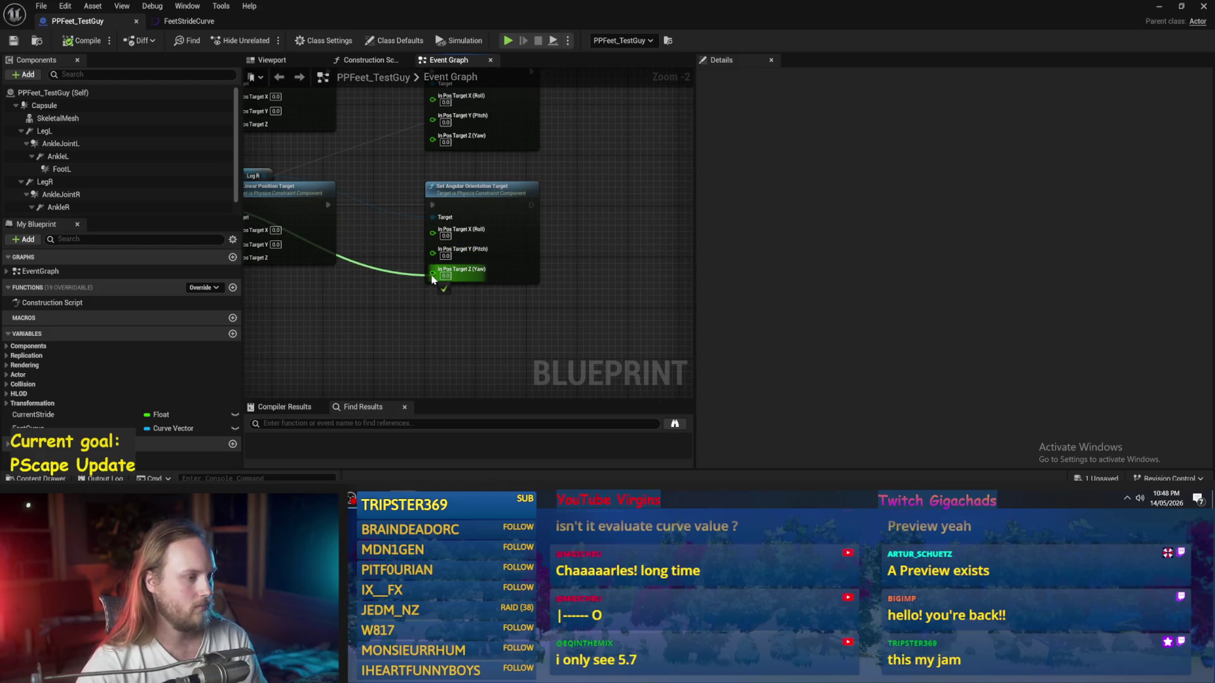
drag(432, 278, 432, 278)
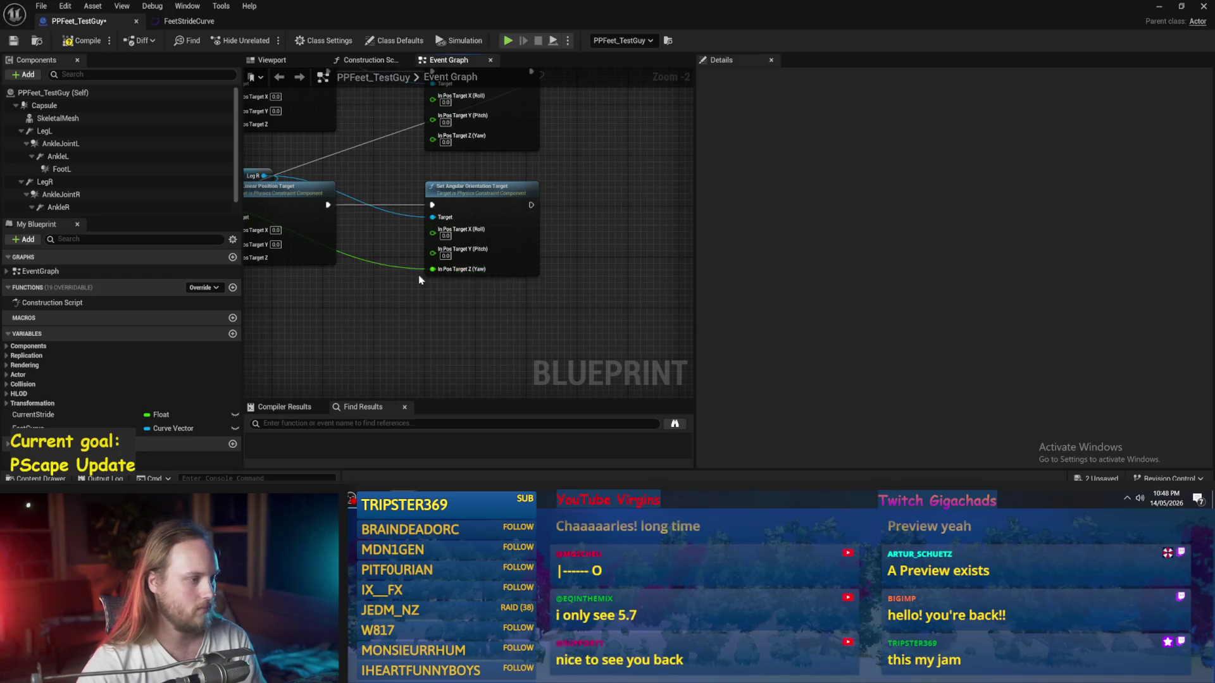
mouse_move(386, 128)
mouse_down()
mouse_move(647, 197)
mouse_move(649, 172)
mouse_move(468, 144)
mouse_up()
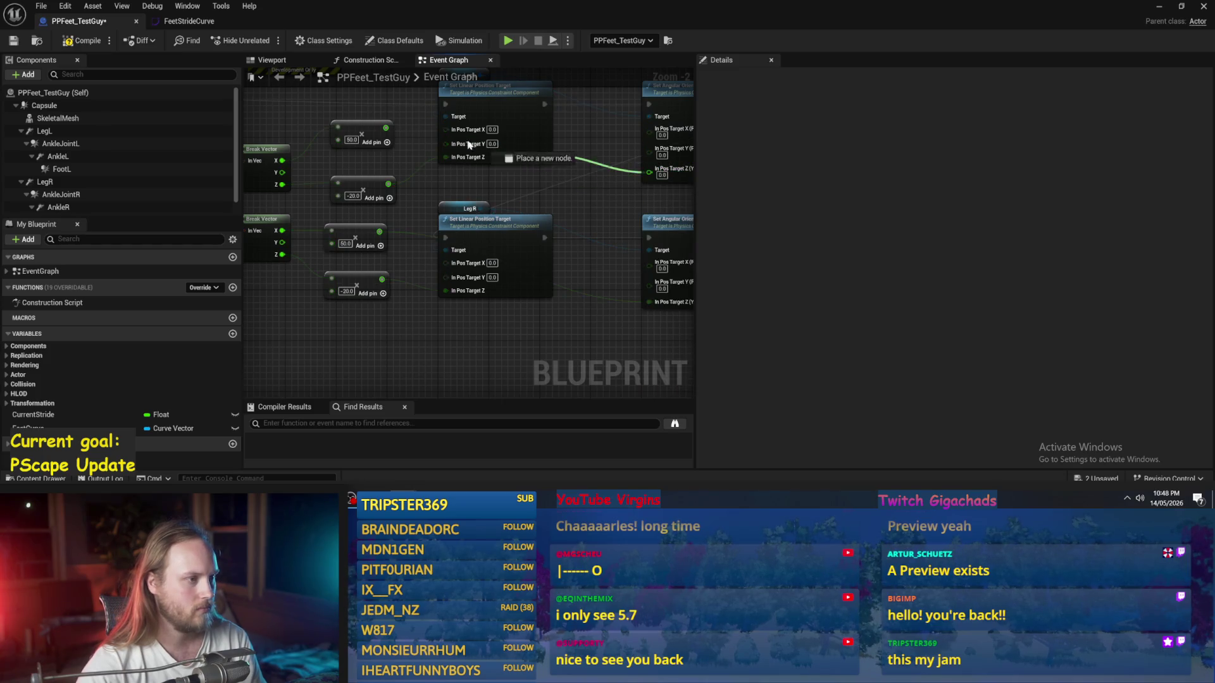
drag(388, 131, 387, 129)
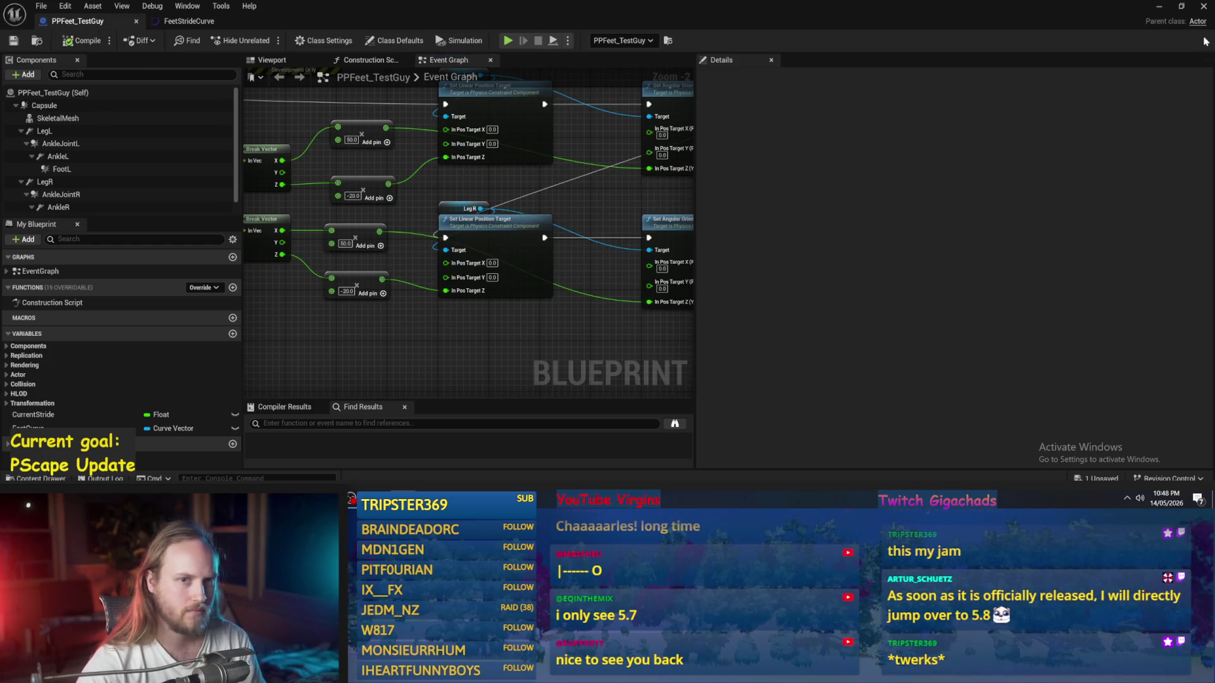
click(1160, 8)
key(alt+p)
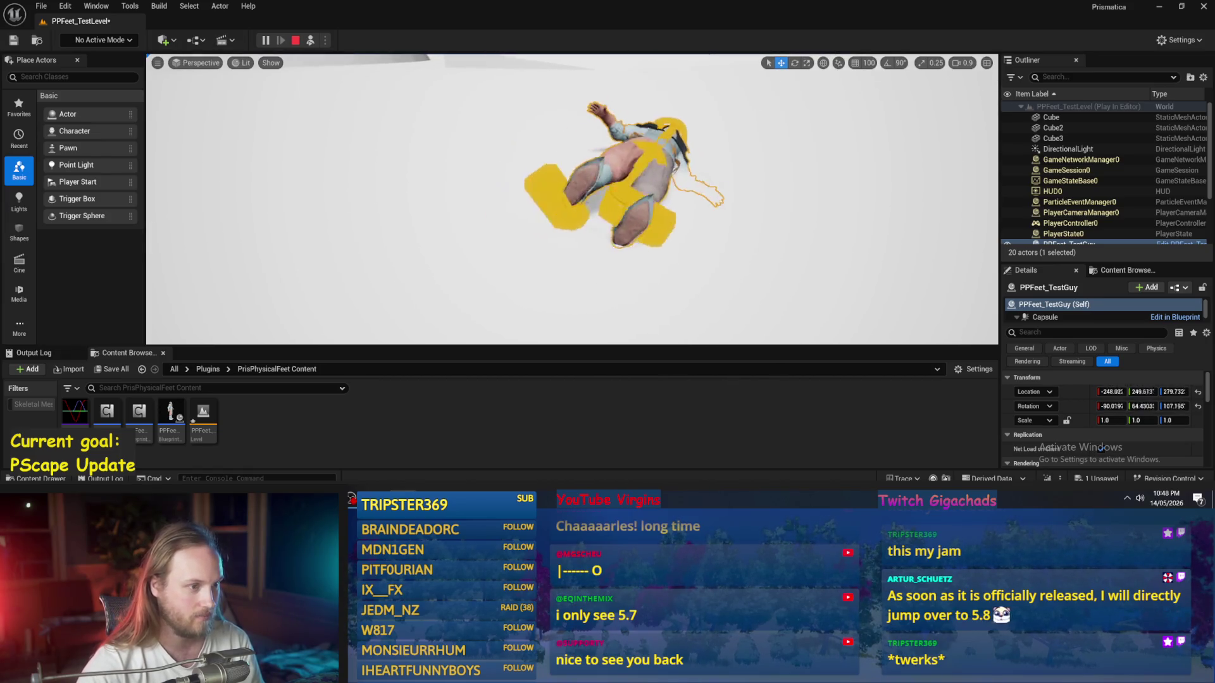
Step: Rerun the play test a few times, dismissing the error log, then return to the Blueprint
key(Escape)
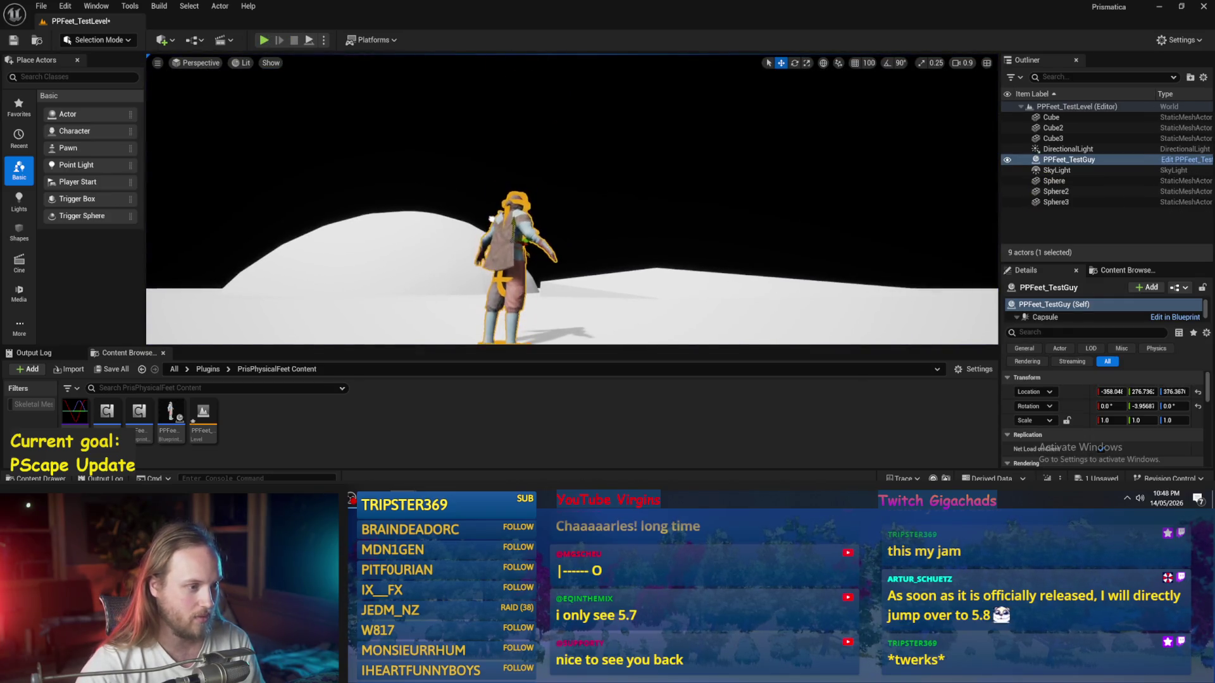
key(alt+p)
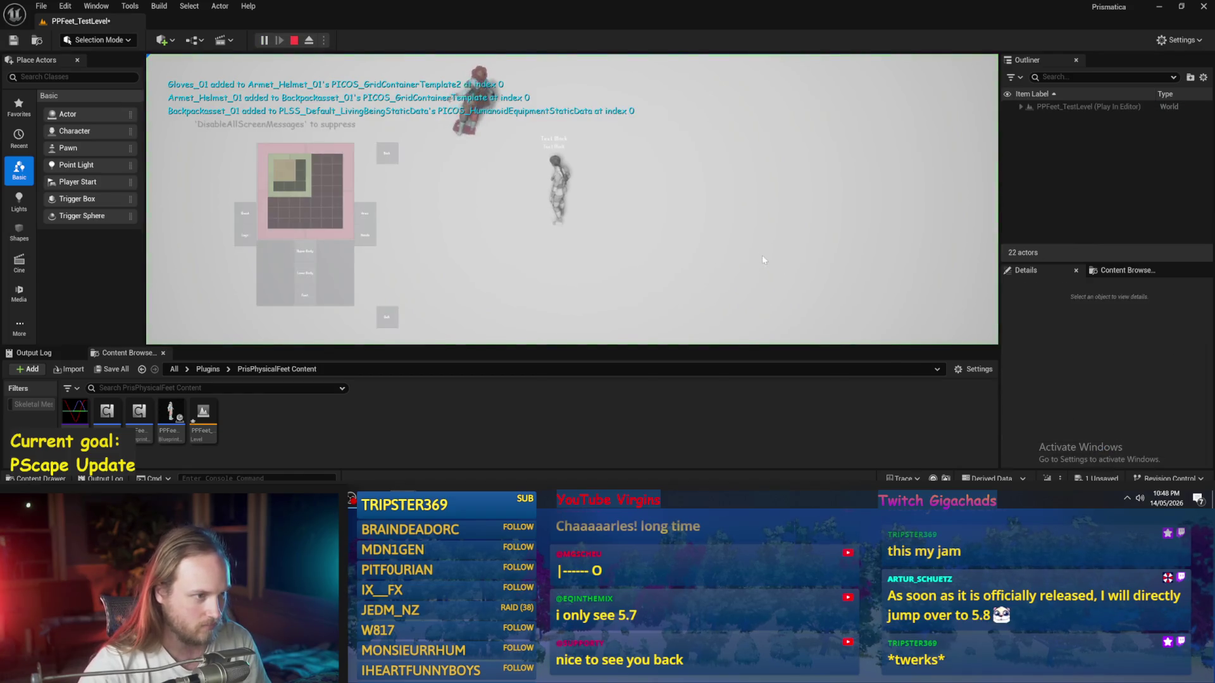
key(Escape)
click(718, 152)
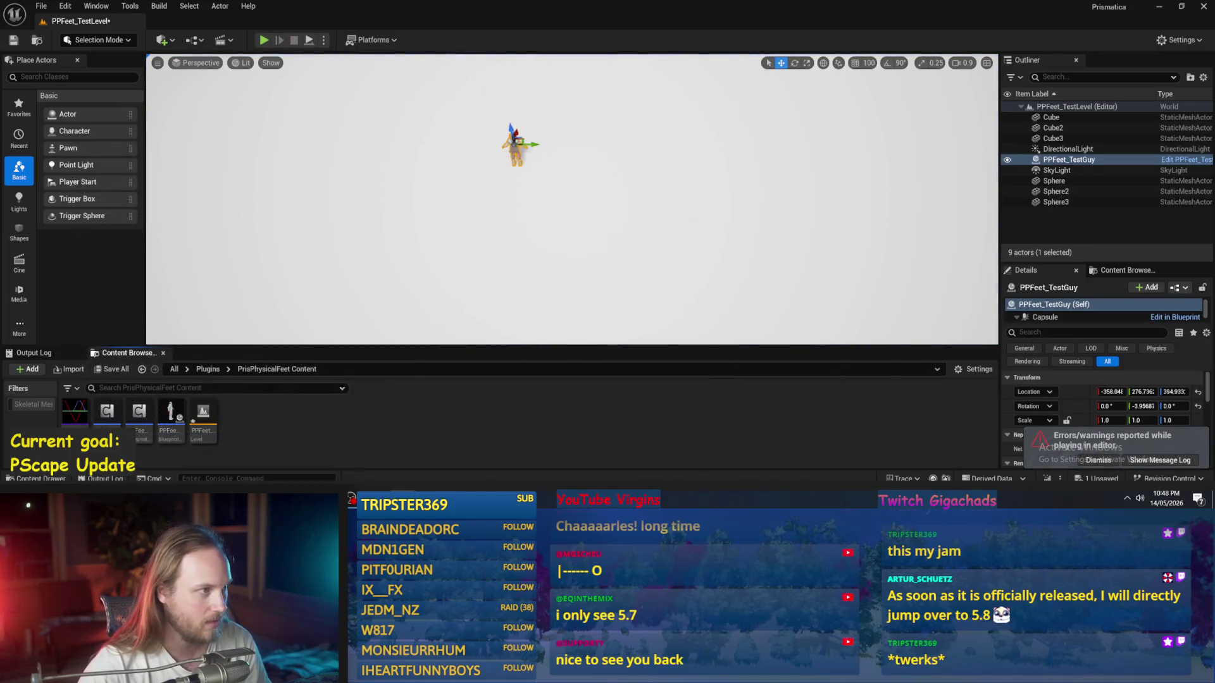
click(313, 44)
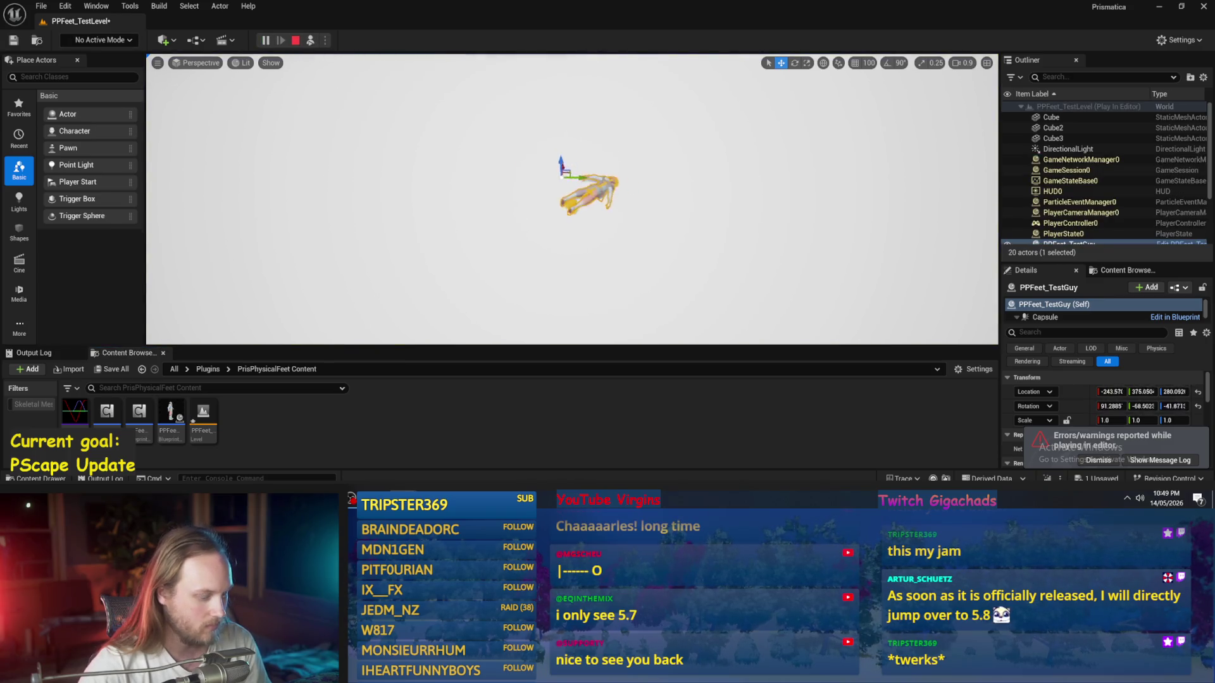
key(F8)
click(490, 124)
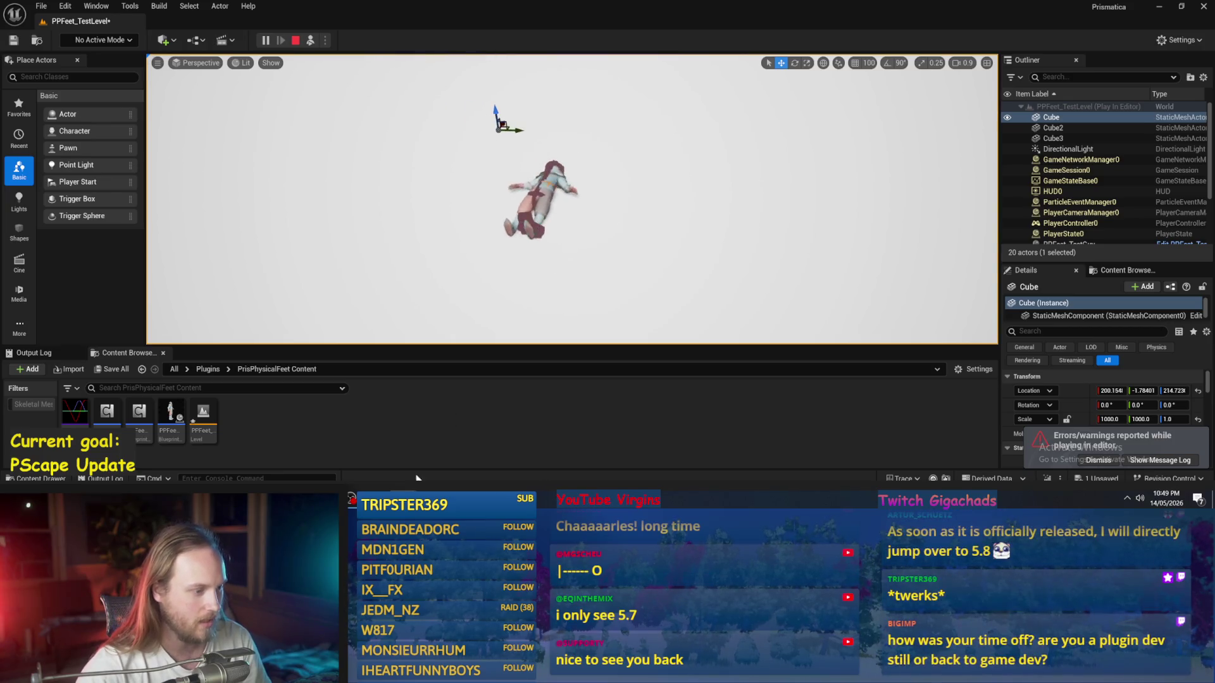
key(Escape)
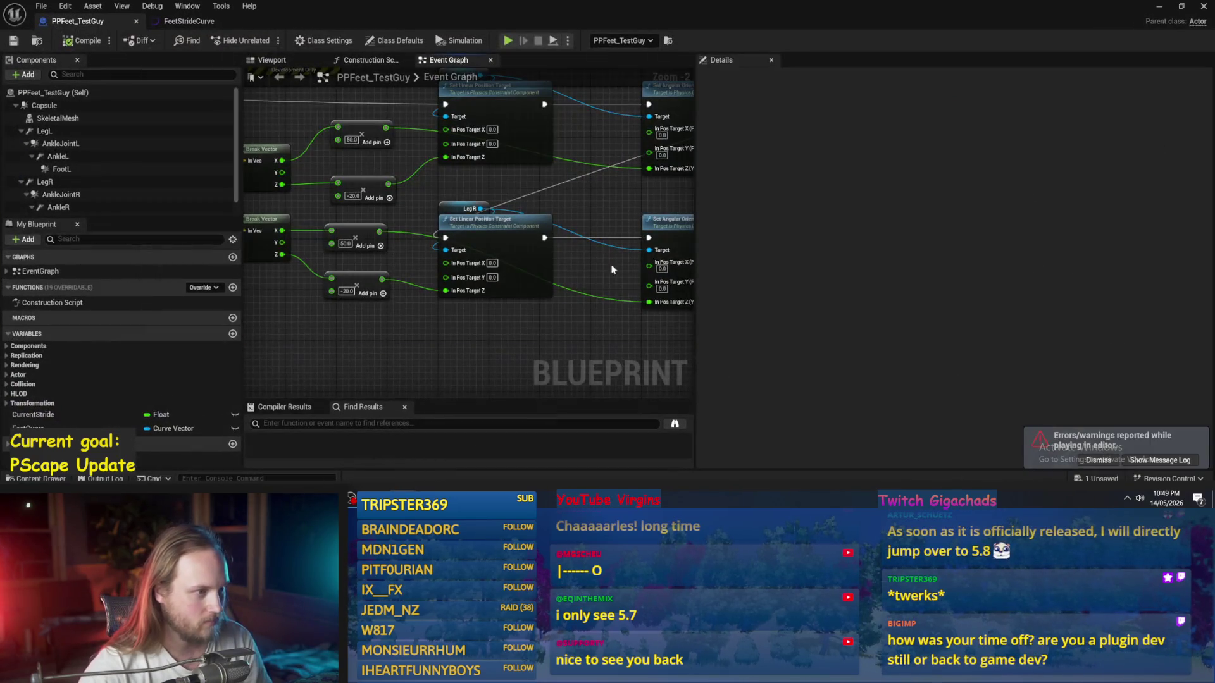
Step: Move the lower node's wire from Yaw to Pitch and feed the Add result into the upper Pitch target
drag(611, 269, 491, 304)
mouse_move(352, 313)
mouse_down()
mouse_move(458, 348)
mouse_move(442, 348)
mouse_up()
drag(598, 336, 596, 316)
mouse_move(567, 221)
mouse_down()
mouse_move(524, 243)
mouse_move(560, 286)
mouse_up()
click(525, 243)
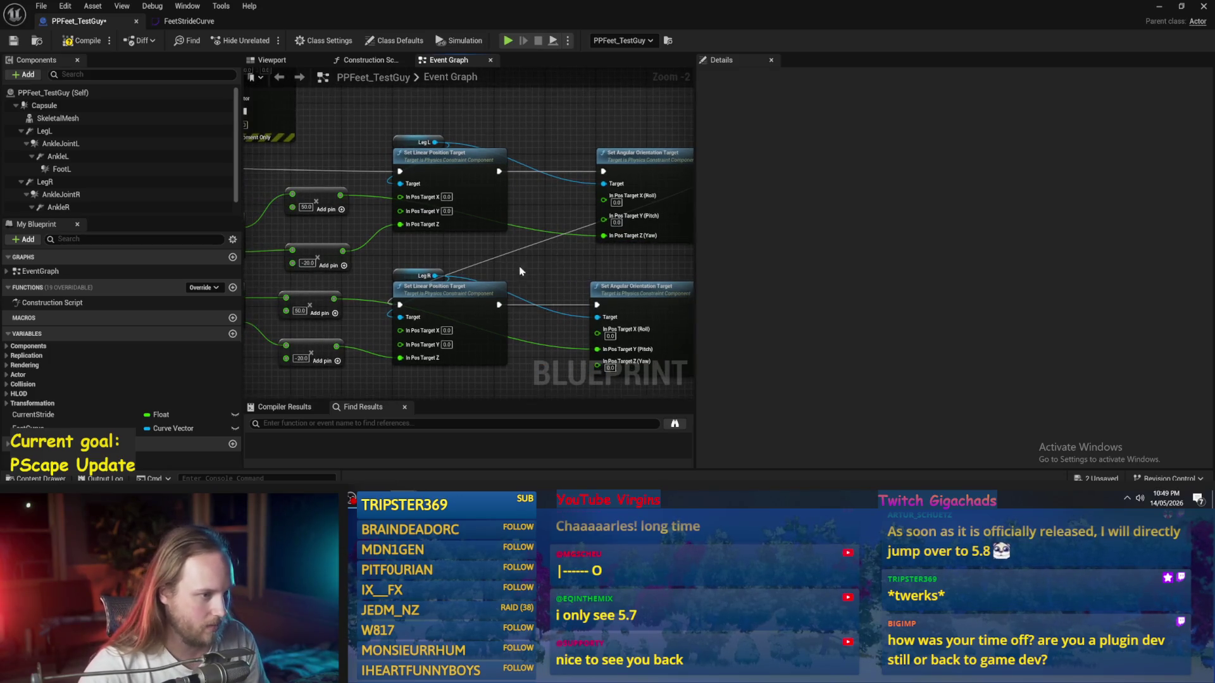
mouse_move(341, 193)
mouse_down()
mouse_move(602, 217)
mouse_move(605, 233)
mouse_up()
Step: Compile and save PPFeet_TestGuy, play-test the level, and return to the Blueprint
click(14, 42)
click(1157, 9)
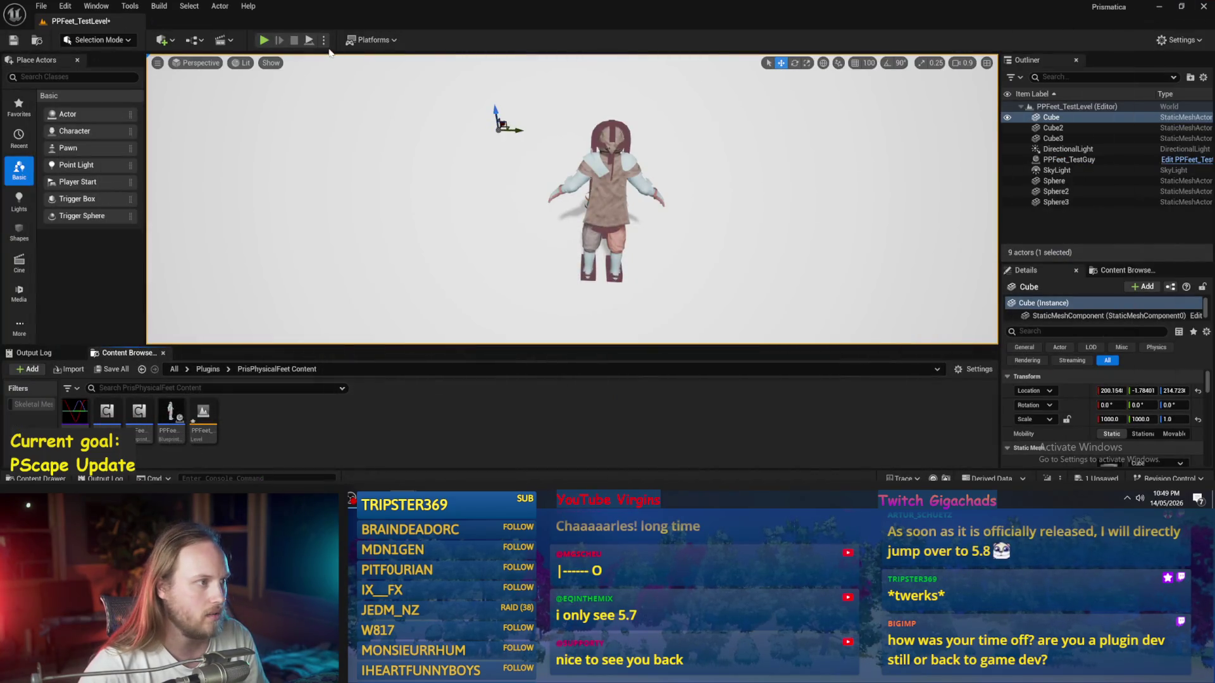
click(309, 41)
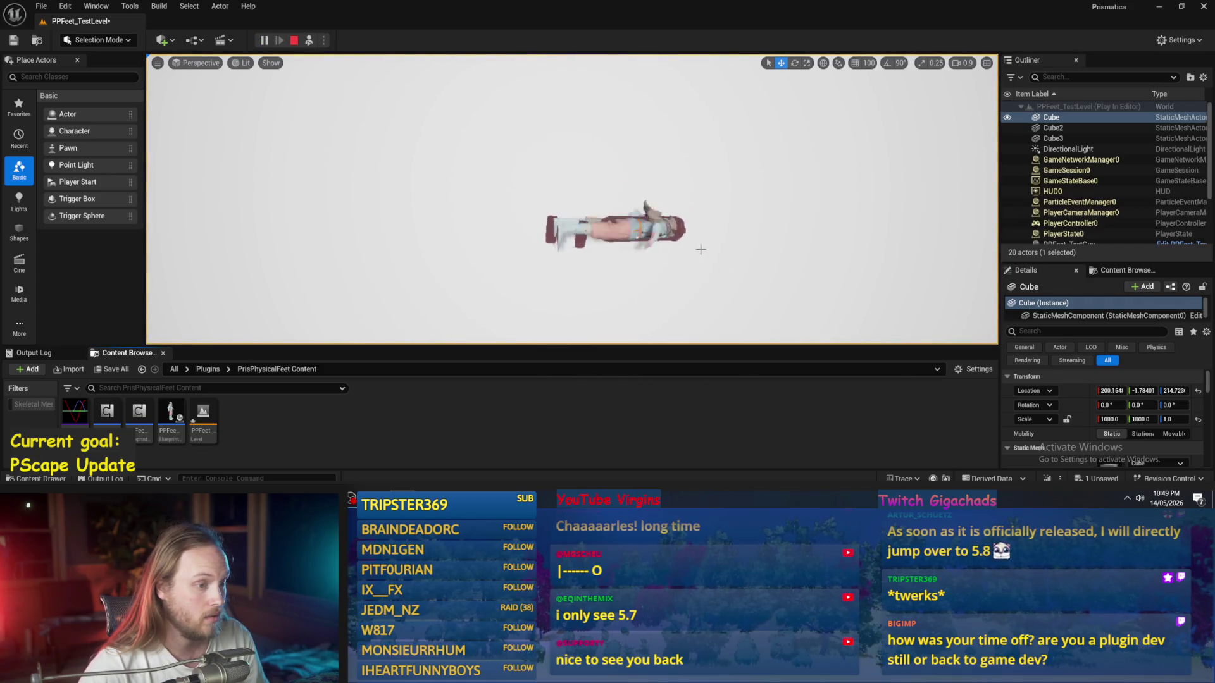
key(Escape)
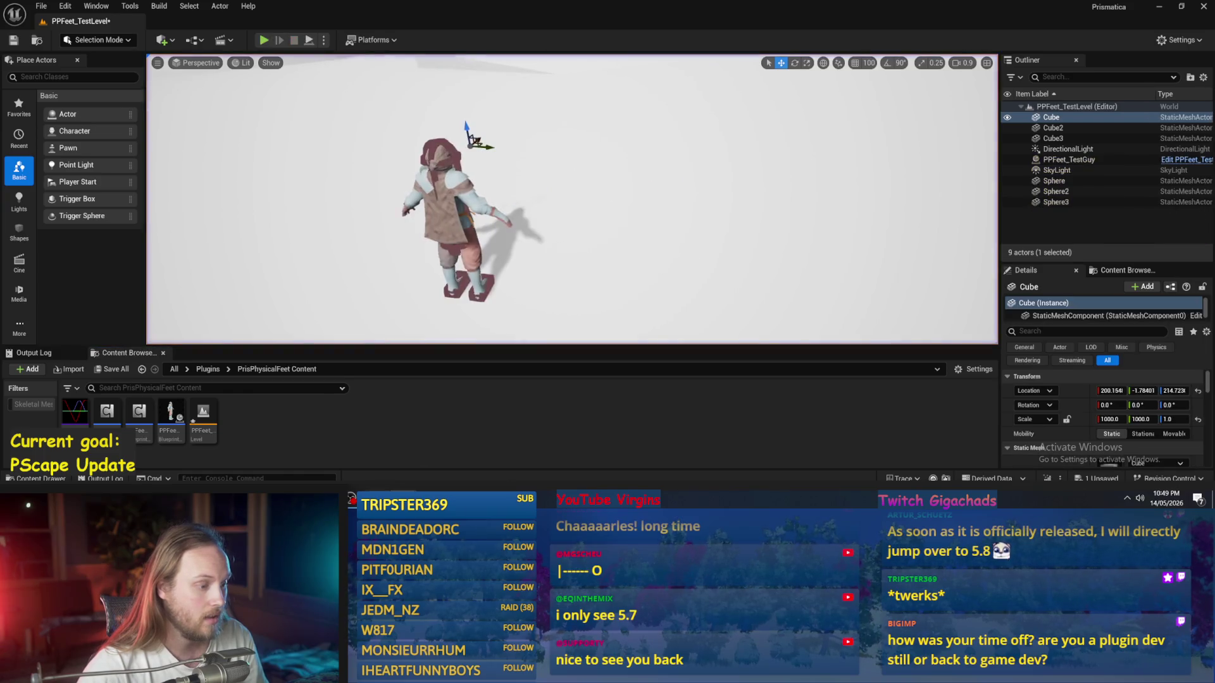
click(447, 468)
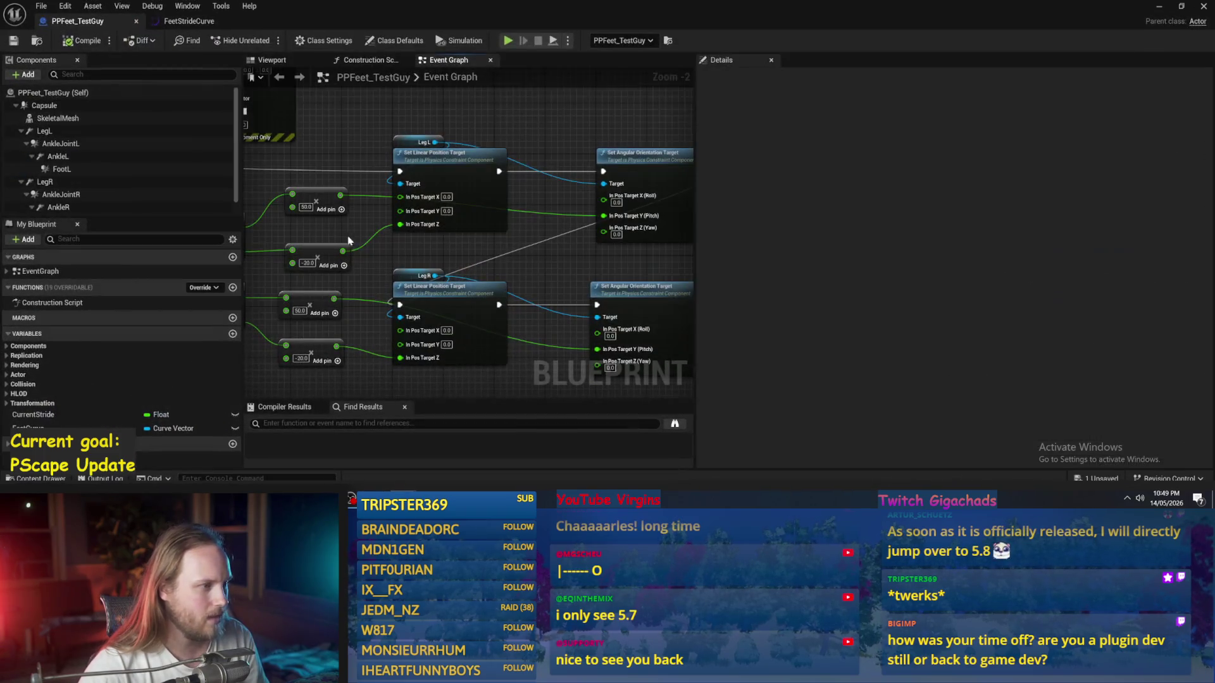
Step: Filter Details by 'mass' and set AnkleJointL and AnkleJointR mass to 0.1 kg
click(67, 133)
click(62, 169)
click(66, 158)
click(61, 144)
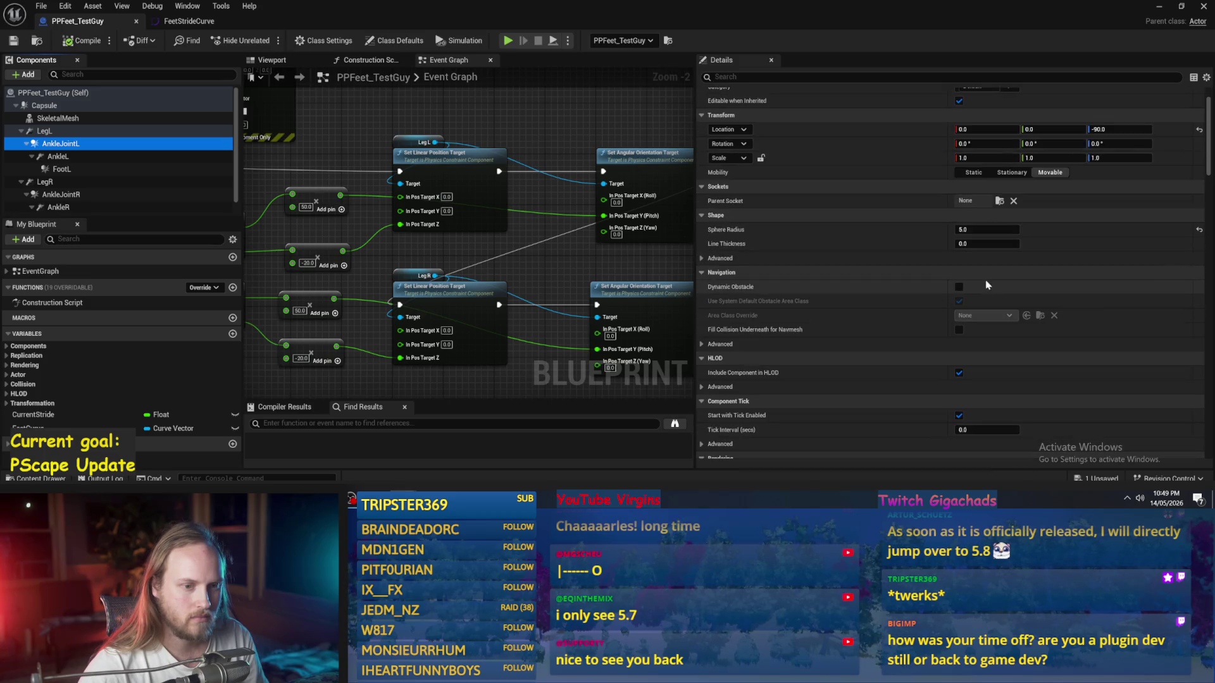
click(734, 76)
text(m)
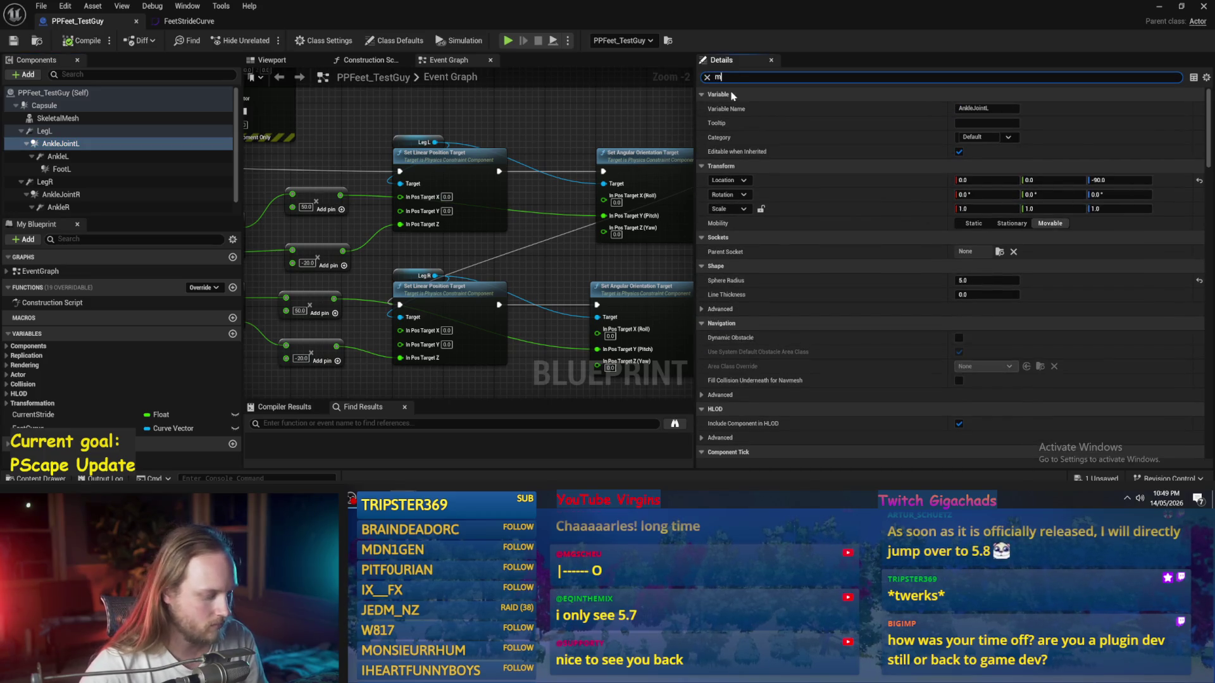
text(ass)
click(712, 109)
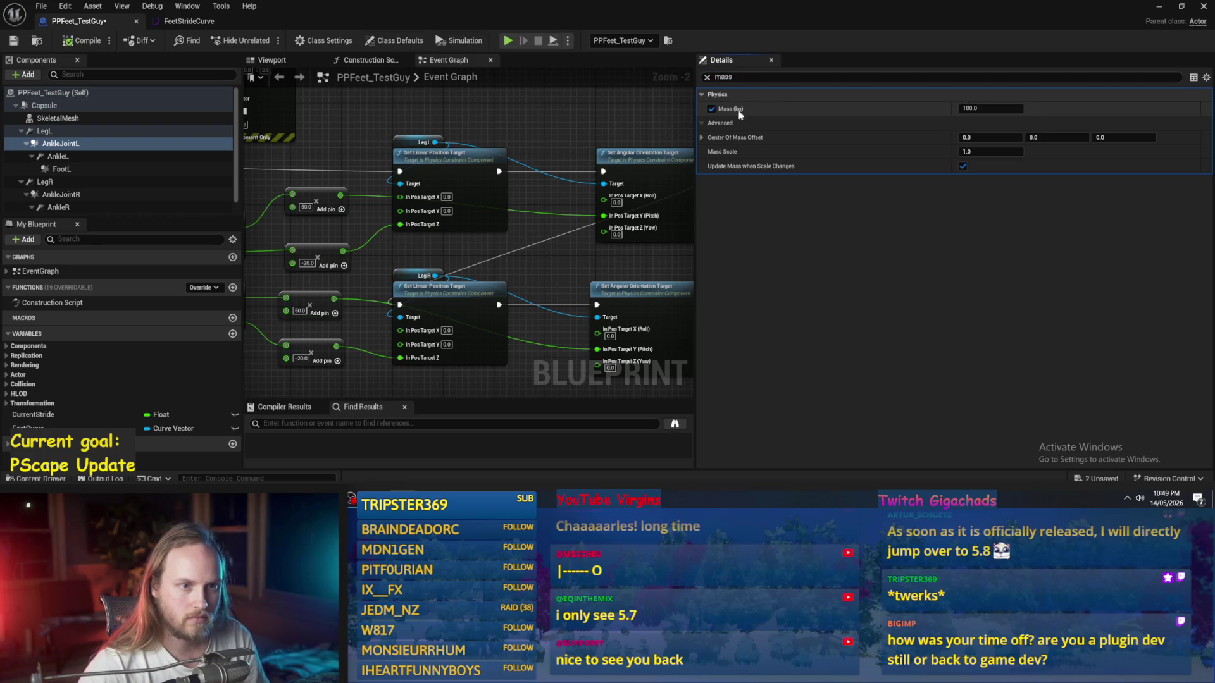
text(0.1)
key(Return)
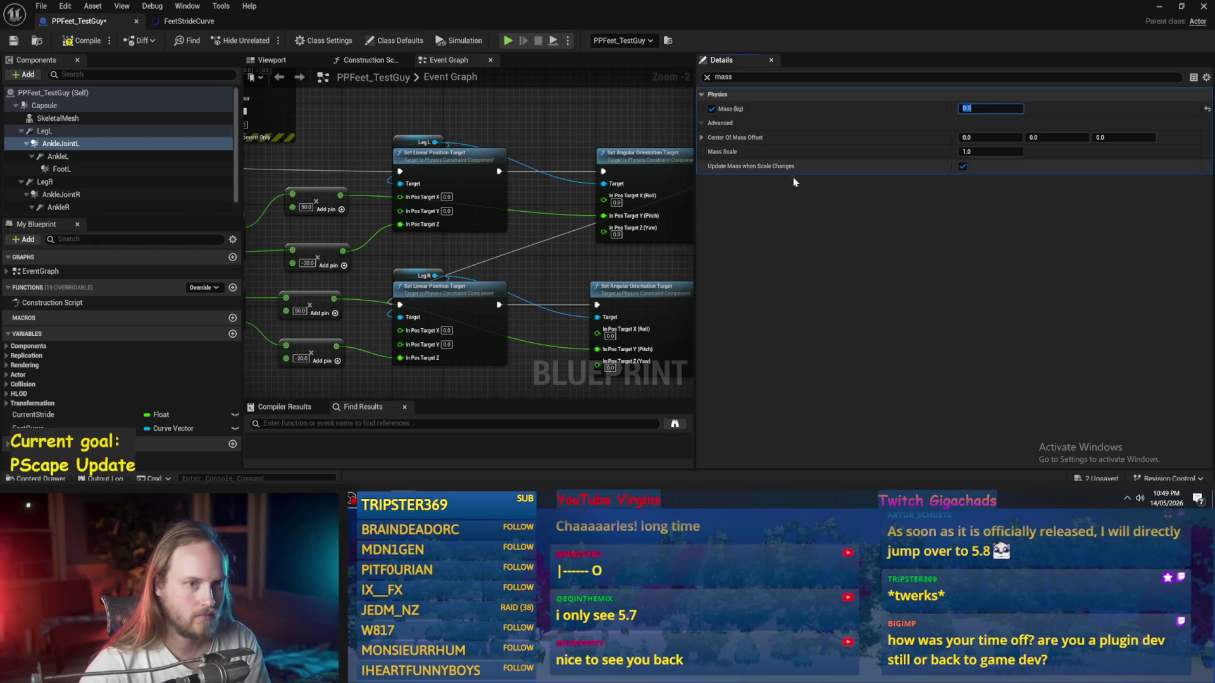
click(78, 196)
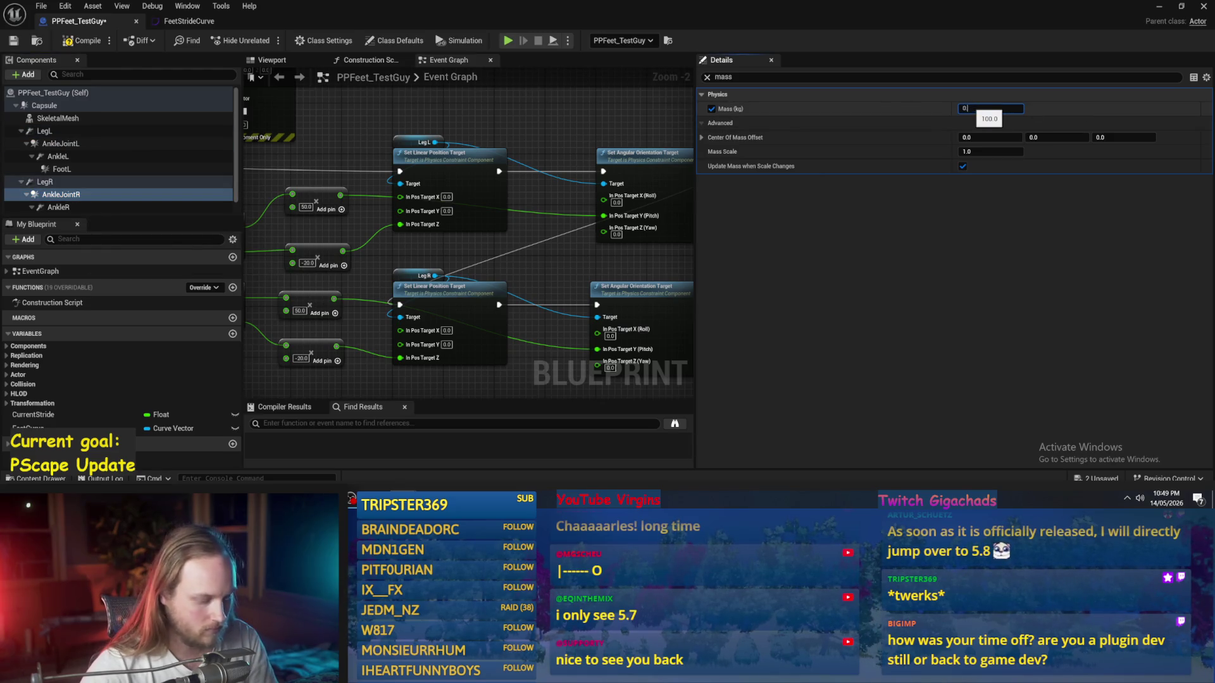
key(Return)
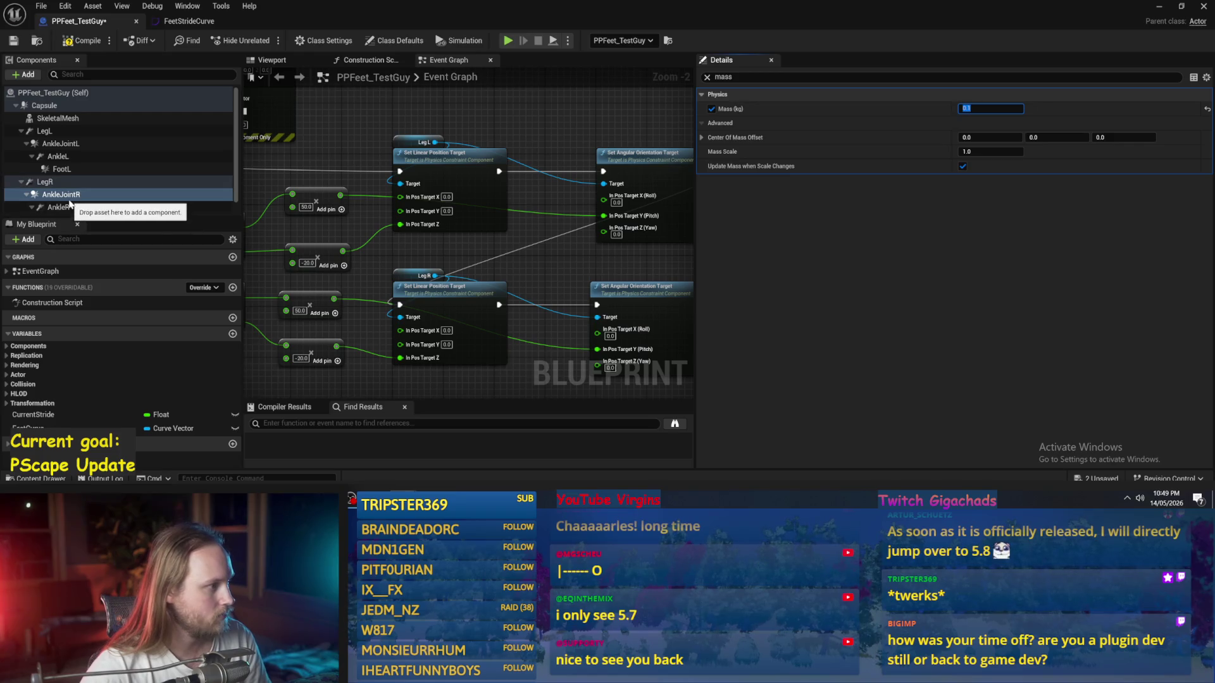
Step: Set FootR and FootL mass to 2 kg
scroll(79, 212, down, 1)
click(78, 209)
click(981, 109)
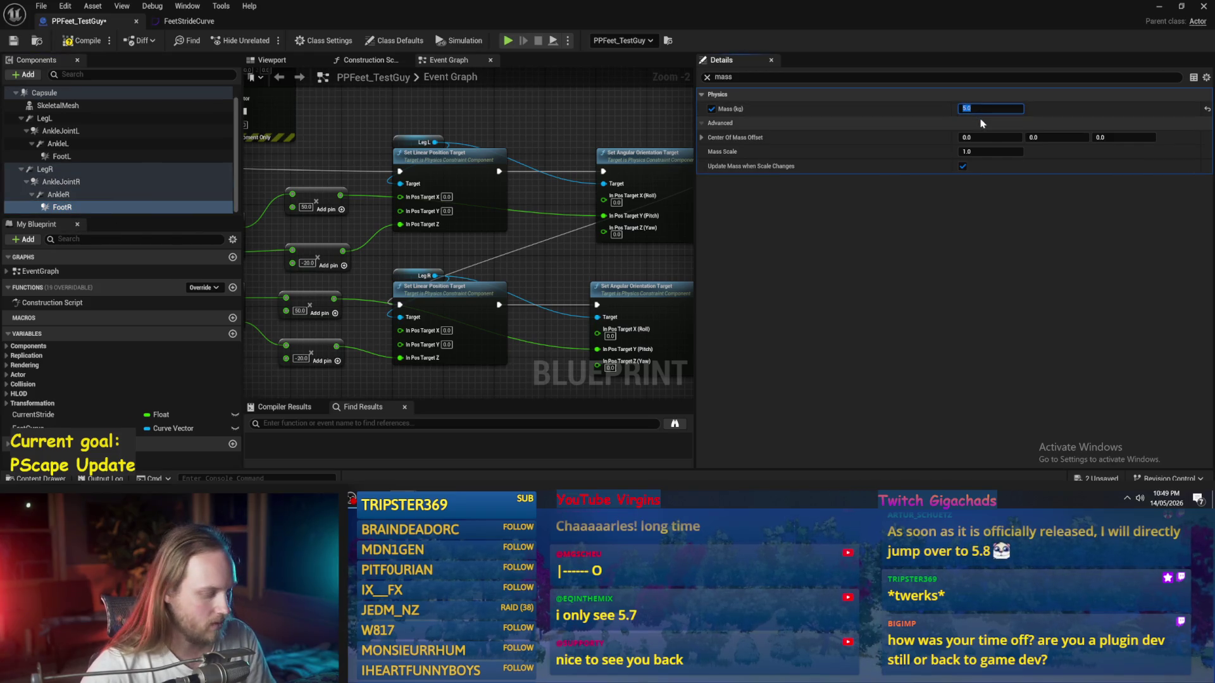
text(2)
key(Return)
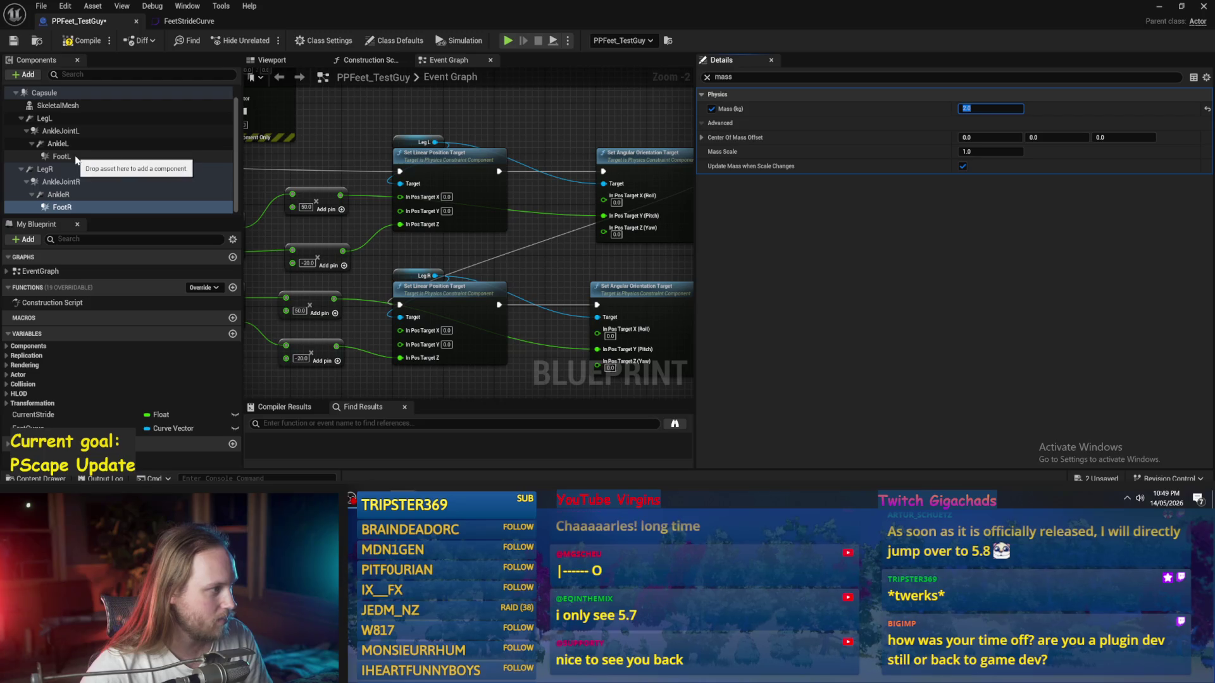
click(76, 157)
click(987, 110)
text(2)
key(Return)
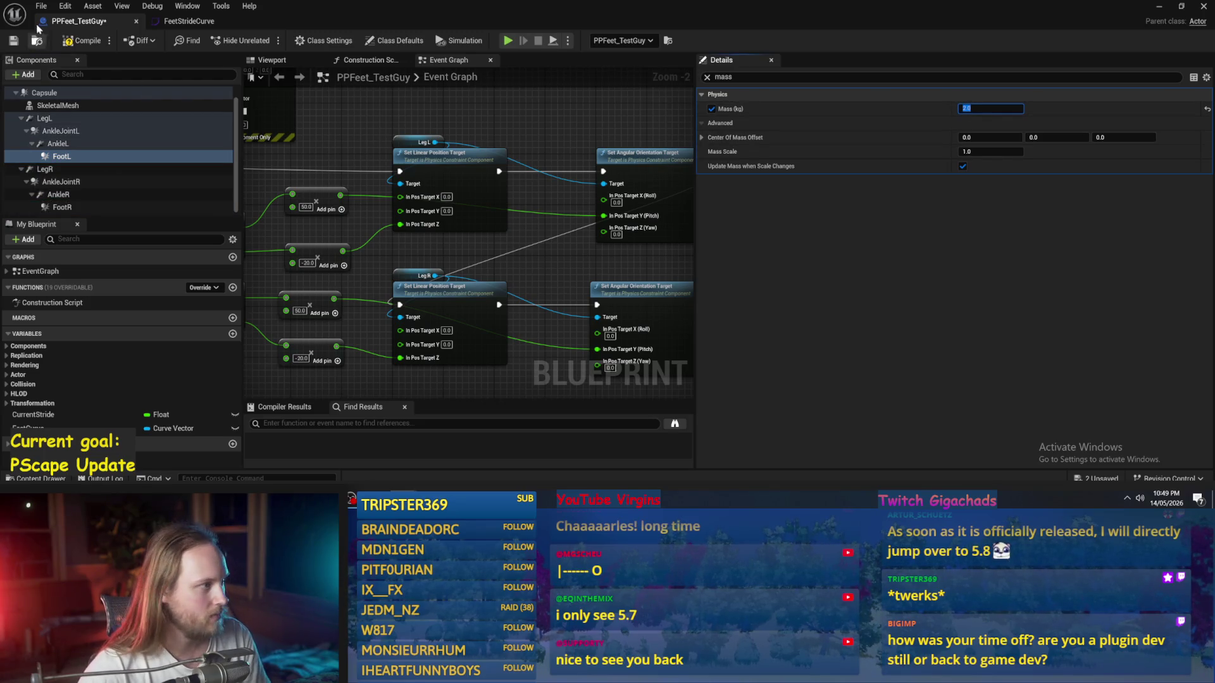
Step: Raise the character higher above the ground in the level and play-test it
click(1159, 7)
mouse_move(485, 223)
mouse_down()
mouse_move(484, 69)
mouse_move(410, 94)
mouse_up()
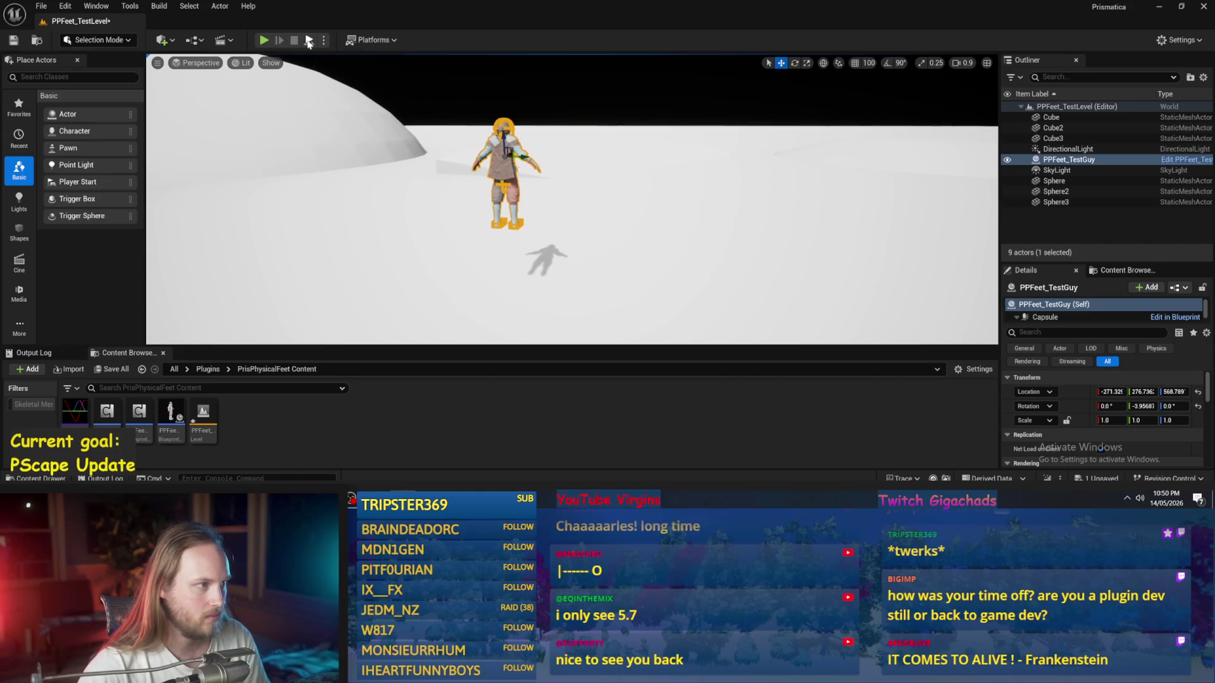
key(alt+p)
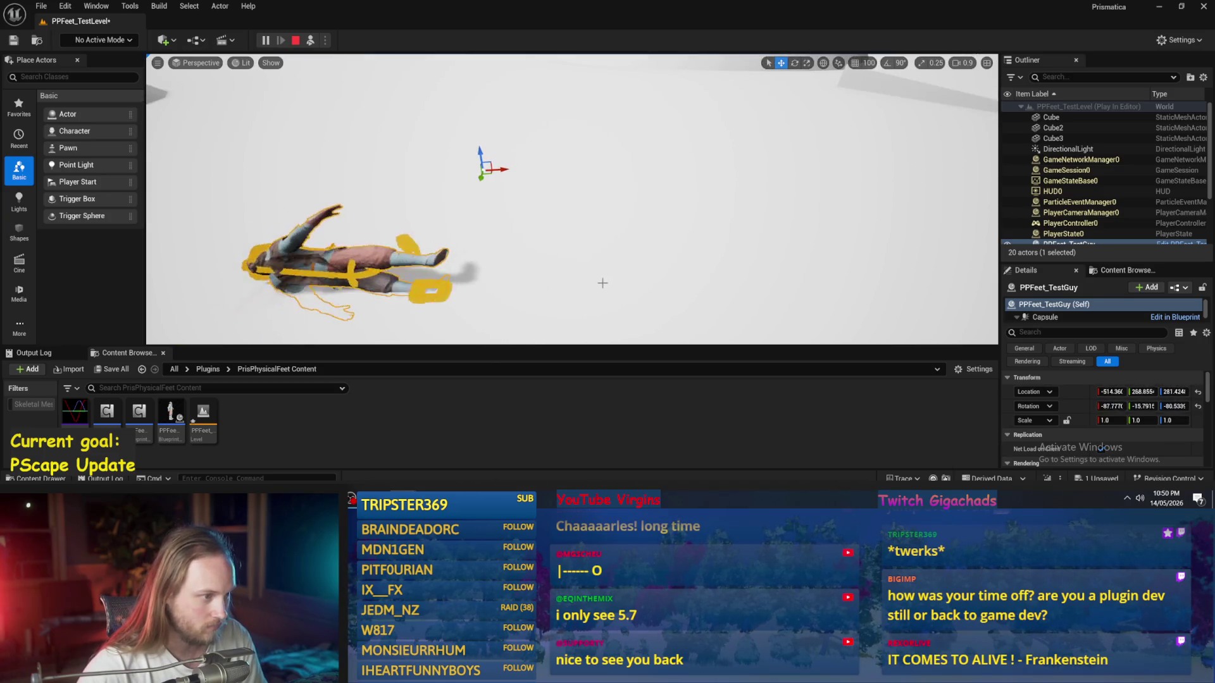
key(Escape)
Step: Move the Current Stride and Add nodes lower to make room in the event graph
click(446, 466)
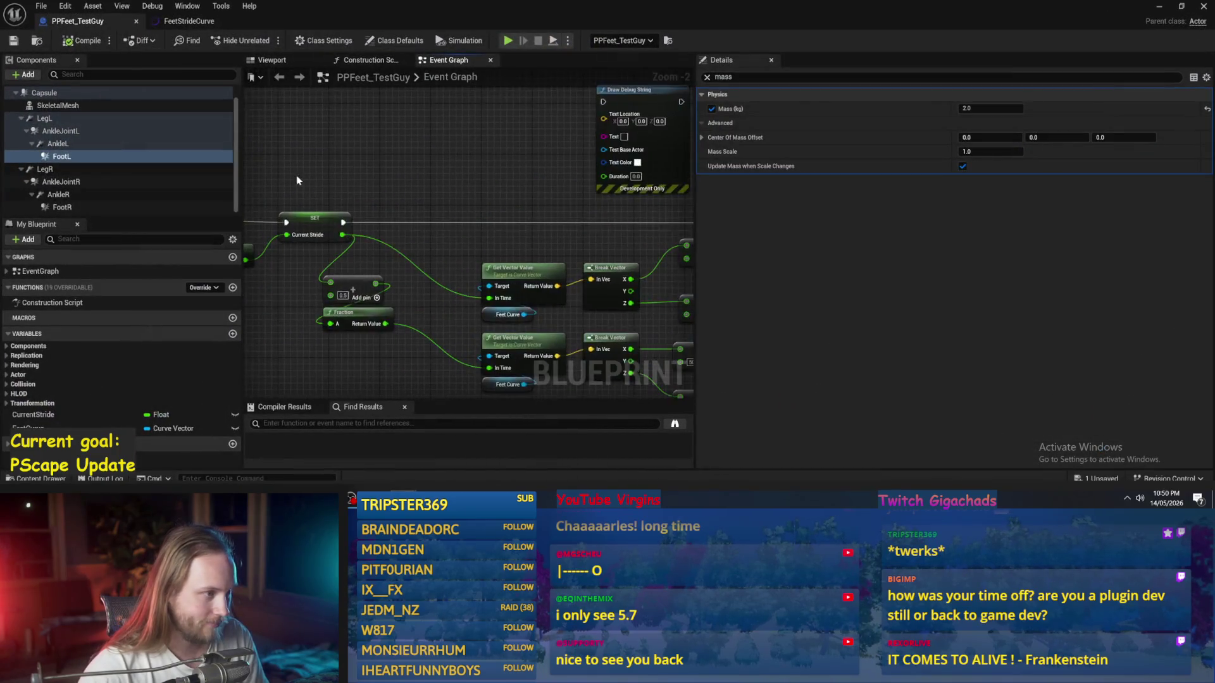
scroll(459, 287, up, 1)
mouse_move(329, 152)
mouse_down()
mouse_move(450, 207)
mouse_move(469, 233)
mouse_up()
click(496, 277)
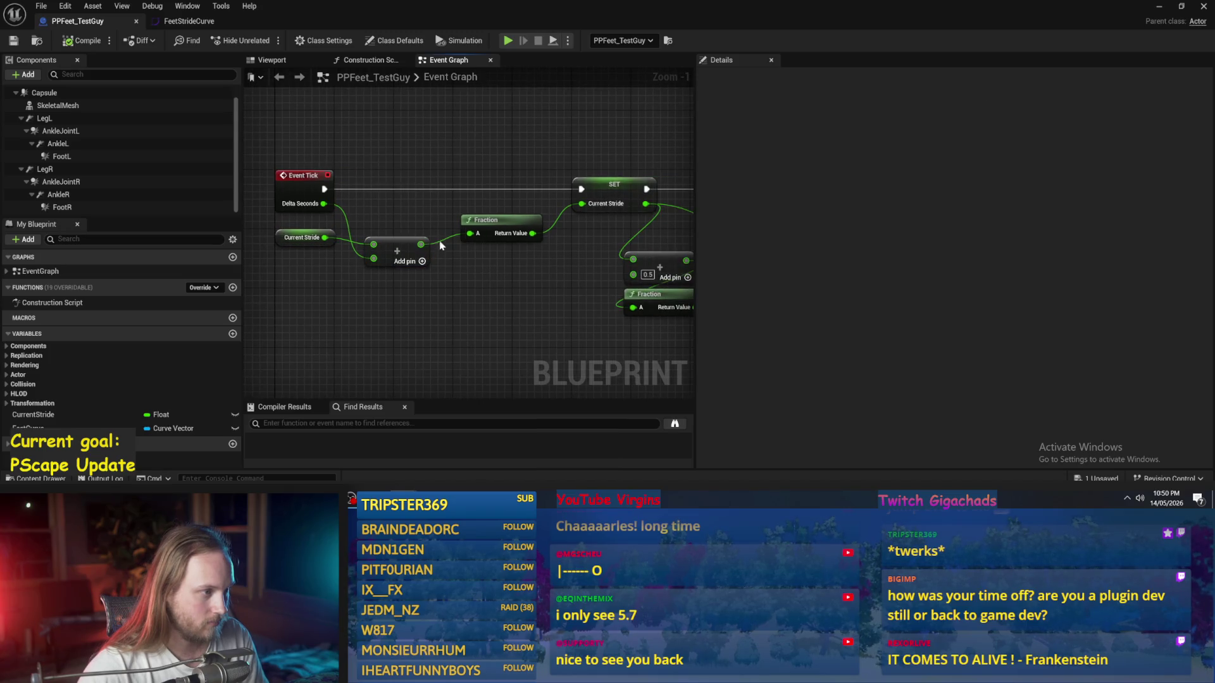
mouse_move(344, 254)
mouse_down()
mouse_move(307, 254)
mouse_move(303, 282)
mouse_up()
click(297, 304)
mouse_move(282, 189)
mouse_down()
mouse_move(404, 208)
mouse_move(286, 211)
mouse_up()
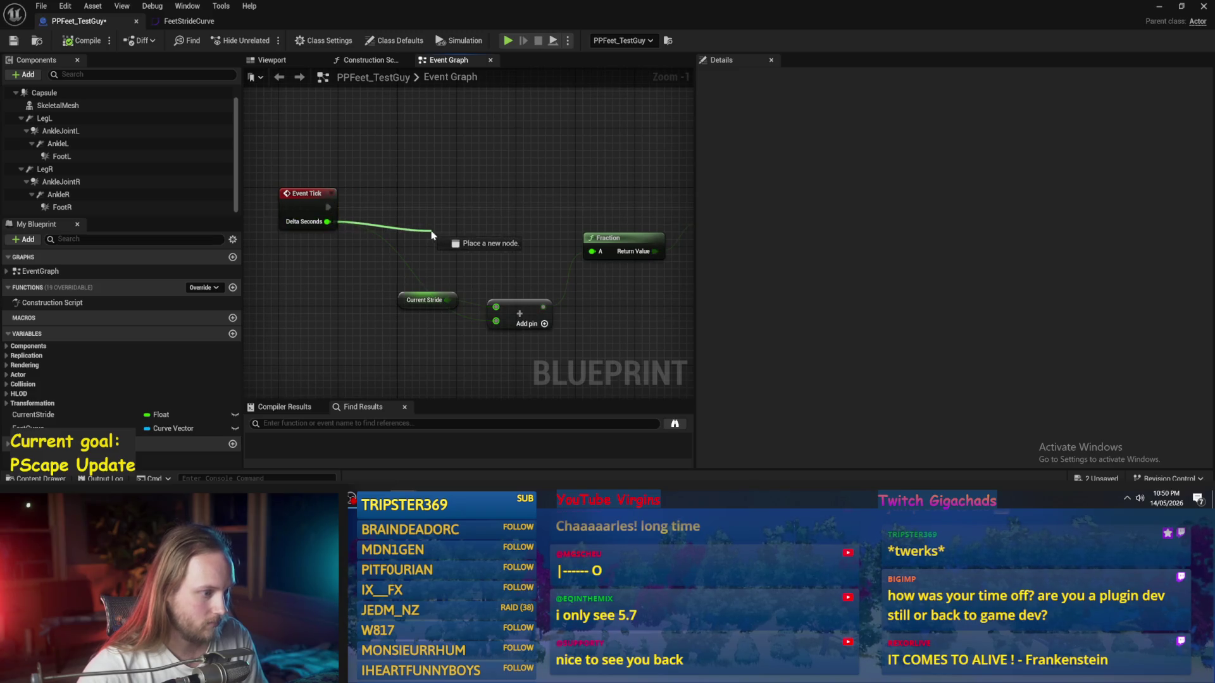
Step: Multiply Delta Seconds by 0.2 and feed the result into the Add node
drag(432, 235, 433, 235)
key(Escape)
mouse_move(336, 221)
mouse_down()
mouse_move(419, 236)
mouse_move(402, 227)
mouse_up()
text(*)
key(Return)
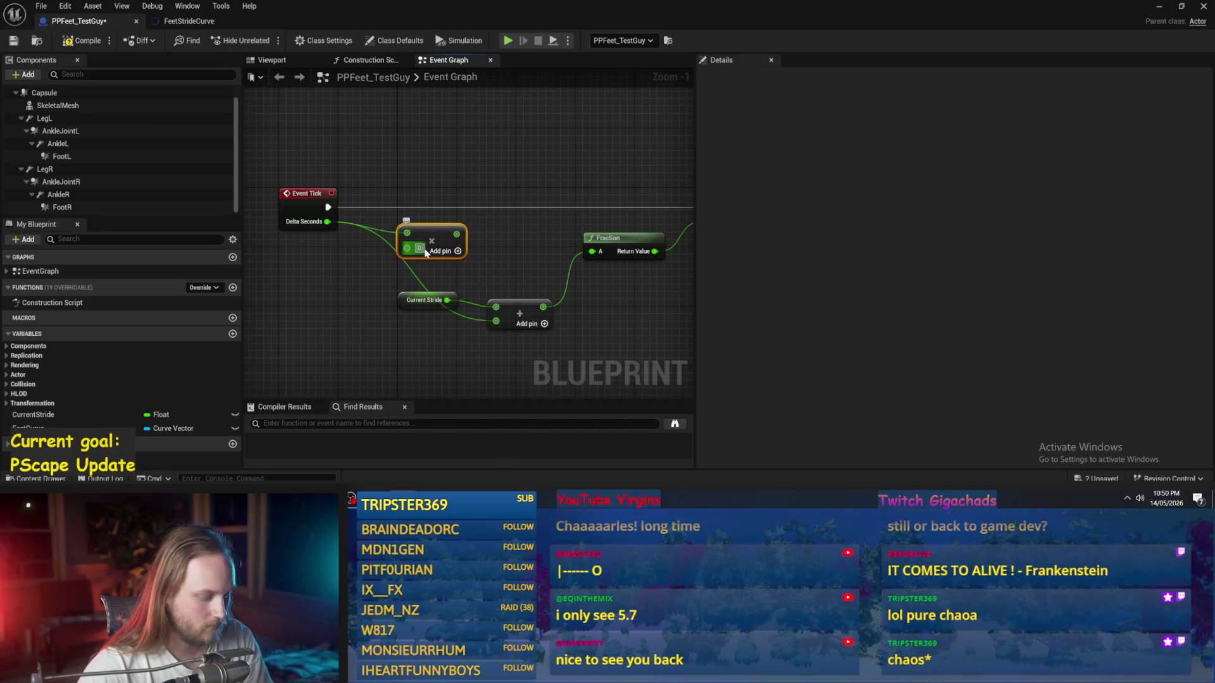
text(0.2)
drag(497, 313, 497, 313)
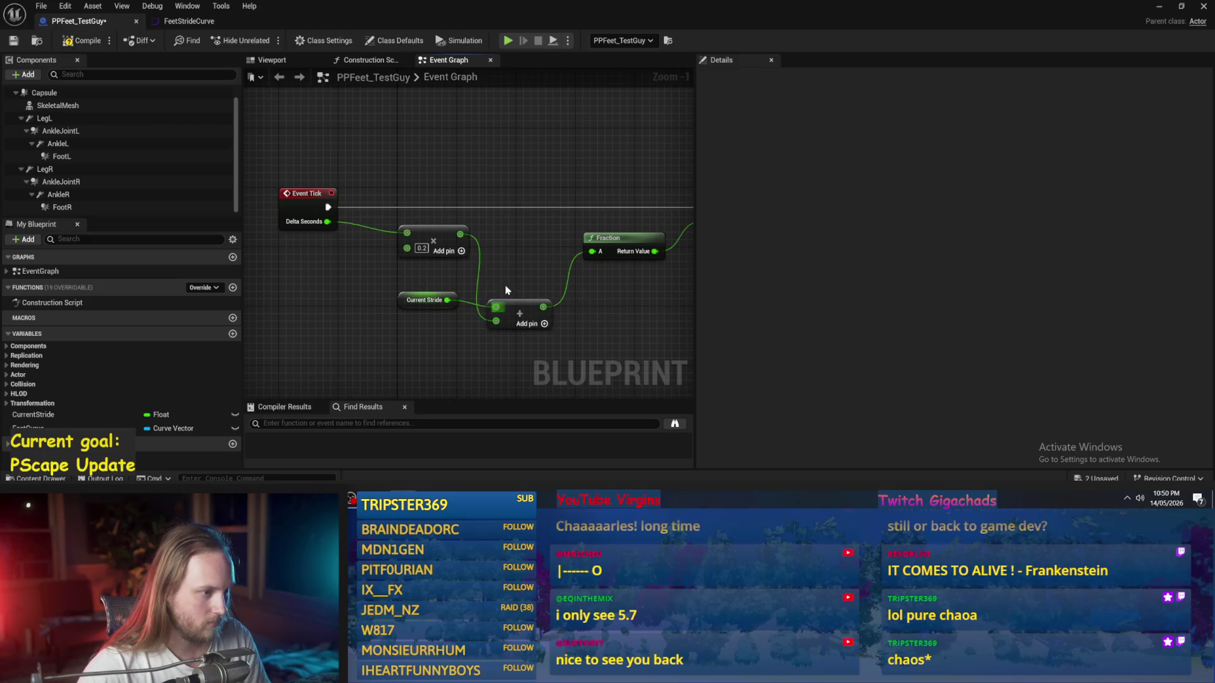
Step: Compile the Blueprint, play-test the level, and return to the PPFeet_TestGuy editor
click(76, 40)
click(1158, 6)
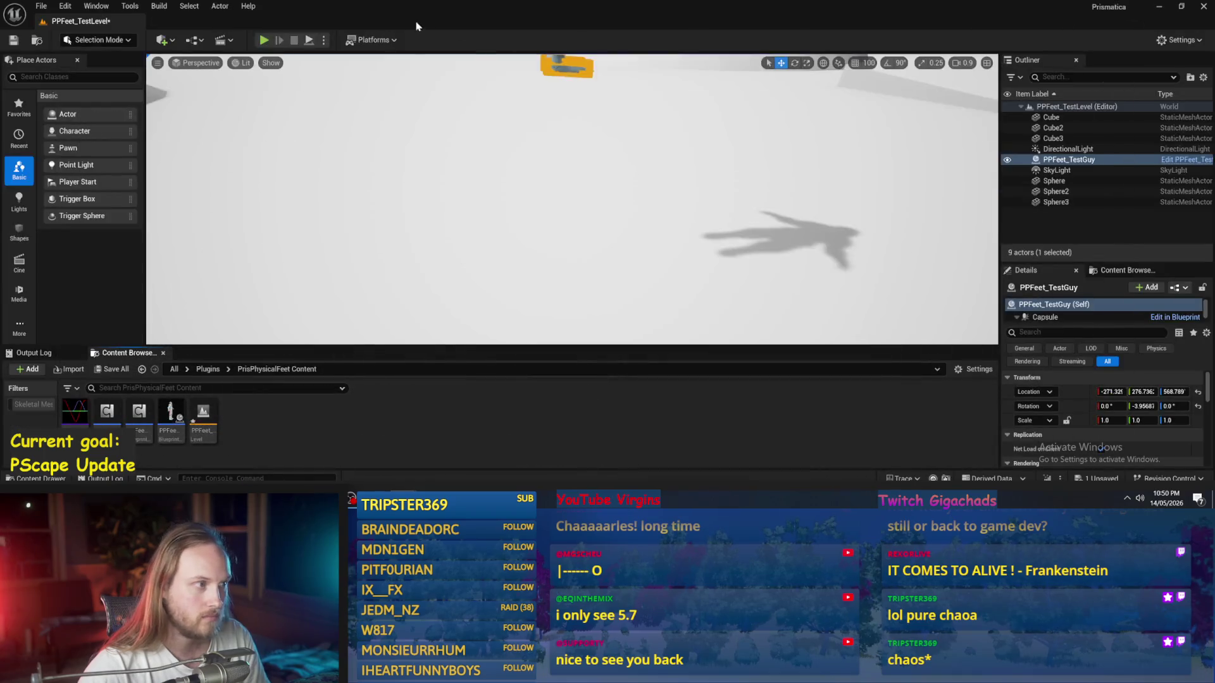
click(309, 41)
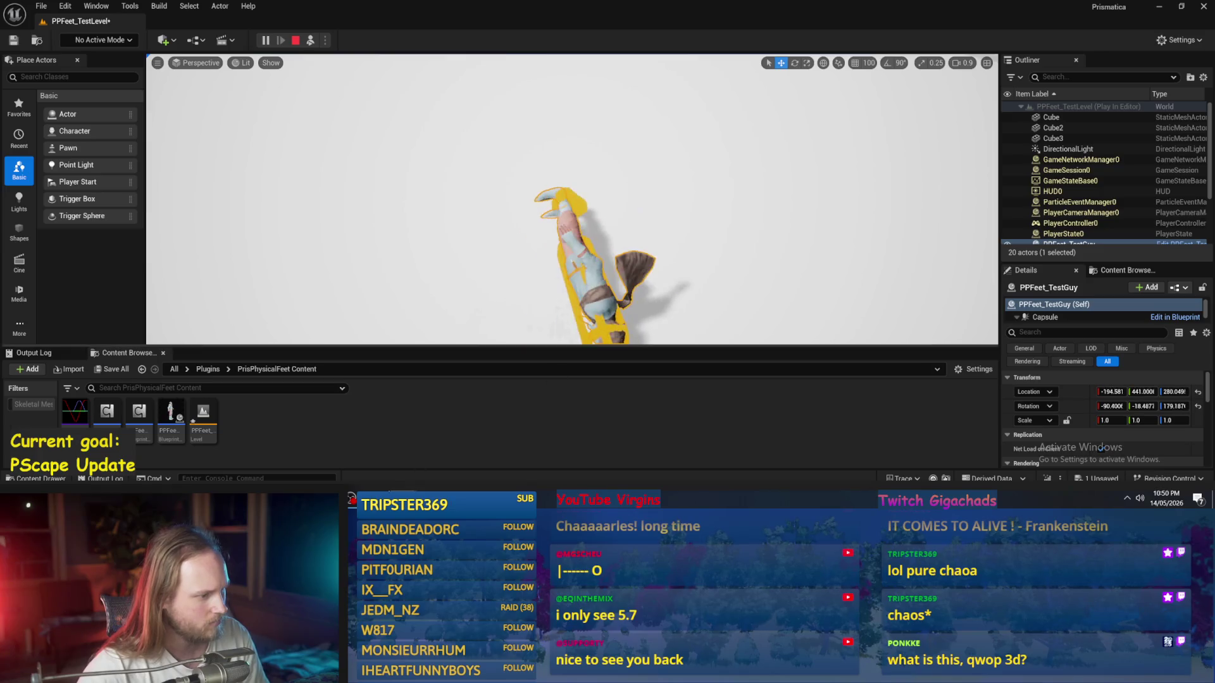
key(Escape)
click(461, 457)
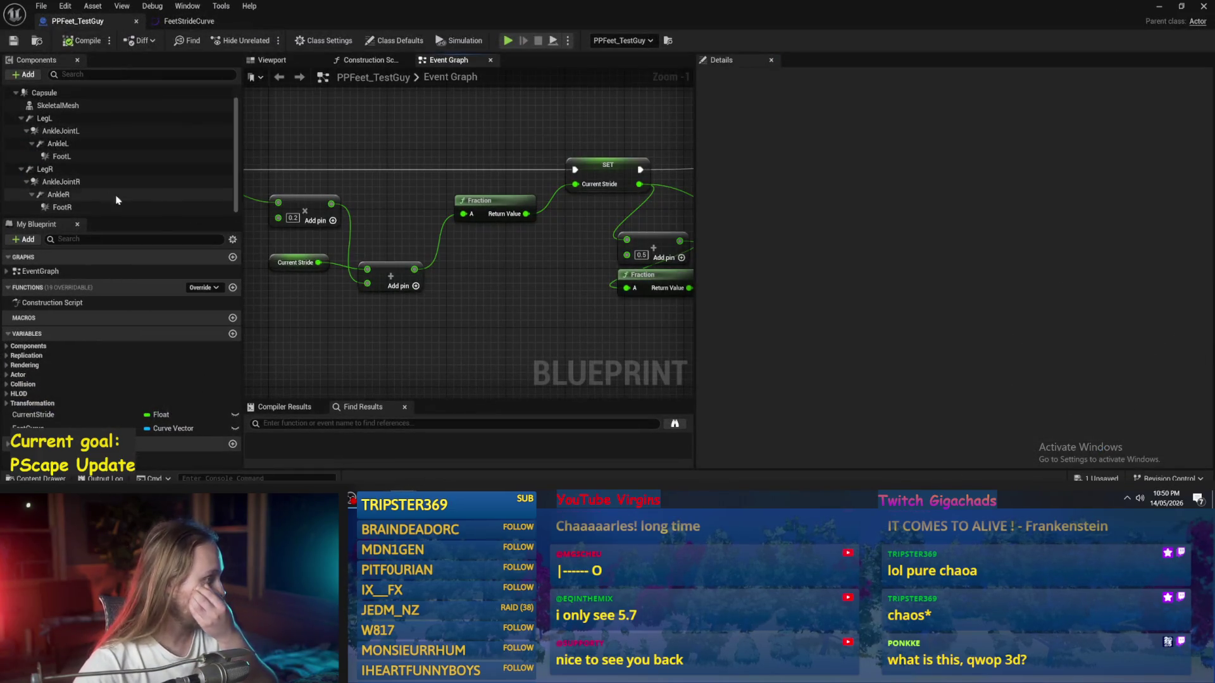
Step: Edit the ankle joint masses, entering 0.1 for AnkleJointR and 1 for AnkleJointL
click(57, 170)
click(70, 182)
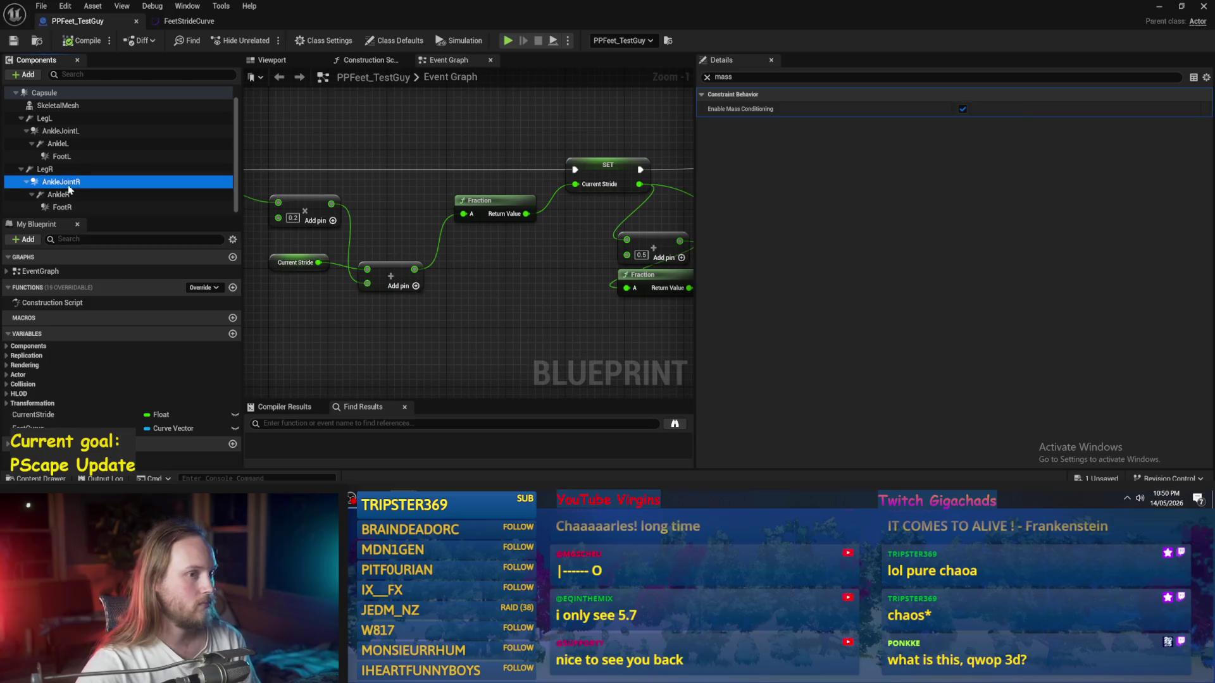
double_click(990, 109)
text(0.1)
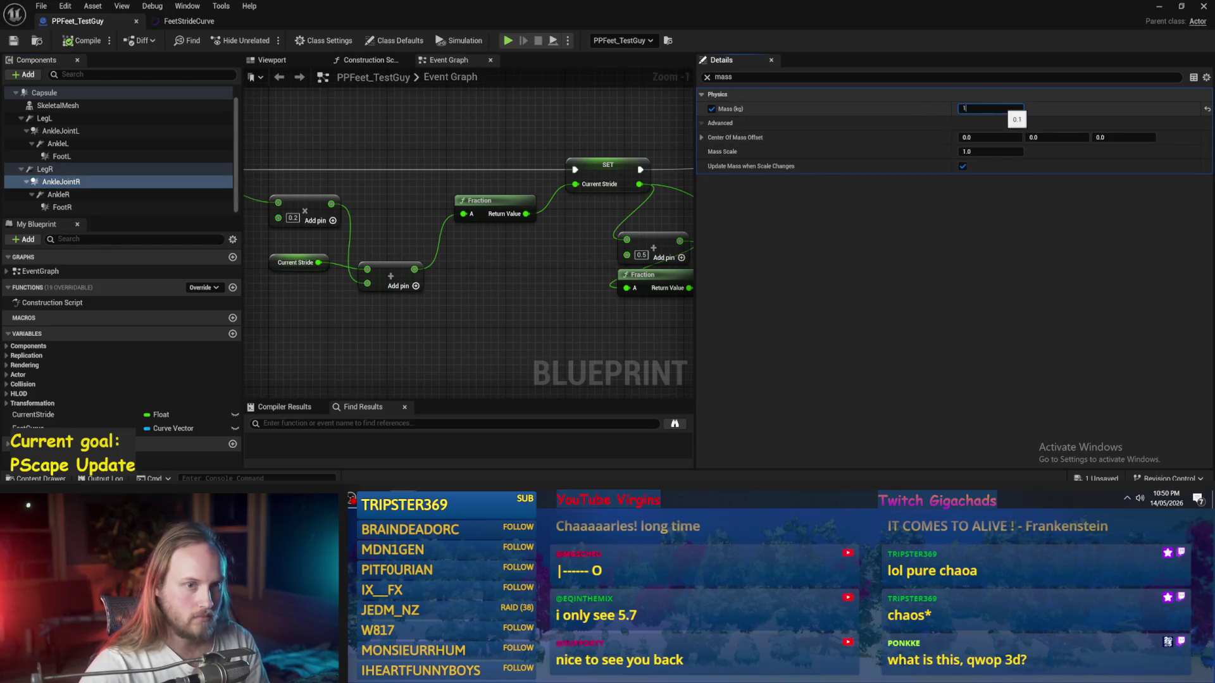
click(60, 131)
click(969, 109)
text(11)
click(406, 138)
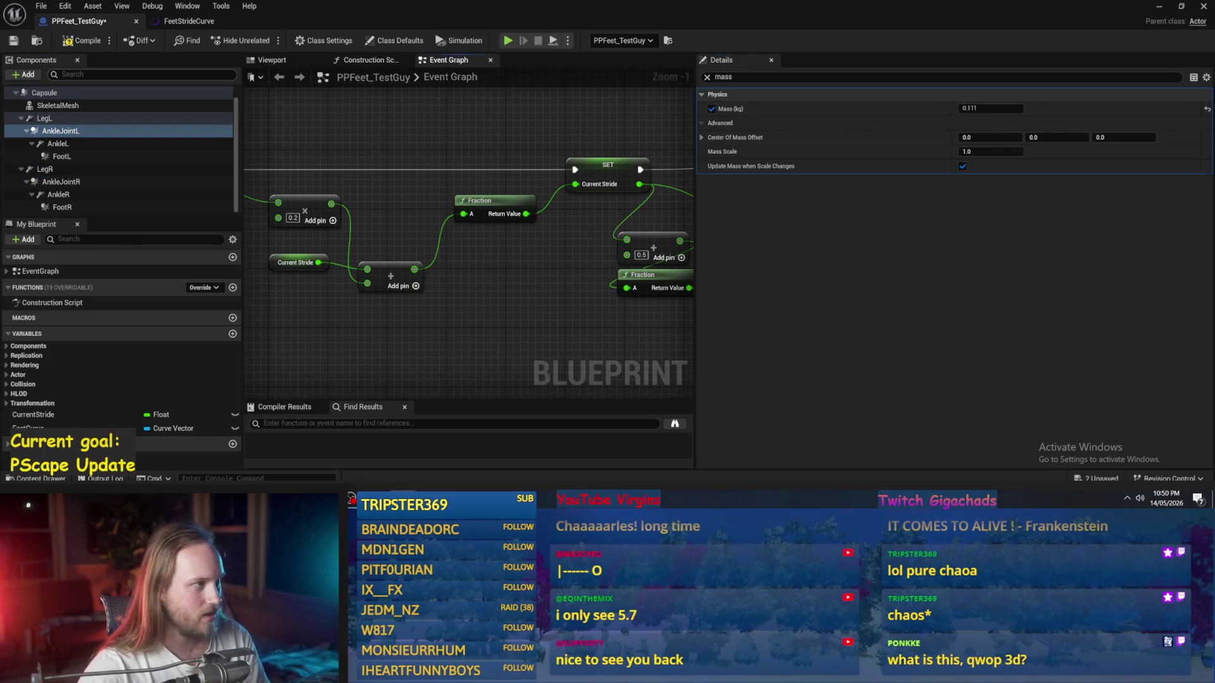
key(ctrl+z)
Step: Compile and save the Blueprint, then play-test the level and come back
click(95, 45)
click(1159, 6)
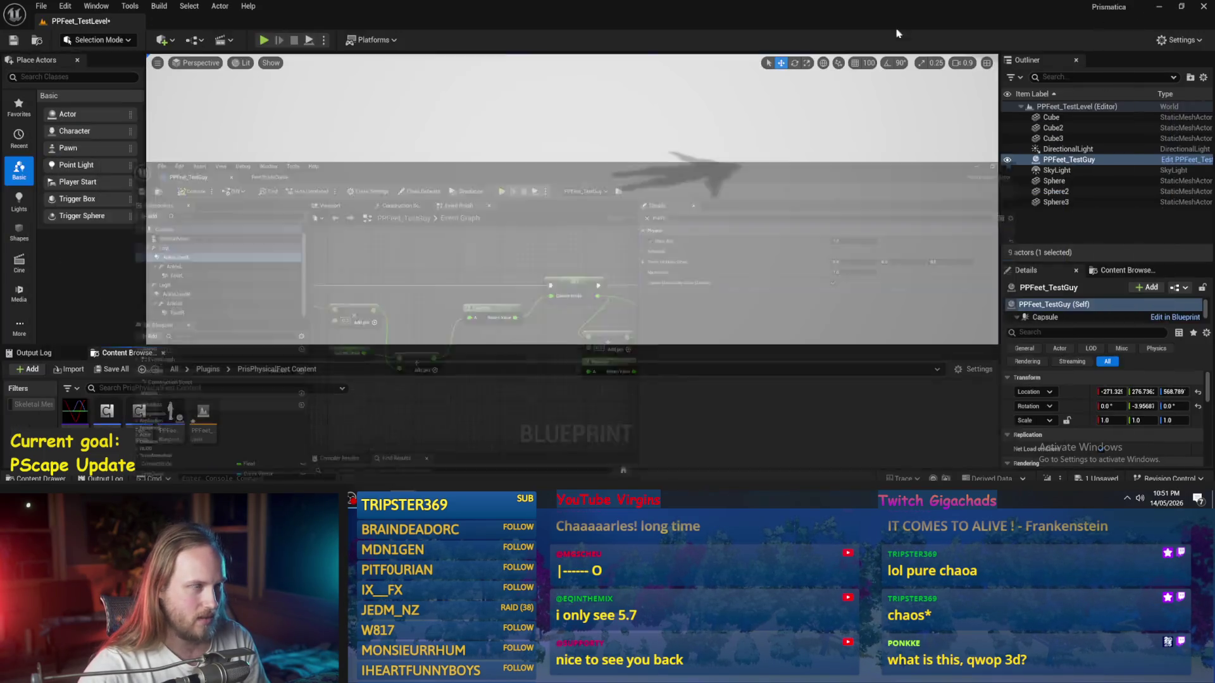
click(319, 44)
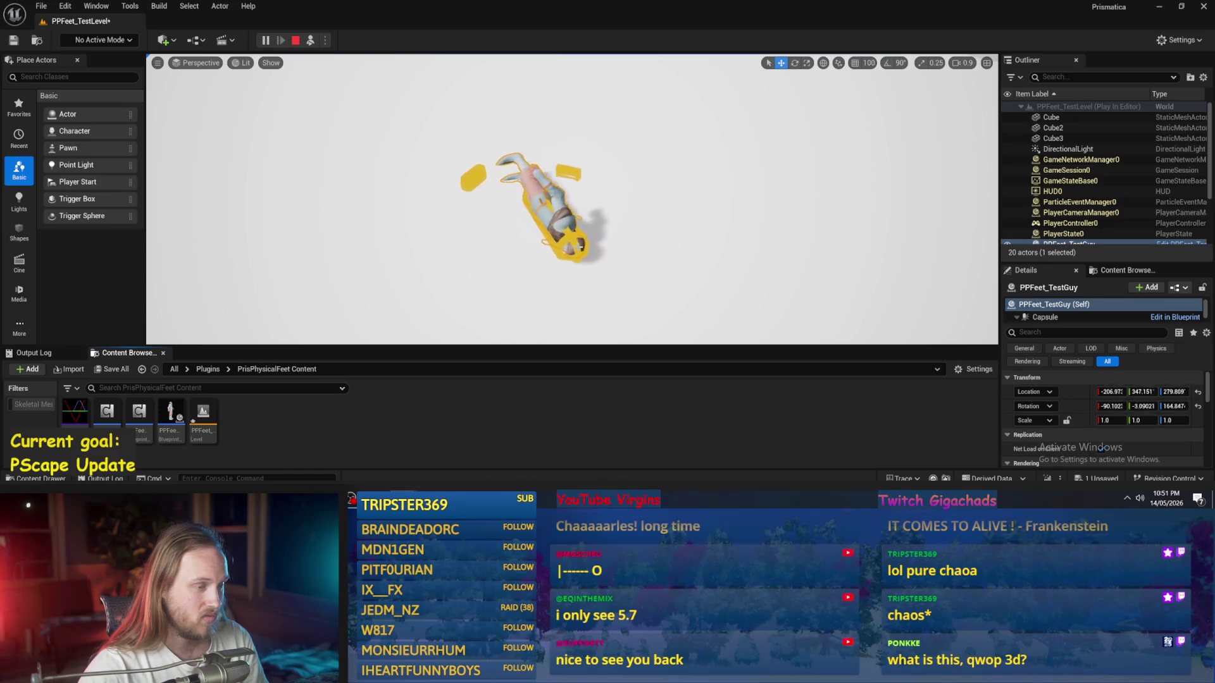
key(Escape)
key(alt+Tab)
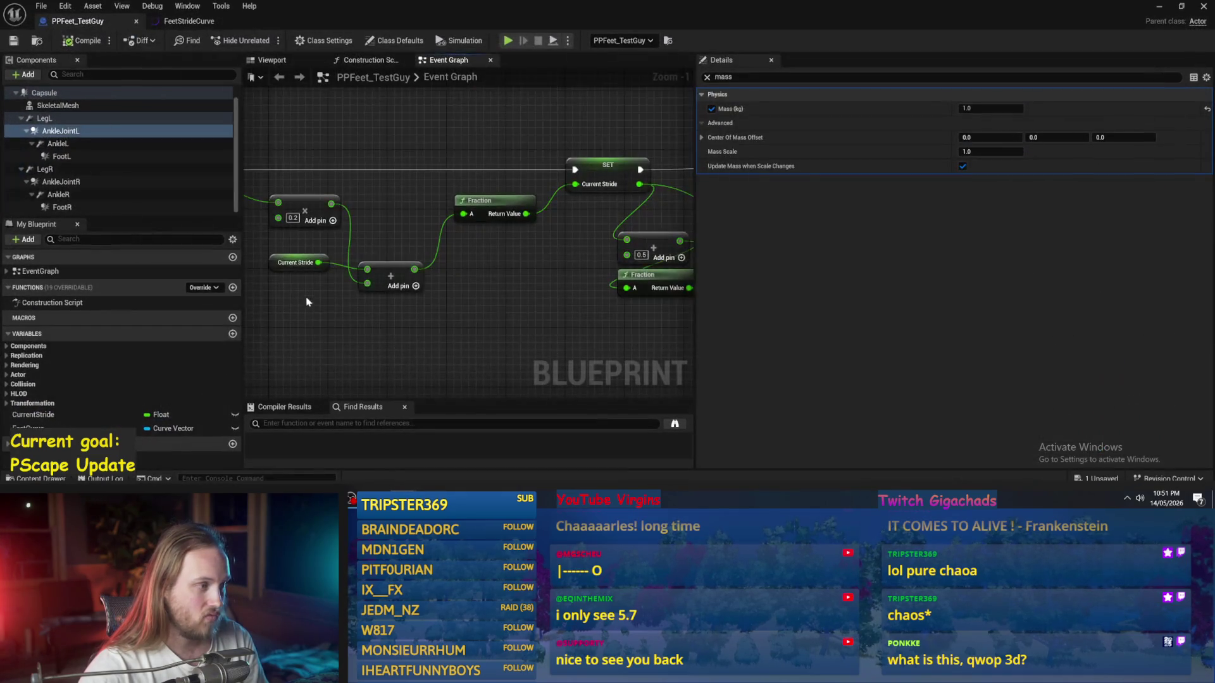
Step: Set the stride increment to 0, save, and change both leg offsets from 50 to 25
text(0)
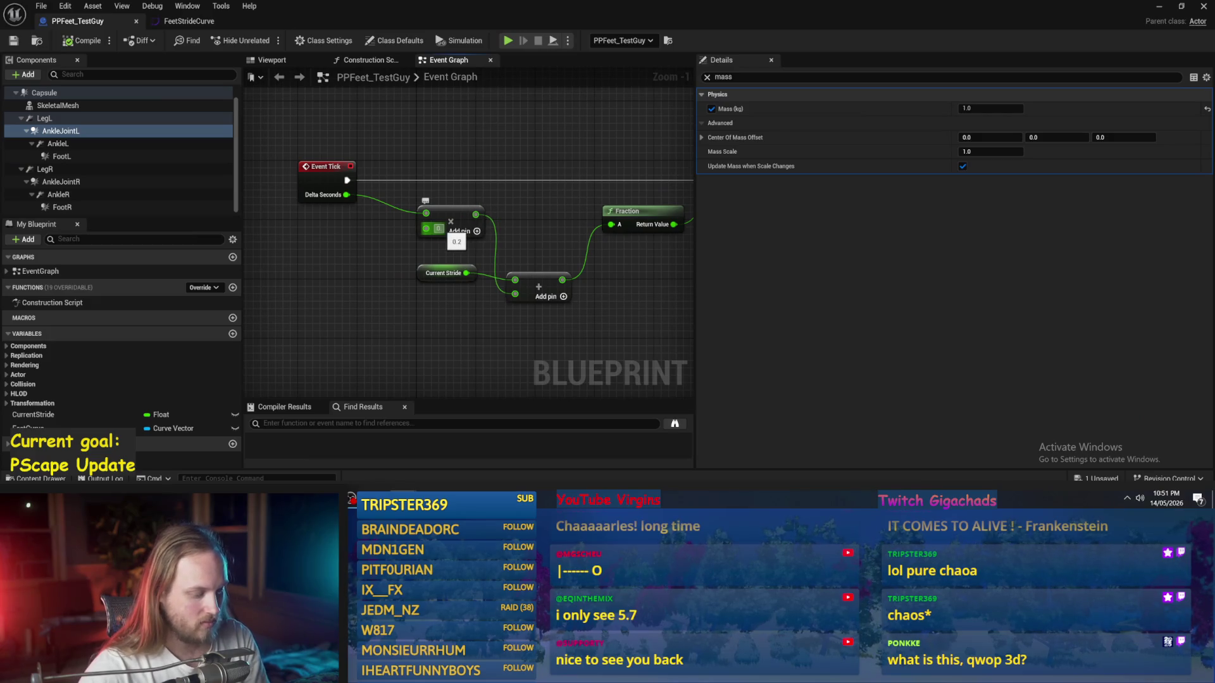
click(13, 41)
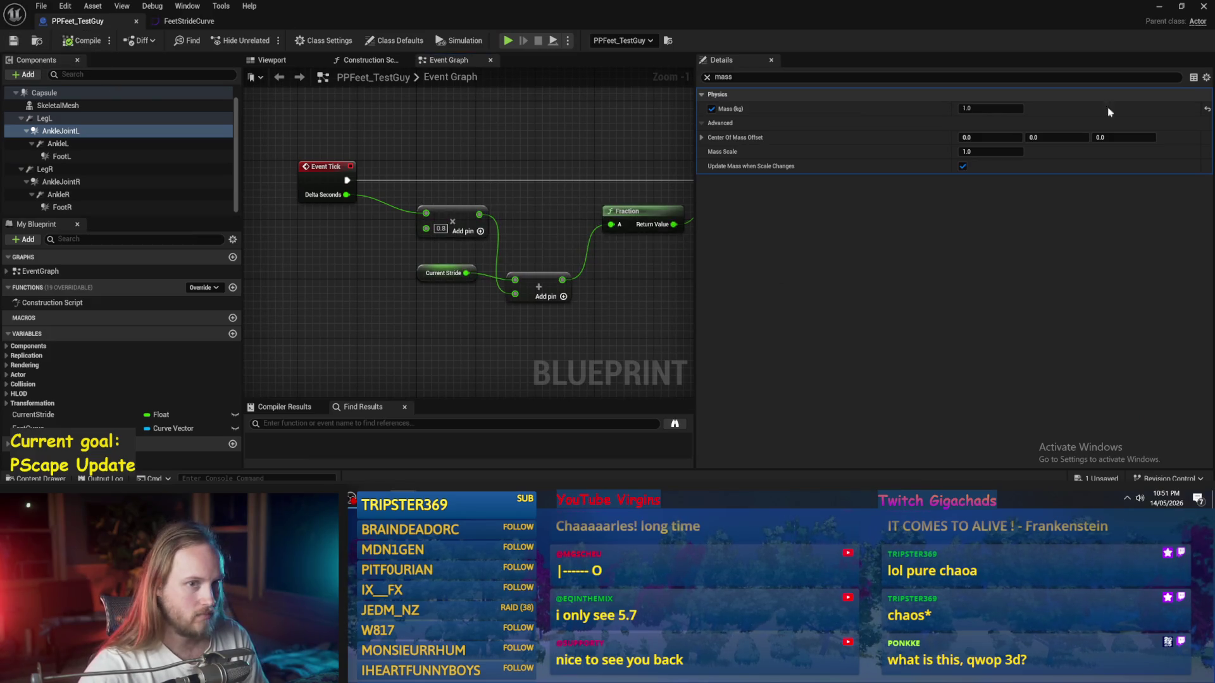
drag(468, 256, 267, 262)
mouse_move(526, 284)
mouse_down()
mouse_move(298, 242)
mouse_move(568, 264)
mouse_up()
text(25)
key(Return)
double_click(565, 329)
text(25)
key(Return)
drag(567, 337, 507, 307)
drag(469, 145, 570, 259)
click(582, 269)
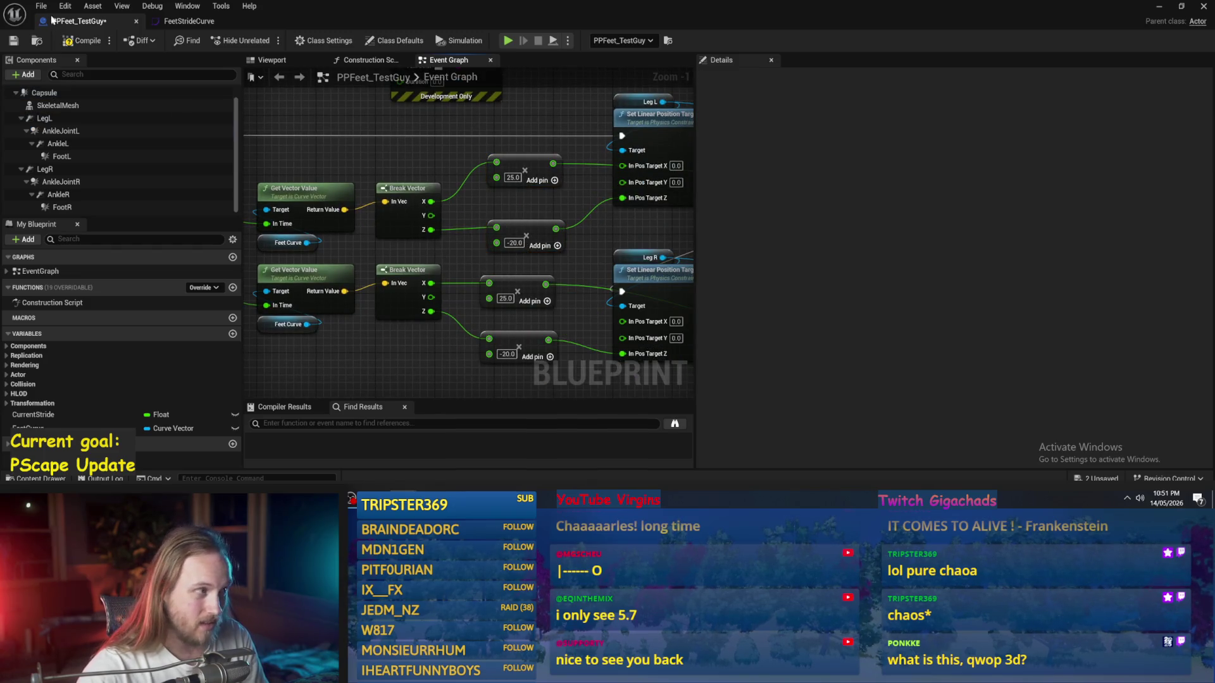
Step: Simulate the level, lower the character onto the ground, and simulate again
click(1164, 9)
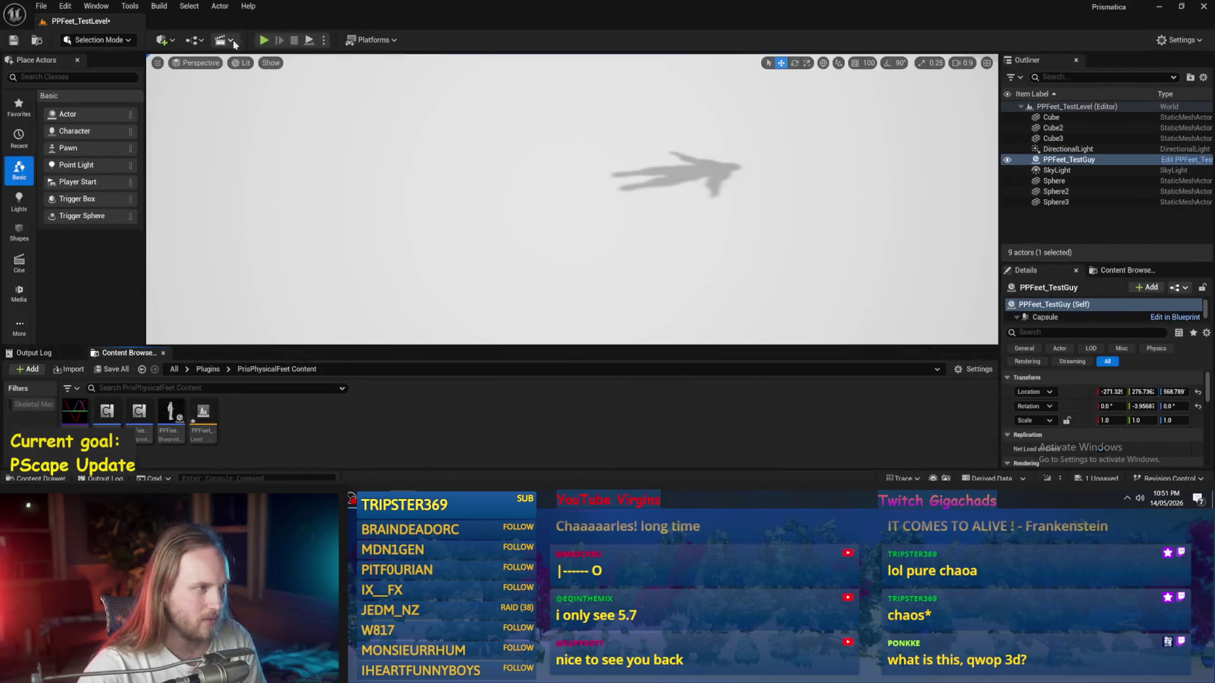
click(314, 42)
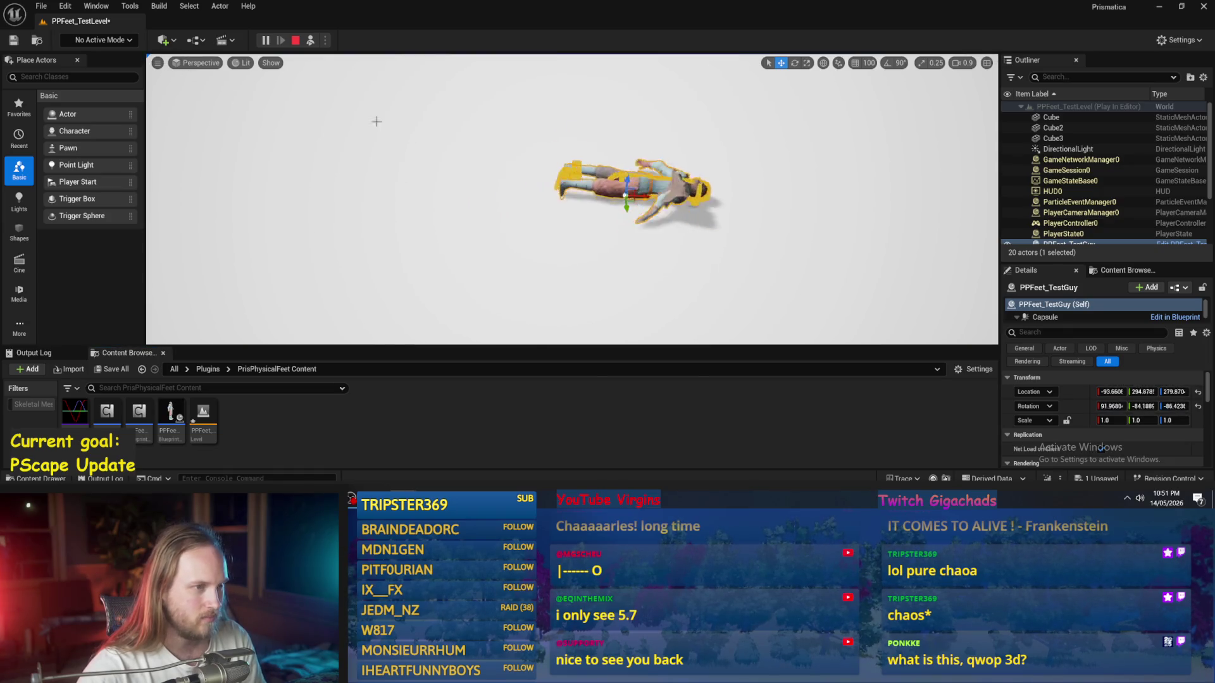
key(Escape)
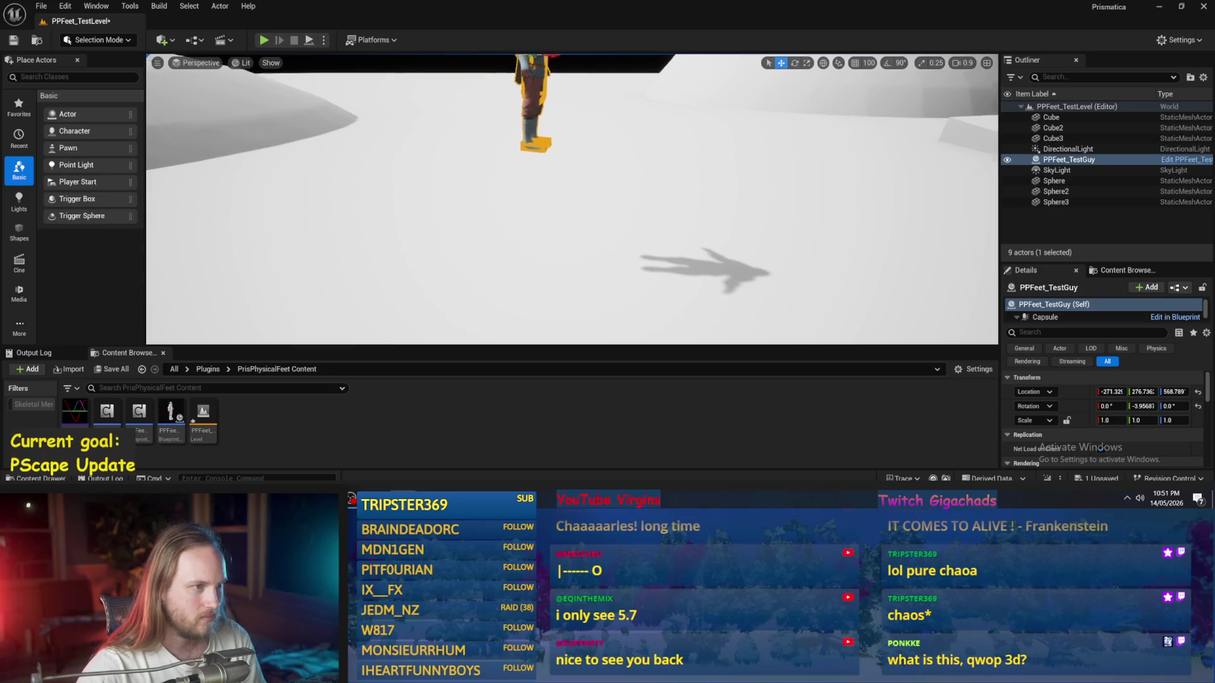
drag(524, 78, 505, 195)
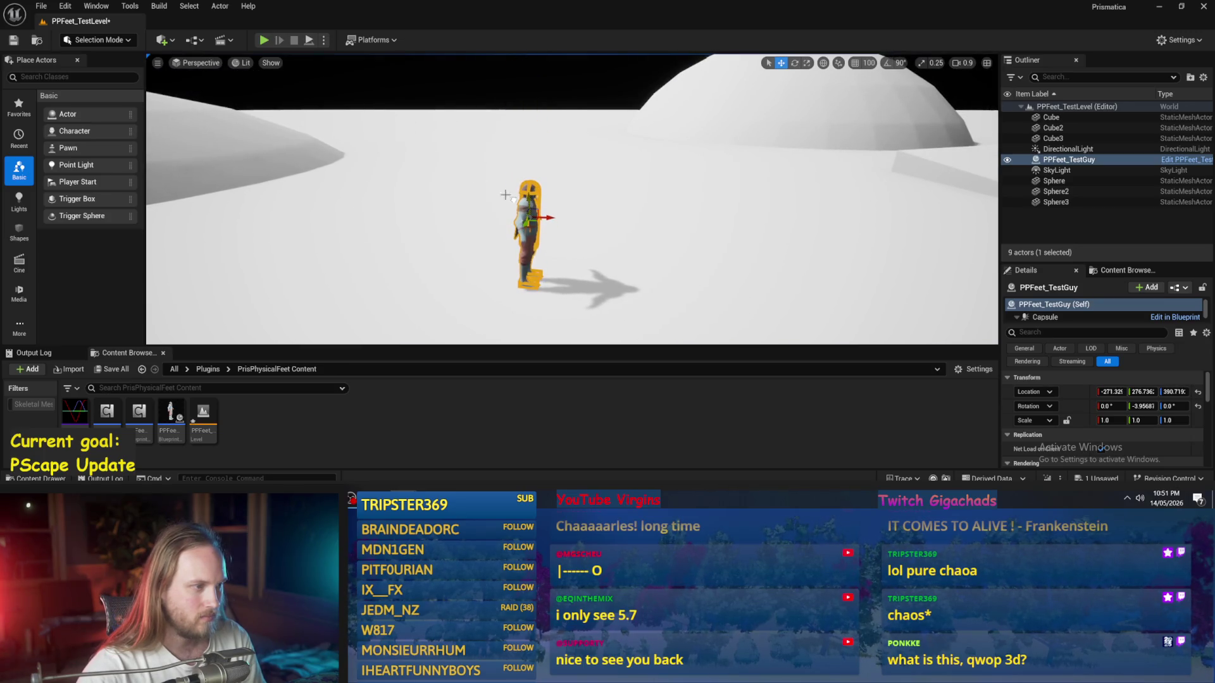
click(315, 40)
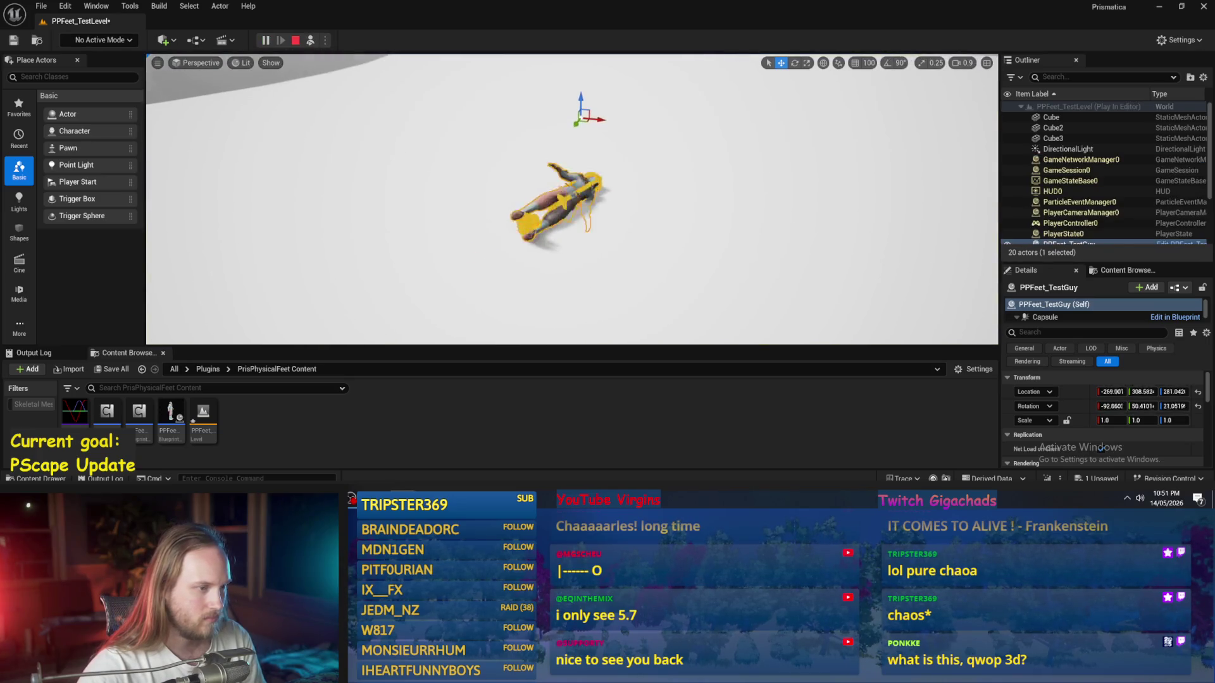
key(Escape)
Step: Set the Capsule's mass to 70 kg in PPFeet_TestGuy and compile
double_click(170, 418)
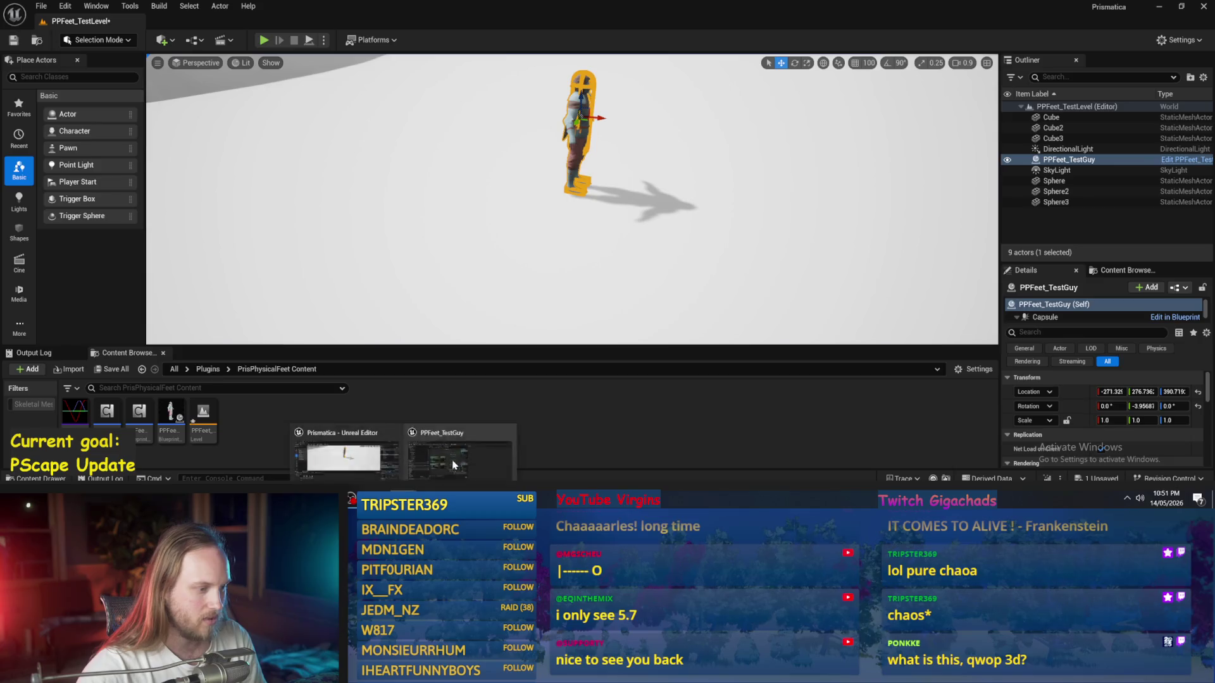
click(60, 95)
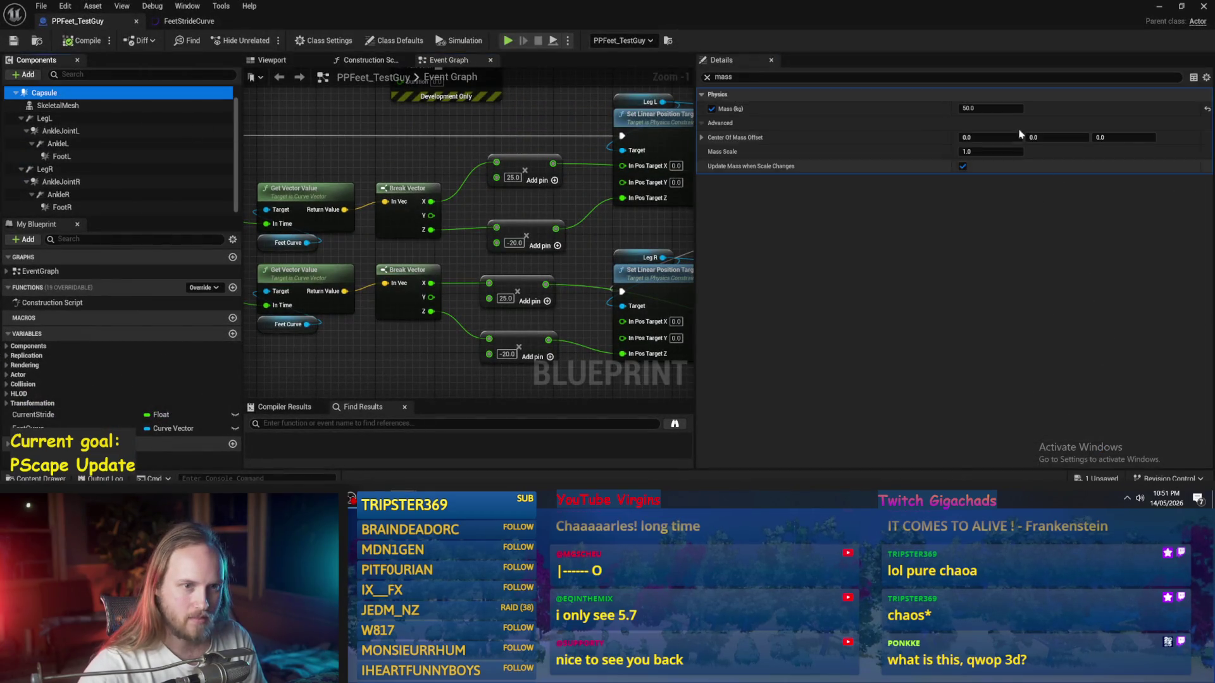
click(990, 108)
text(70)
key(Return)
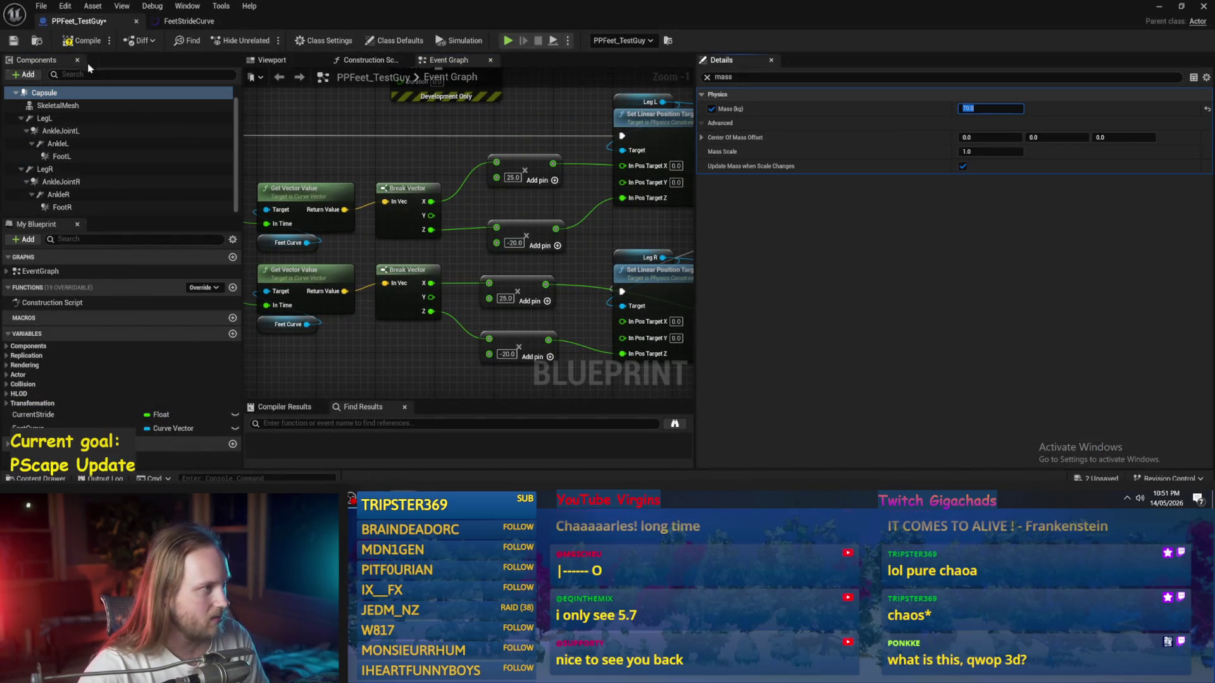
click(79, 42)
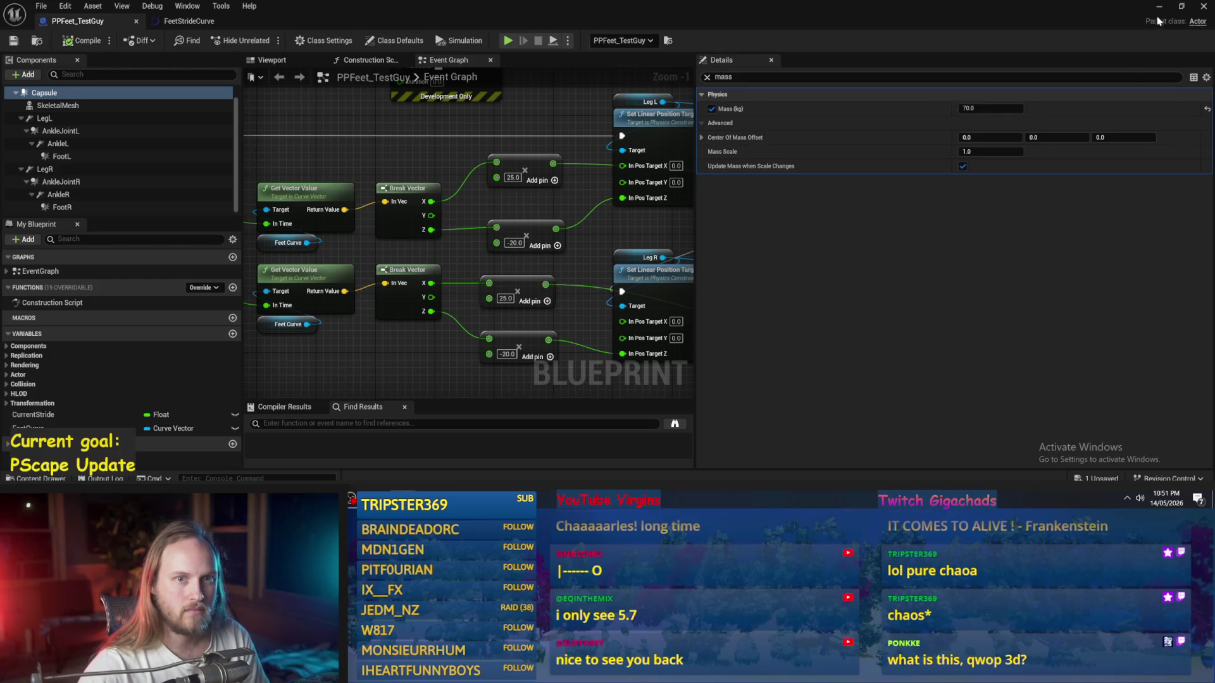
Step: Play-test the level twice to check the ragdoll with the heavier capsule
click(1159, 6)
click(308, 42)
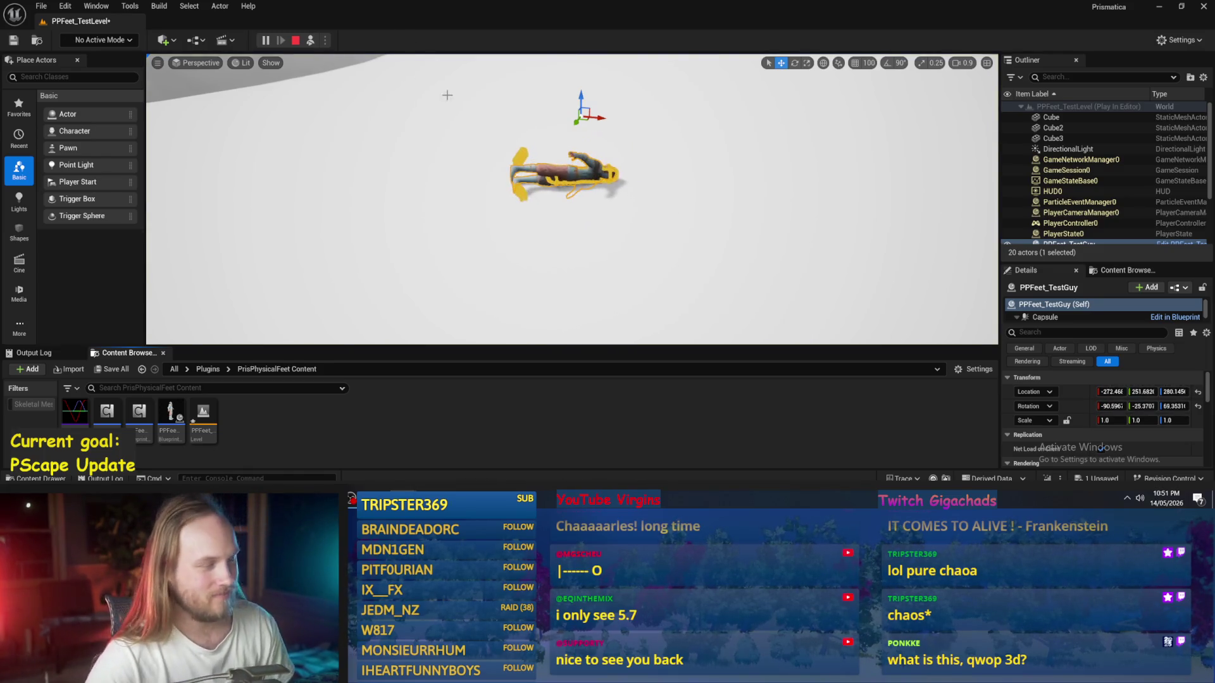
key(Escape)
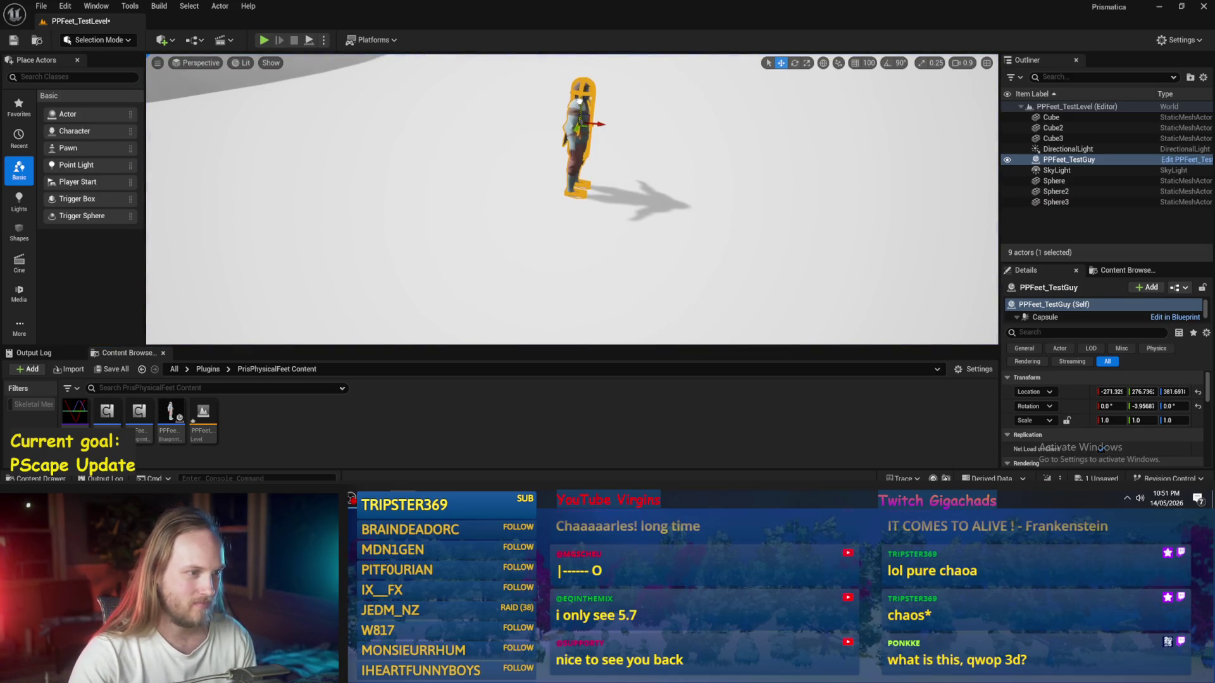
click(308, 41)
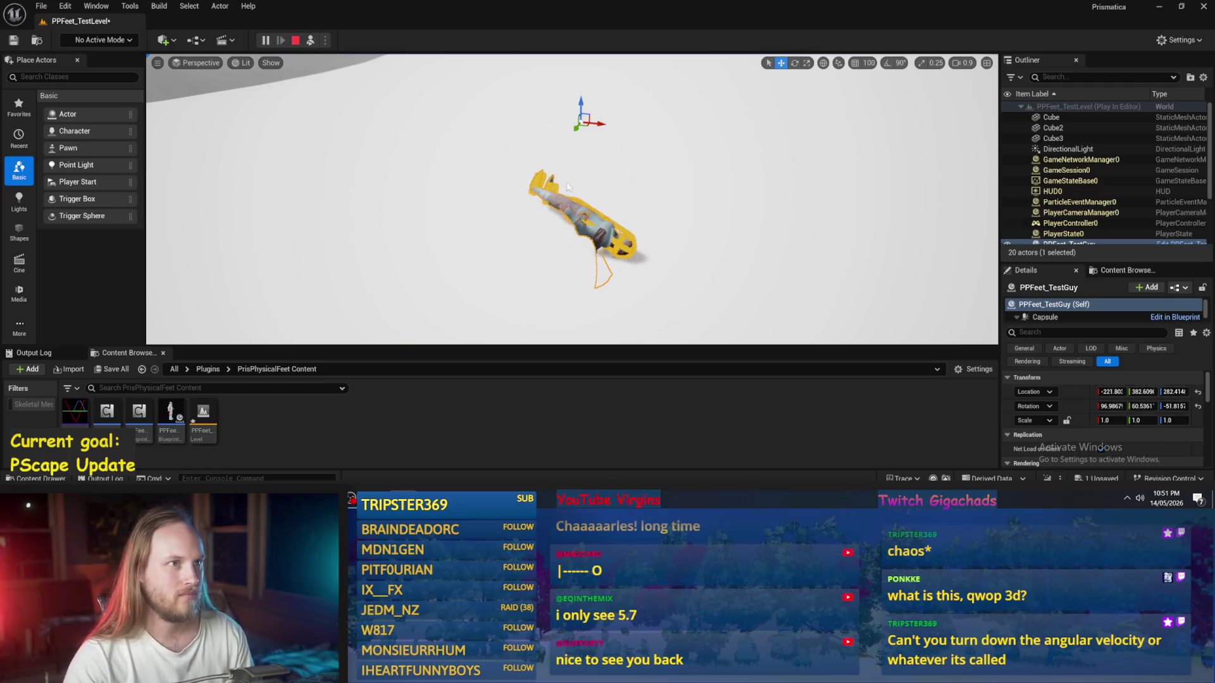
key(Escape)
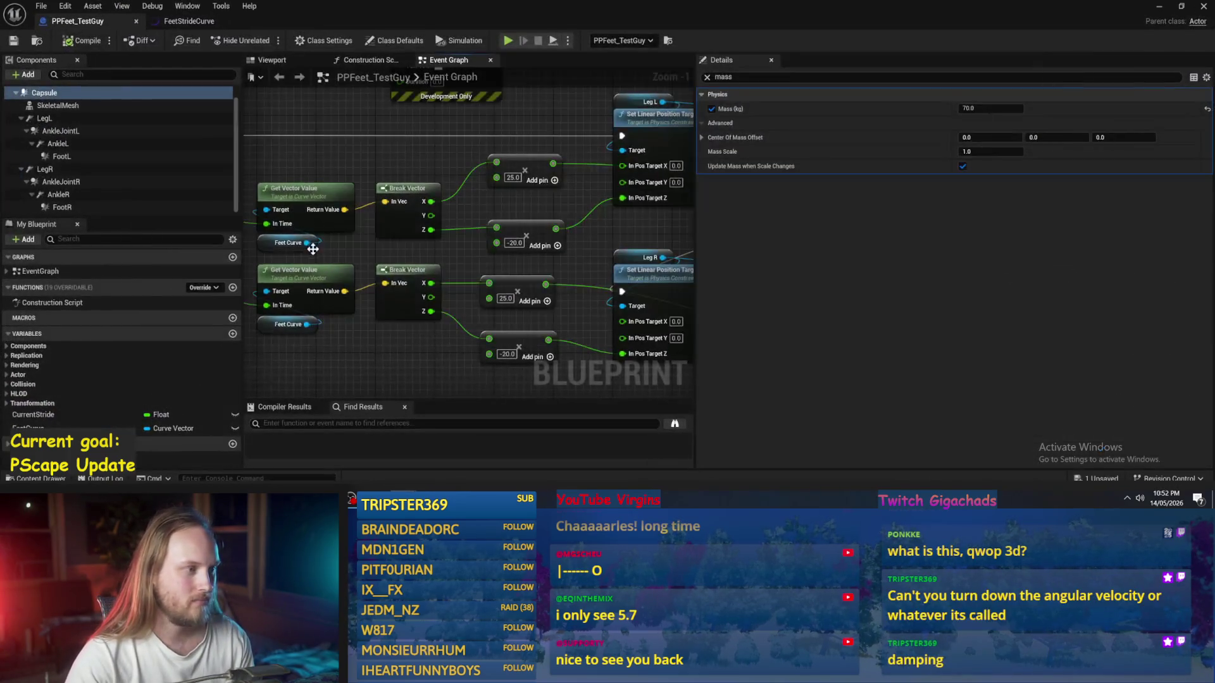
Step: Set Current Stride's default value to 0 in PPFeet_TestGuy and compile the Blueprint
mouse_move(312, 247)
mouse_down()
mouse_move(557, 265)
mouse_move(585, 251)
mouse_up()
mouse_move(544, 210)
mouse_down()
mouse_move(497, 212)
mouse_move(434, 163)
mouse_move(481, 241)
mouse_move(530, 269)
mouse_up()
scroll(500, 240, down, 1)
click(707, 76)
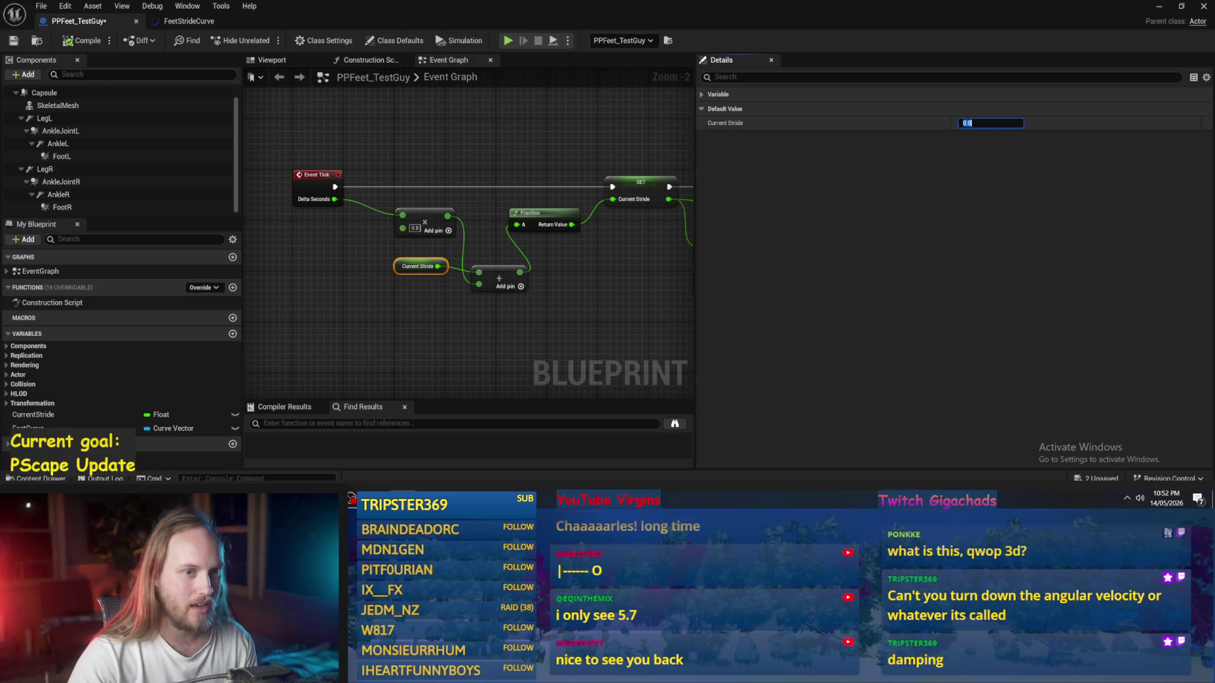
text(0.5)
key(Return)
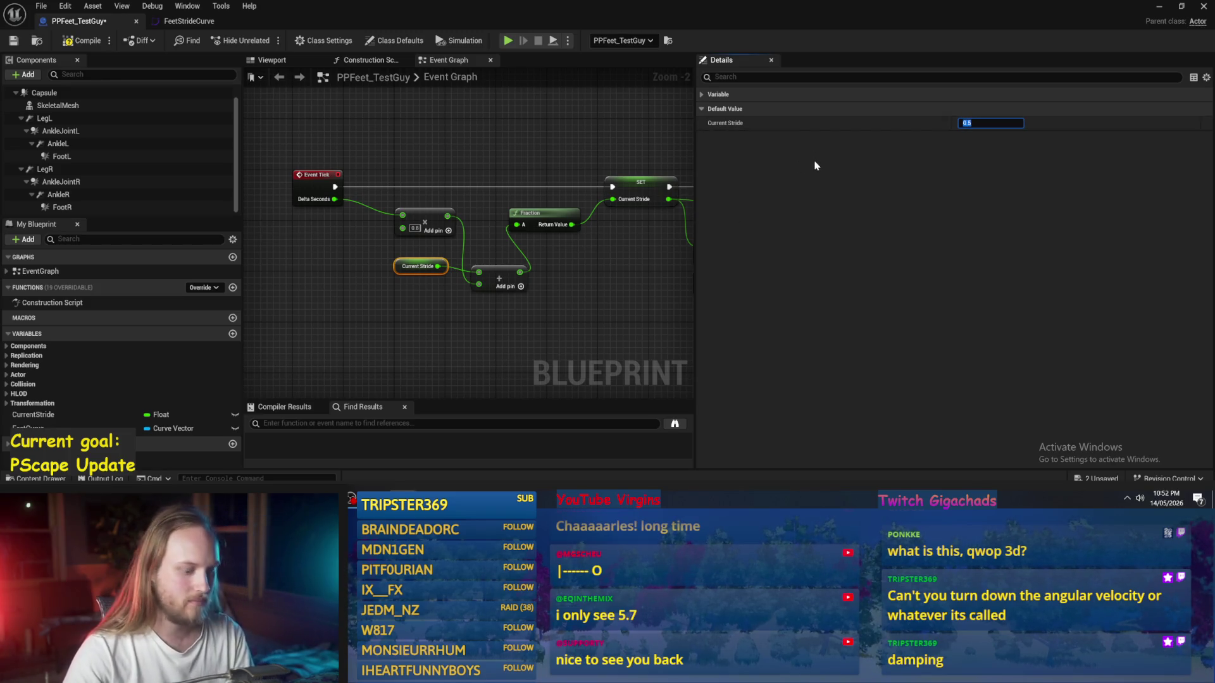
text(0)
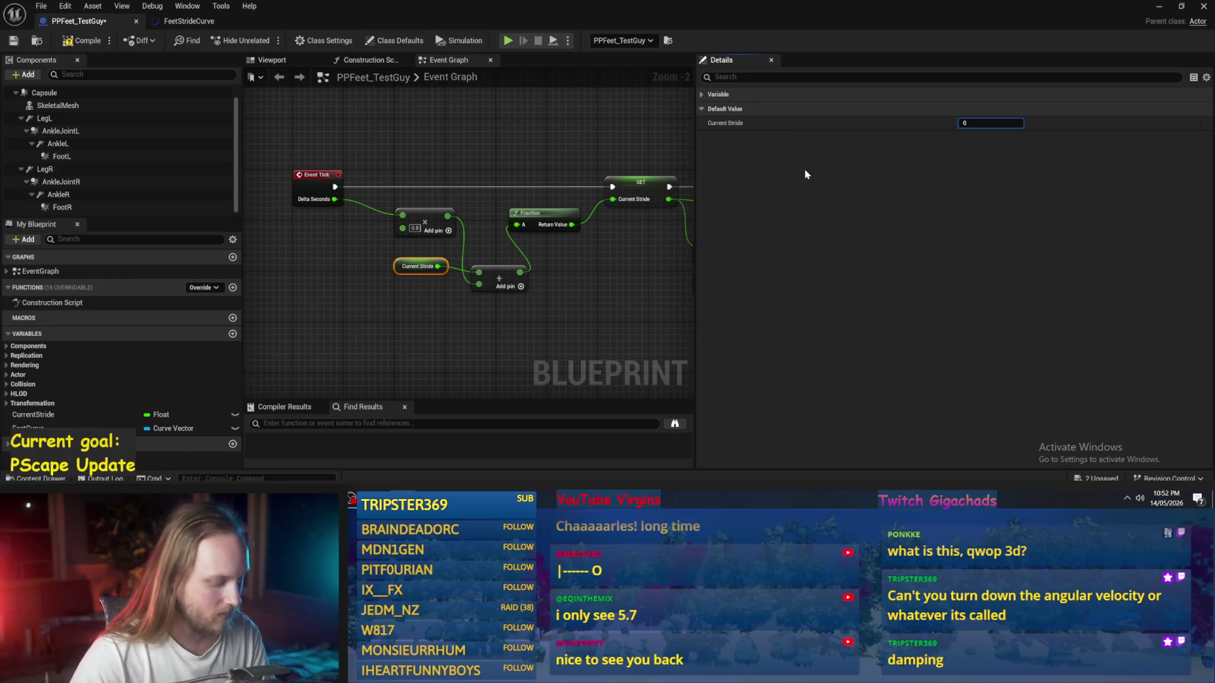
click(590, 145)
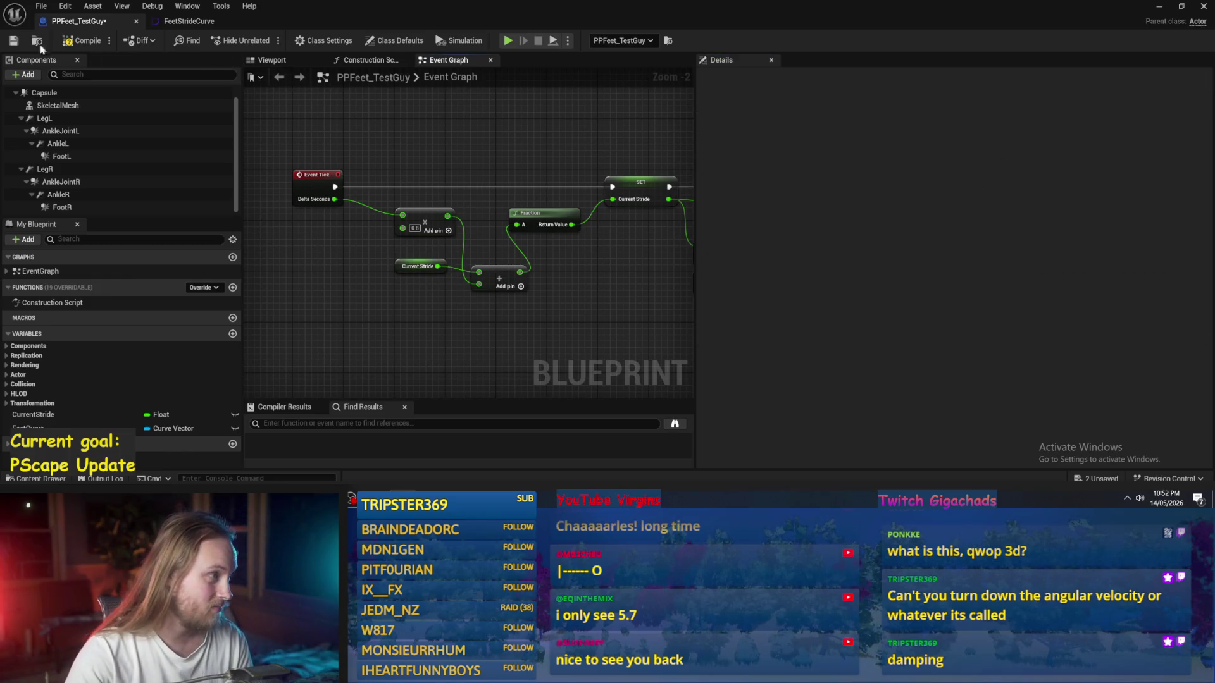
click(14, 43)
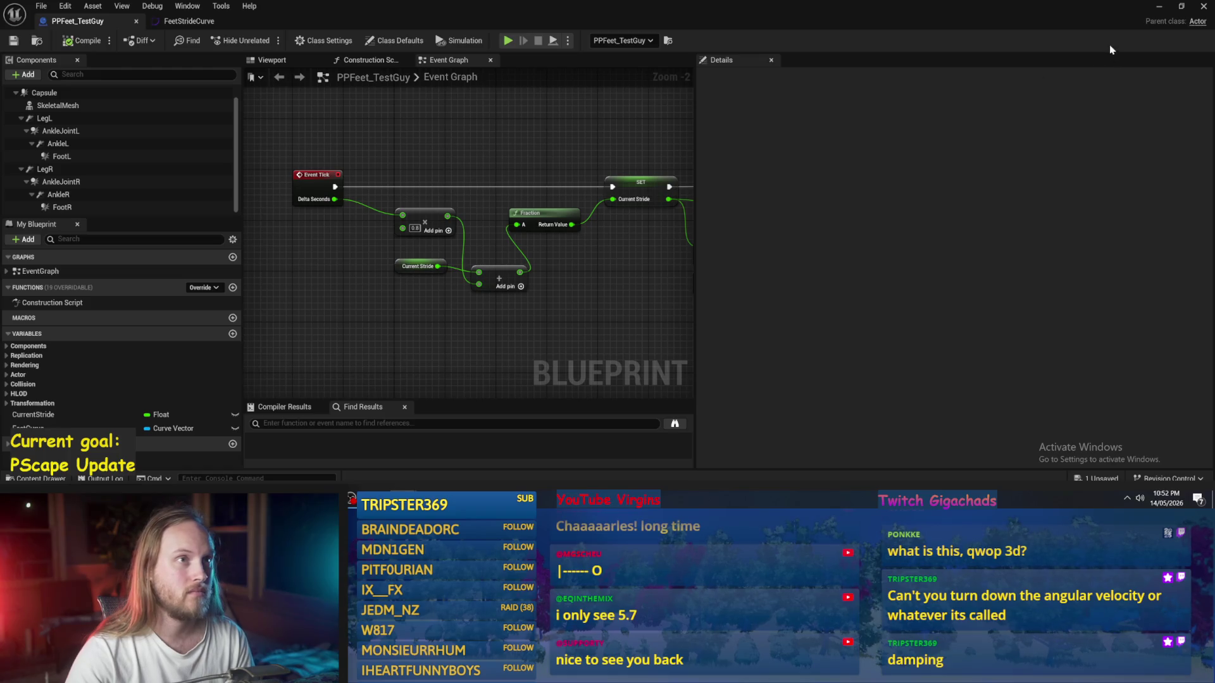
Step: Stop the running play test, raise the character to about Z 650, and play again
click(1160, 8)
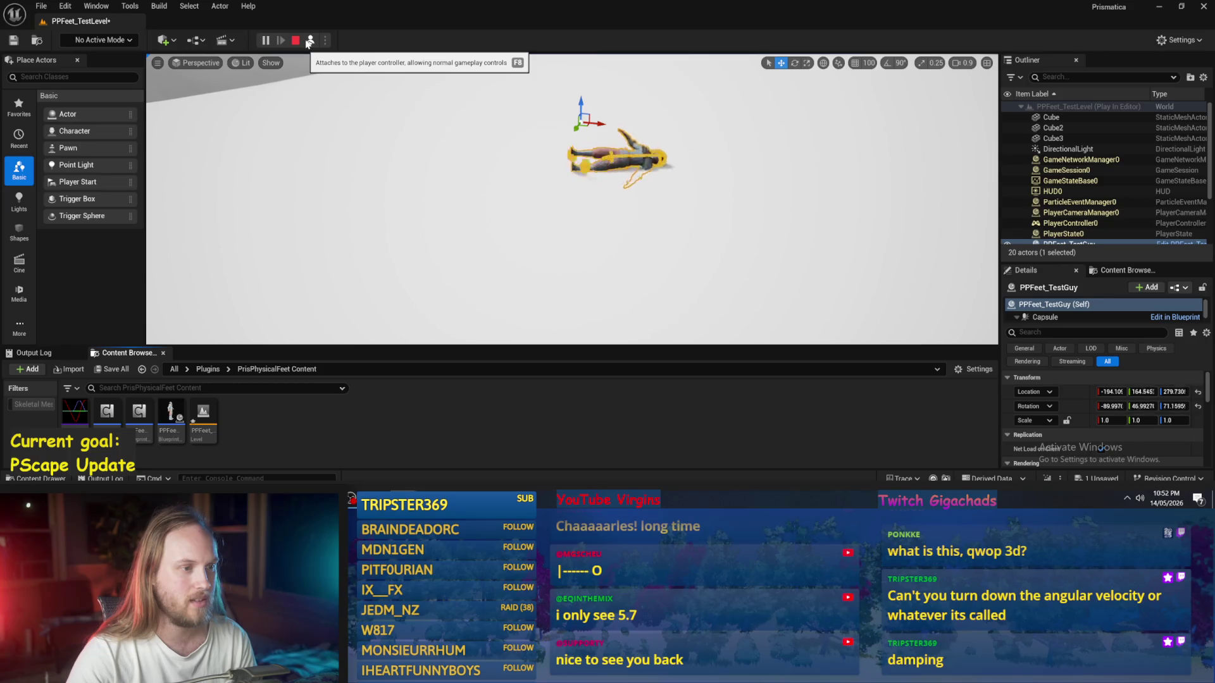
key(Escape)
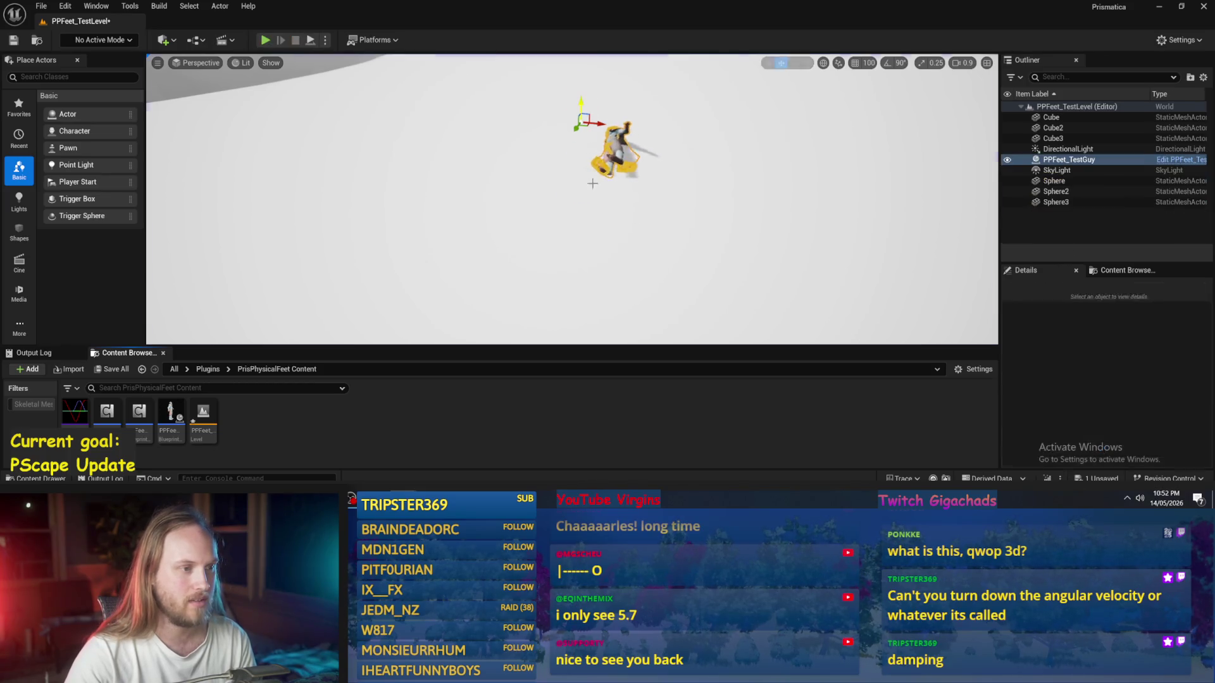
mouse_move(589, 194)
mouse_down()
mouse_move(585, 101)
mouse_move(584, 171)
mouse_move(582, 137)
mouse_up()
key(alt+p)
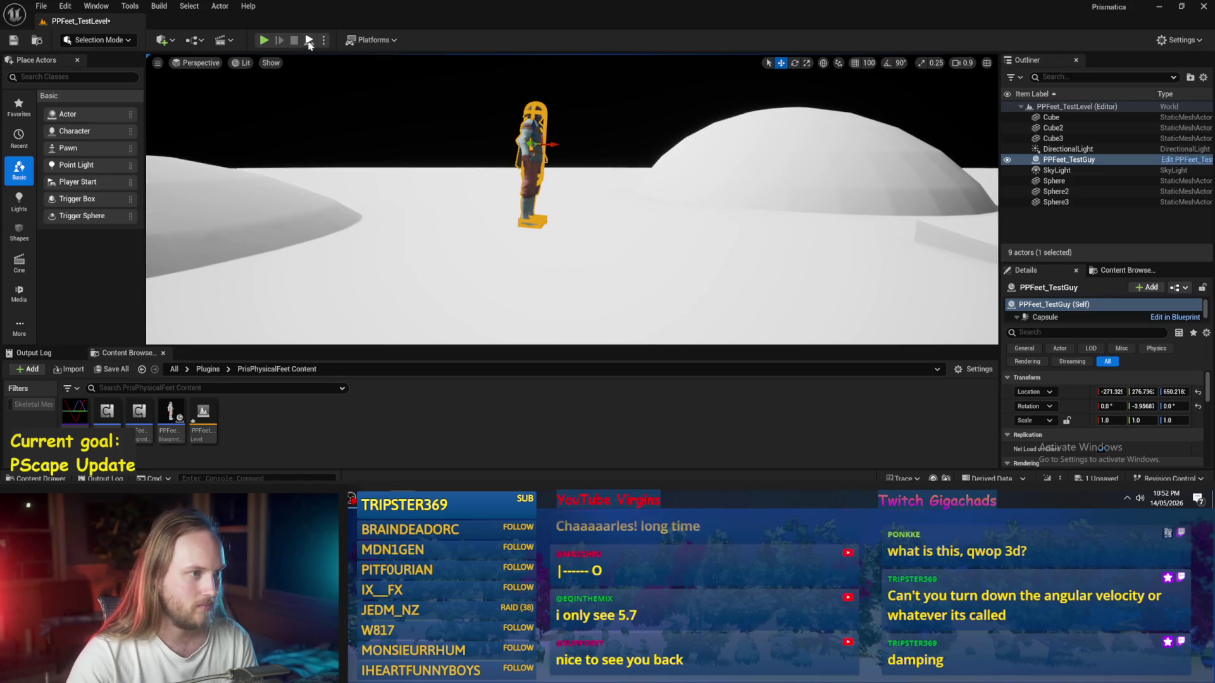
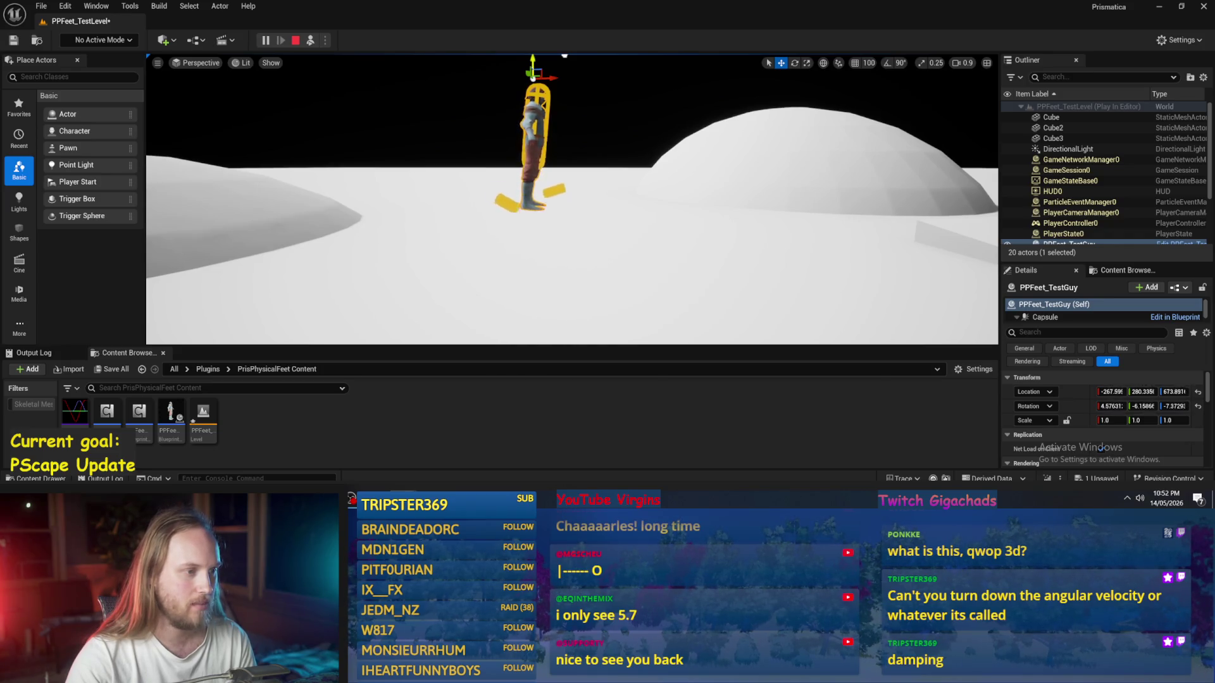
Step: Open PPFeet_TestGuy's event graph, compile and save it, and check the FeetStrideCurve
click(1175, 317)
drag(412, 316, 392, 317)
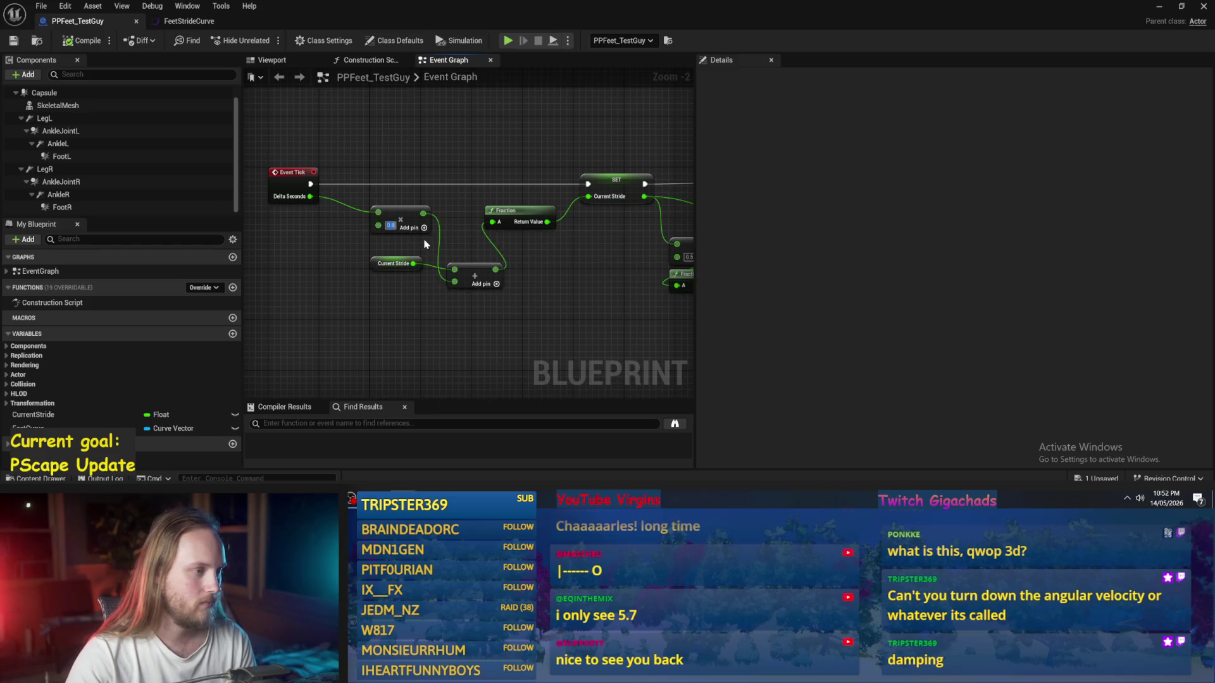
drag(579, 257, 376, 265)
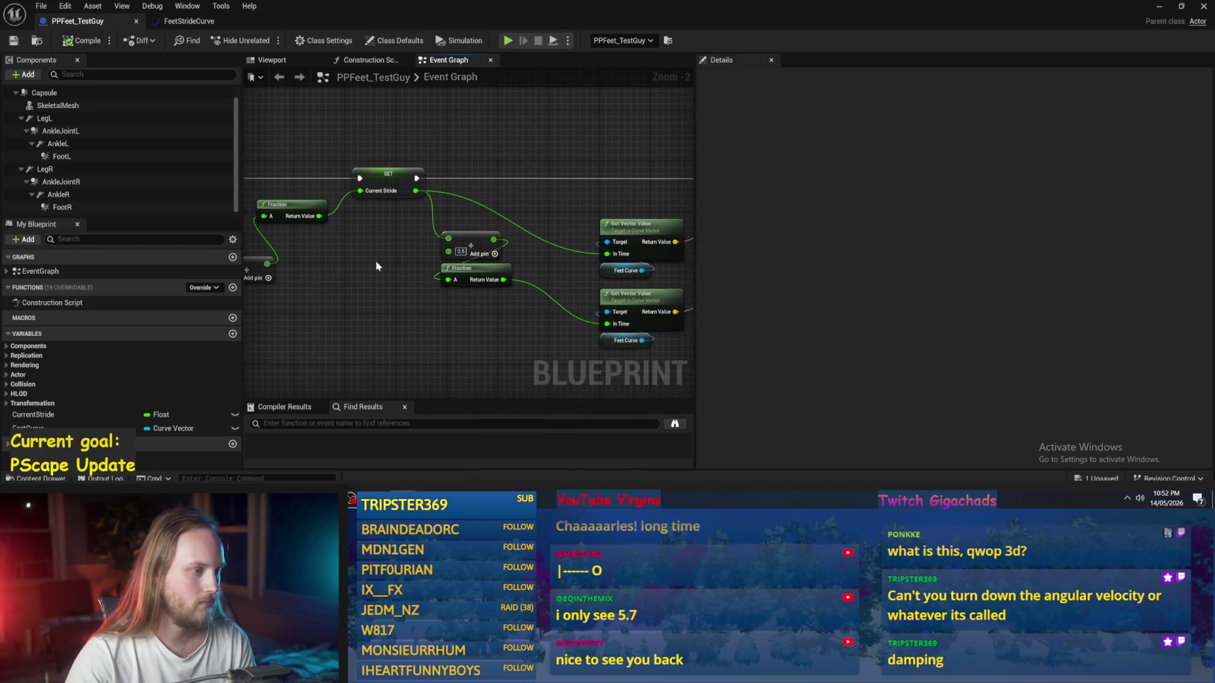
drag(250, 234, 319, 238)
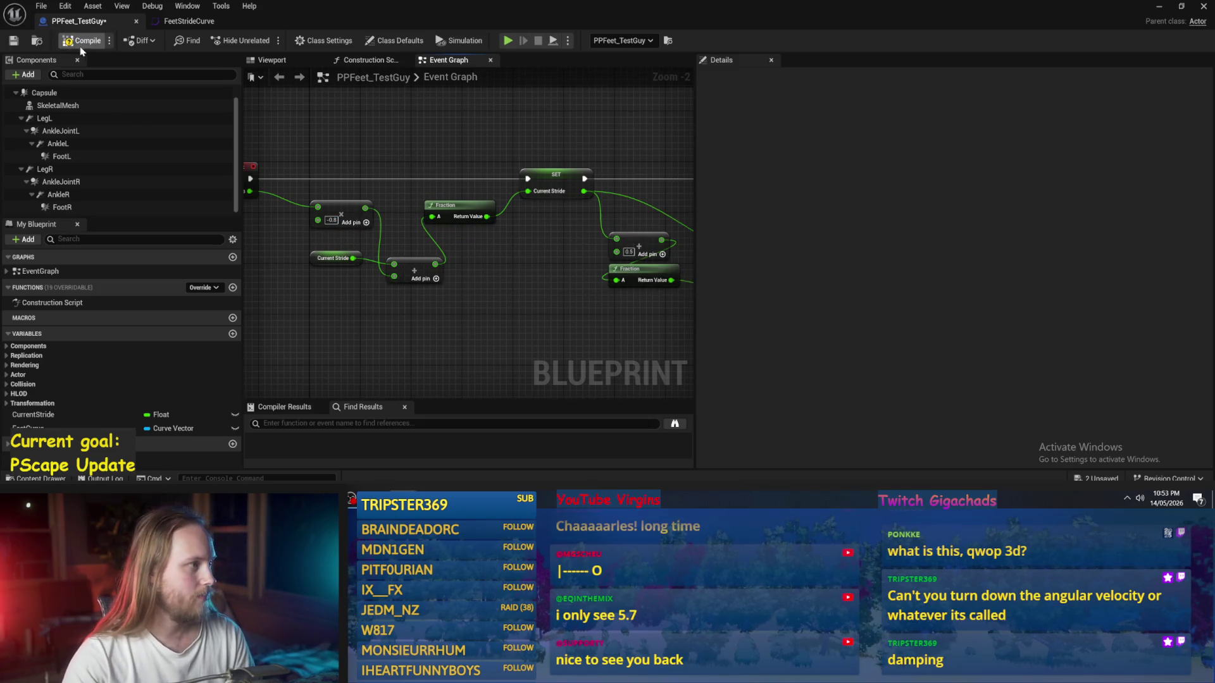
click(14, 41)
drag(525, 303, 379, 289)
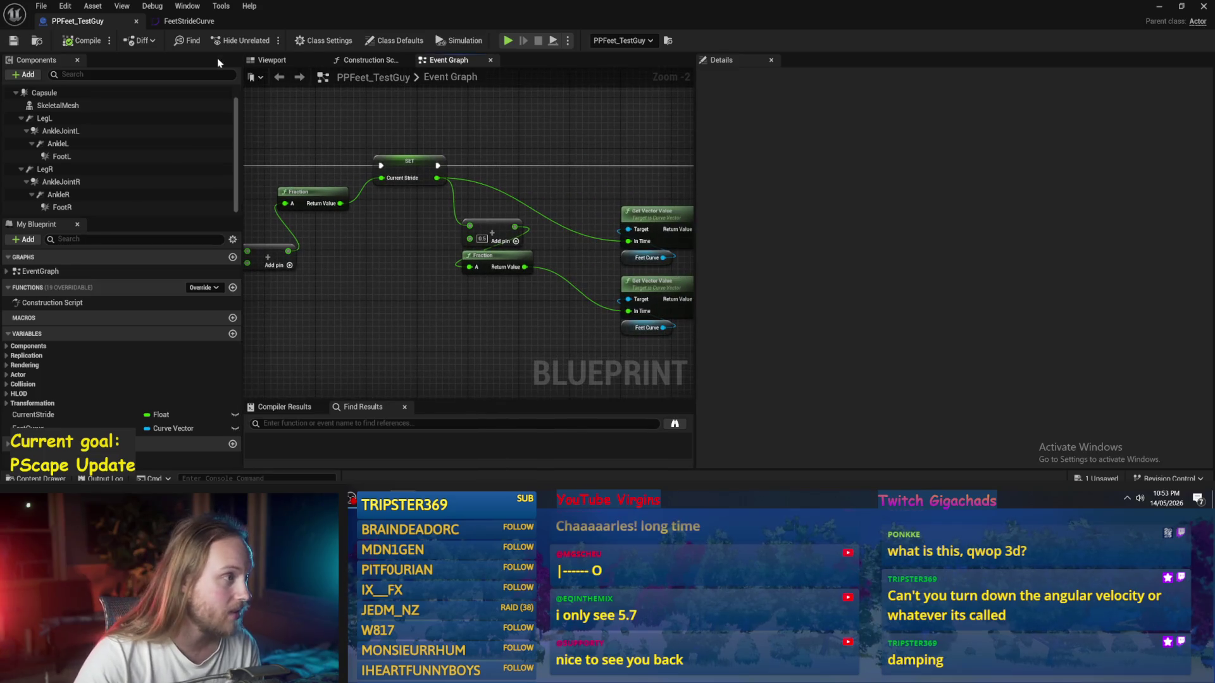
click(181, 23)
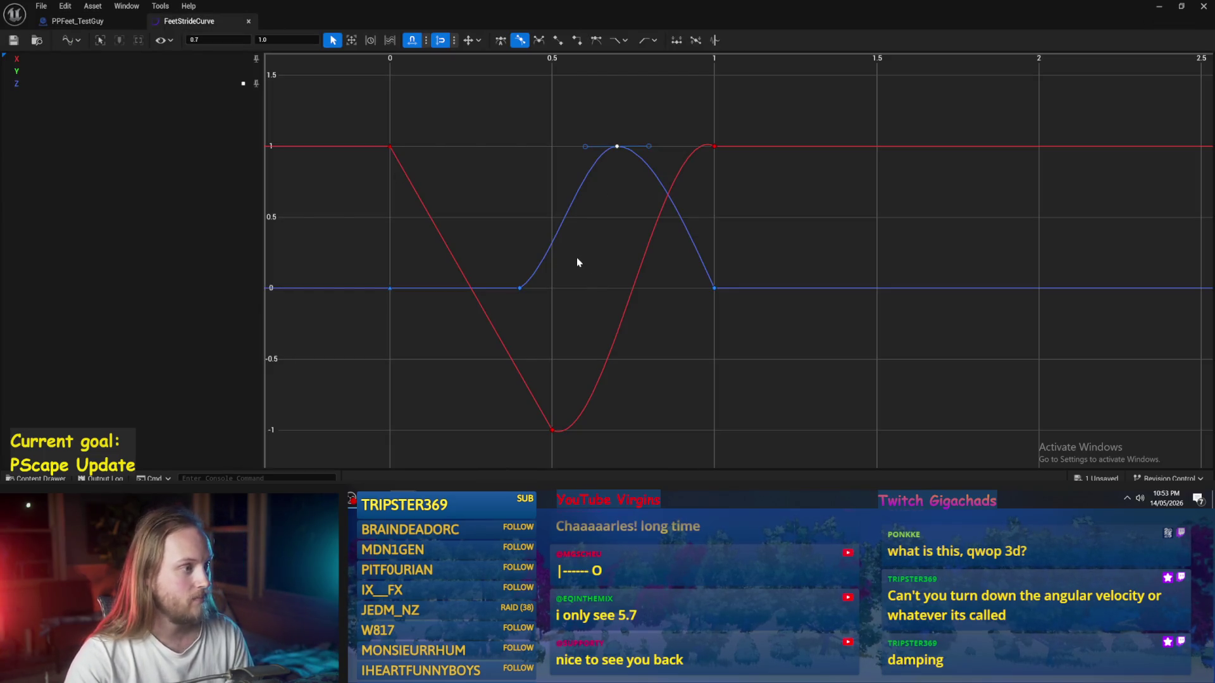
click(77, 20)
Step: Change both legs' Z offset from -20 to -30, then start simulating the test level
scroll(434, 274, up, 2)
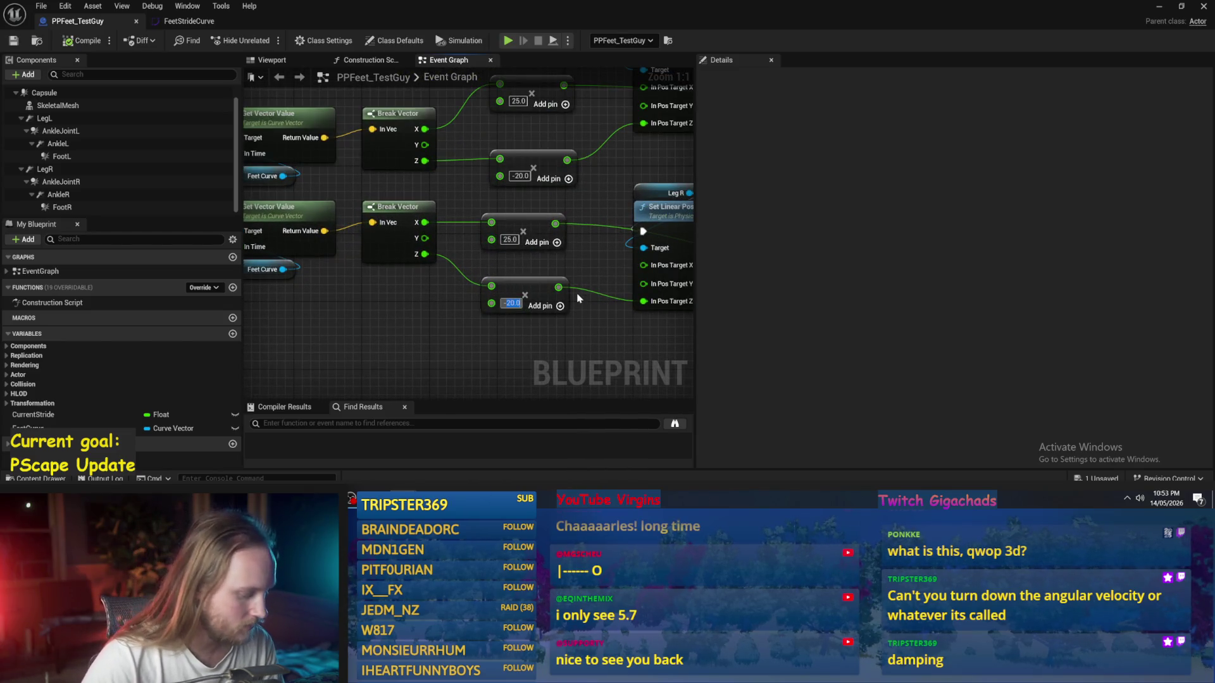
key(Return)
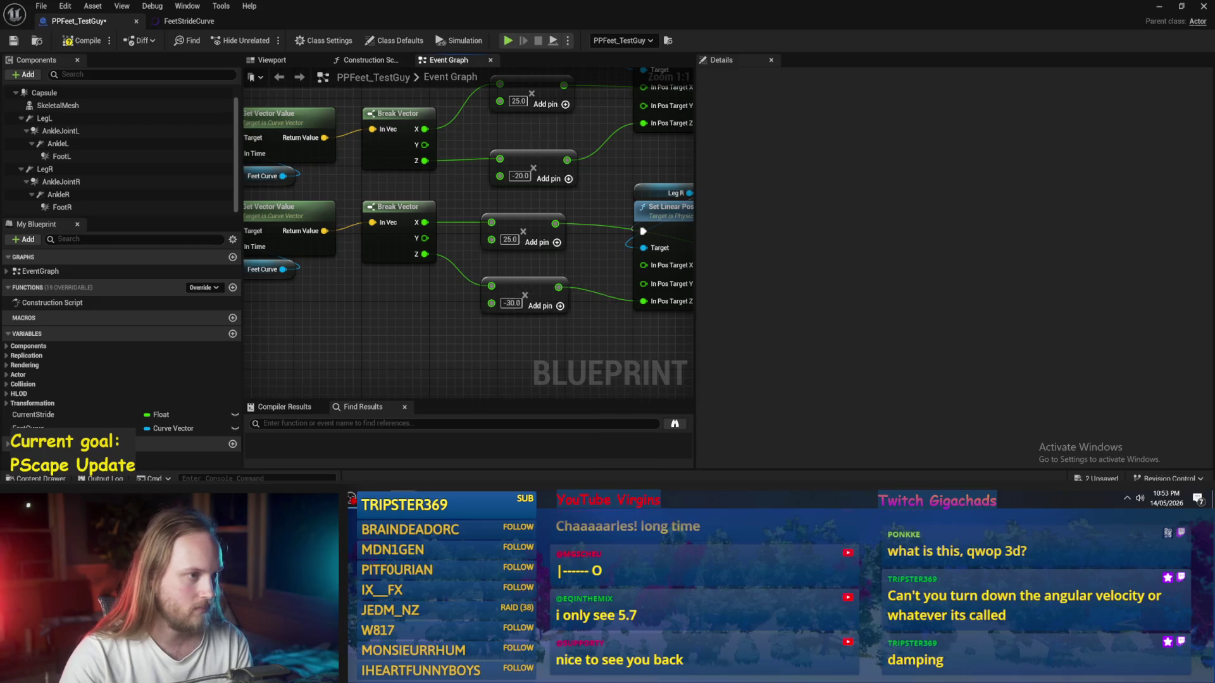
text(-30)
key(Return)
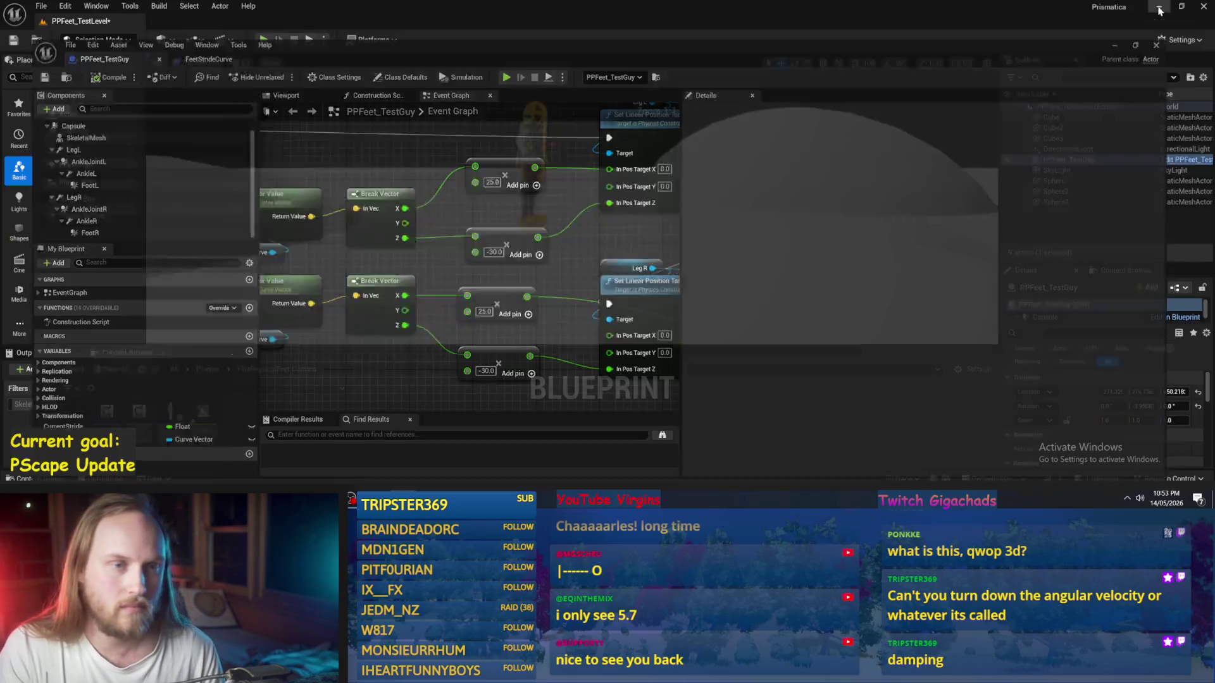
key(alt+Tab)
click(312, 39)
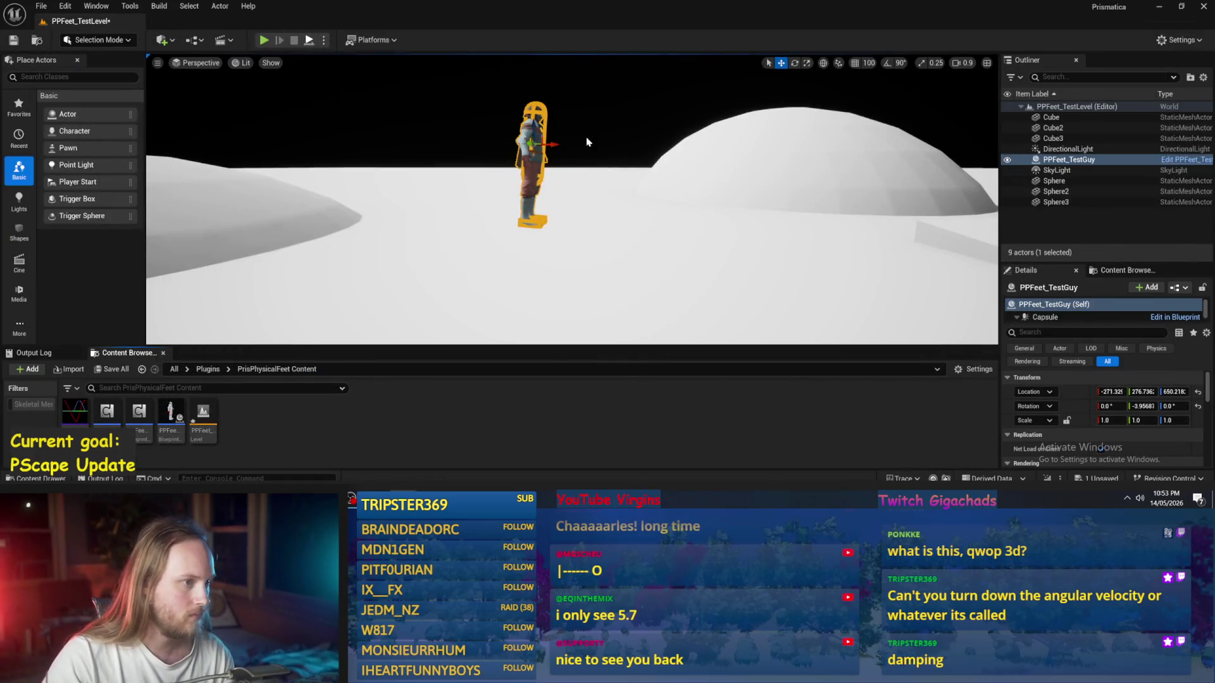
Step: Lift the falling character higher, then reopen PPFeet_TestGuy's event graph at the leg target nodes
mouse_move(534, 123)
mouse_down()
mouse_move(539, 93)
mouse_move(627, 232)
mouse_up()
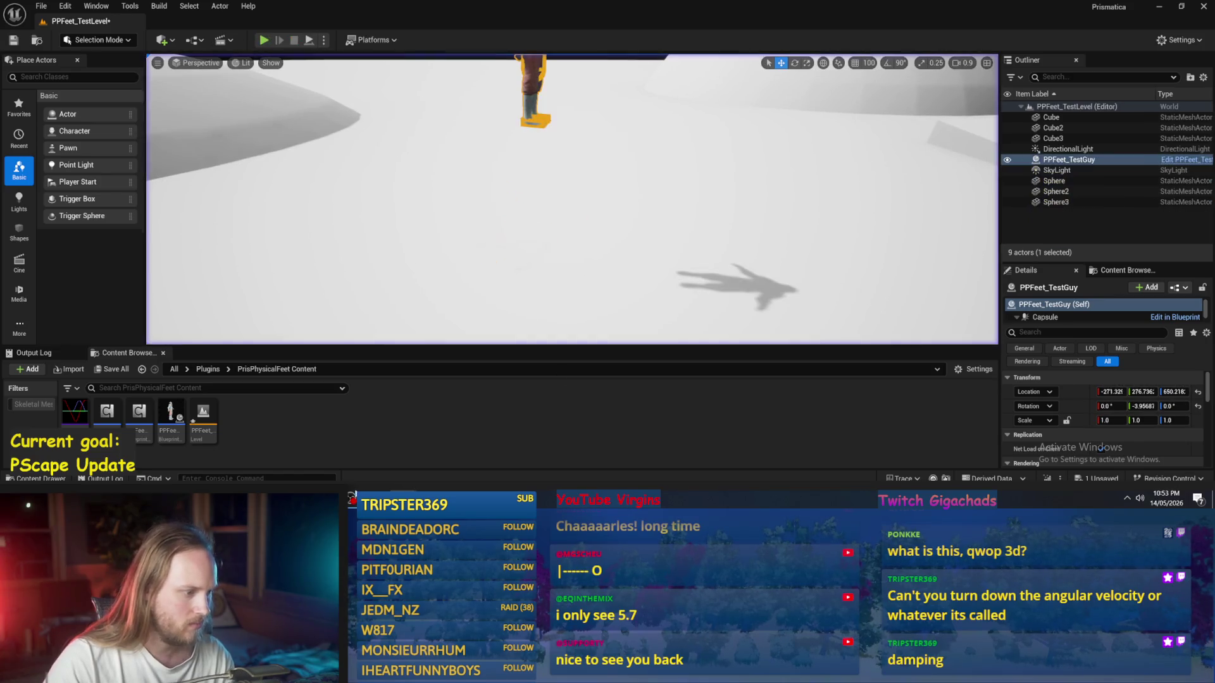
double_click(169, 417)
scroll(576, 213, down, 1)
drag(576, 212, 367, 248)
scroll(523, 246, down, 1)
Step: Survey the orientation target, Add and Event Tick nodes and inspect the CurrentStride variable
drag(475, 235, 363, 237)
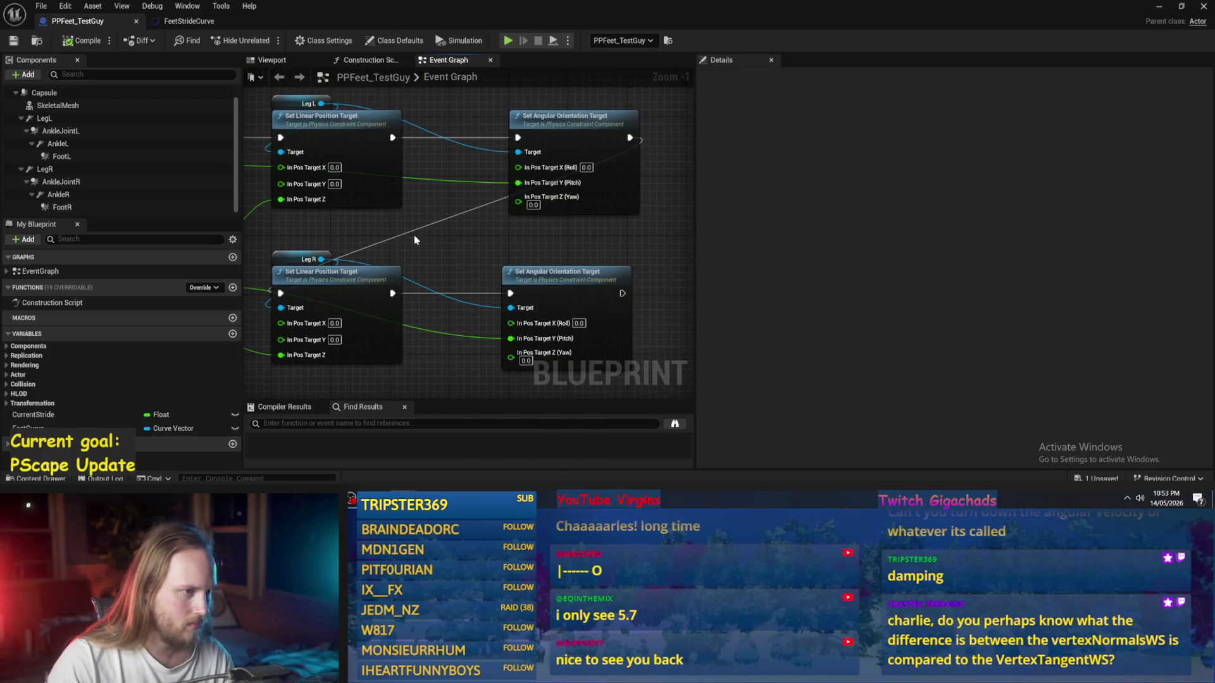
mouse_move(469, 244)
mouse_down()
mouse_move(502, 204)
mouse_move(536, 201)
mouse_move(500, 230)
mouse_move(387, 247)
mouse_move(510, 323)
mouse_move(420, 315)
mouse_move(339, 286)
mouse_move(471, 311)
mouse_up()
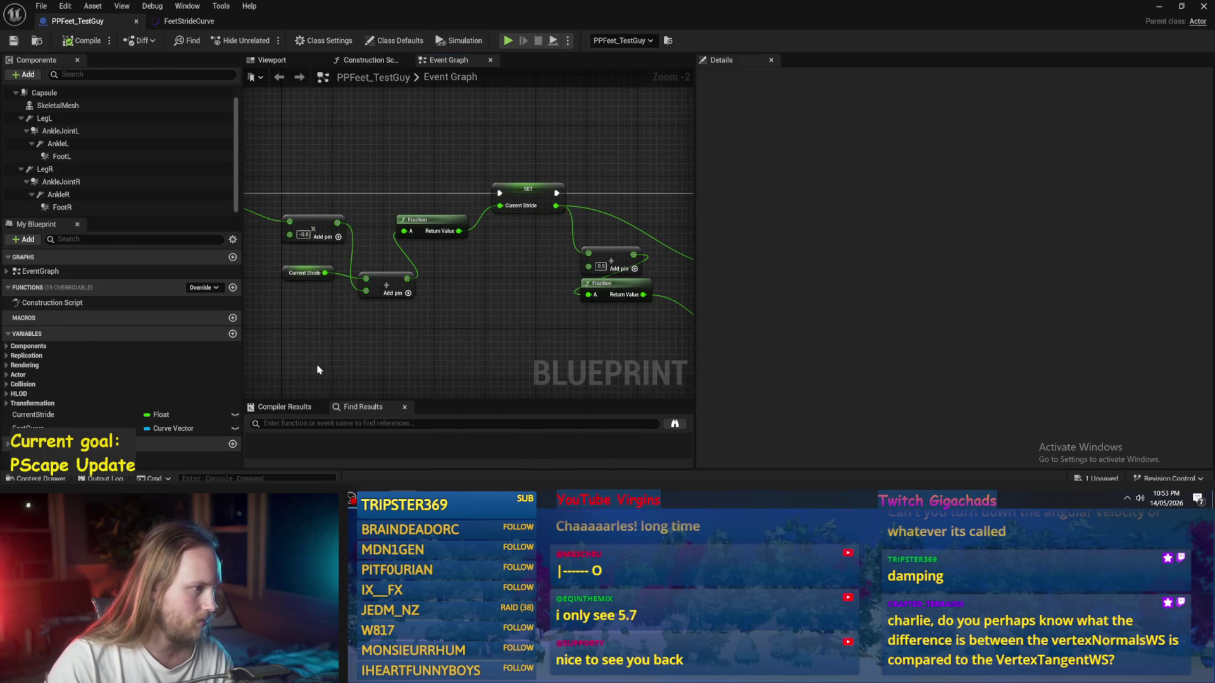
drag(323, 339, 411, 322)
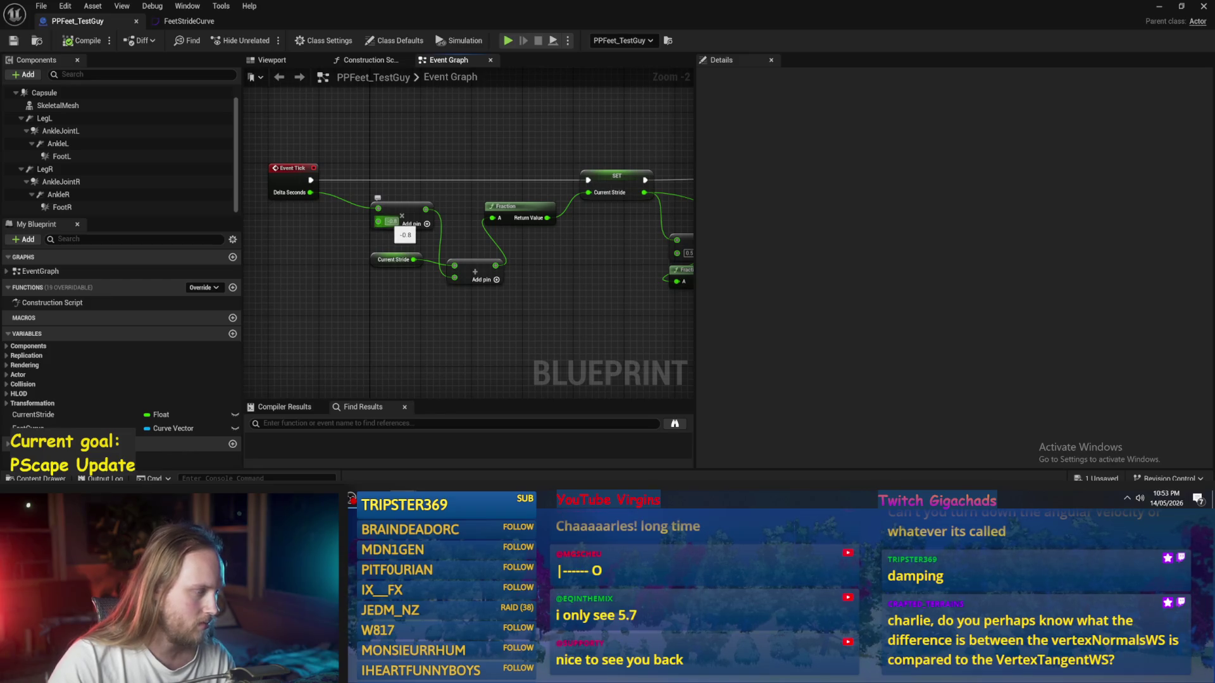
click(382, 261)
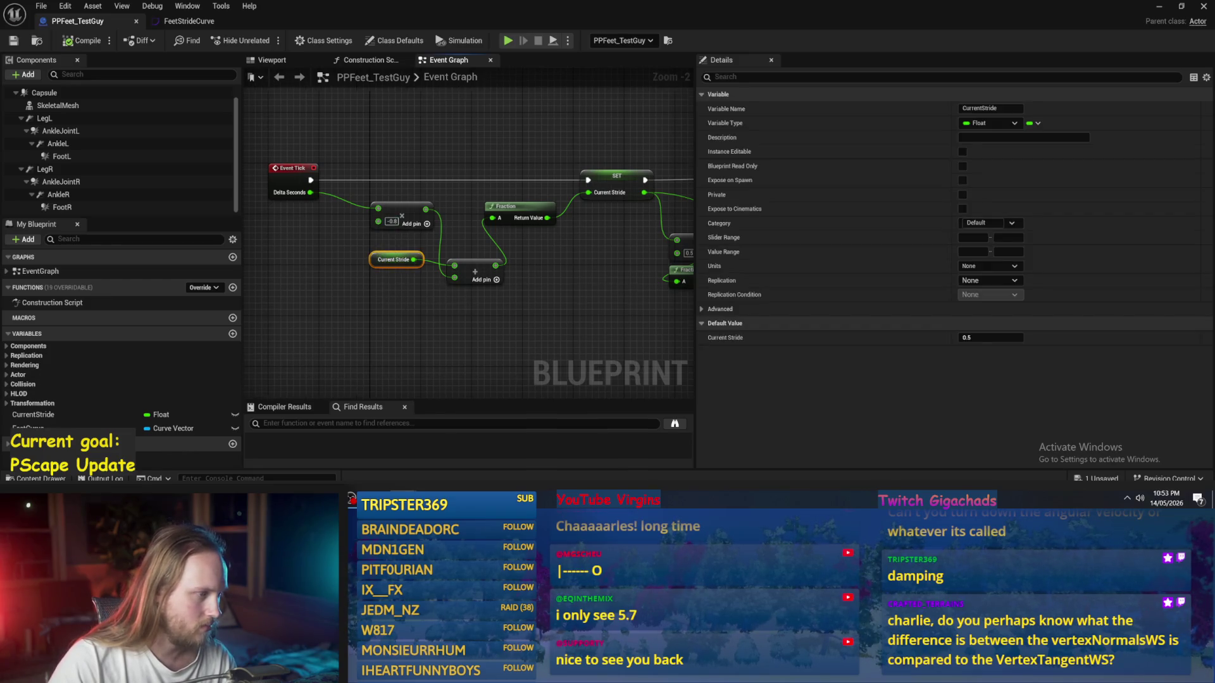
drag(569, 300, 508, 313)
Step: Check the Fraction node, clear the selection, and minimize the blueprint editor
click(470, 216)
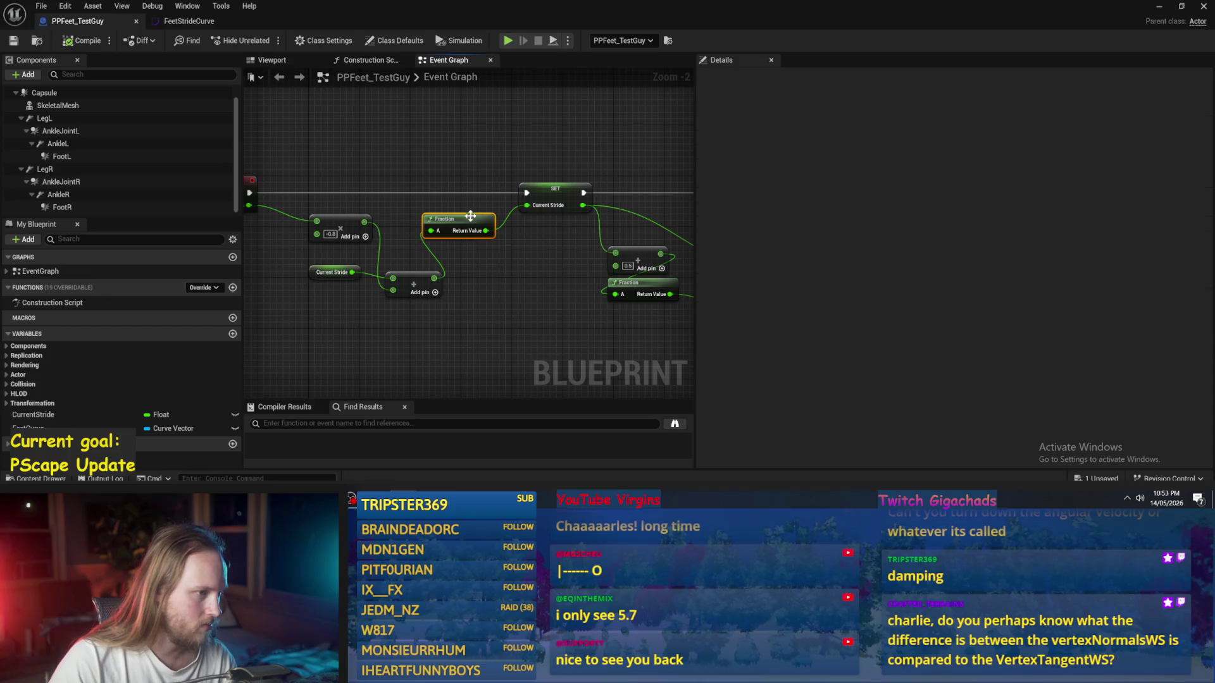
click(348, 271)
click(398, 306)
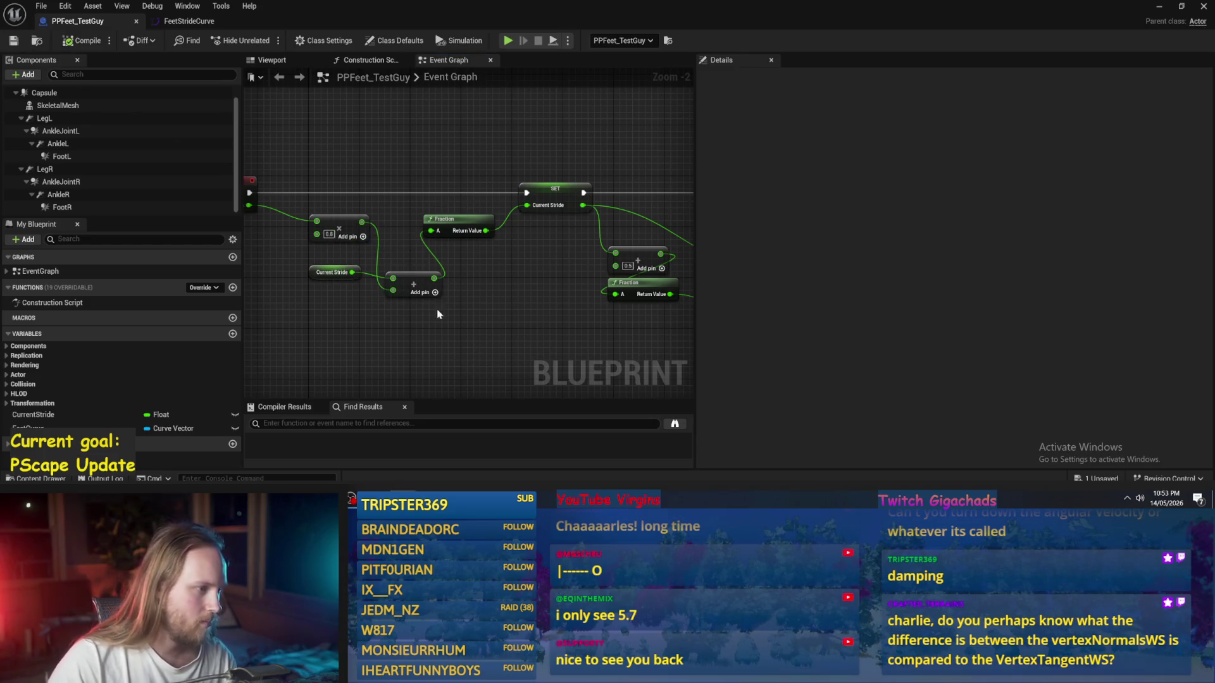
click(1161, 9)
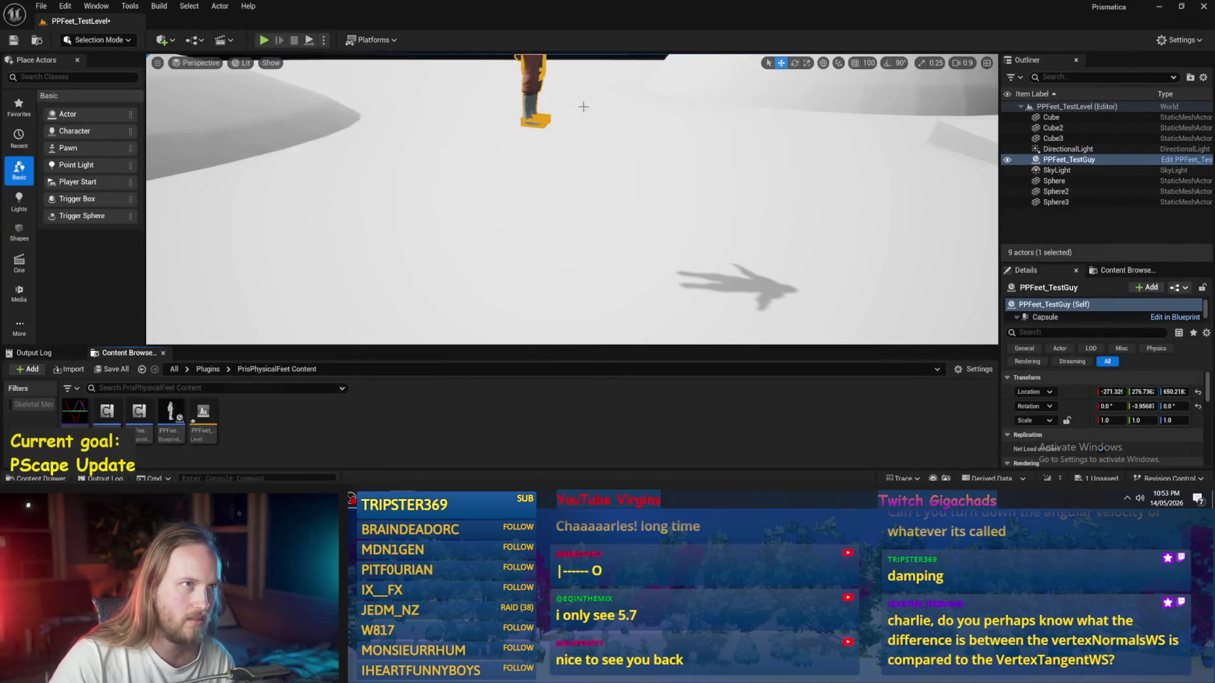
Step: Run a brief simulation of the test level, stop it, and switch to the Paint sketch
click(310, 40)
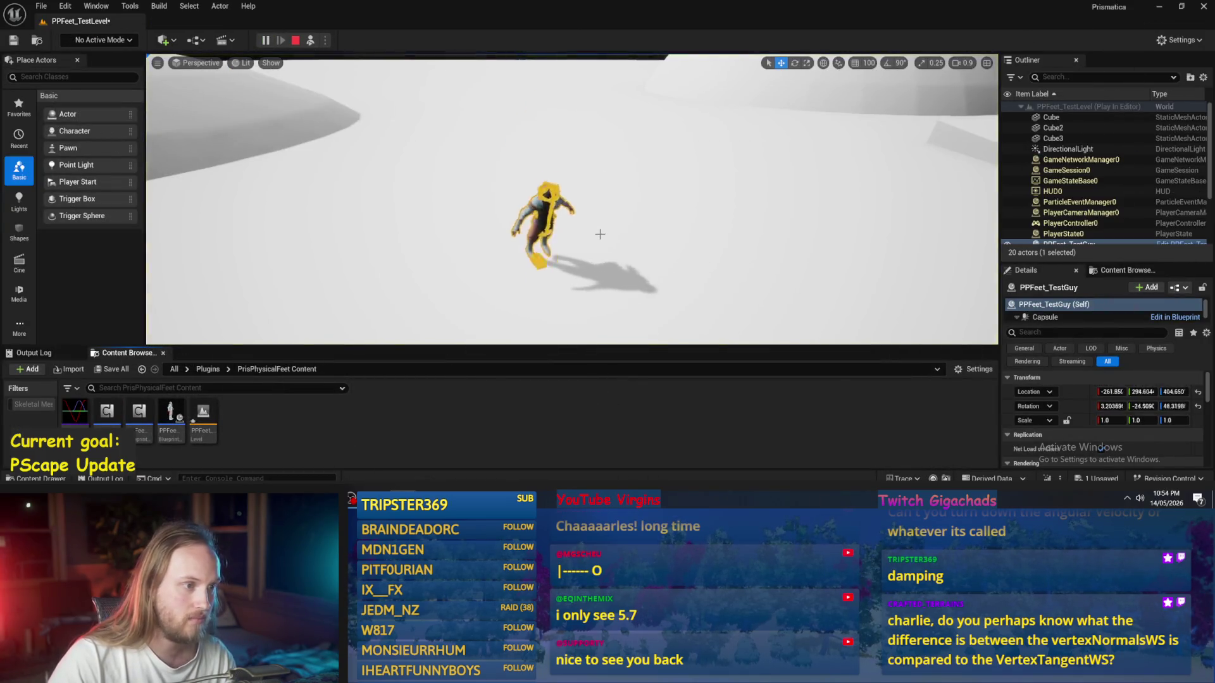
key(Escape)
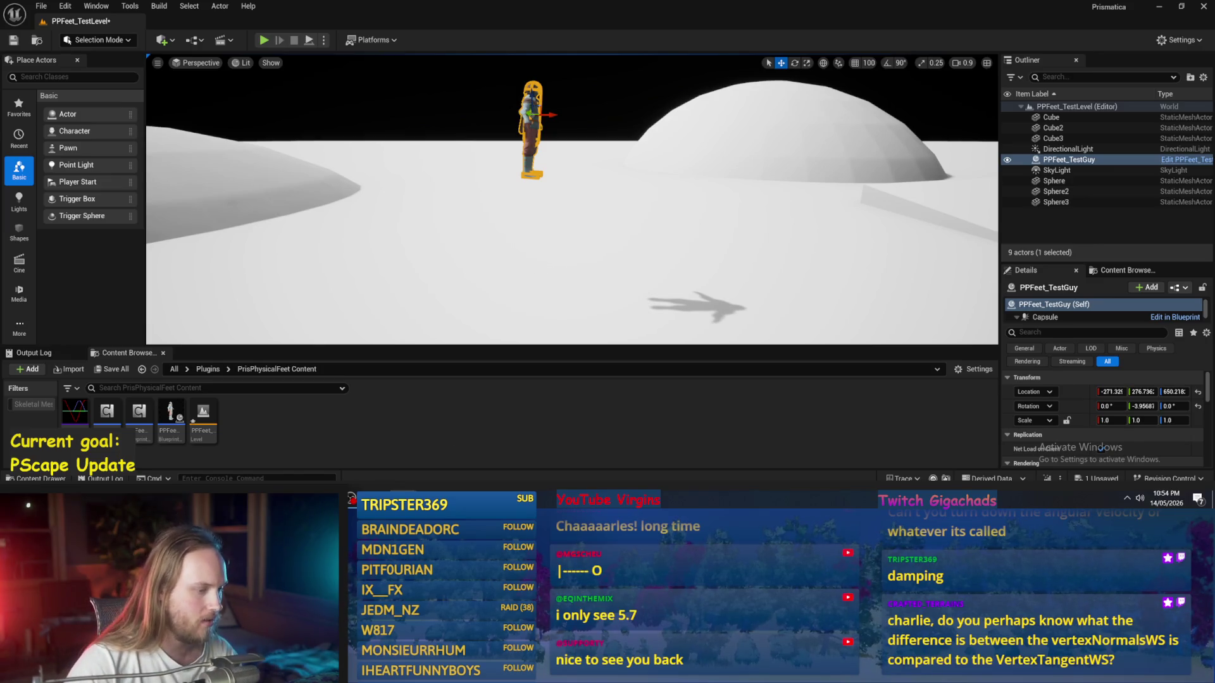
key(alt+Tab)
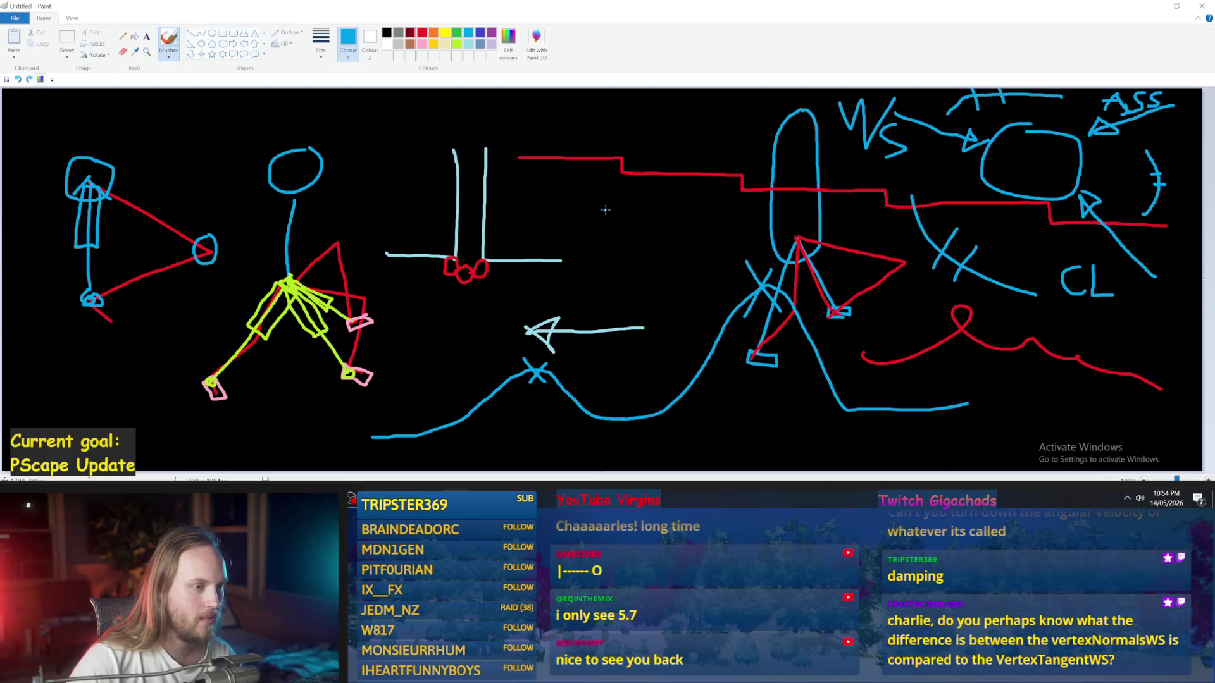
Step: Draw a blue diamond foot with a line, then try a red line down-right from it
mouse_move(609, 215)
mouse_down()
mouse_move(575, 242)
mouse_move(623, 269)
mouse_move(642, 245)
mouse_move(614, 221)
mouse_move(698, 153)
mouse_up()
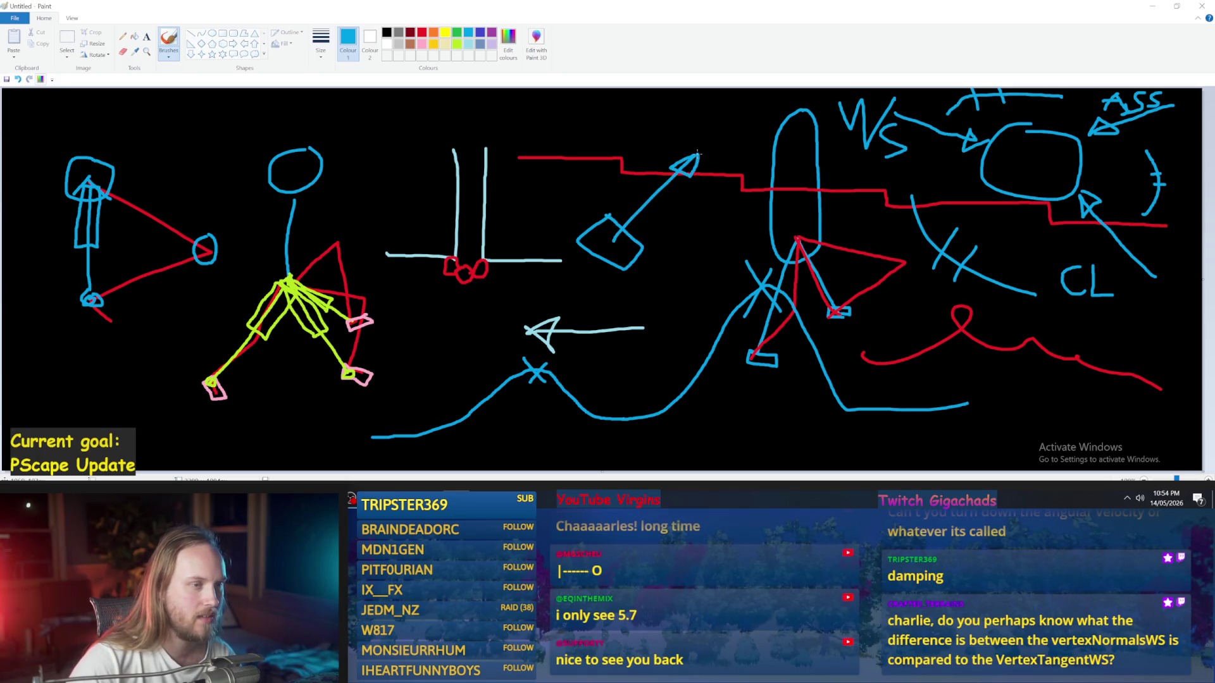
click(421, 32)
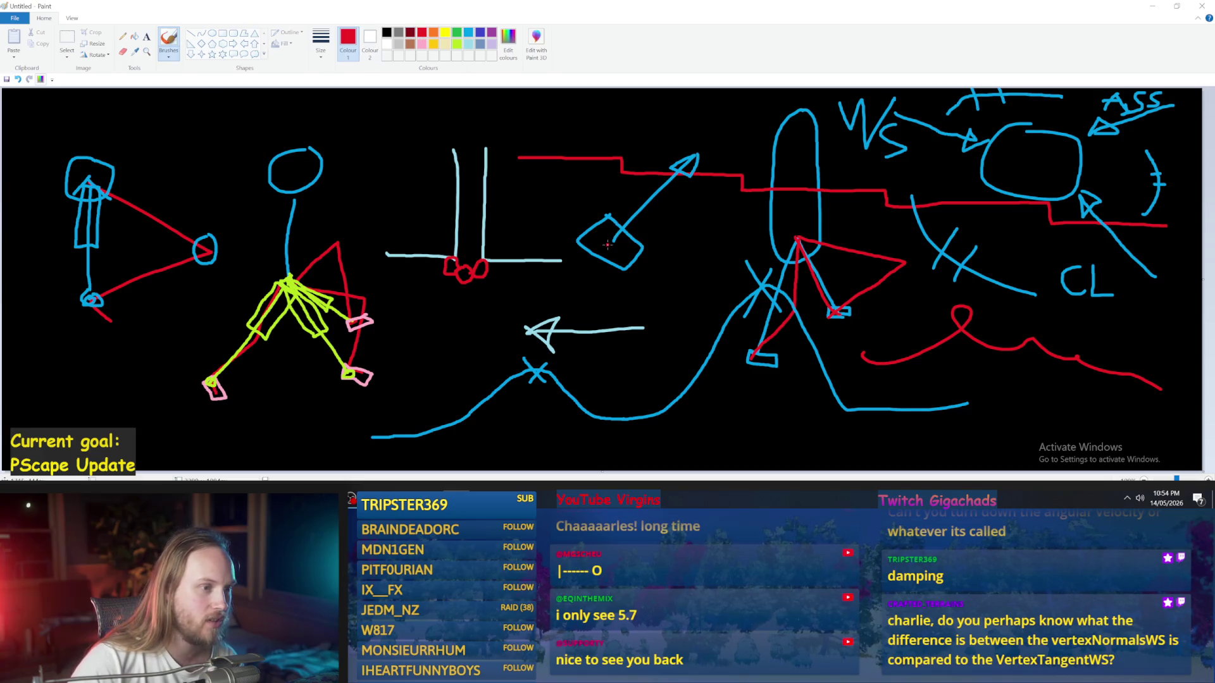
drag(614, 244, 652, 277)
key(ctrl+z)
drag(613, 241, 660, 284)
key(ctrl+z)
Step: Retry the red arrow strokes, undoing misses, then glance at the level and return to Paint
mouse_move(612, 242)
mouse_down()
mouse_move(680, 272)
mouse_move(662, 275)
mouse_move(685, 272)
mouse_move(696, 158)
mouse_up()
key(ctrl+z)
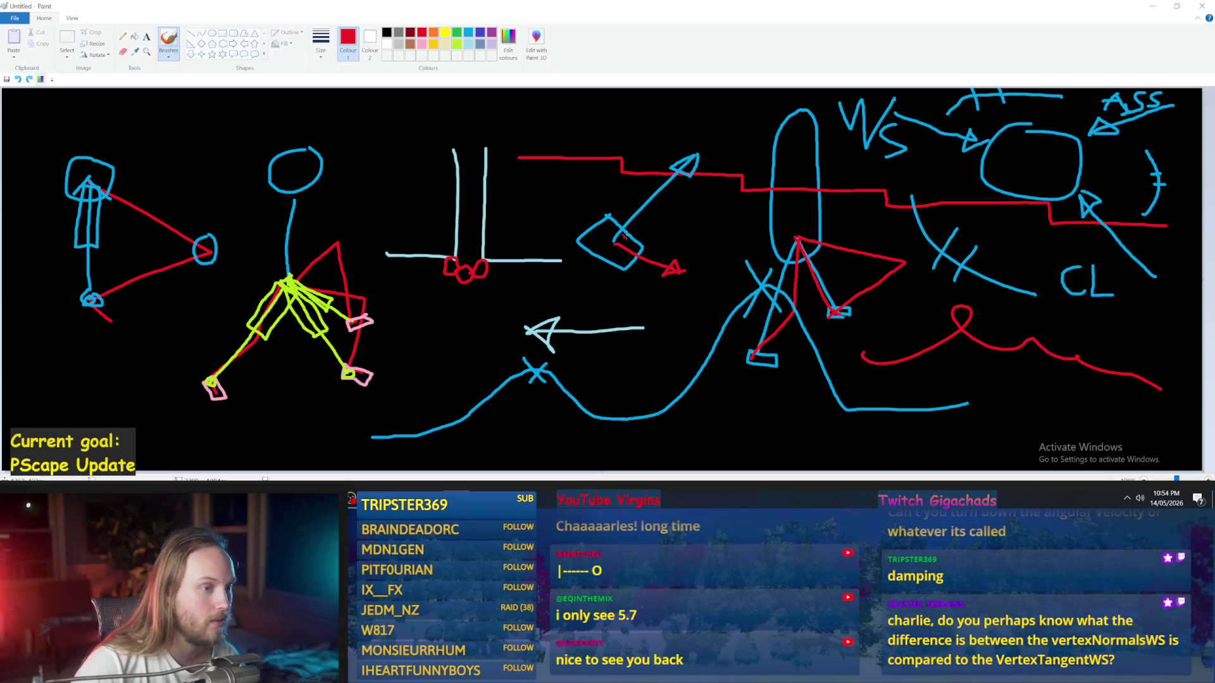
drag(616, 235, 767, 105)
key(ctrl+z)
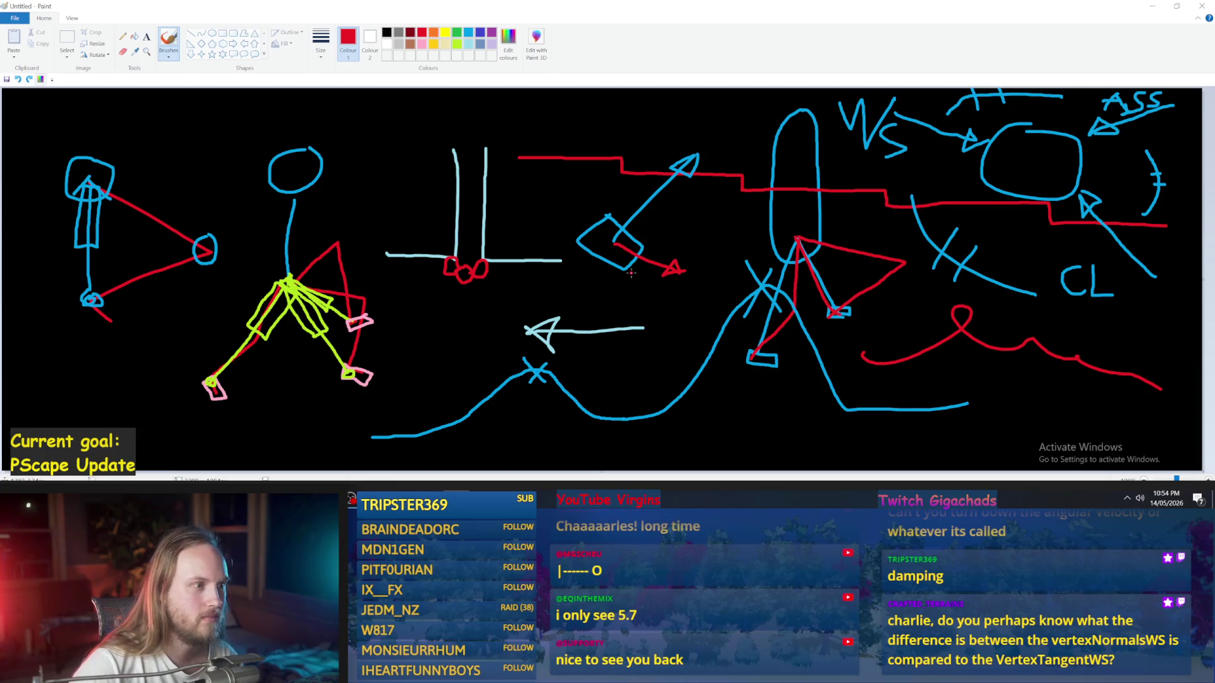
click(1153, 5)
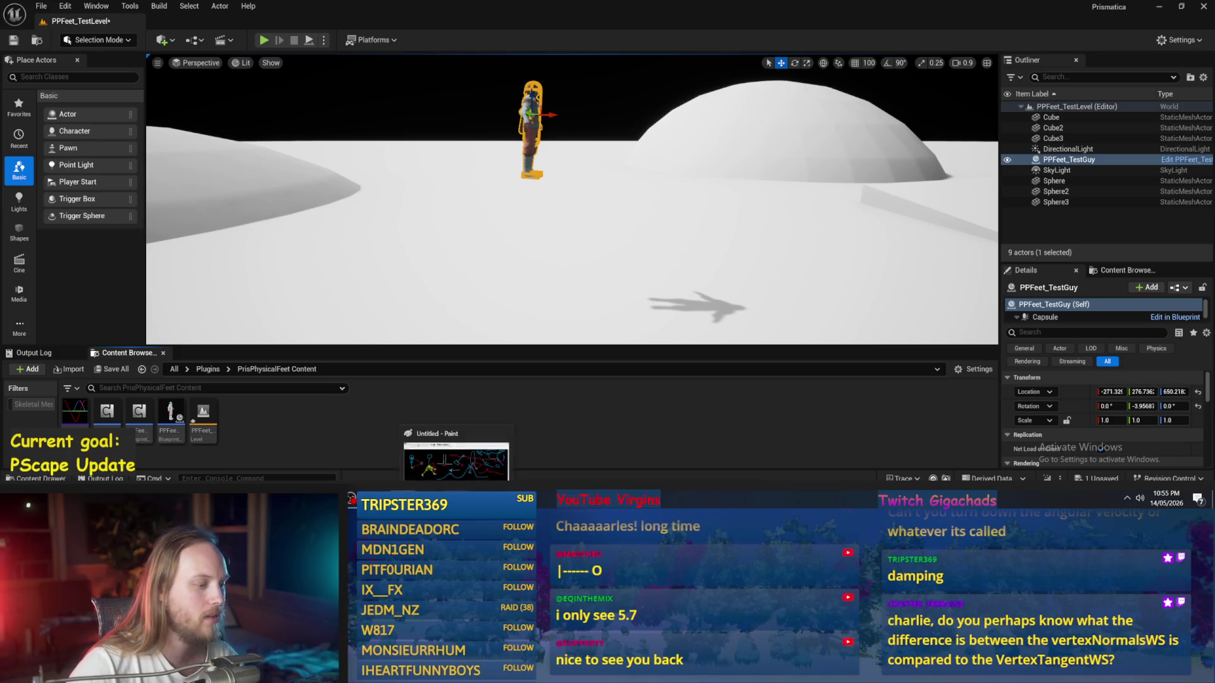
click(415, 461)
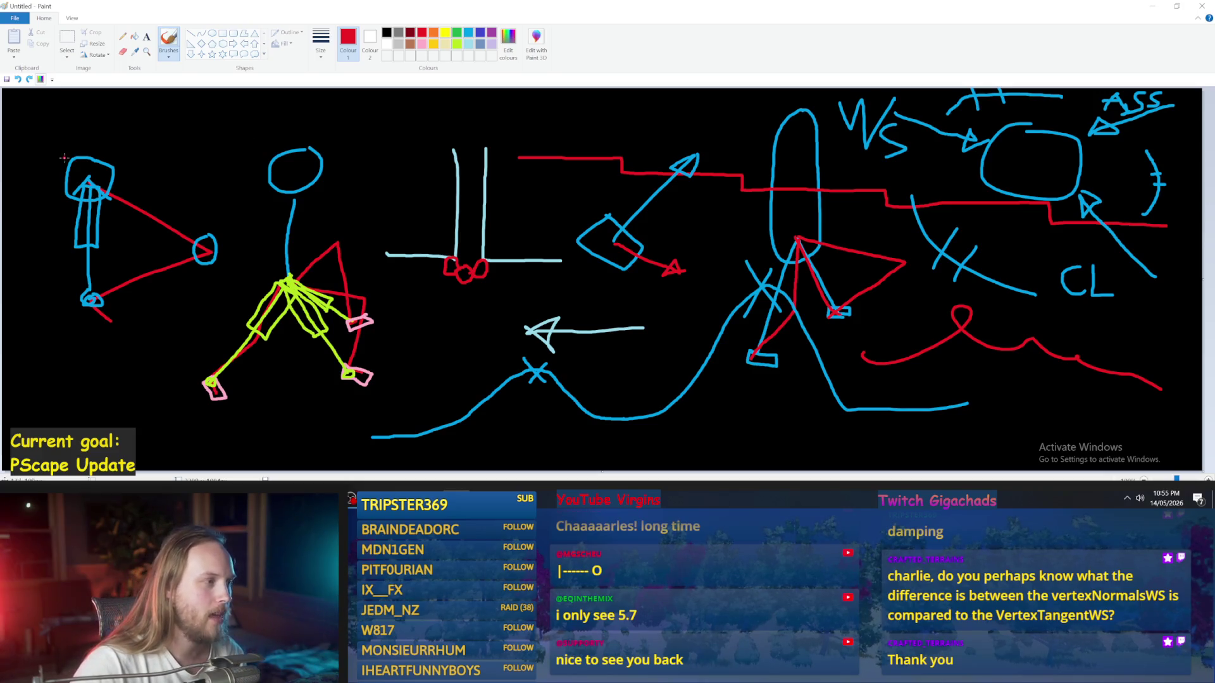
Step: Draw a red freehand rectangle with a green stroke and small red marks, undoing the last
mouse_move(146, 119)
mouse_down()
mouse_move(197, 204)
mouse_move(234, 121)
mouse_move(129, 118)
mouse_move(220, 142)
mouse_move(178, 141)
mouse_move(215, 184)
mouse_move(214, 170)
mouse_move(310, 176)
mouse_move(307, 190)
mouse_move(315, 169)
mouse_up()
click(457, 33)
click(421, 33)
click(317, 116)
mouse_move(204, 124)
mouse_down()
mouse_move(183, 104)
mouse_move(231, 90)
mouse_up()
key(ctrl+z)
key(ctrl+z)
key(ctrl+z)
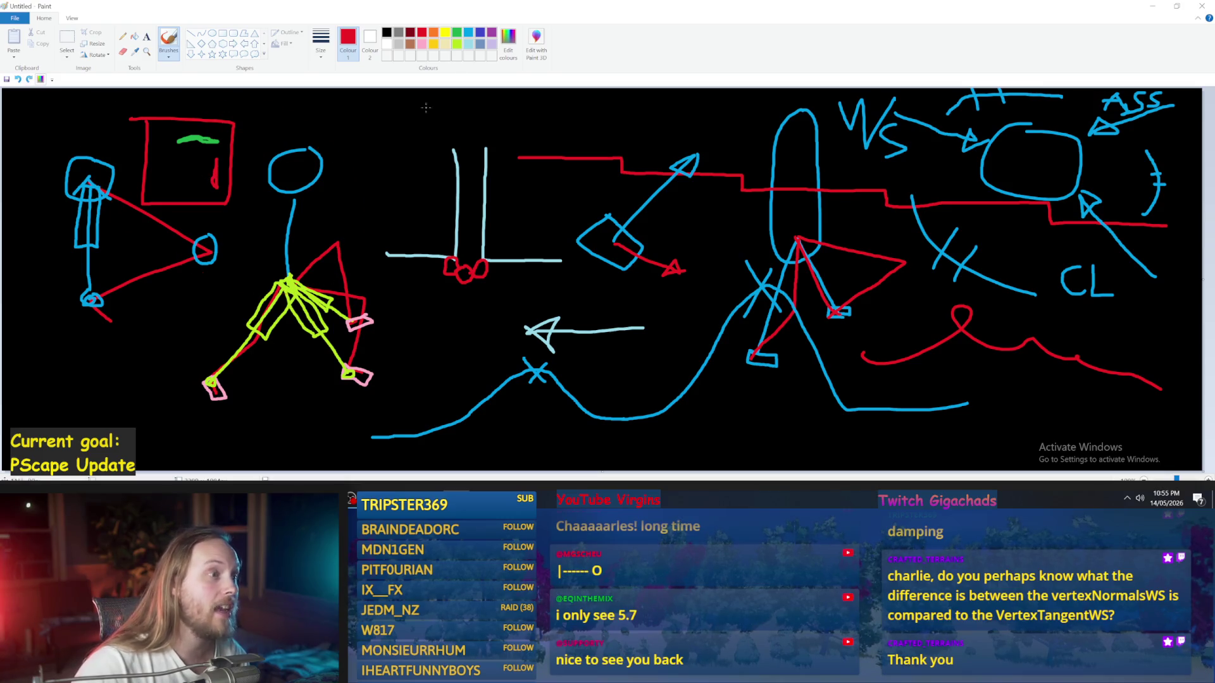
Step: Draw a light blue downward arrow above the red box
click(468, 32)
mouse_move(184, 103)
mouse_down()
mouse_move(134, 106)
mouse_move(125, 163)
mouse_up()
mouse_move(192, 229)
mouse_down()
mouse_move(222, 229)
mouse_move(278, 158)
mouse_move(291, 163)
mouse_up()
Step: Add short green and red marks and draw a red box around them
click(457, 44)
click(457, 33)
drag(363, 131, 356, 170)
click(422, 32)
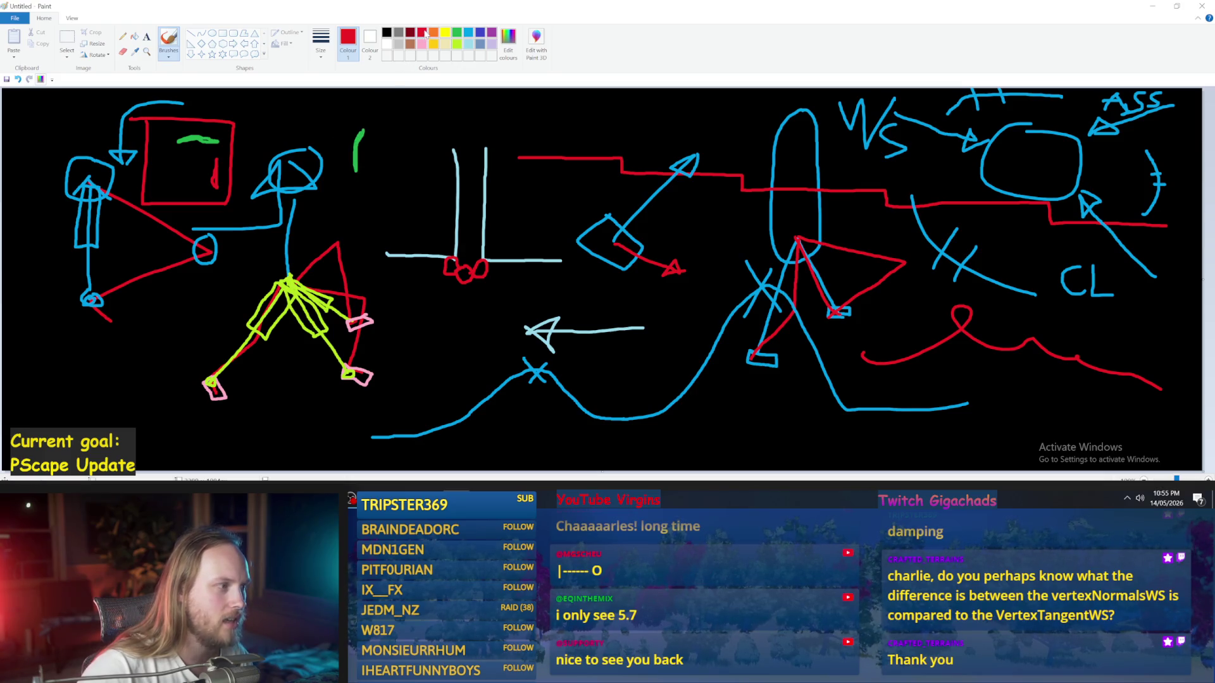
drag(396, 133, 427, 133)
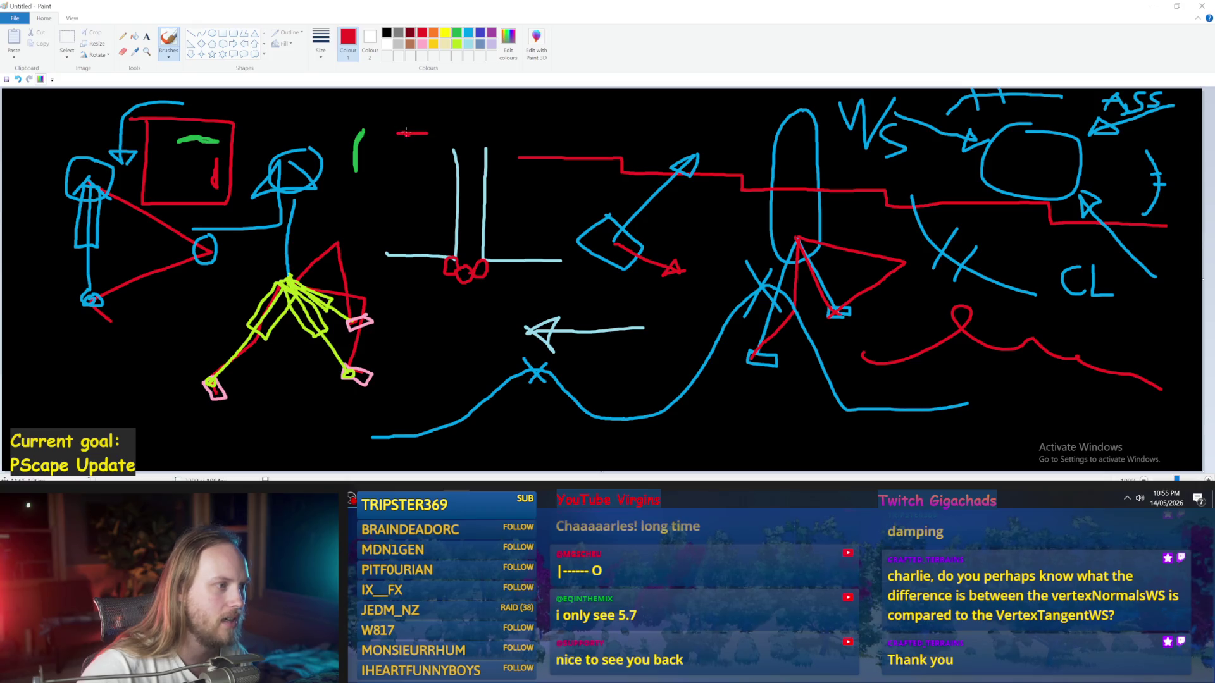
mouse_move(347, 123)
mouse_down()
mouse_move(337, 190)
mouse_move(439, 199)
mouse_move(435, 113)
mouse_move(344, 116)
mouse_up()
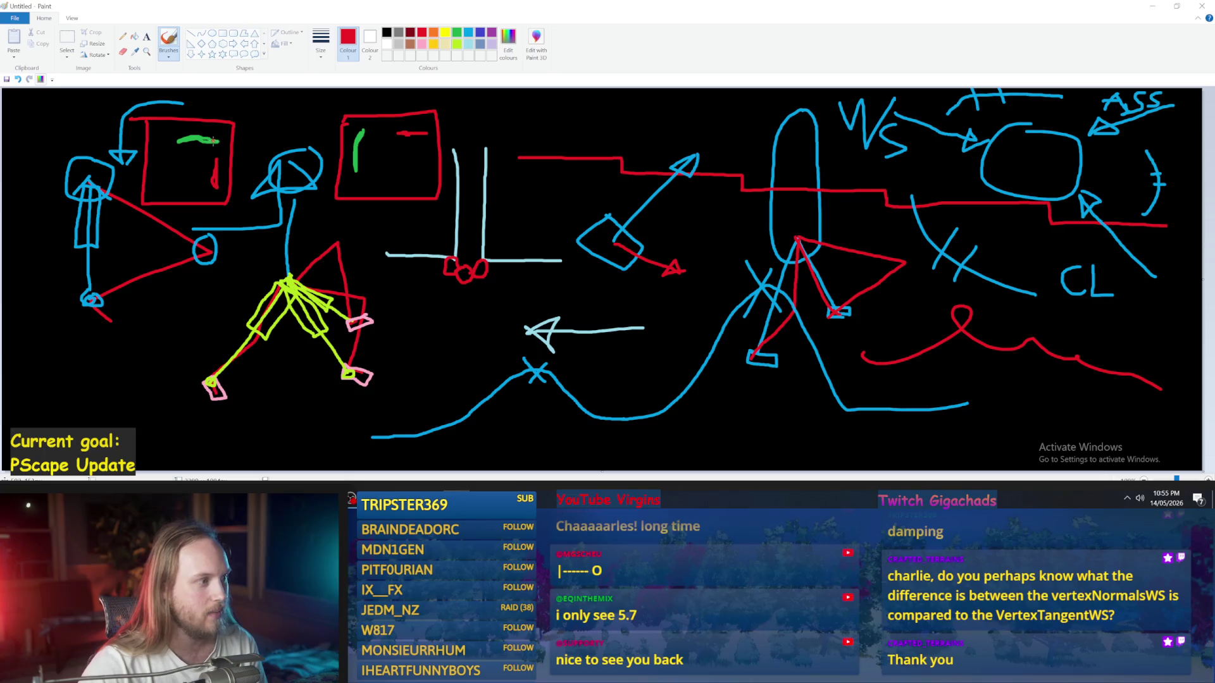
Step: Try extra red strokes around the second box, undo them, and minimize Paint
mouse_move(216, 147)
mouse_down()
mouse_move(176, 141)
mouse_move(224, 139)
mouse_up()
key(ctrl+z)
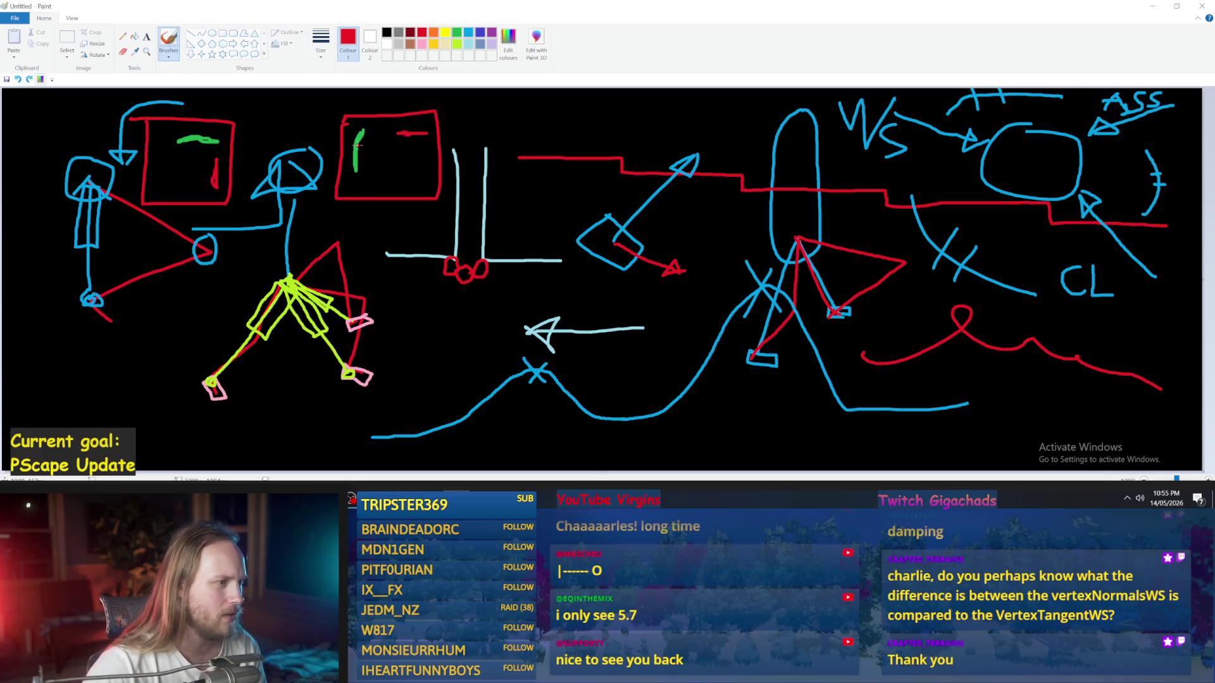
mouse_move(347, 117)
mouse_down()
mouse_move(326, 87)
mouse_move(386, 102)
mouse_up()
key(ctrl+z)
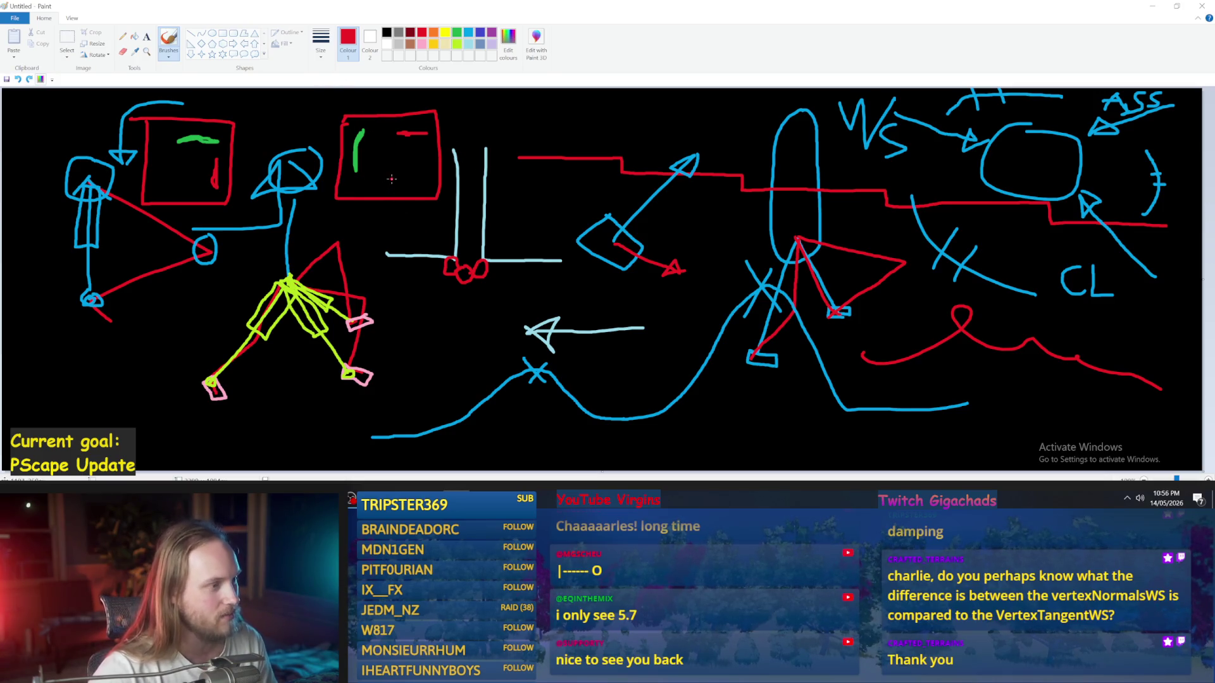
drag(424, 153, 480, 95)
key(ctrl+z)
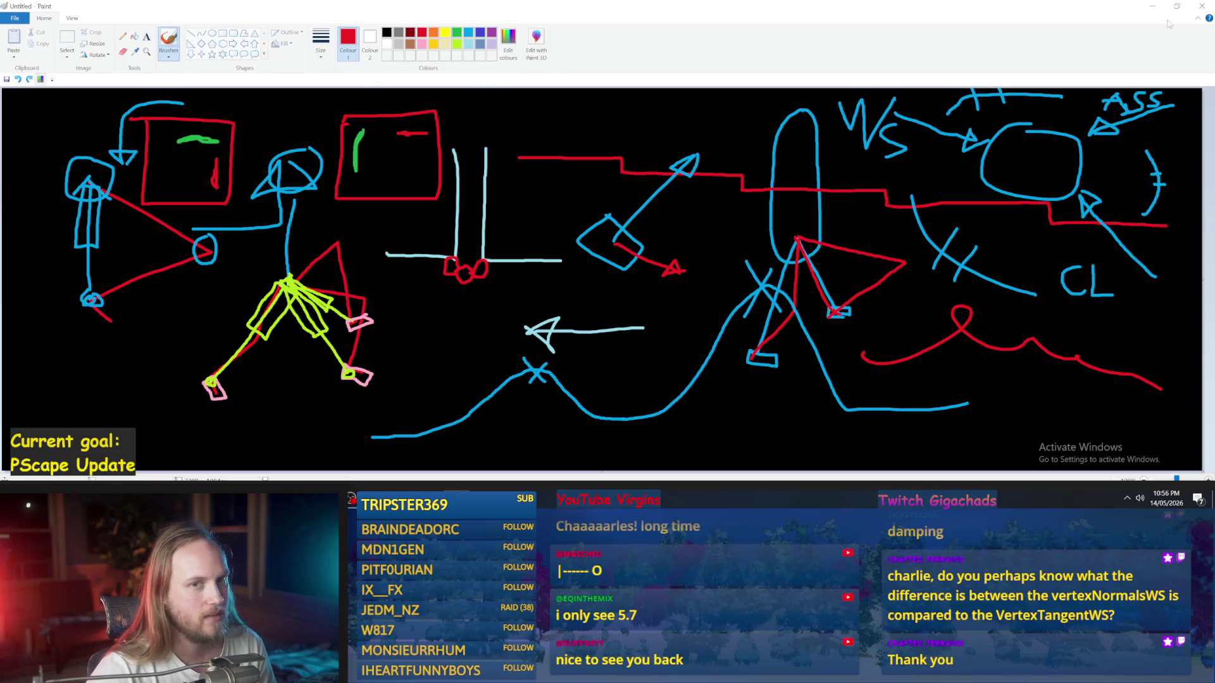
click(1153, 5)
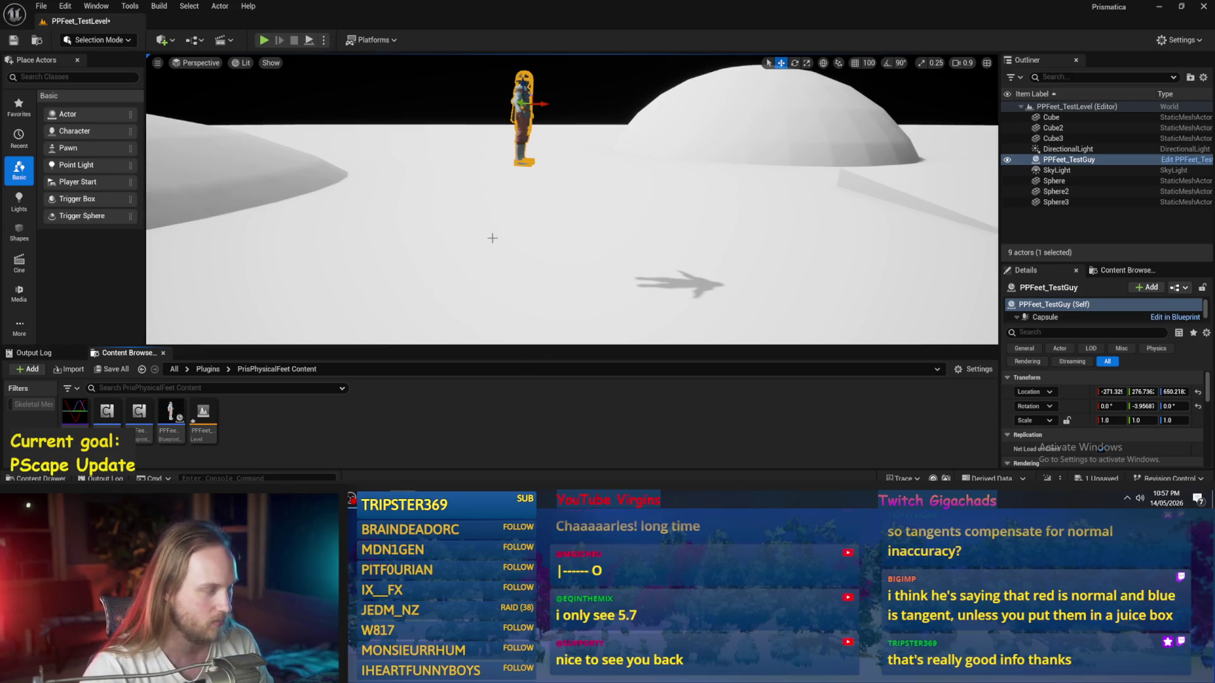
drag(498, 246, 491, 231)
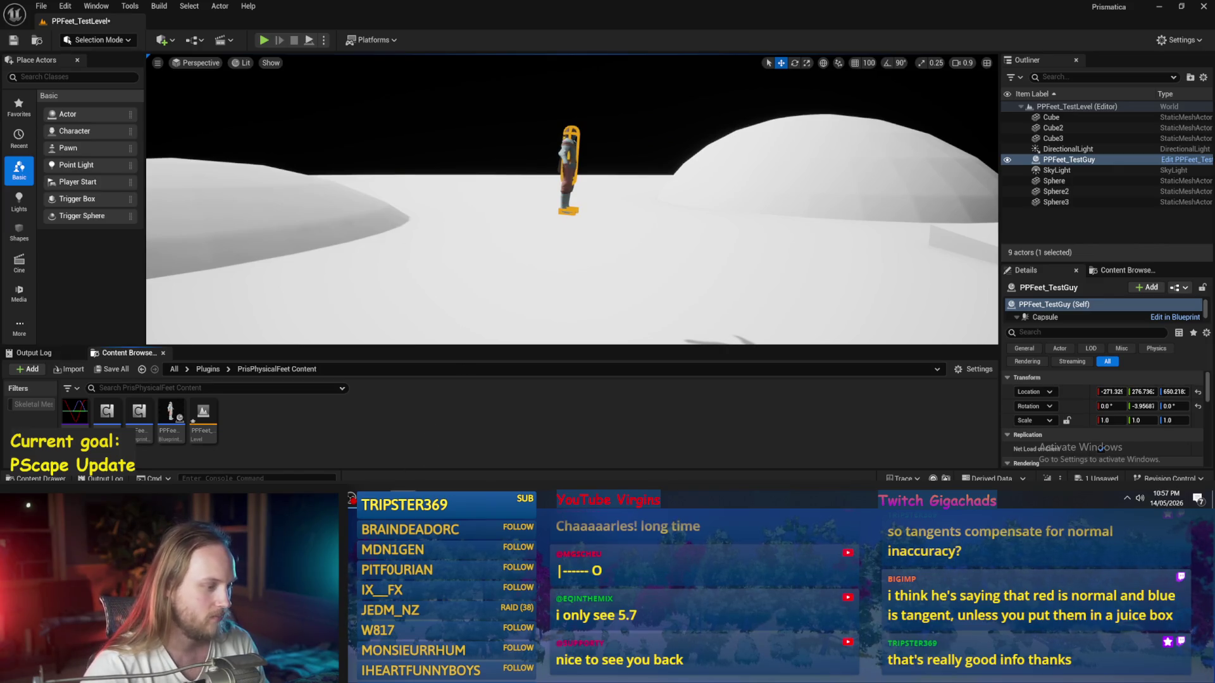
double_click(170, 419)
drag(587, 270, 465, 278)
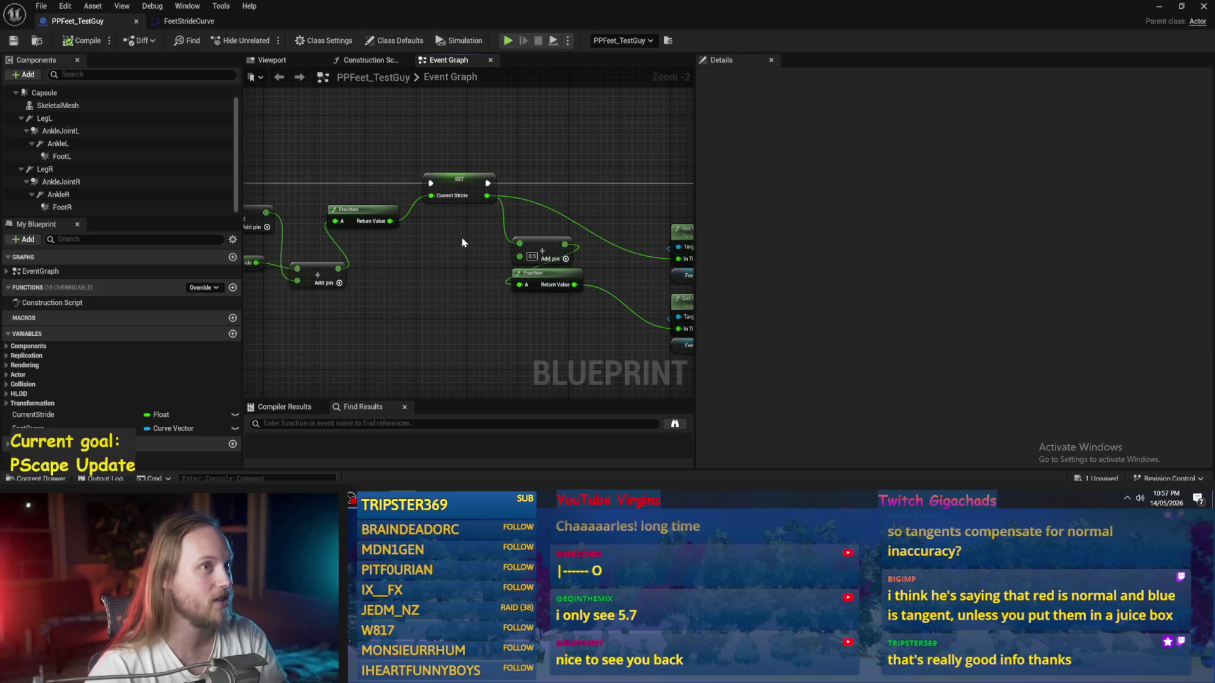
drag(468, 283, 377, 249)
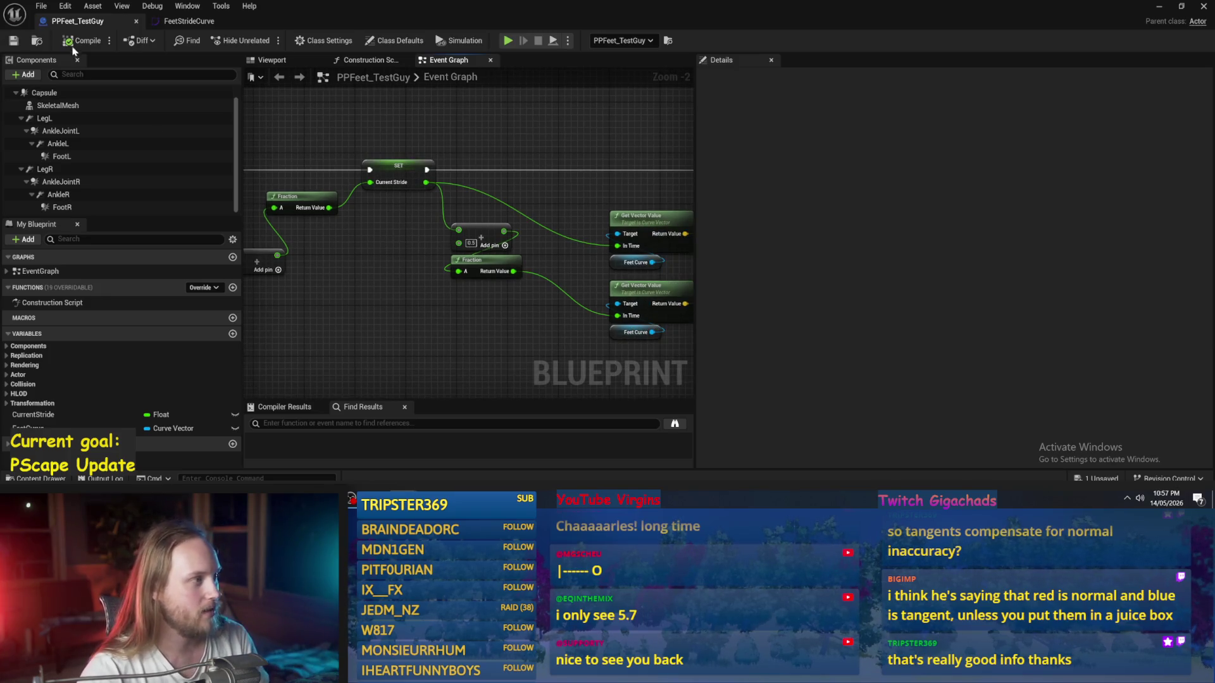
click(1159, 6)
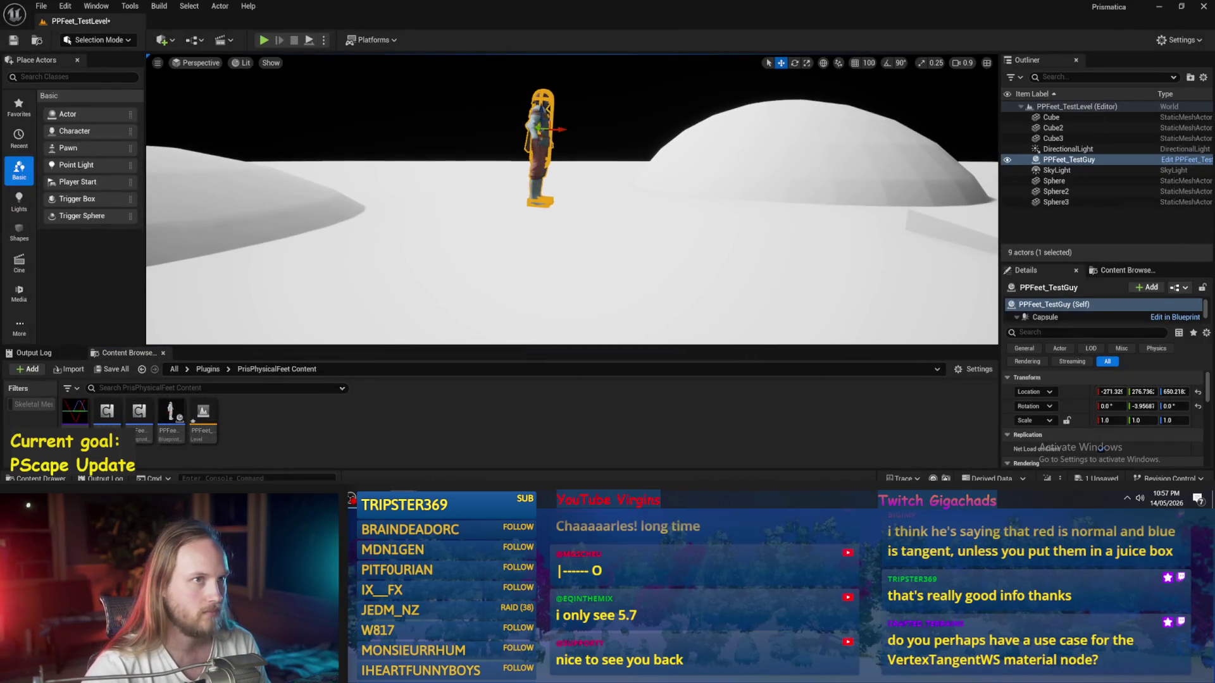
Step: Lower PPFeet_TestGuy closer to the ground and run a quick simulation
drag(543, 187, 557, 187)
mouse_move(540, 121)
mouse_down()
mouse_move(542, 133)
mouse_move(516, 136)
mouse_up()
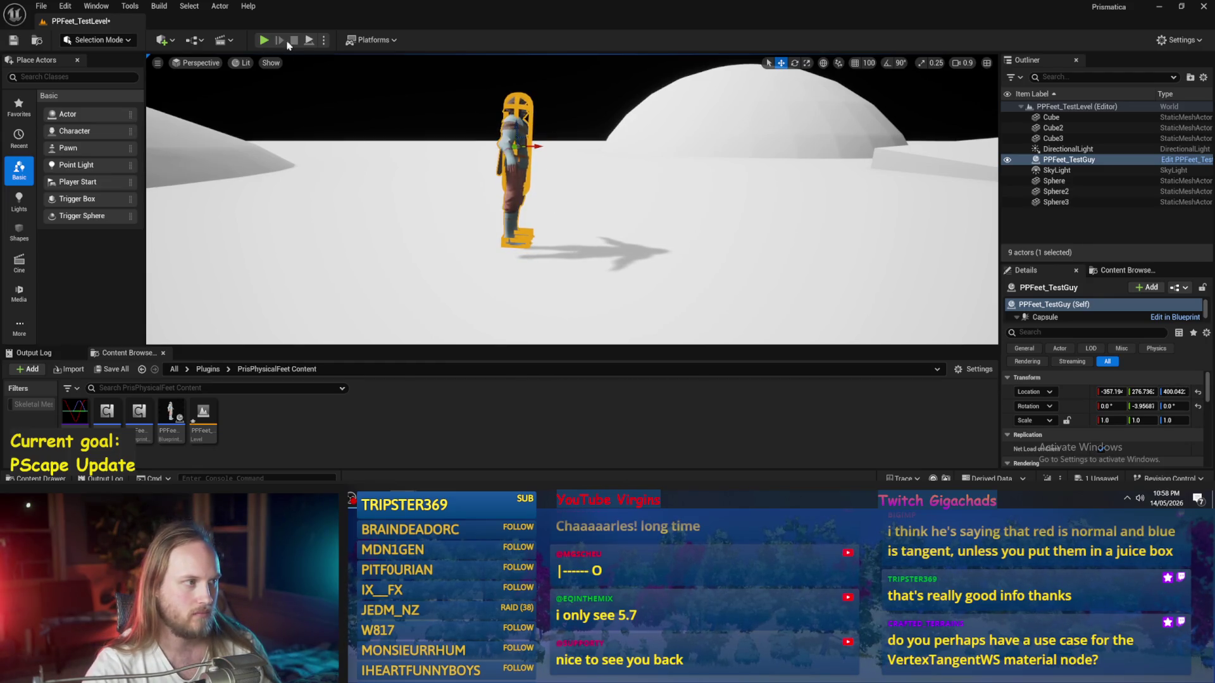
click(310, 40)
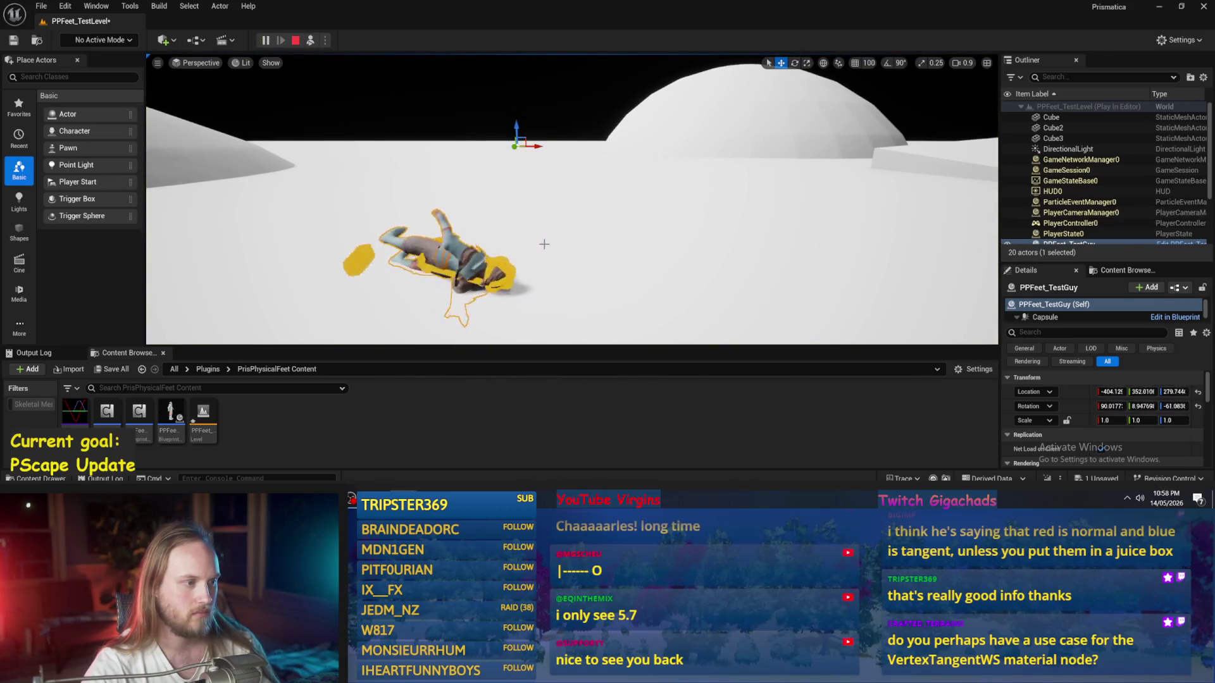
key(Escape)
Step: Tilt PPFeet_TestGuy to about 10.33° and simulate twice to watch it topple
mouse_move(523, 138)
mouse_down()
mouse_move(534, 145)
mouse_move(524, 118)
mouse_move(520, 129)
mouse_up()
key(e)
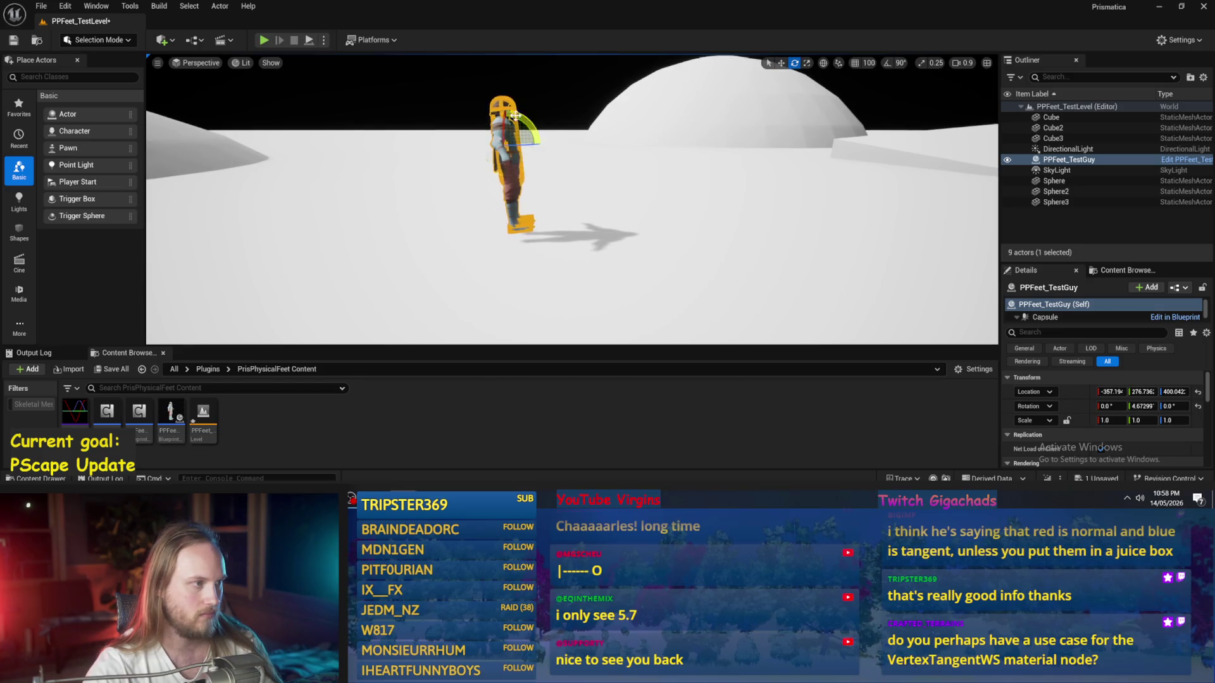
click(310, 40)
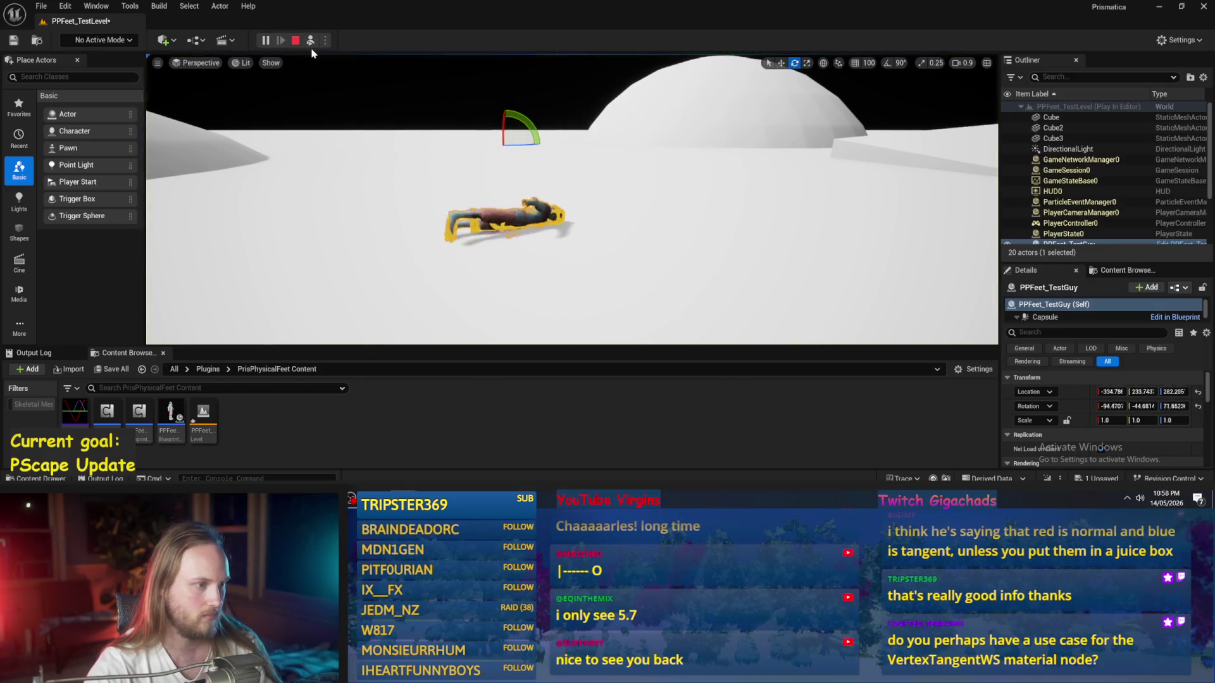
key(Escape)
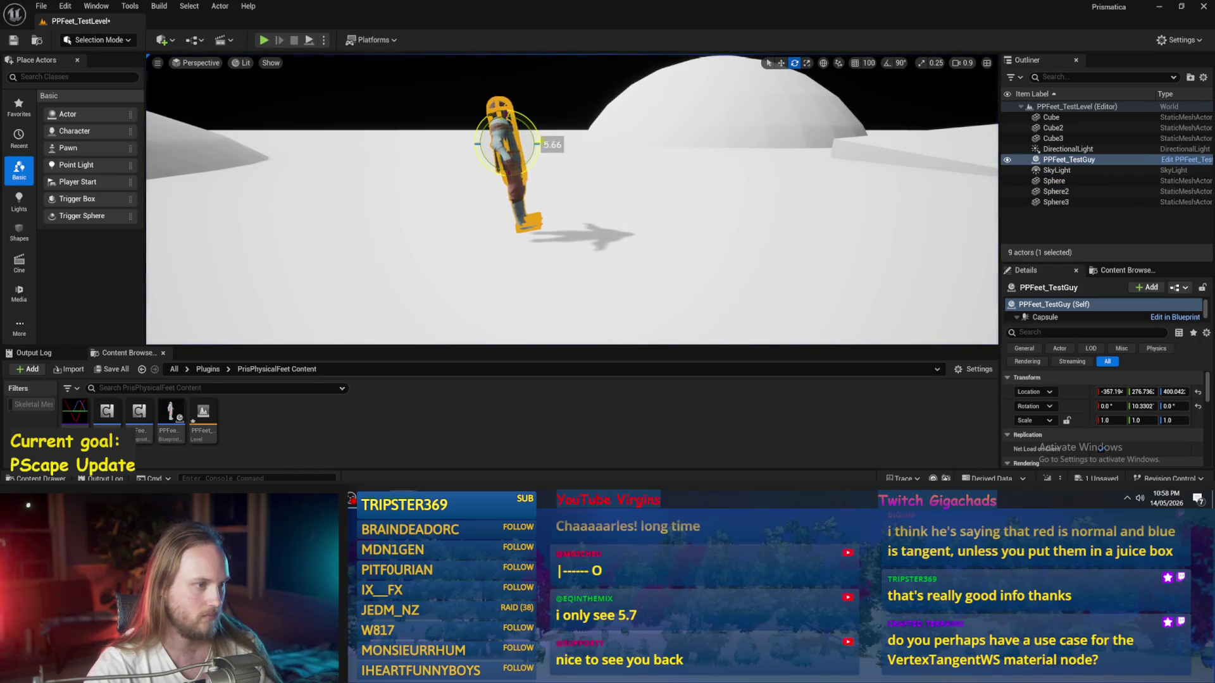
click(310, 40)
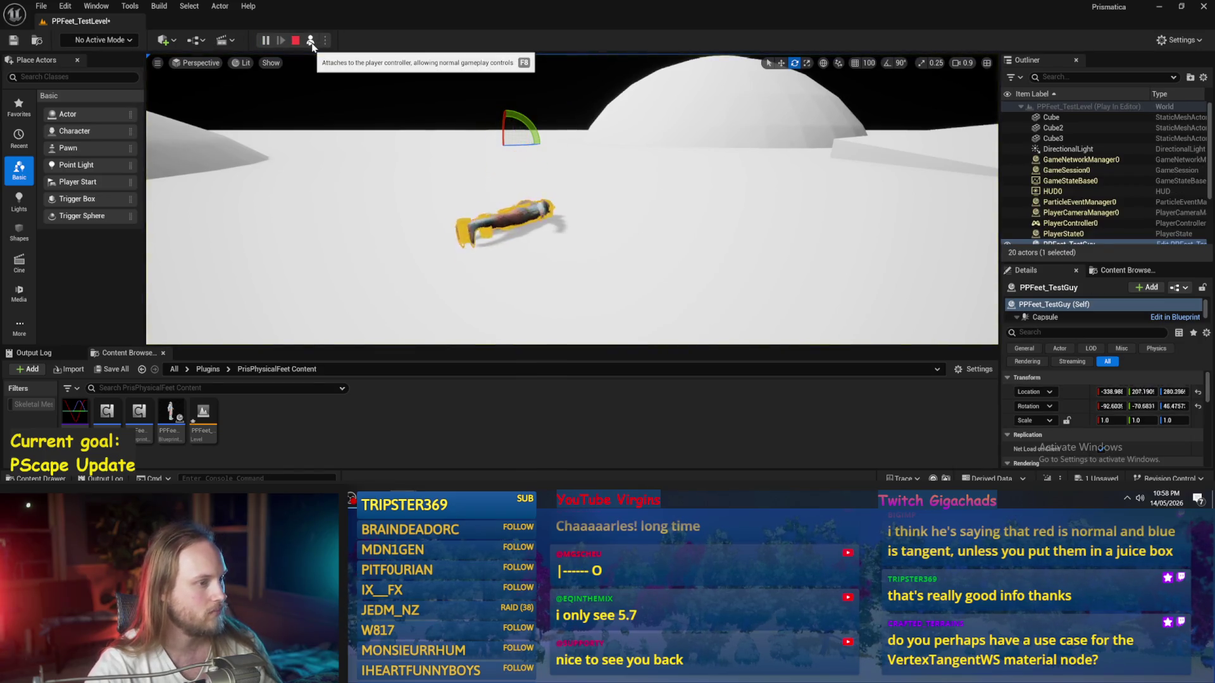
key(Escape)
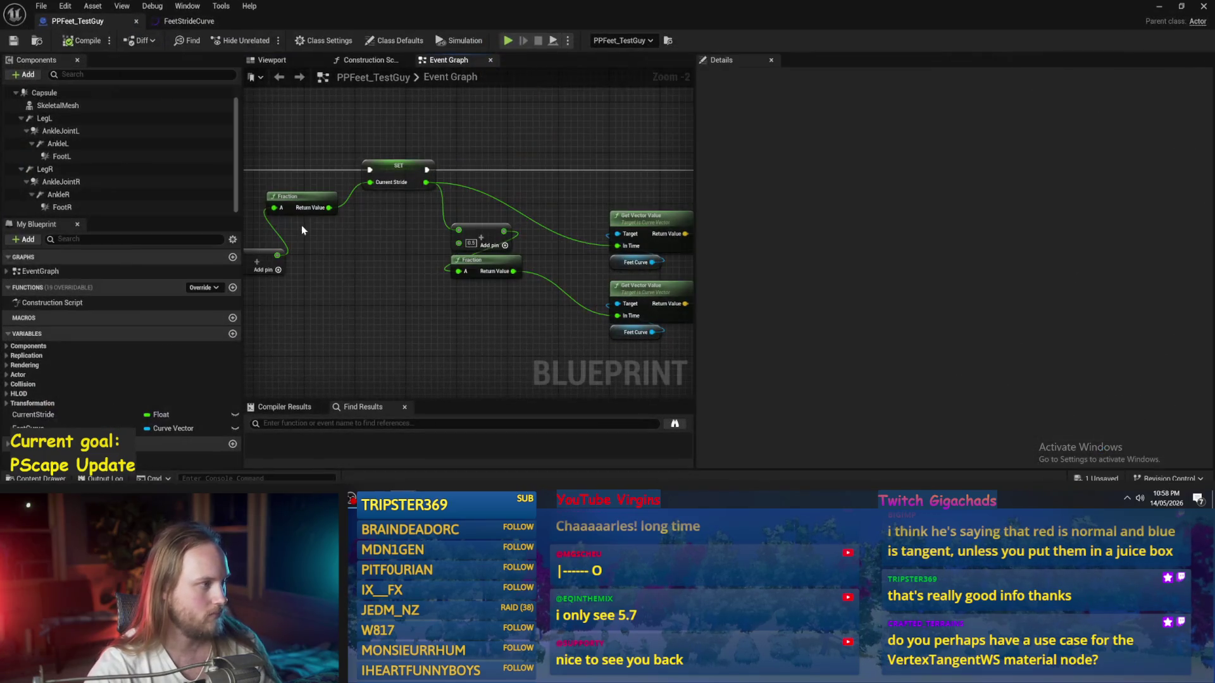
click(97, 194)
Step: Set the mass of both FootR and FootL to 0.5, then compile and save
click(62, 206)
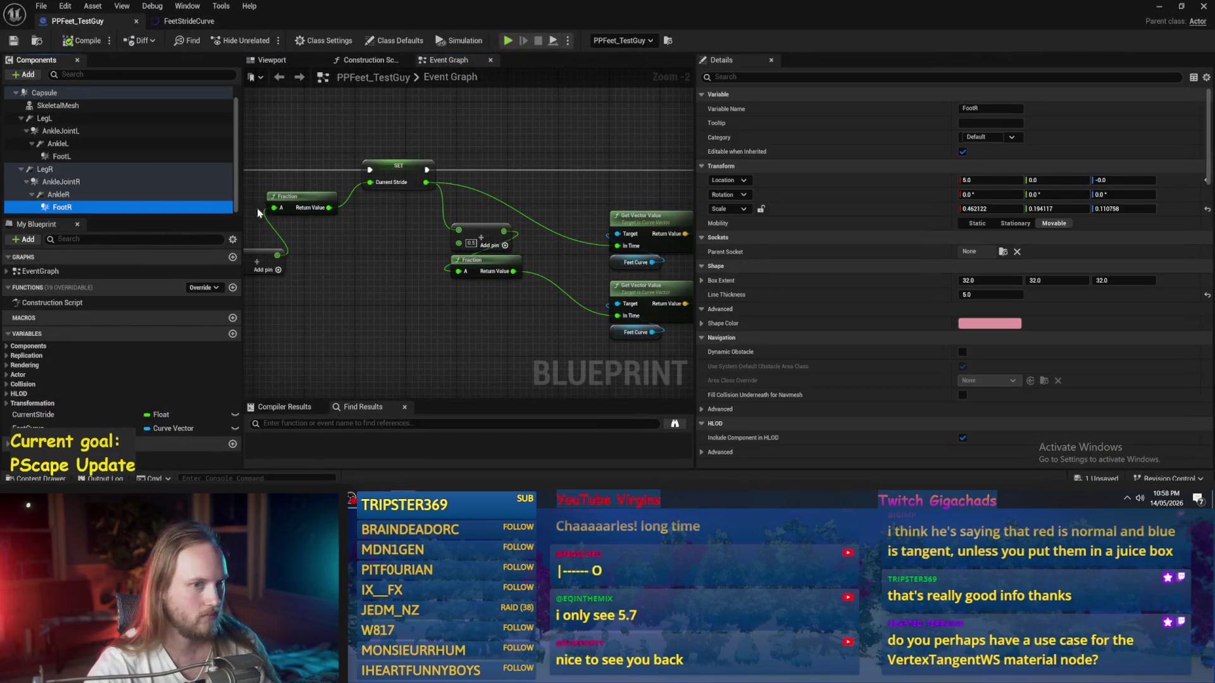
click(734, 76)
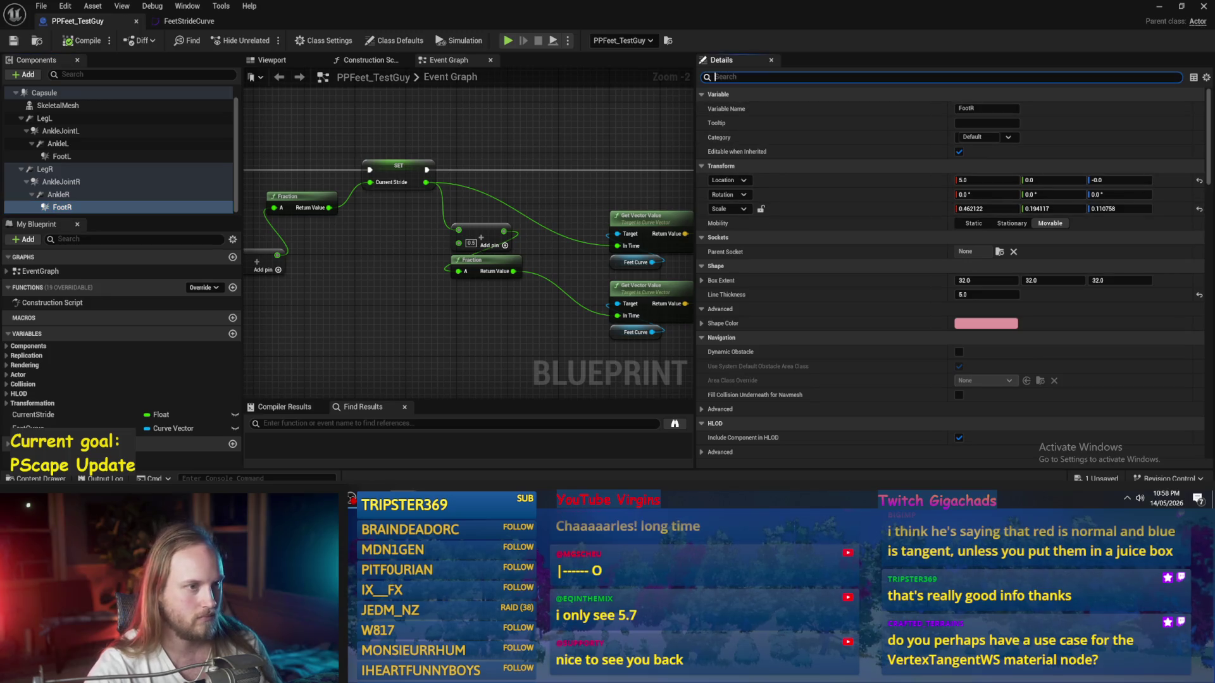
text(mass)
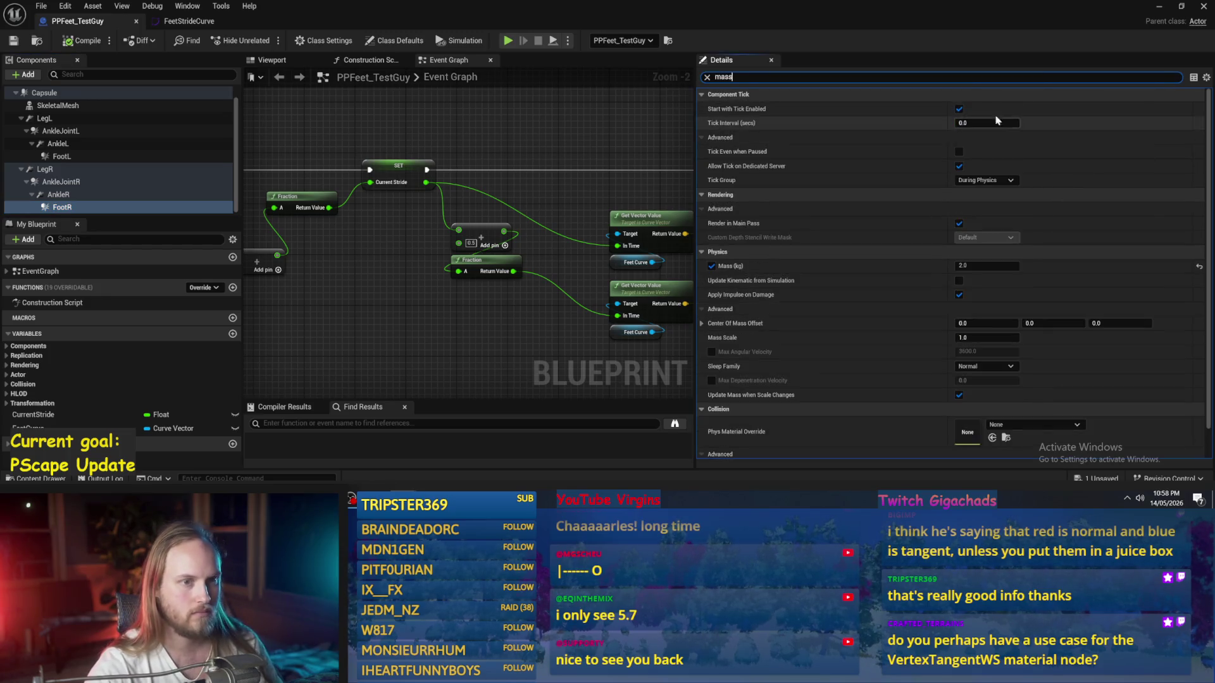
click(984, 107)
text(0.5)
key(Return)
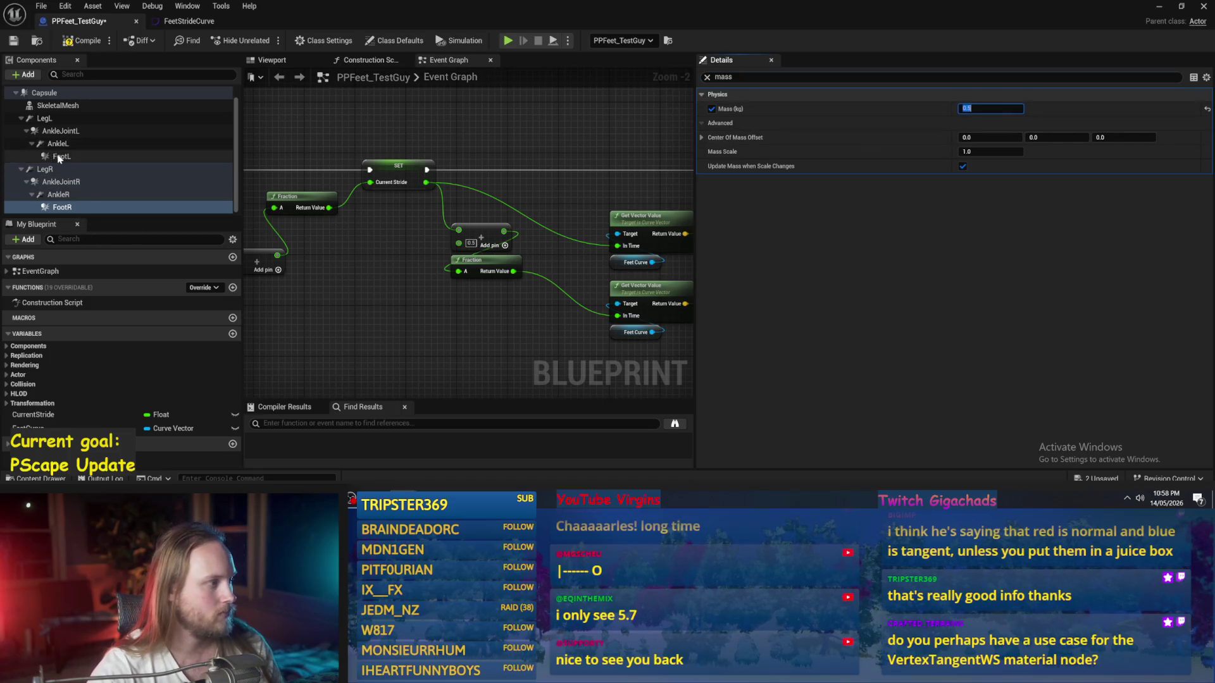
click(62, 156)
click(977, 109)
key(Return)
click(63, 144)
click(83, 41)
key(ctrl+s)
Step: Set AnkleJointL's collision responses to Ignore for every channel
click(61, 131)
click(708, 77)
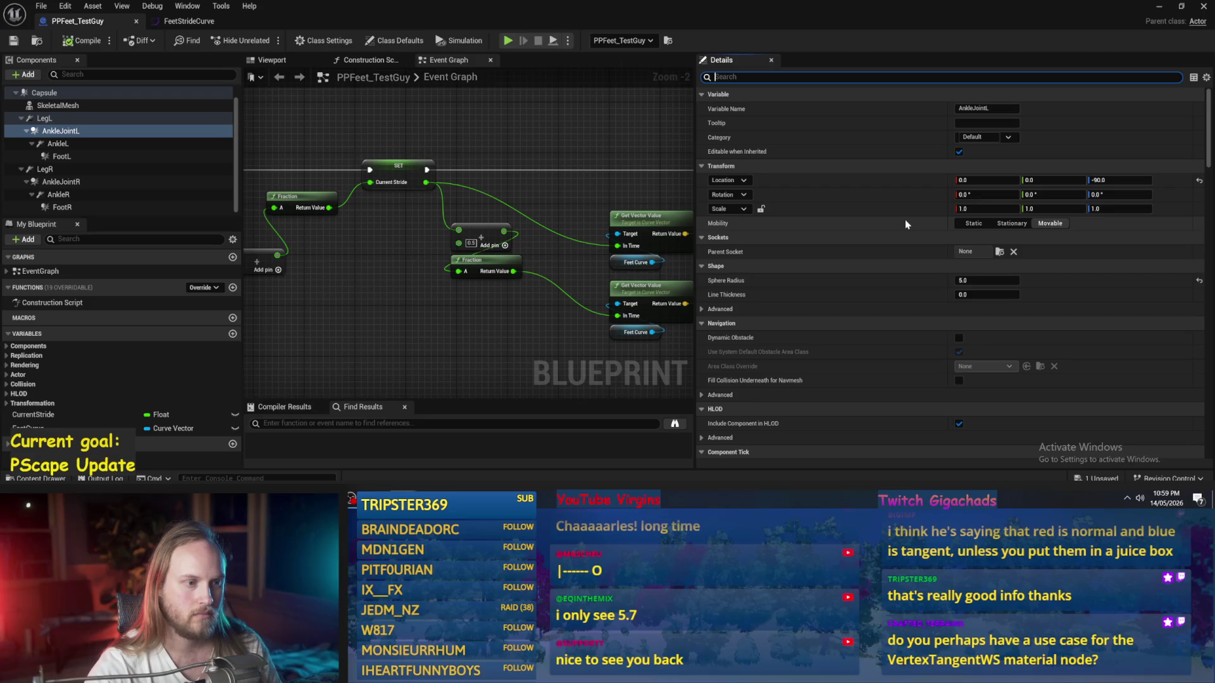
scroll(905, 221, down, 10)
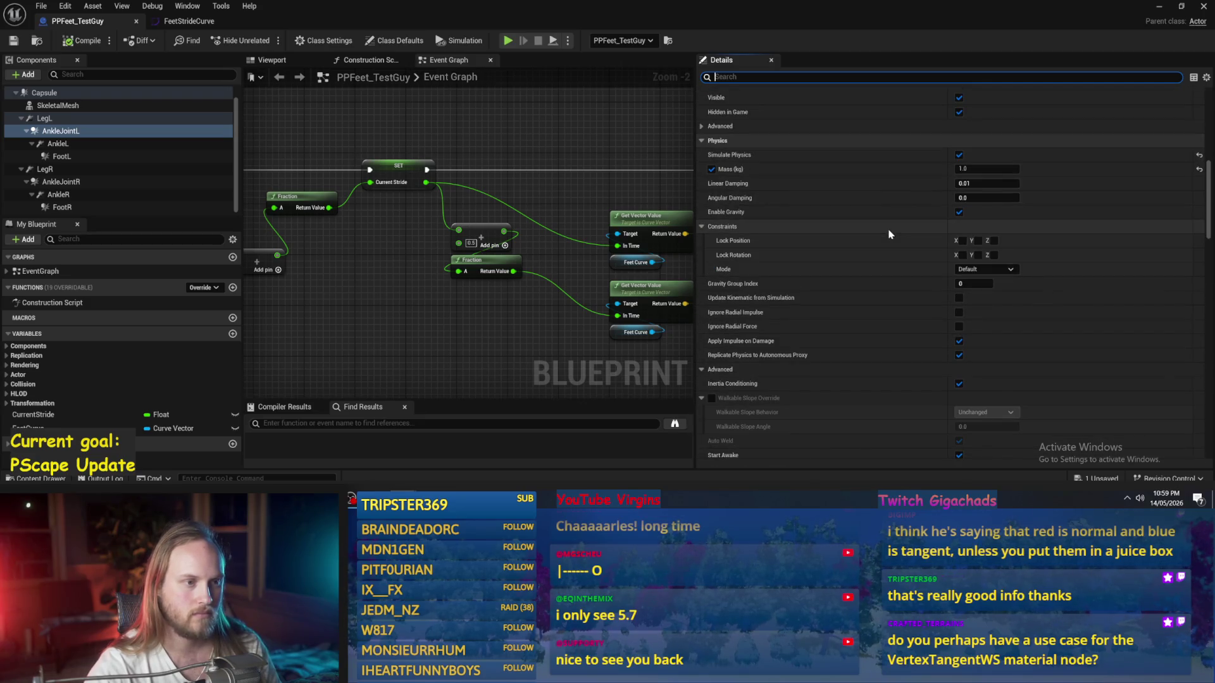
scroll(887, 231, down, 3)
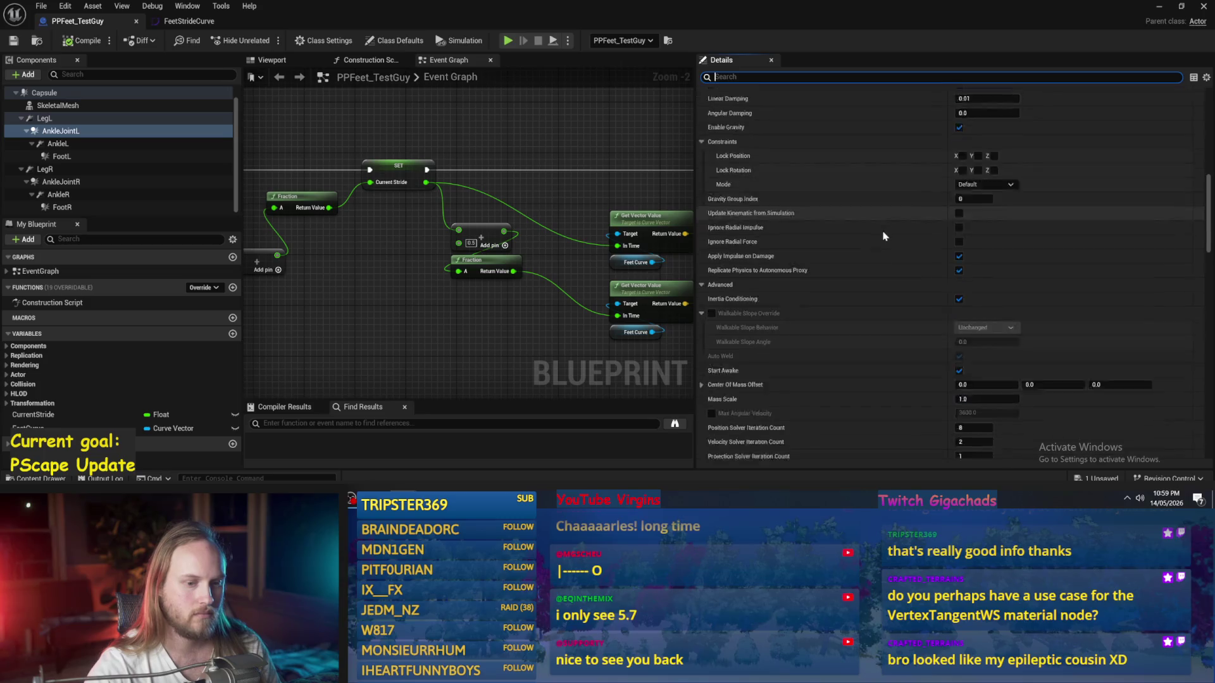
scroll(884, 236, down, 3)
scroll(882, 238, down, 3)
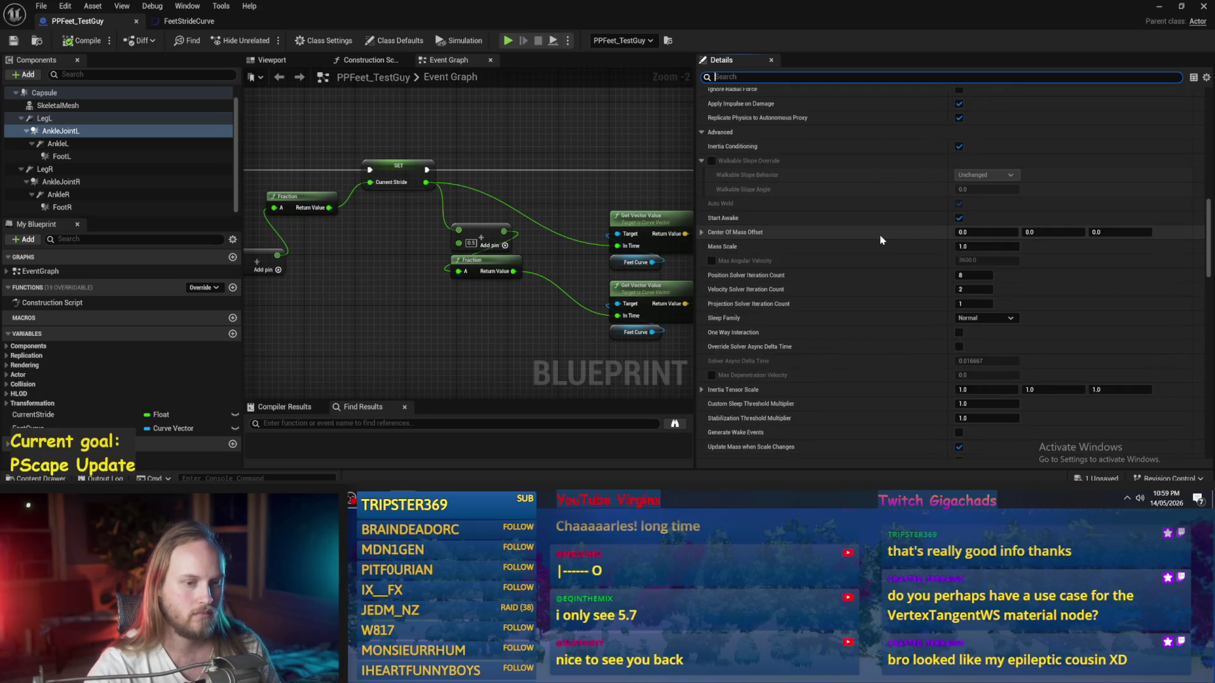
scroll(880, 239, down, 10)
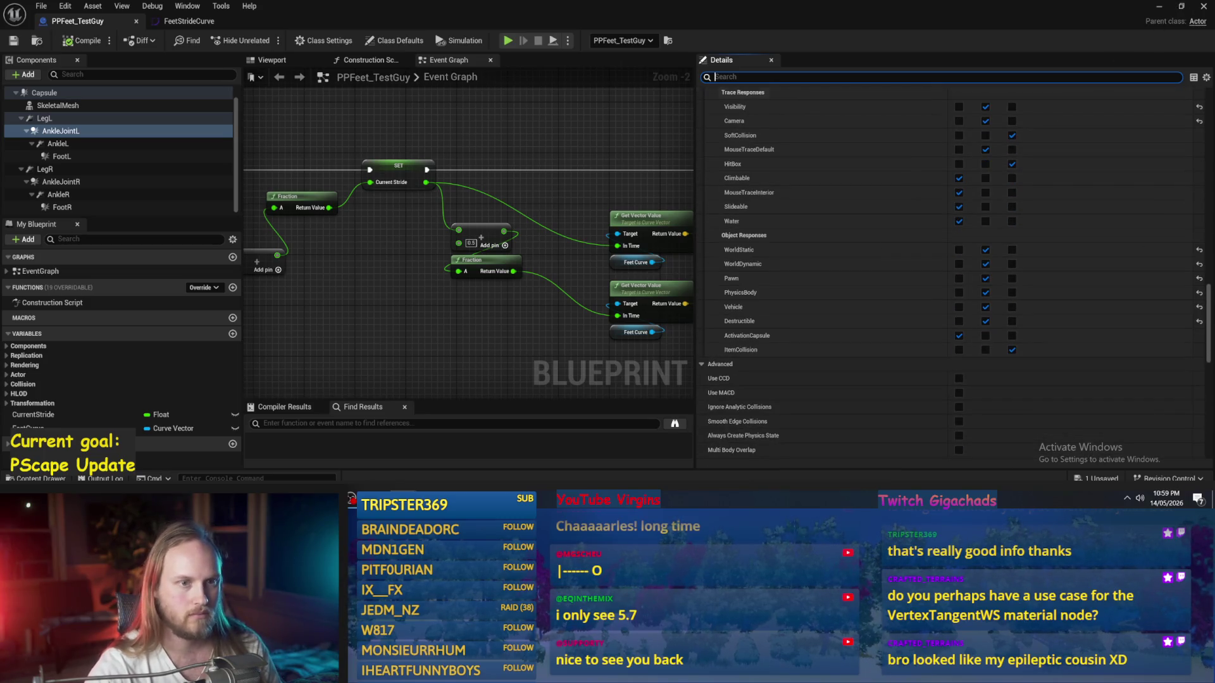
scroll(855, 208, up, 3)
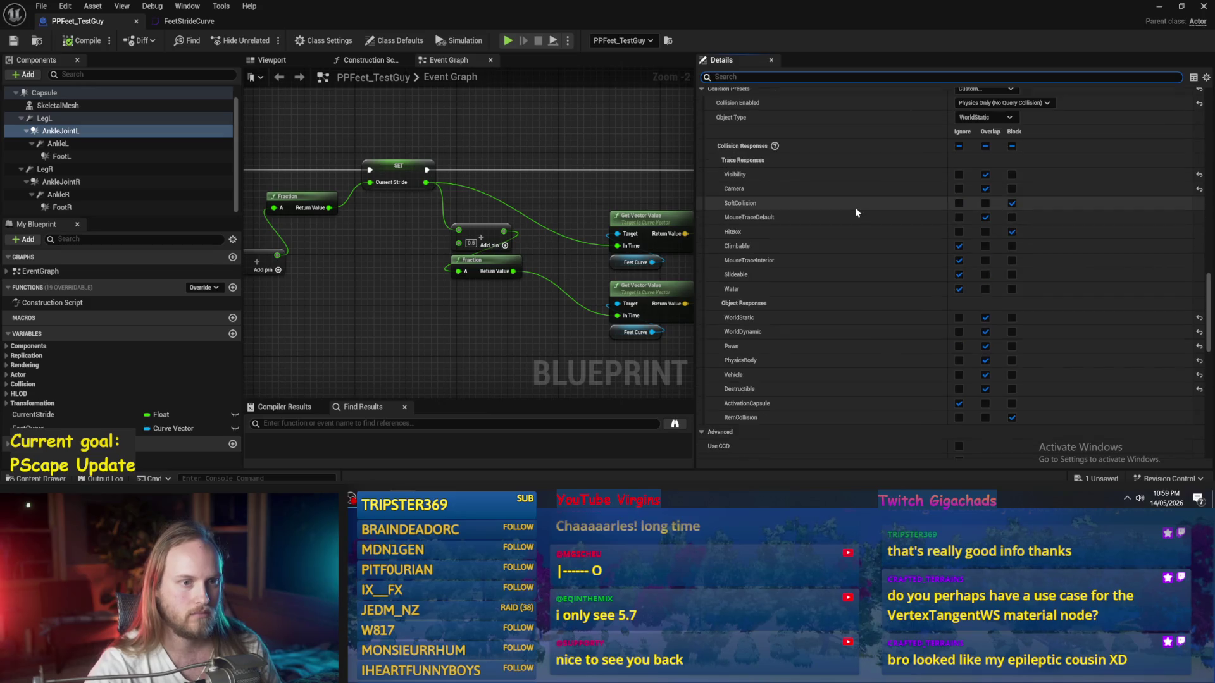
click(959, 146)
click(61, 131)
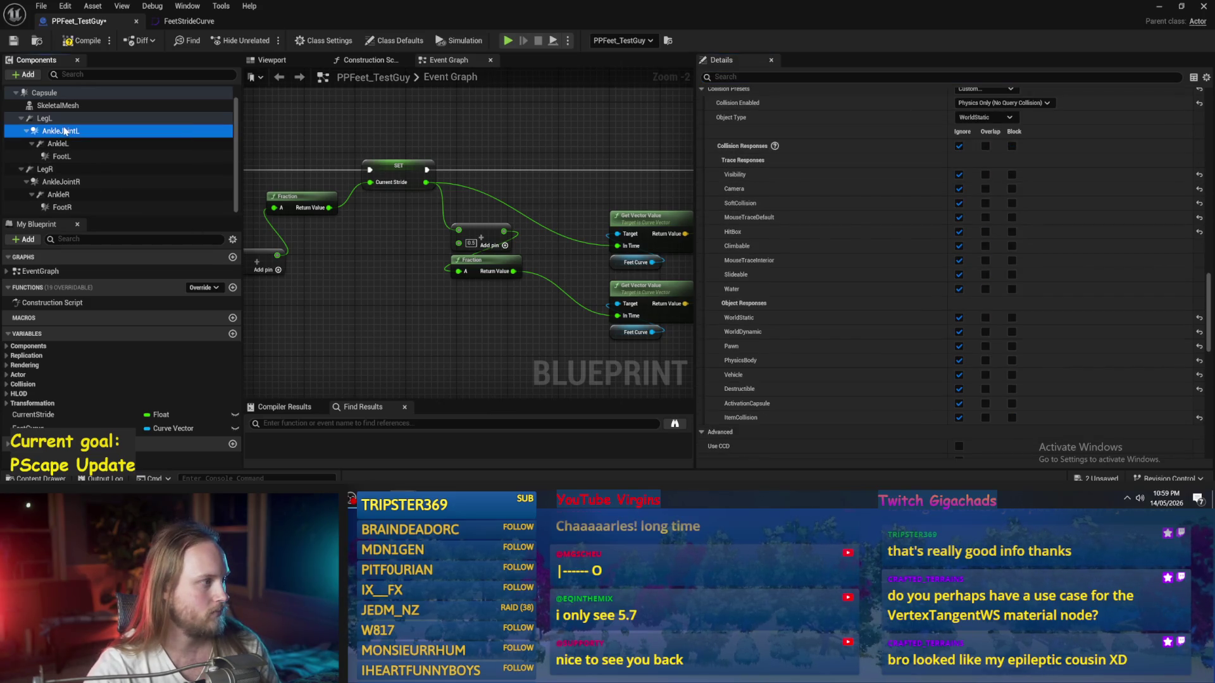
Step: Select the right ankle joint, save the blueprint, and return to the test level
click(63, 181)
click(14, 41)
click(1160, 6)
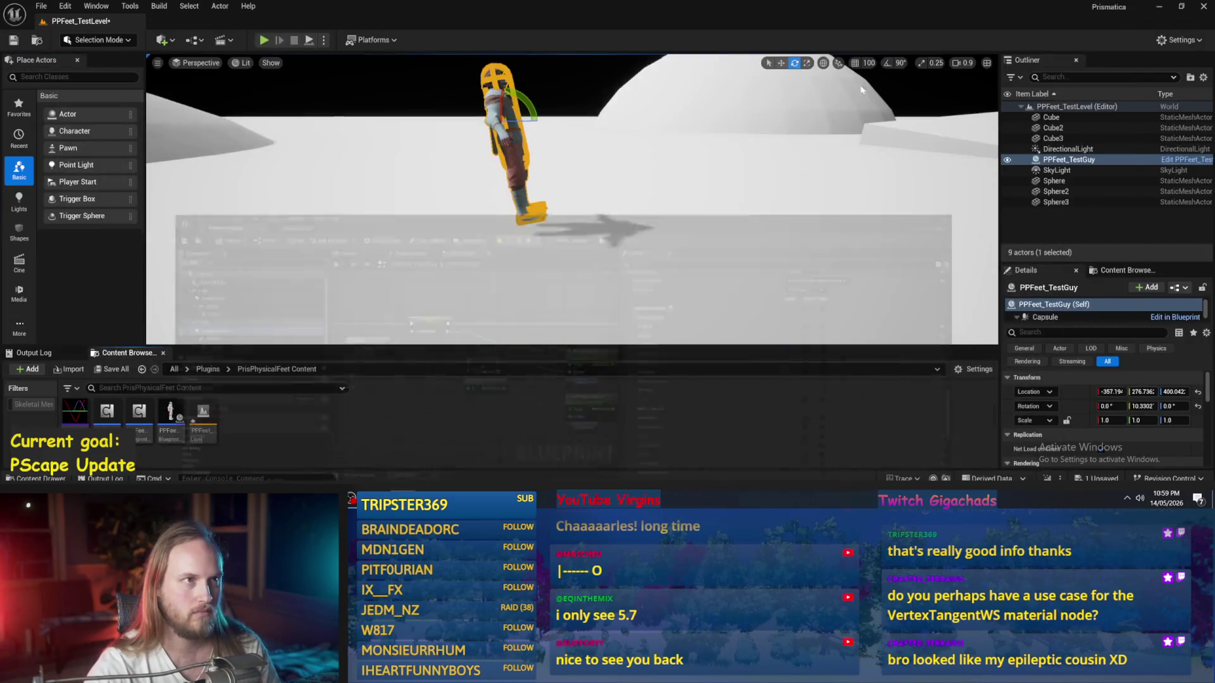
Step: Play-test the level with Alt+P, stop it, and bring back the PPFeet_TestGuy event graph
key(alt+p)
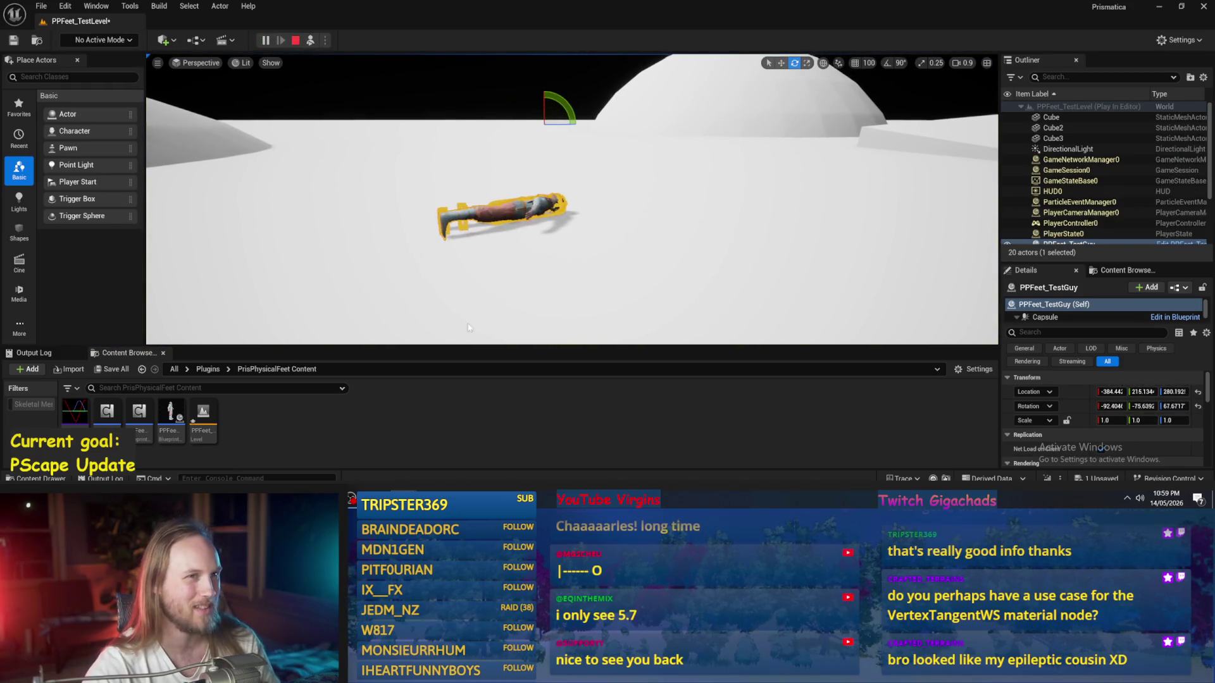
key(Escape)
mouse_move(403, 500)
click(460, 456)
scroll(593, 250, up, 3)
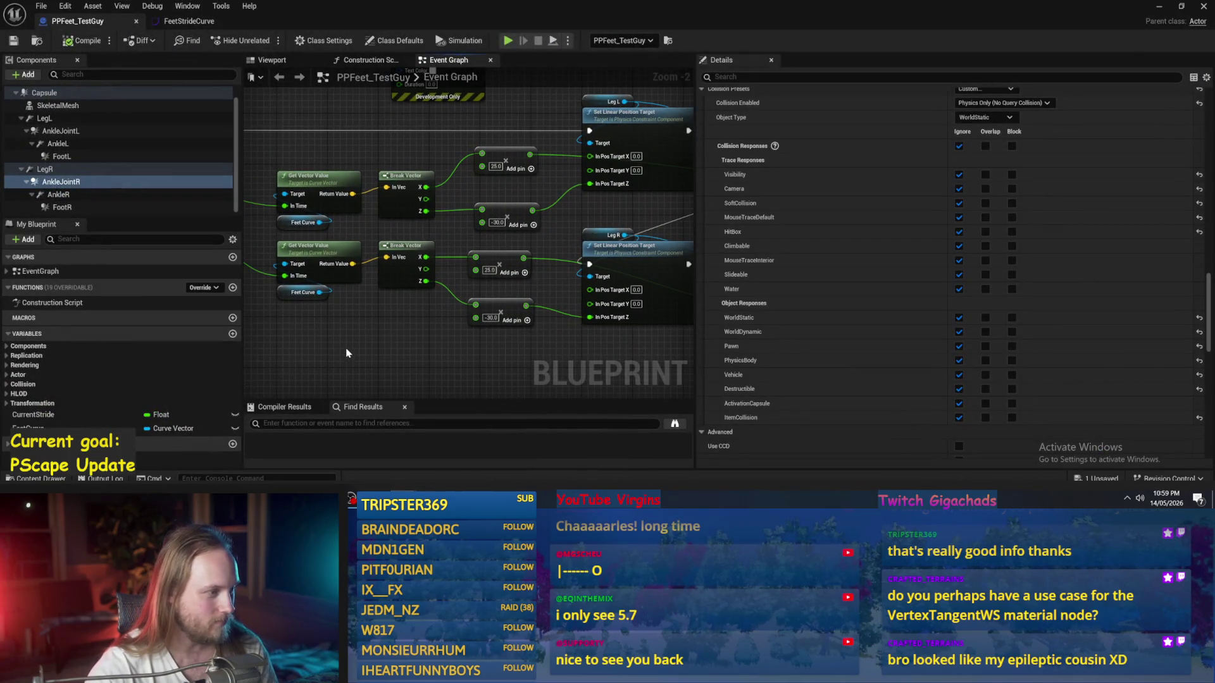
Step: Search the graph for a scalar node, then delete the unwanted Get Scalar Parameter Value node
drag(356, 345, 477, 304)
right_click(465, 299)
text(scalar)
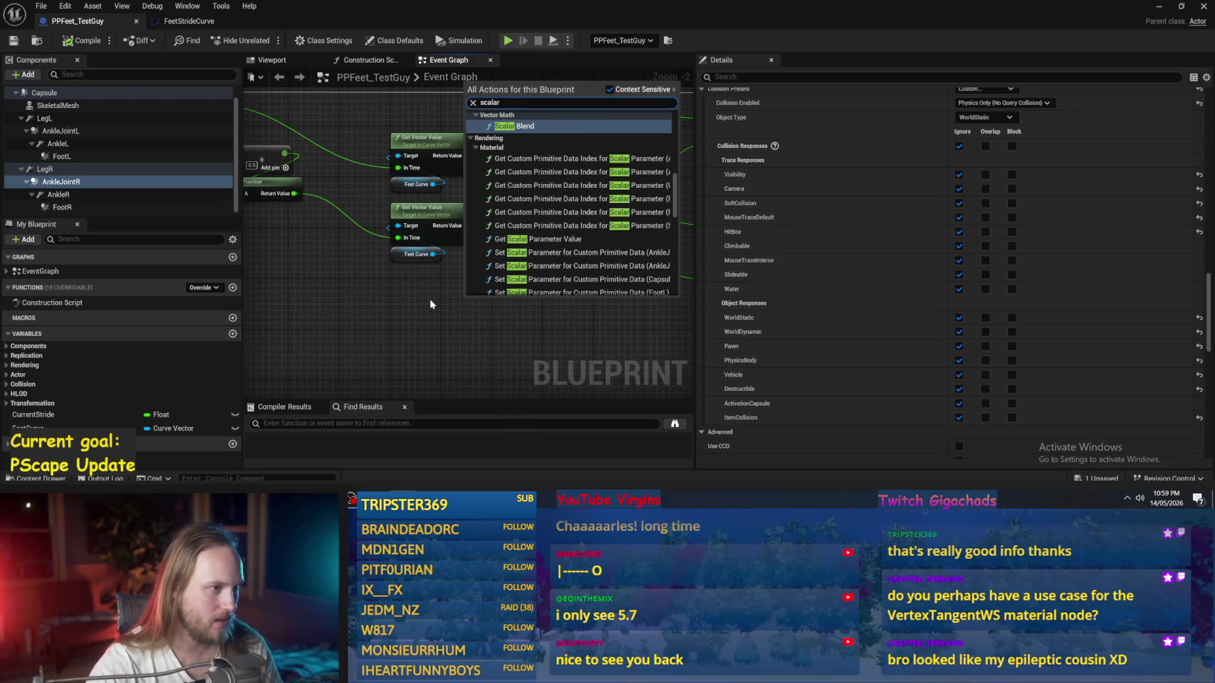
right_click(430, 300)
text(make)
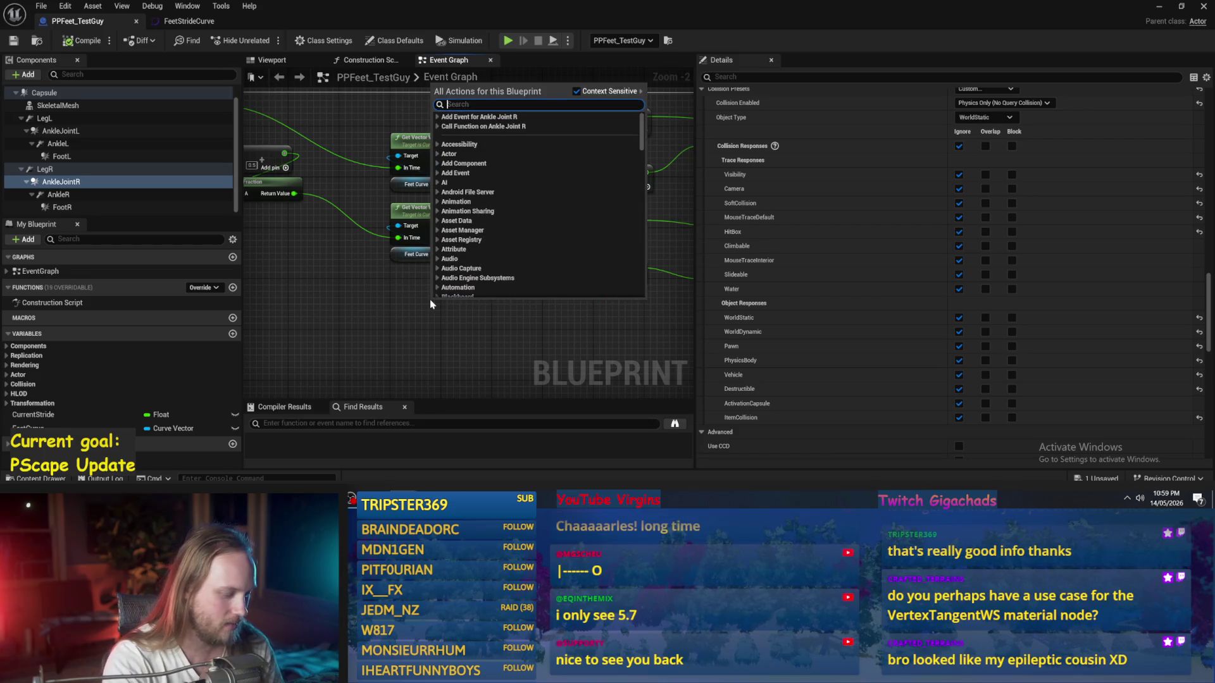
text( scala)
key(ctrl+a)
text(get scalar)
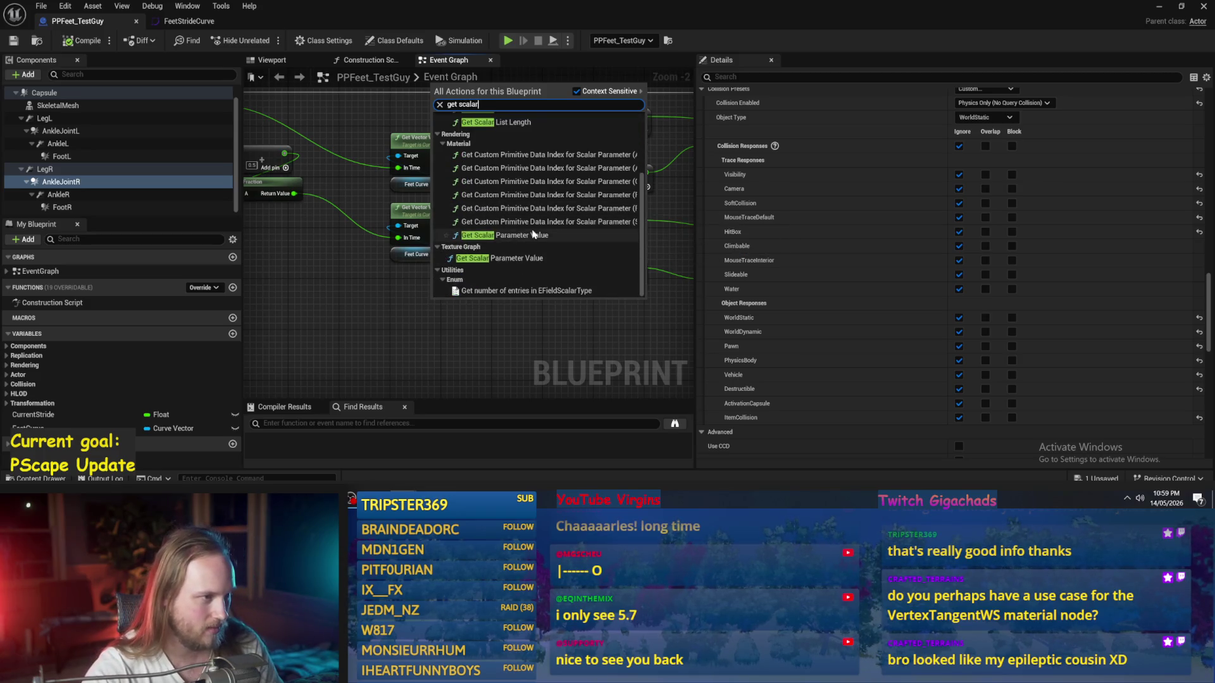
click(519, 235)
key(Delete)
Step: Move to the Event Tick logic, search for float nodes, and discard a stray Get Float node
mouse_move(530, 308)
mouse_down()
mouse_move(374, 296)
mouse_move(416, 279)
mouse_move(575, 309)
mouse_move(380, 295)
mouse_move(525, 301)
mouse_up()
drag(417, 290, 557, 307)
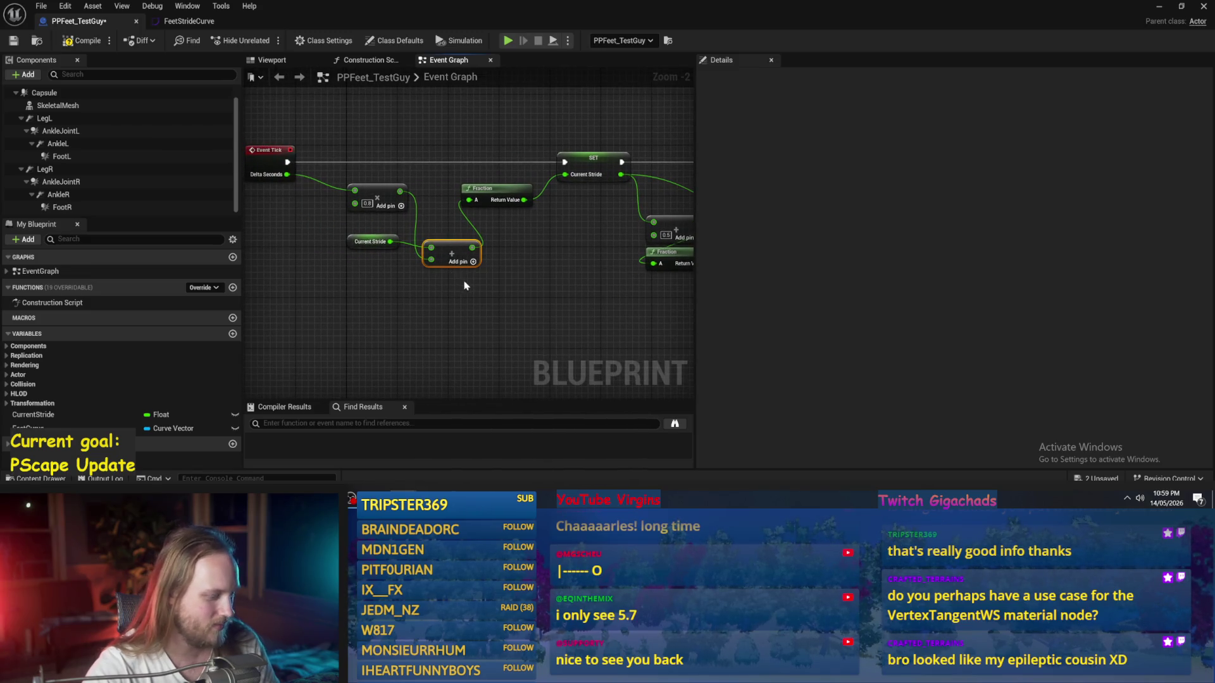
scroll(466, 286, up, 2)
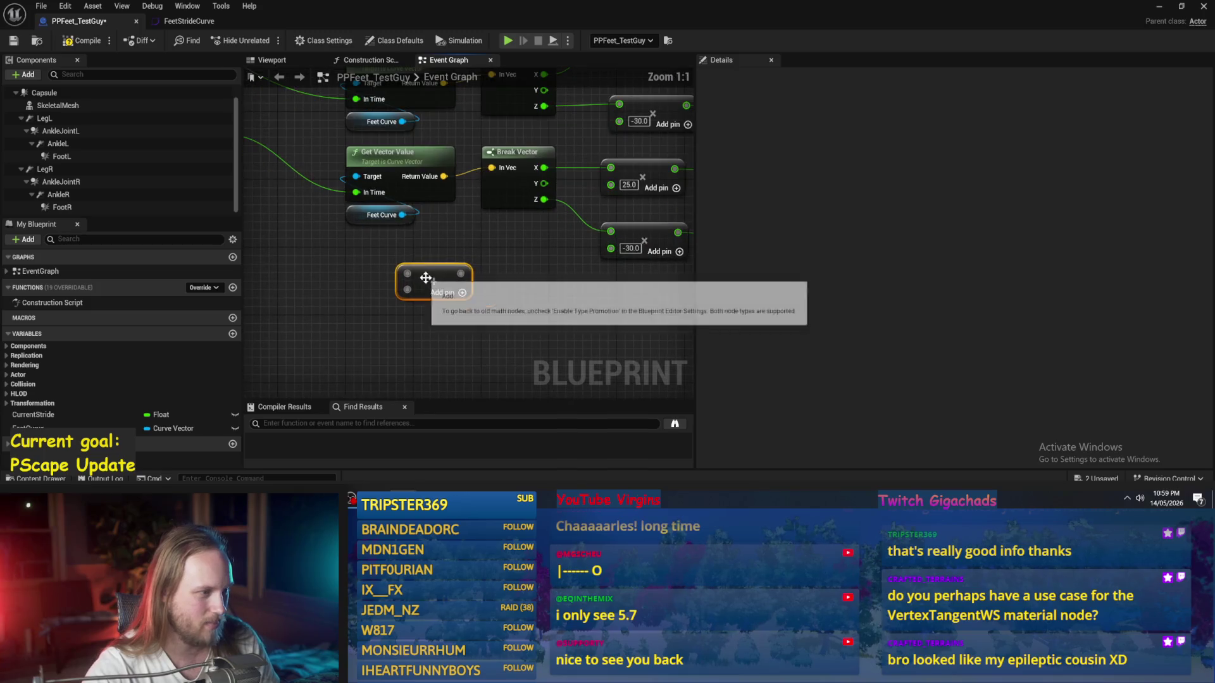
mouse_move(341, 277)
mouse_down()
mouse_move(434, 276)
mouse_move(395, 261)
mouse_up()
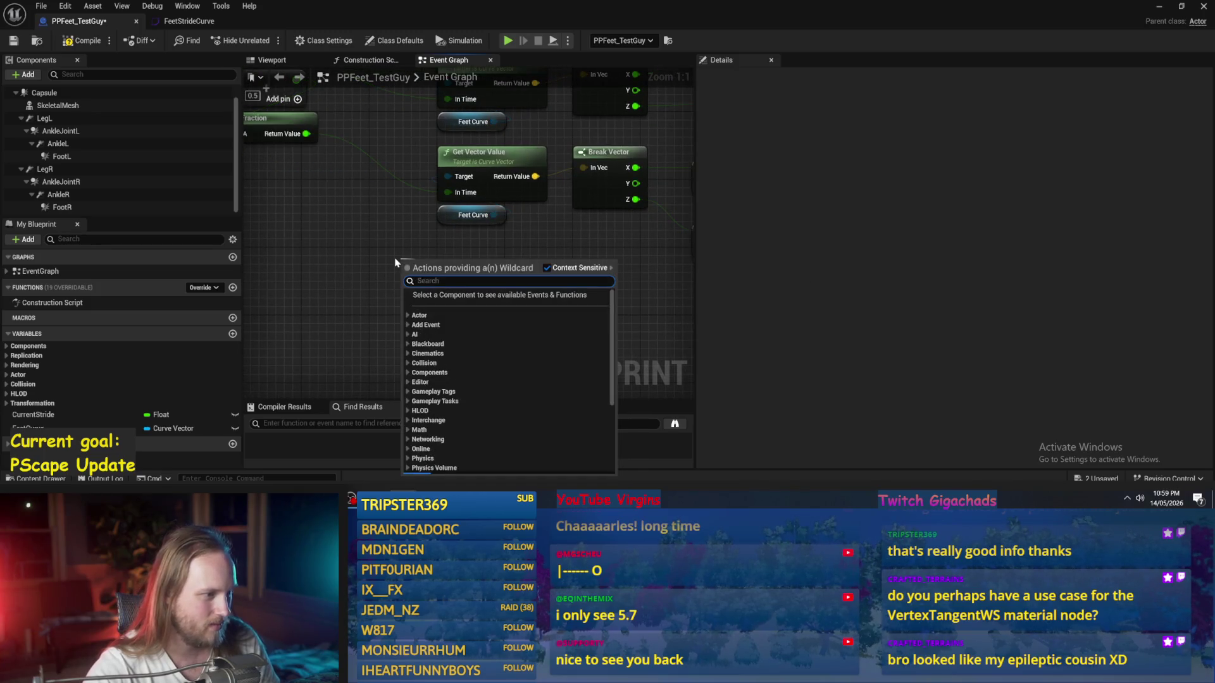
text(scalar)
key(BackSpace)
key(BackSpace)
key(BackSpace)
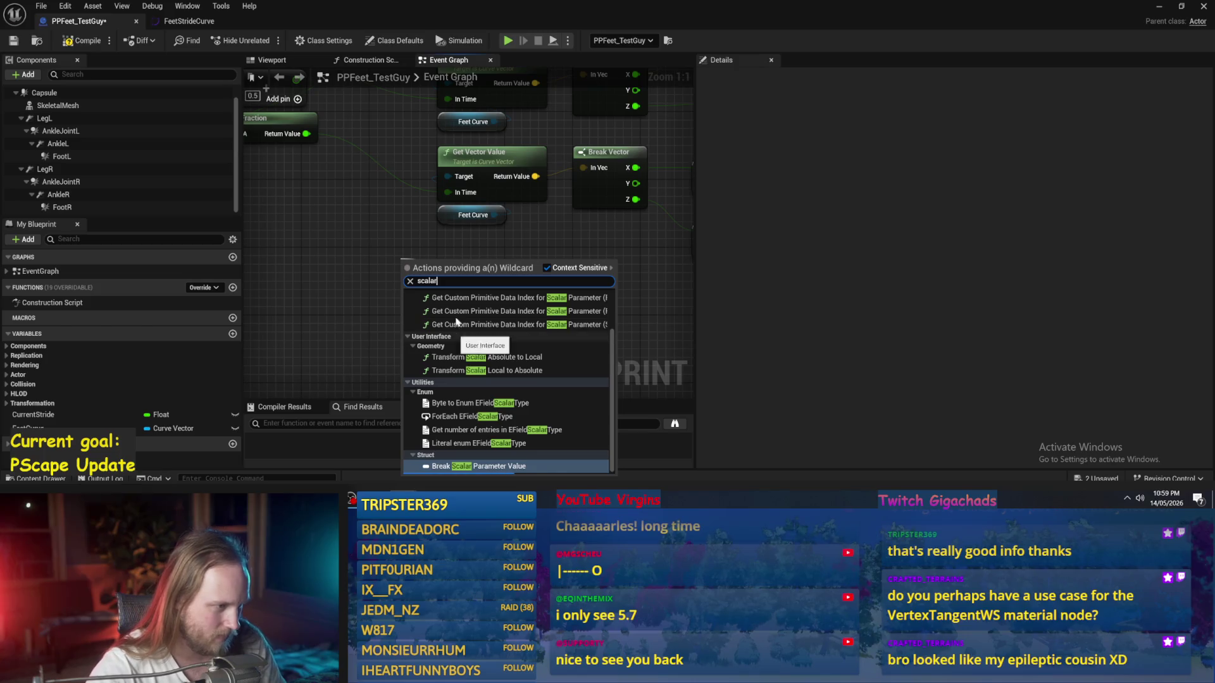
text(float)
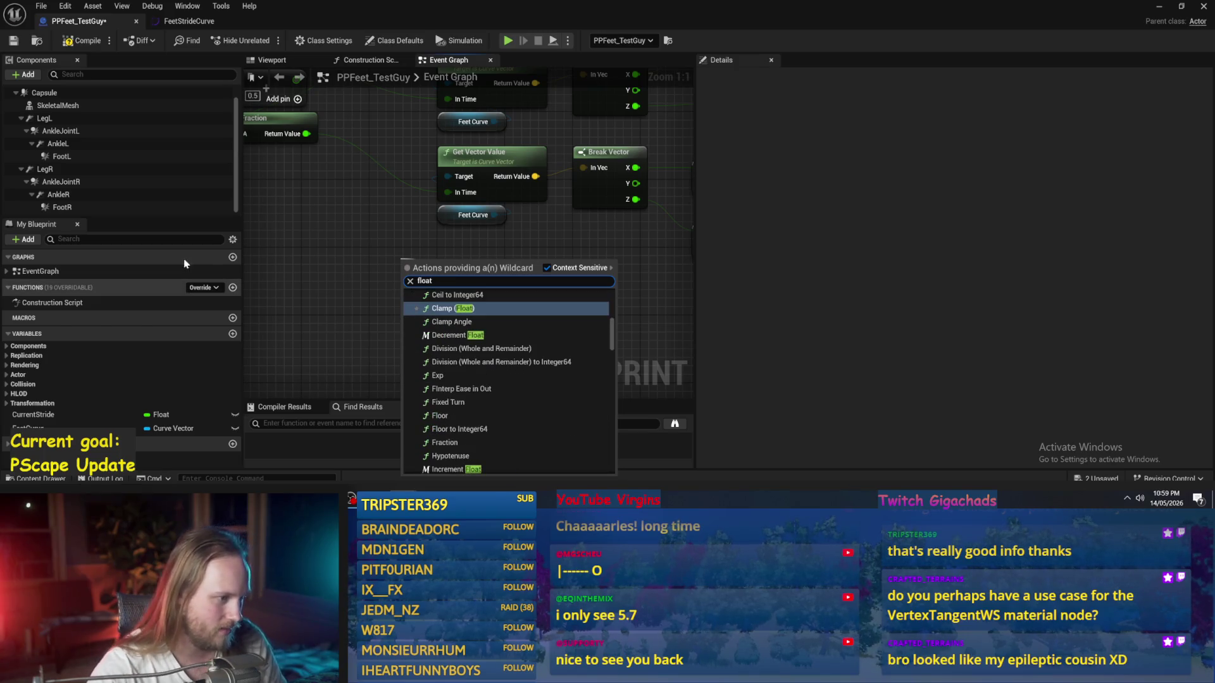
scroll(443, 354, down, 3)
click(426, 317)
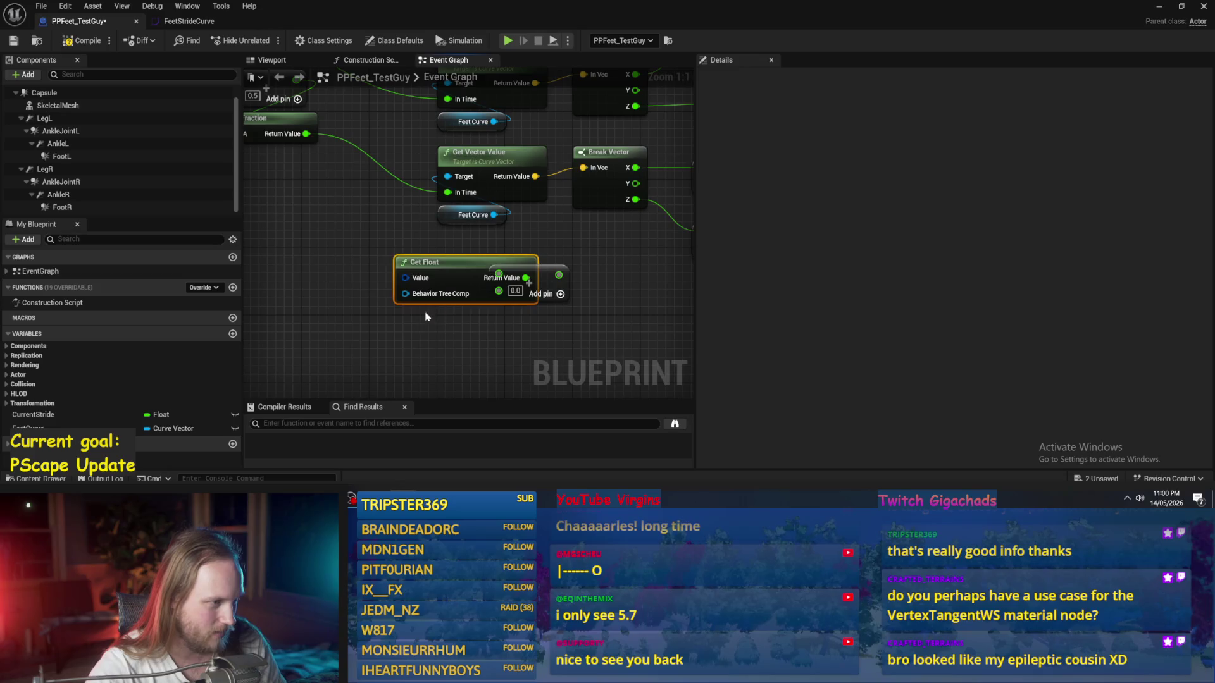
key(Delete)
Step: Add a Make Literal Float set to 10.0 feeding both 25.0 multiplier inputs
right_click(387, 286)
text(make float)
key(Return)
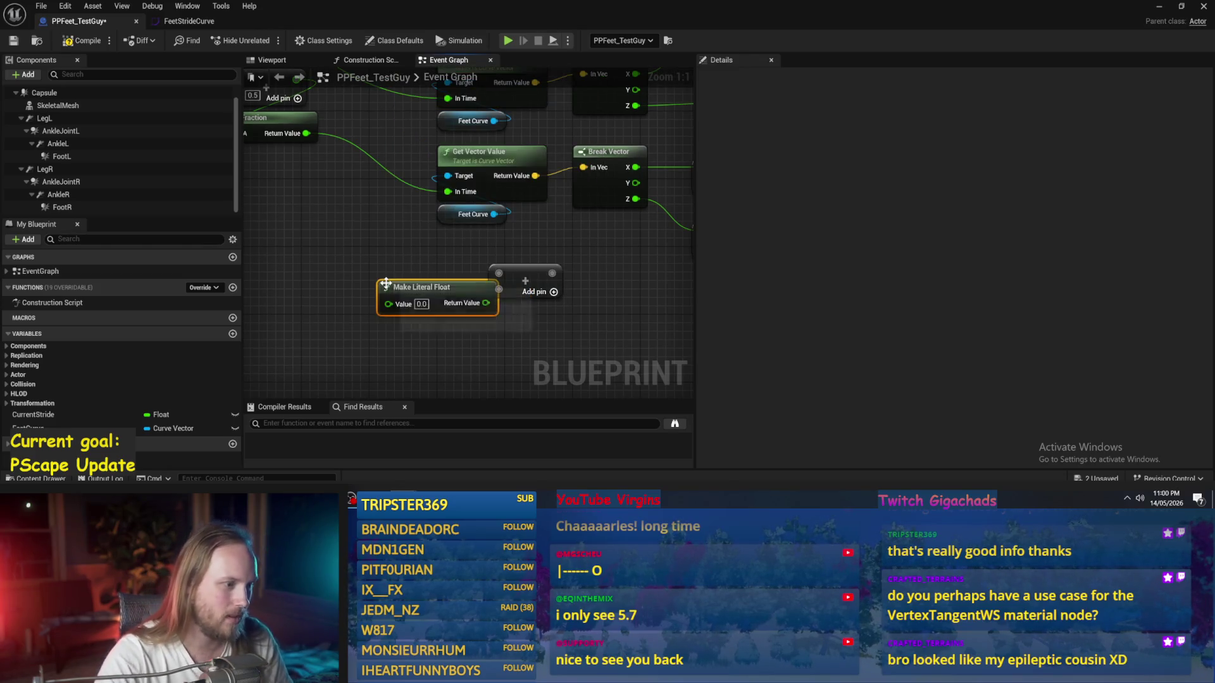
drag(452, 289, 433, 269)
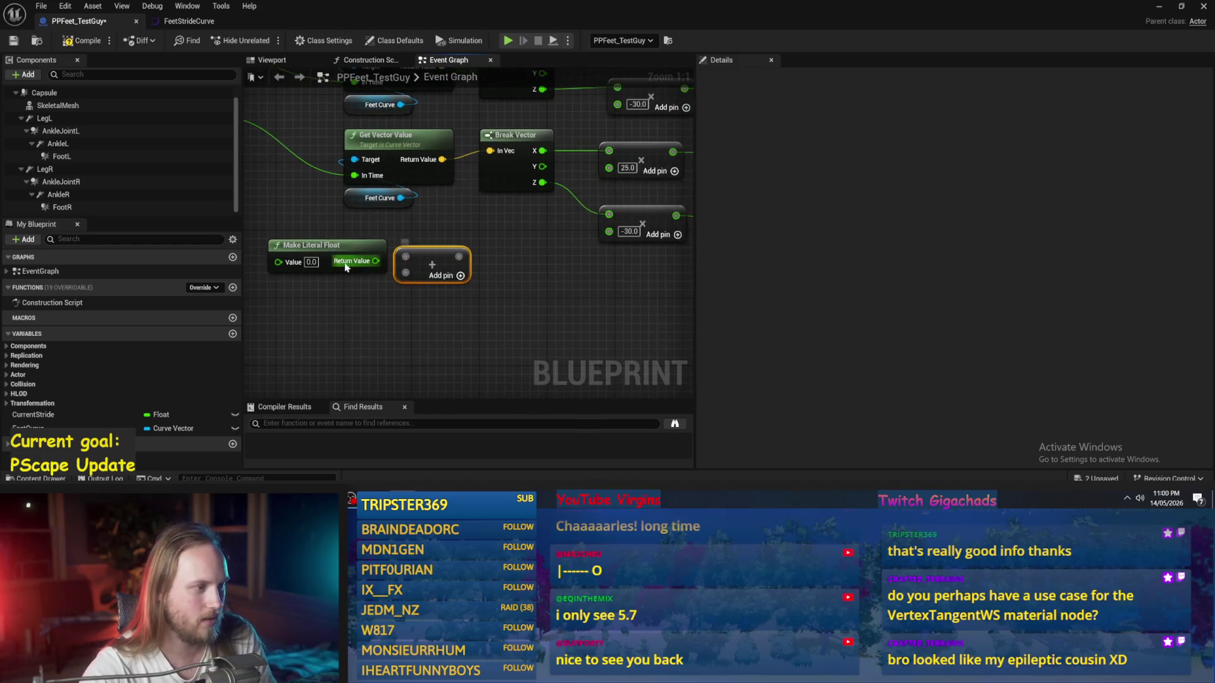
drag(355, 266, 443, 260)
scroll(388, 305, down, 1)
mouse_move(389, 306)
mouse_down()
mouse_move(442, 329)
mouse_move(500, 224)
mouse_move(502, 252)
mouse_move(505, 217)
mouse_up()
mouse_move(426, 299)
mouse_down()
mouse_move(531, 154)
mouse_move(510, 90)
mouse_up()
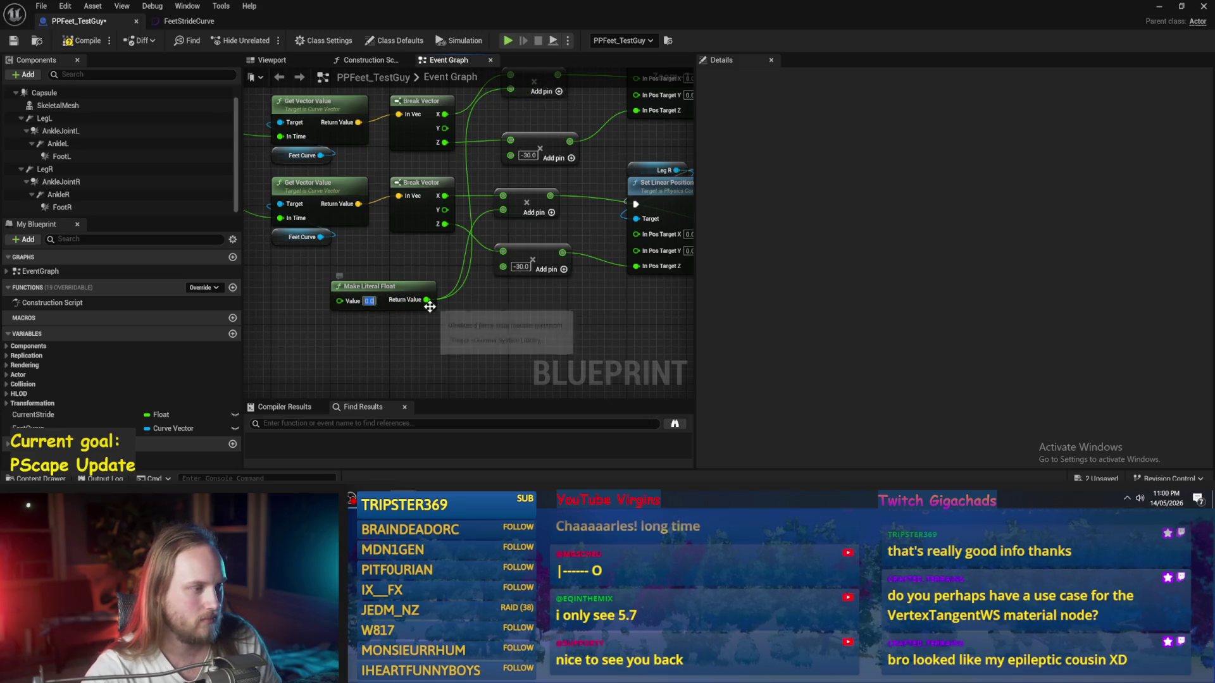
text(10)
key(Return)
Step: Compile the blueprint and change the lower -30.0 multiplier to -15.0
drag(552, 326, 458, 321)
click(68, 46)
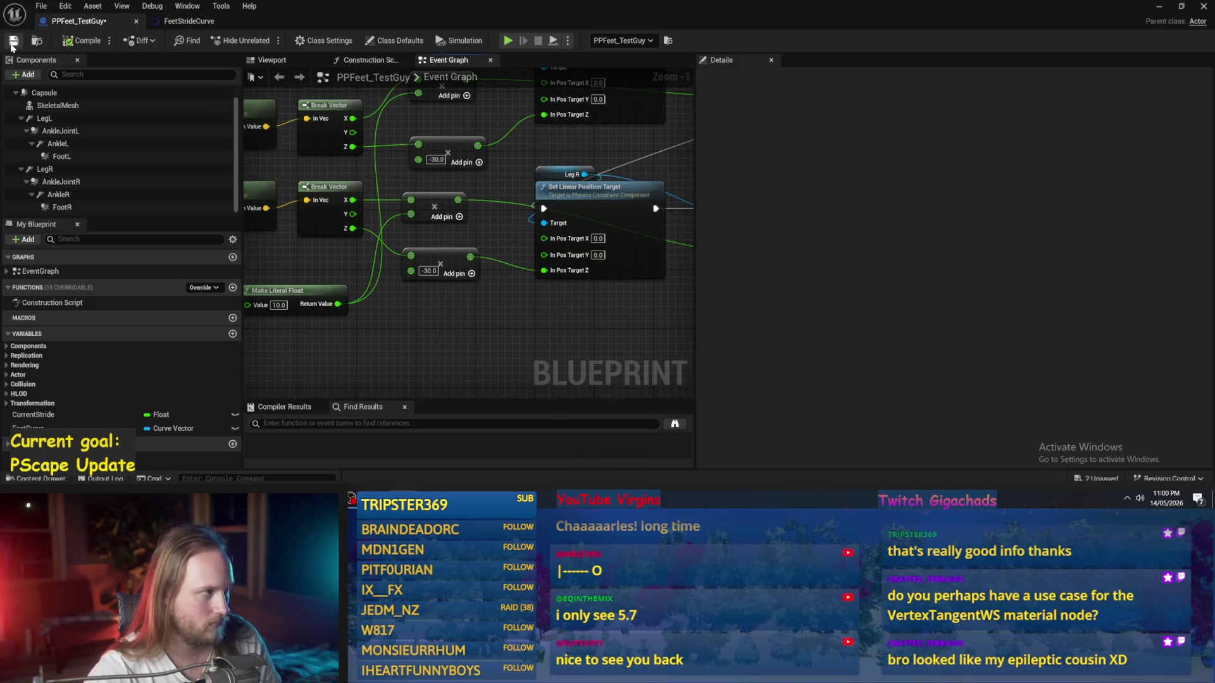
click(428, 271)
text(-15)
key(Return)
drag(491, 275, 570, 241)
drag(371, 285, 367, 264)
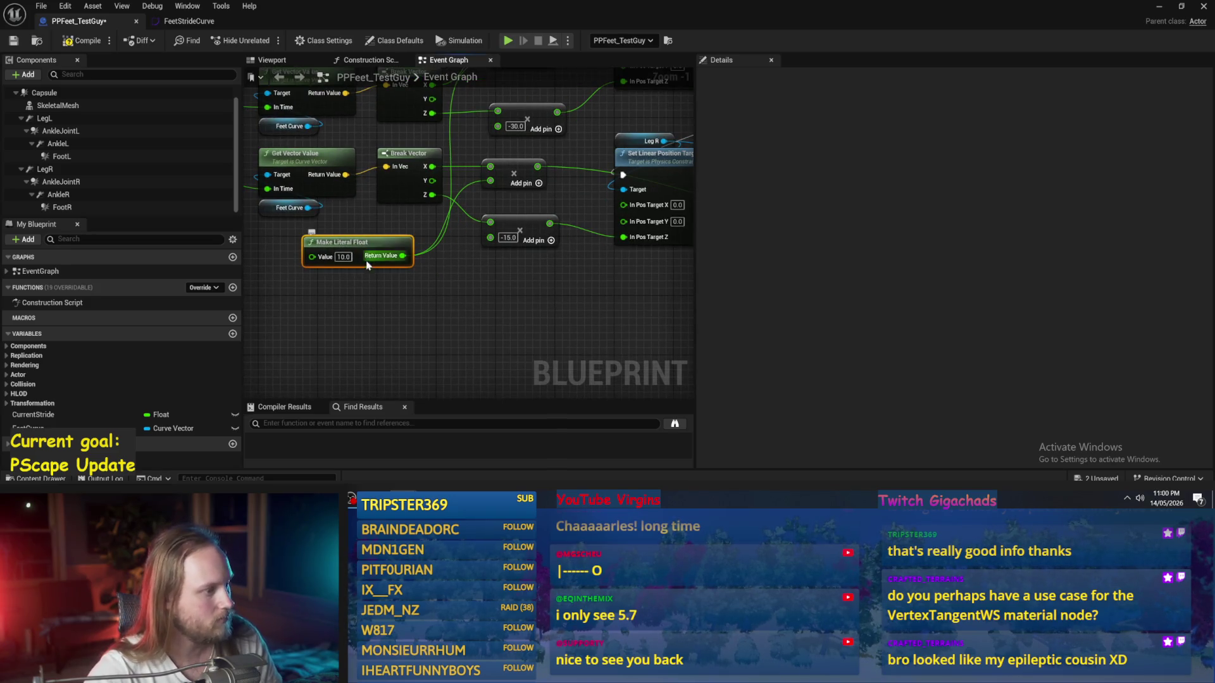
Step: Duplicate the literal float as -15.0, wire it into both multipliers, and play-test the level
key(ctrl+c)
key(ctrl+v)
mouse_move(455, 299)
mouse_down()
mouse_move(477, 305)
mouse_move(497, 126)
mouse_up()
mouse_move(454, 300)
mouse_down()
mouse_move(397, 309)
mouse_move(363, 277)
mouse_up()
text(-10)
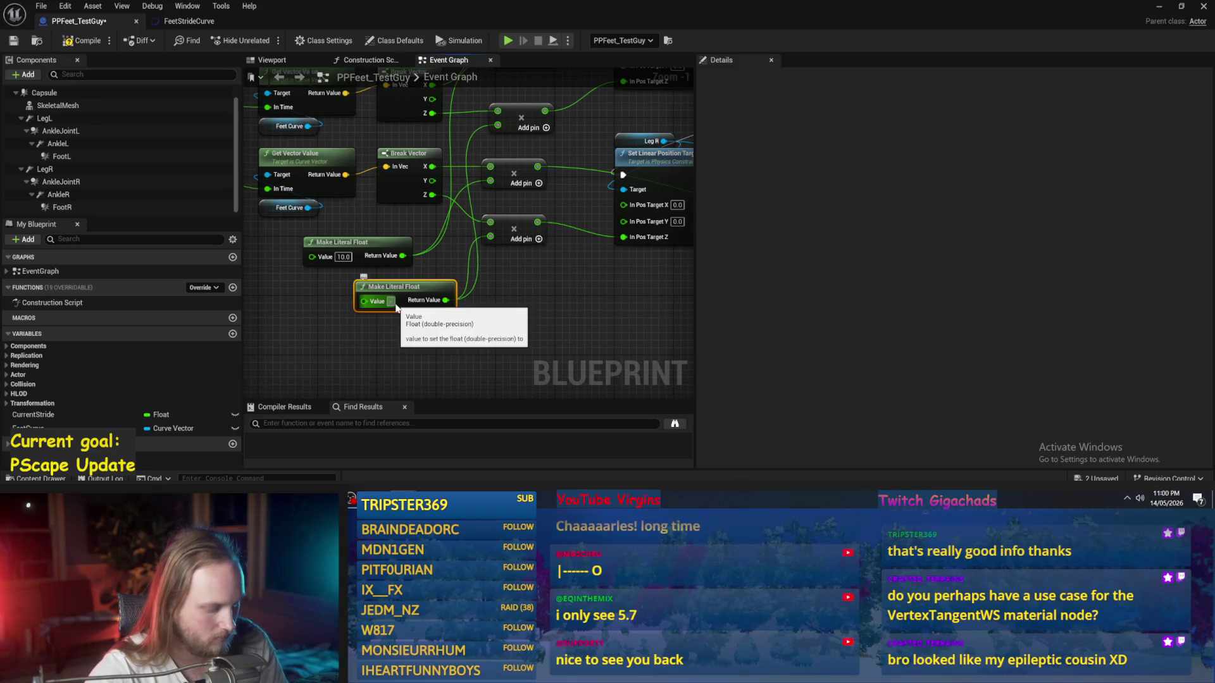
key(BackSpace)
text(5)
key(Return)
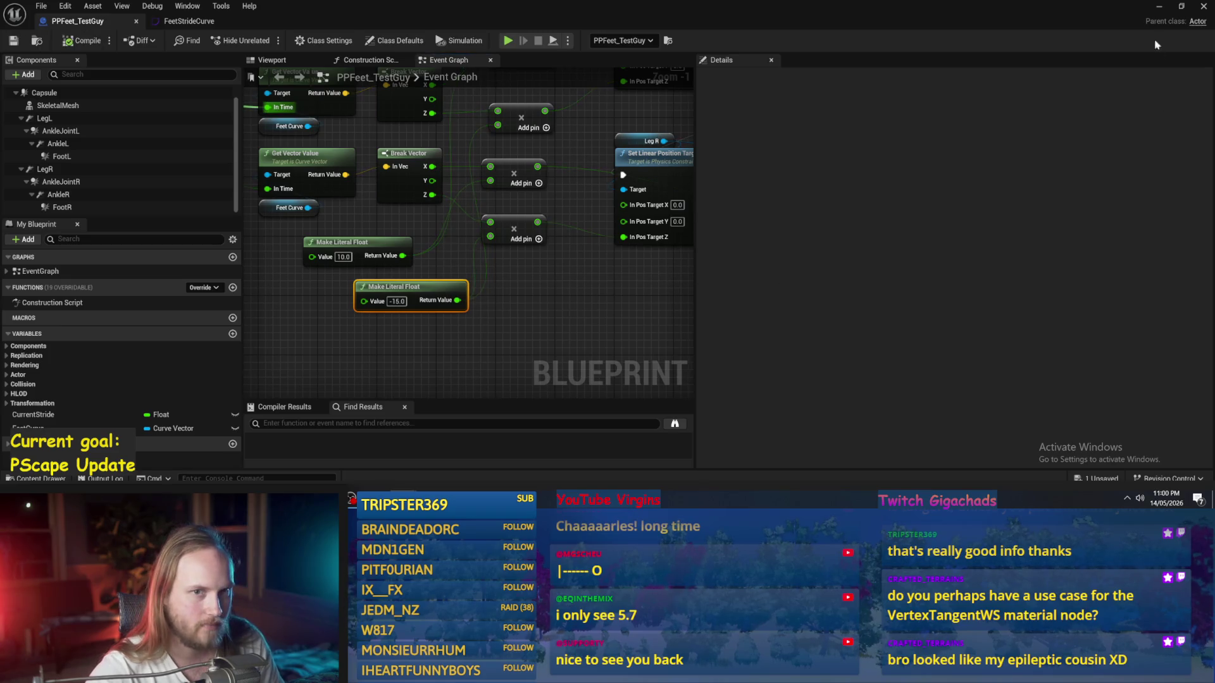
click(1159, 6)
click(310, 41)
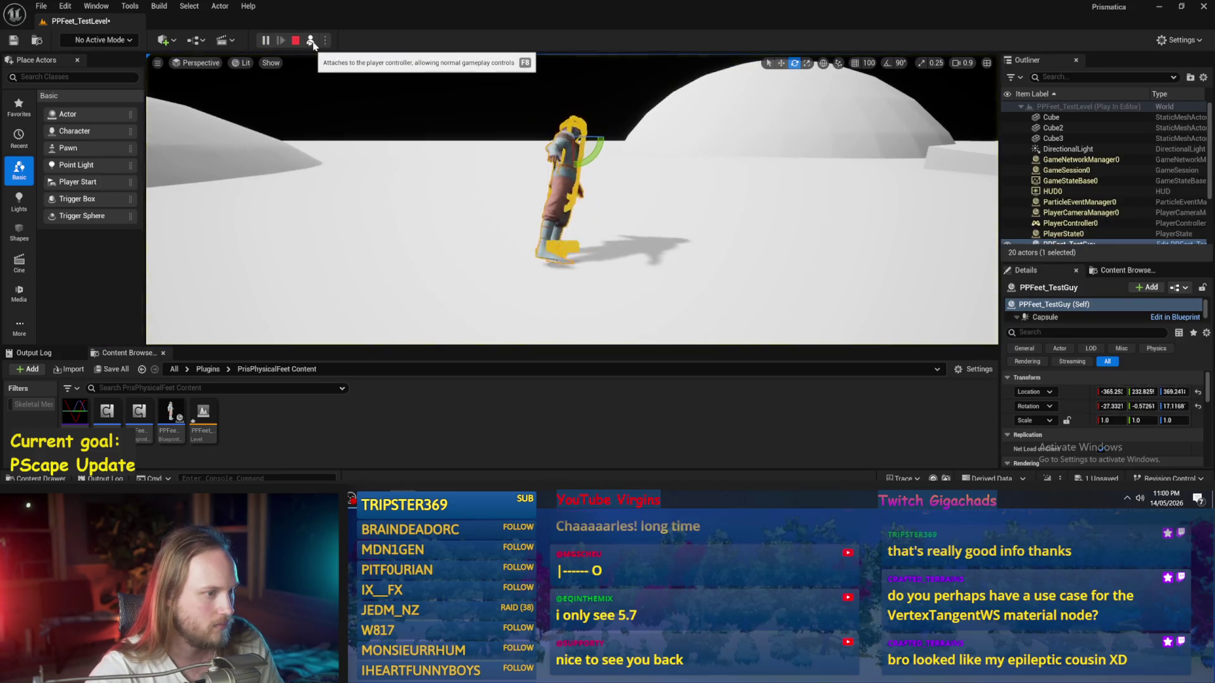
Step: Stop the play test, save PPFeet_TestGuy, and zoom back onto the Event Tick stride nodes
click(314, 43)
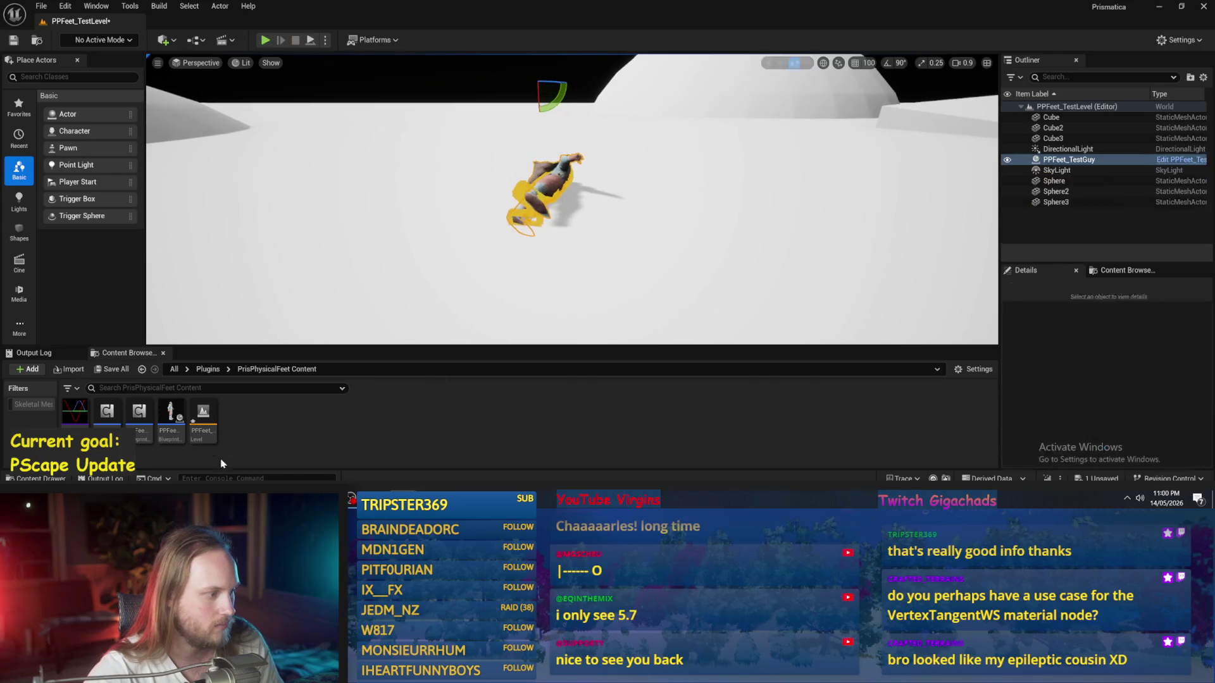
click(443, 443)
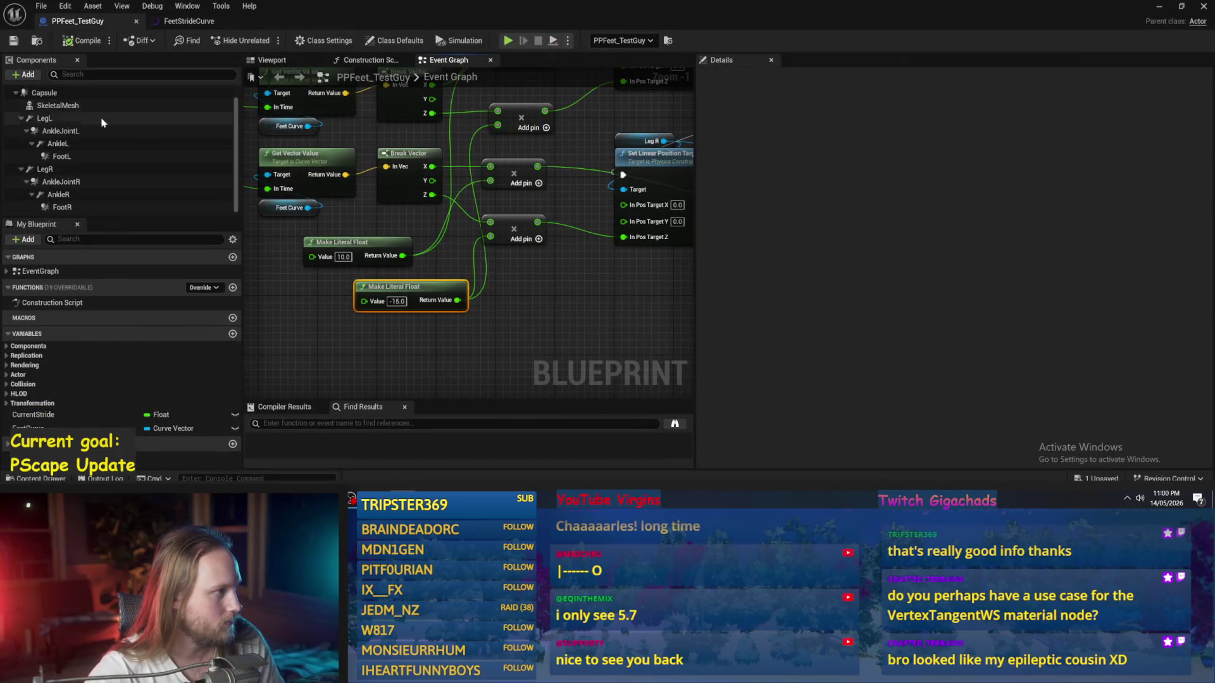
click(13, 41)
scroll(595, 322, down, 5)
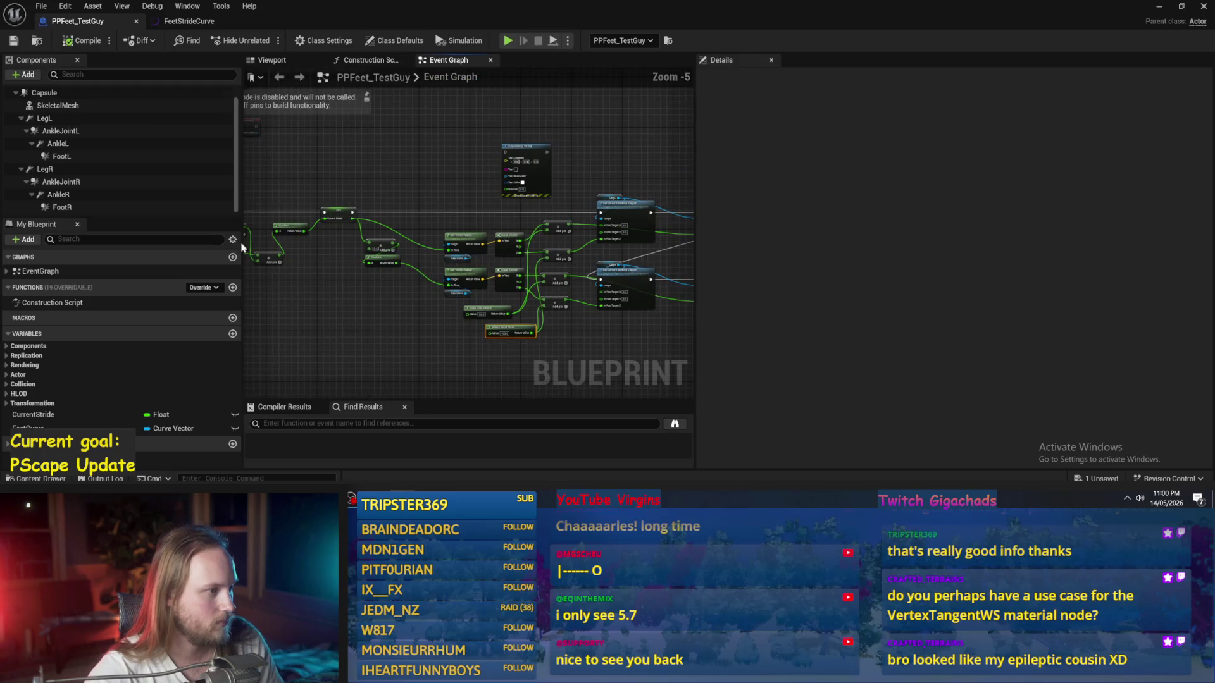
scroll(412, 266, up, 5)
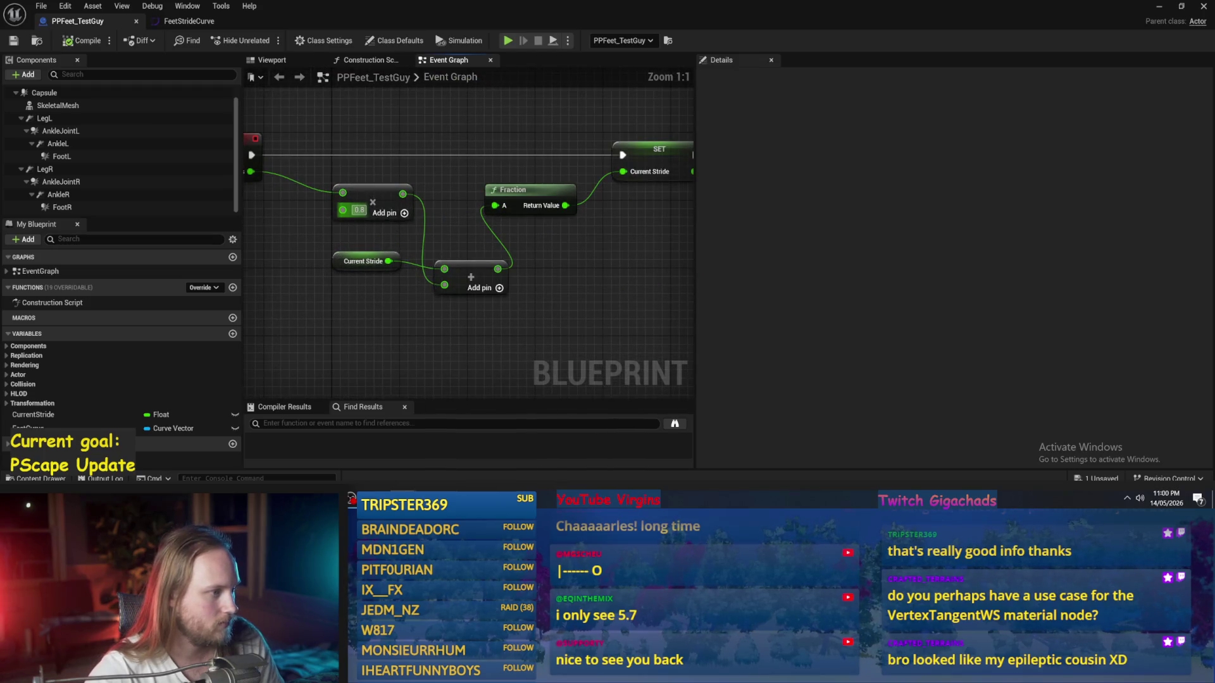